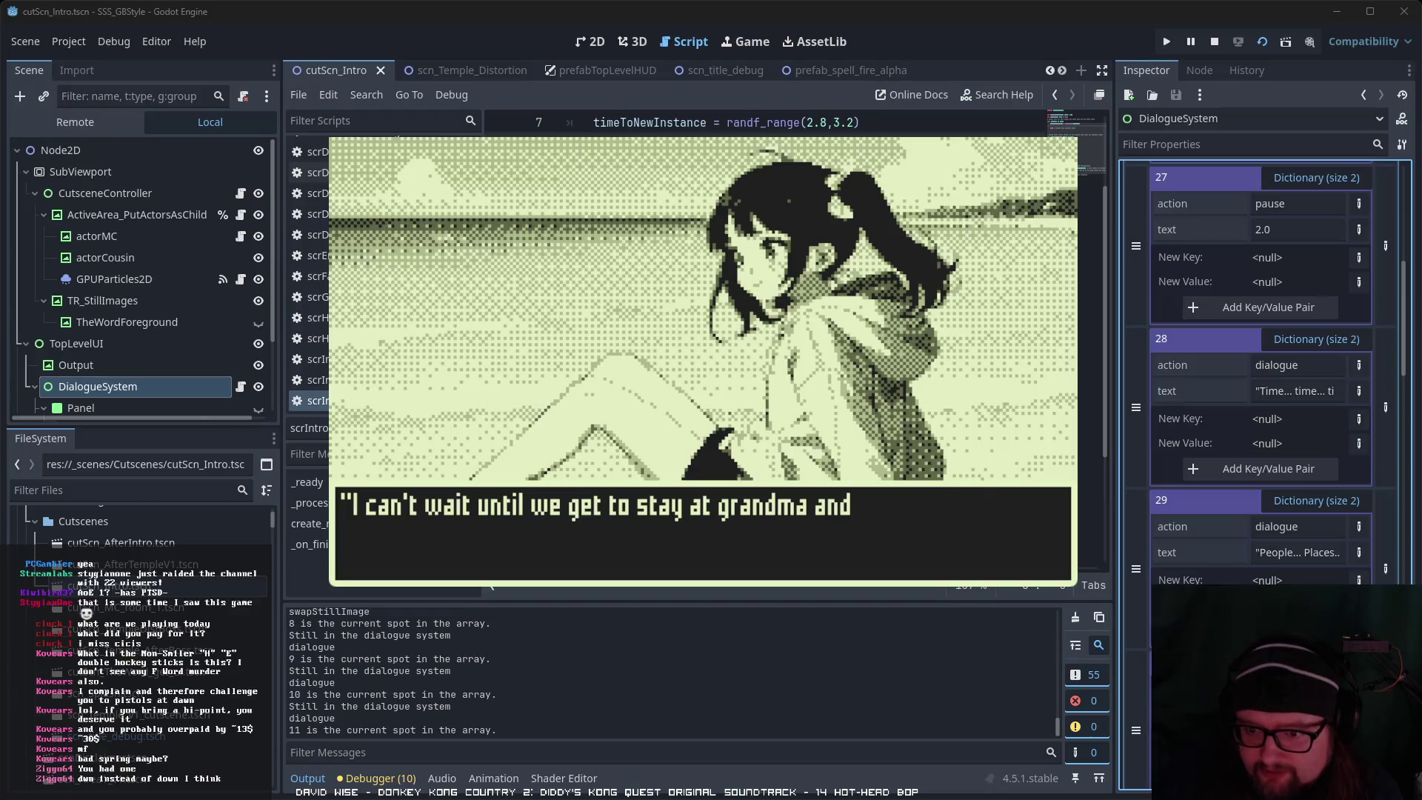
Step: Advance the intro dialogue past the nii-chan, keychain, Mokki-Maru and Hii-chan lines
key("Return")
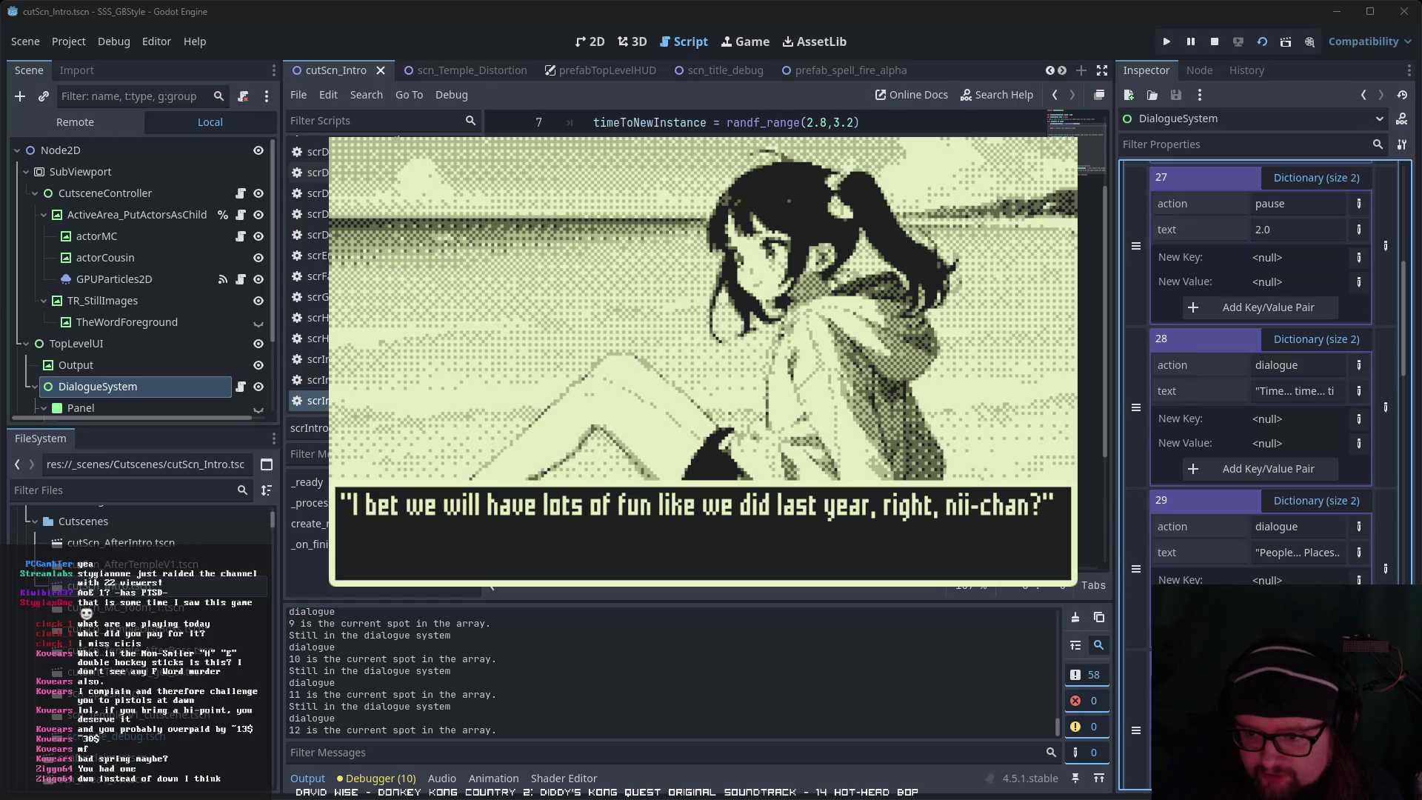
key("Return")
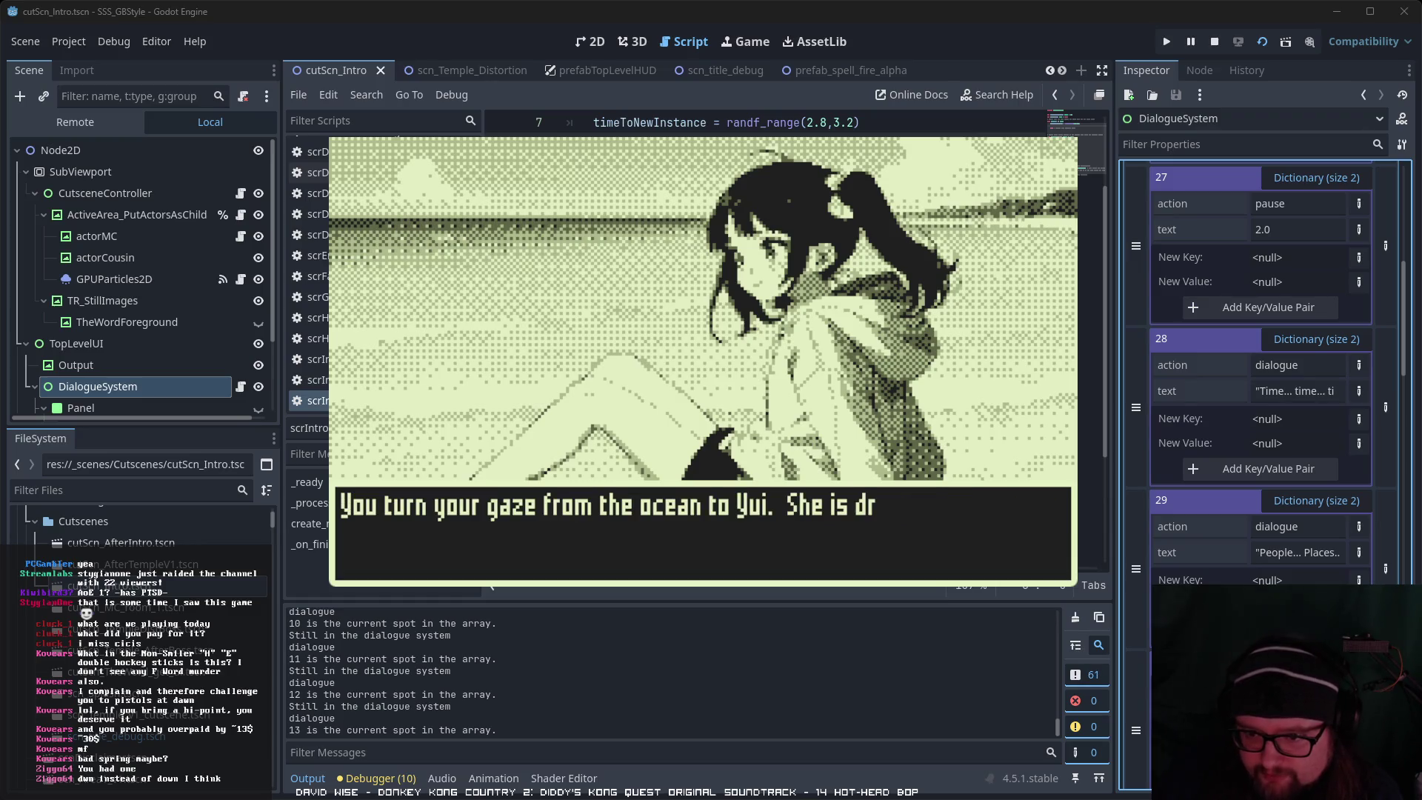
key("Return")
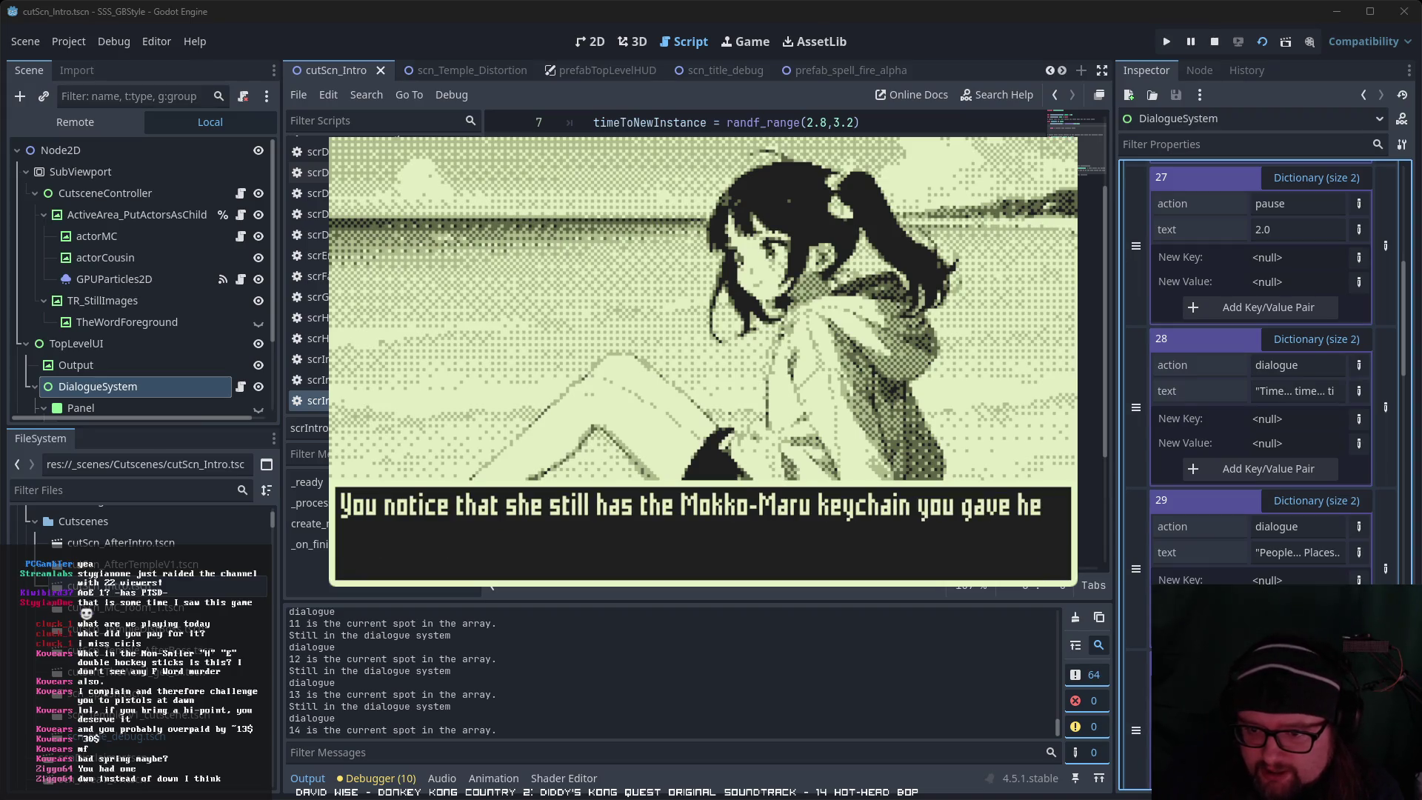
key("Return")
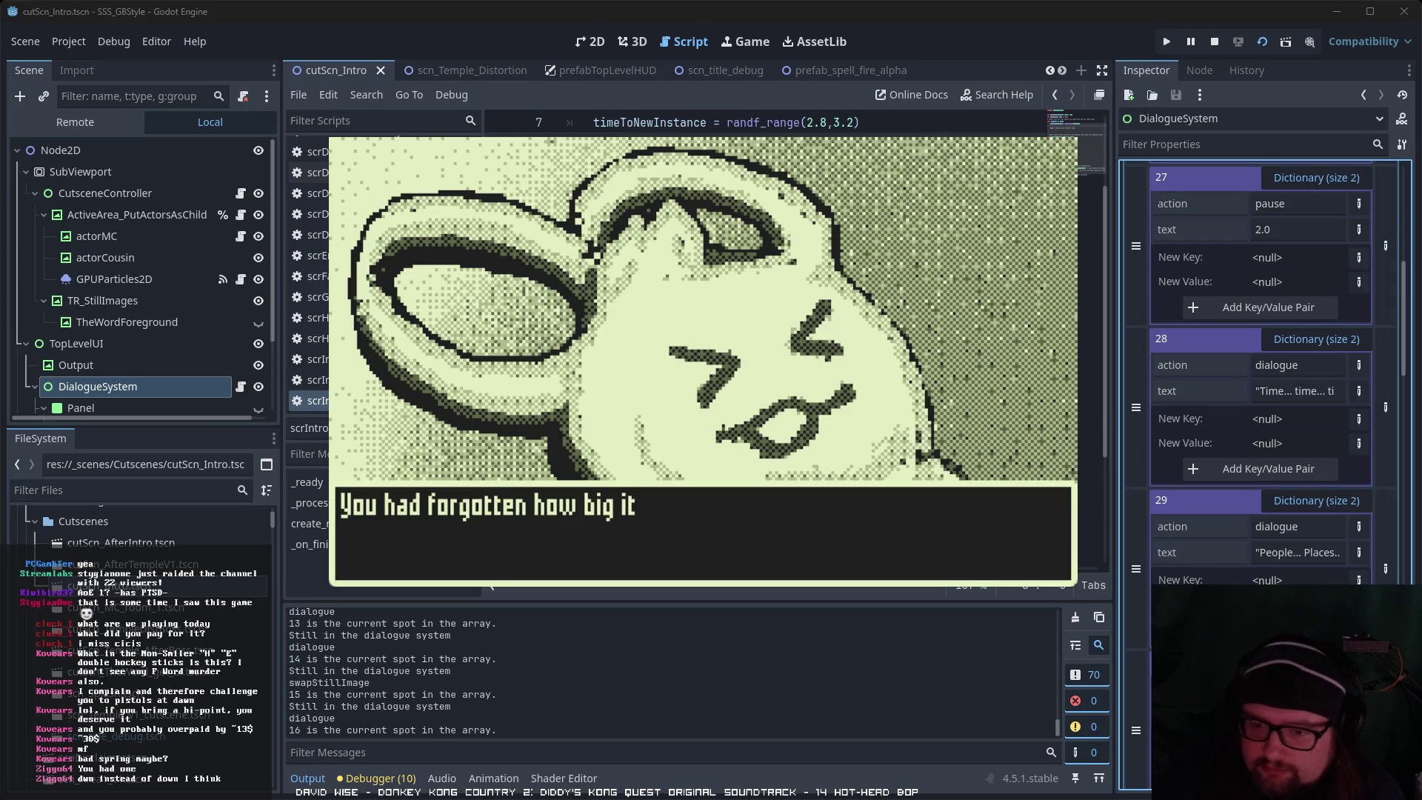
key("Return")
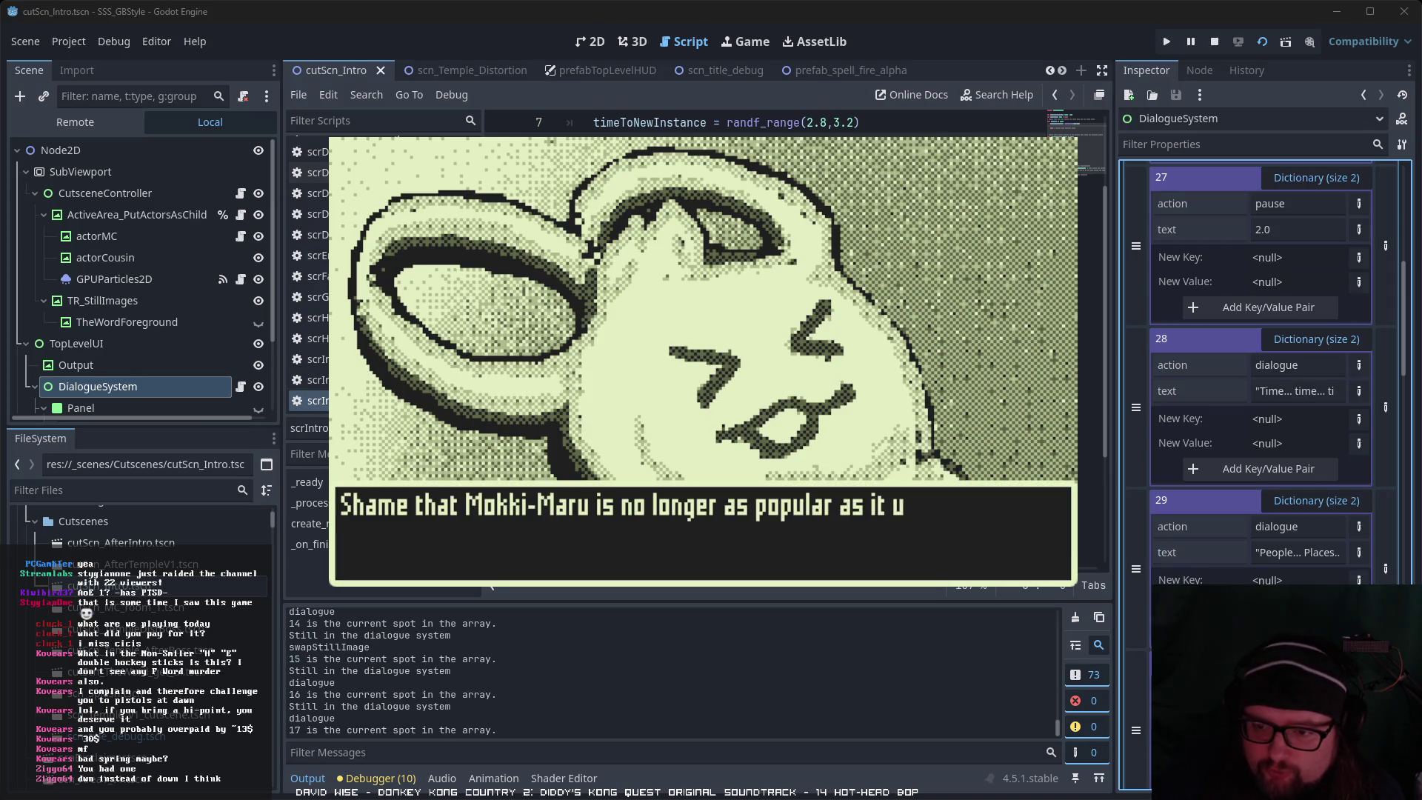
key("Return")
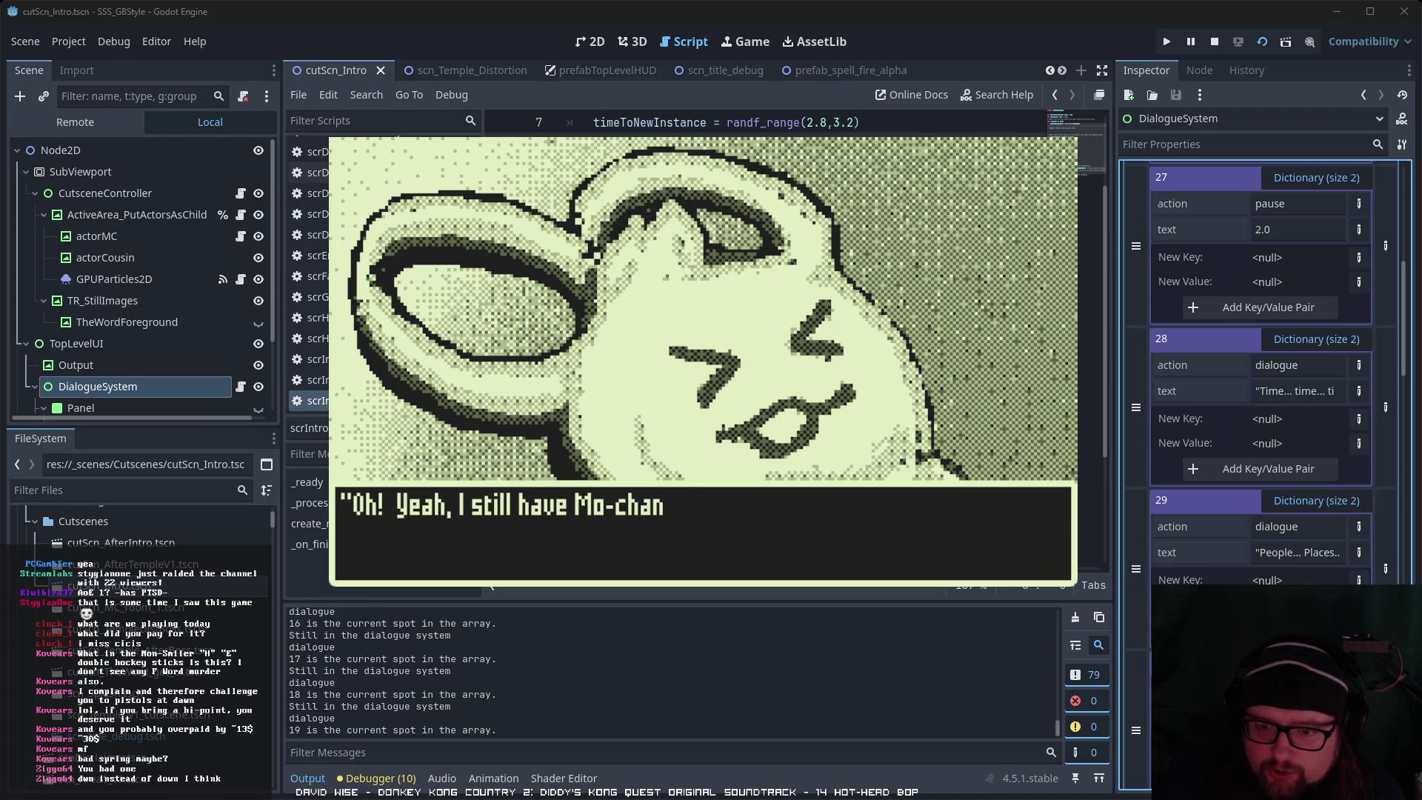
key("Return")
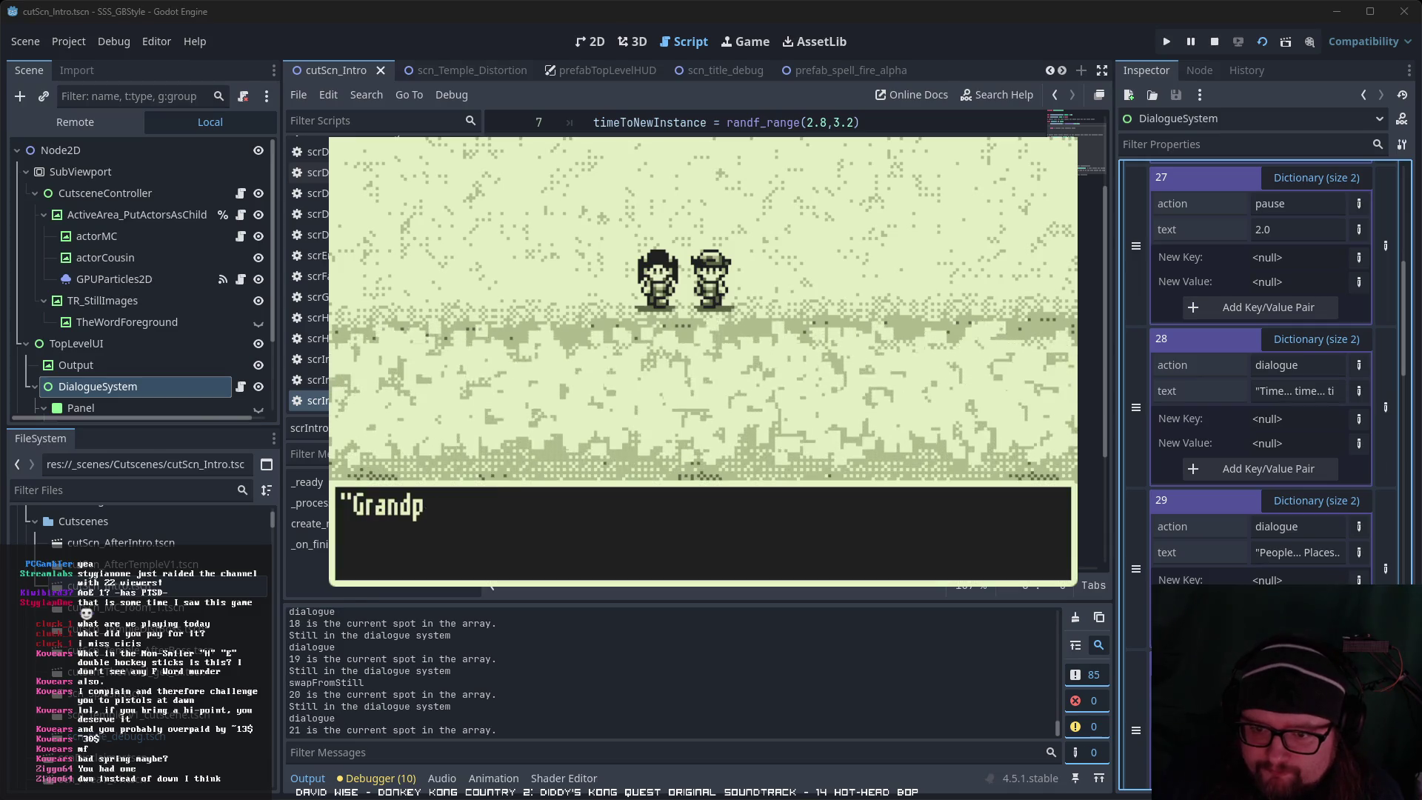
key("space")
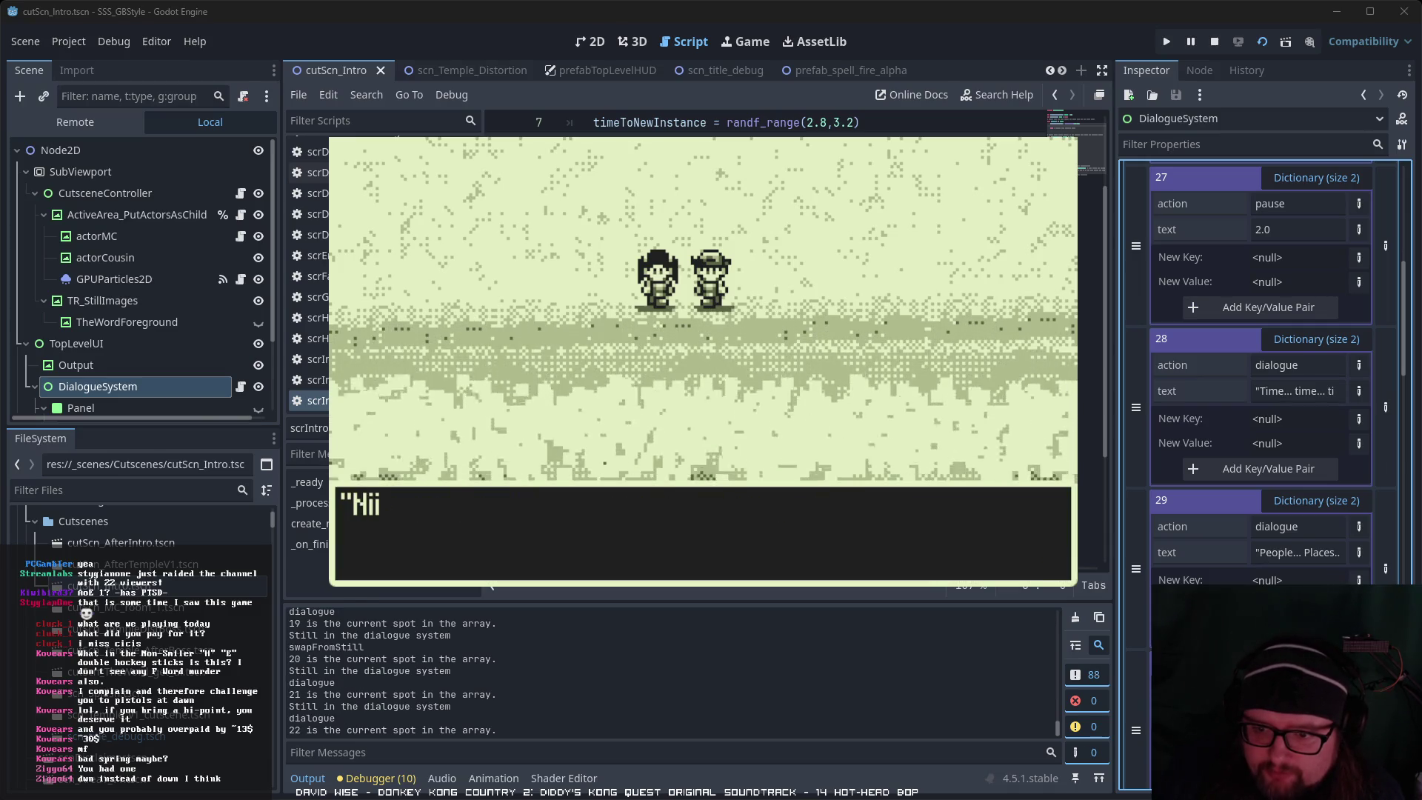
key("space")
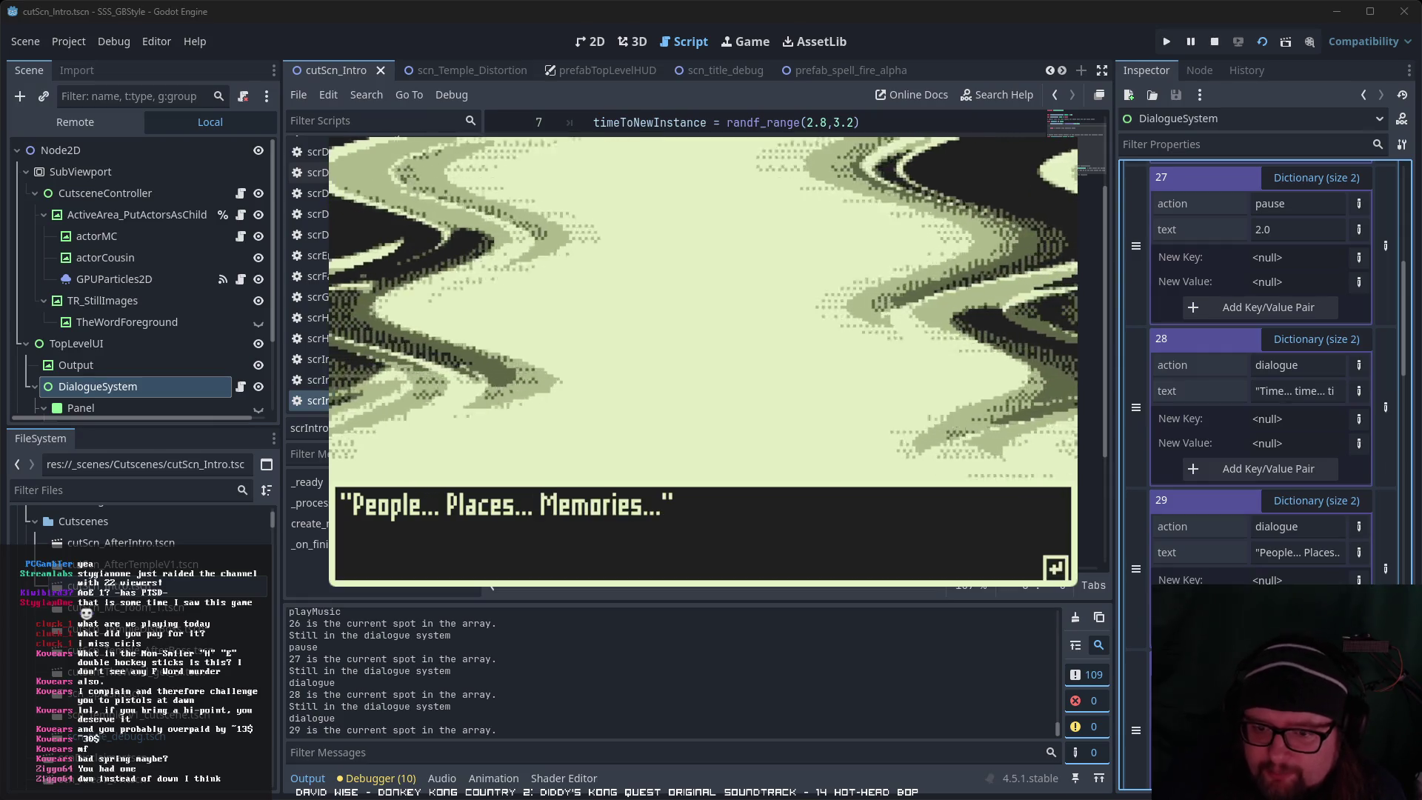
Step: Advance through the bald man's 'Do not despair' and 'Oh-ho-ho' lines to the odd individual narration
key("Return")
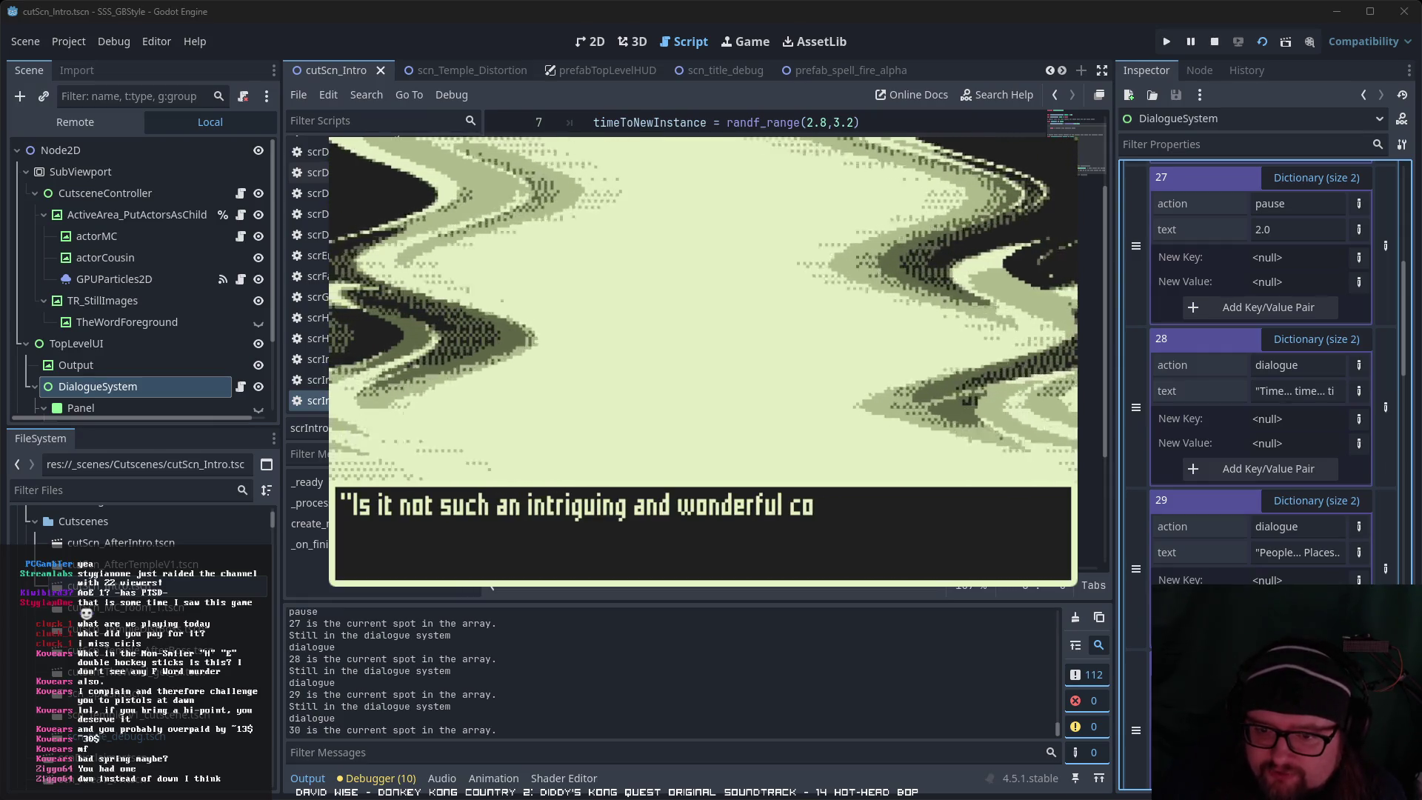
key("Return")
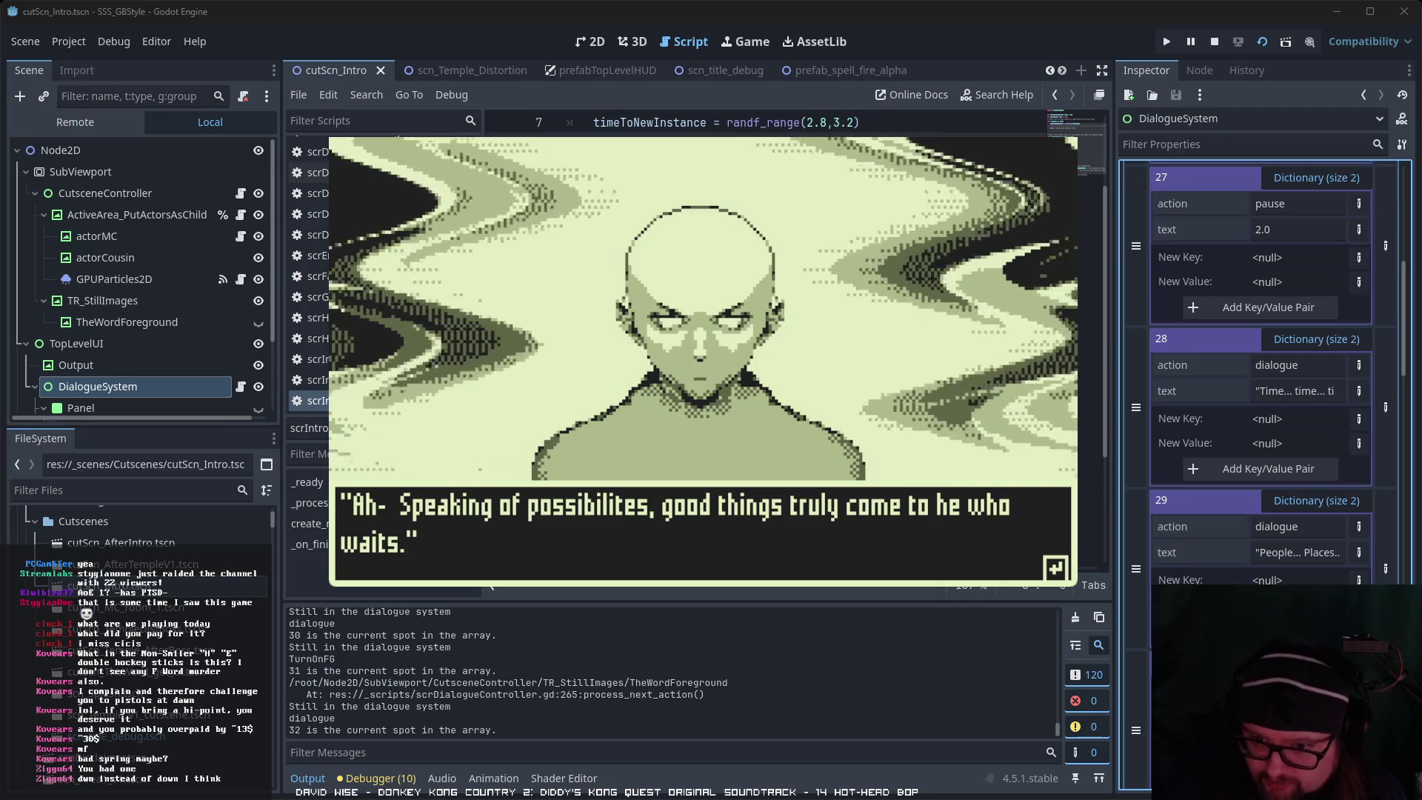
key("Return")
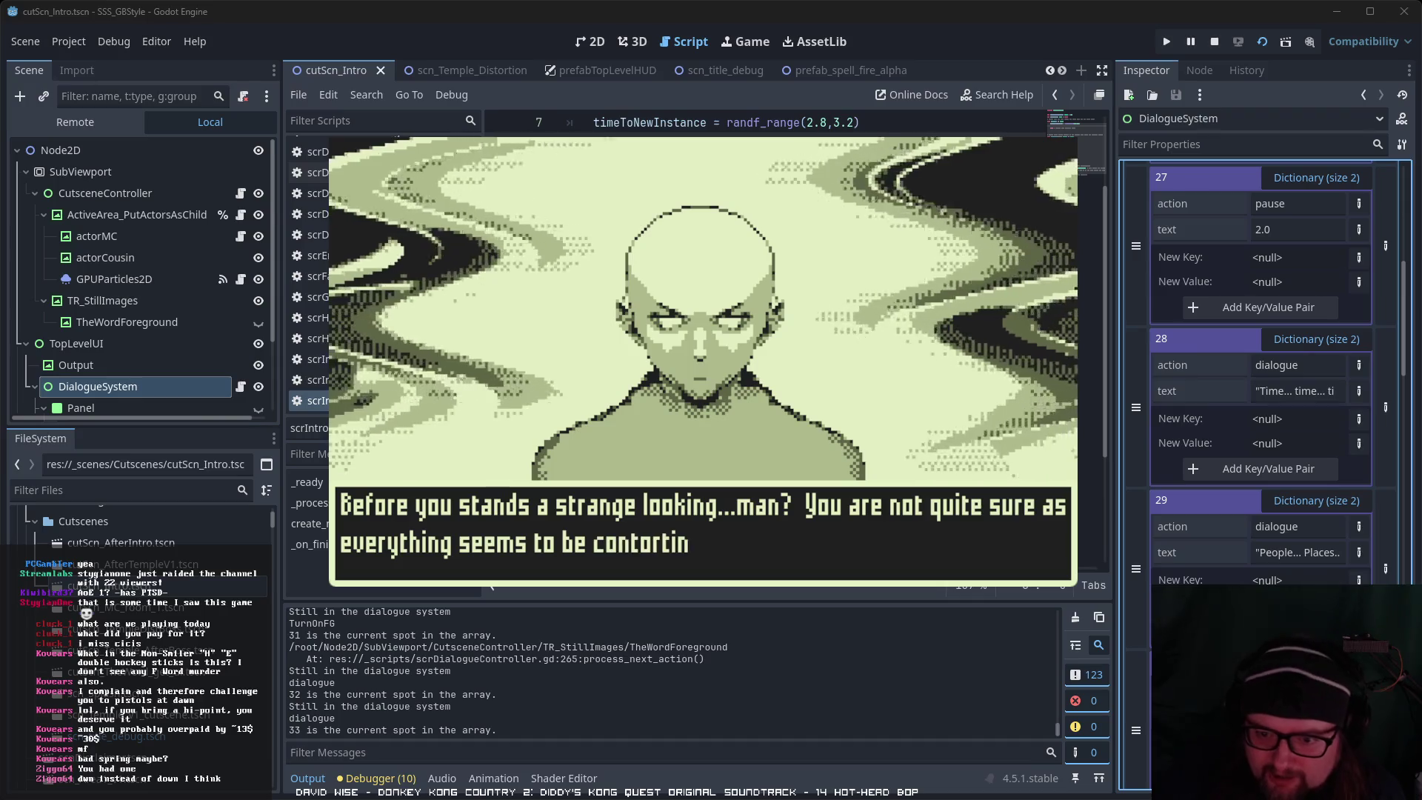
key("Return")
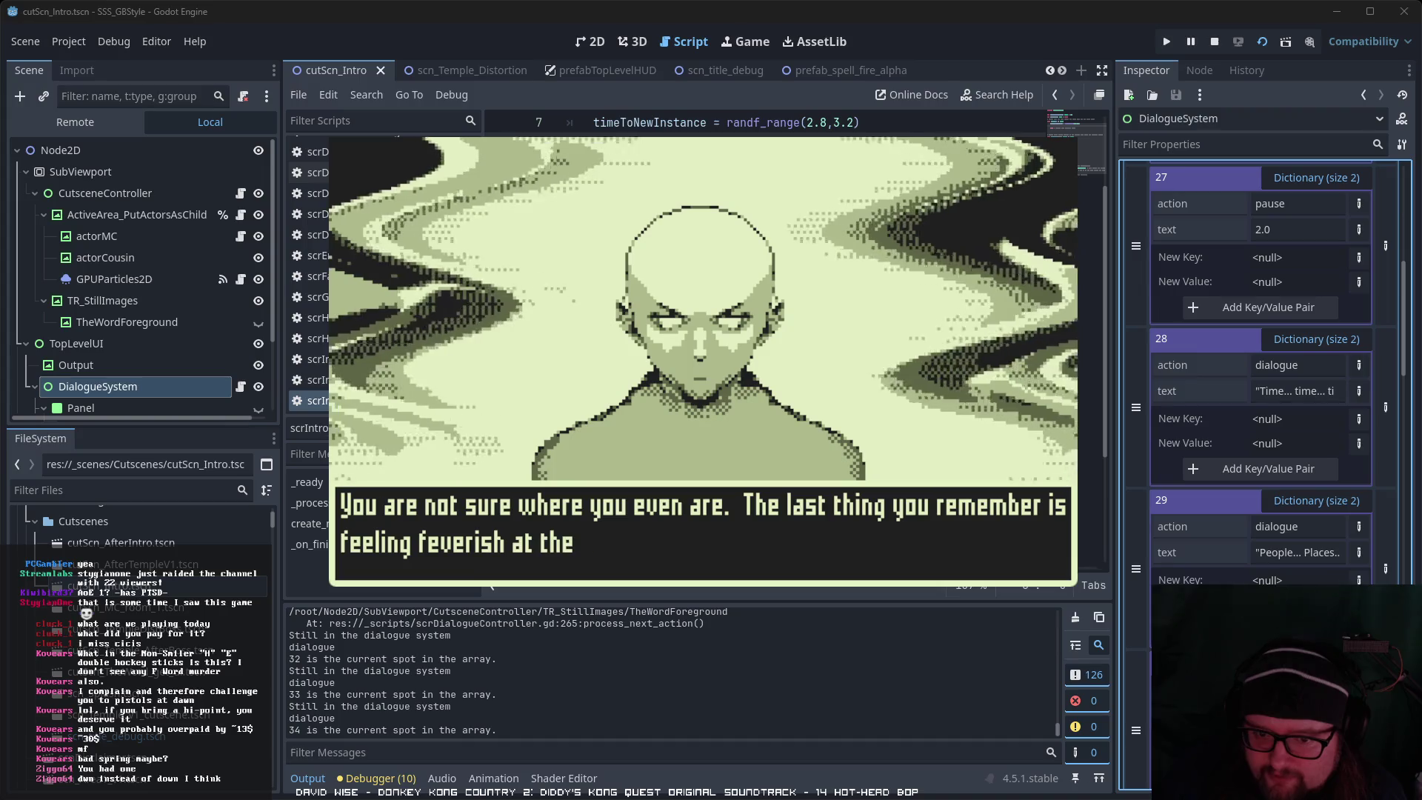
key("Return")
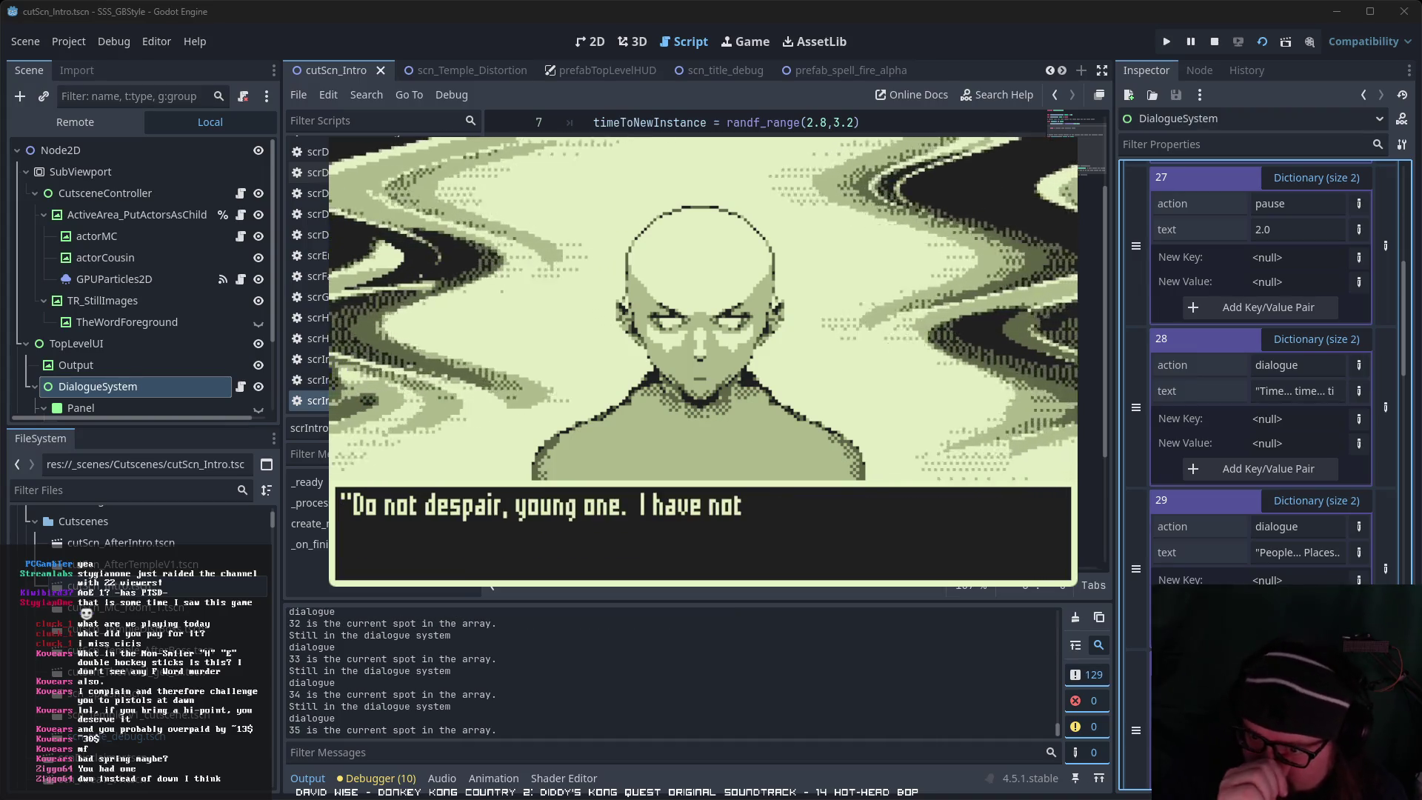
key("Return")
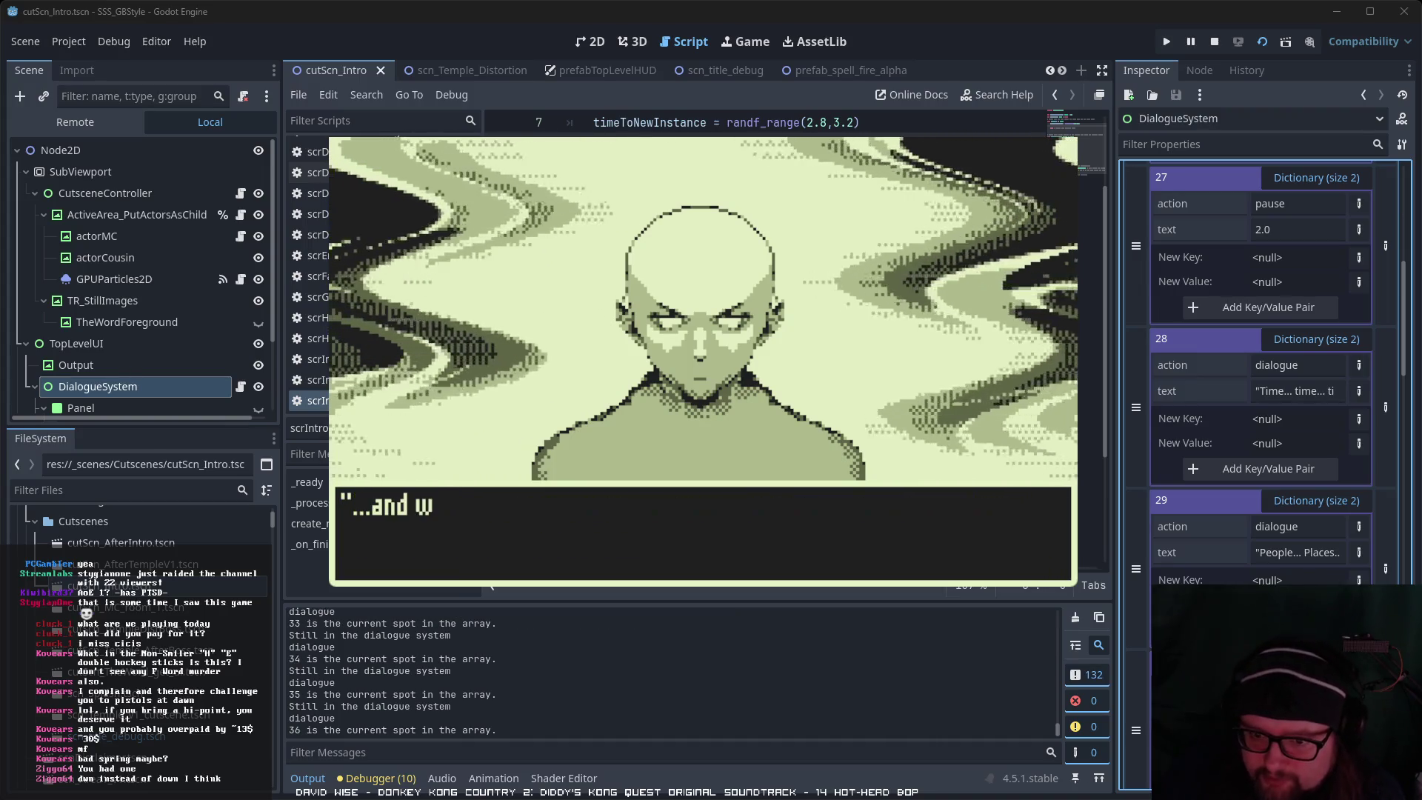
key("Return")
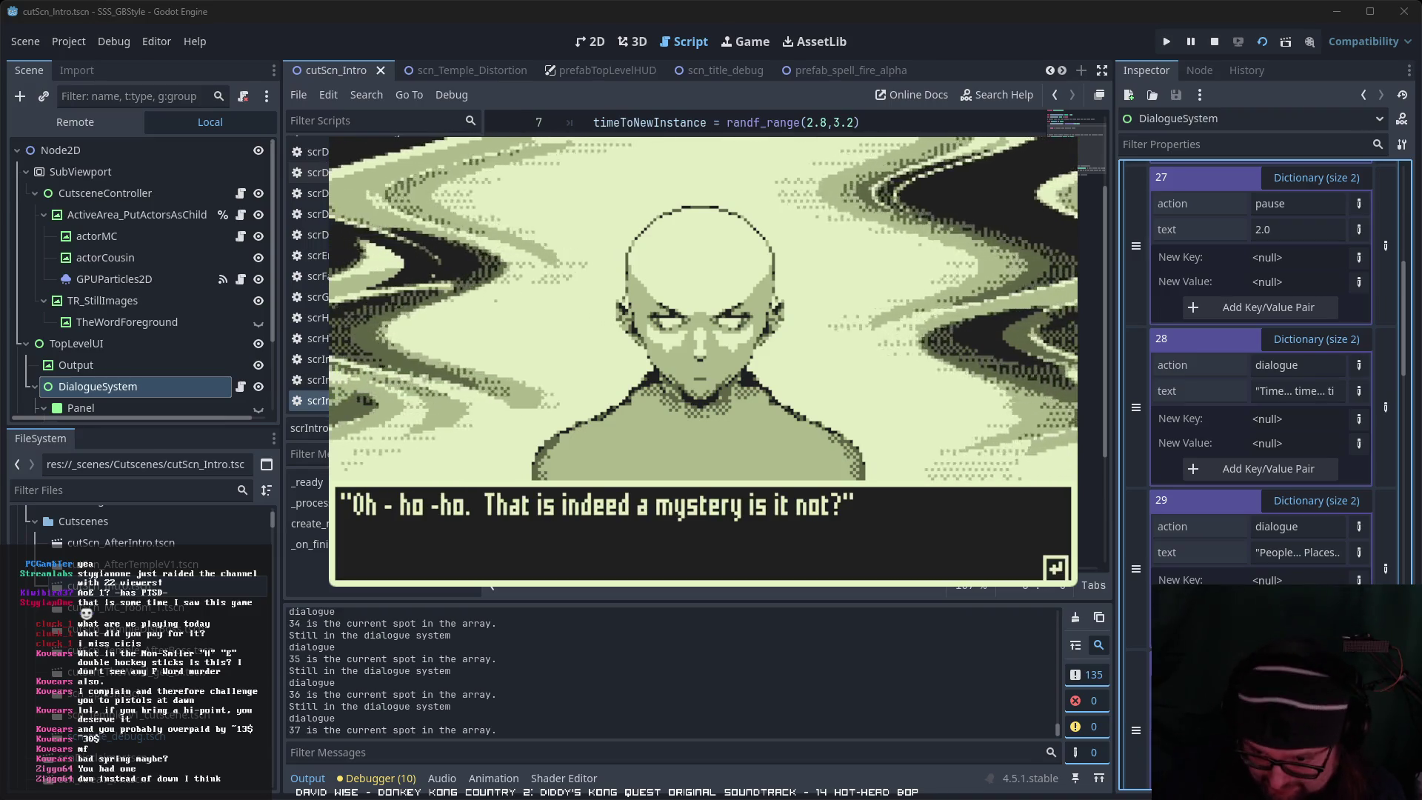
key("Return")
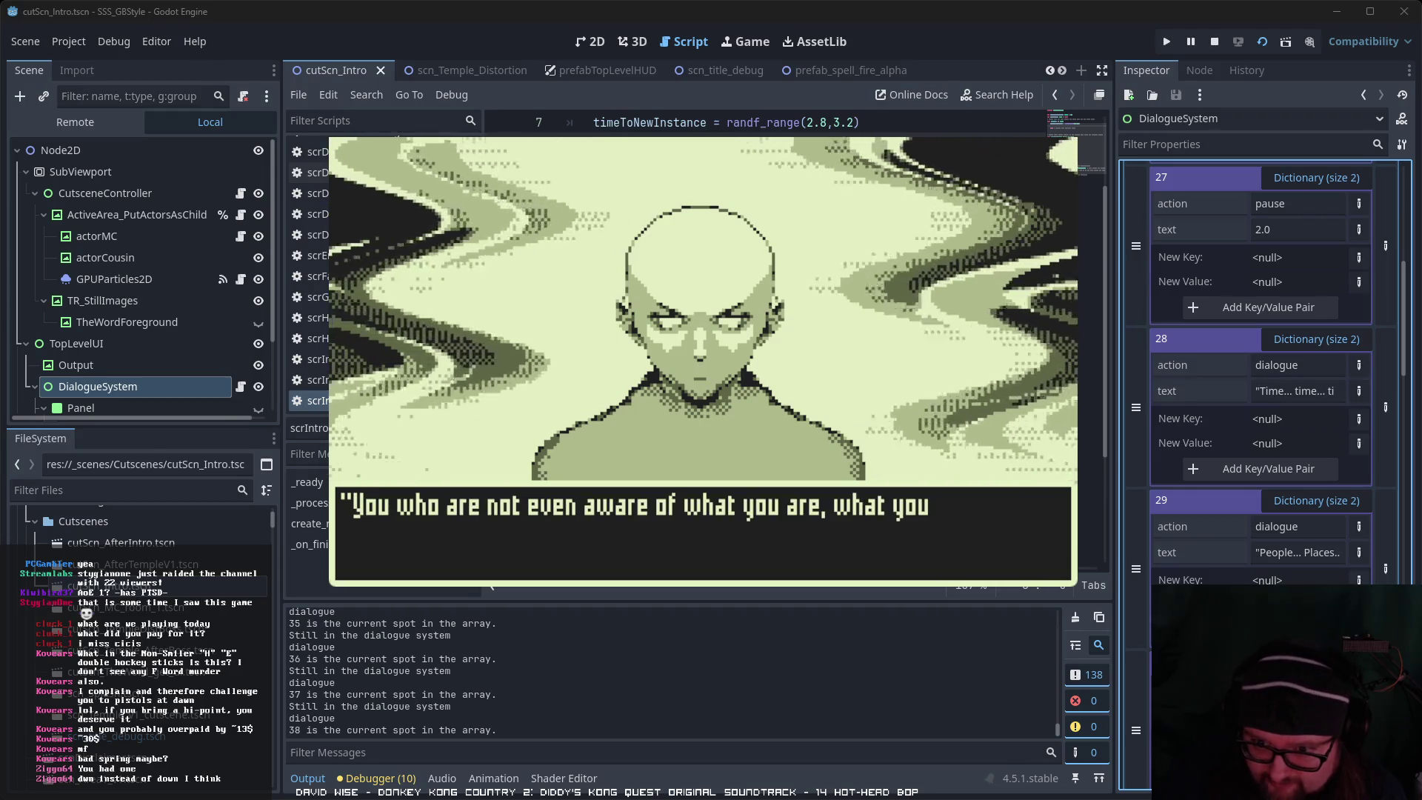
key("Return")
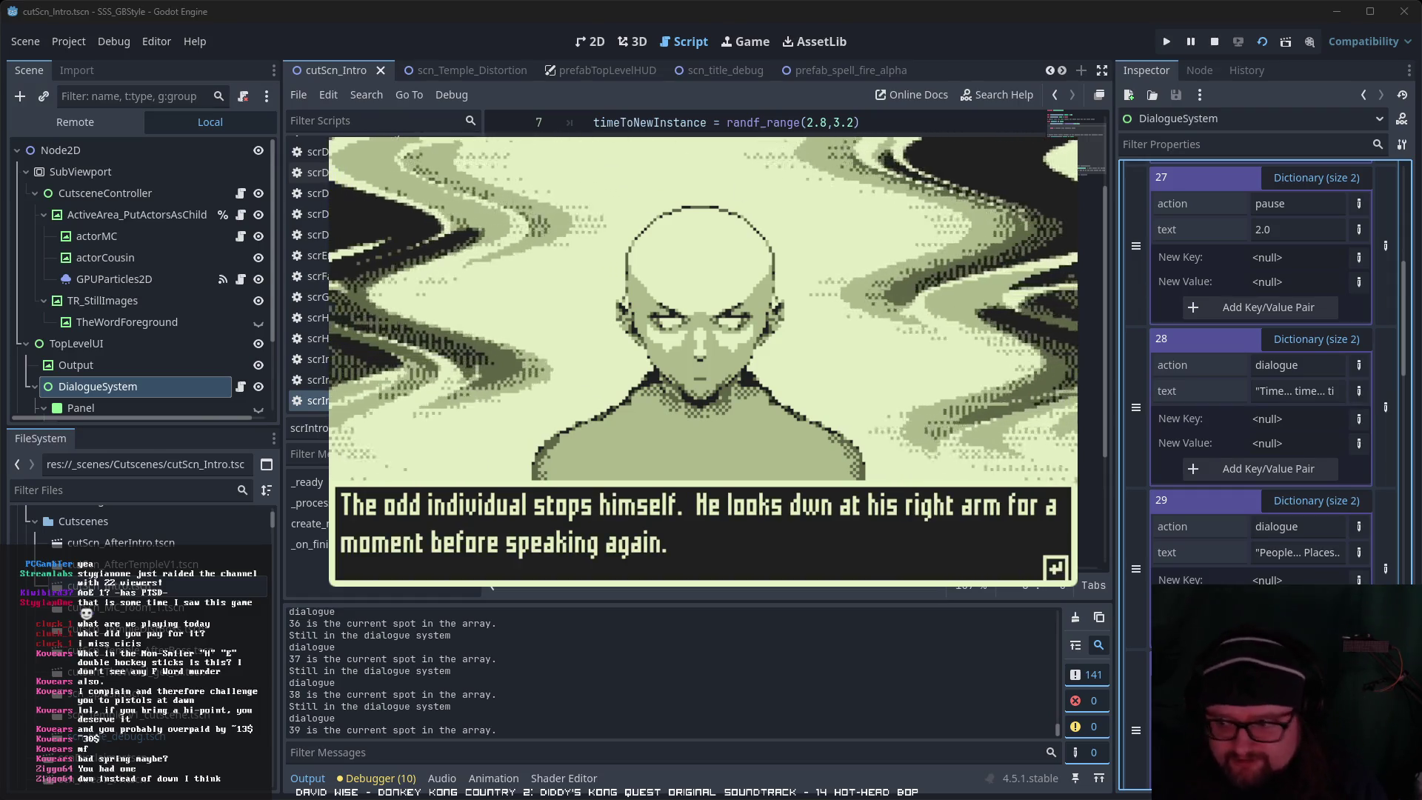
scroll(1259, 371, "down", 5)
scroll(1260, 371, "down", 6)
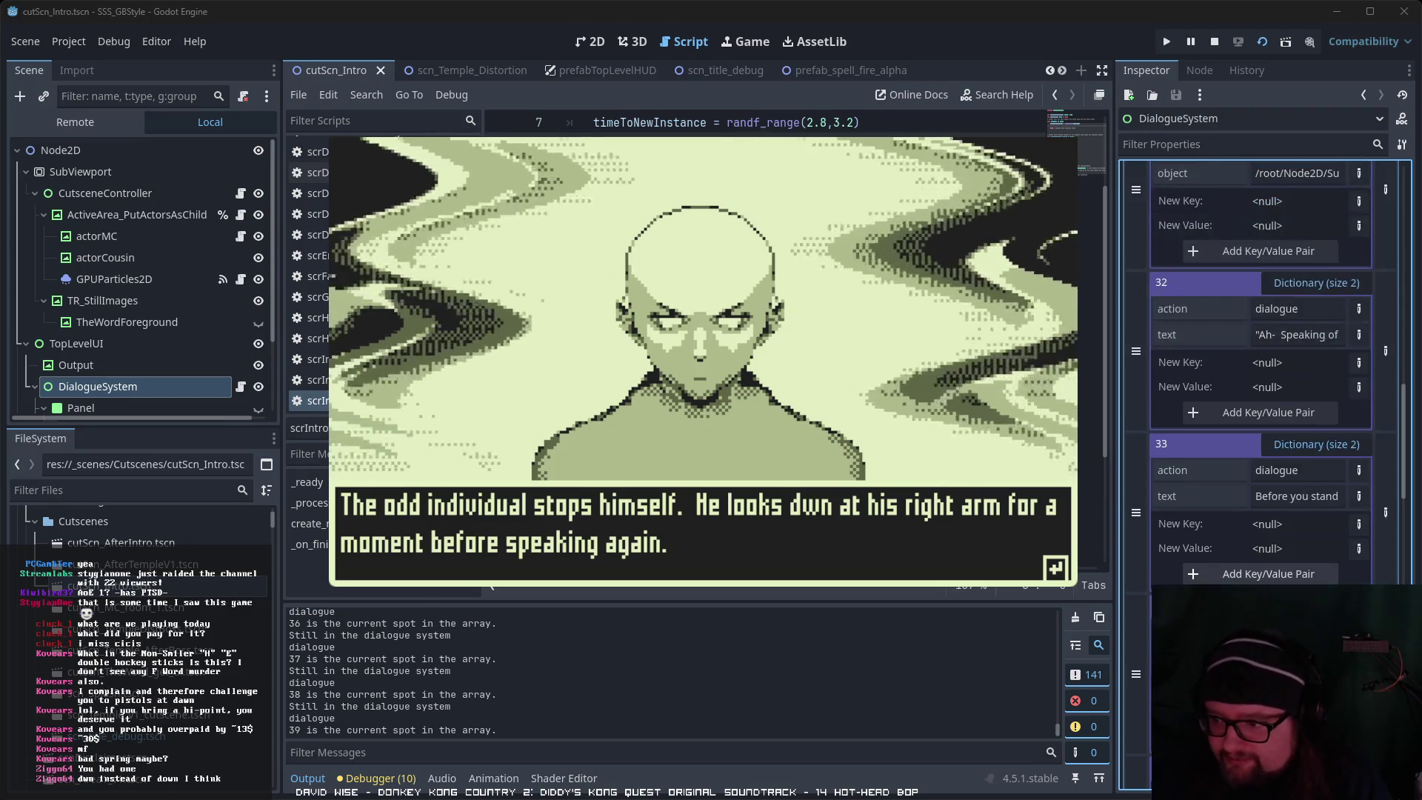
Step: Advance to the 'Unfortunately' line and stop the running game
scroll(1260, 370, "down", 2)
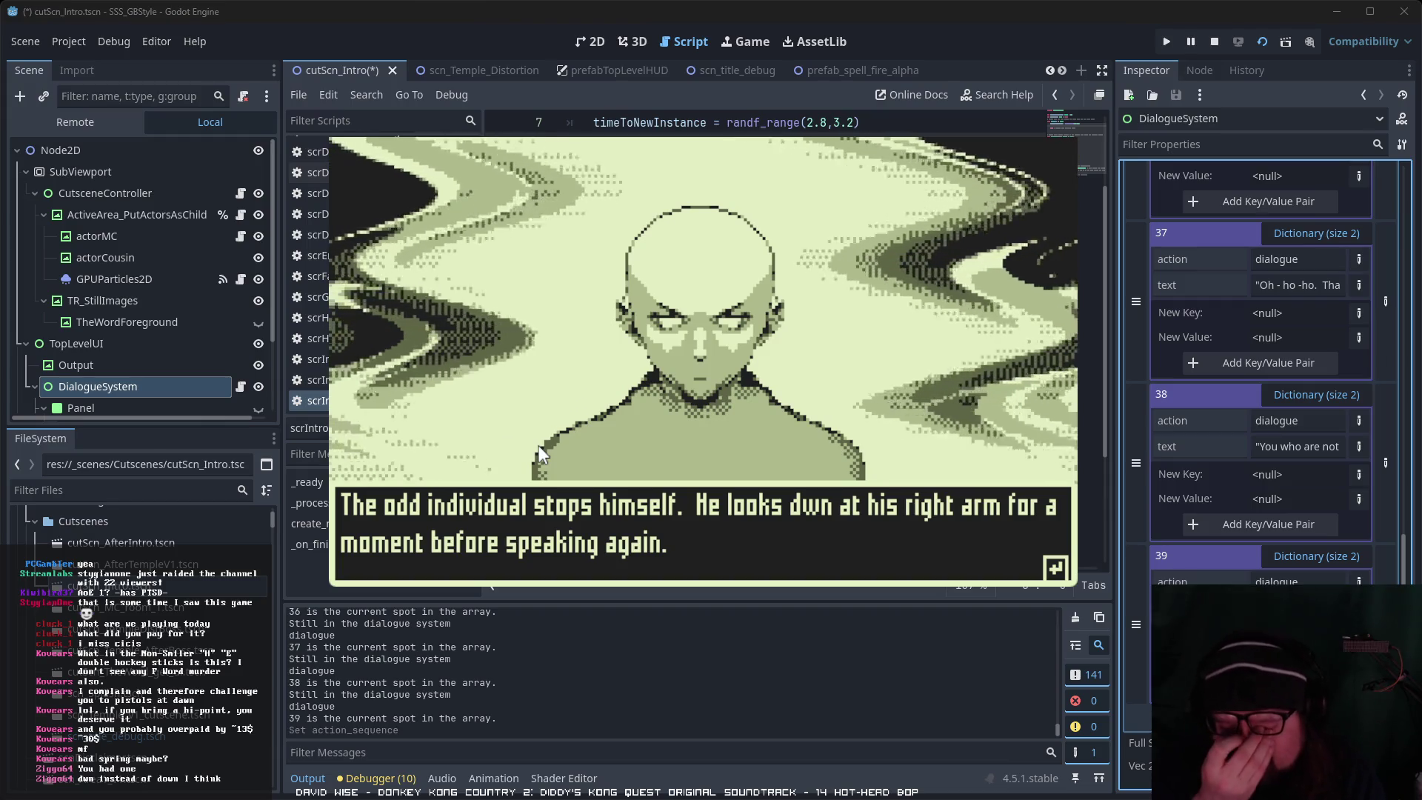
key("space")
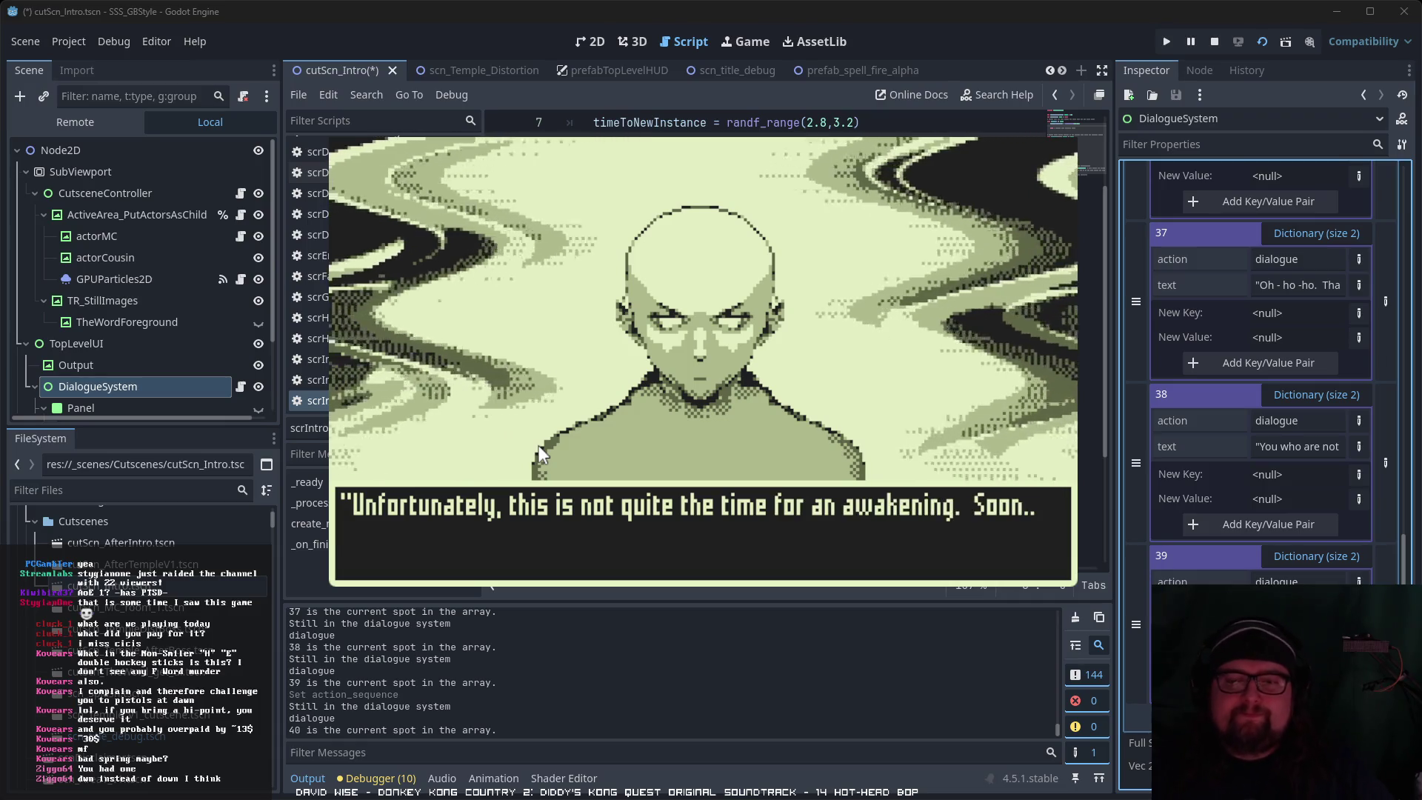
key("space")
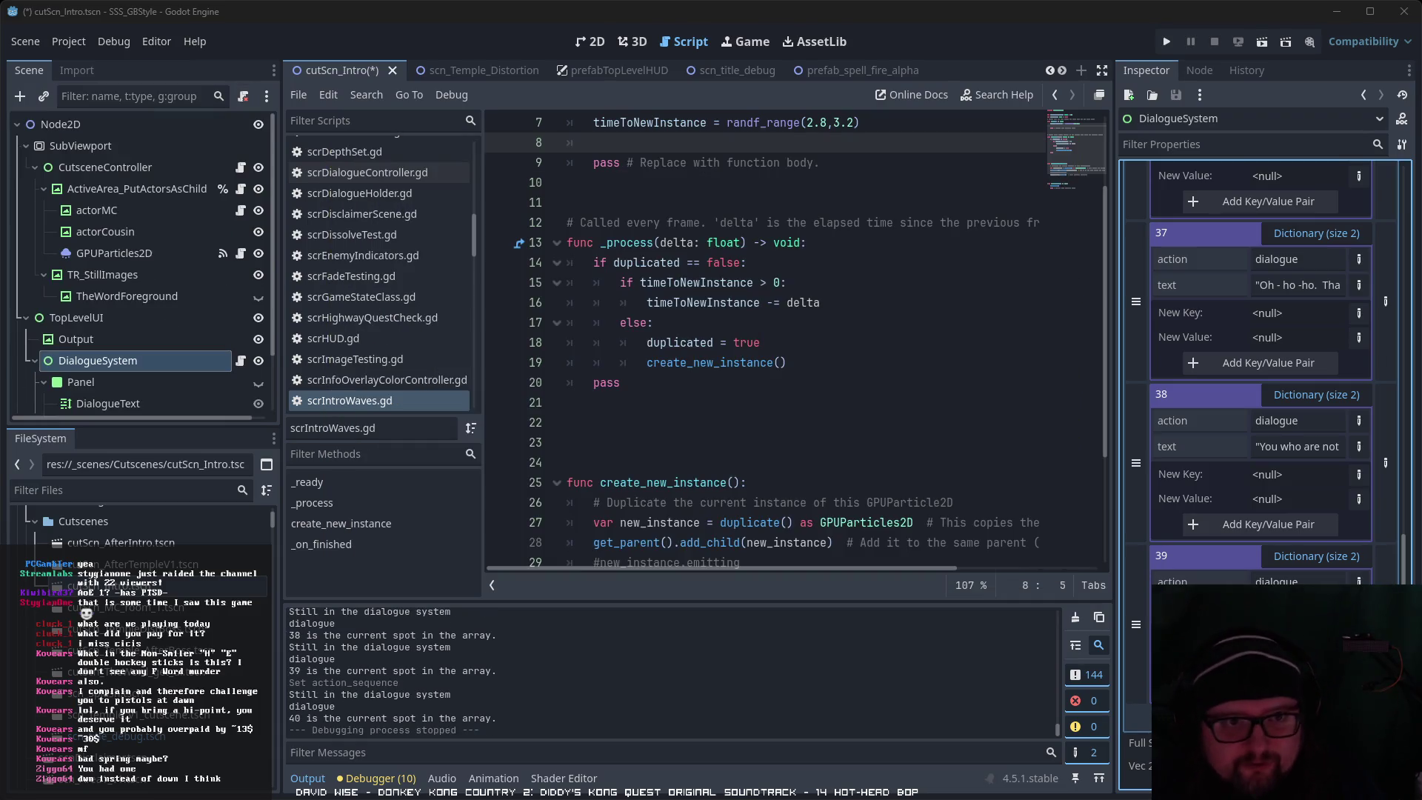
Step: Save the cutScn_Intro scene with Ctrl+S
key("ctrl+s")
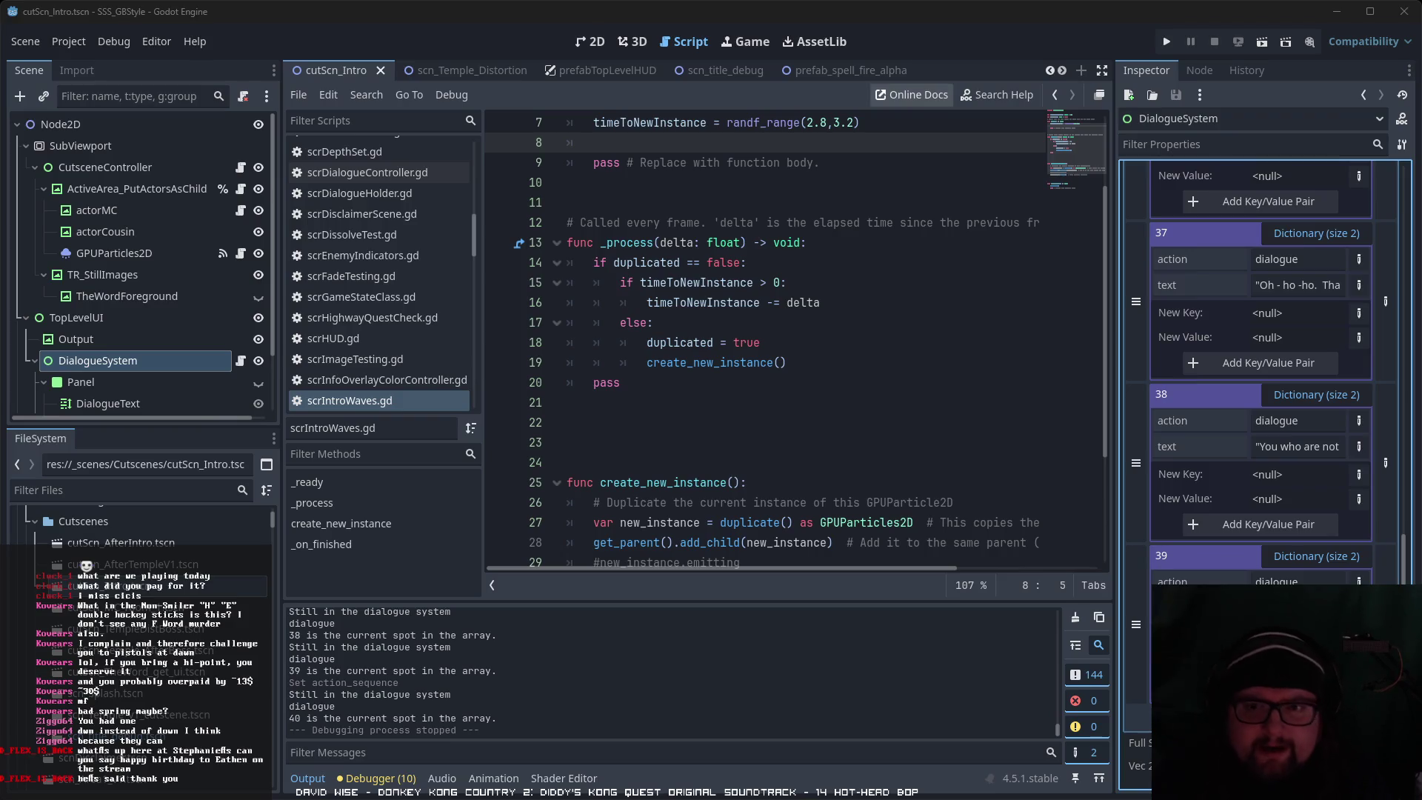
Step: Scroll the FileSystem dock and launch a playtest of scn_Temple_Distortion
left_click(1123, 32)
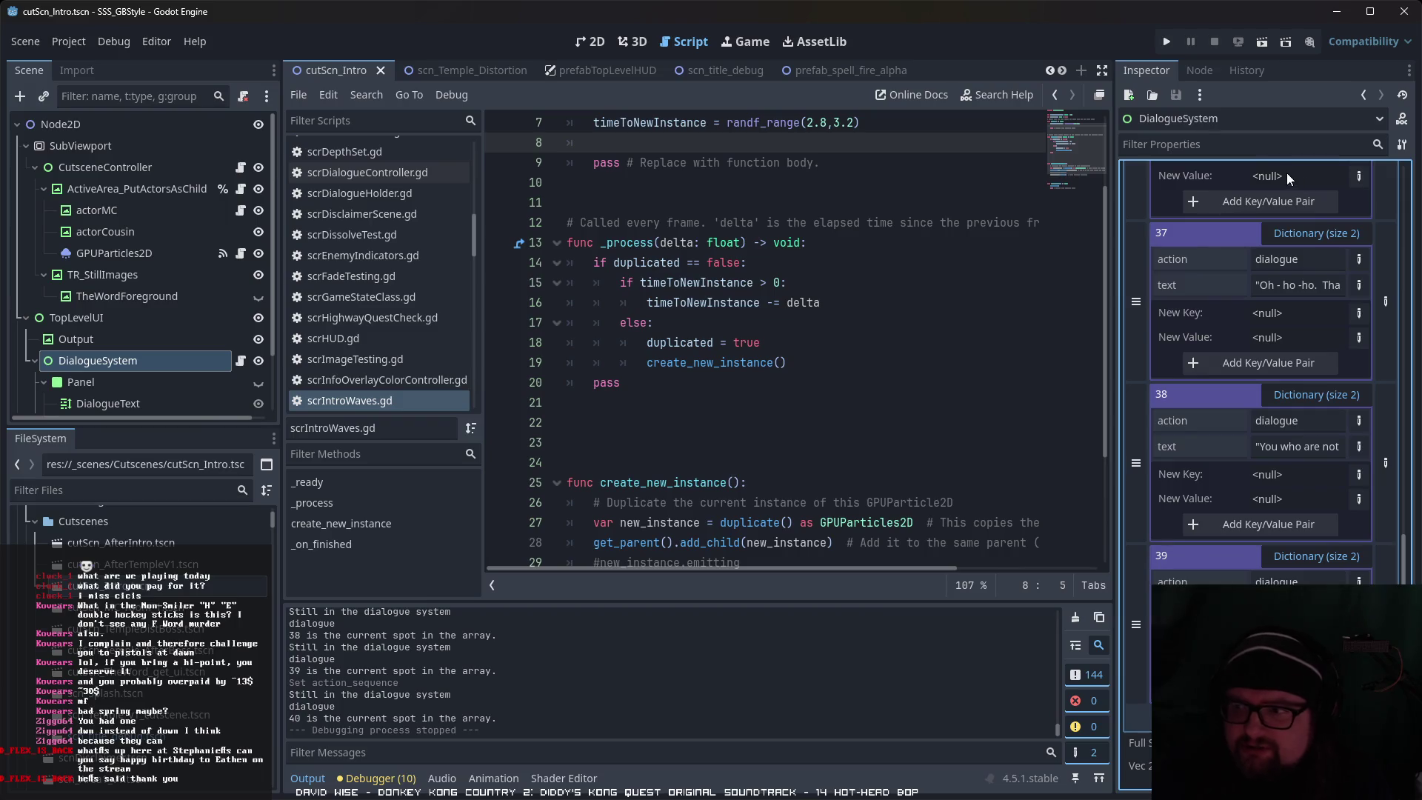
scroll(188, 653, "down", 5)
scroll(188, 655, "down", 2)
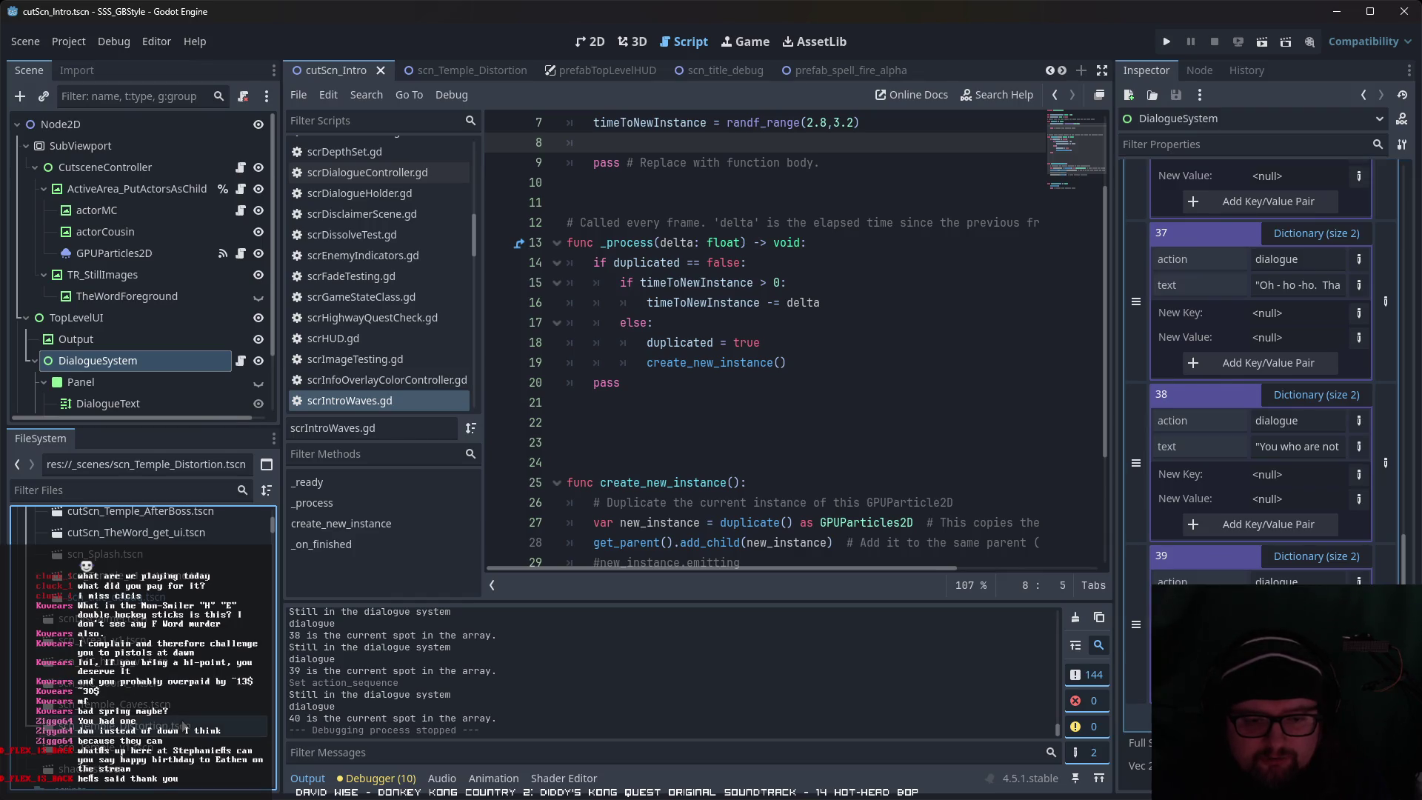
key("F5")
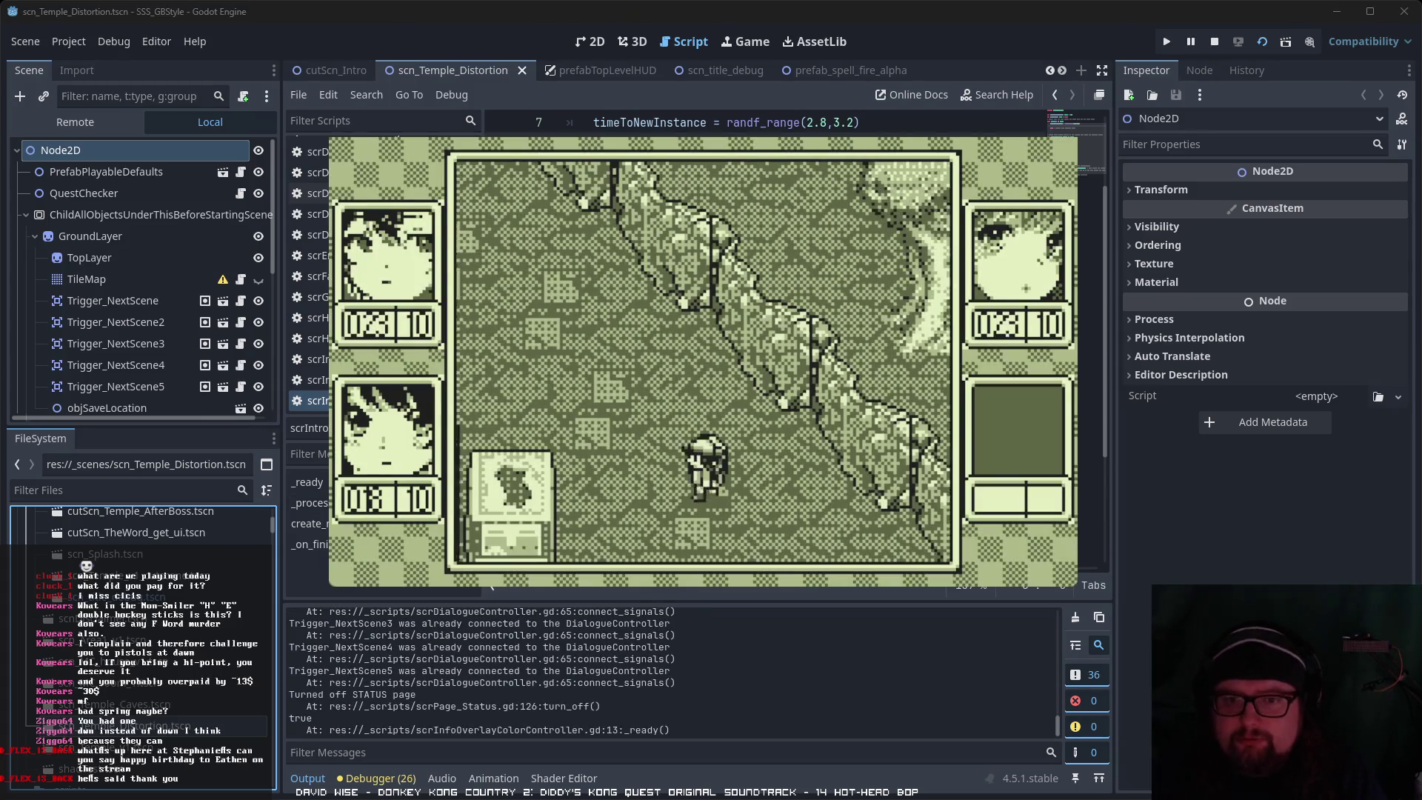
Step: Open the pause menu's Status page and view Nii-chan's and Hikari's details
key("Escape")
key("Right")
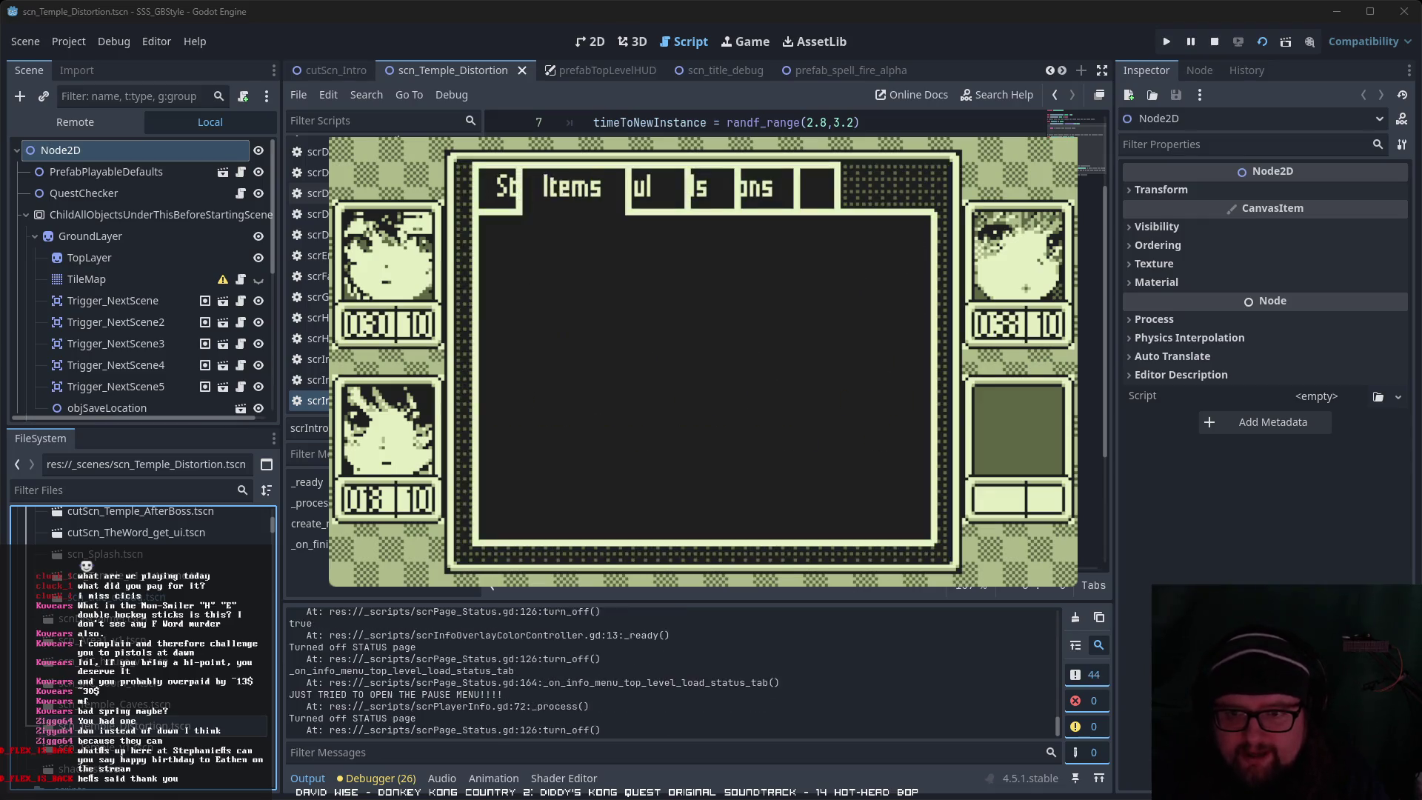
key("Left")
key("Return")
key("Return")
key("Return")
key("Return")
key("Escape")
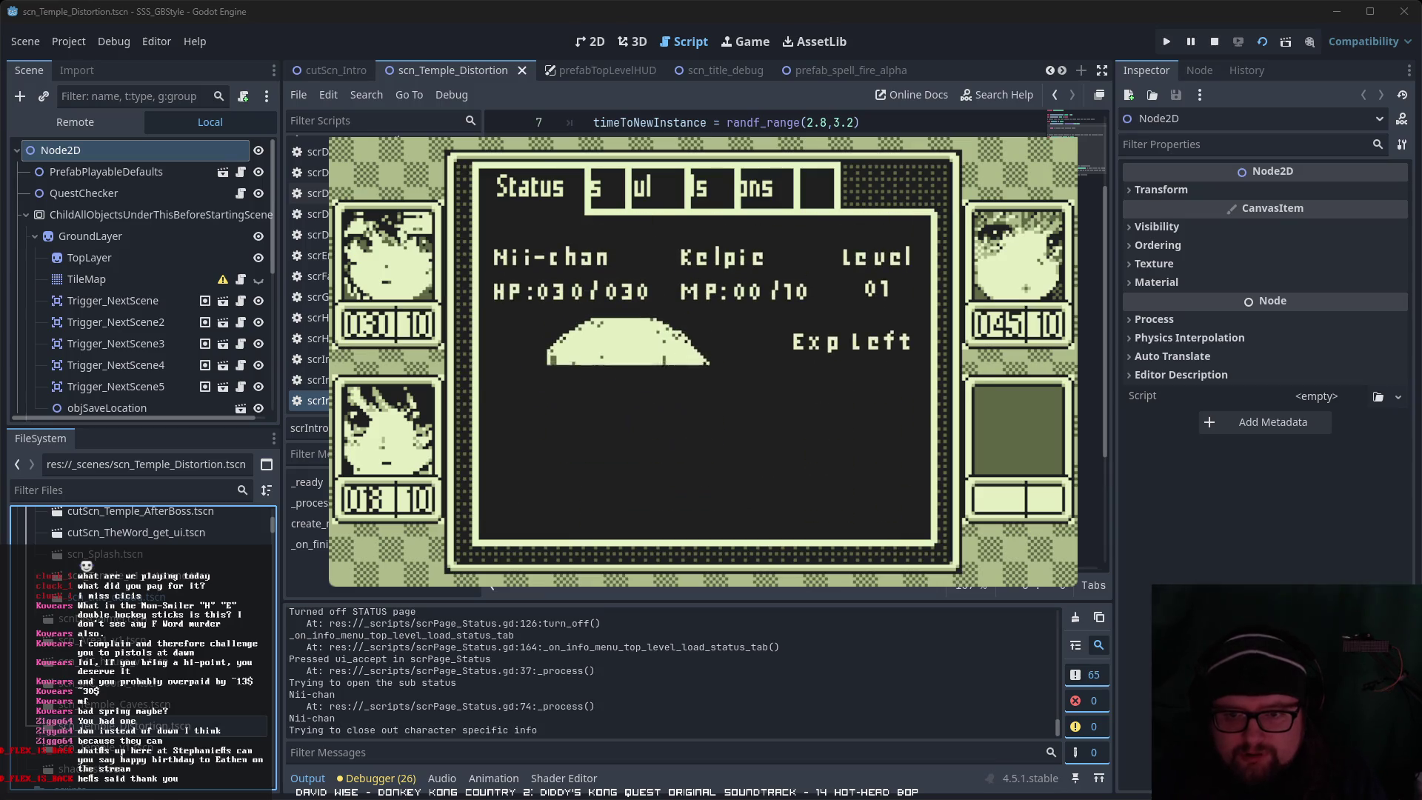
key("Down")
key("Return")
Step: Assign the Salamander summon to Hikari, check Yui's status, then close the menu and walk up-left
key("Return")
key("Down")
key("Return")
key("Down")
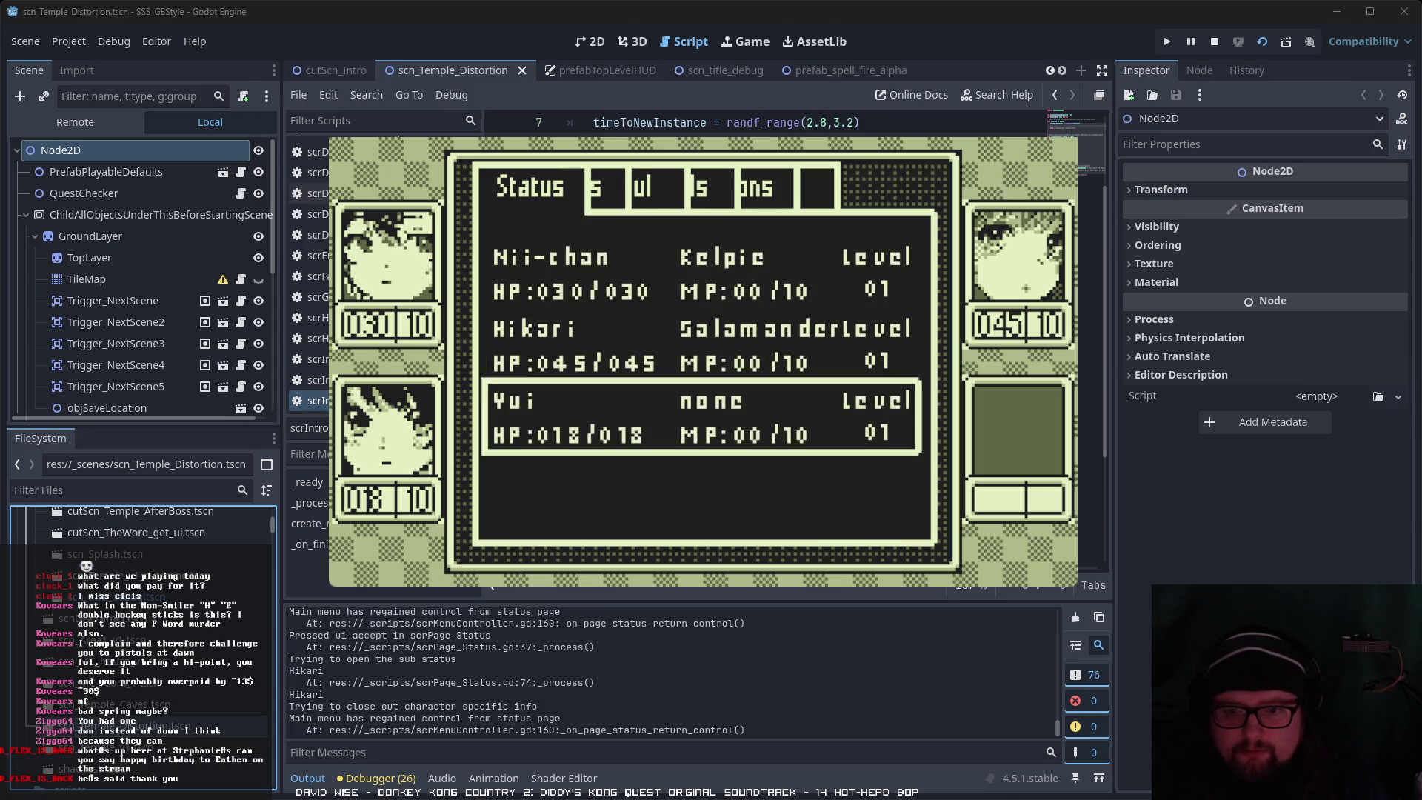
key("Return")
key("Return")
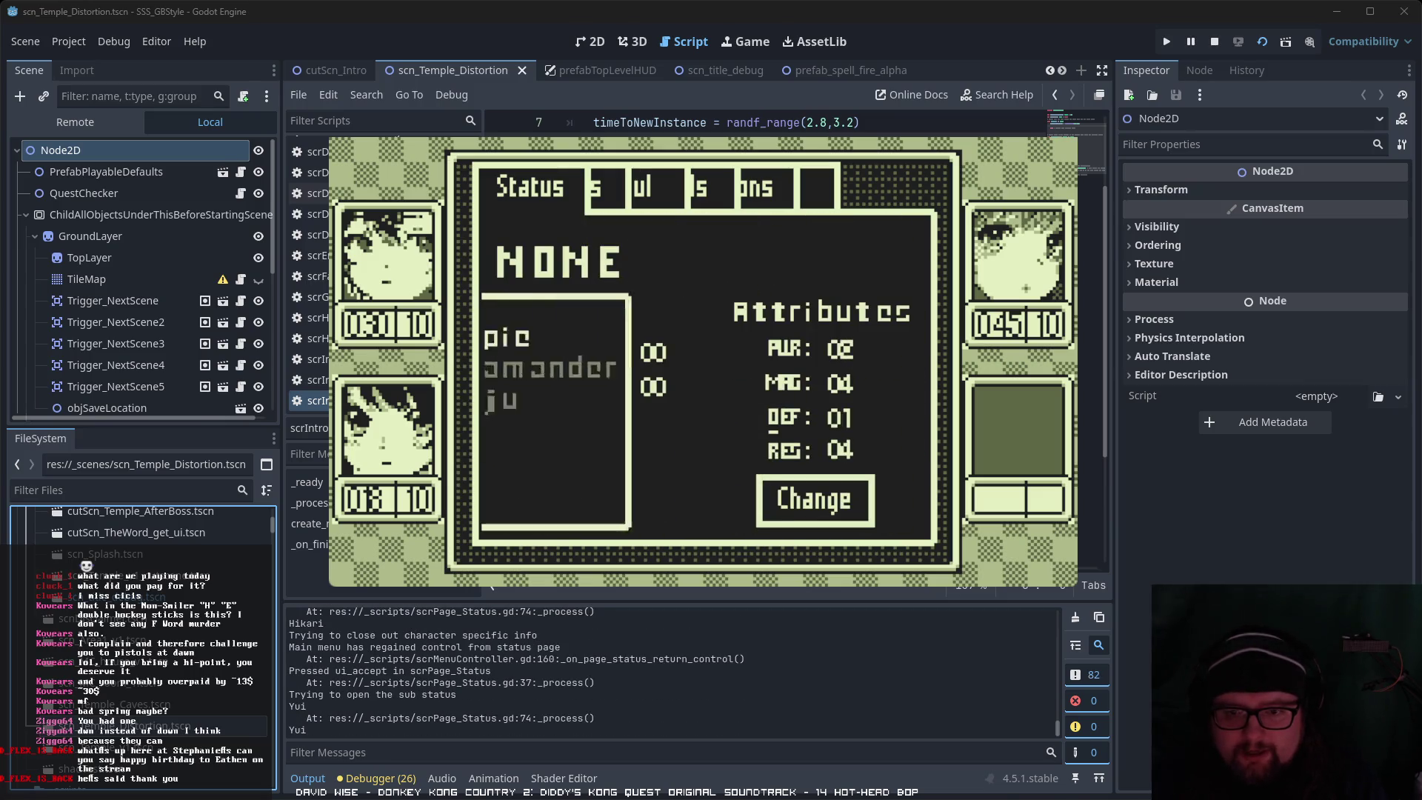
key("Escape")
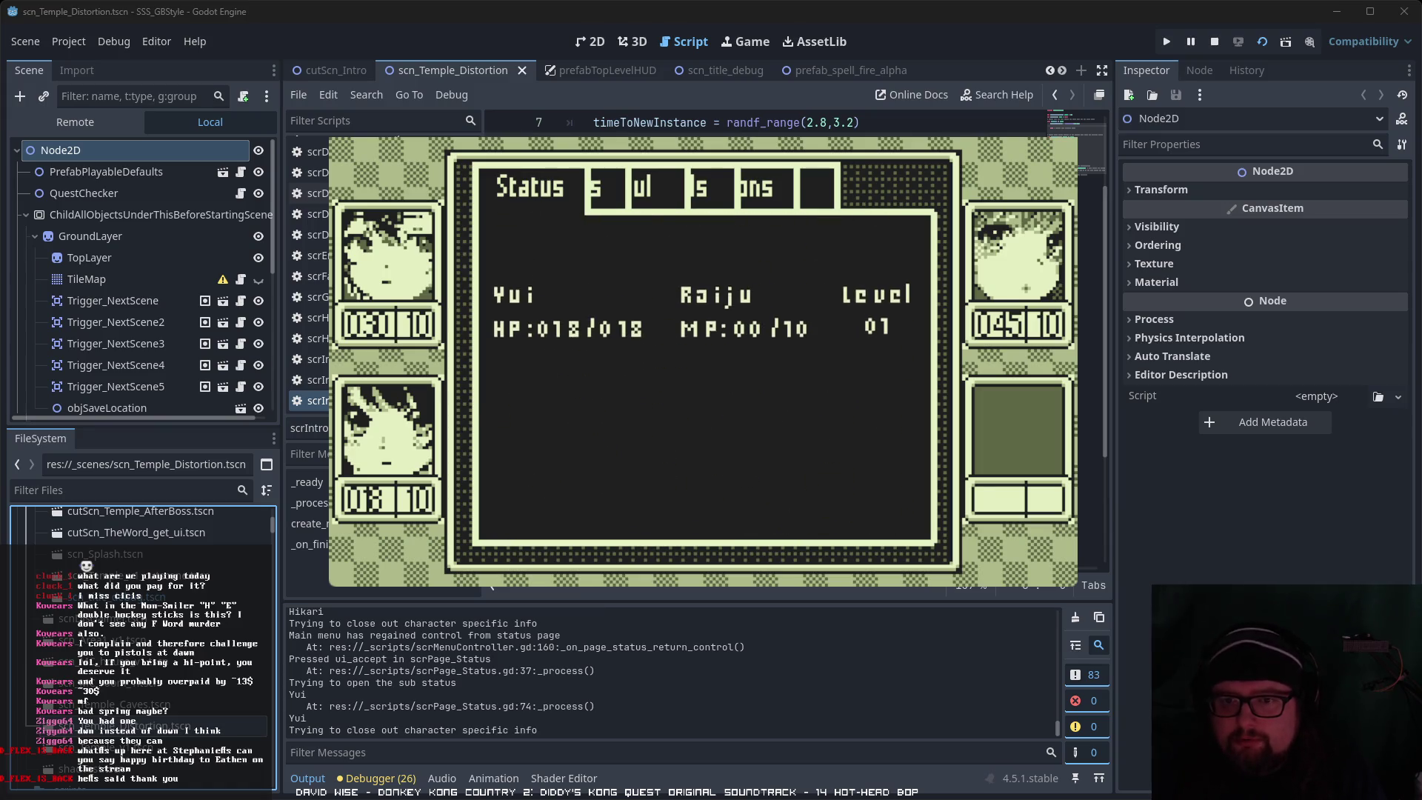
key("Escape")
key("Left")
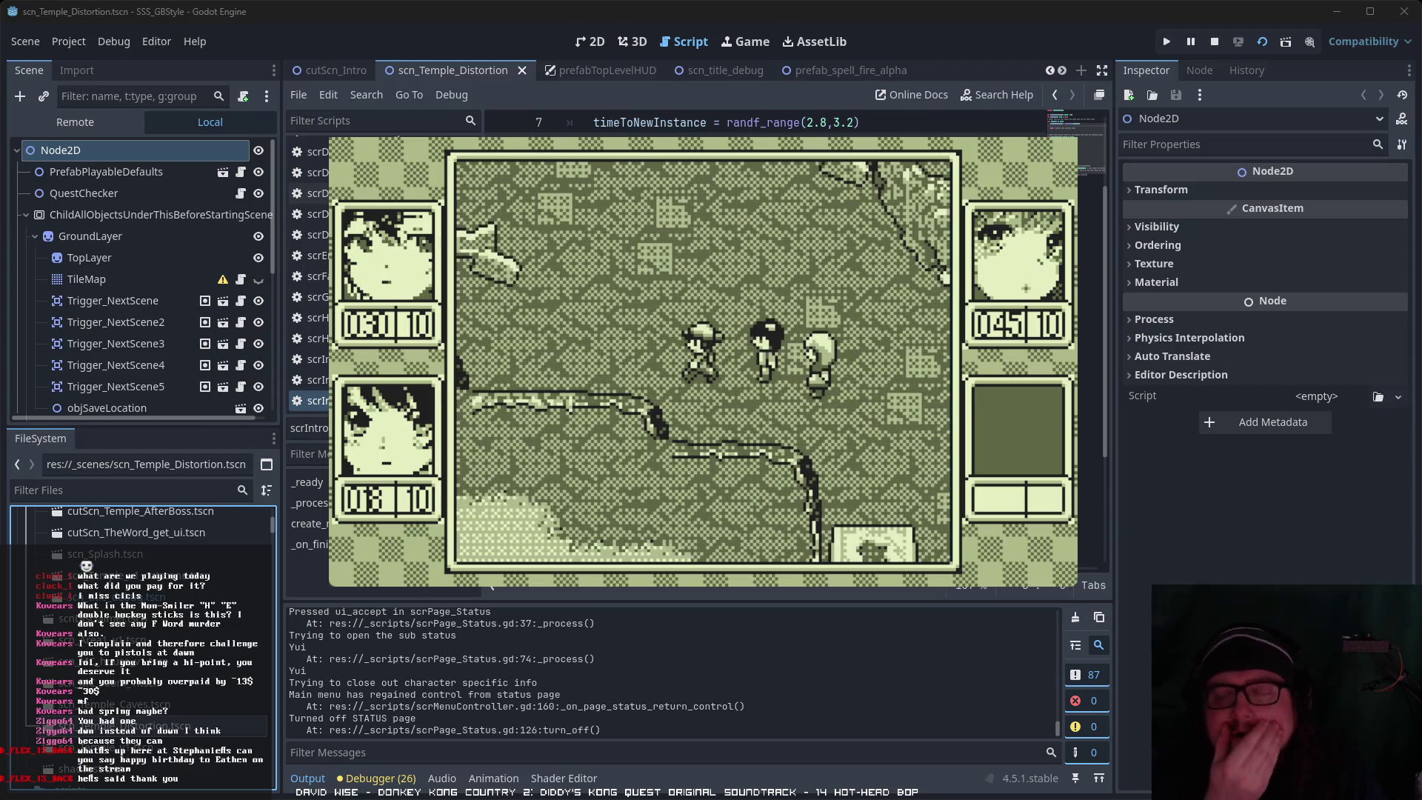
key("Up")
key("Up")
Step: Walk into an enemy to start a battle and browse the skill list, including Hōka α
key("Left")
key("Down")
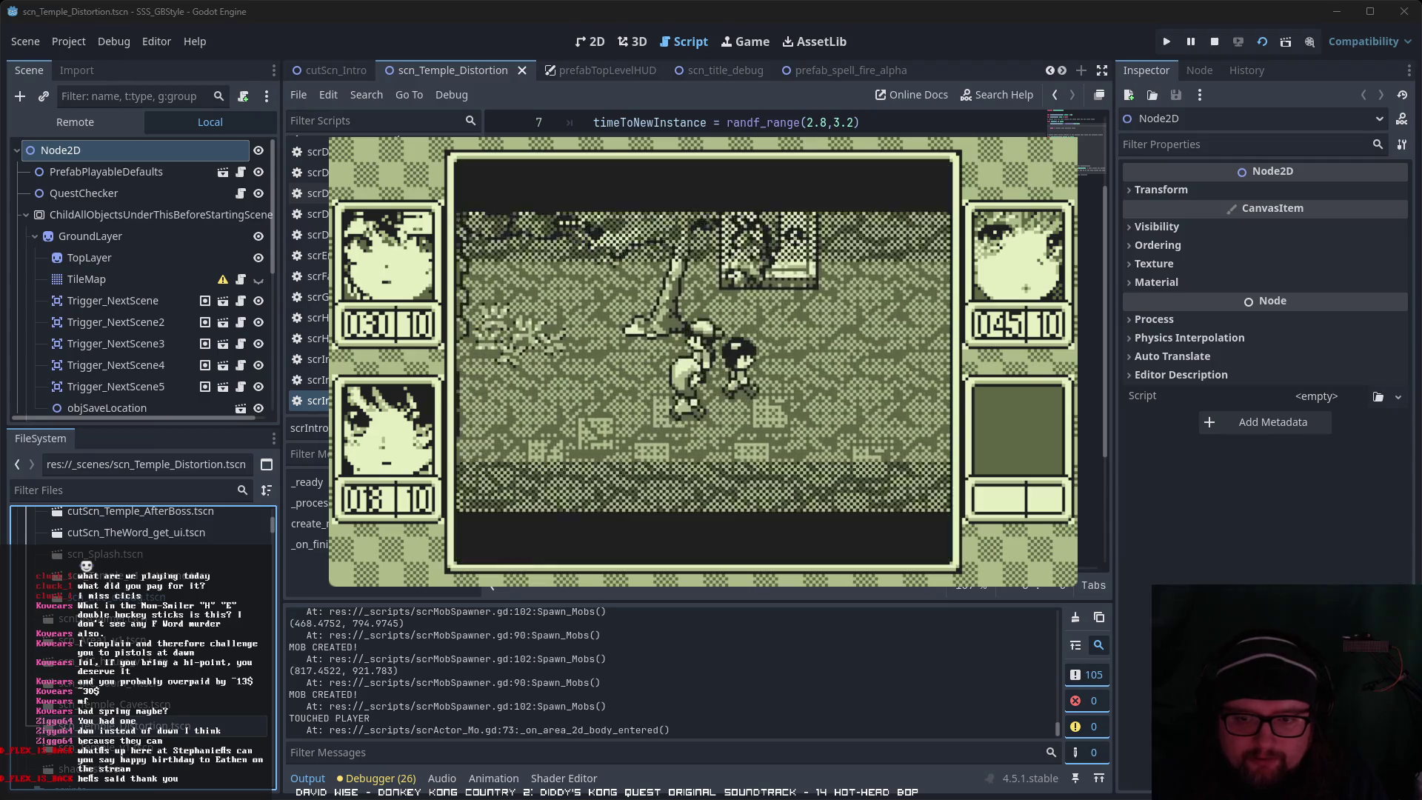
key("Right")
key("Left")
key("Return")
key("Right")
key("Return")
key("Down")
key("Up")
key("Up")
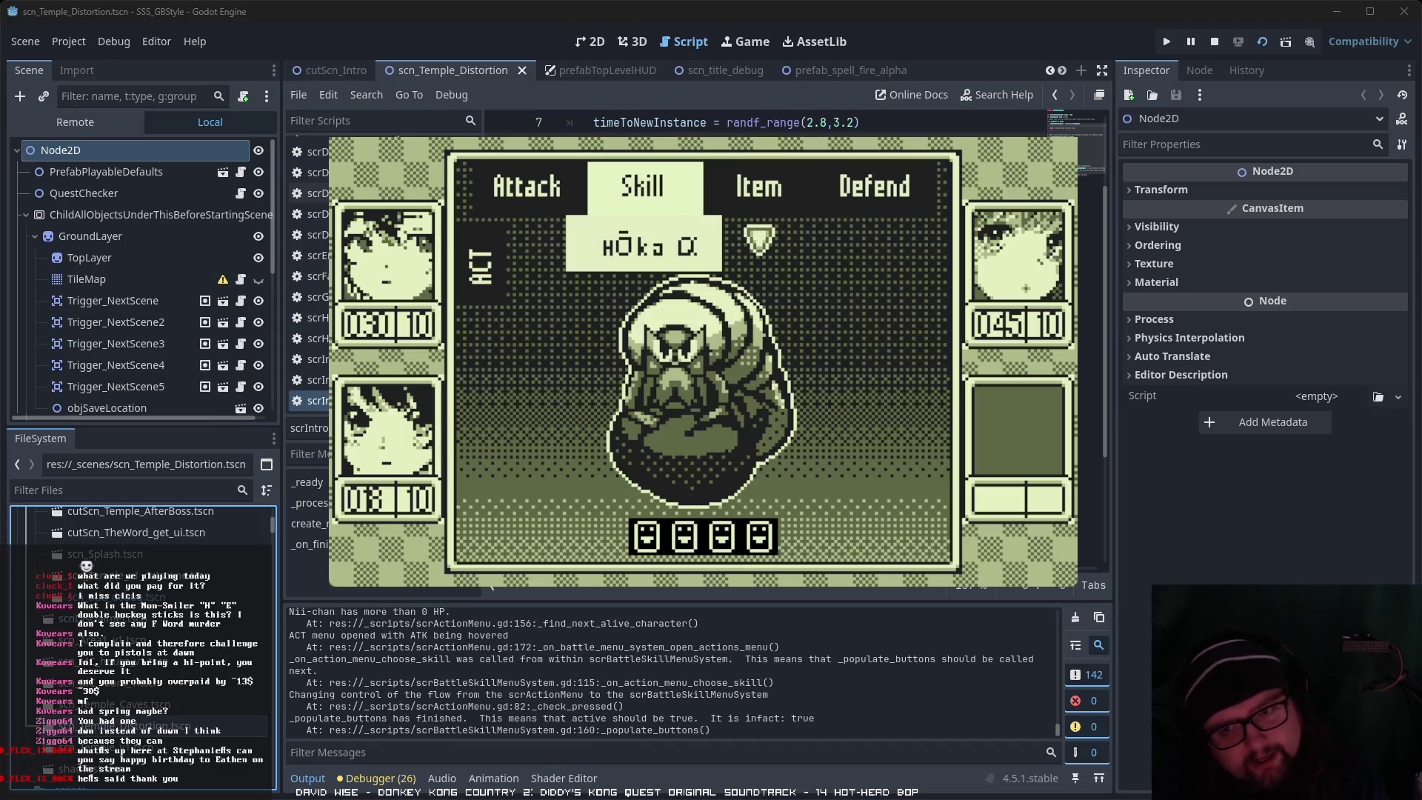
key("Down")
key("Down")
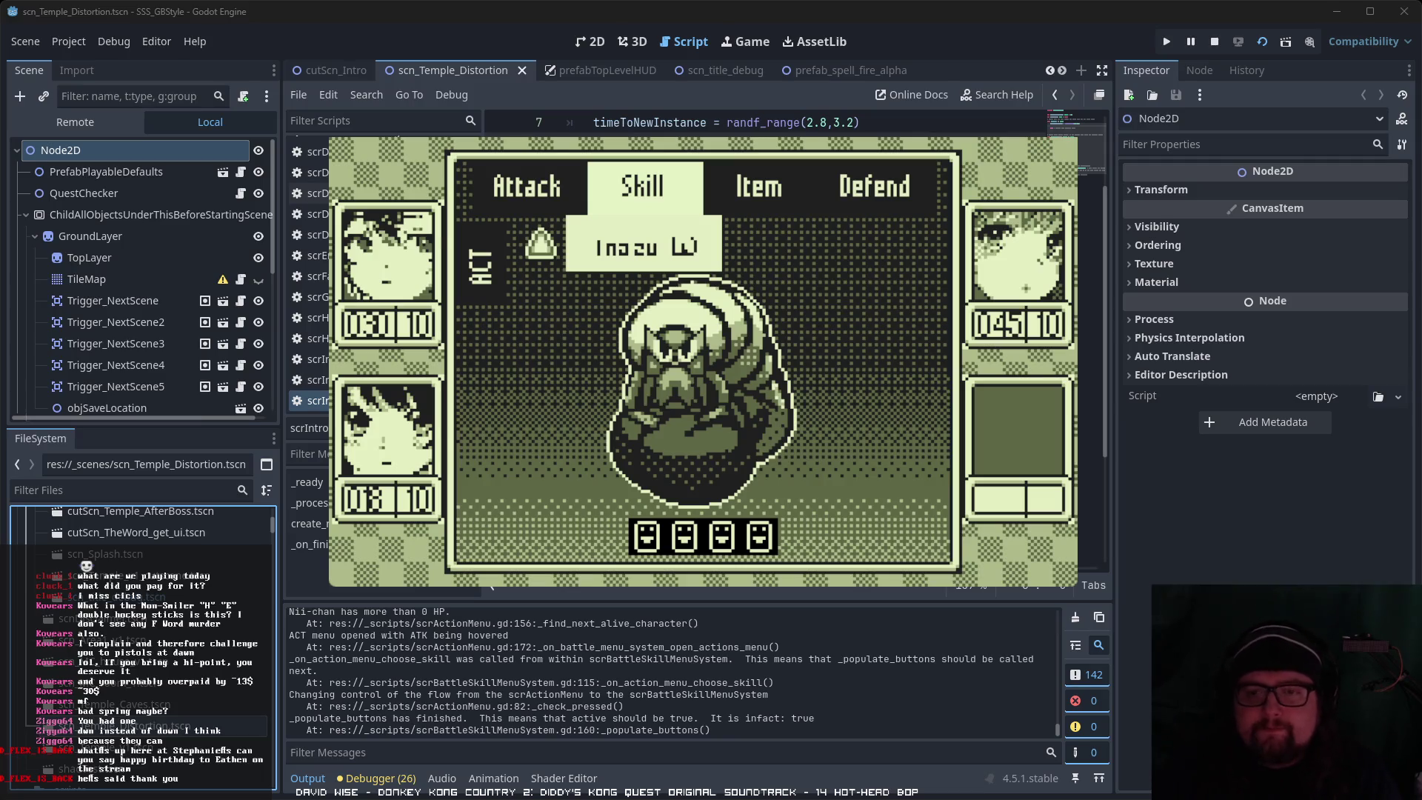
key("Return")
Step: Cycle the battle commands and reopen the Skill list showing Hōka α
key("Right")
key("Left")
key("Right")
key("Right")
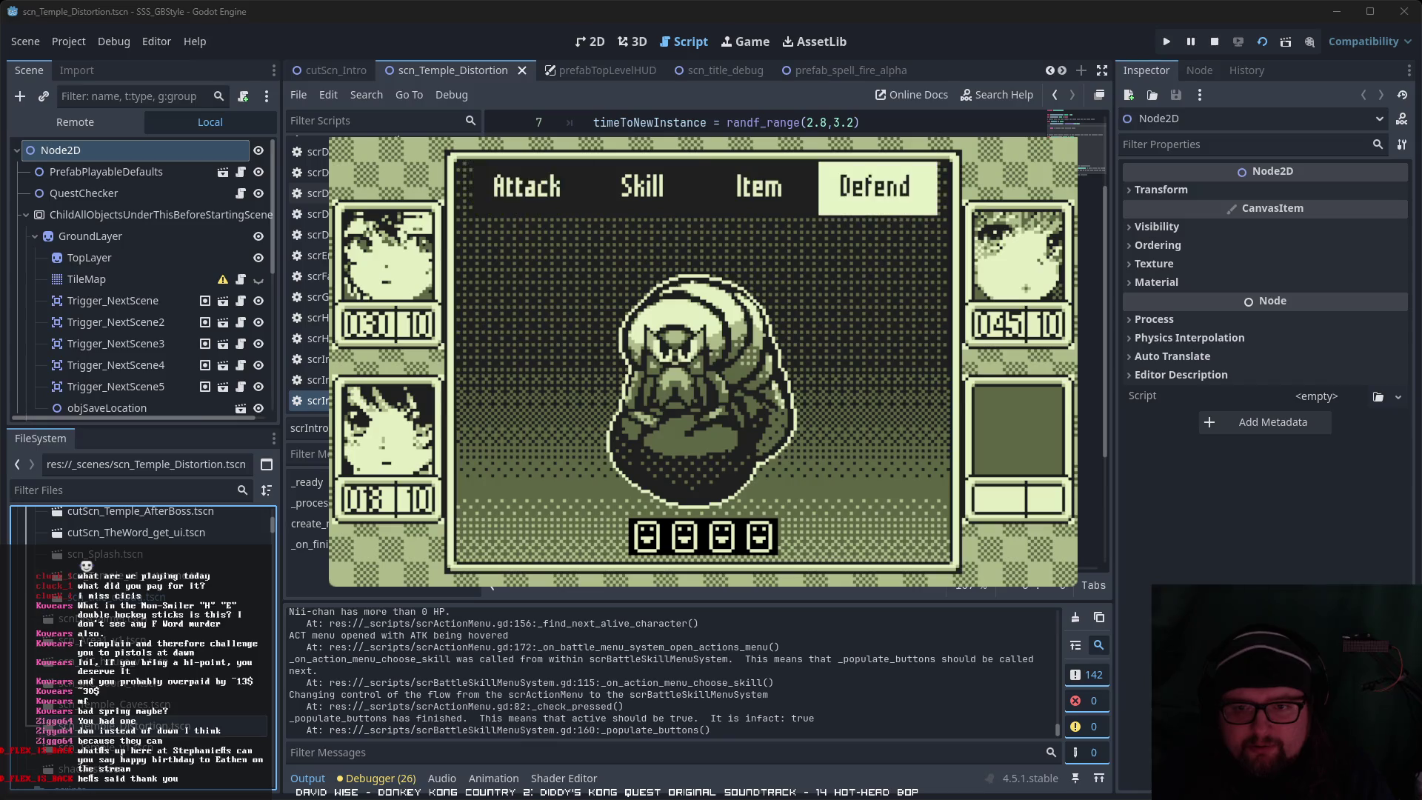
key("Right")
key("Right")
key("Return")
key("Escape")
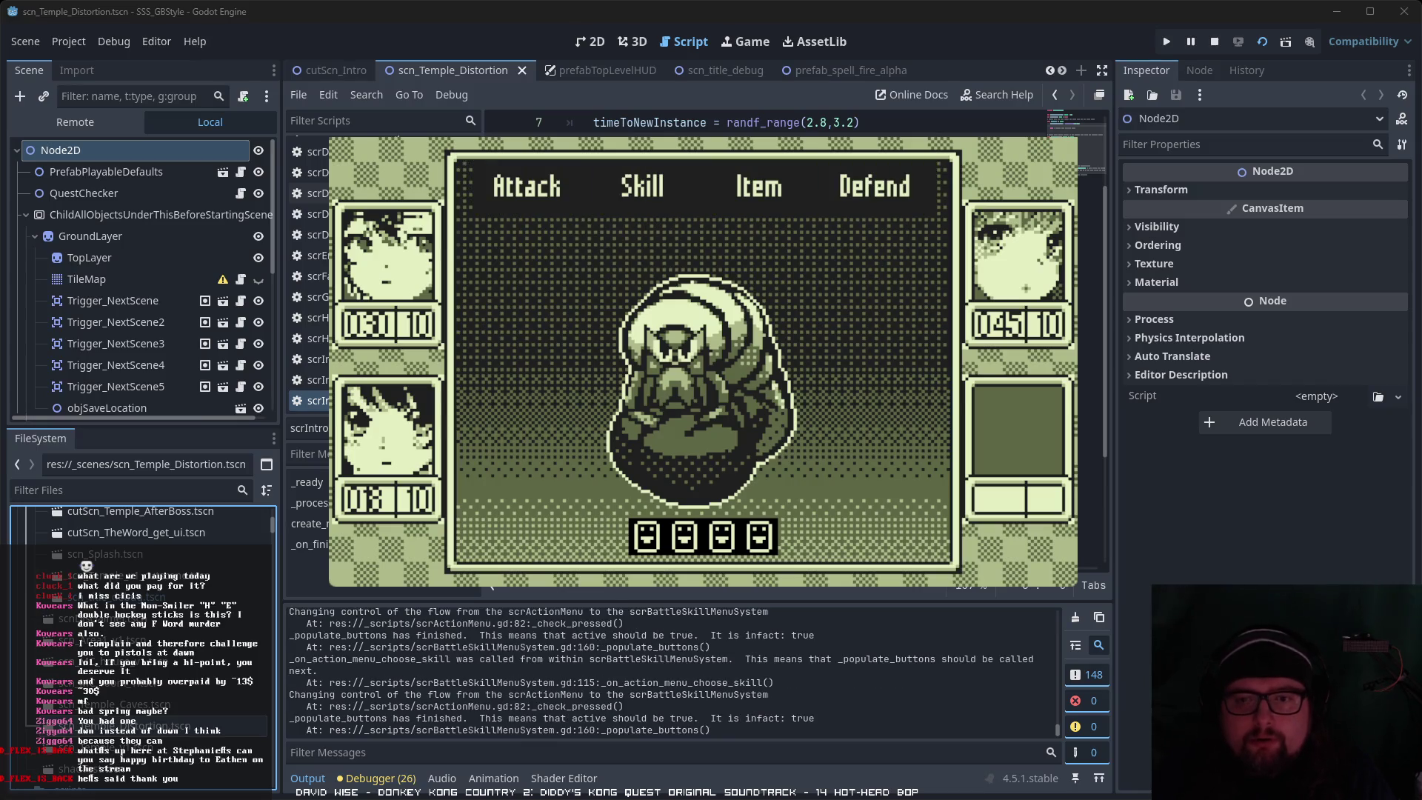
key("Right")
key("Return")
key("Return")
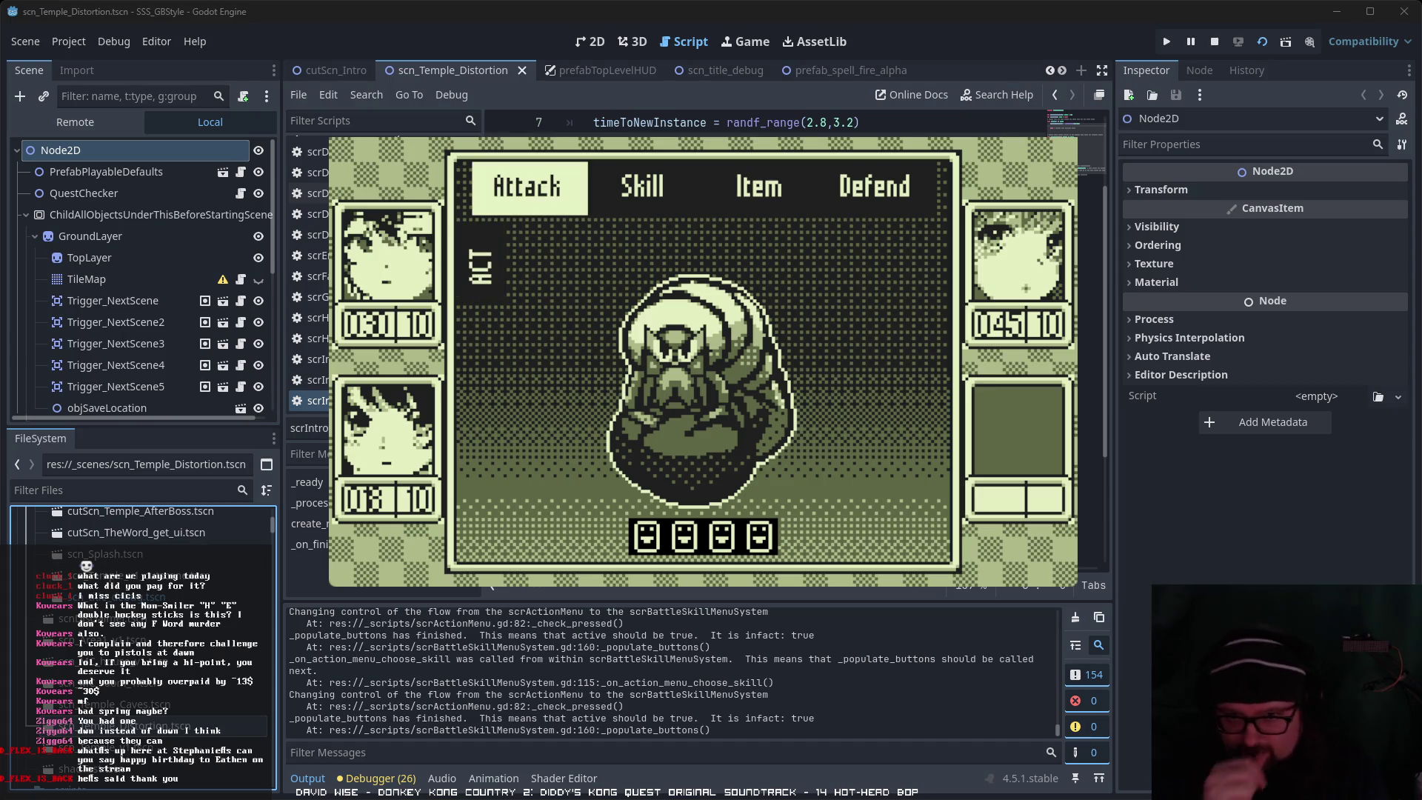
Step: Cycle the battle commands again and browse the skill list to Mizu β
key("Right")
key("Right")
key("Right")
key("Left")
key("Left")
key("Left")
key("Right")
key("Right")
key("Right")
key("Left")
key("Left")
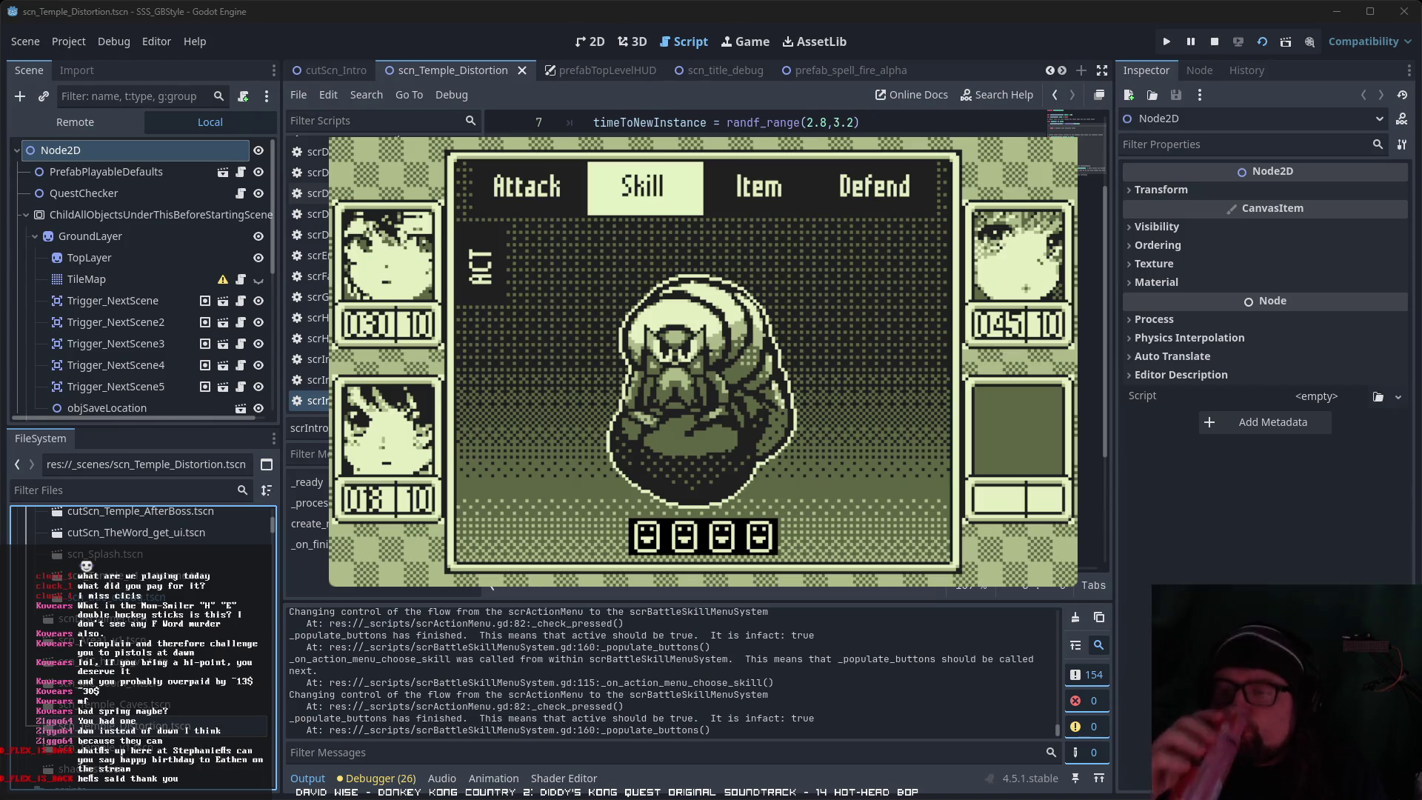
key("Left")
key("Right")
key("Right")
key("Left")
key("Left")
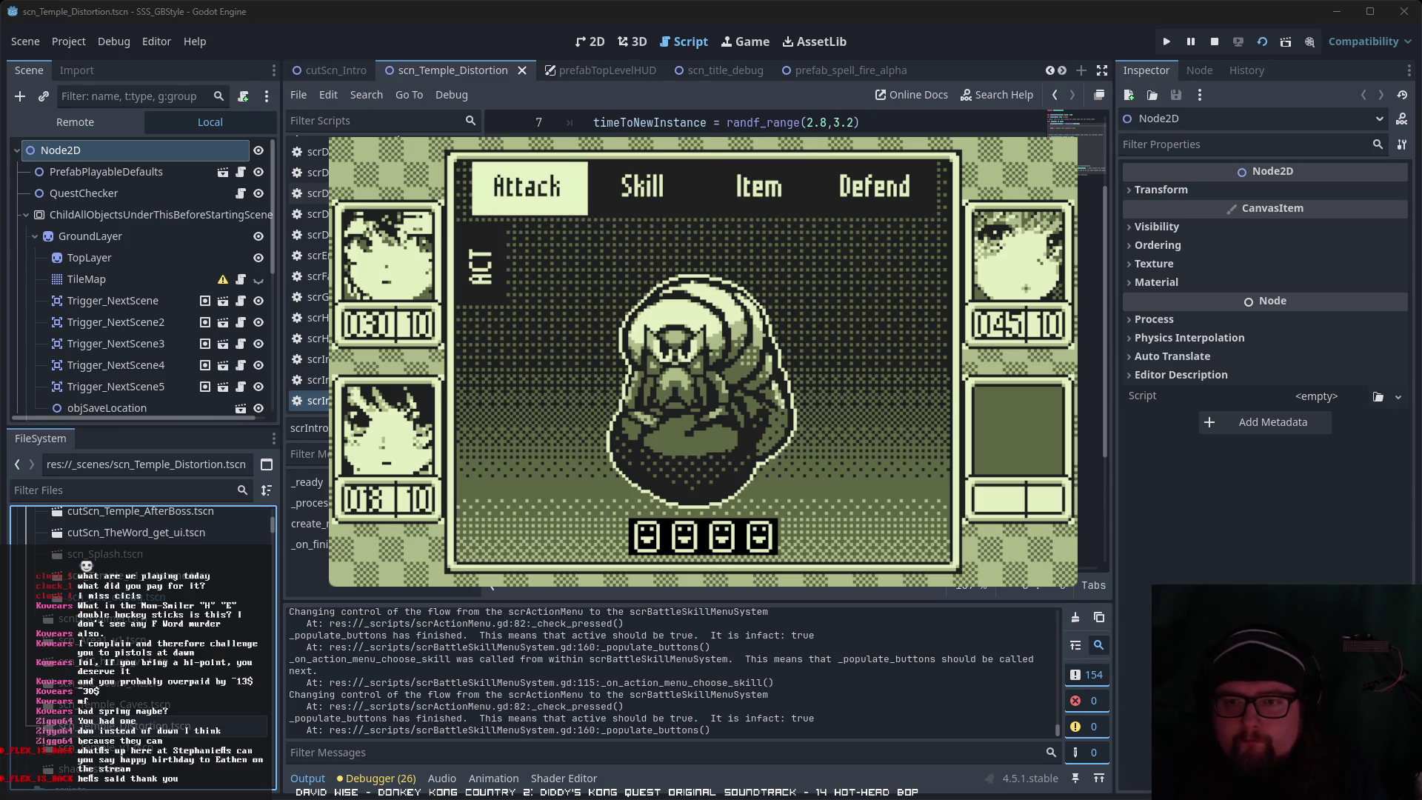
key("Right")
key("Return")
key("Down")
key("Down")
key("Down")
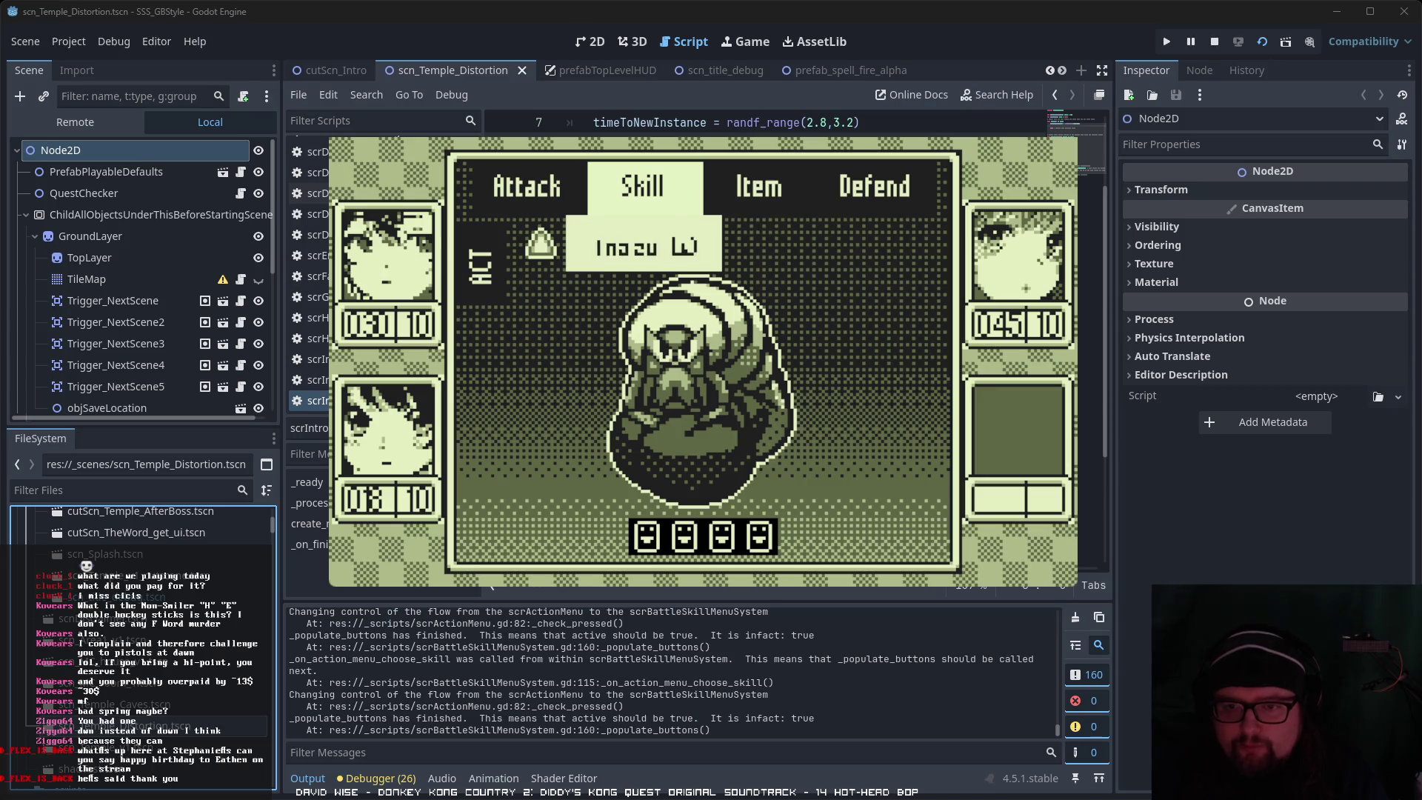
key("Return")
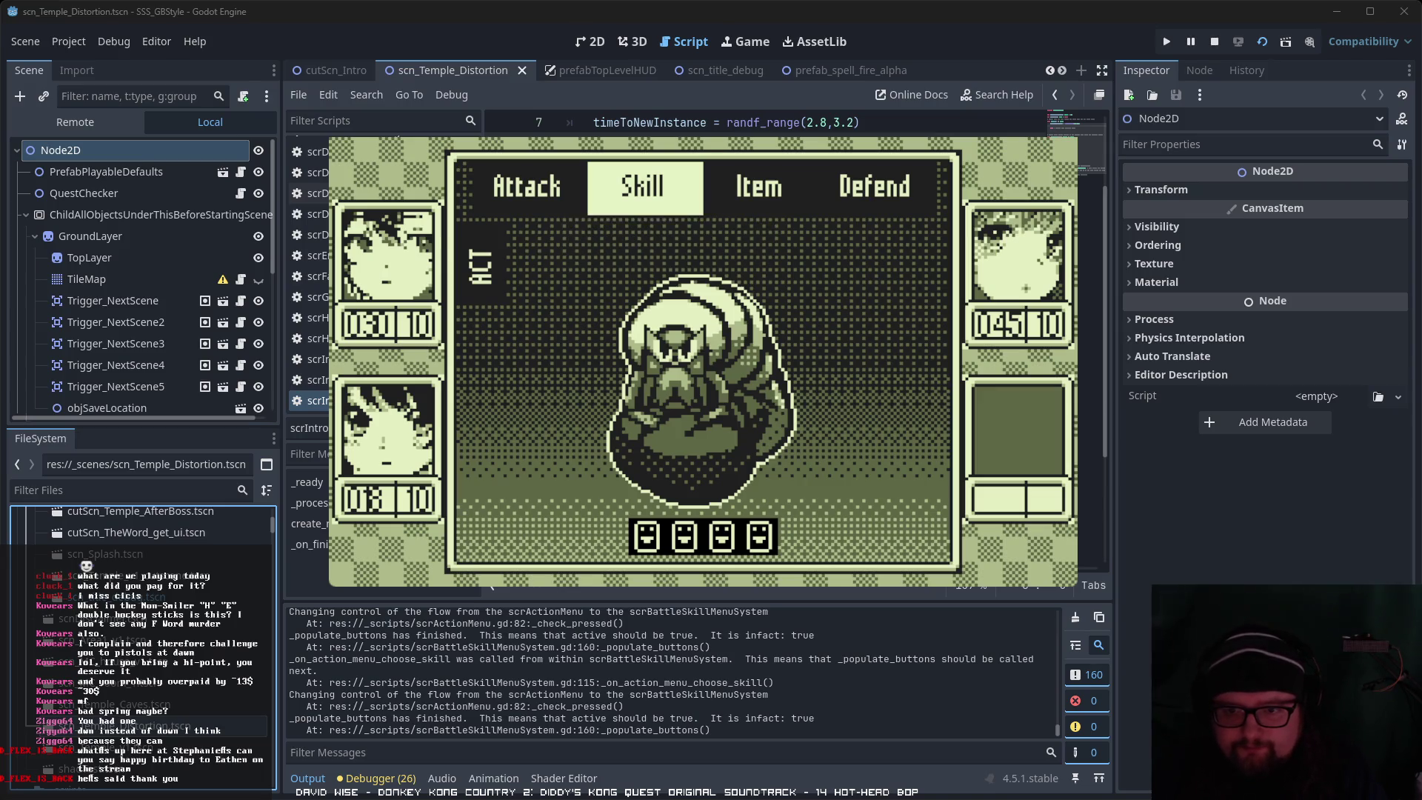
Step: Move to the Item command and try opening the item inventory
key("Left")
key("Right")
key("Right")
key("Right")
key("Left")
key("Return")
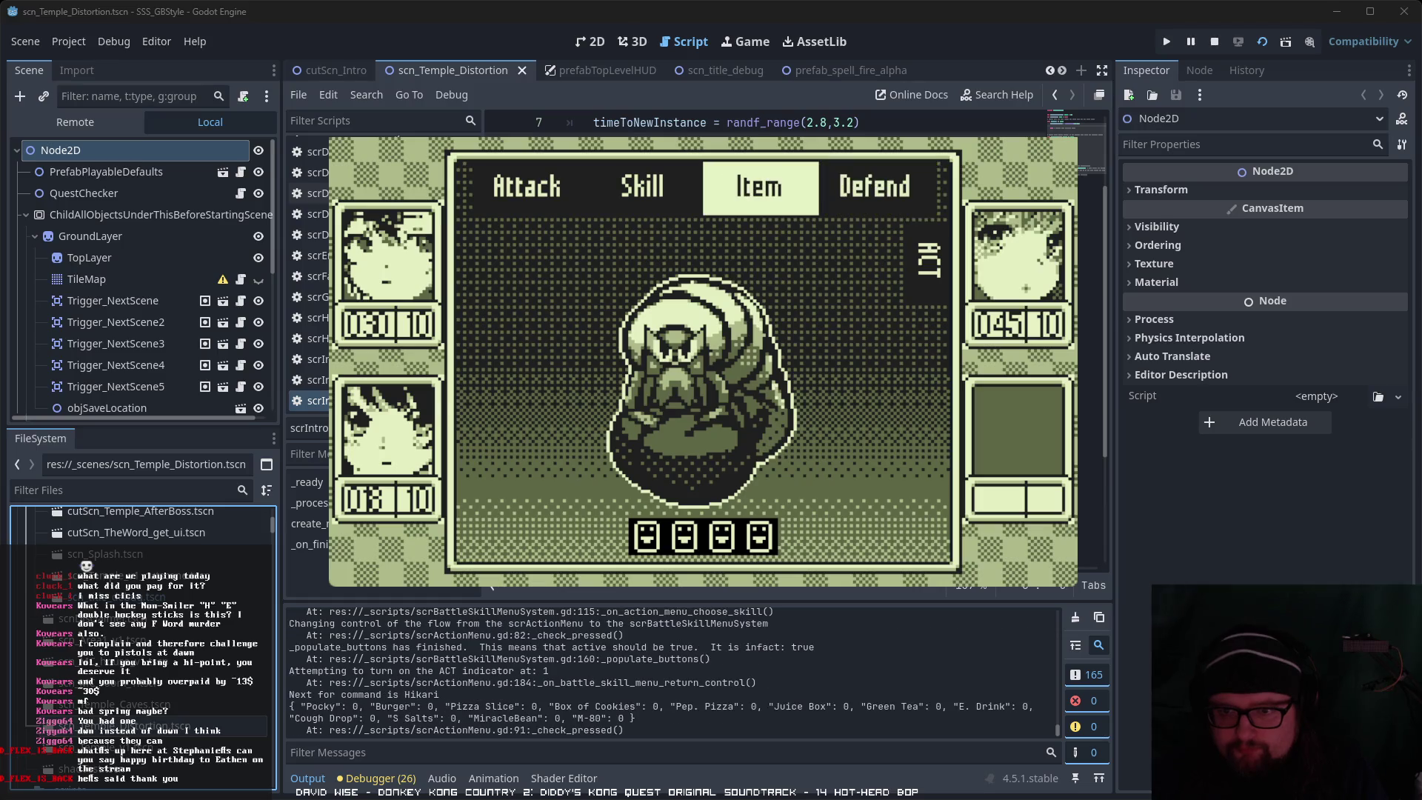
key("Left")
key("Right")
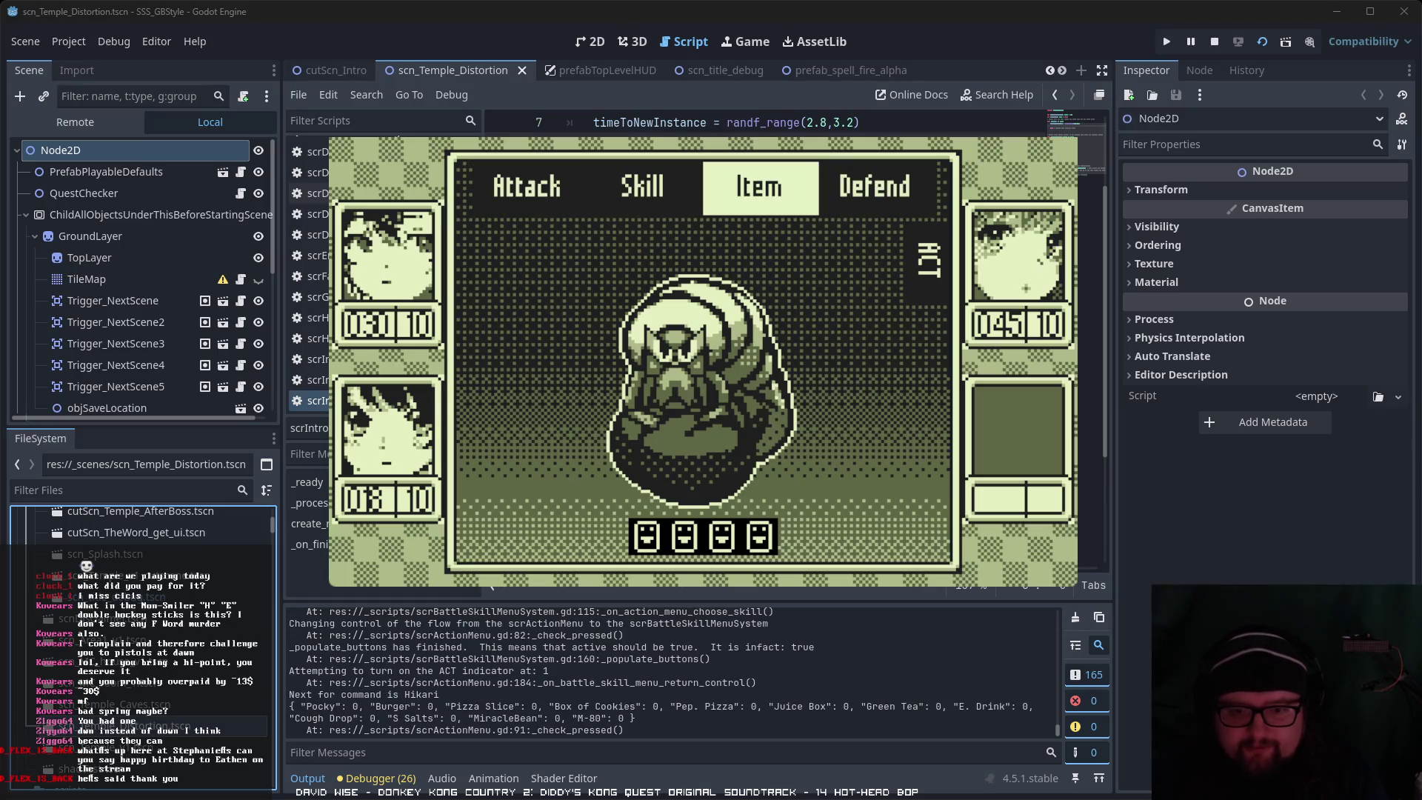
key("Return")
key("Return")
key("Return")
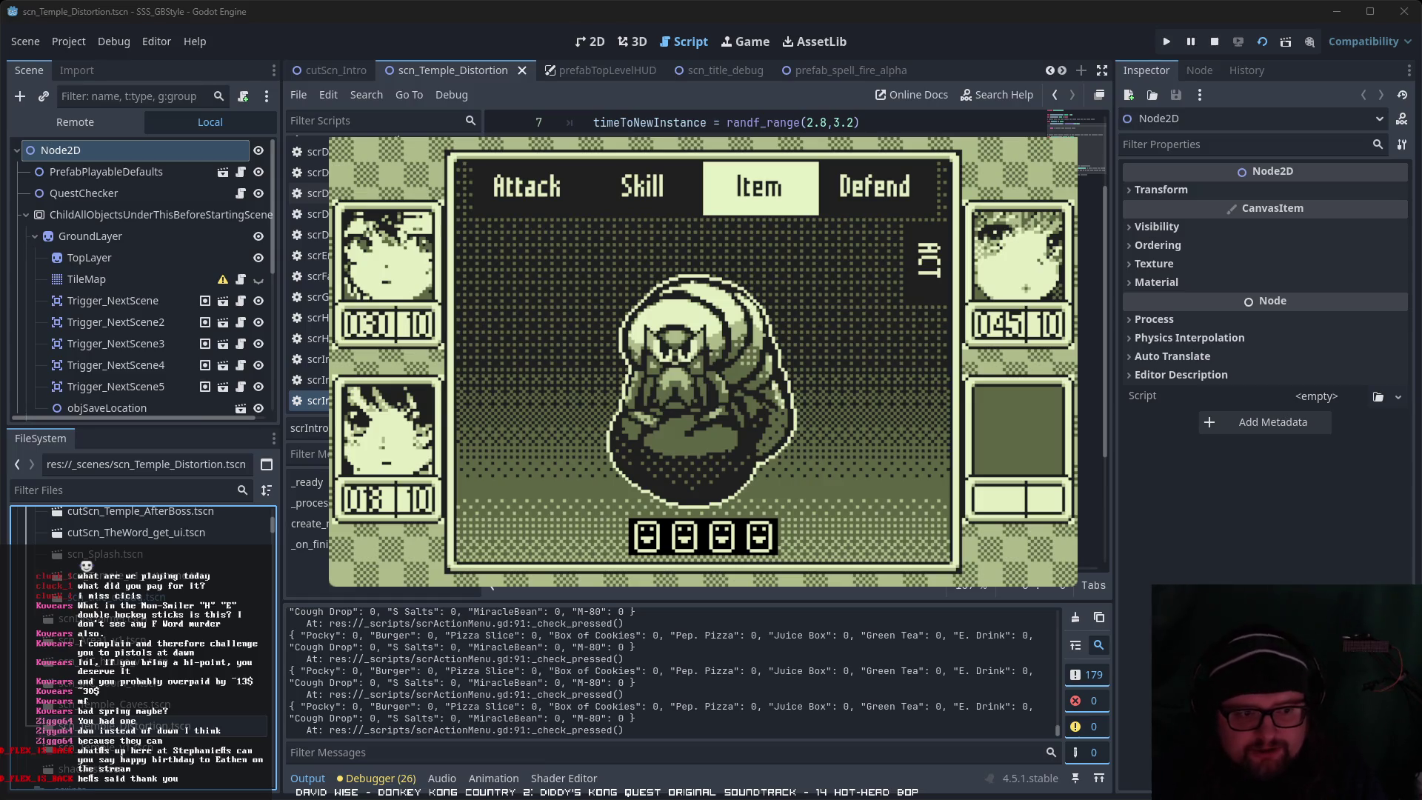
Step: Confirm the first command, choose Defend for Yui, and end the turn to finish the battle
key("Right")
key("Right")
key("Return")
key("Right")
key("Right")
key("Right")
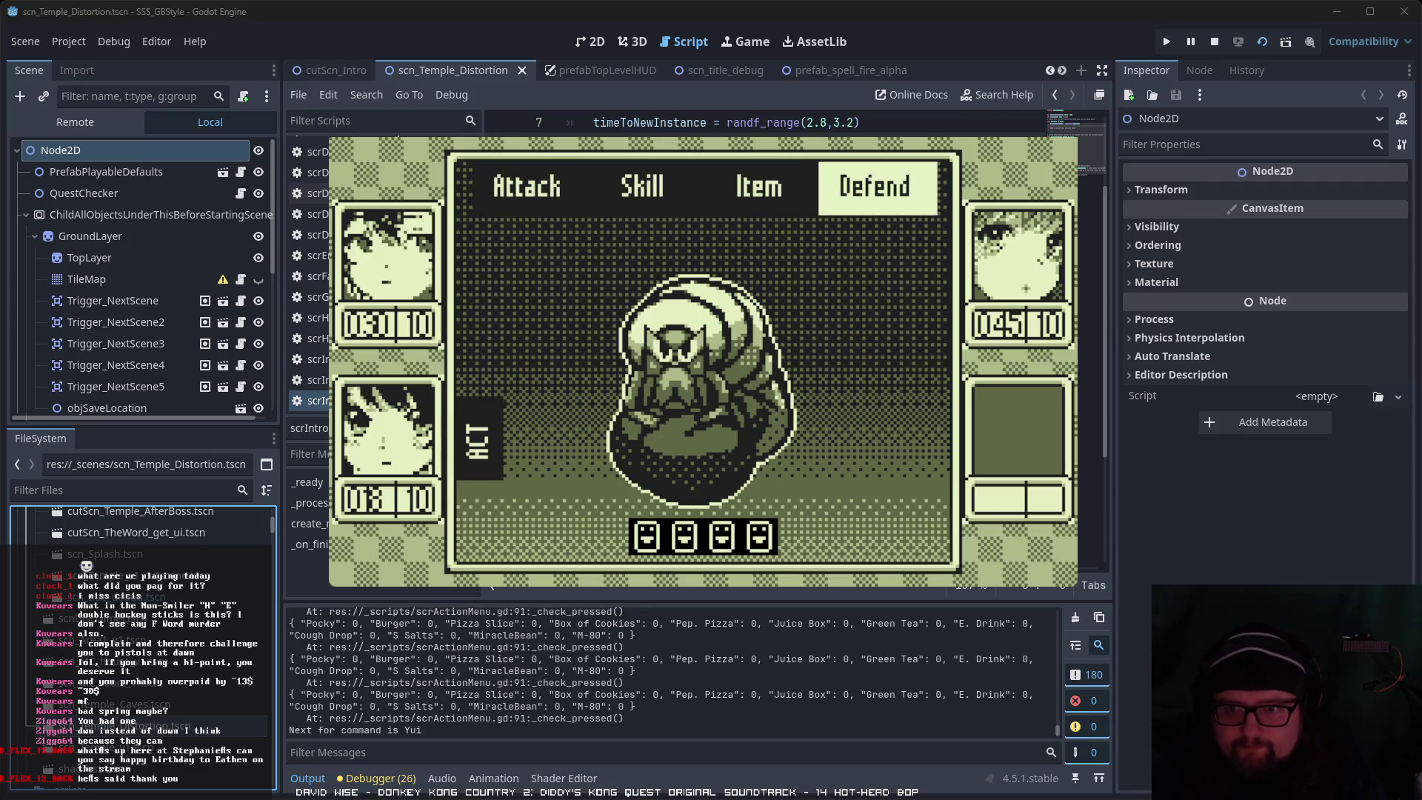
key("Right")
key("Right")
key("Right")
key("Right")
key("Right")
key("Return")
key("Right")
key("Right")
key("Right")
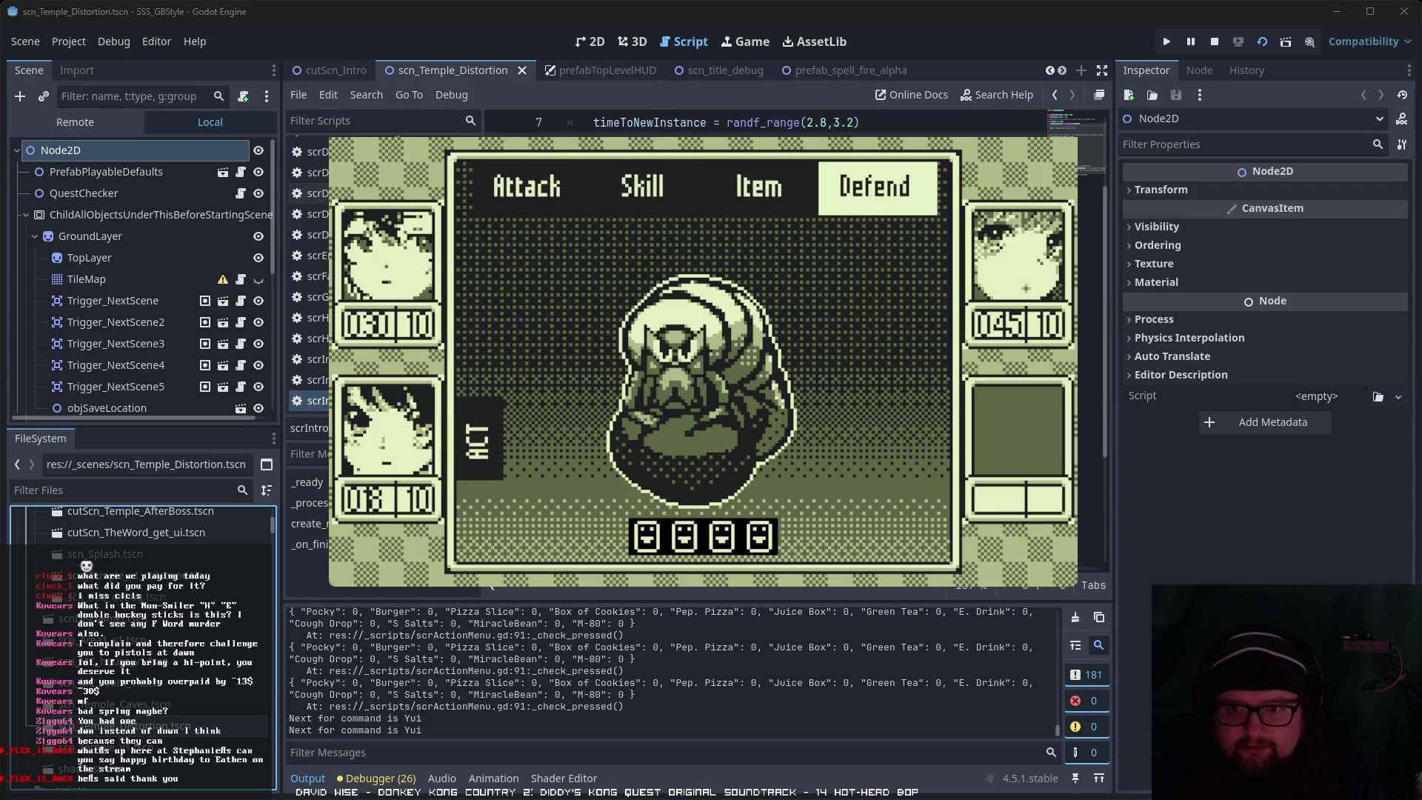
key("Return")
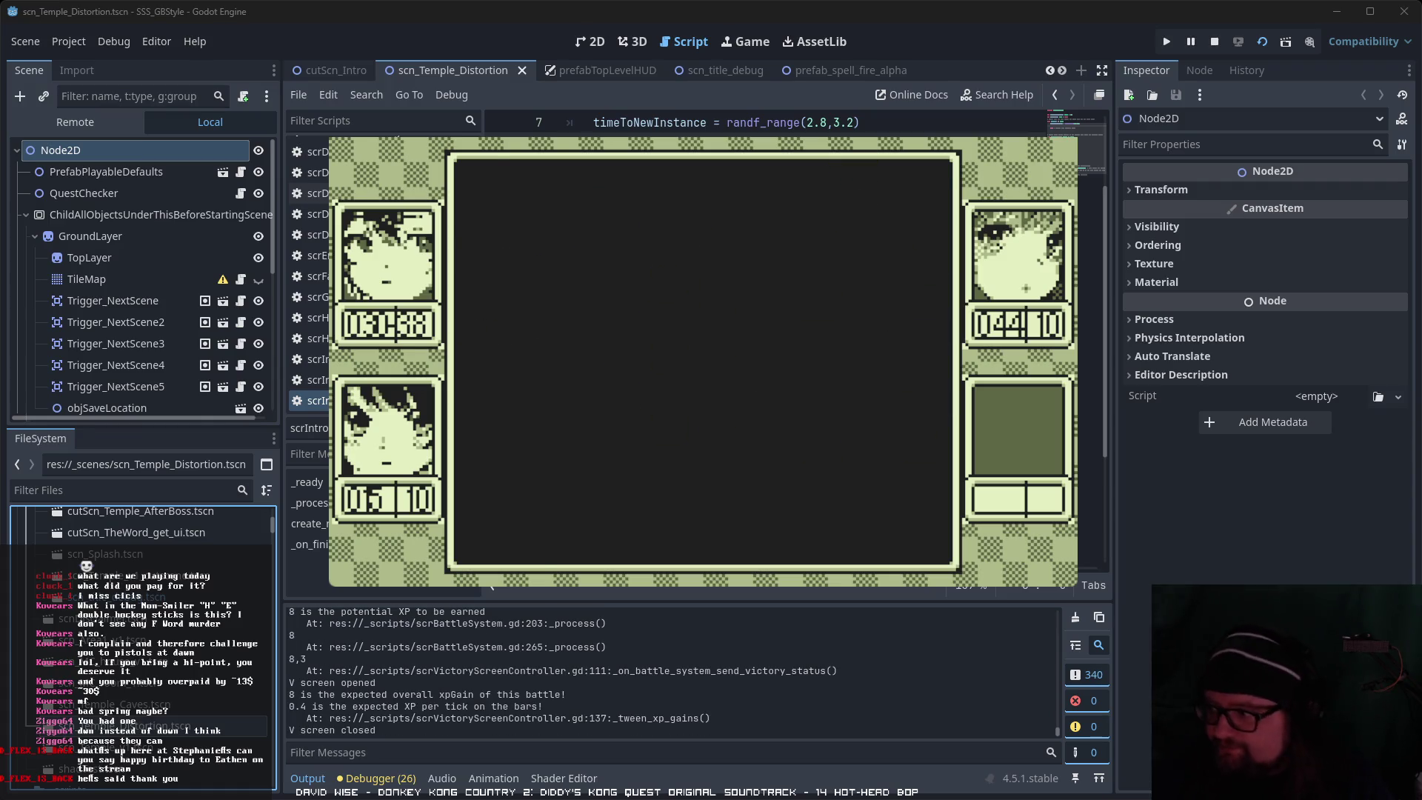
key("Escape")
Step: On the Skills page, view Hikari's Hōka β and Hōka α skill details
key("Right")
key("Right")
key("Down")
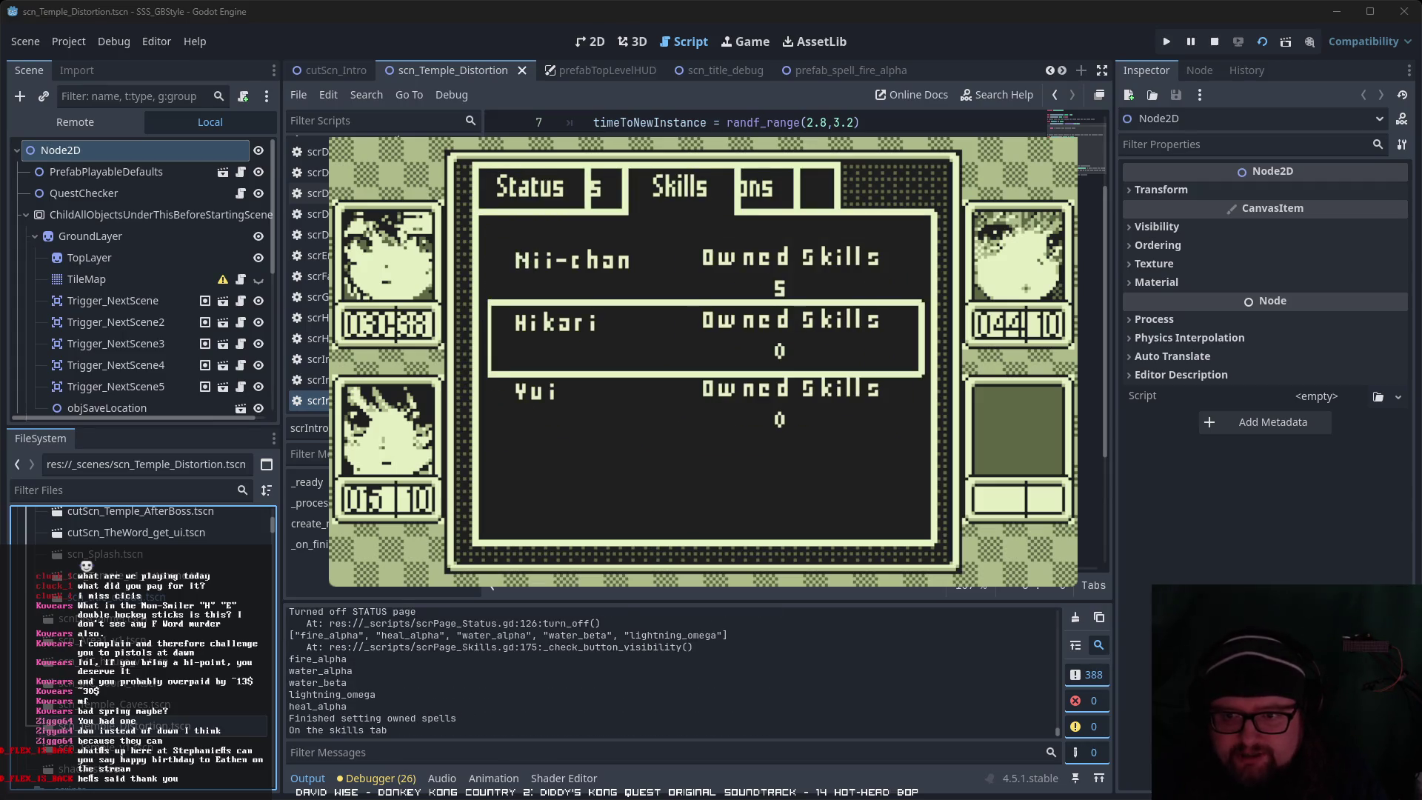
key("Return")
key("Right")
key("Return")
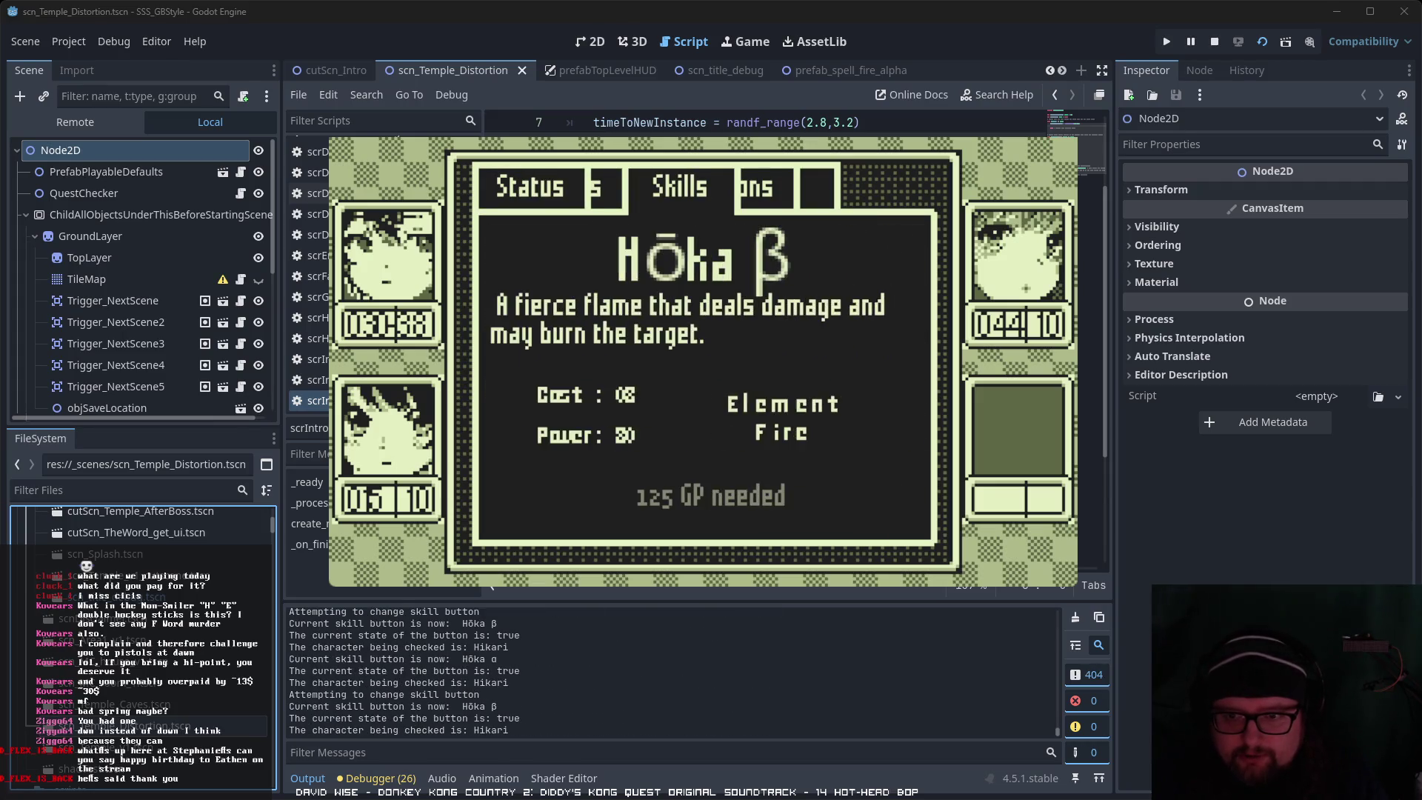
key("Escape")
key("Return")
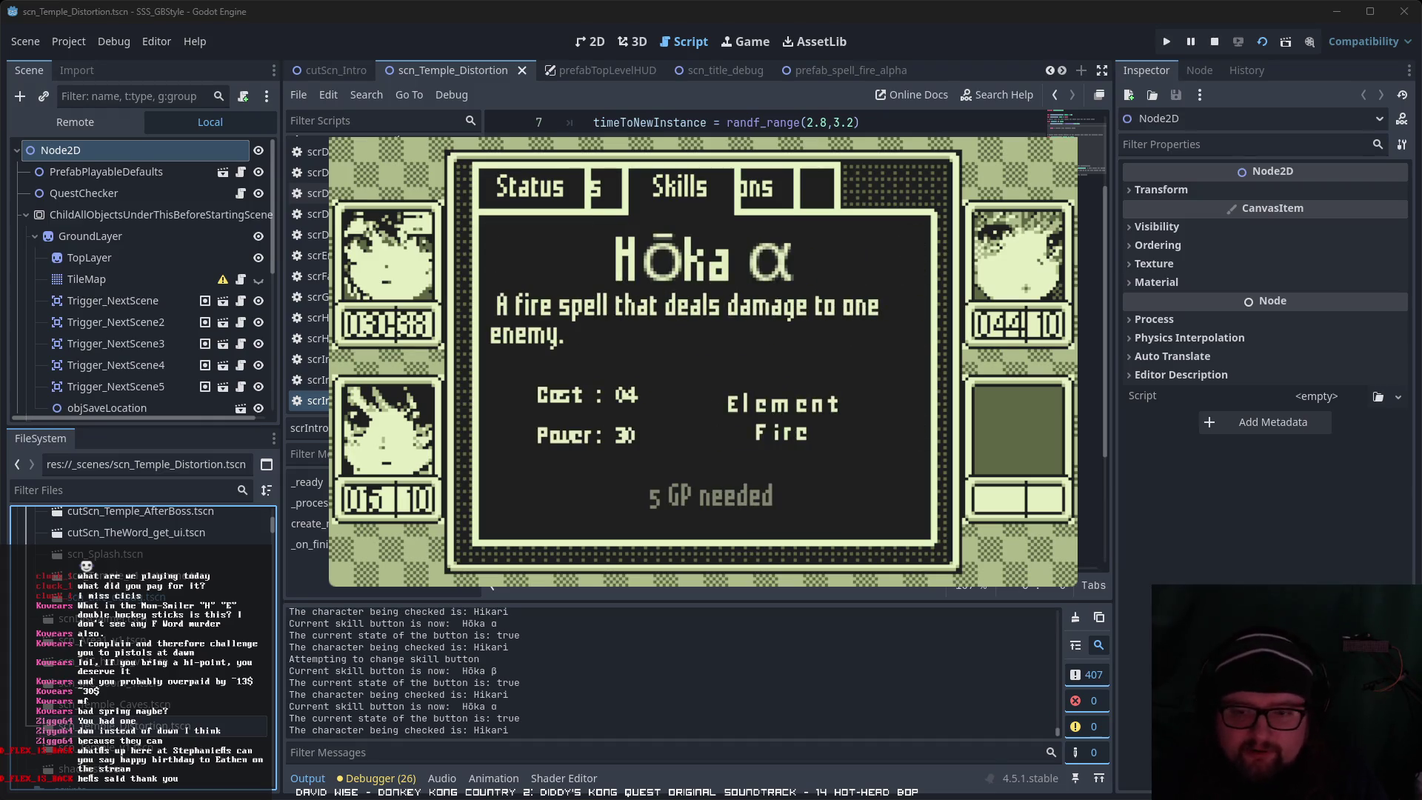
key("Escape")
key("Escape")
key("Escape")
Step: Walk the party up and right past the torii gate
key("Right")
key("Up")
key("Right")
key("Up")
key("Up")
key("Right")
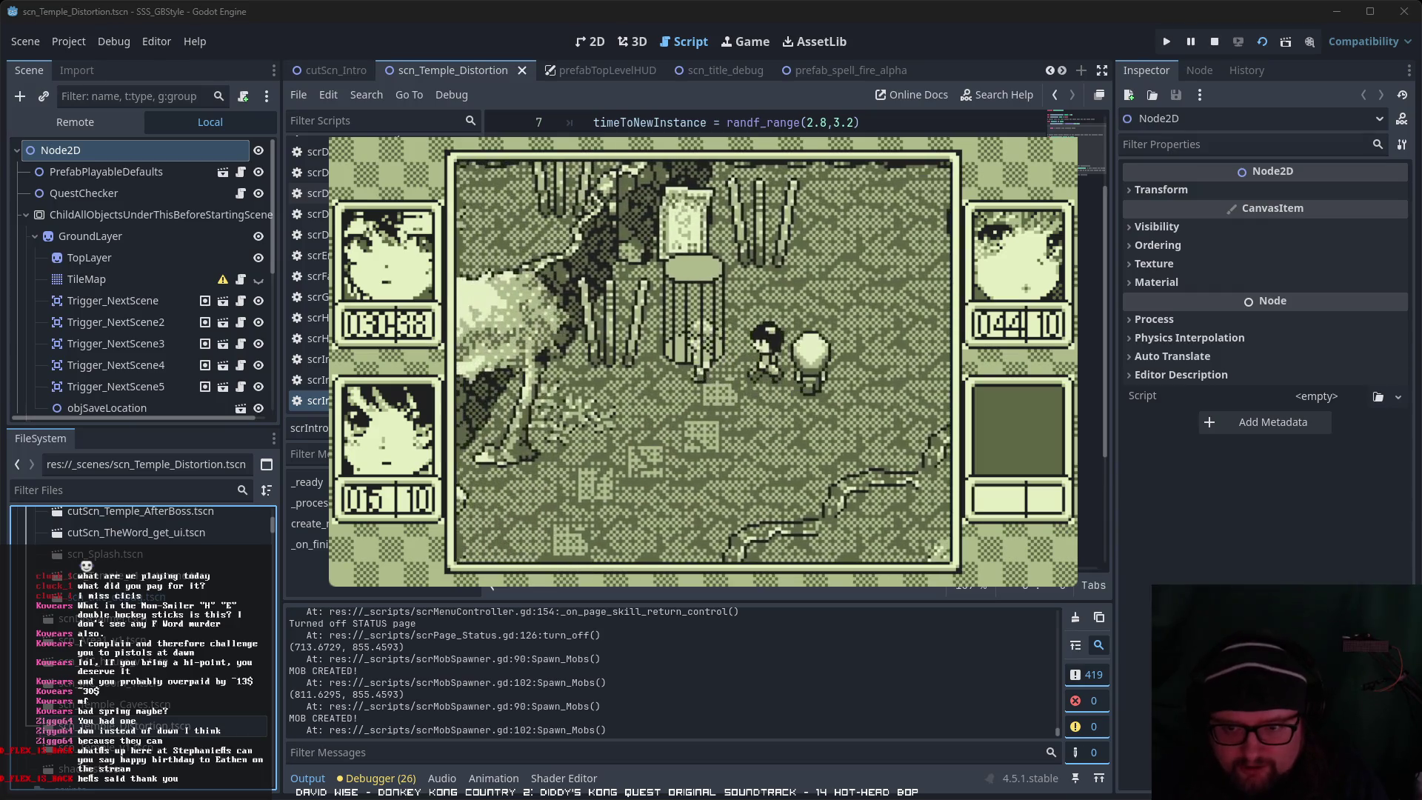
Step: Save the game at the save spot through the File page
key("Left")
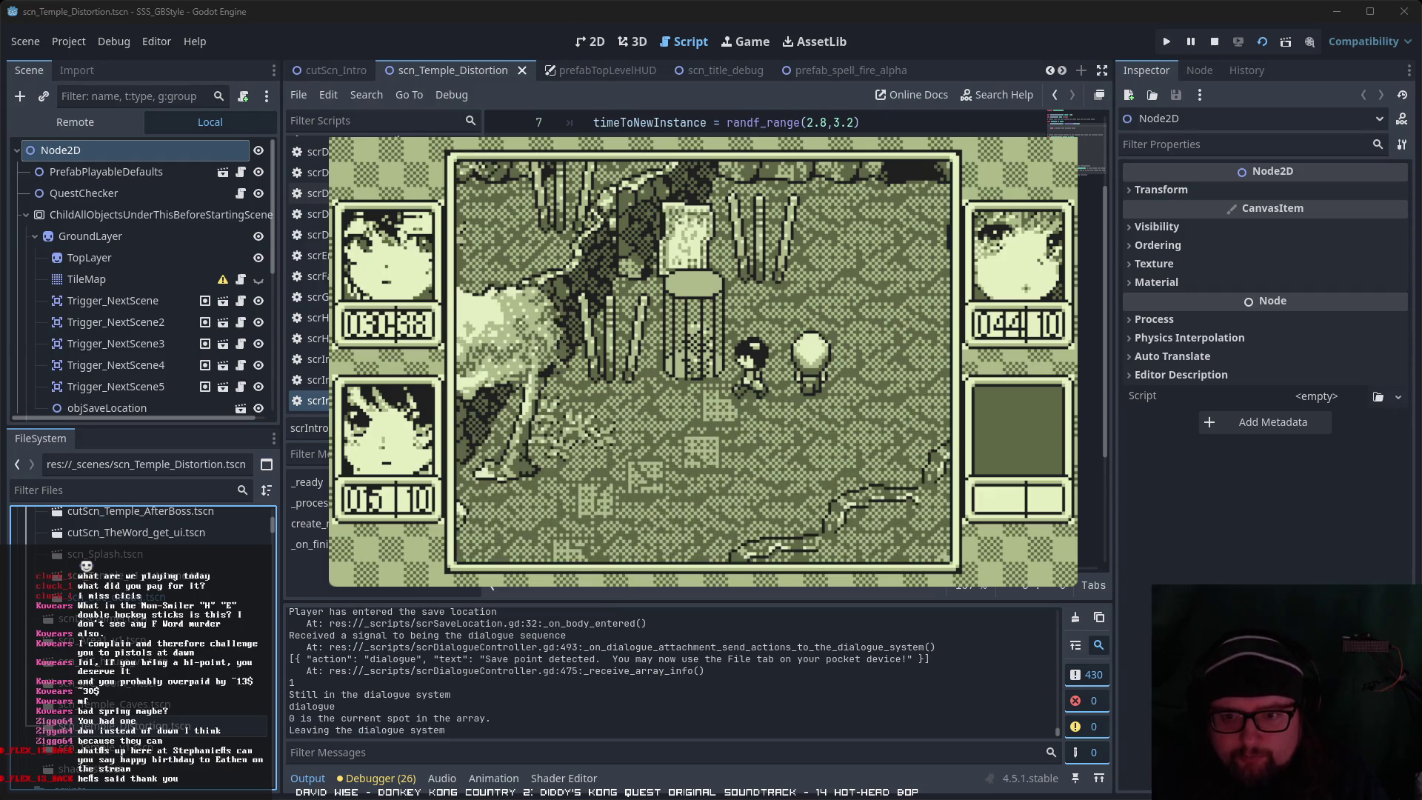
key("Return")
key("Right")
key("Right")
key("Right")
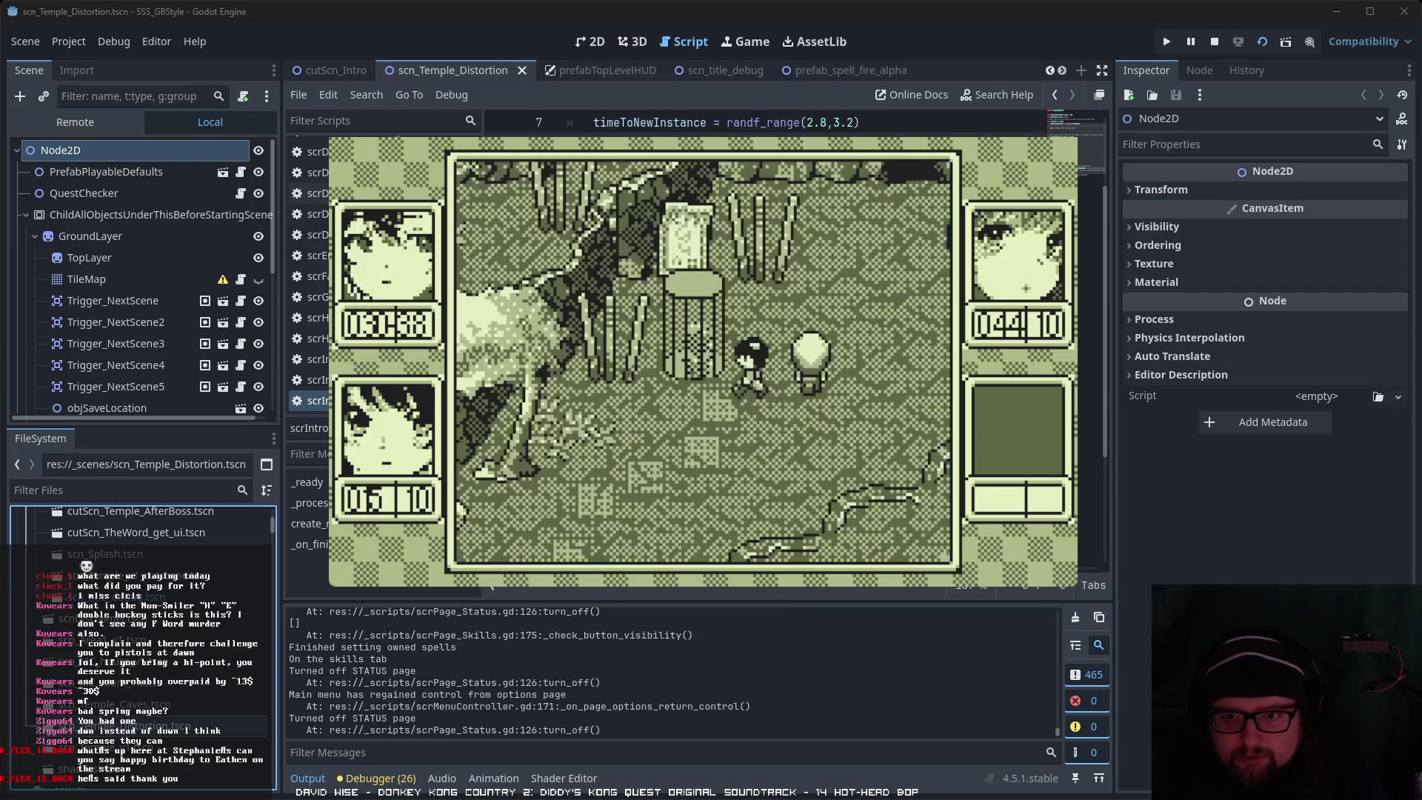
key("Right")
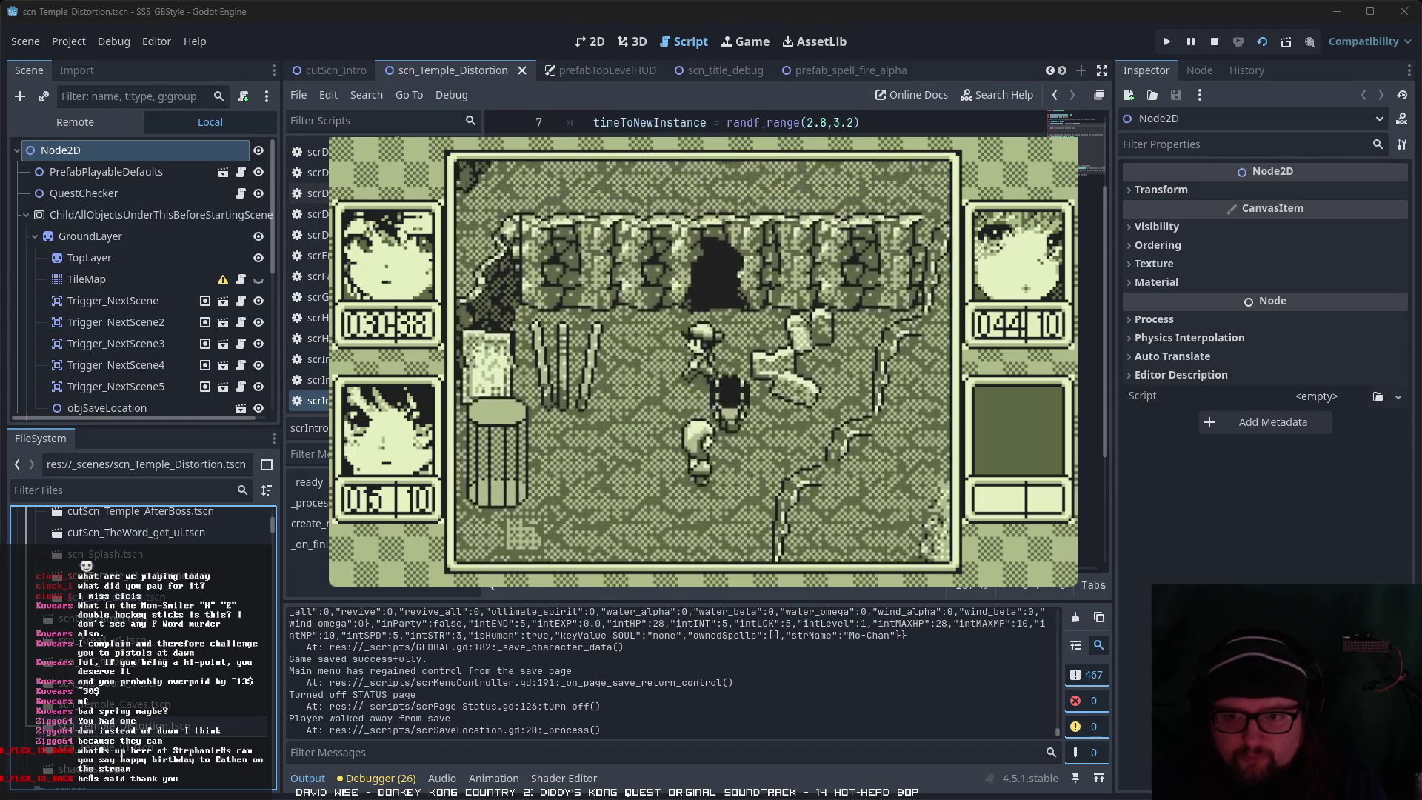
Step: Walk up-left into the cave and touch a ghost enemy in the dark corridor
key("Up")
key("Left")
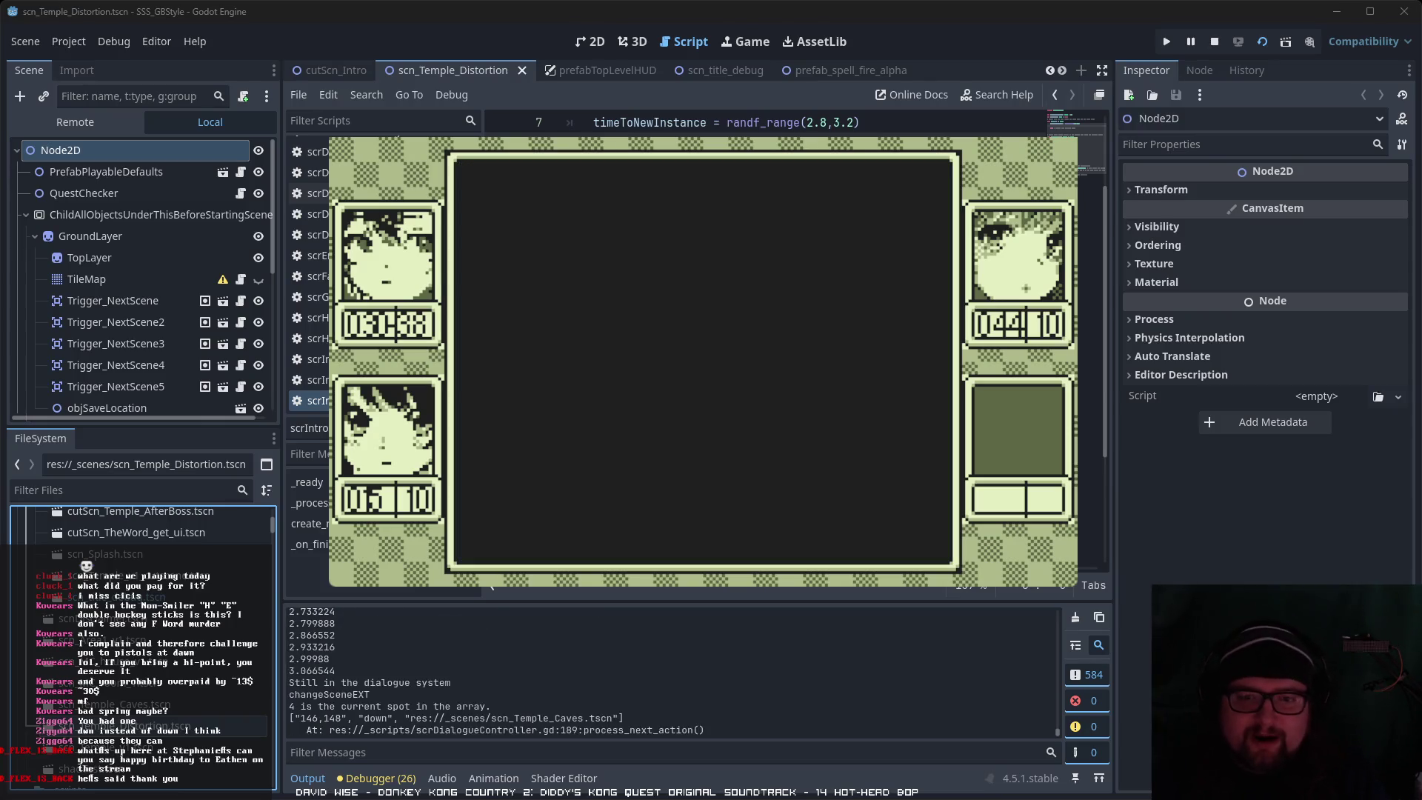
key("Up")
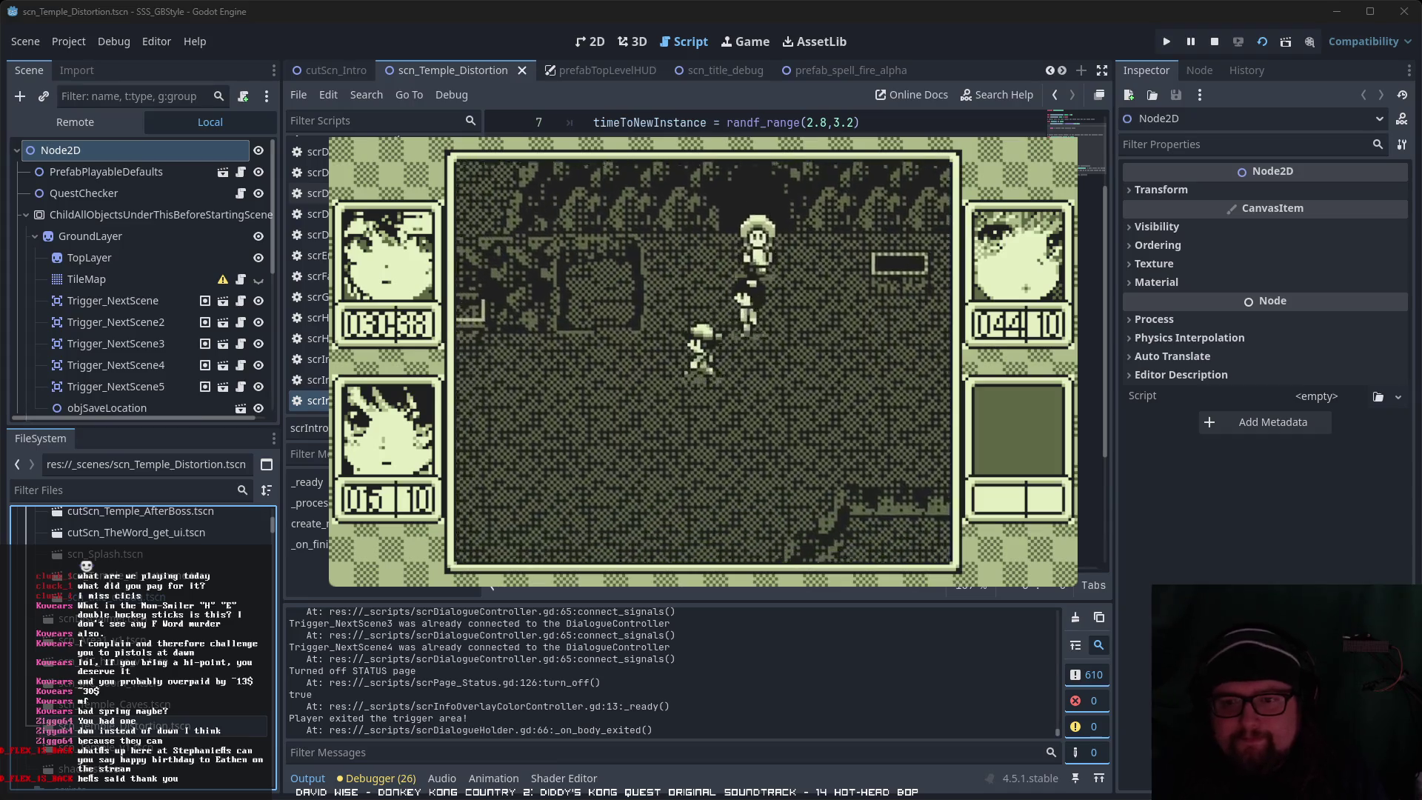
key("Right")
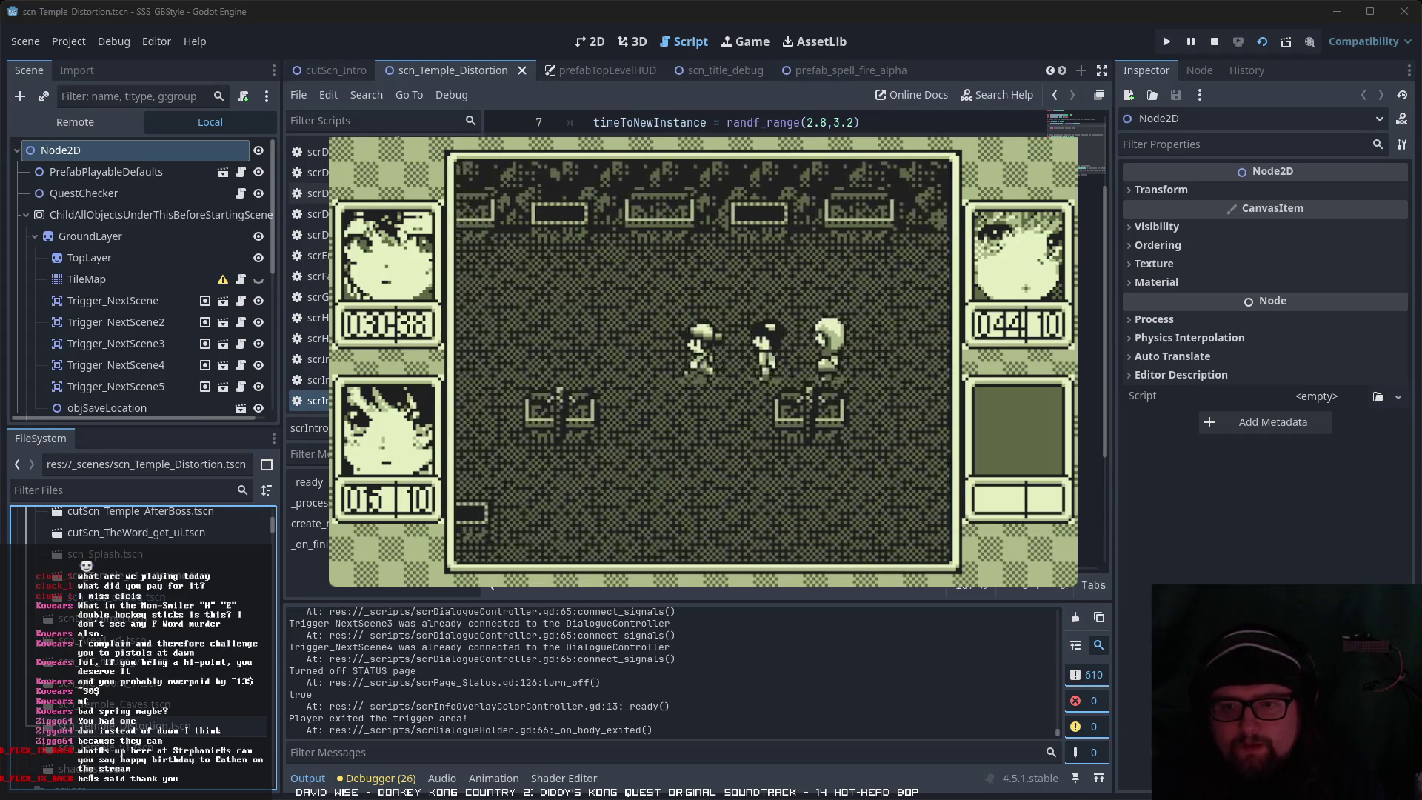
key("Left")
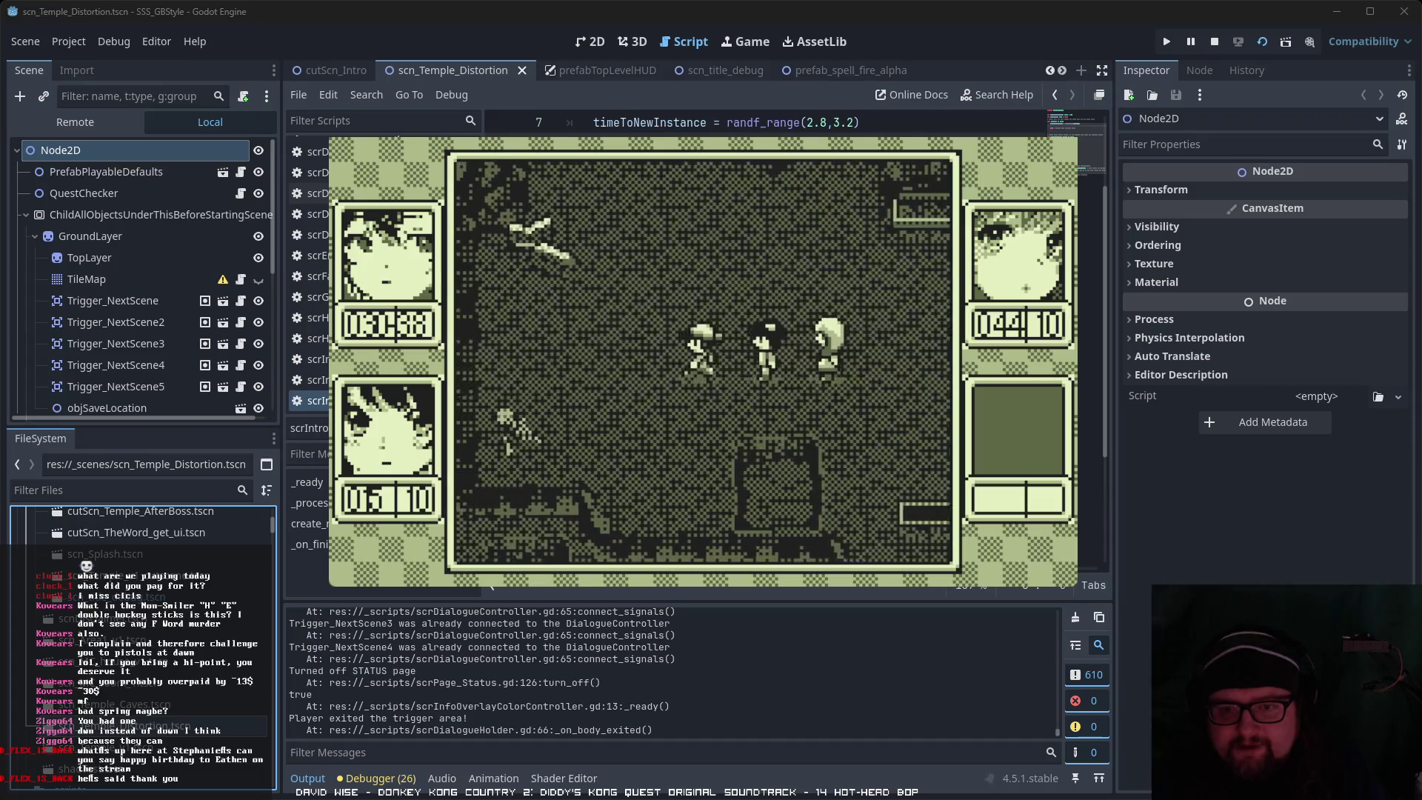
key("Up")
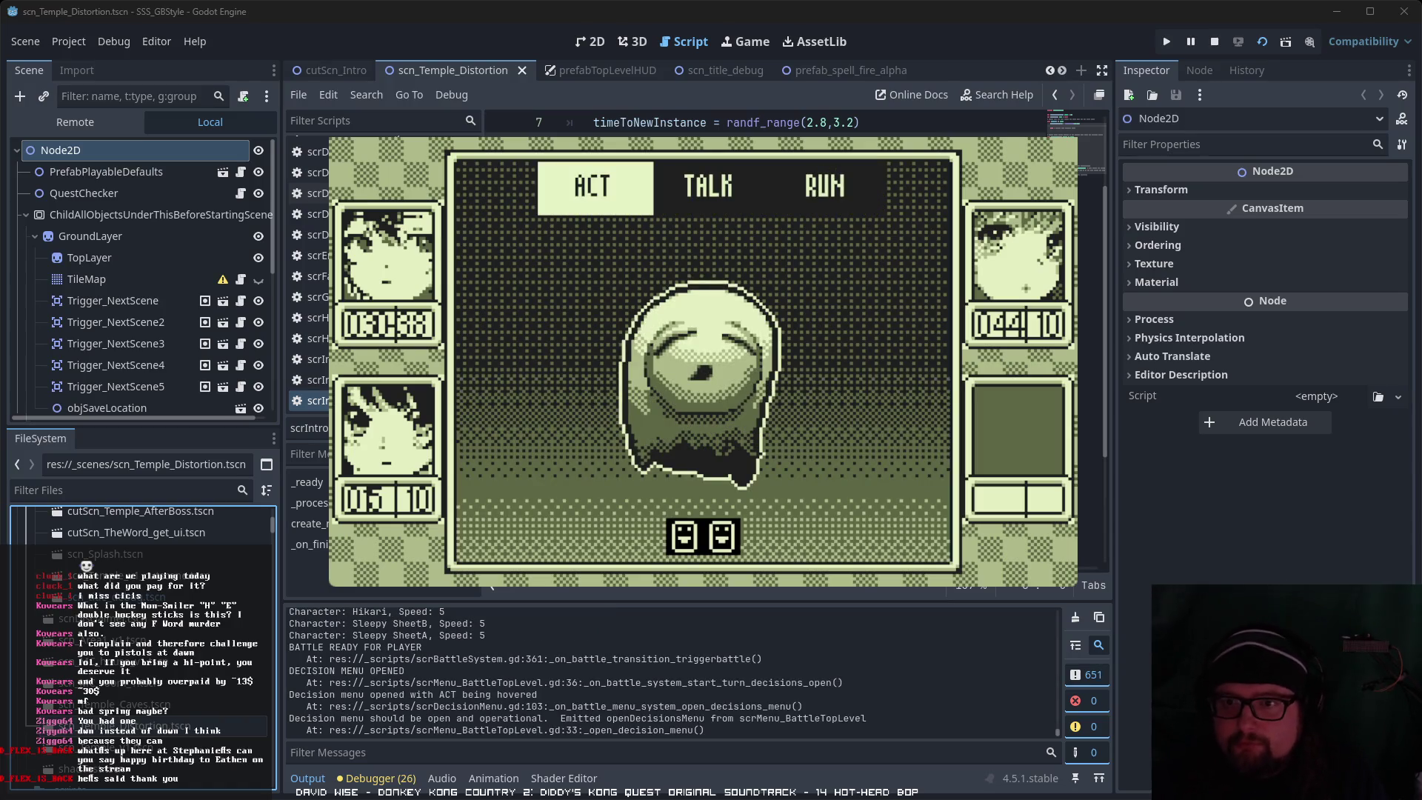
Step: Choose ACT > Attack against the ghosts and dismiss the RESULTS screen (GP +02, XP +0004)
key("Left")
key("Left")
key("Left")
key("Return")
key("Right")
key("Left")
key("Return")
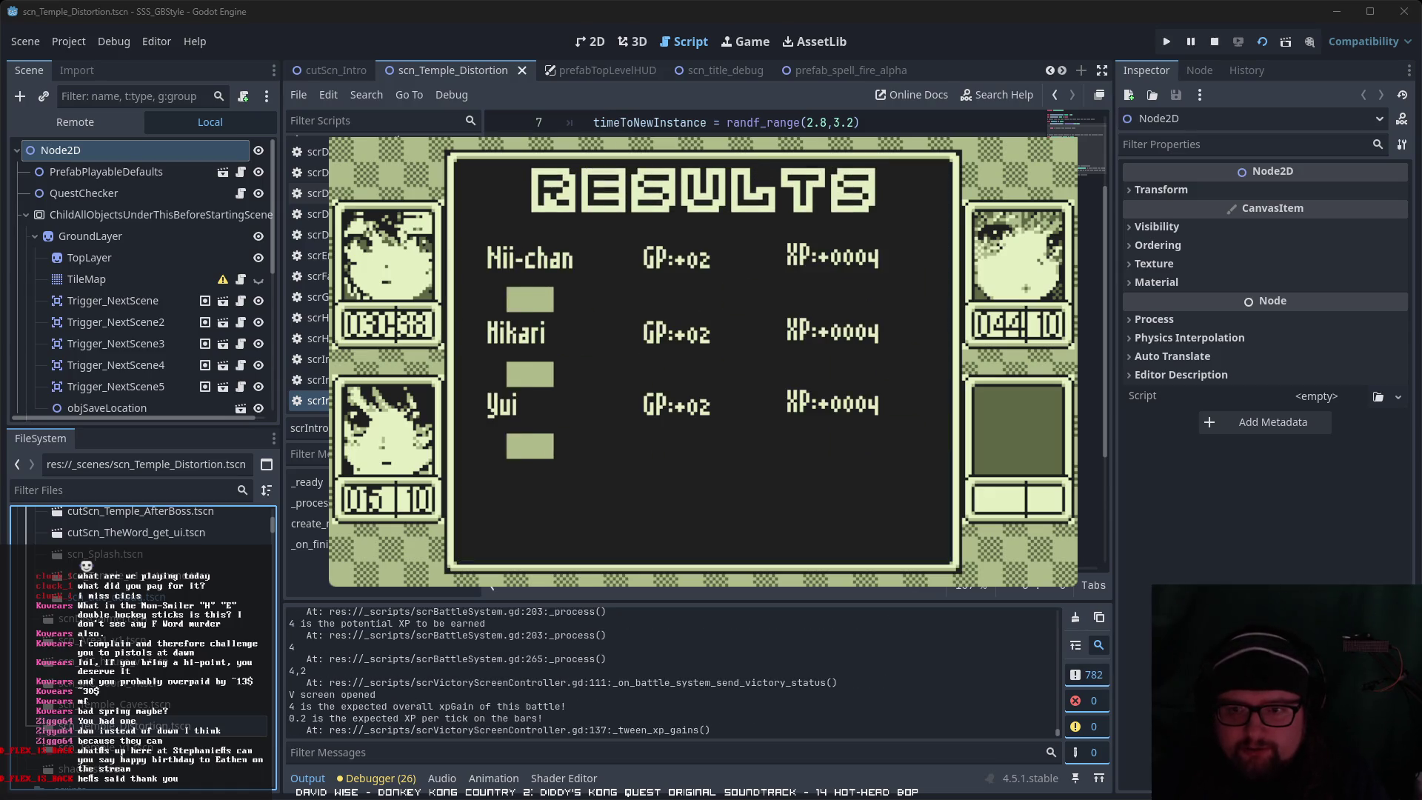
key("Return")
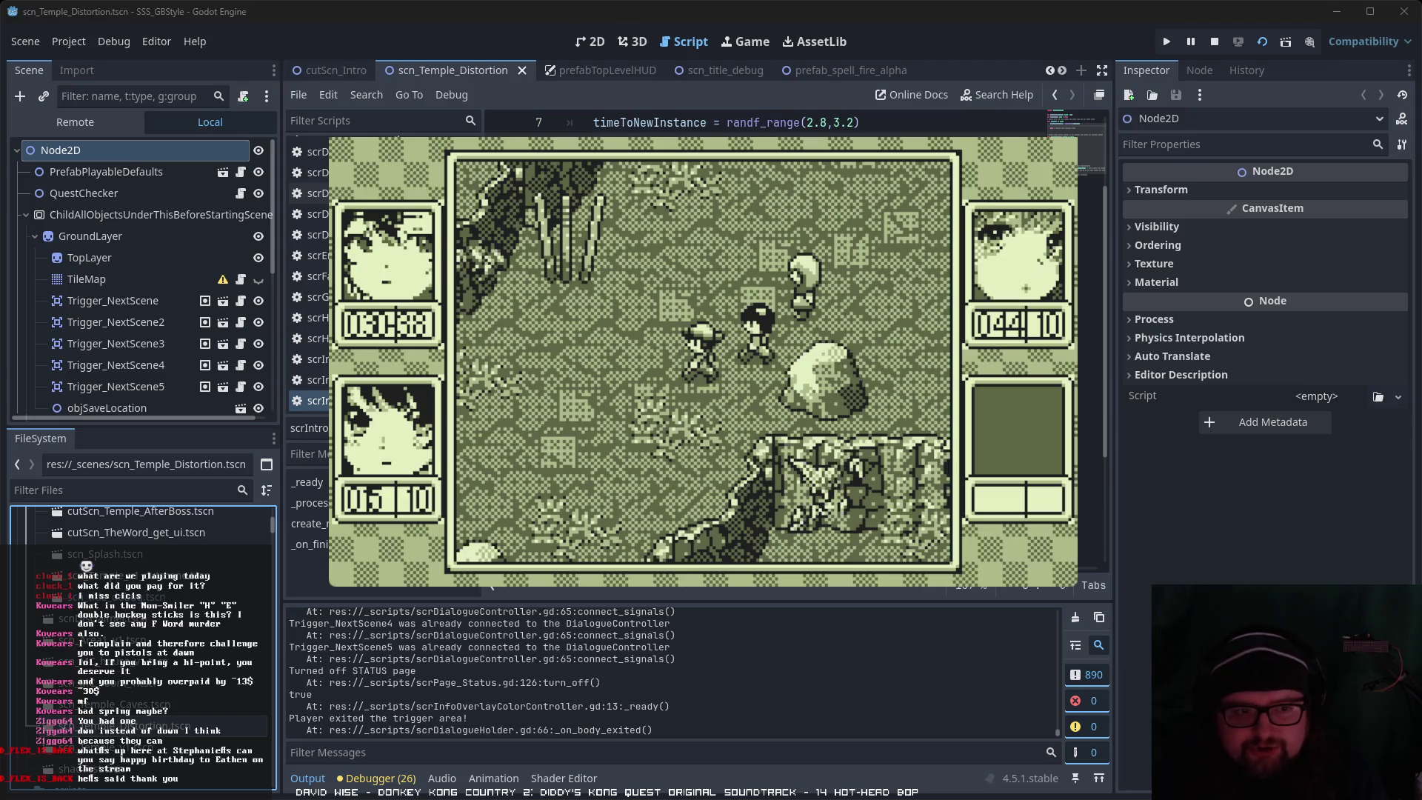
Step: Walk the party up-left, then down-left across the temple into an enemy
key("Up")
key("Left")
key("Down")
key("Left")
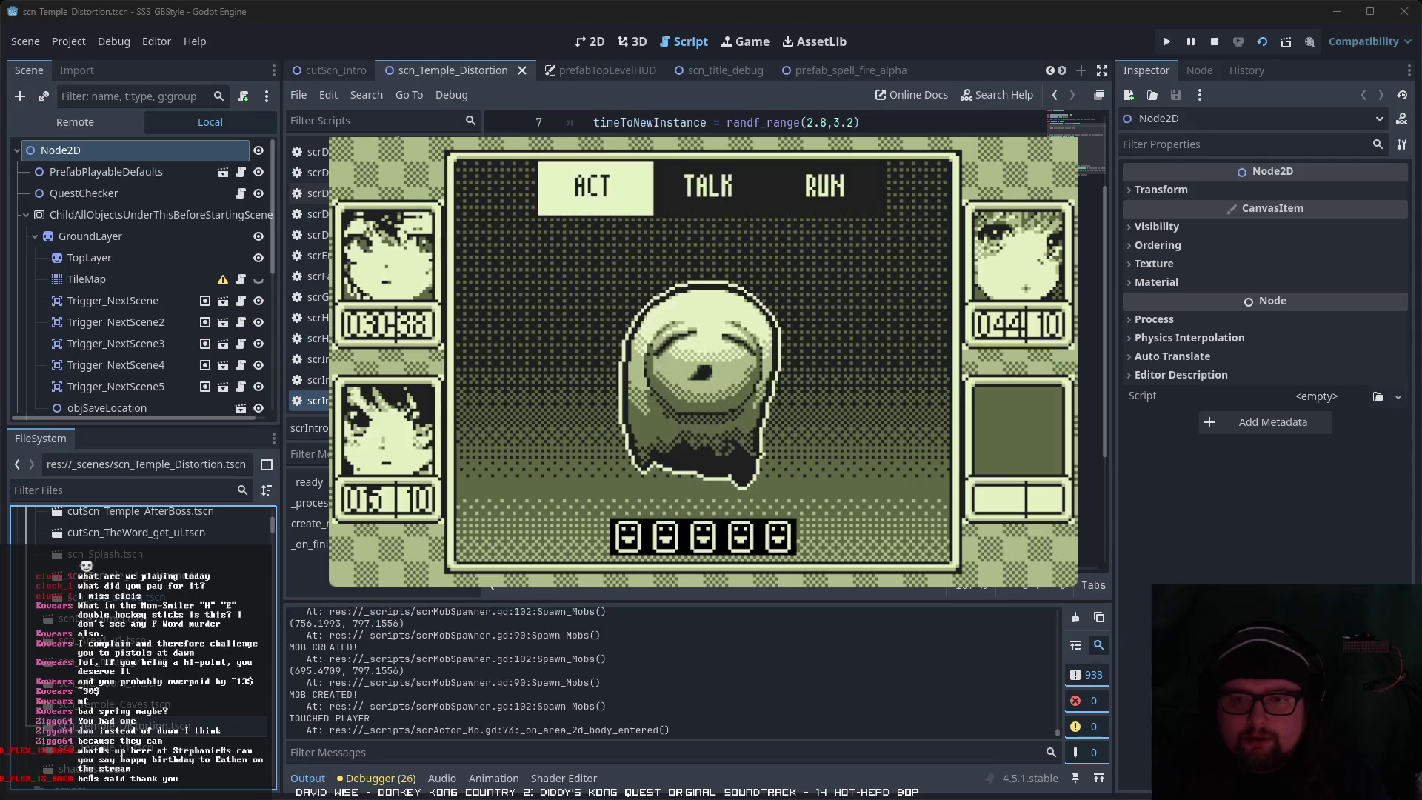
Step: In the ghost battle, choose ACT, browse the Skill list, then Defend this turn
key("Return")
key("Right")
key("Return")
key("Down")
key("Right")
key("Right")
key("Right")
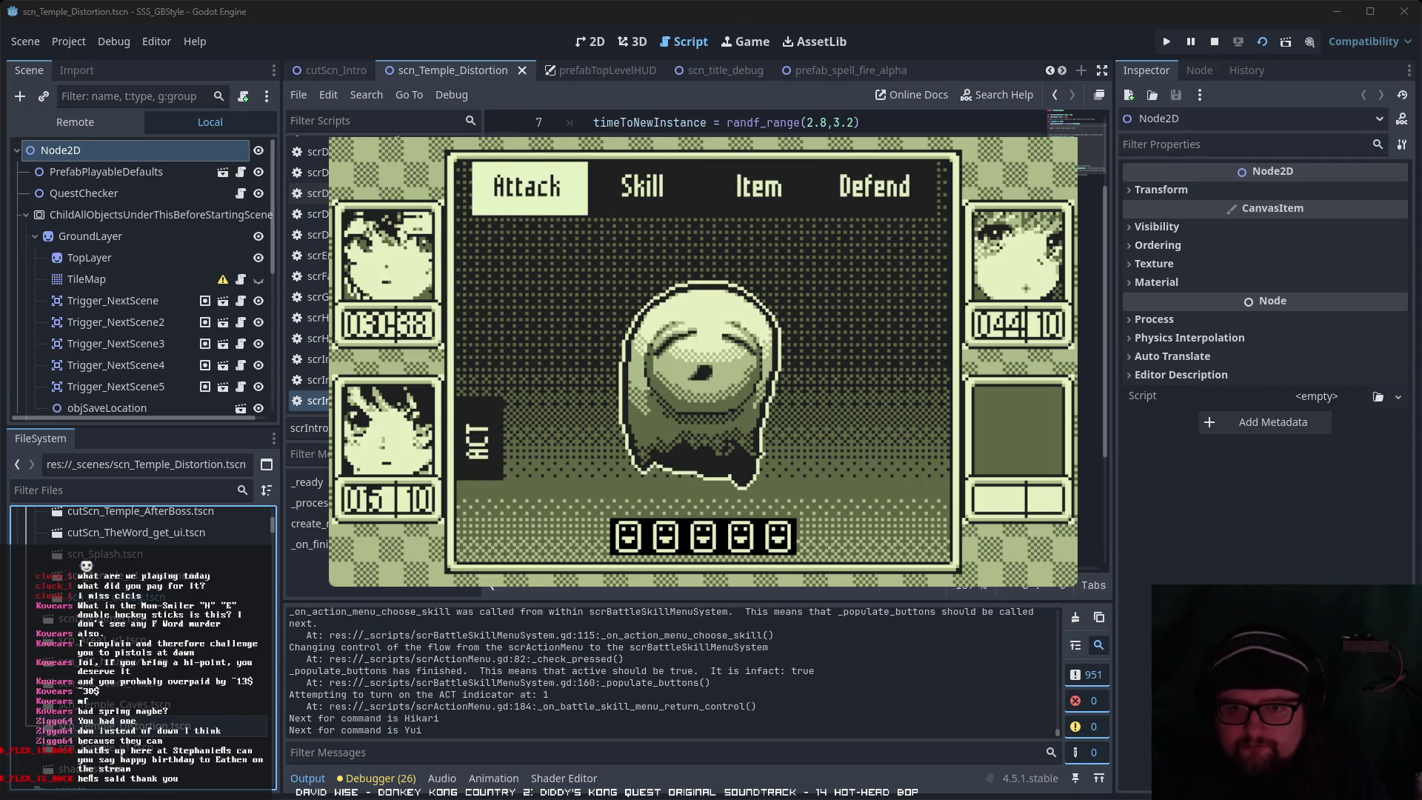
key("Return")
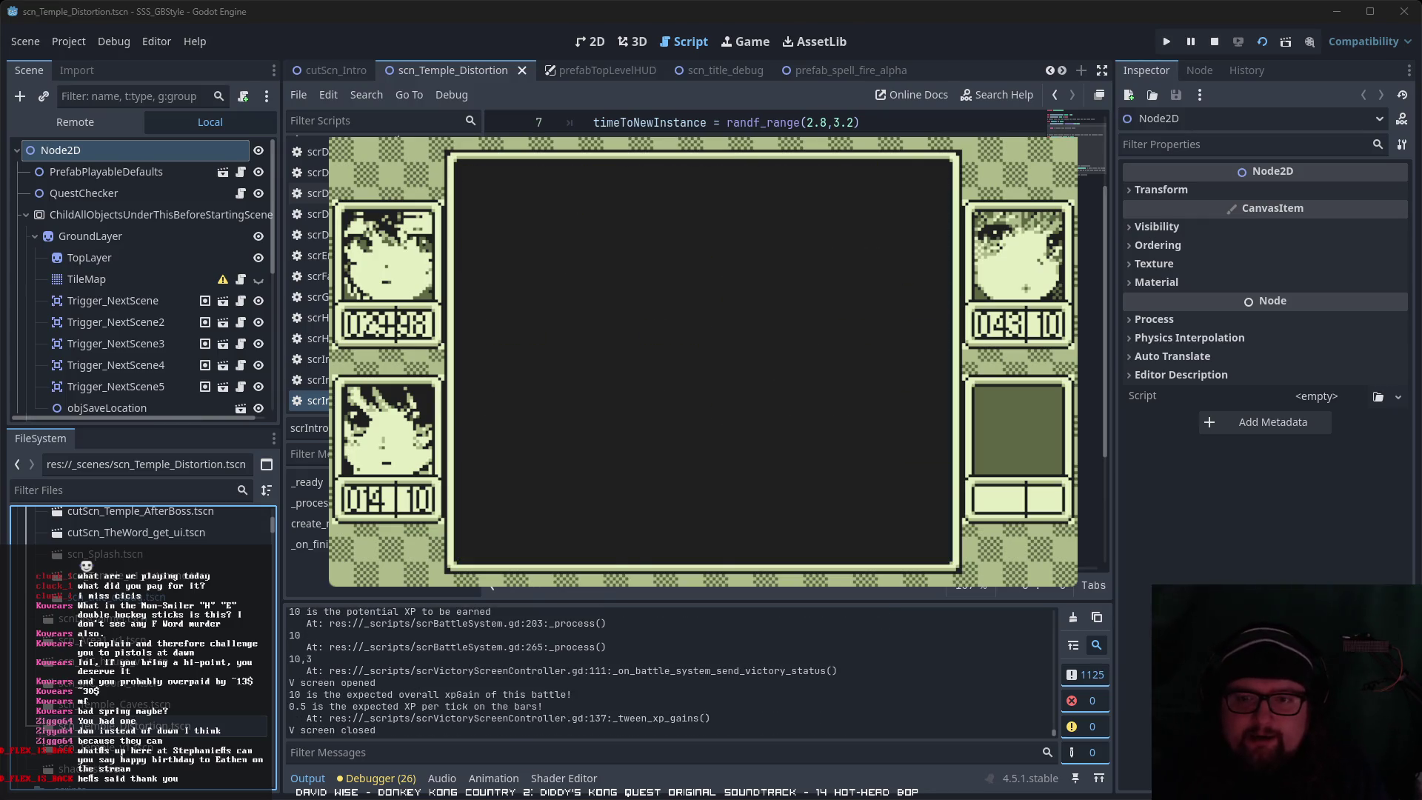
Step: Check Hikari's skills, including Hōka α, under the pause menu's Soul > Skills tabs
key("Return")
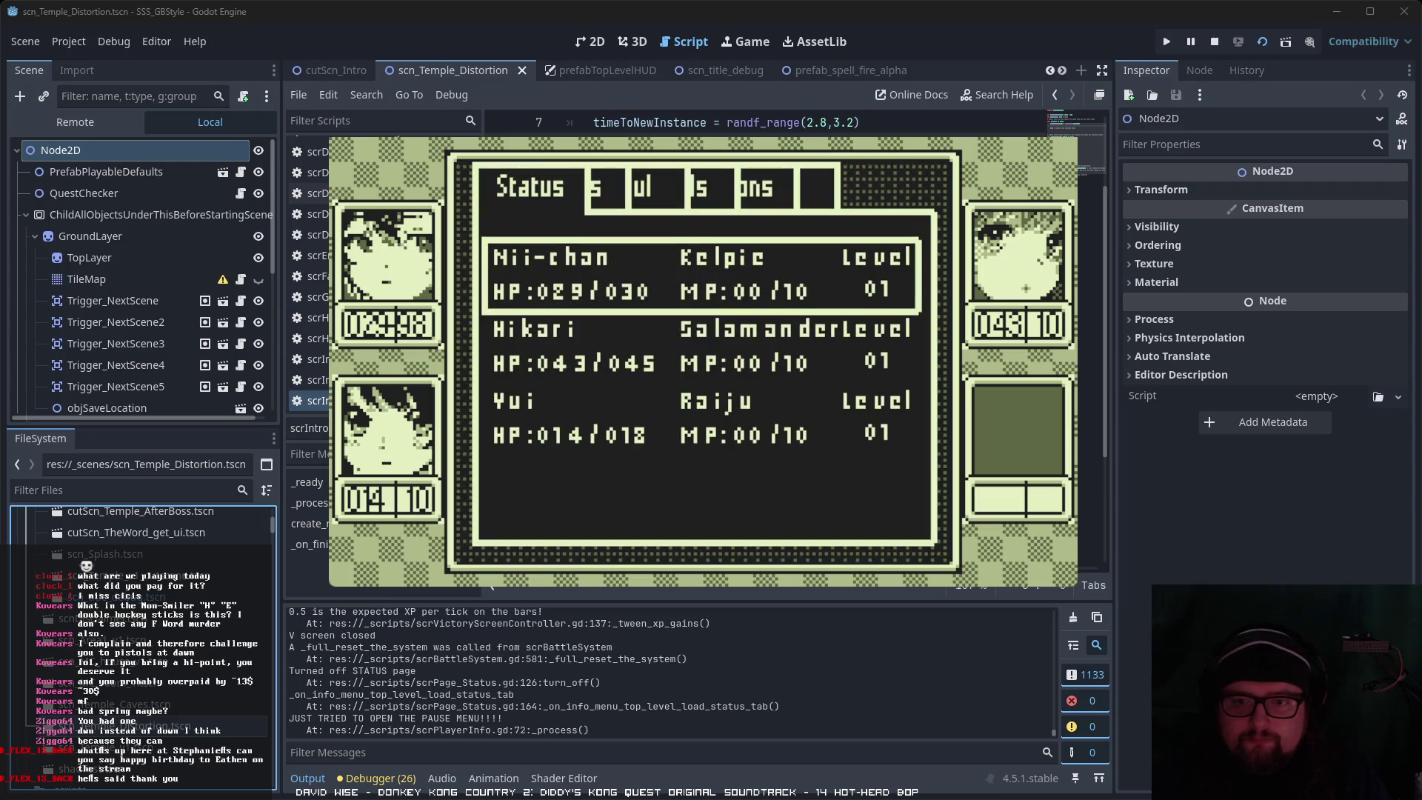
key("Return")
key("Left")
key("Return")
key("Right")
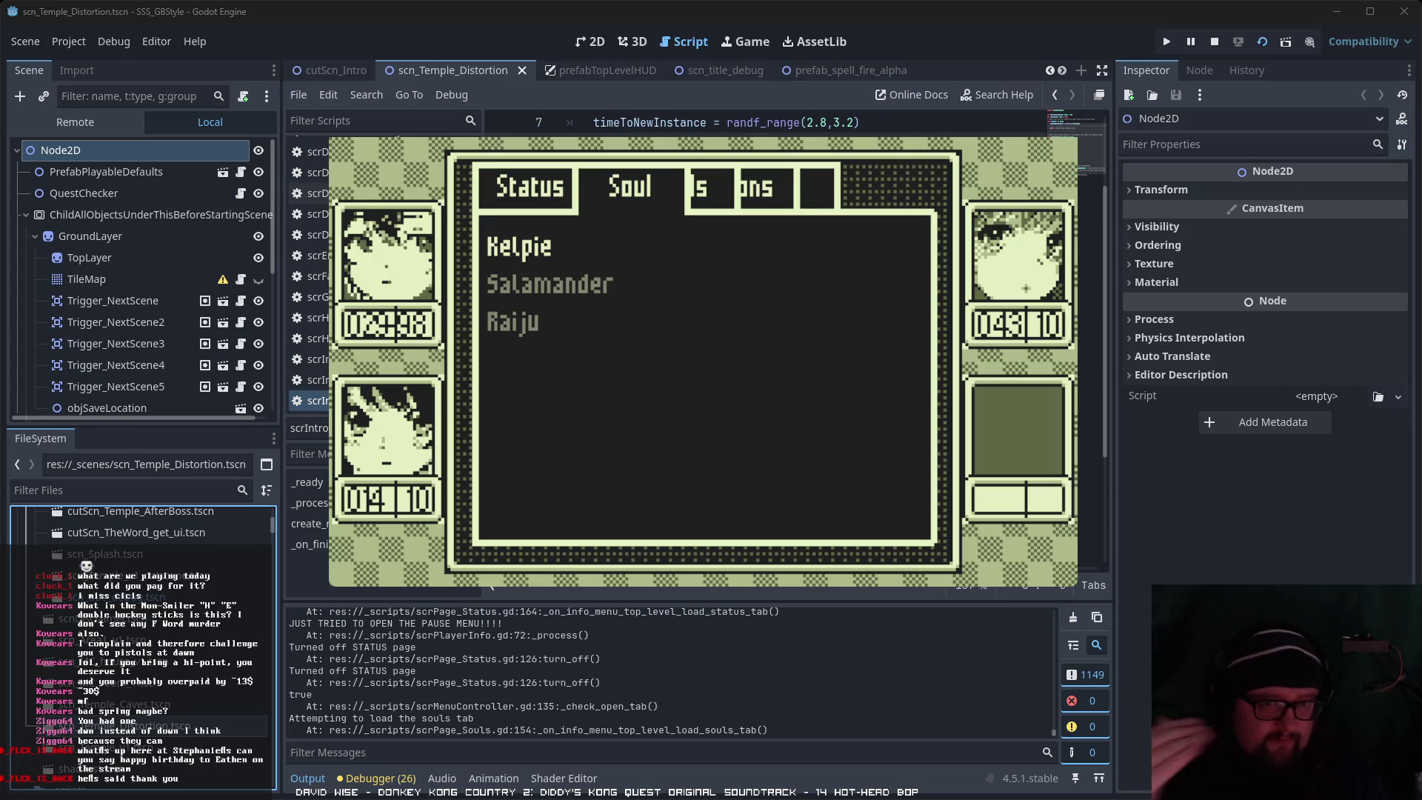
key("Right")
key("Return")
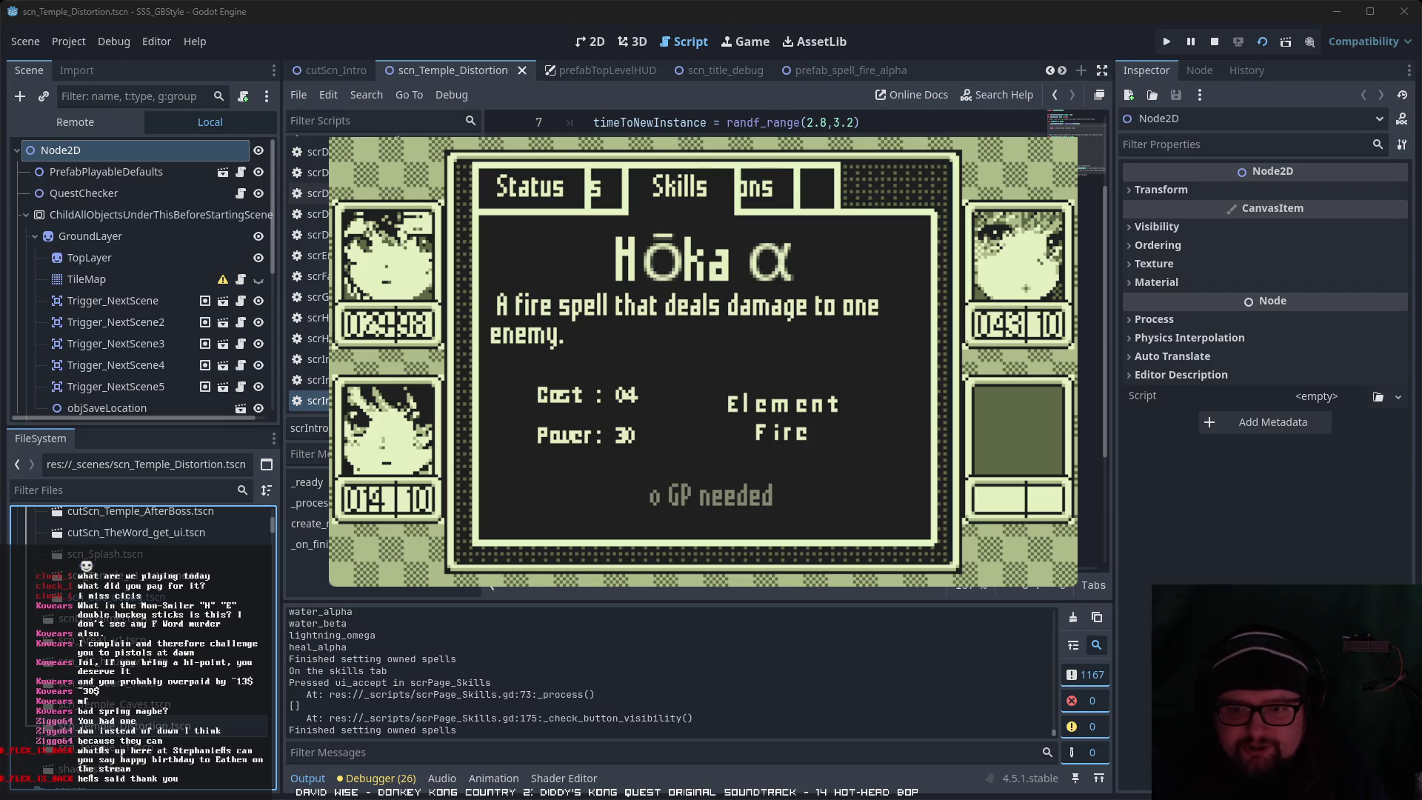
key("Escape")
key("Escape")
key("Escape")
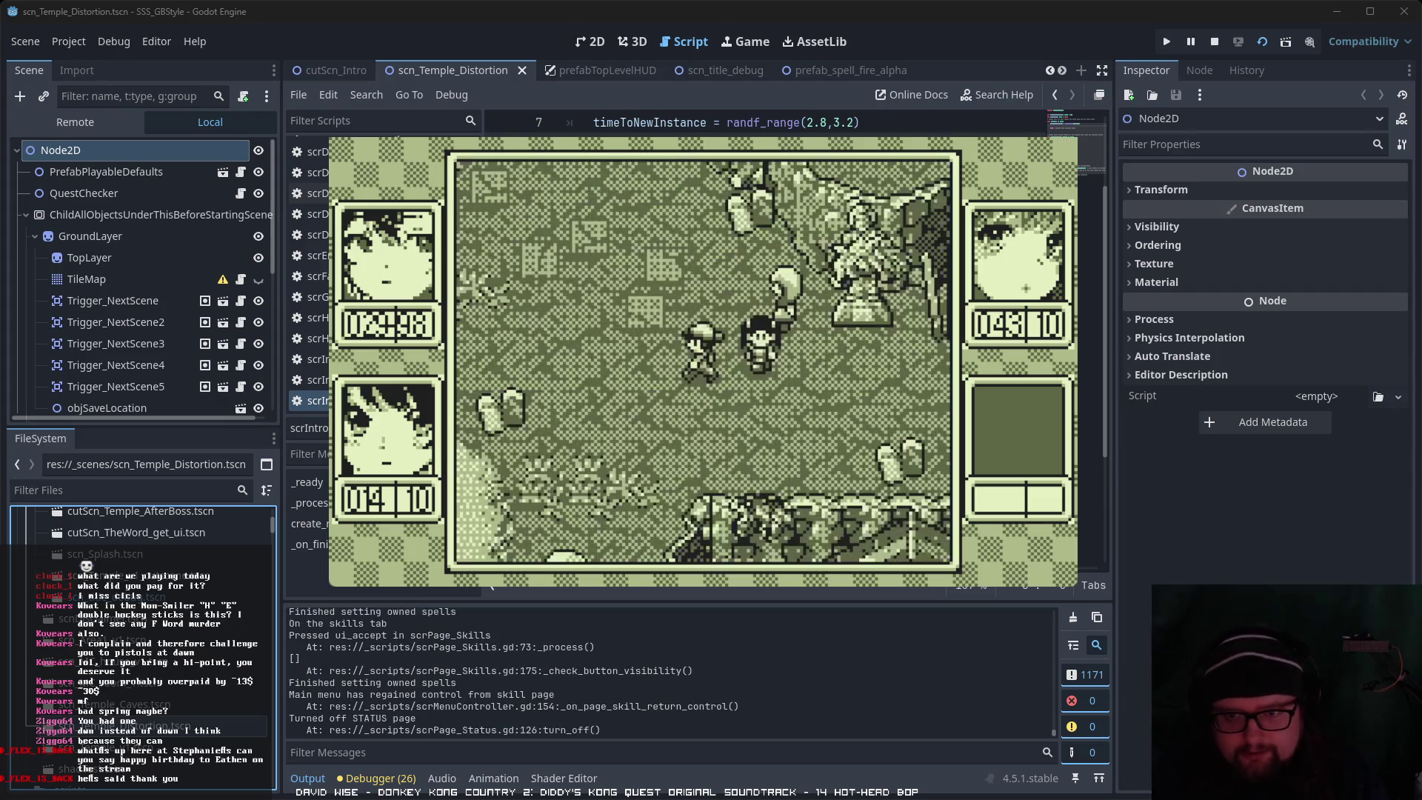
Step: Walk the party around the map into the slug enemy
key("Left")
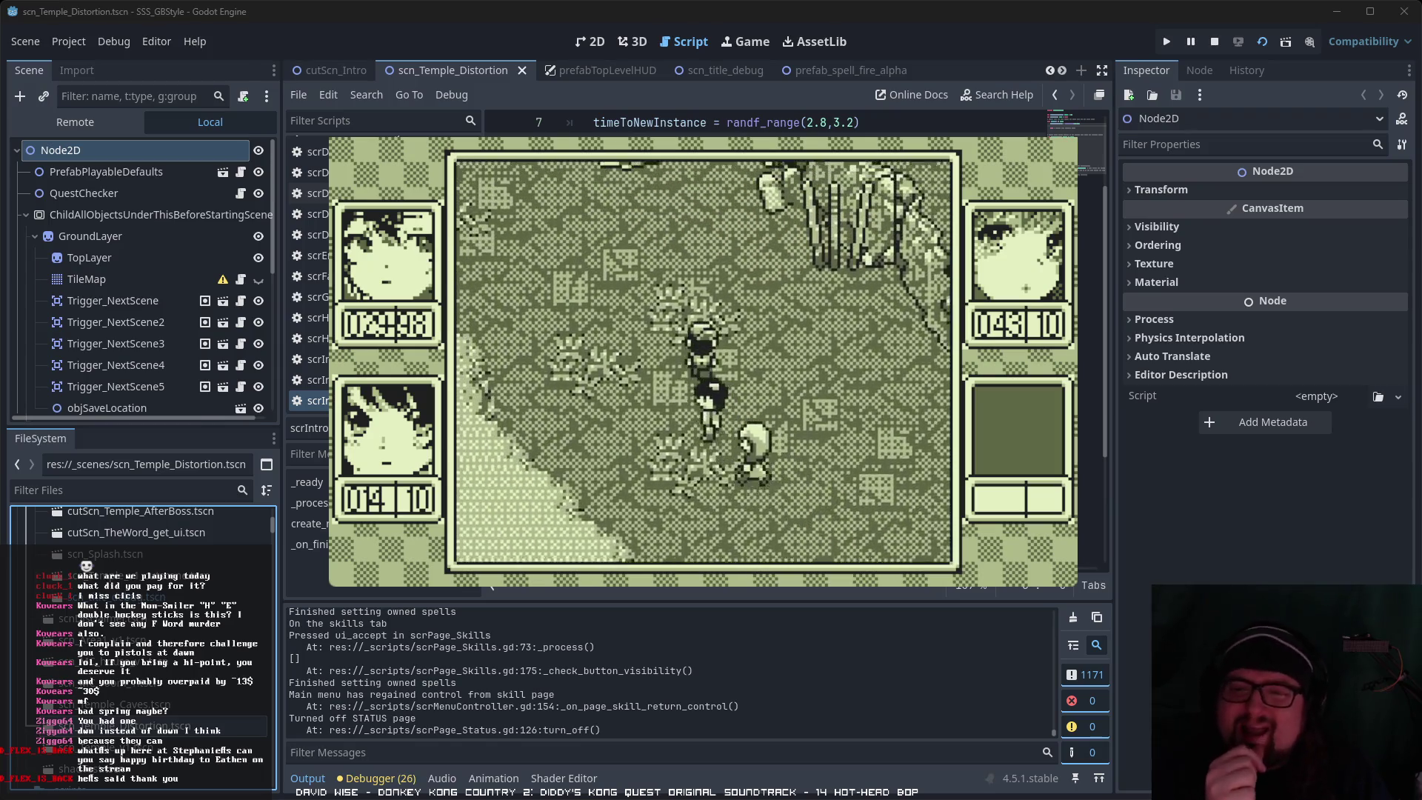
key("Down")
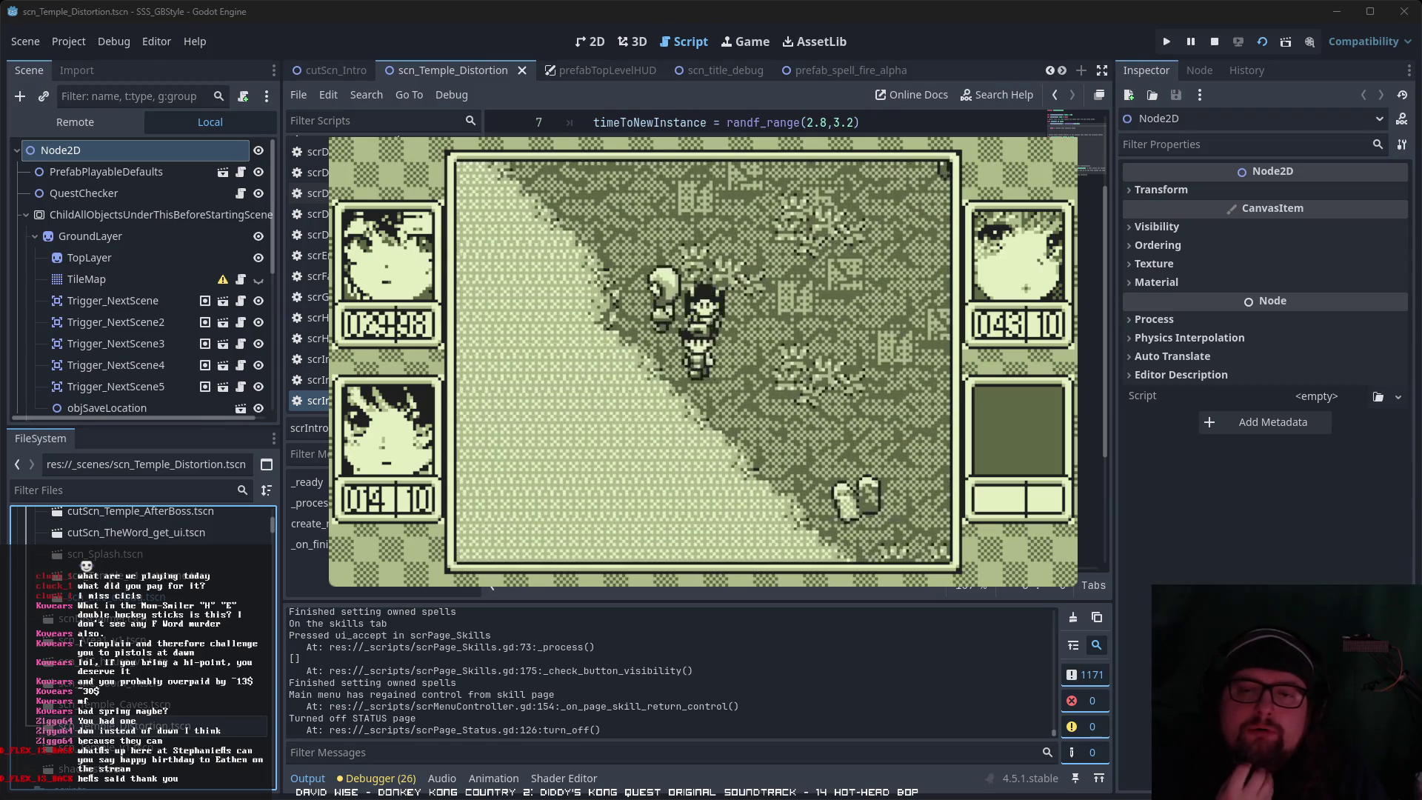
key("Up")
key("Up")
key("Down")
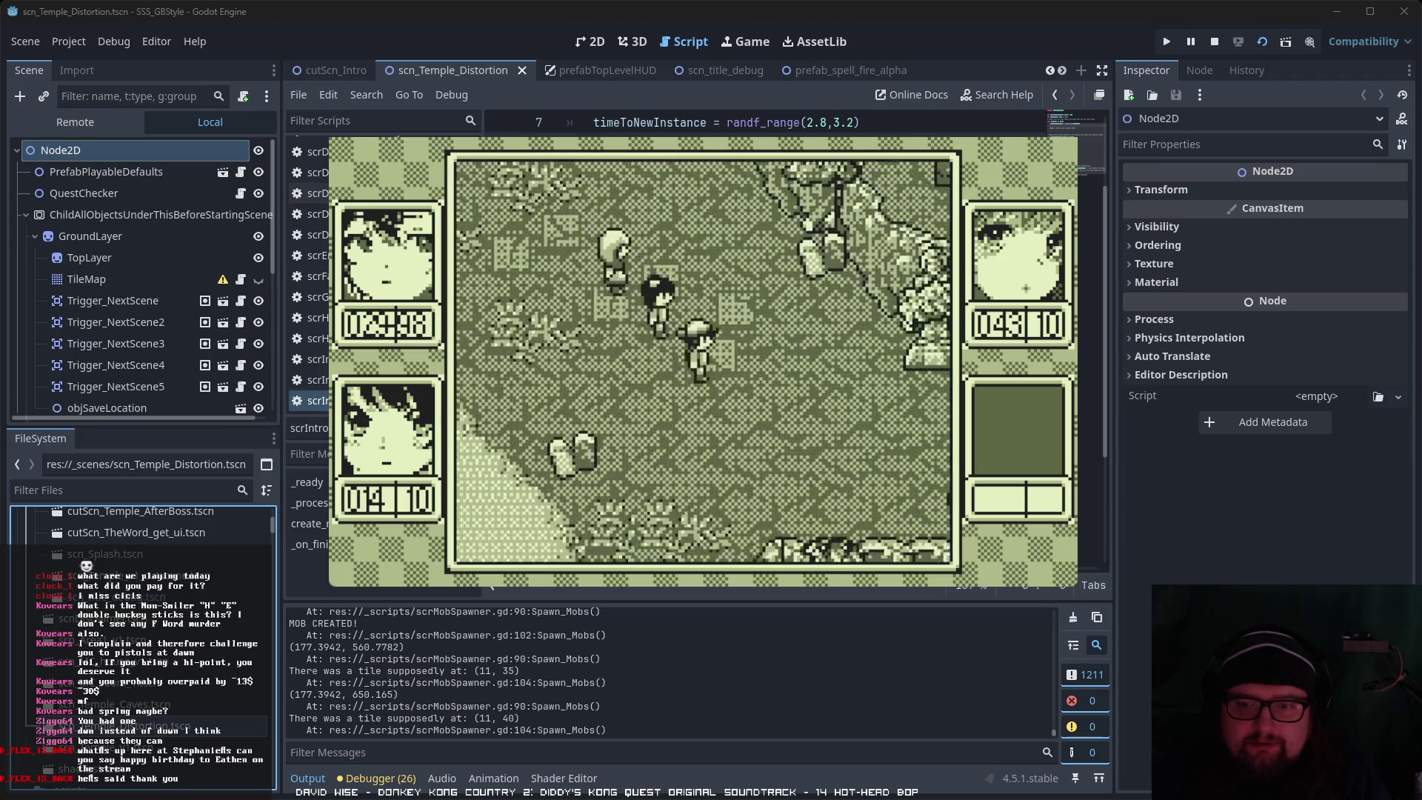
key("Right")
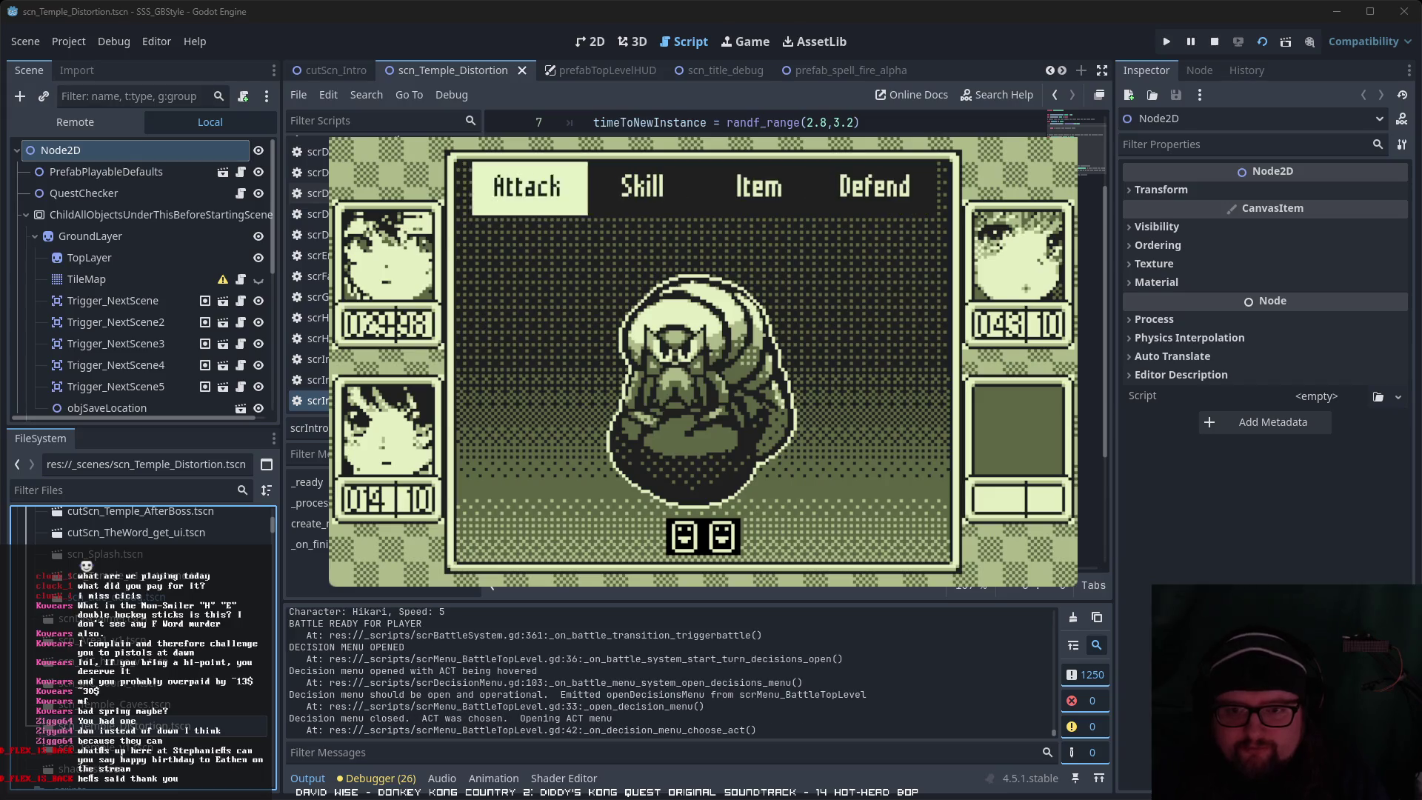
Step: Win the battle with ACT > Skill and close the results screen
key("Return")
key("Right")
key("Return")
key("Return")
key("Return")
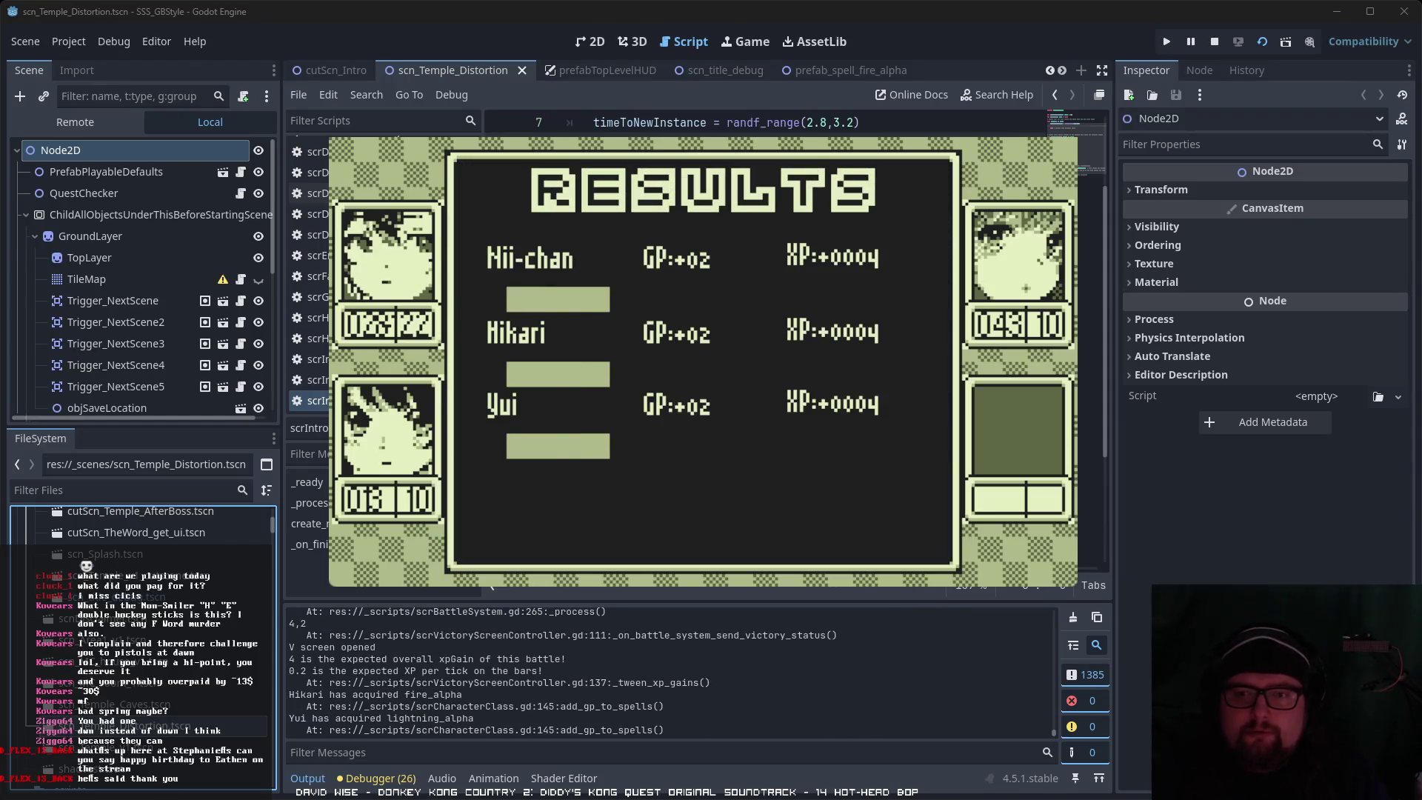
key("Return")
Step: Equip Hōka α for Hikari from the pause menu's Skills page
key("Right")
key("Right")
key("Right")
key("Return")
key("Right")
key("Left")
key("Return")
key("Return")
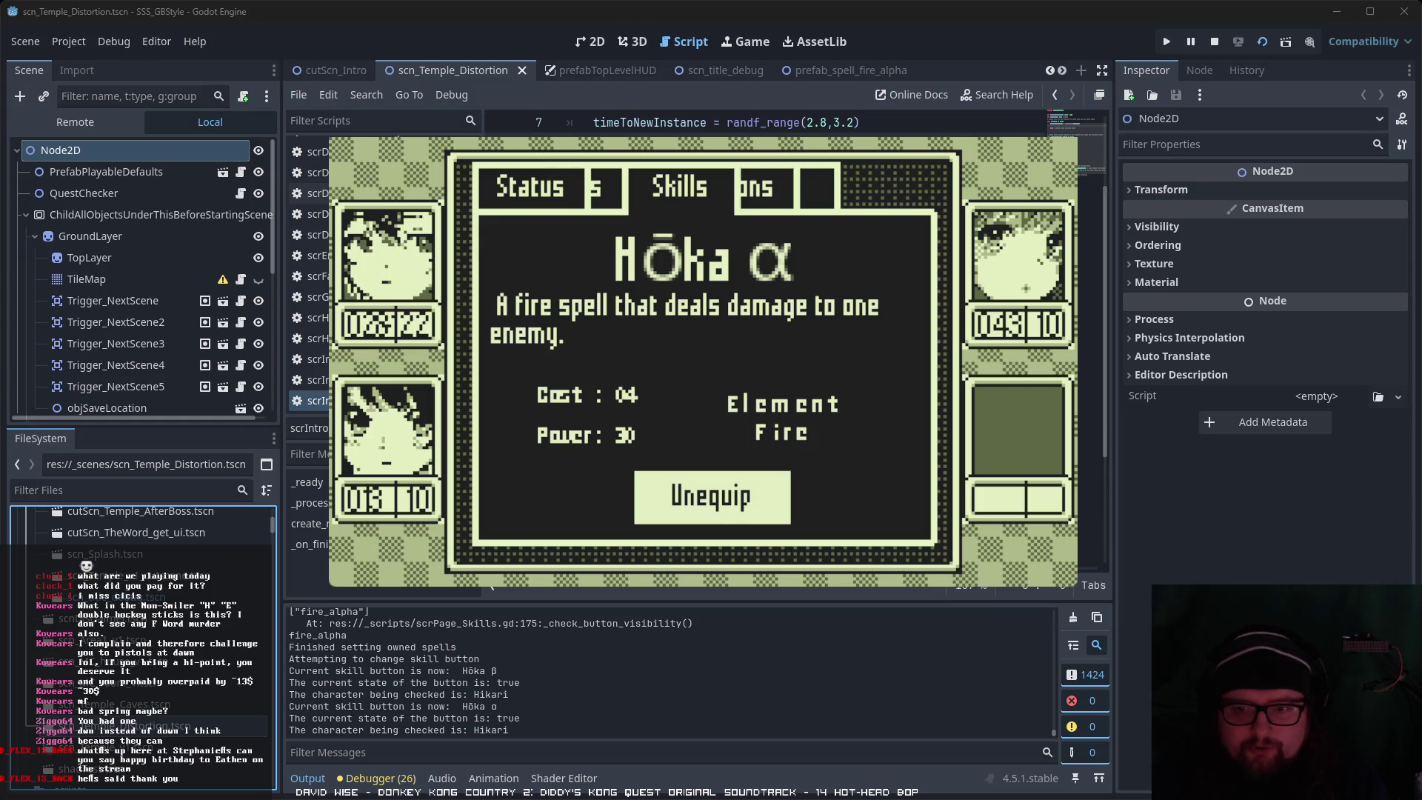
Step: Equip Inazu α, then review Nii-chan's skill list in the Skills menu
key("Escape")
key("Right")
key("Escape")
key("Return")
key("Return")
key("Return")
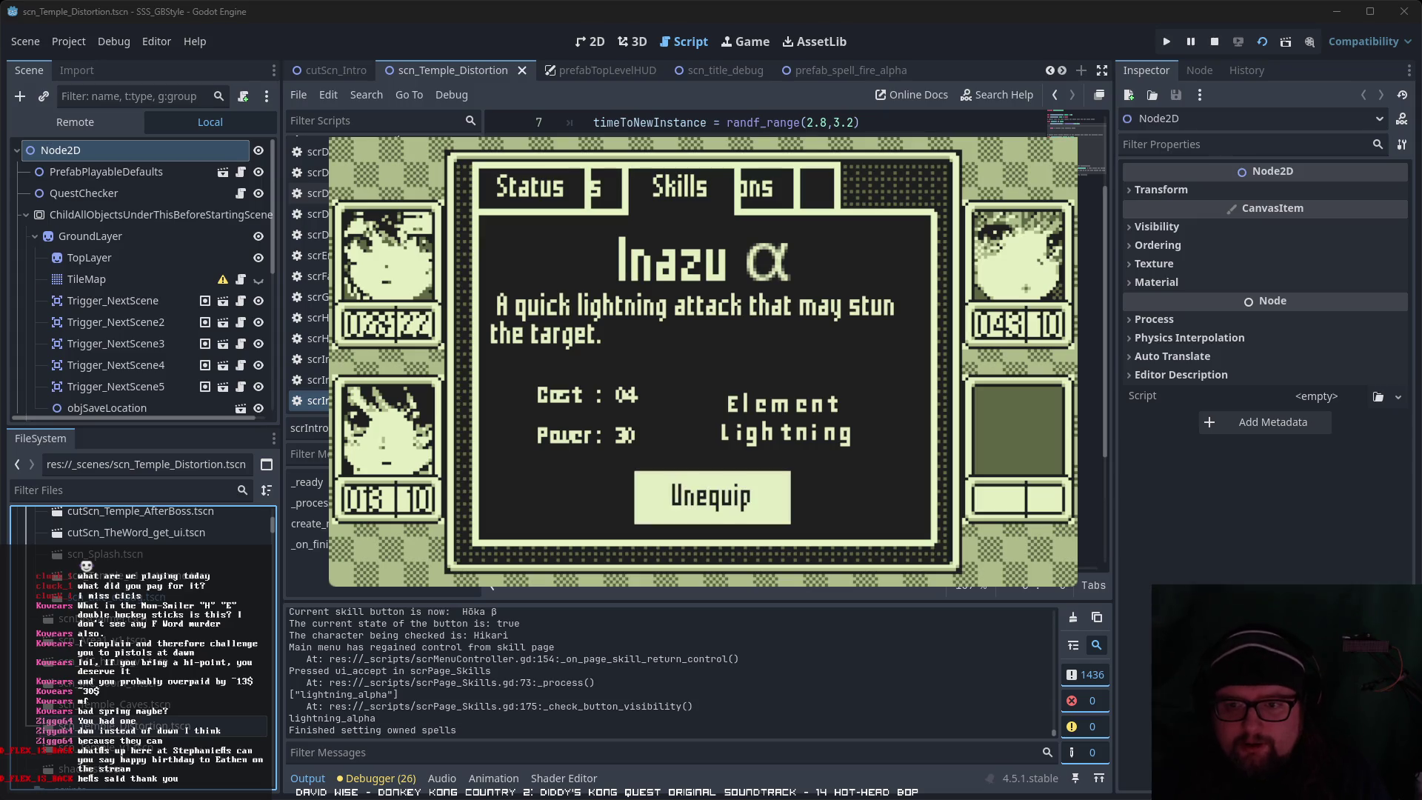
key("Escape")
key("Escape")
key("Down")
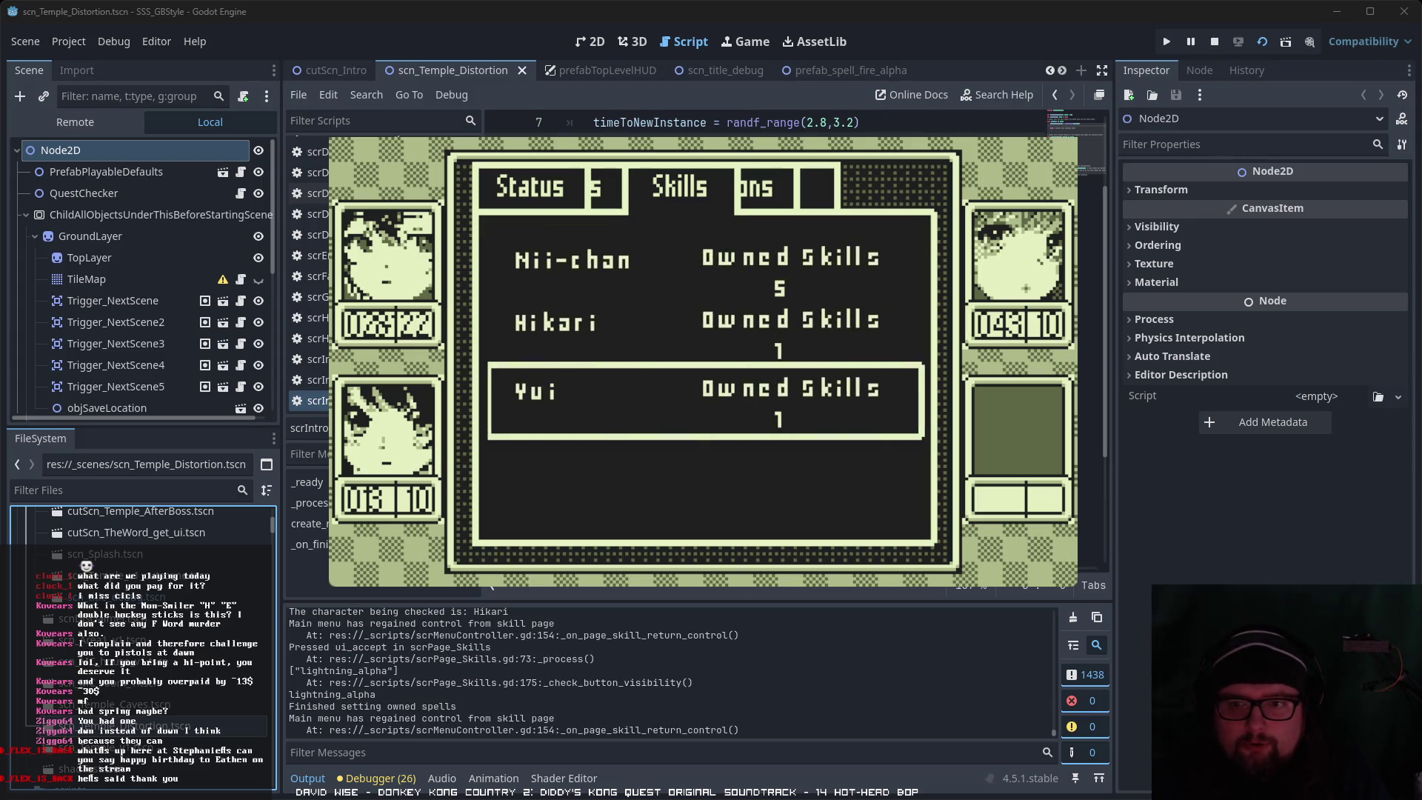
key("Up")
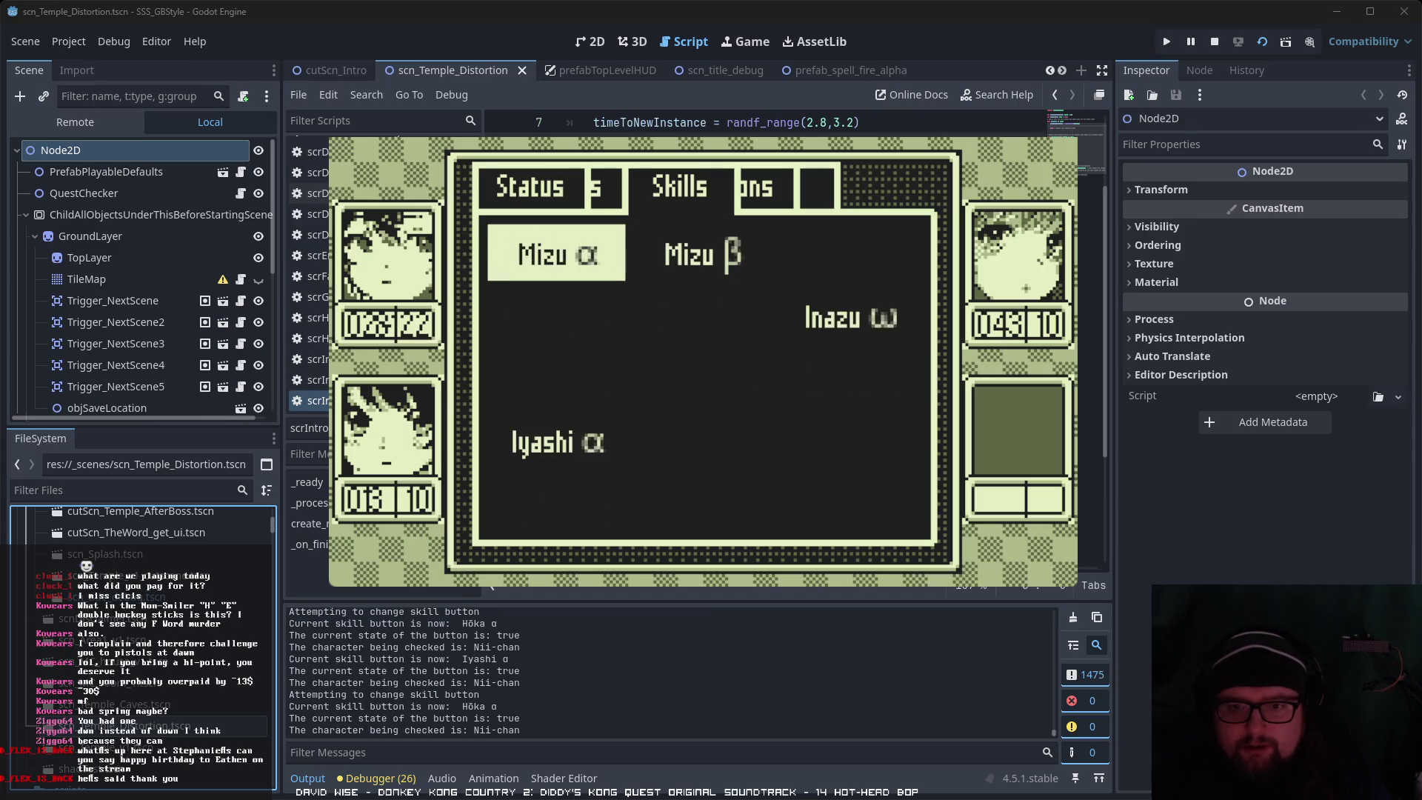
key("Escape")
key("Escape")
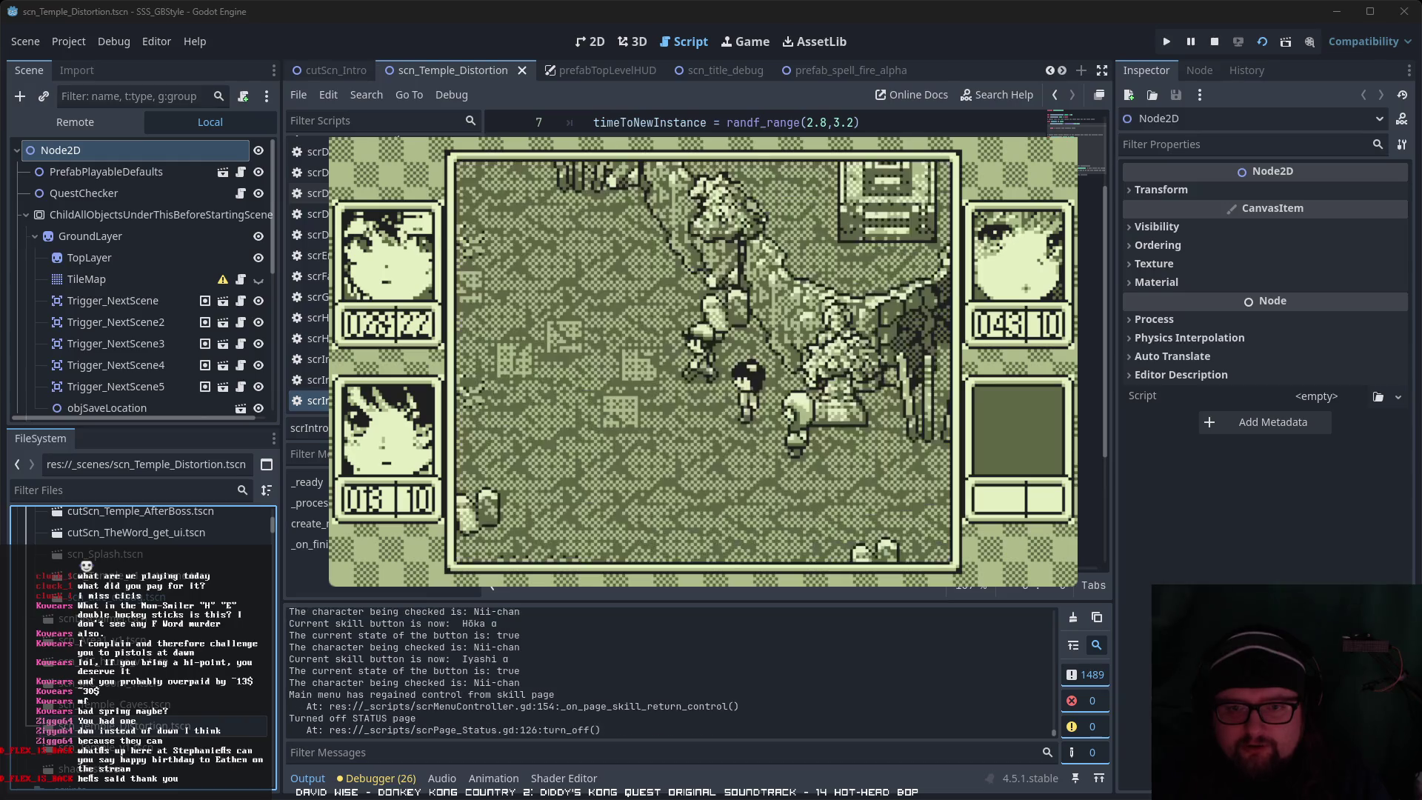
Step: Walk the party up through the cave entrance into the temple caves
key("Up")
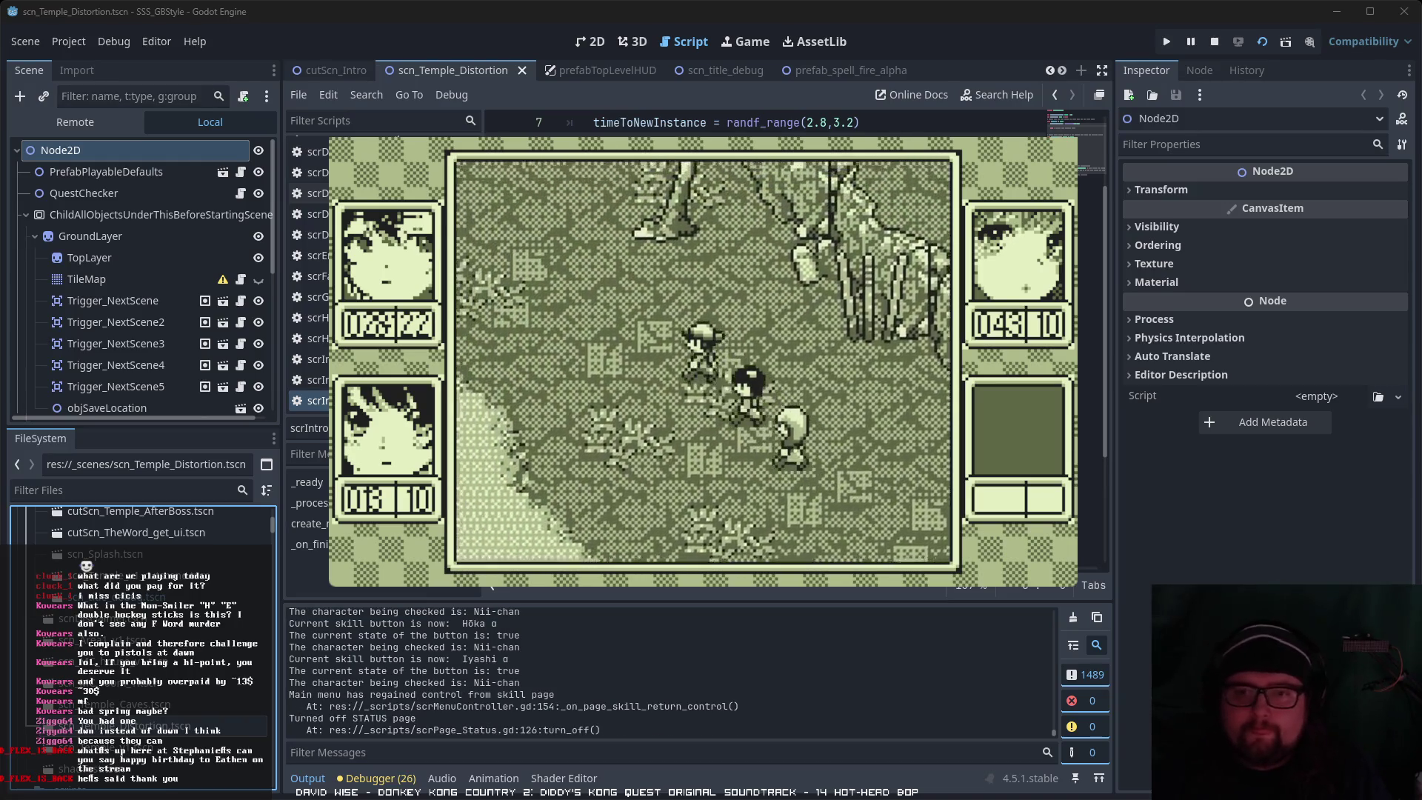
key("Up")
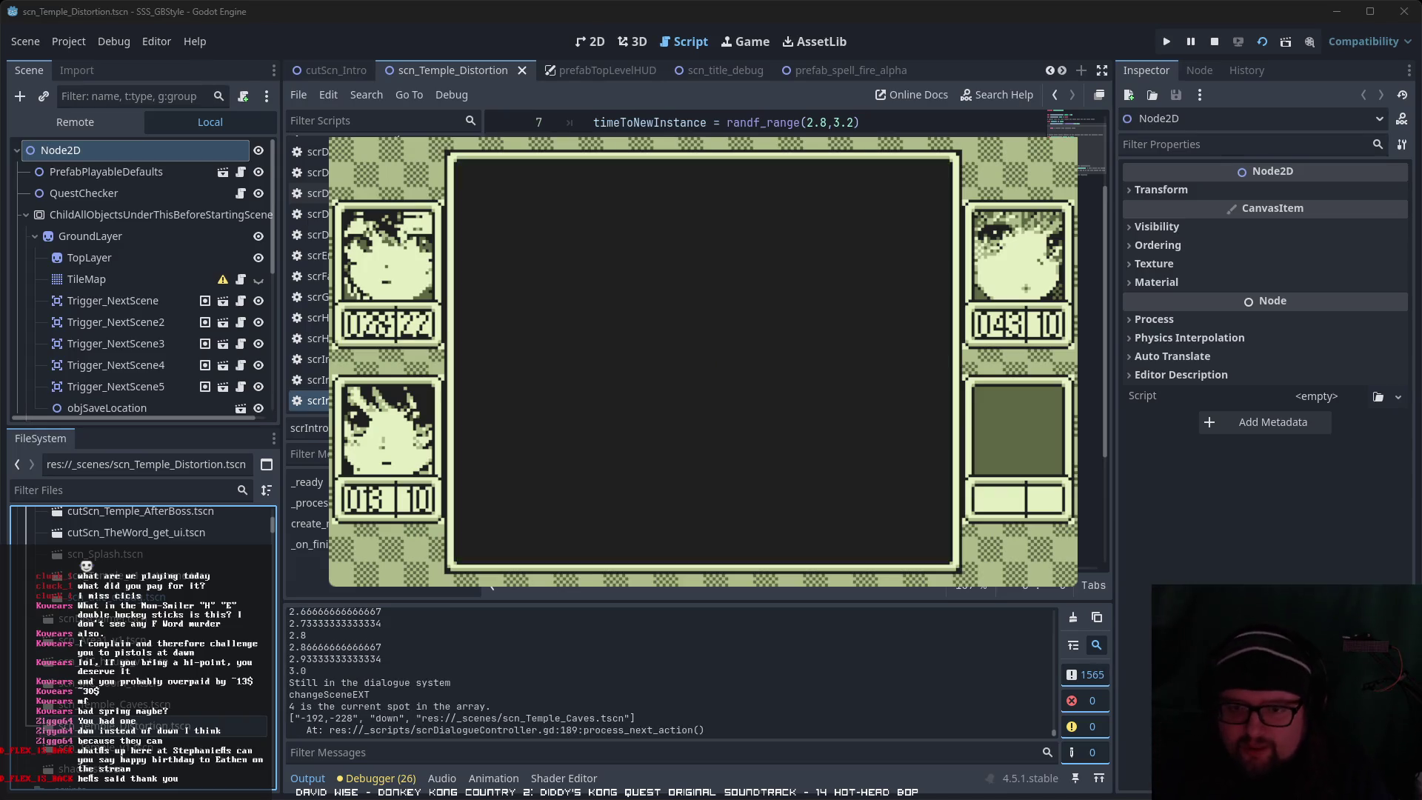
key("Up")
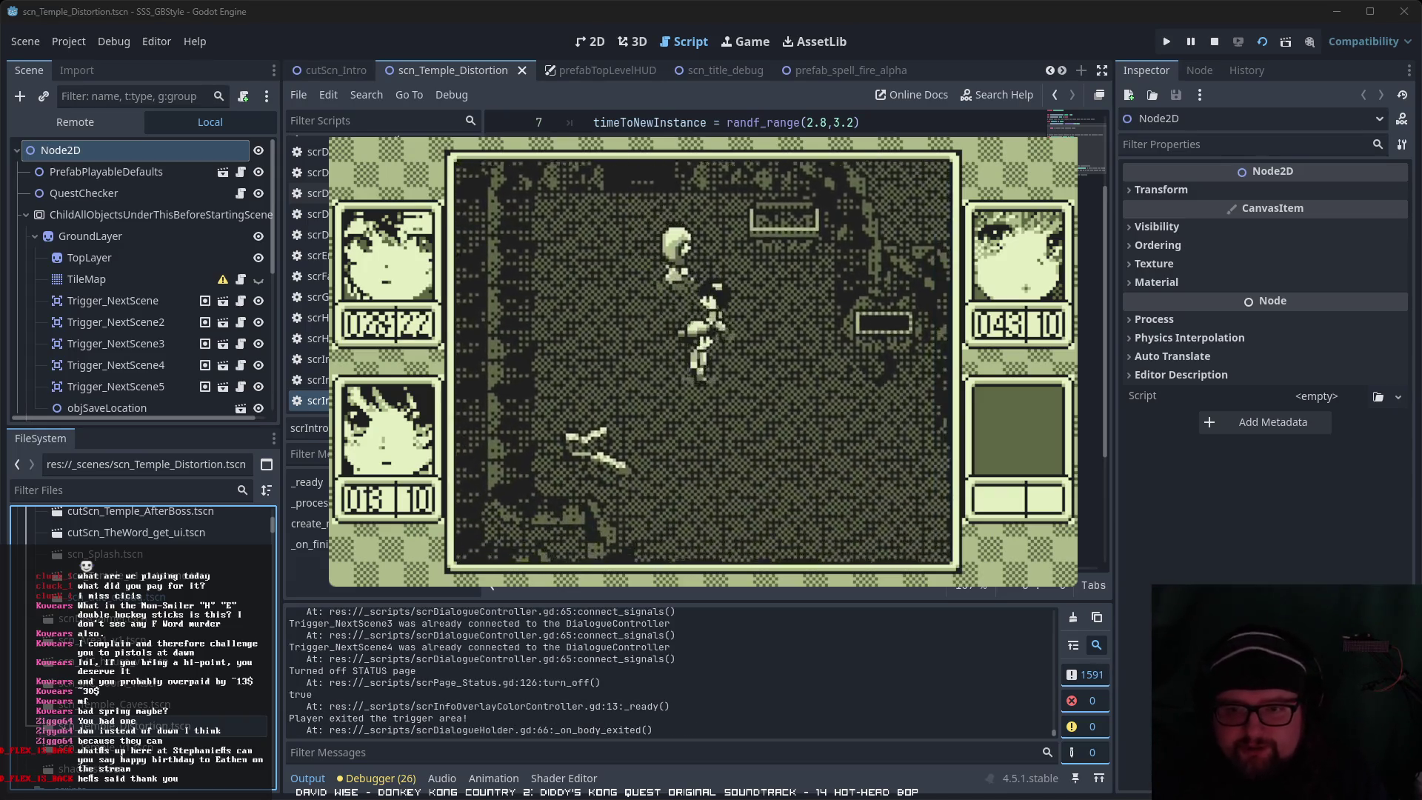
Step: Walk the party up, right and down through the cave until the slug enemy attacks
key("Up")
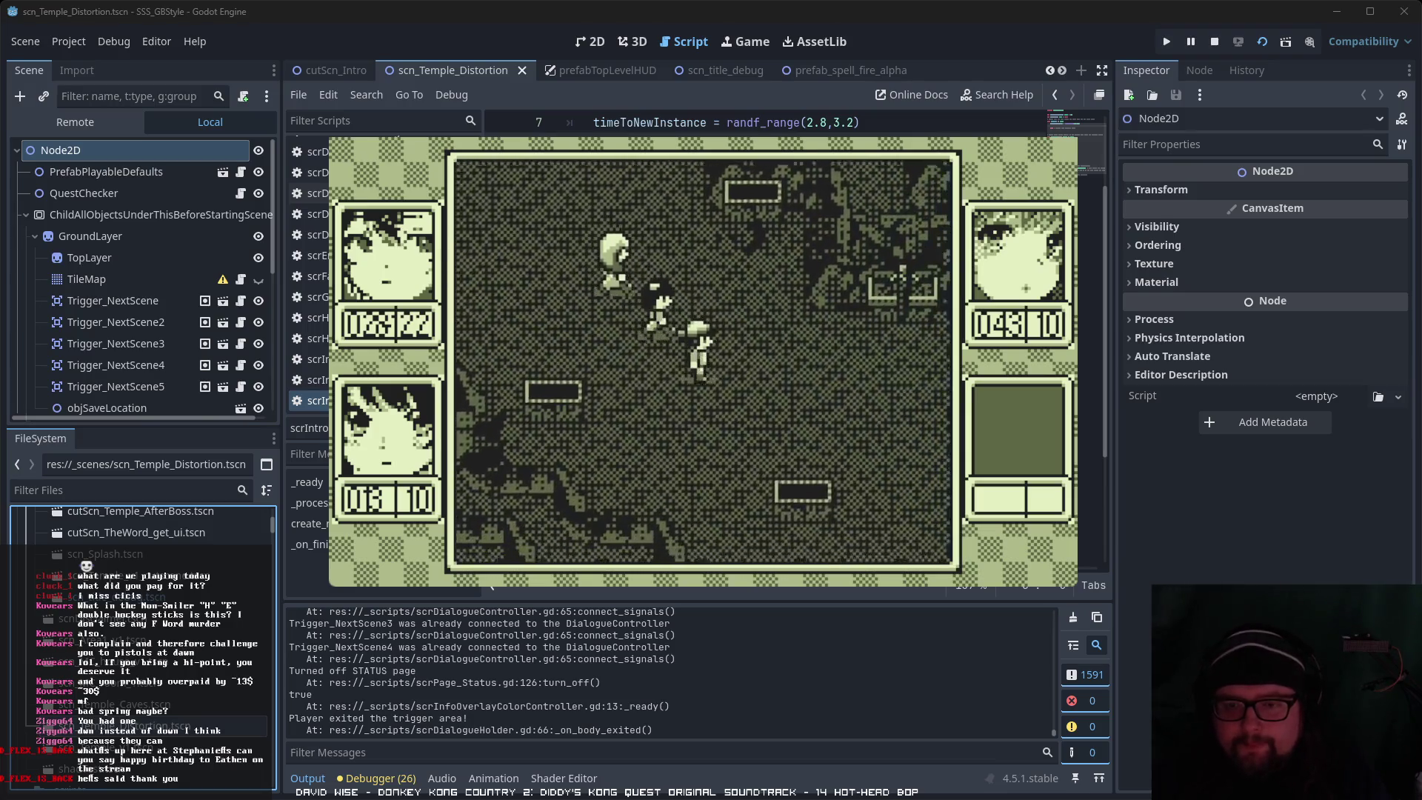
key("Right")
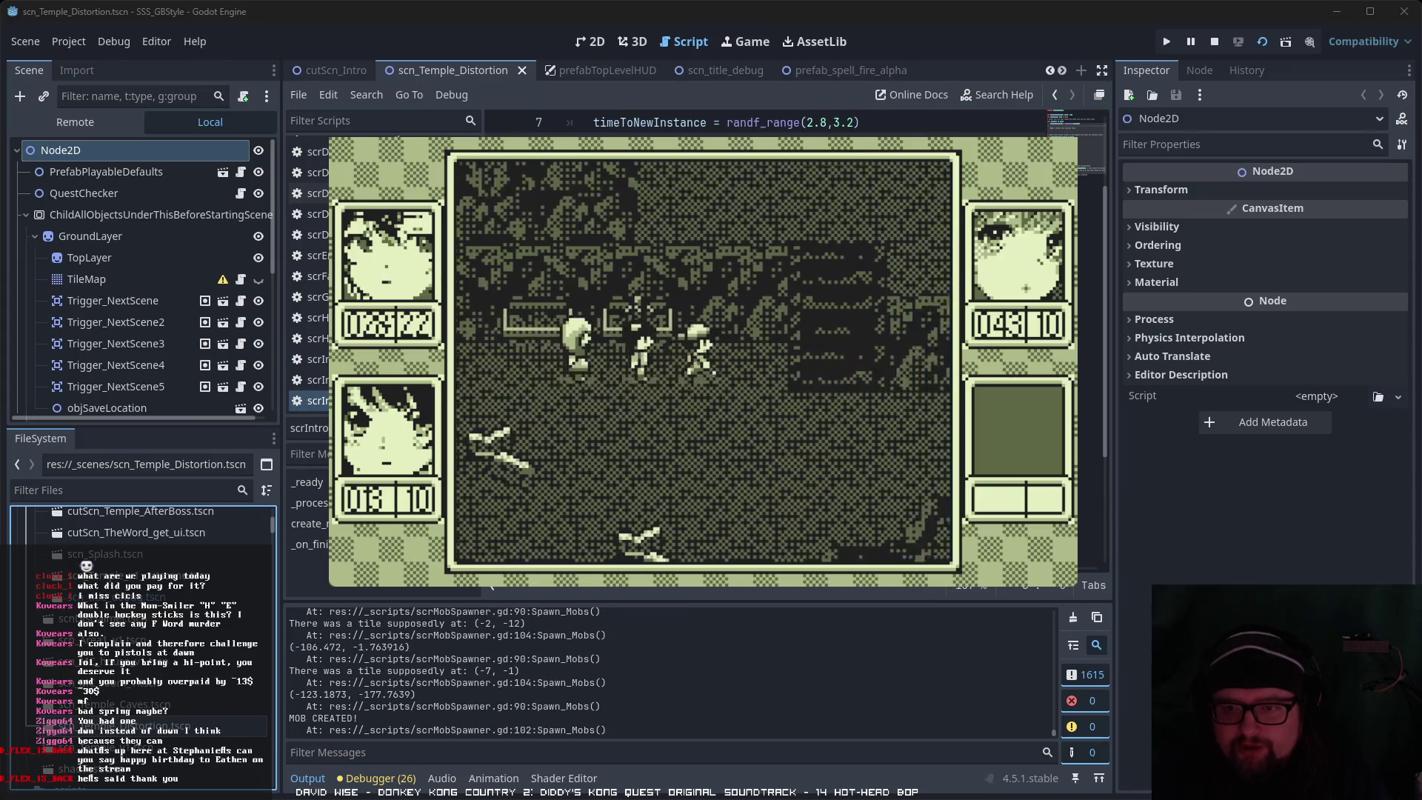
key("Down")
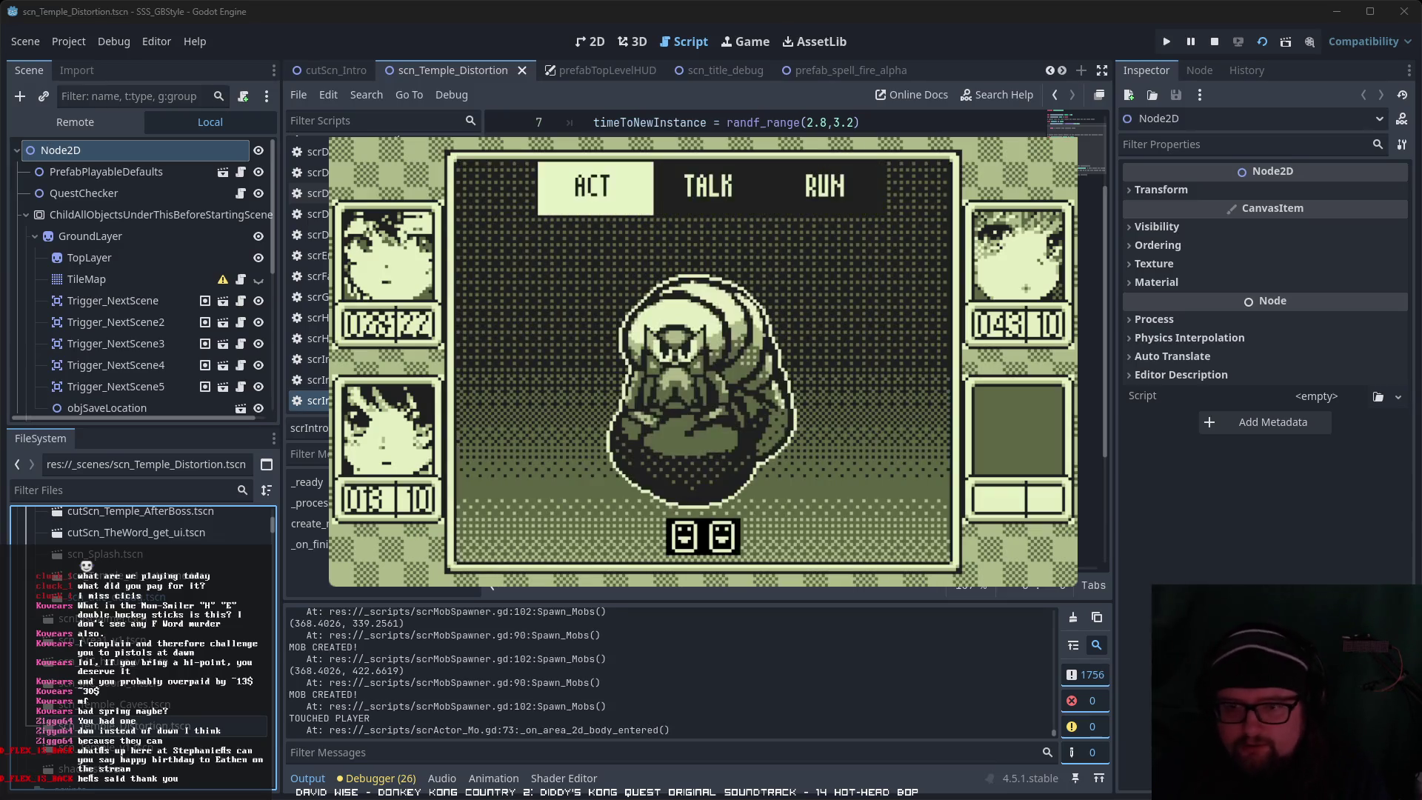
Step: Choose ACT > Skill and cast Hōka α on the slug enemy
key("Return")
key("Right")
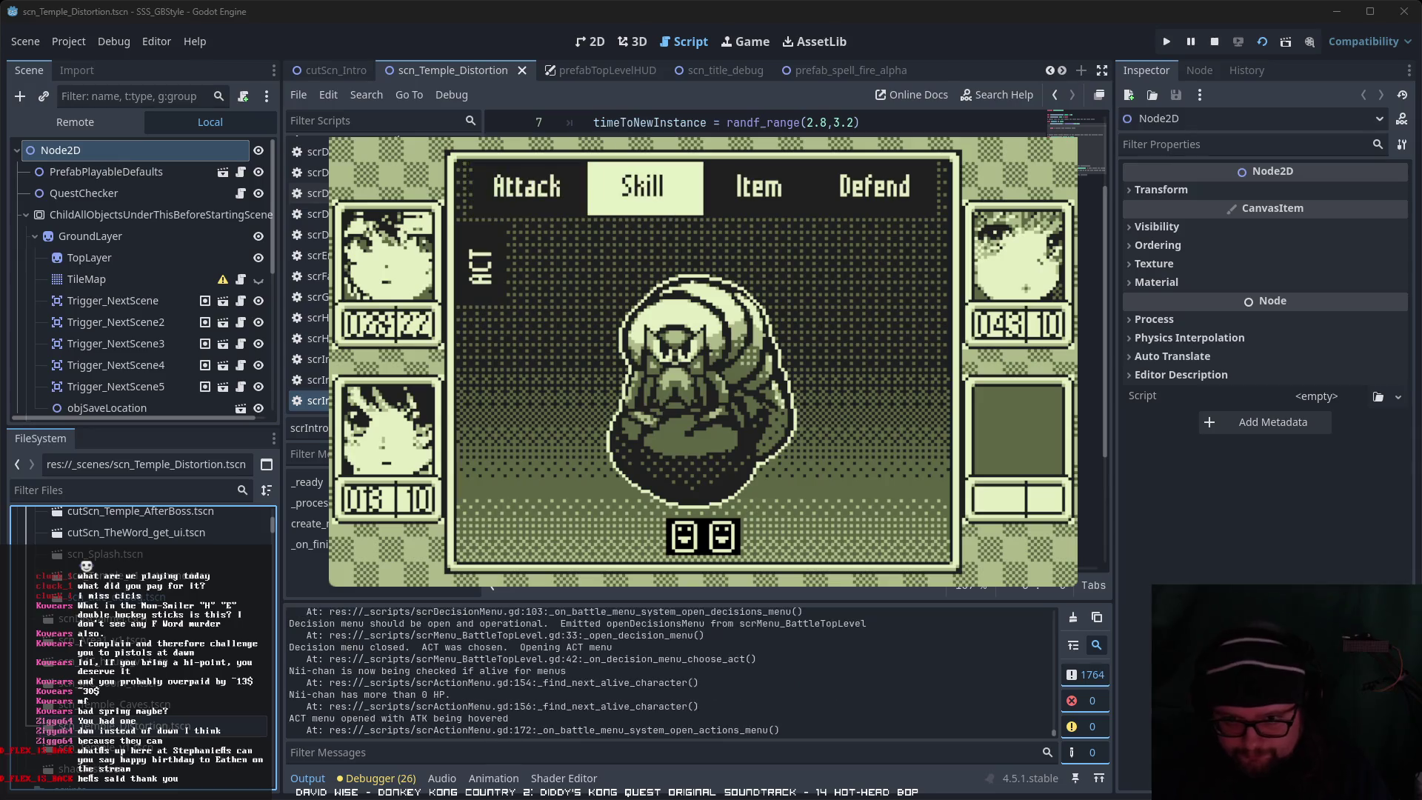
key("Return")
key("Return")
key("Right")
key("Return")
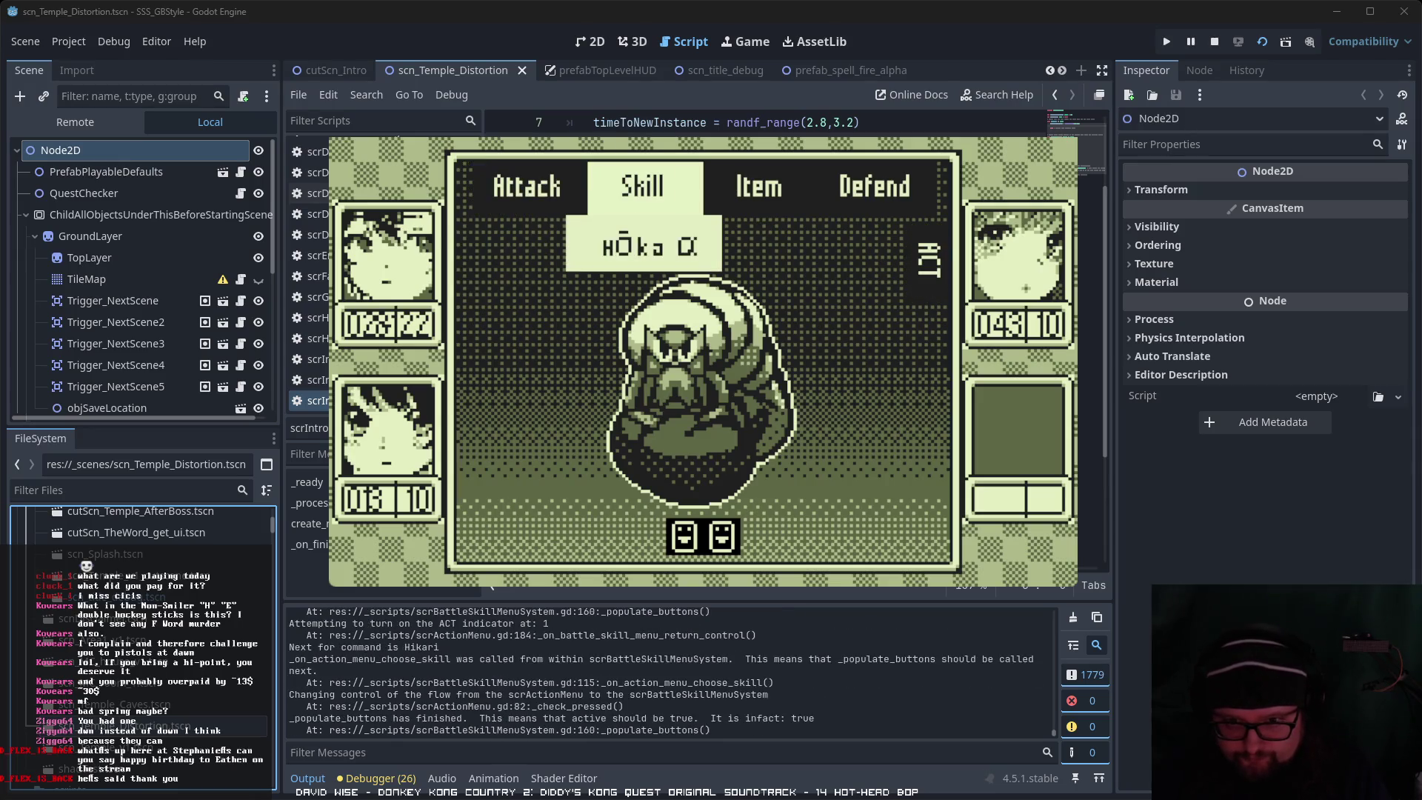
key("Escape")
key("Right")
key("Left")
key("Left")
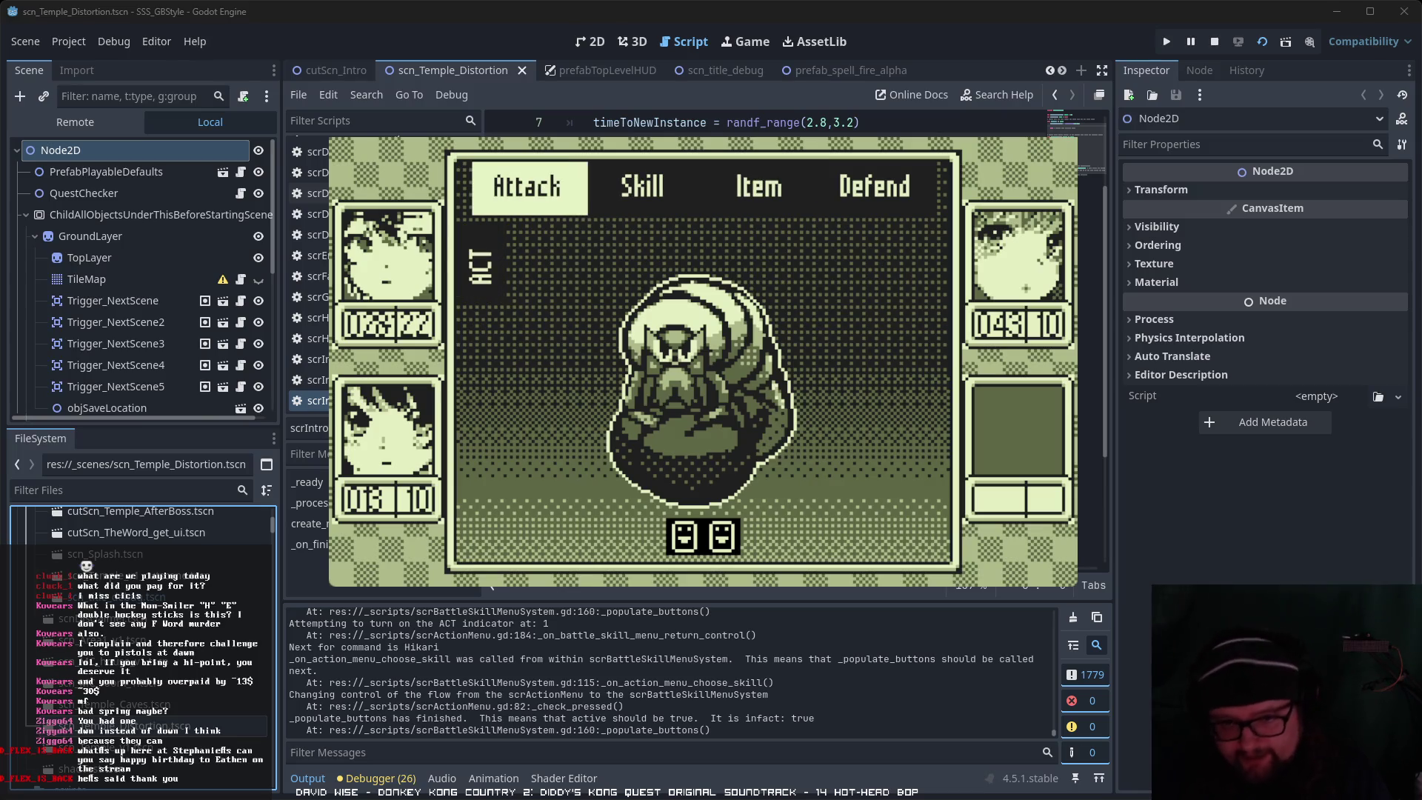
key("Right")
key("Return")
key("Return")
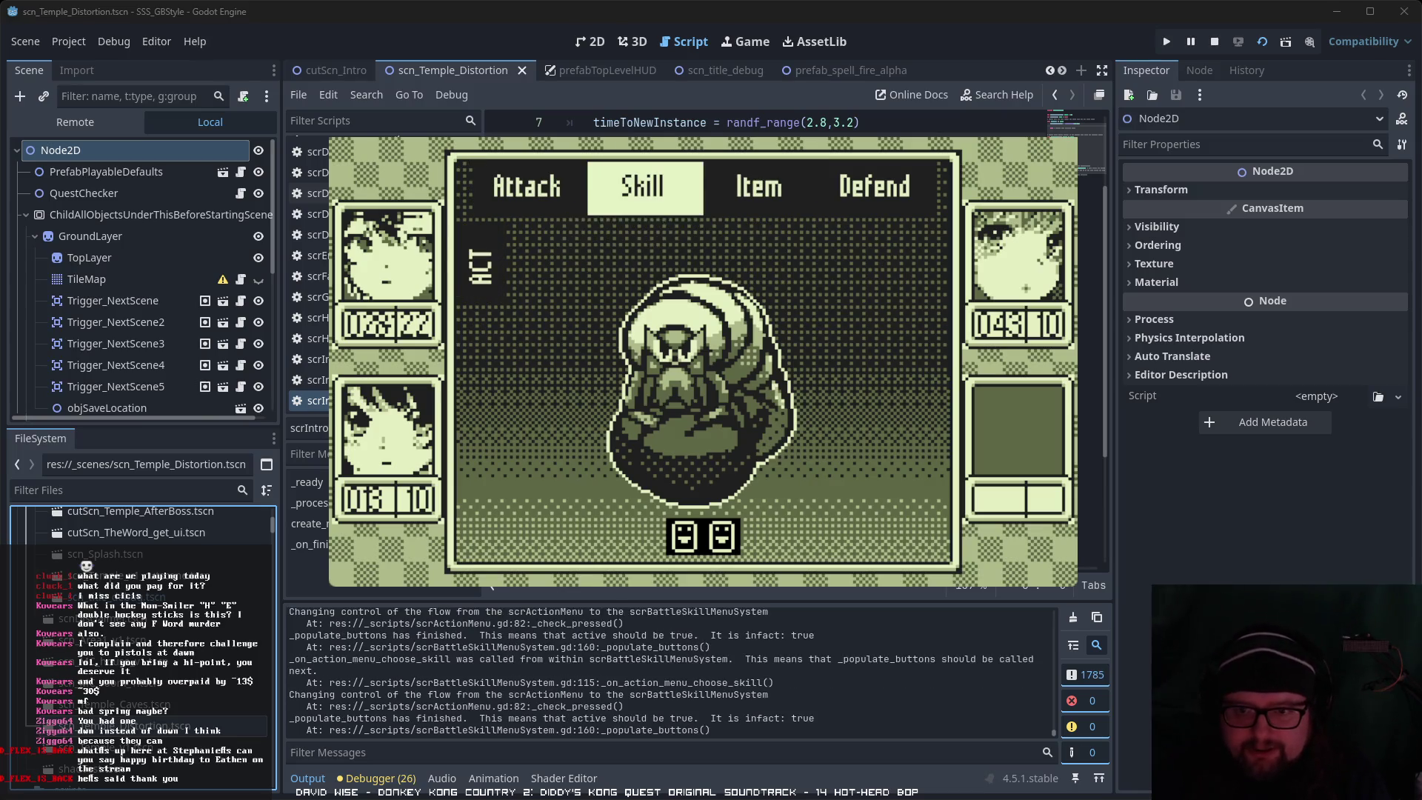
key("Right")
key("Right")
key("Right")
key("Left")
key("Left")
key("Return")
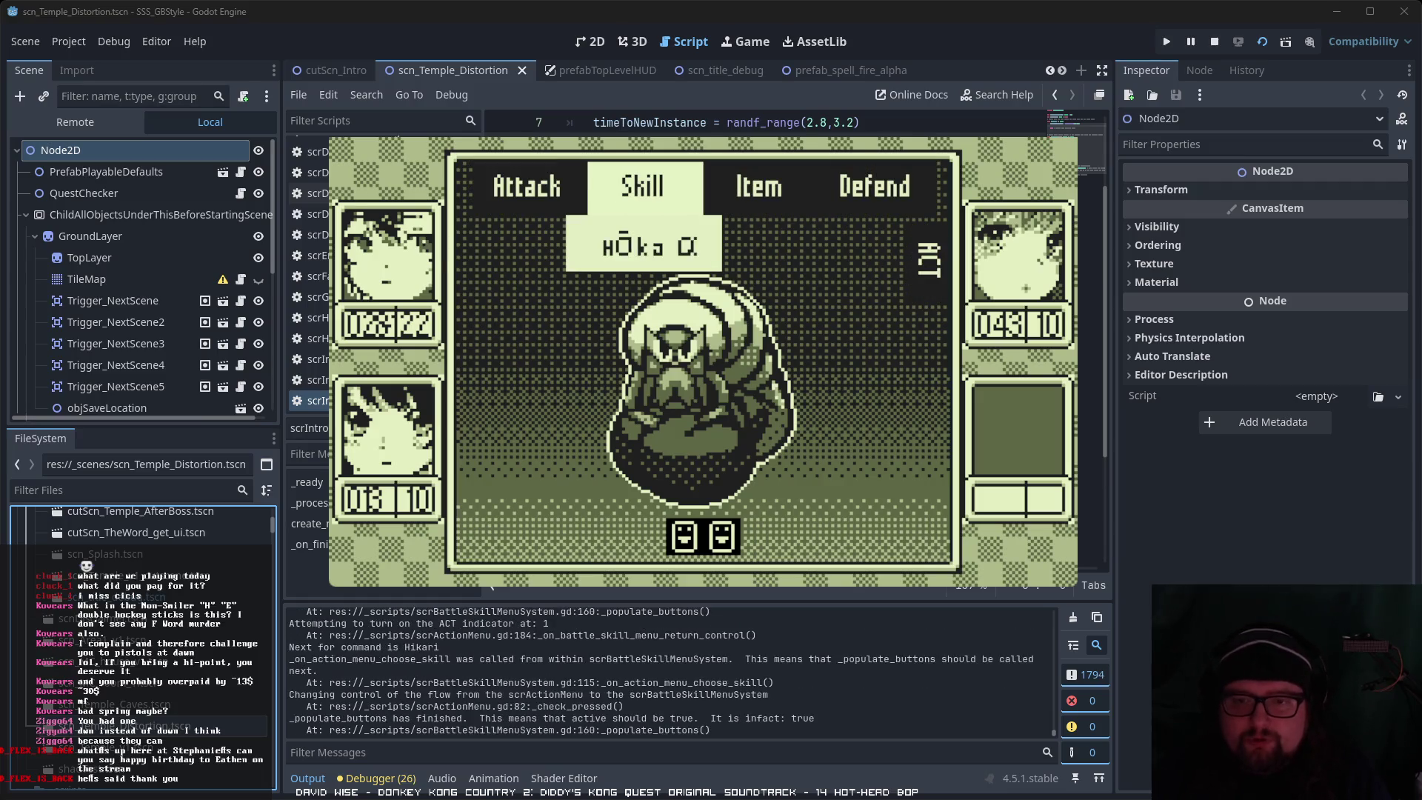
key("Return")
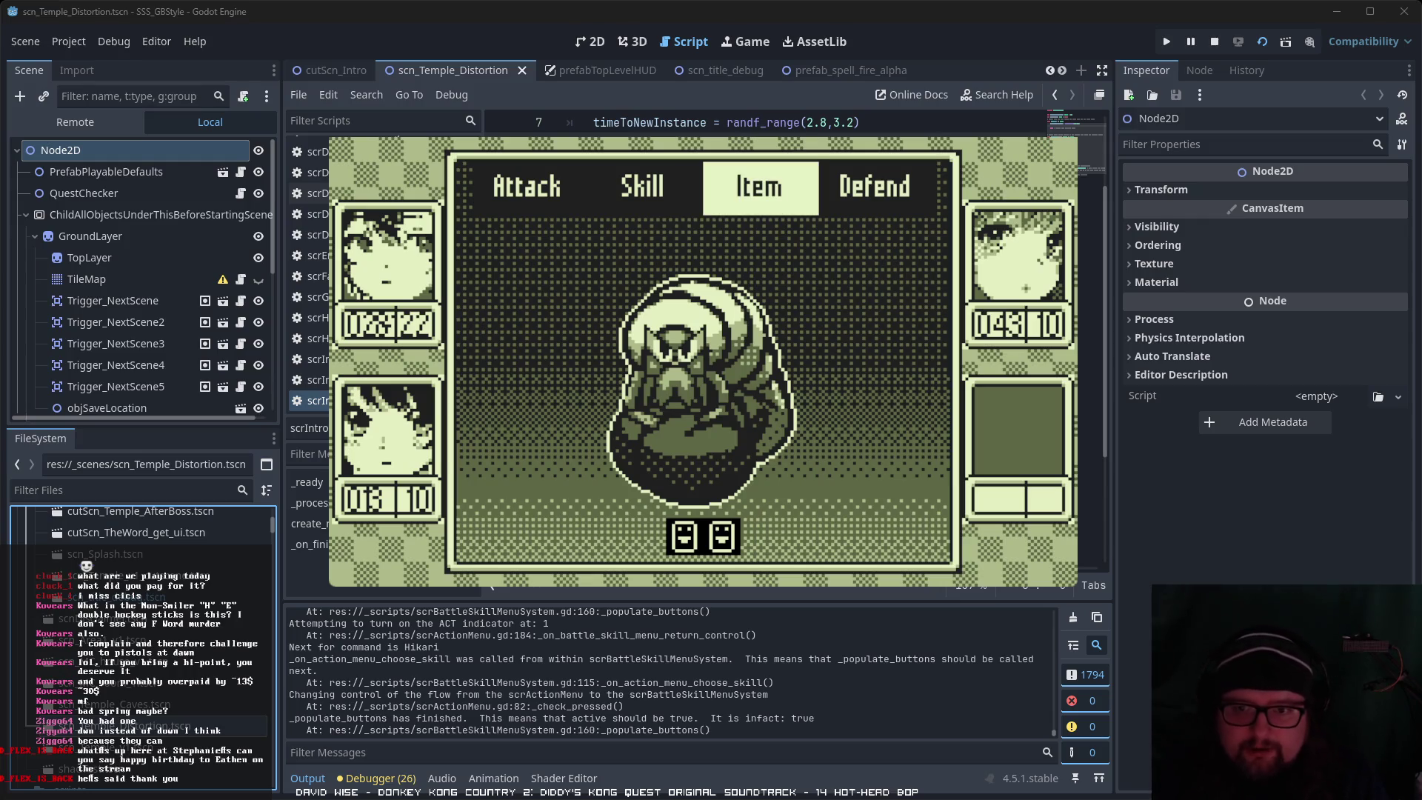
Step: Attack with one member, cast HŌka α with the next, then Inazu α
key("Left")
key("Left")
key("Right")
key("Right")
key("Left")
key("Left")
key("Right")
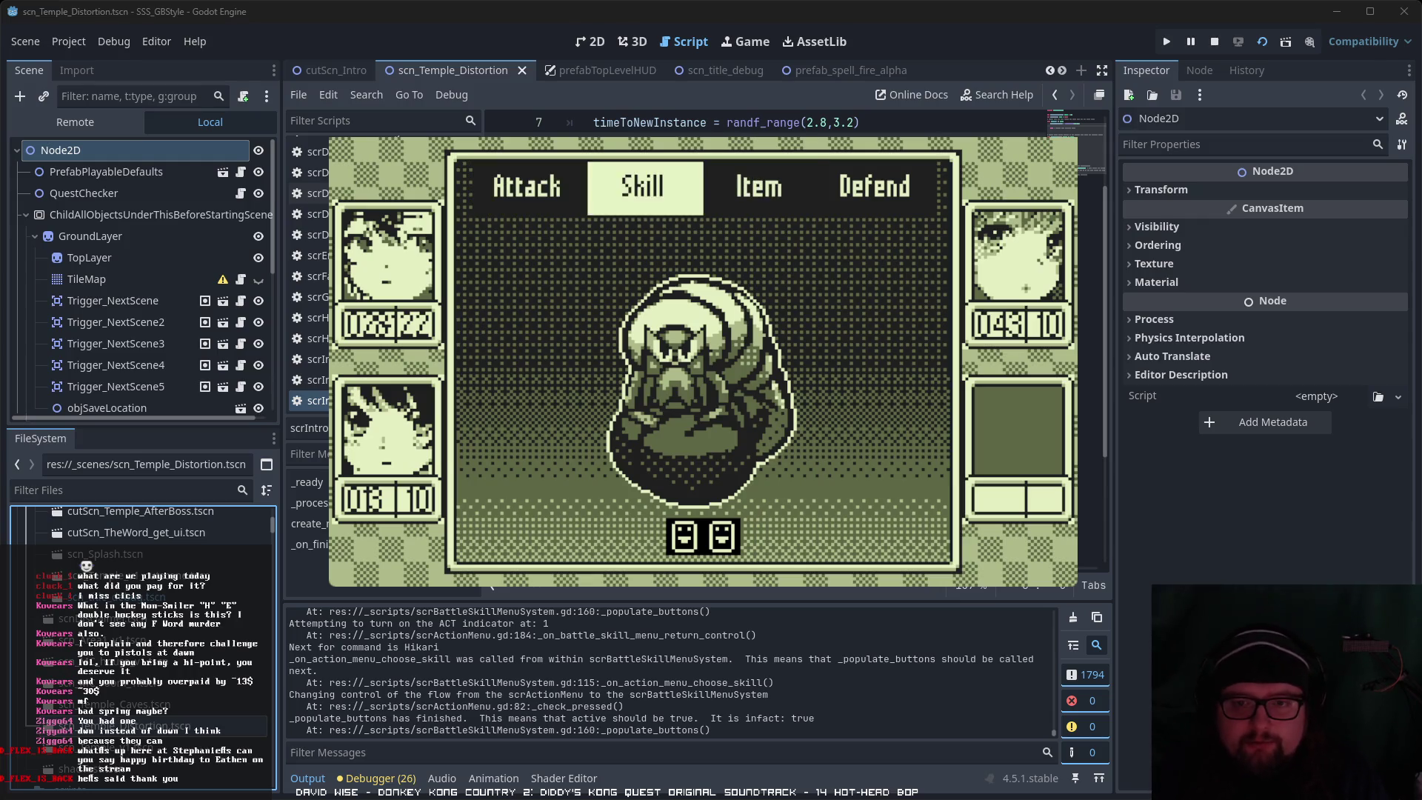
key("Right")
key("Left")
key("Left")
key("Return")
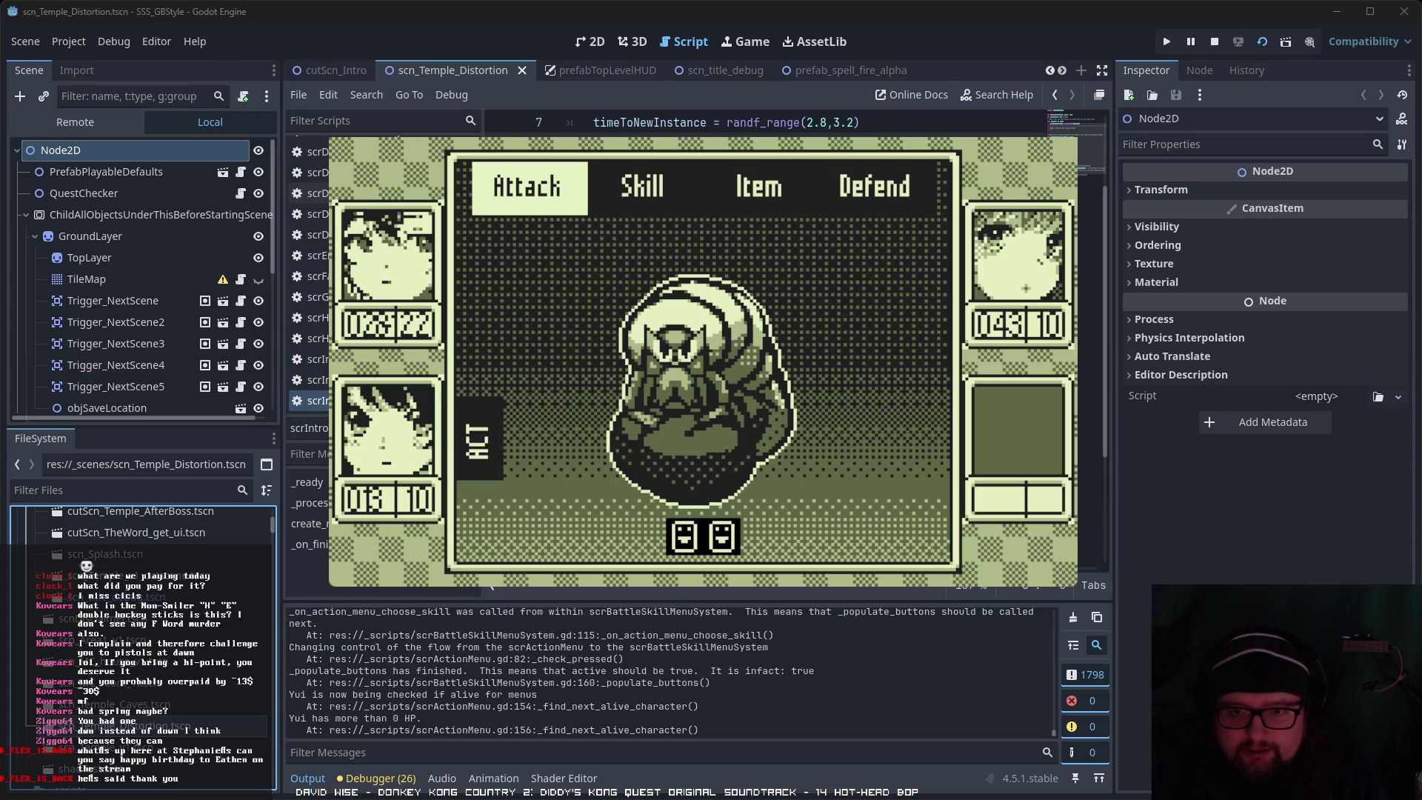
key("Right")
key("Return")
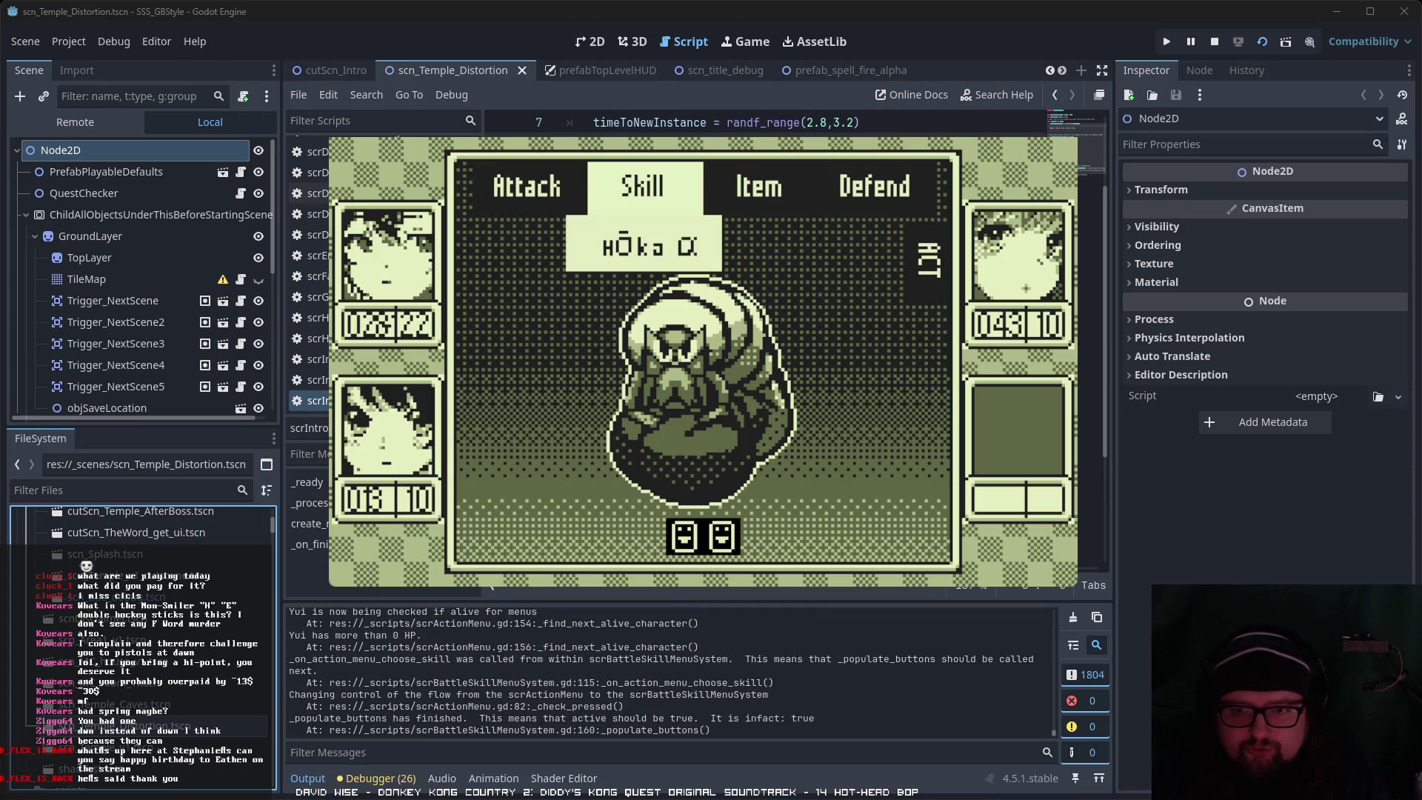
key("Return")
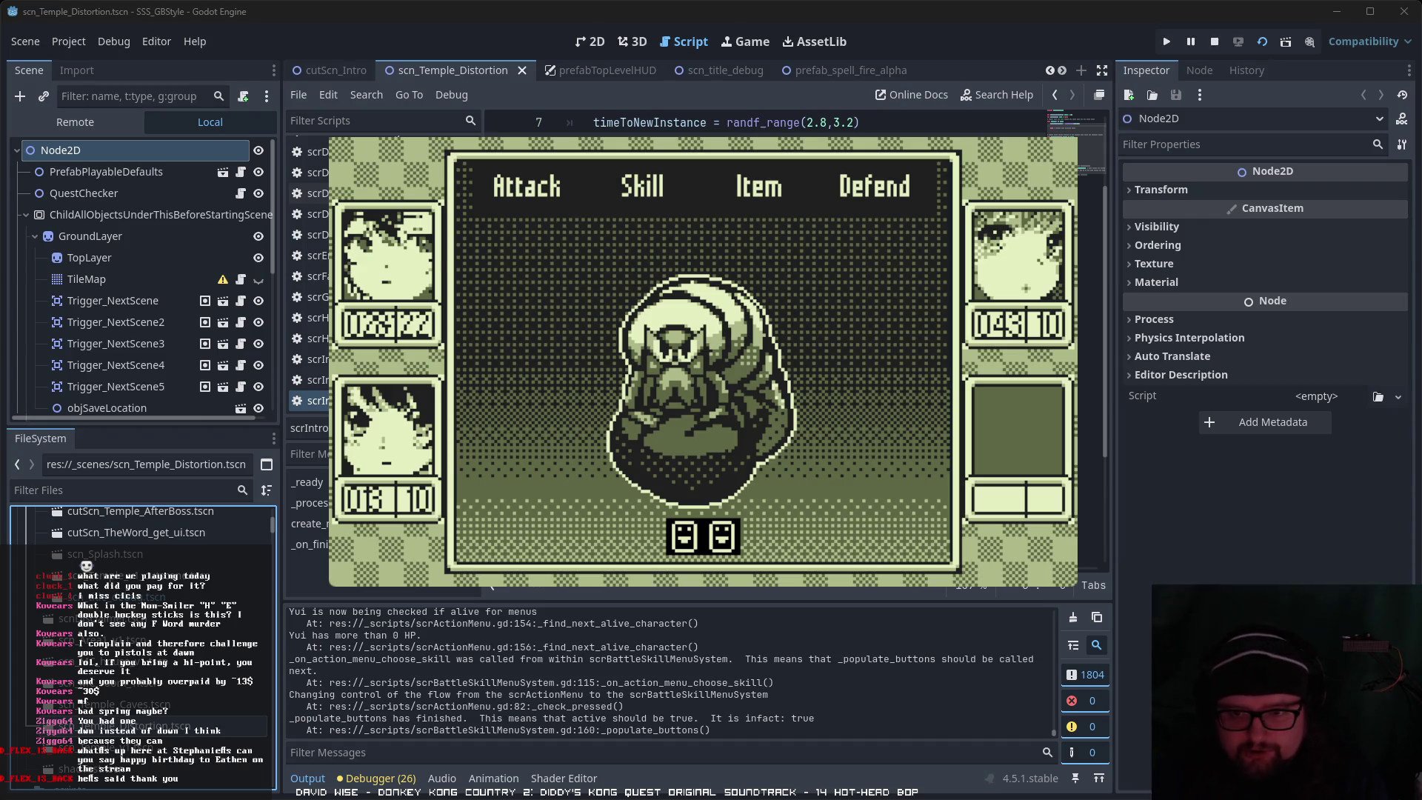
key("Left")
key("Left")
key("Right")
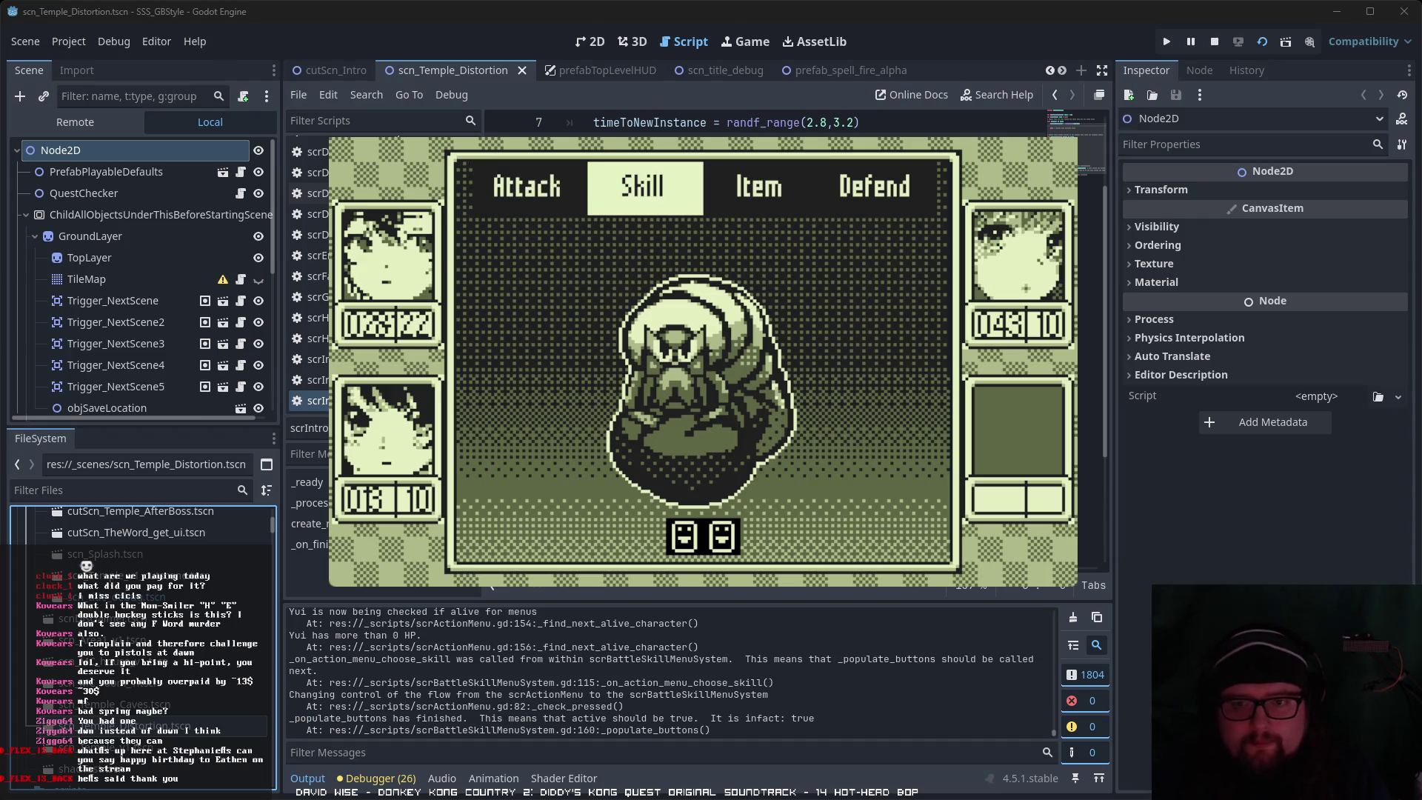
key("Return")
key("Return")
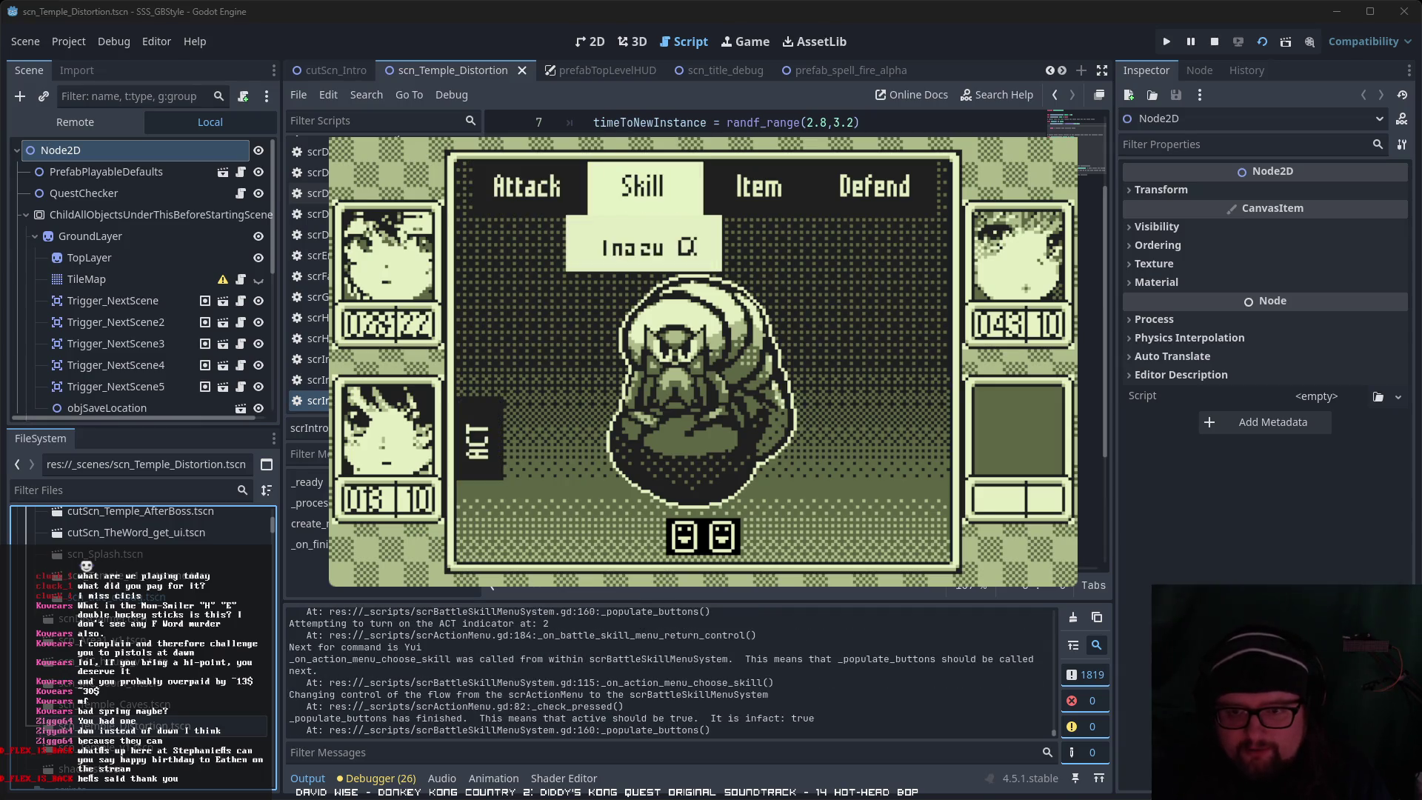
key("Return")
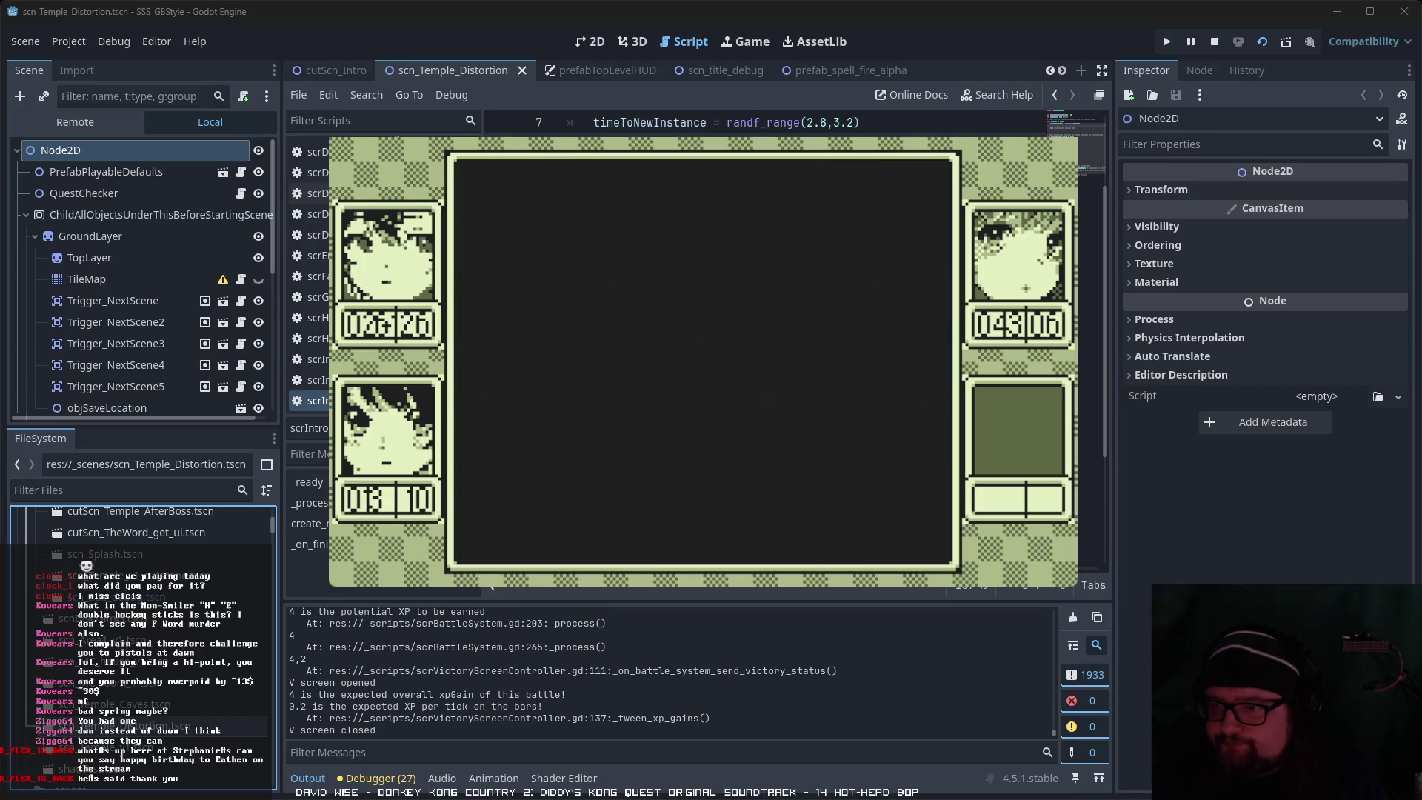
Step: Walk up through the temple, view the pause menu's Status page, then close it
key("Up")
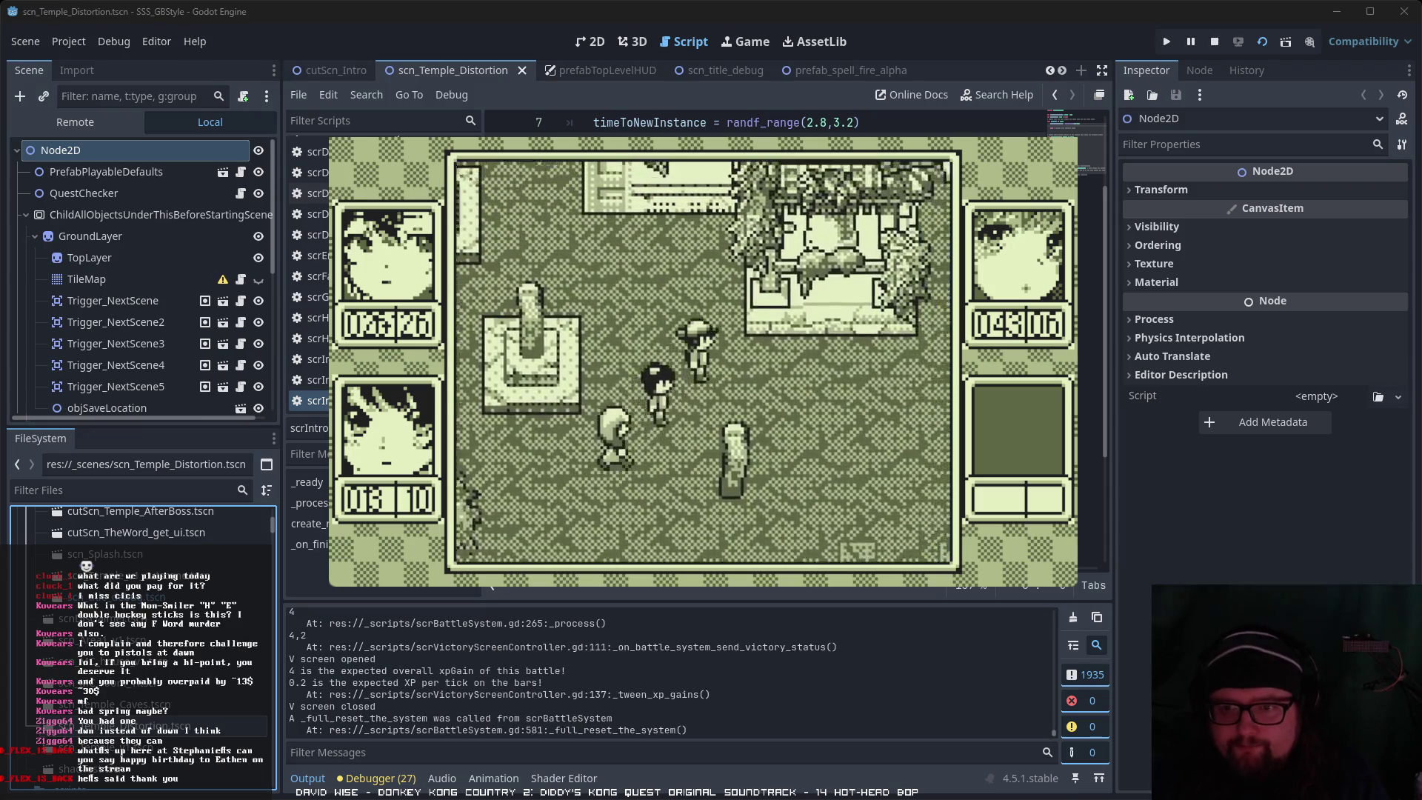
key("Return")
key("Return")
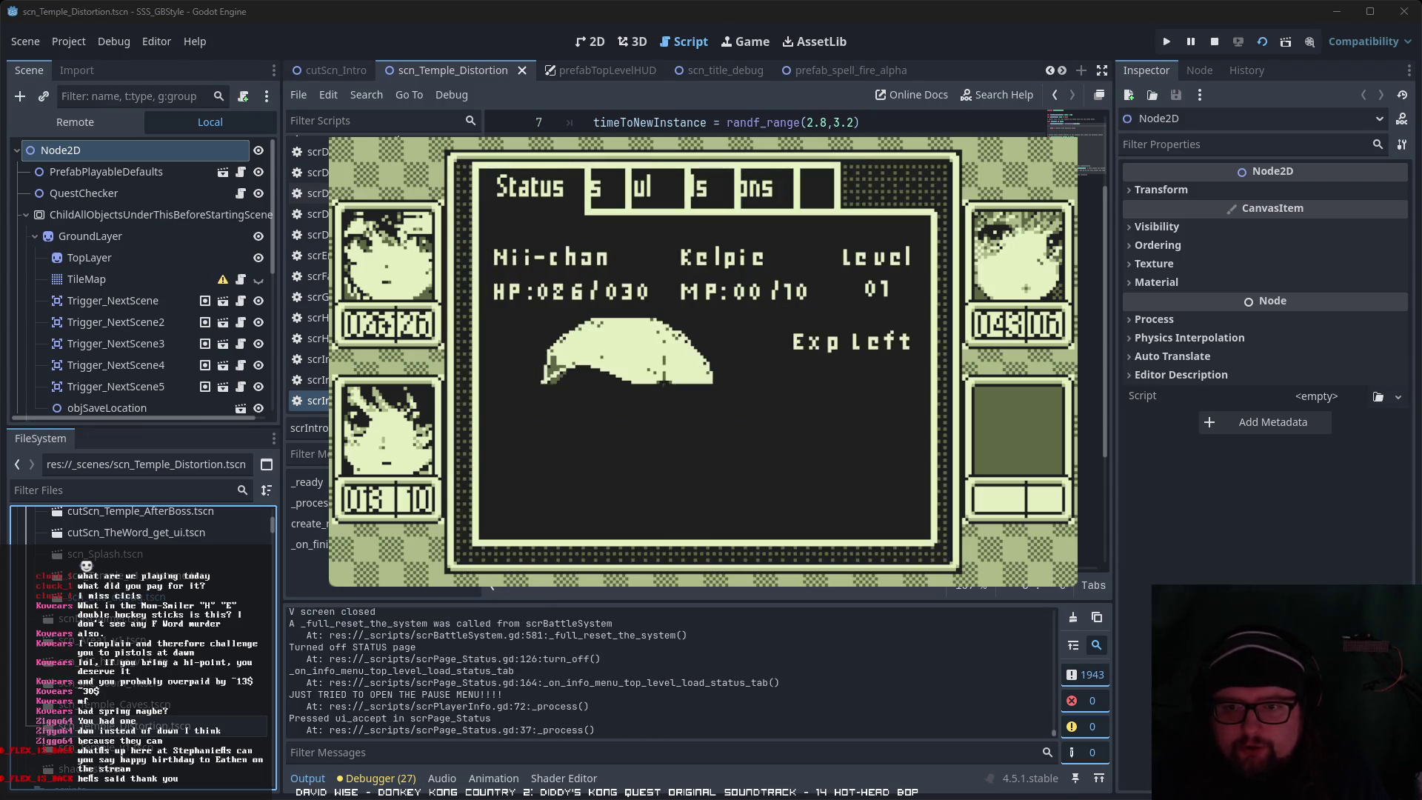
key("Escape")
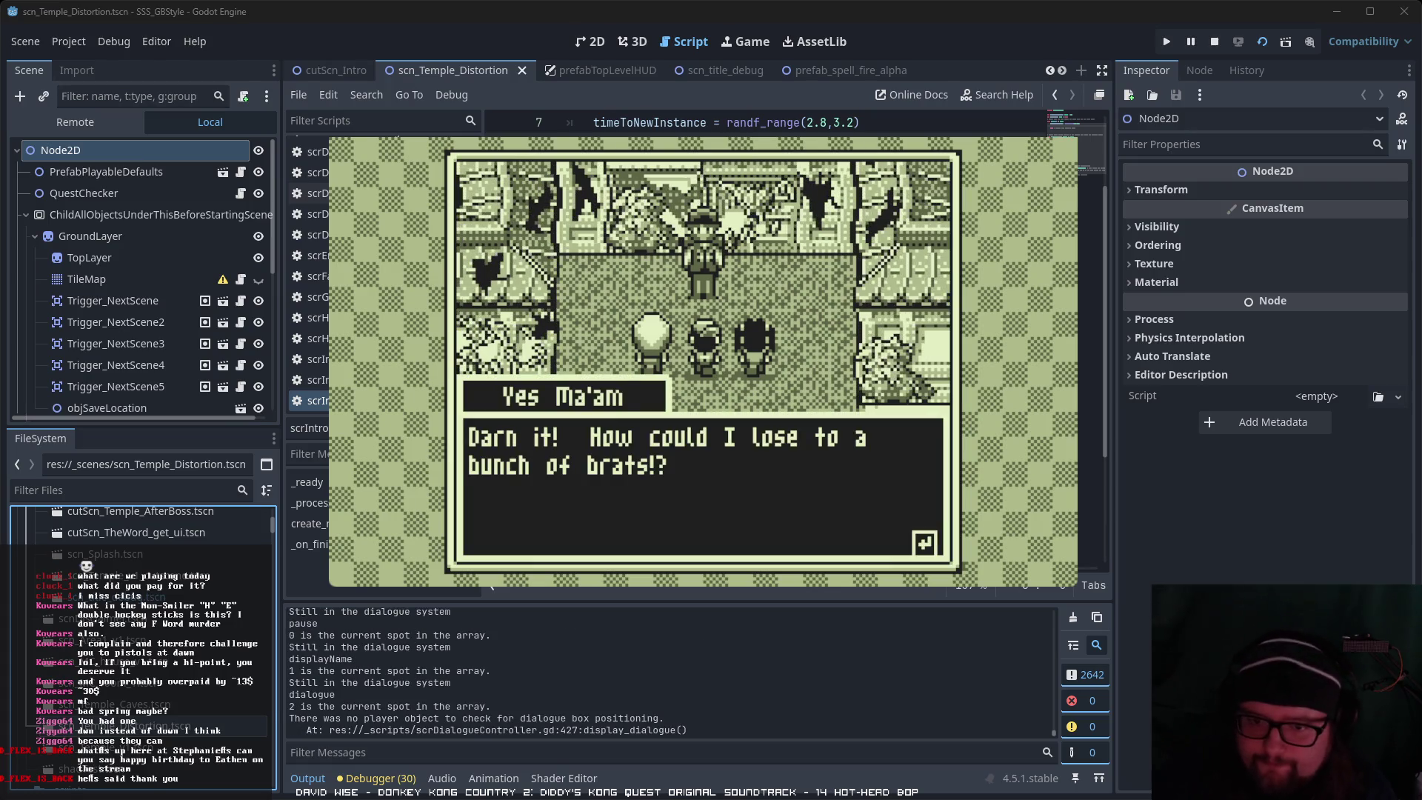
Step: Advance the dialogue from Hikari's reply through Yes Ma'am's warning about more distortions
key("space")
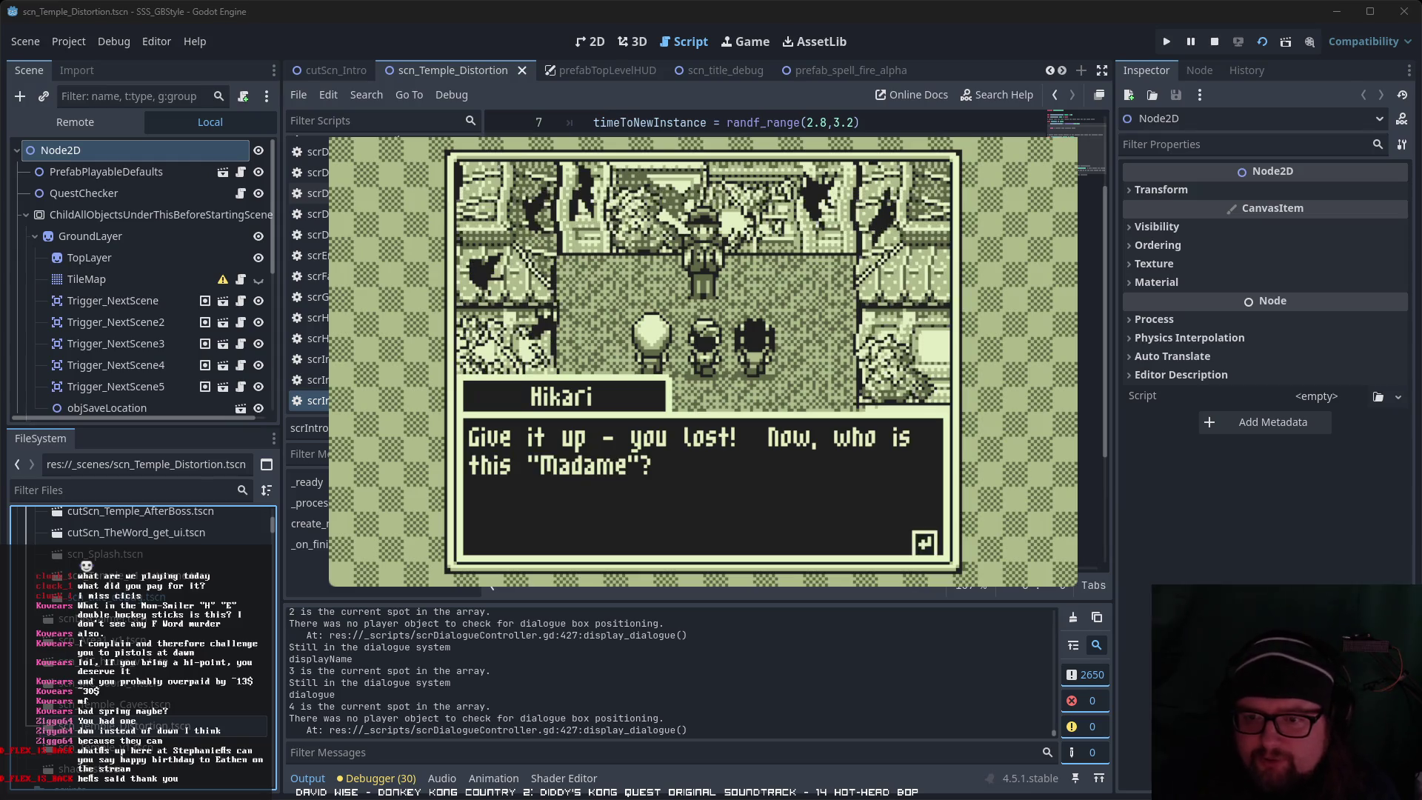
key("space")
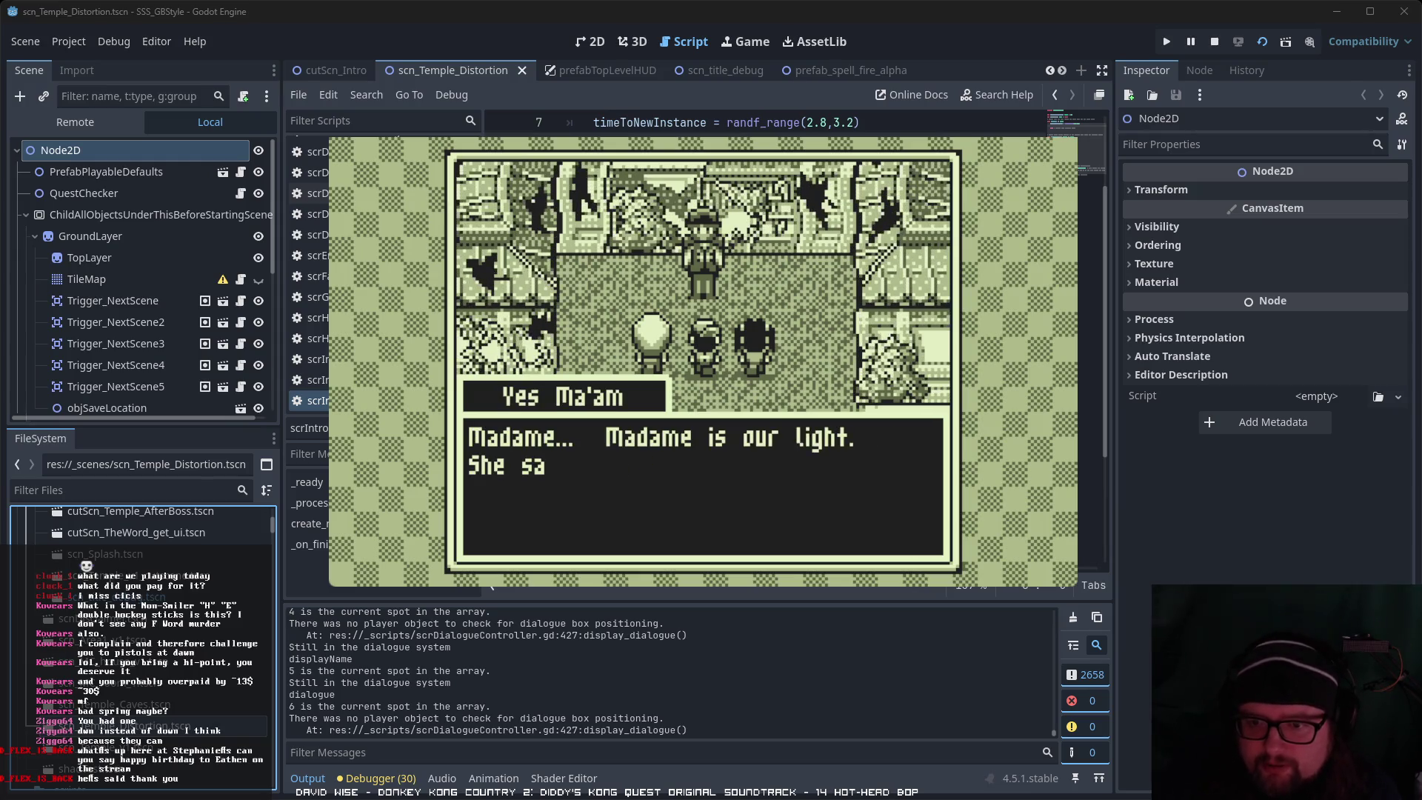
key("space")
key("space")
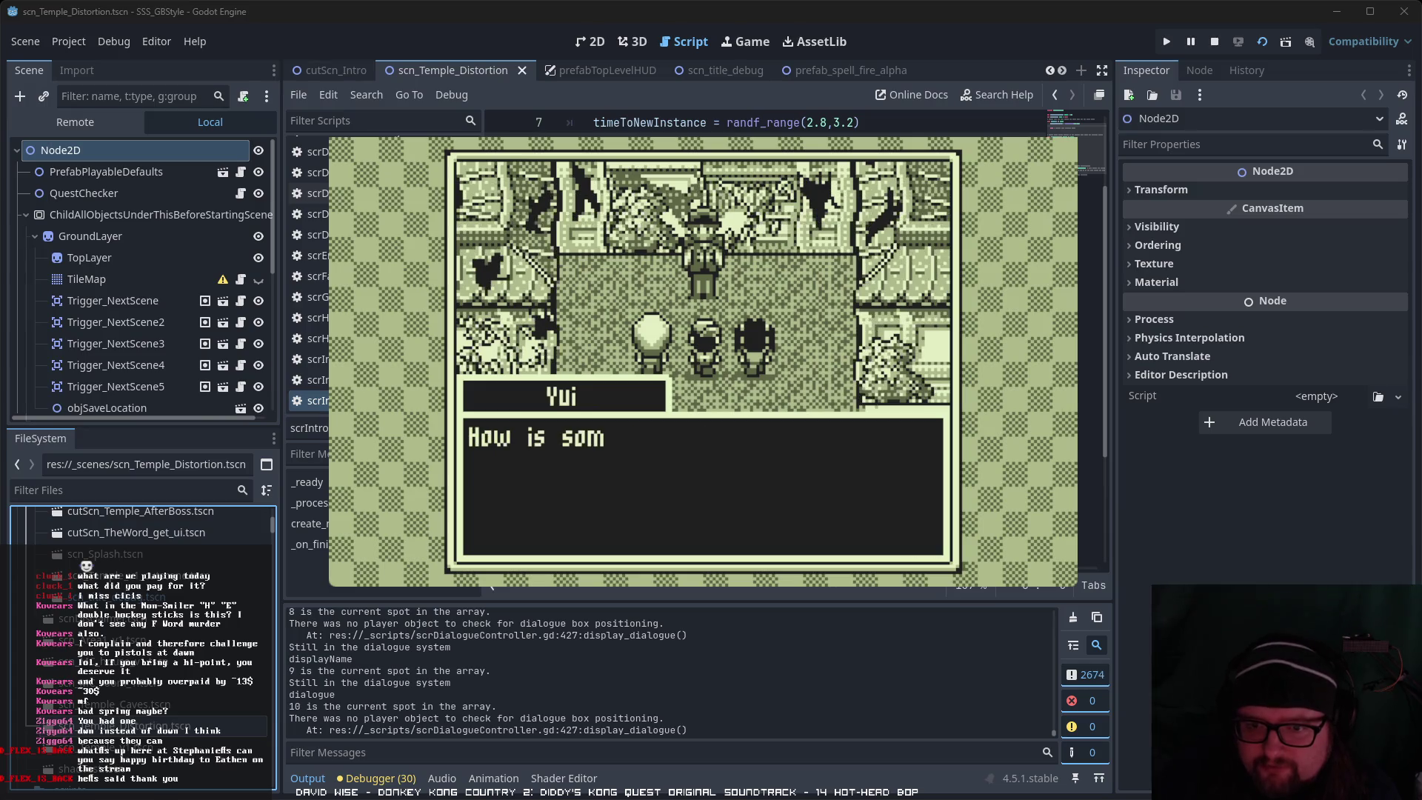
key("space")
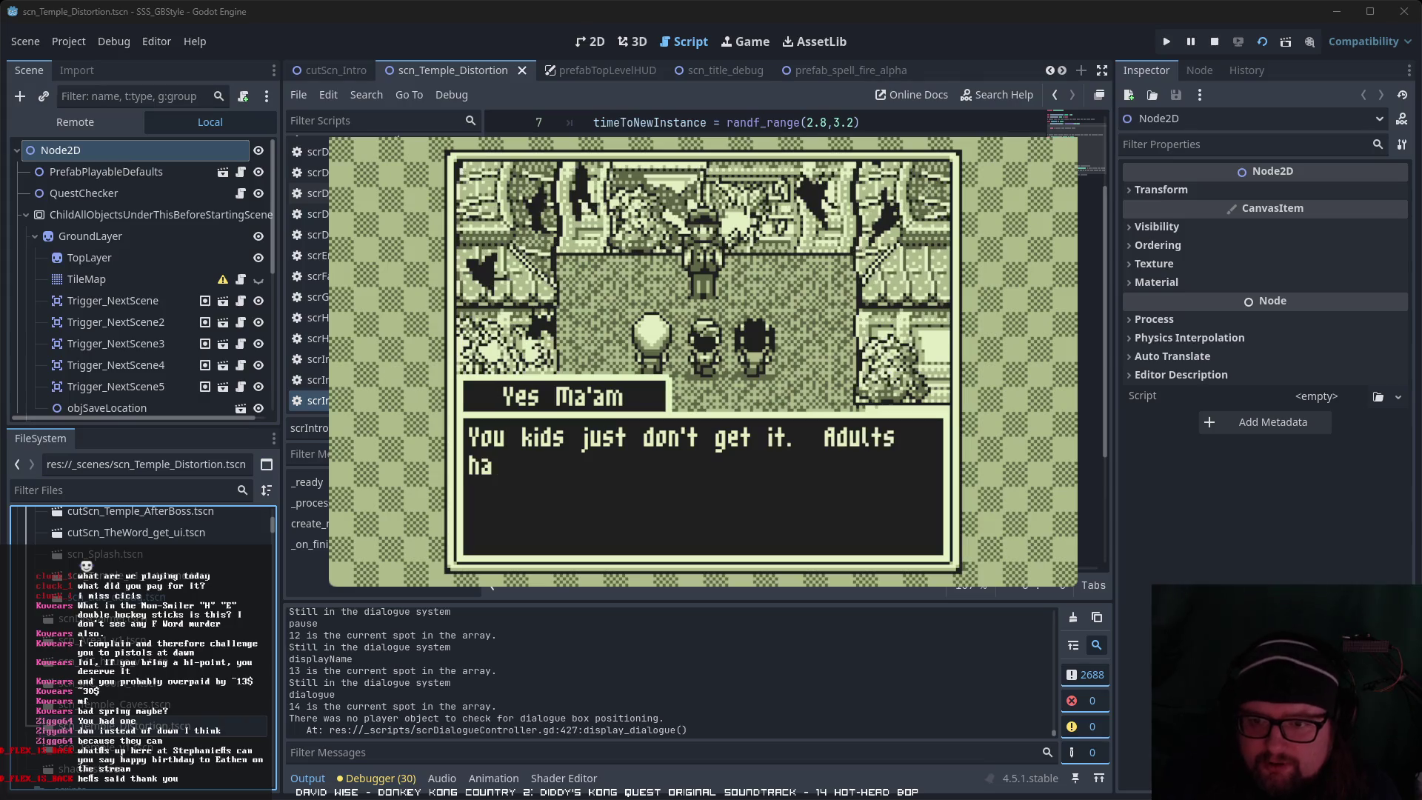
key("space")
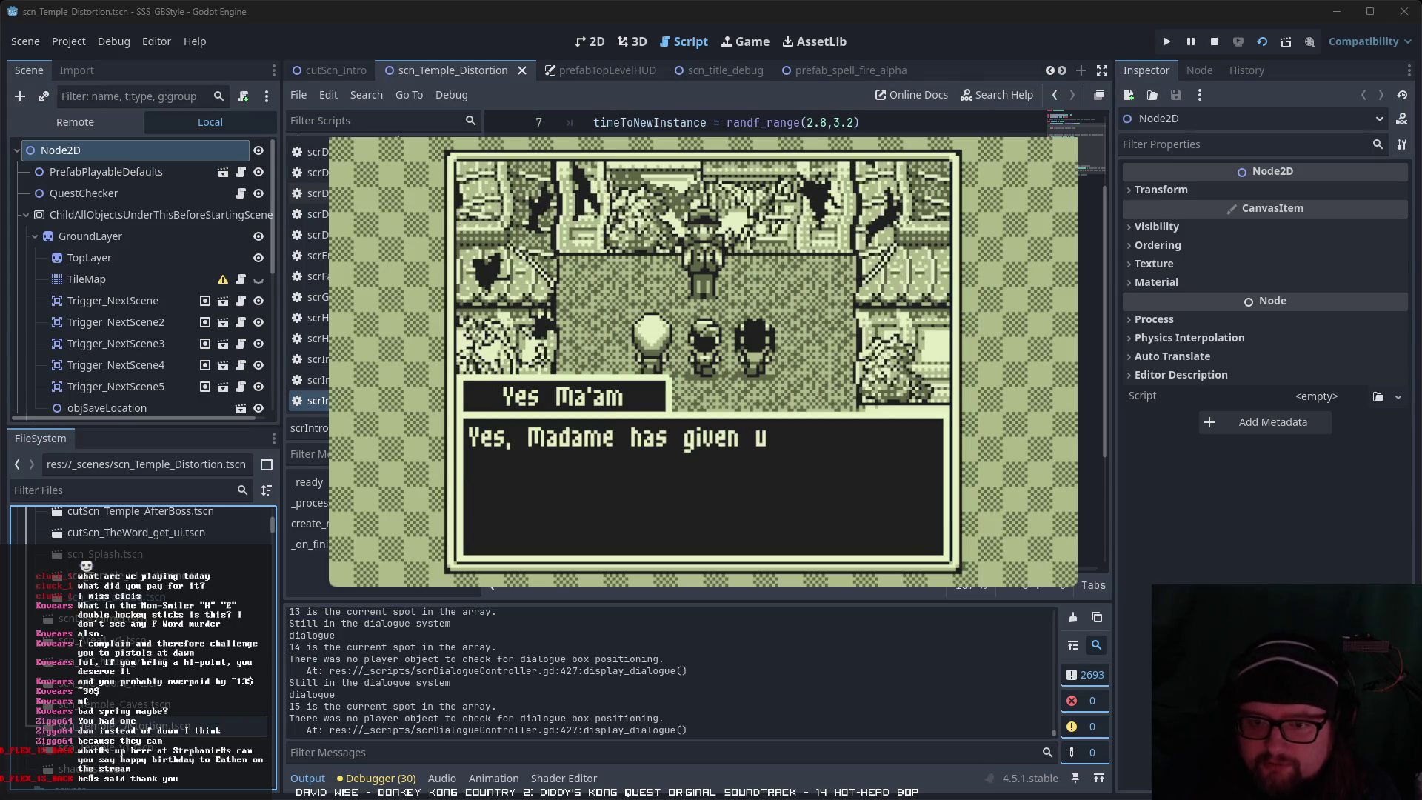
key("space")
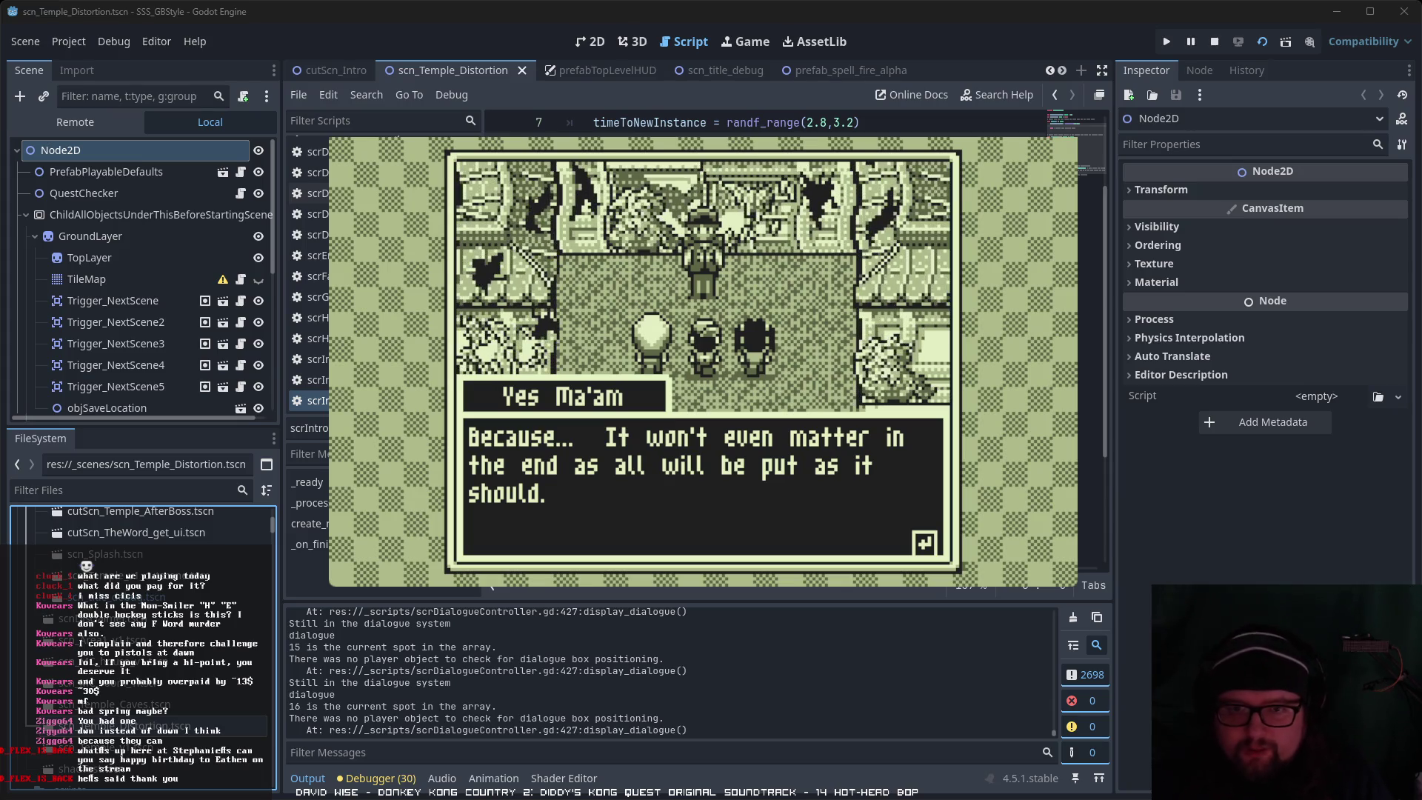
key("space")
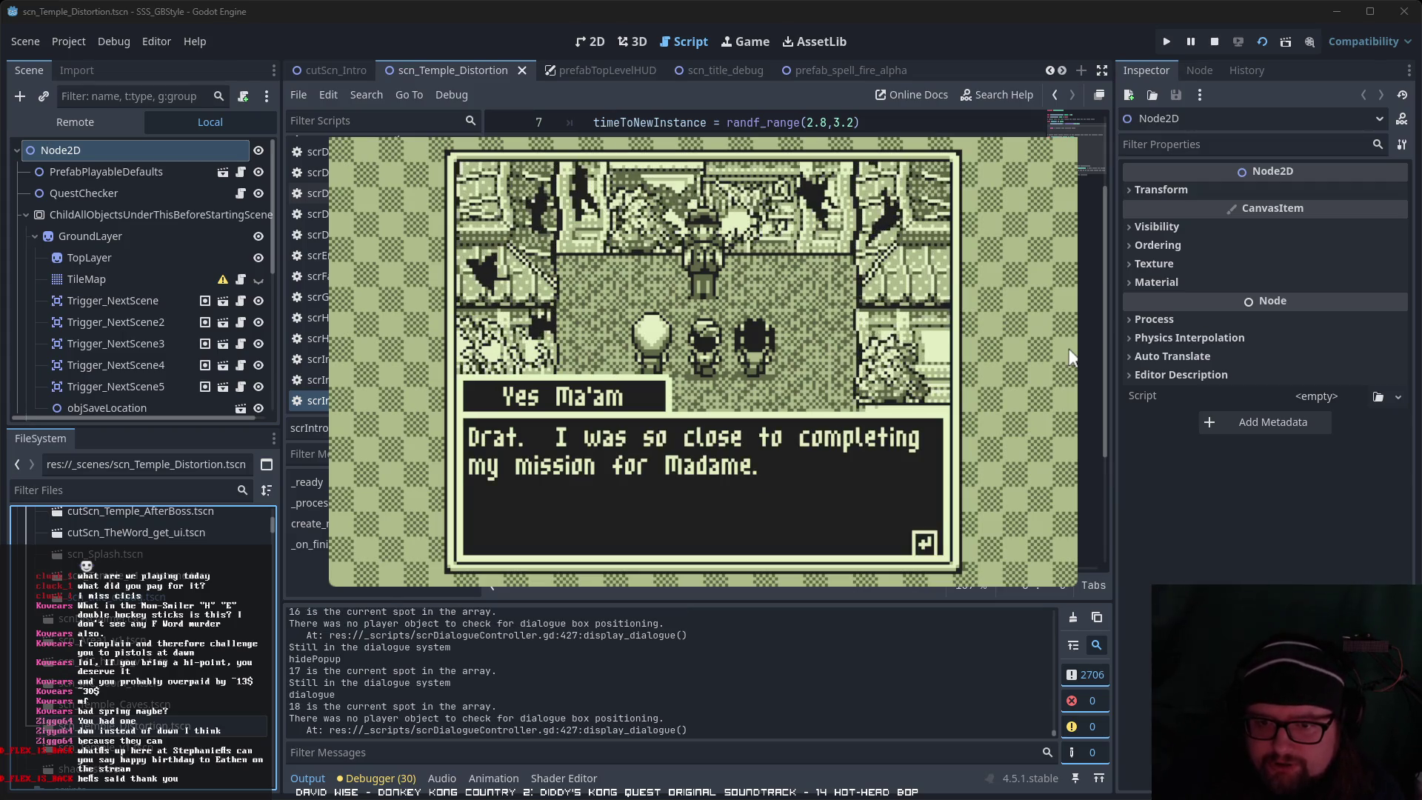
key("space")
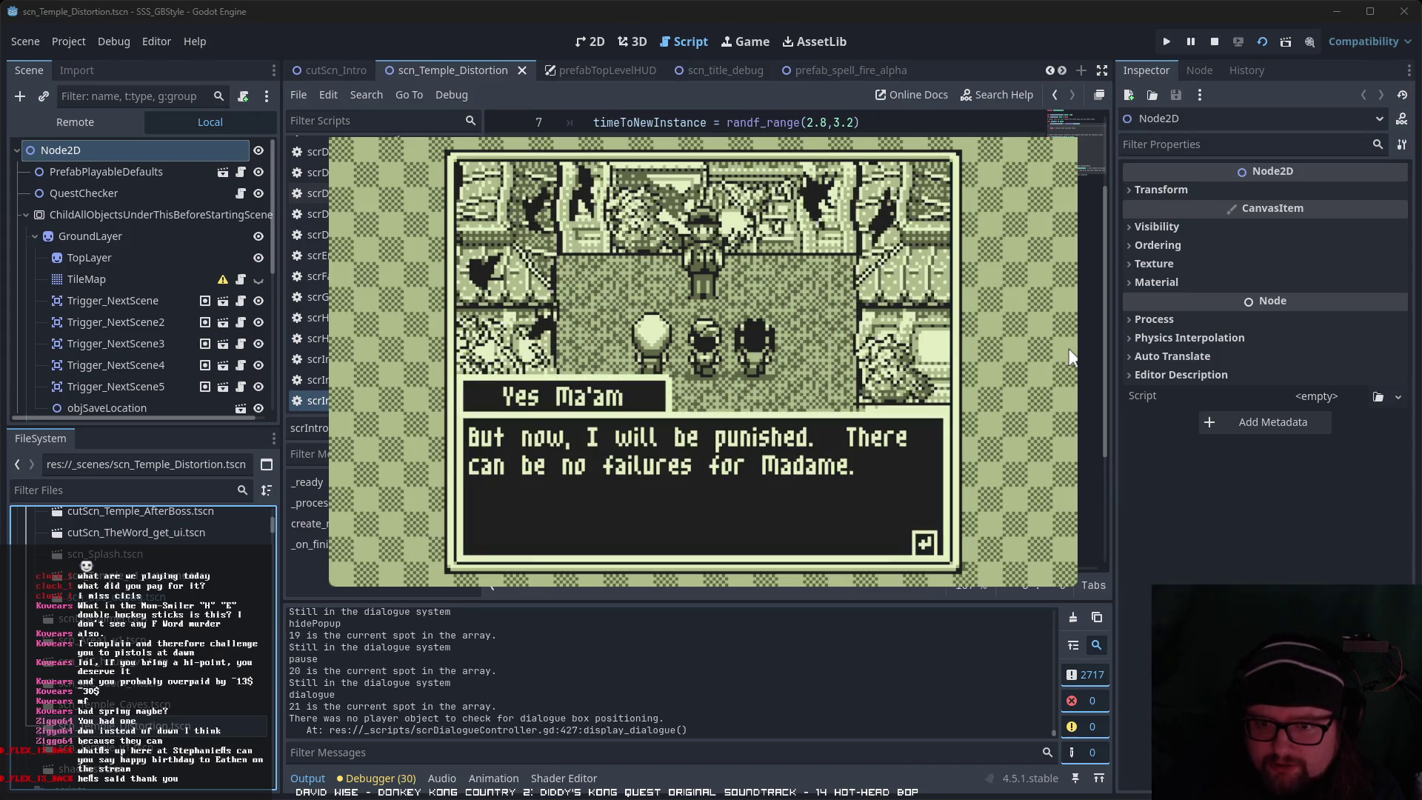
key("space")
key("space")
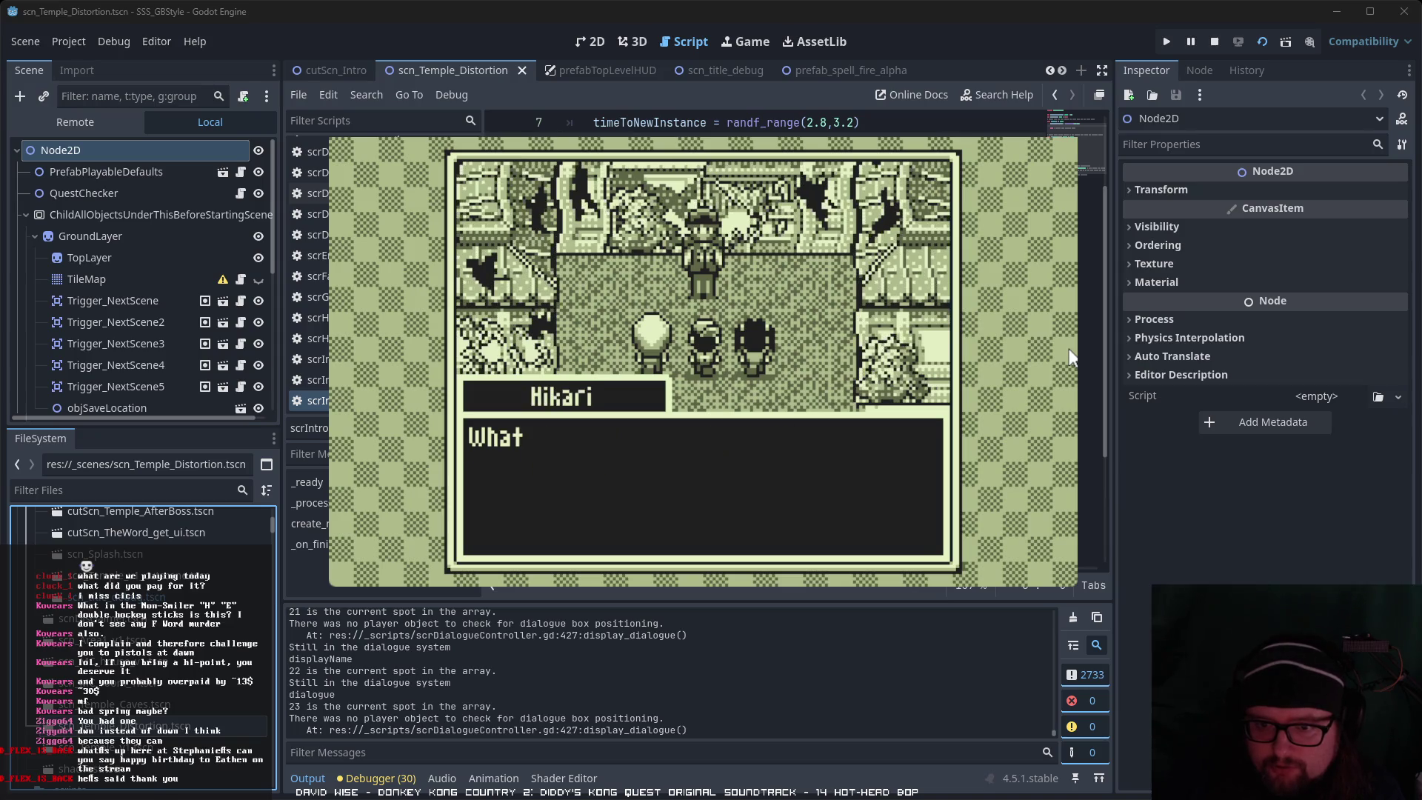
key("space")
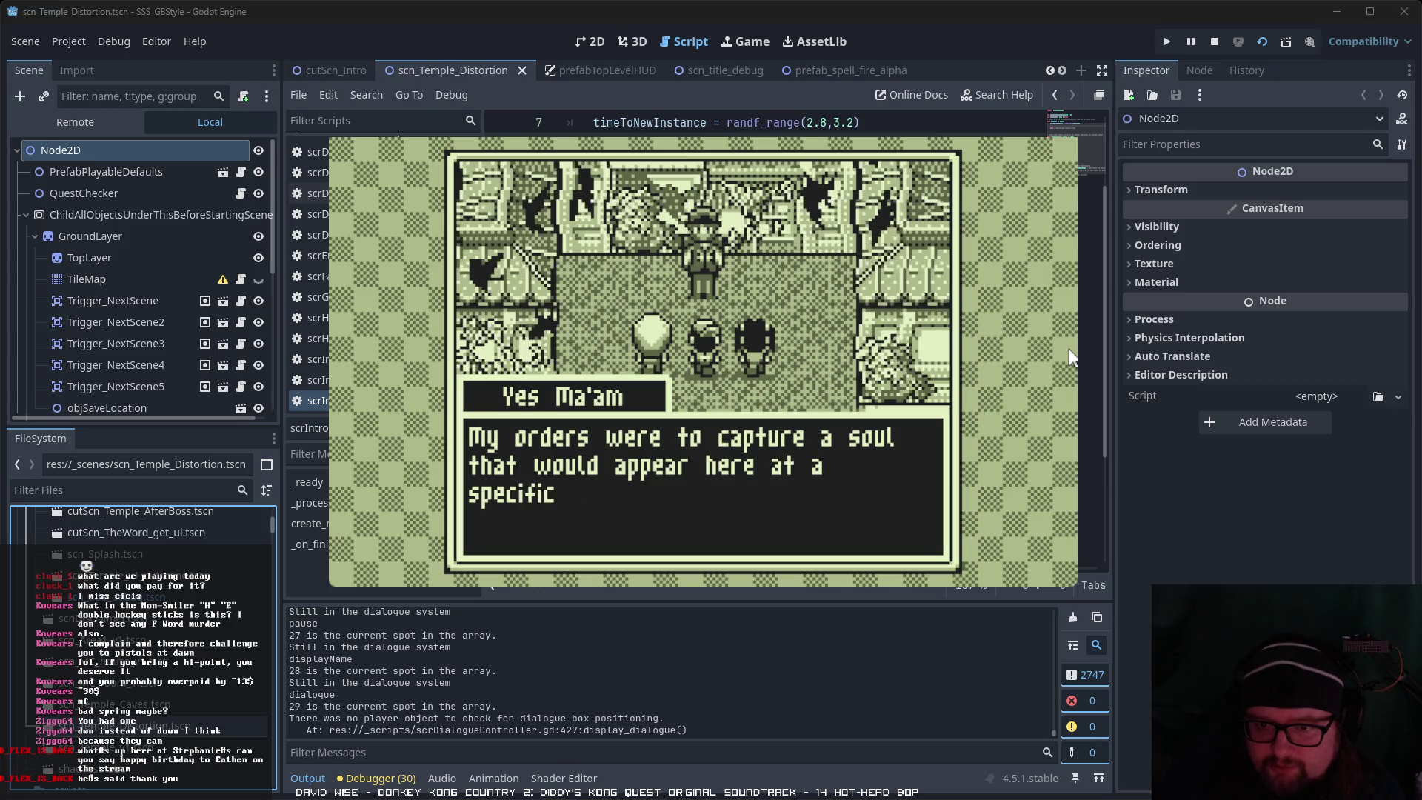
key("space")
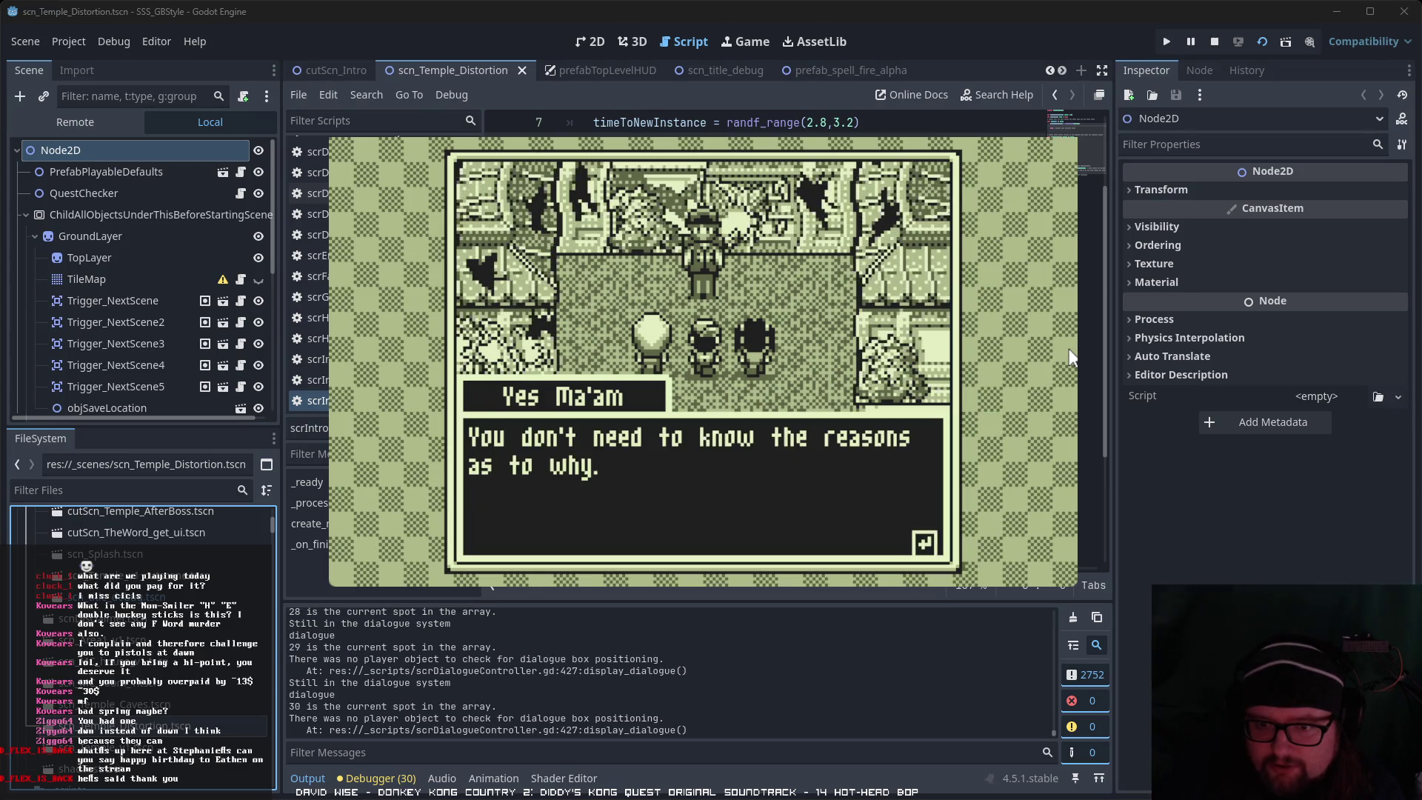
key("space")
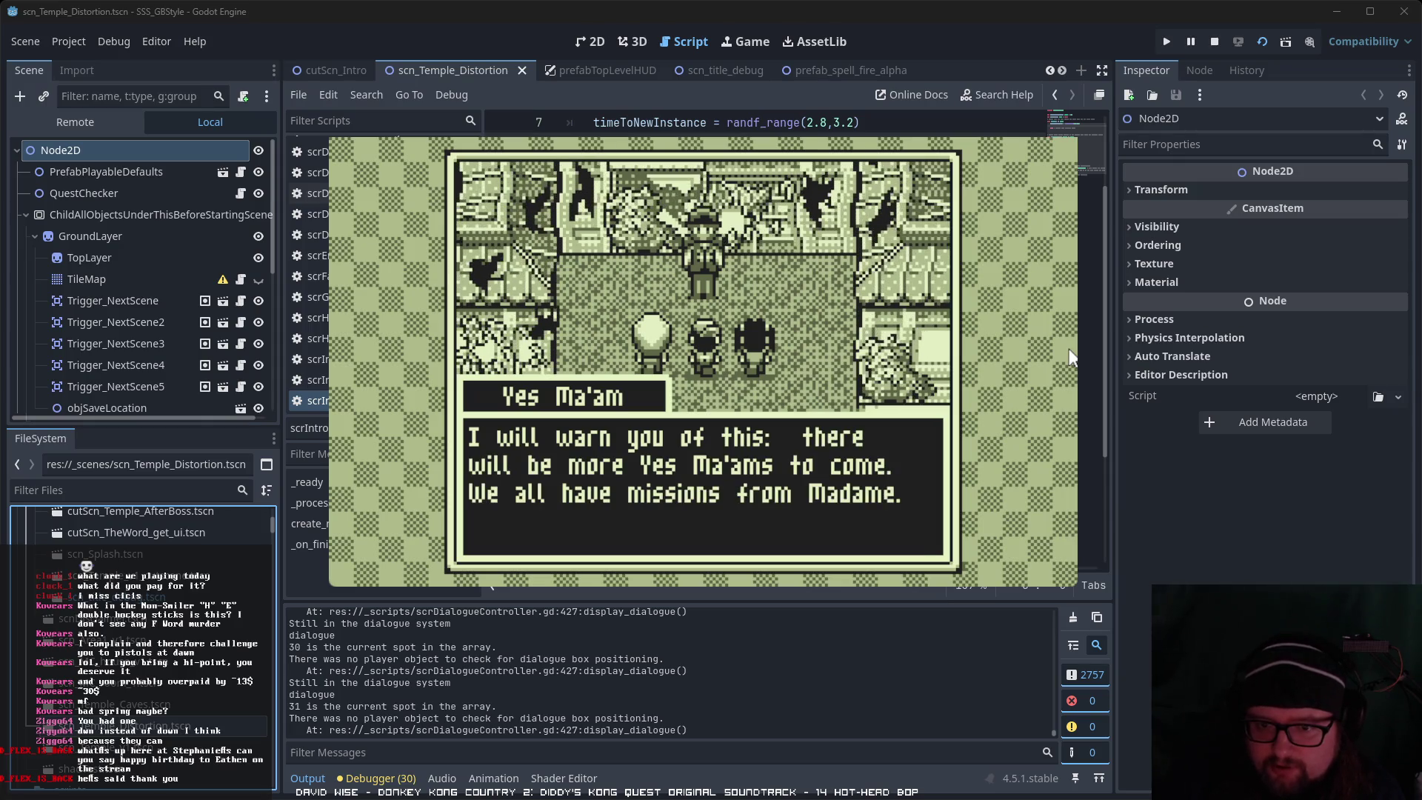
key("space")
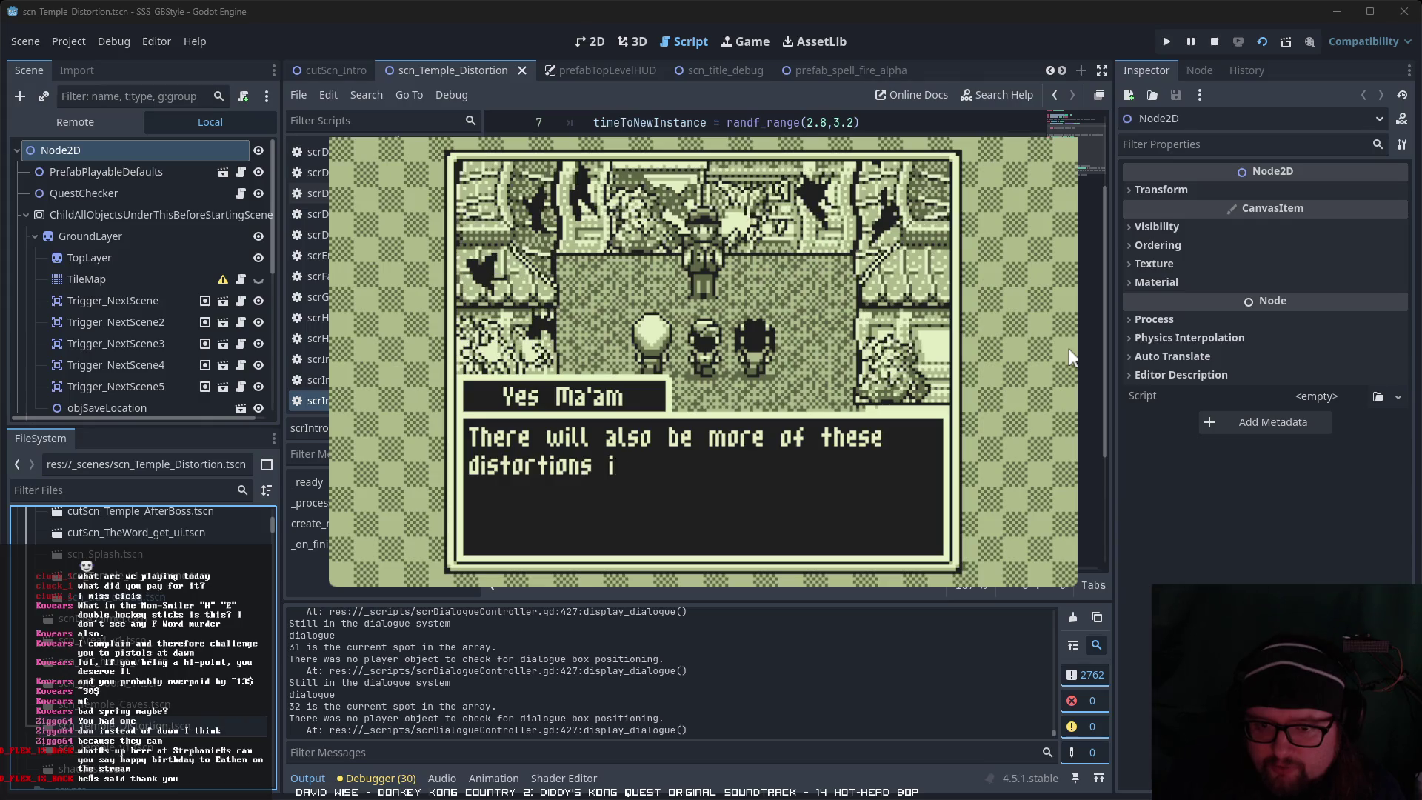
key("space")
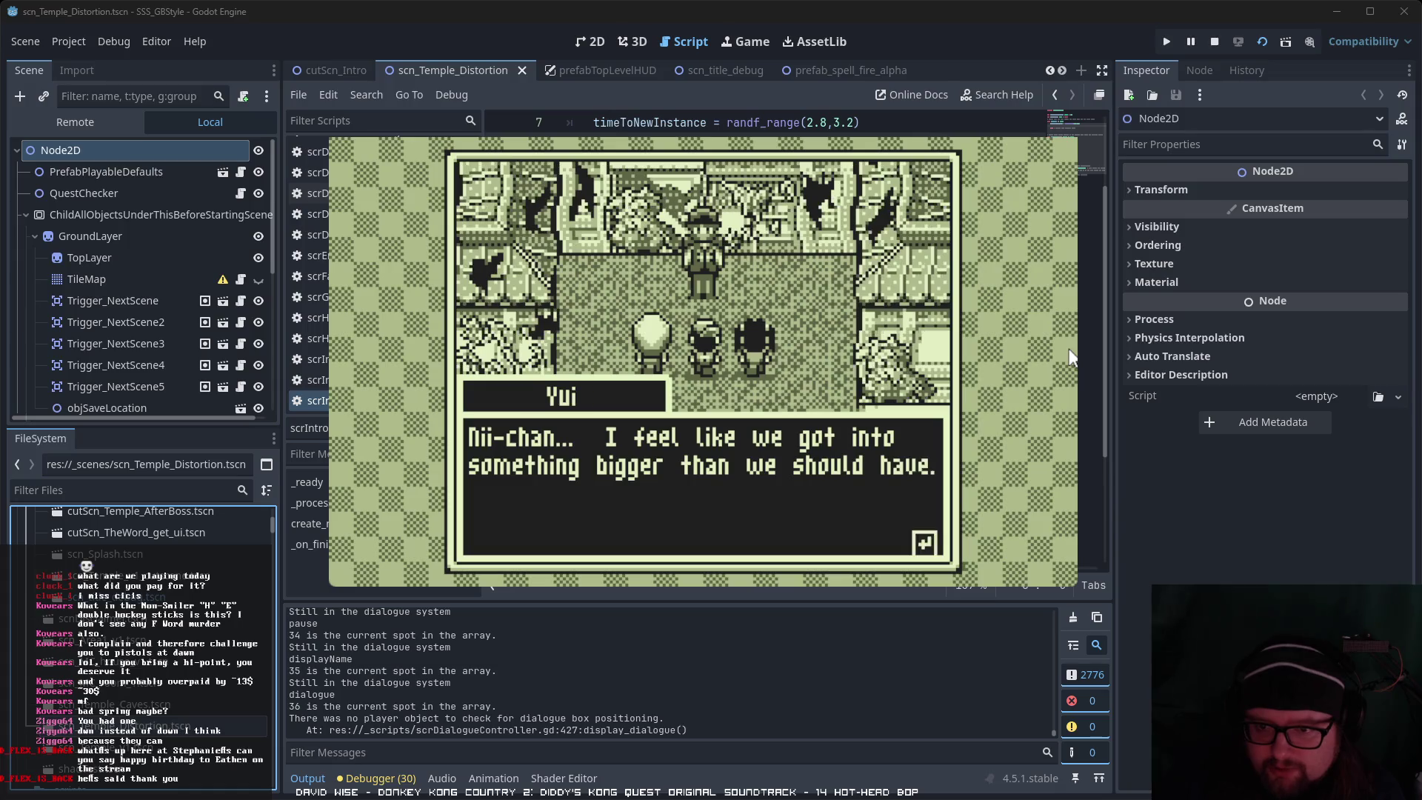
Step: Advance the remaining lines past Yui's 'NII-CHAN!!!' until the screen fades black
key("space")
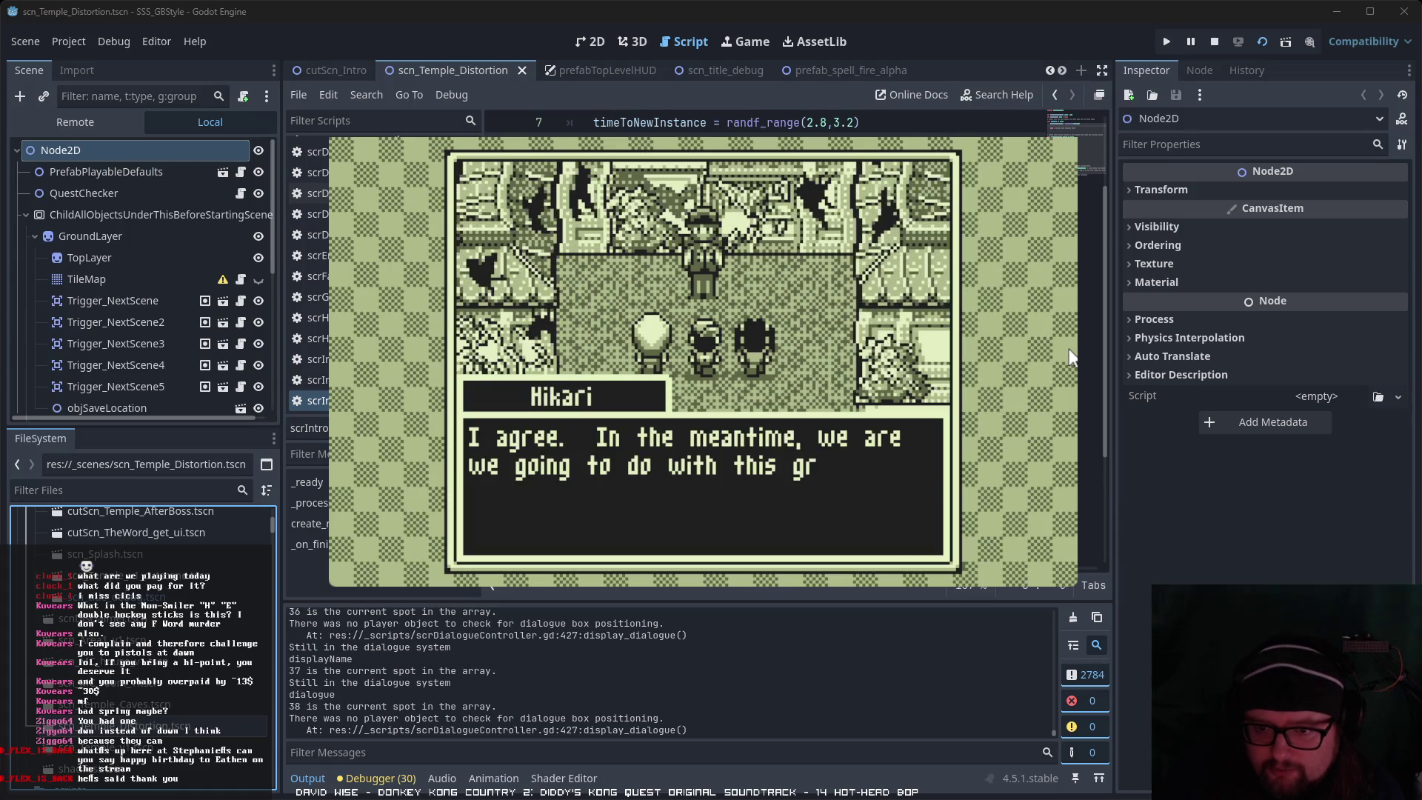
key("space")
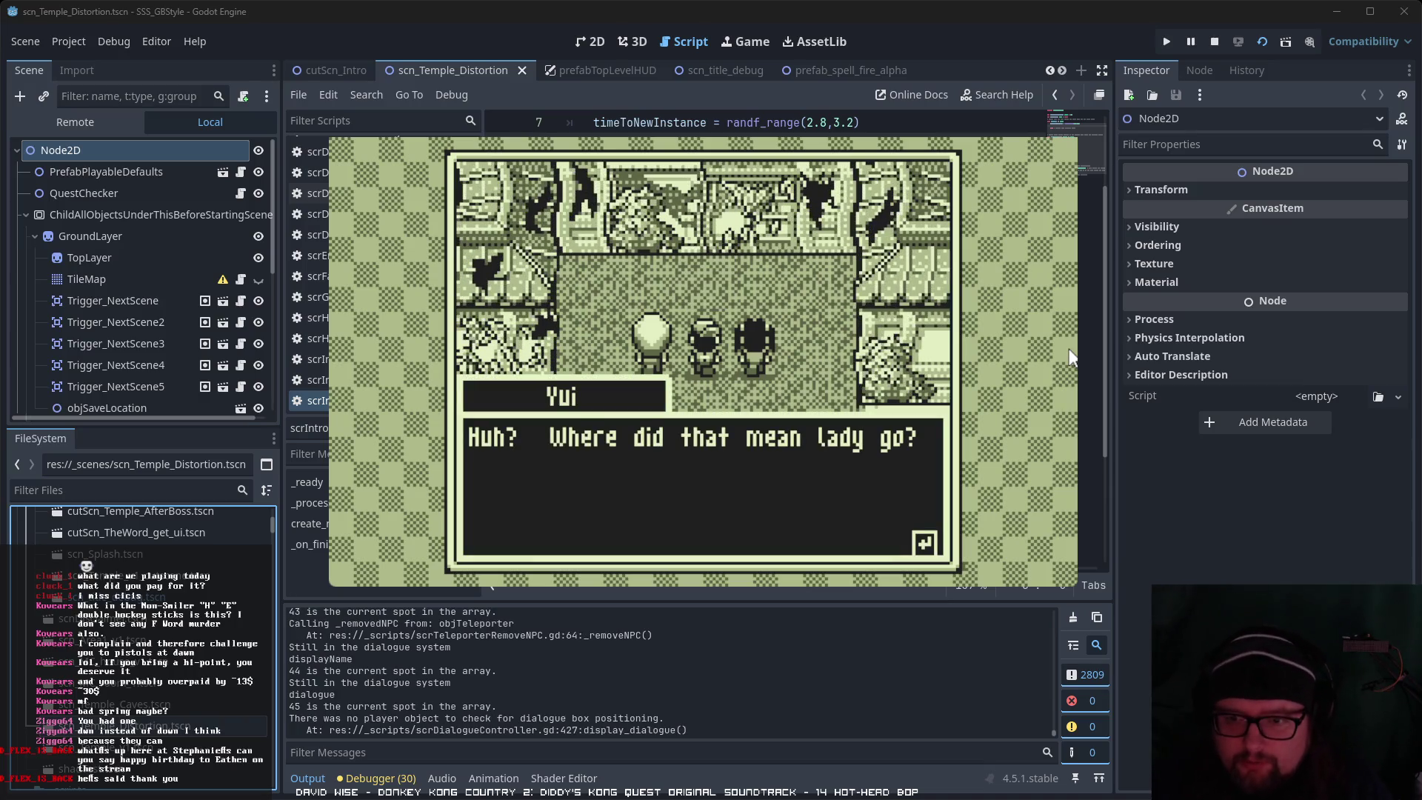
key("Return")
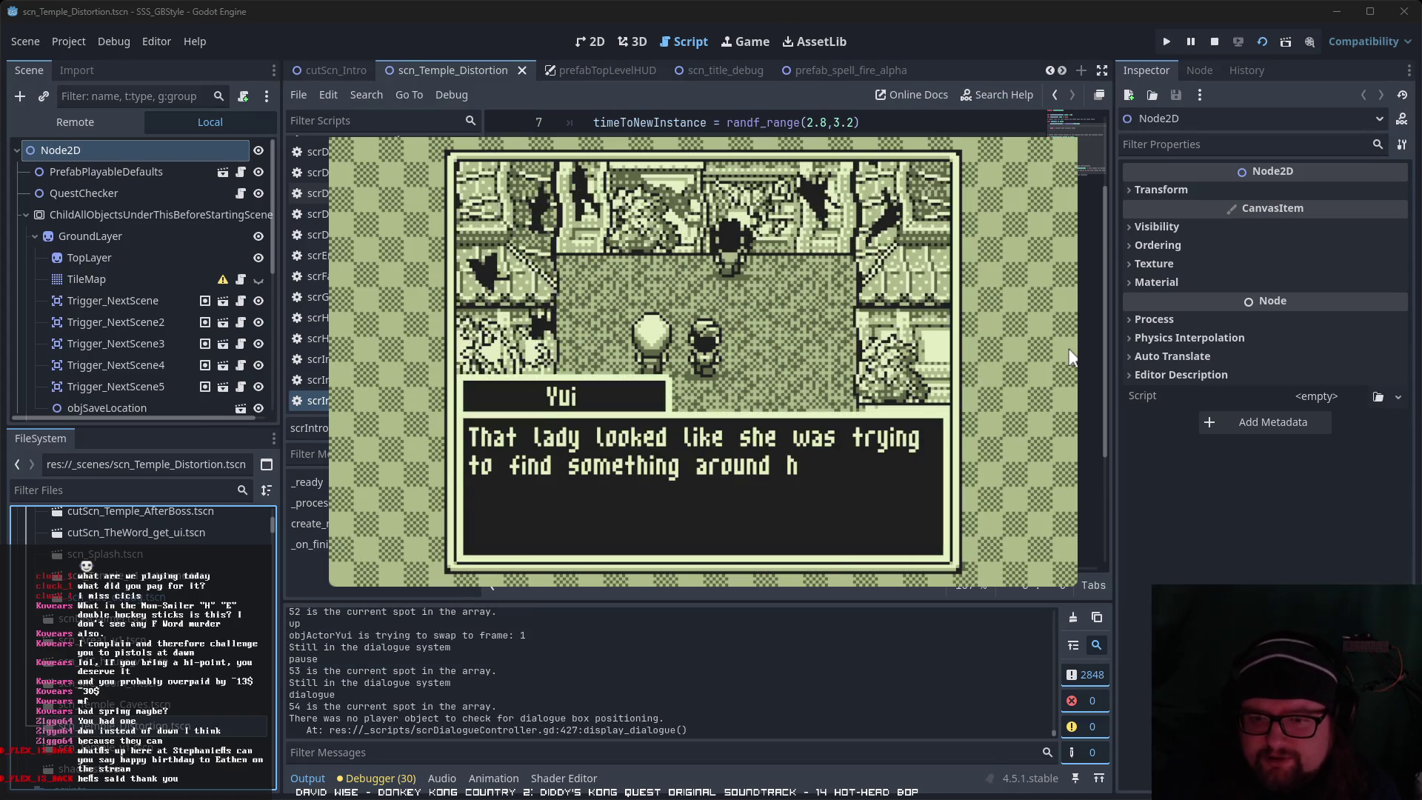
key("Return")
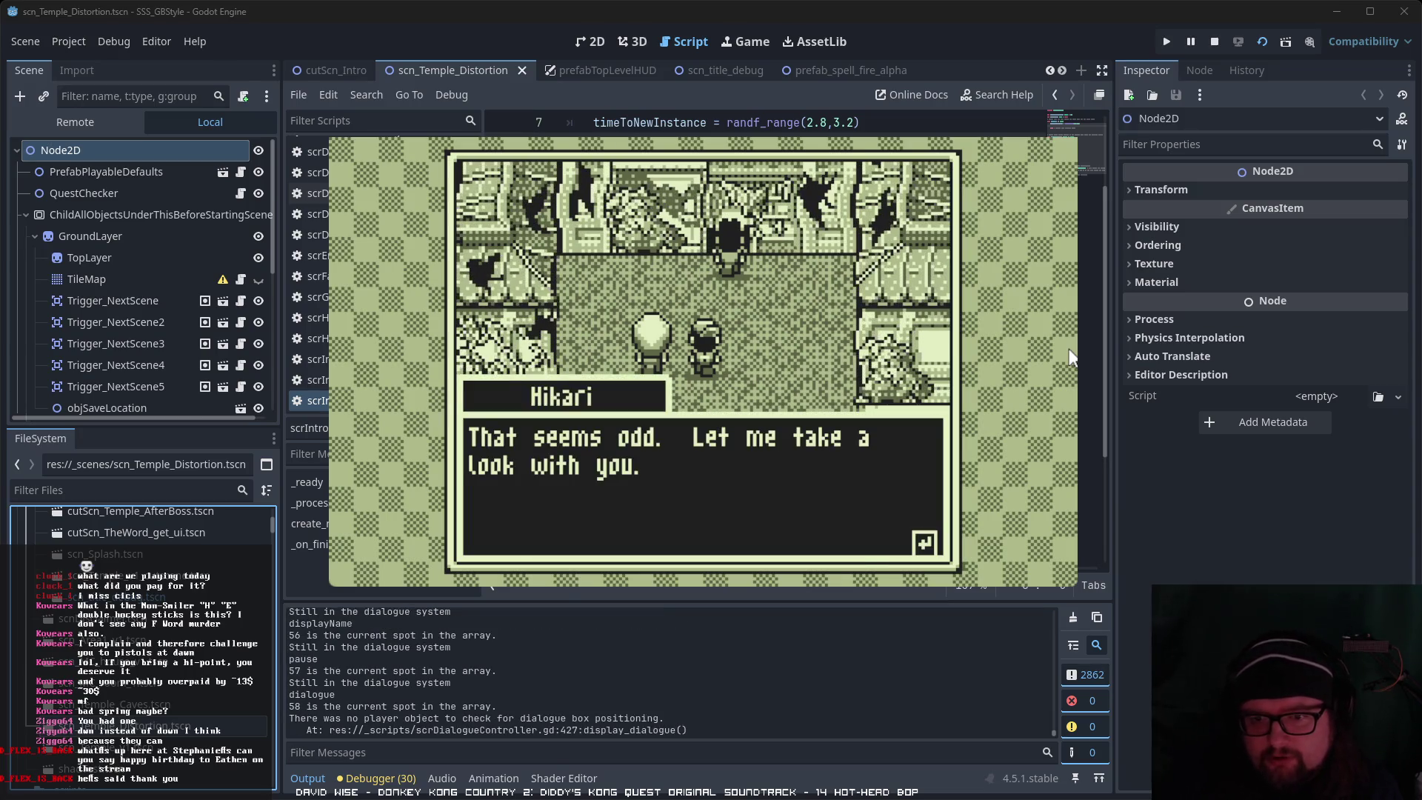
key("Return")
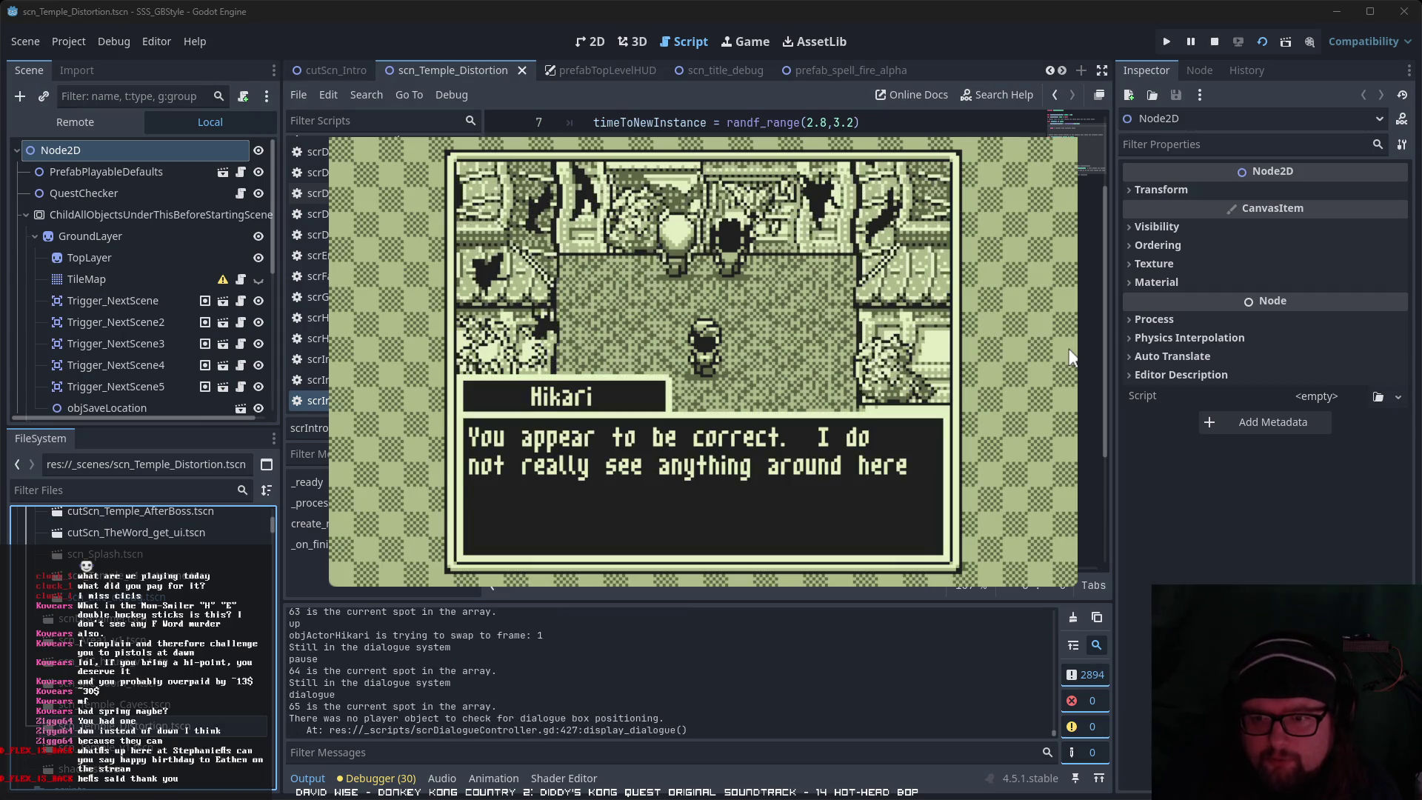
key("Return")
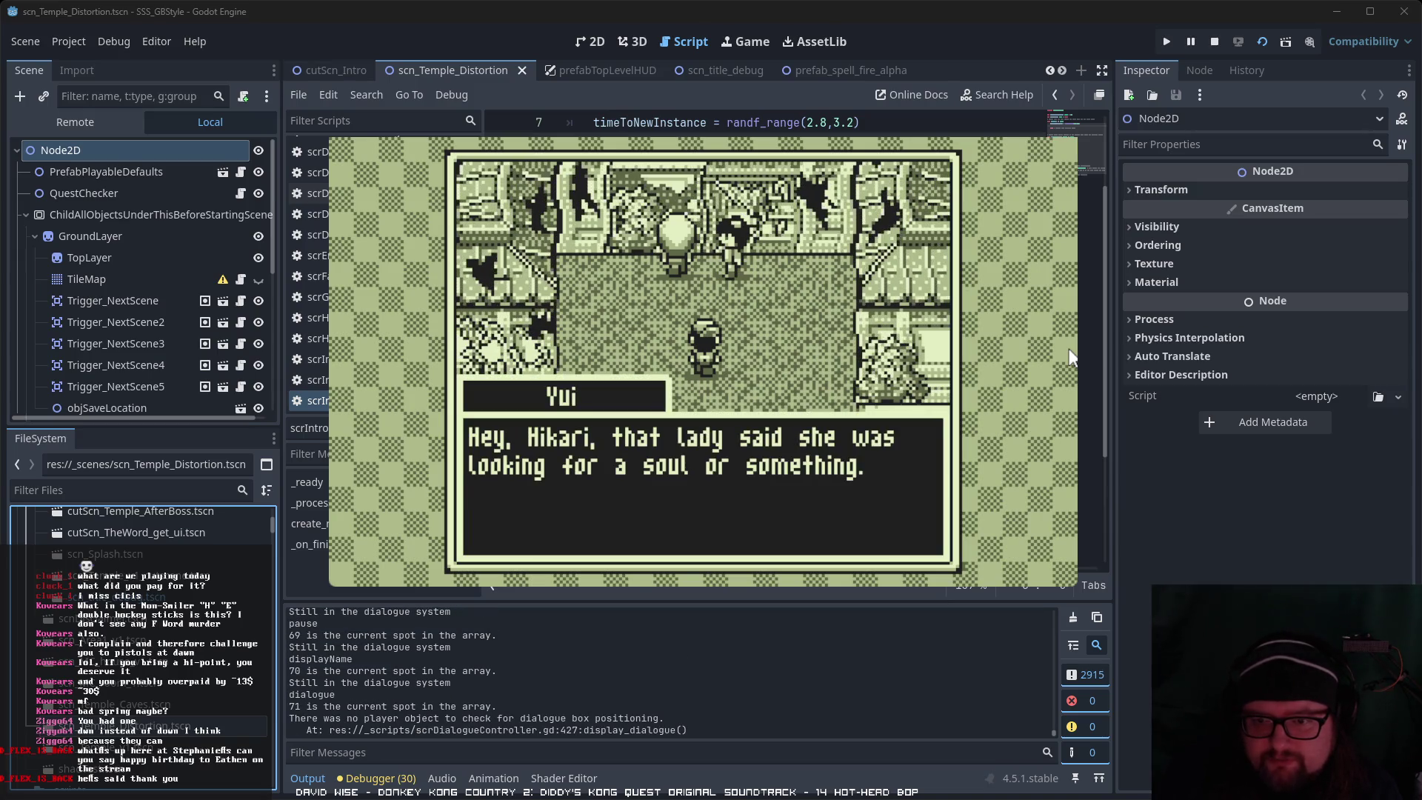
key("Return")
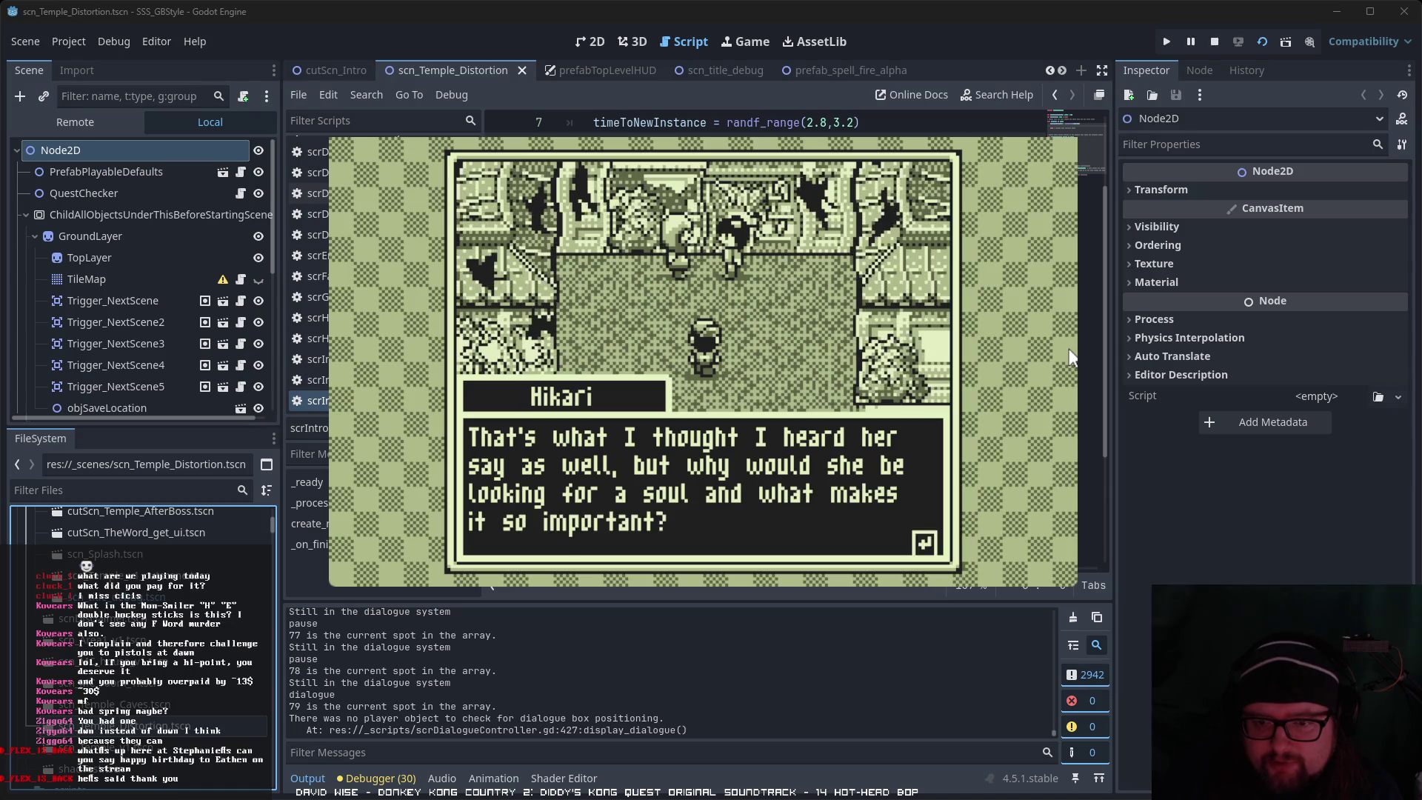
key("Return")
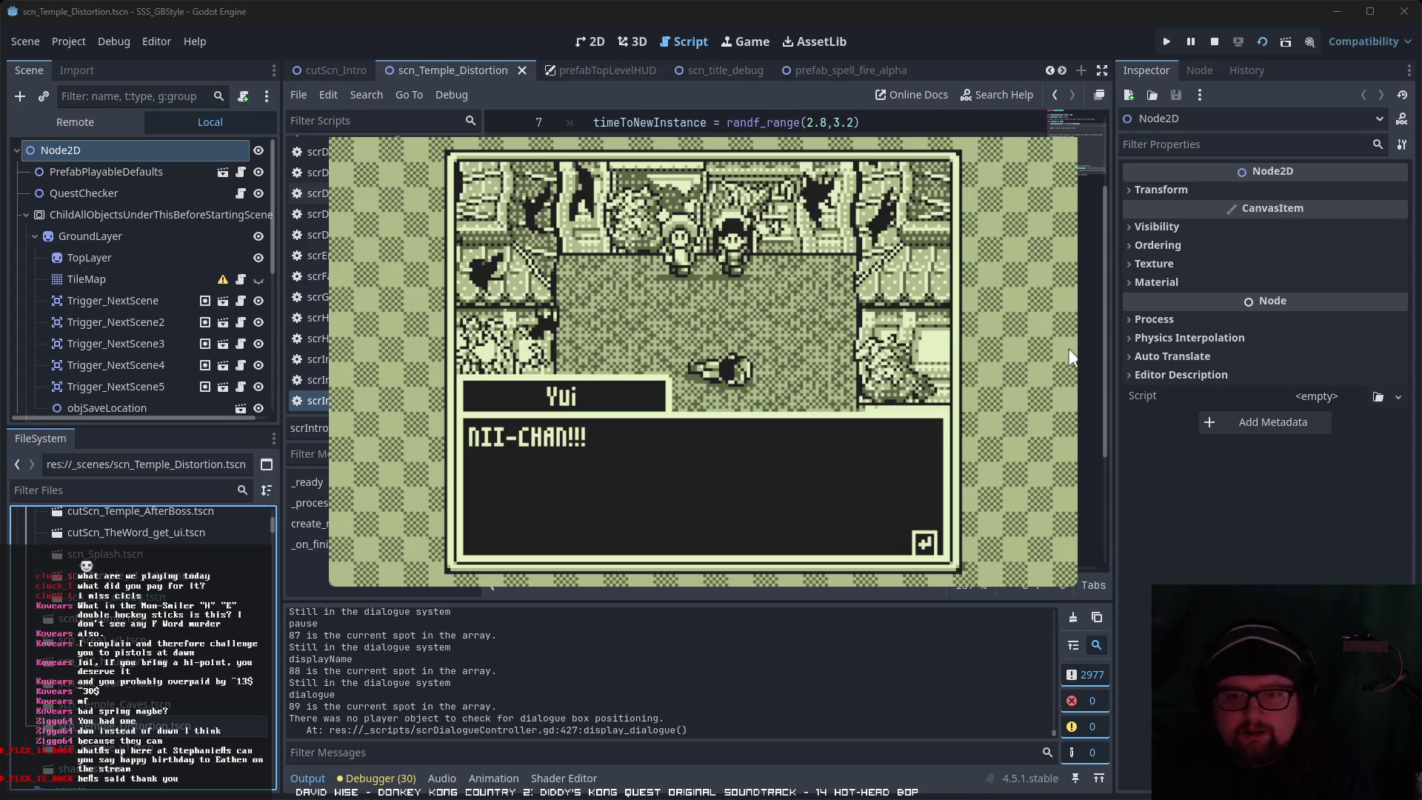
key("Return")
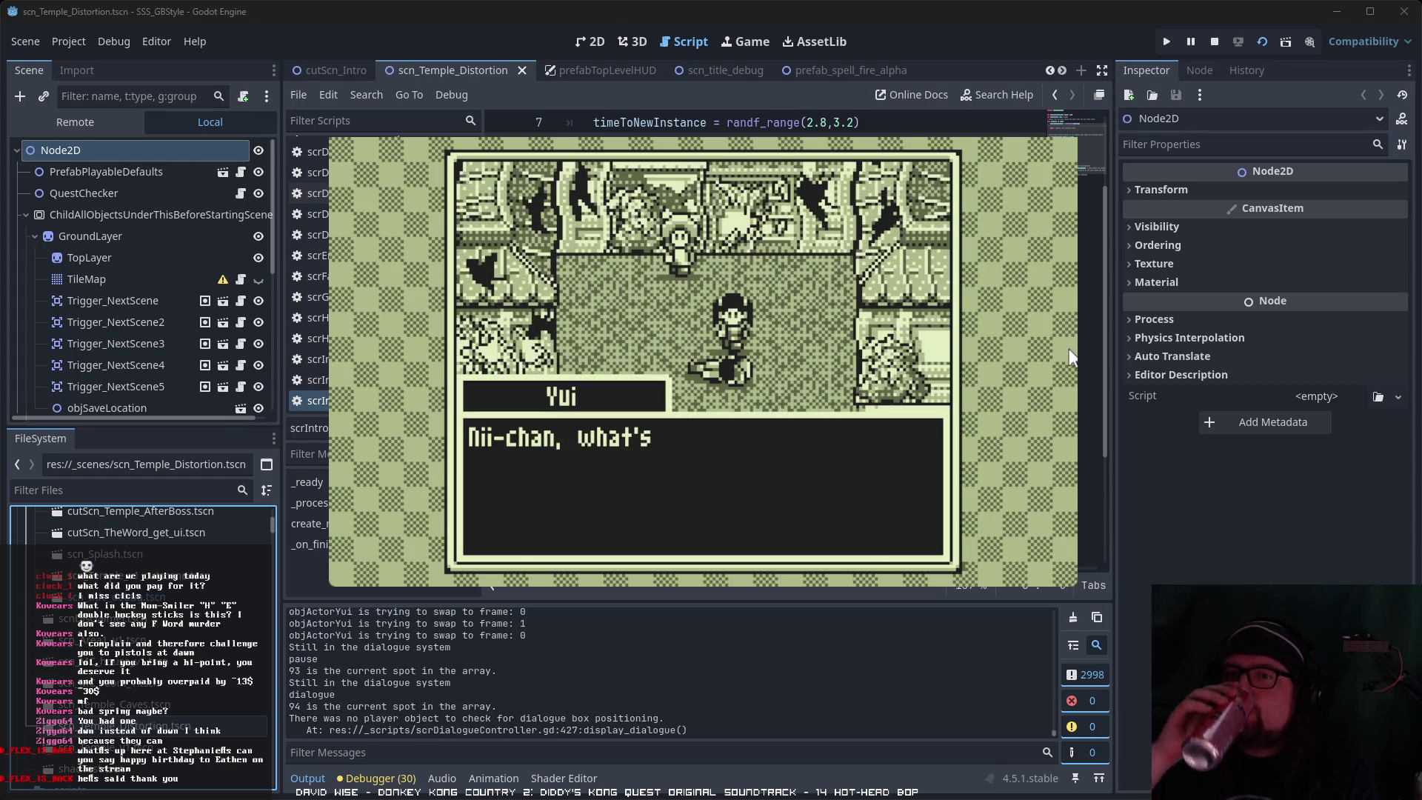
key("Return")
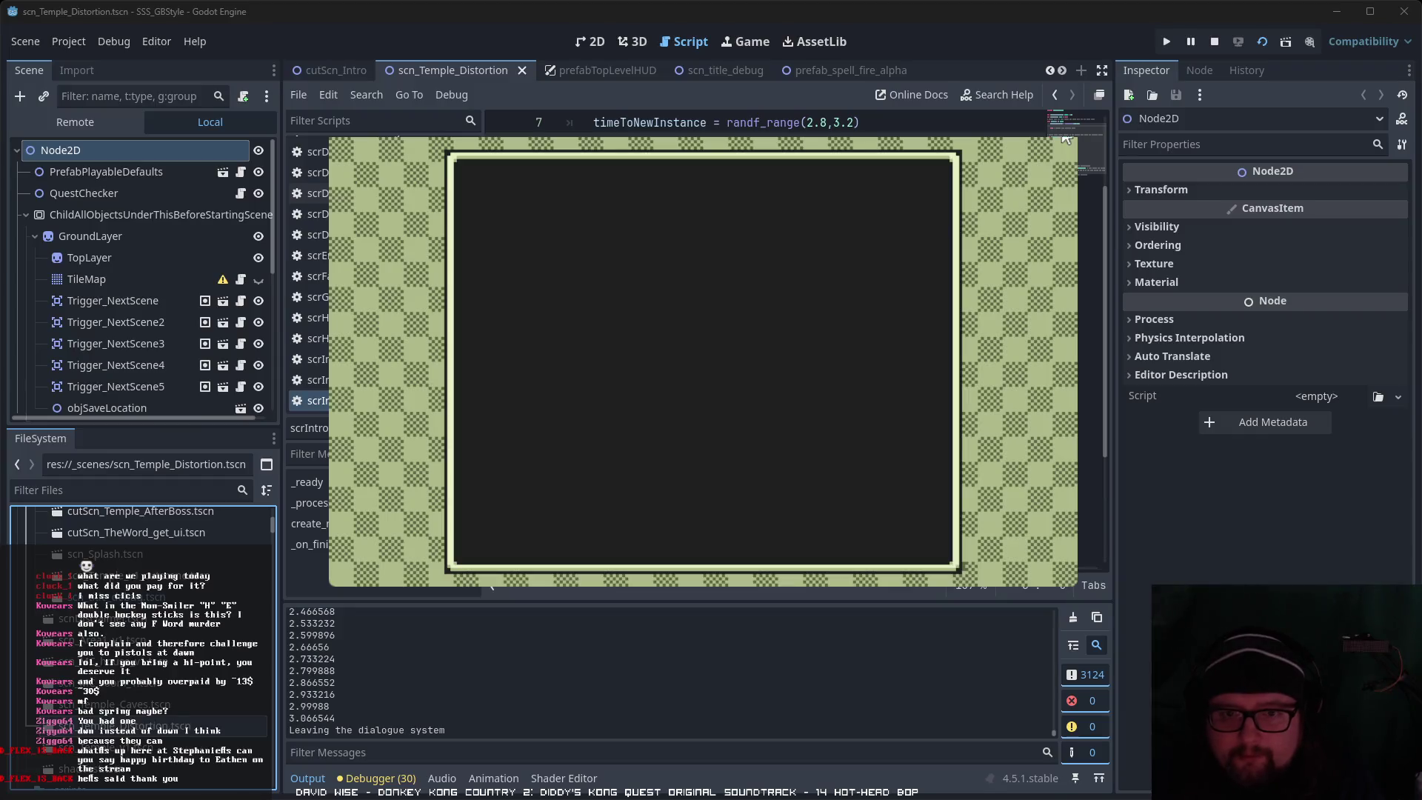
Step: Stop the game, open the cutScn_Temple_AfterBoss scene and select its DialogueSystem node
key("F8")
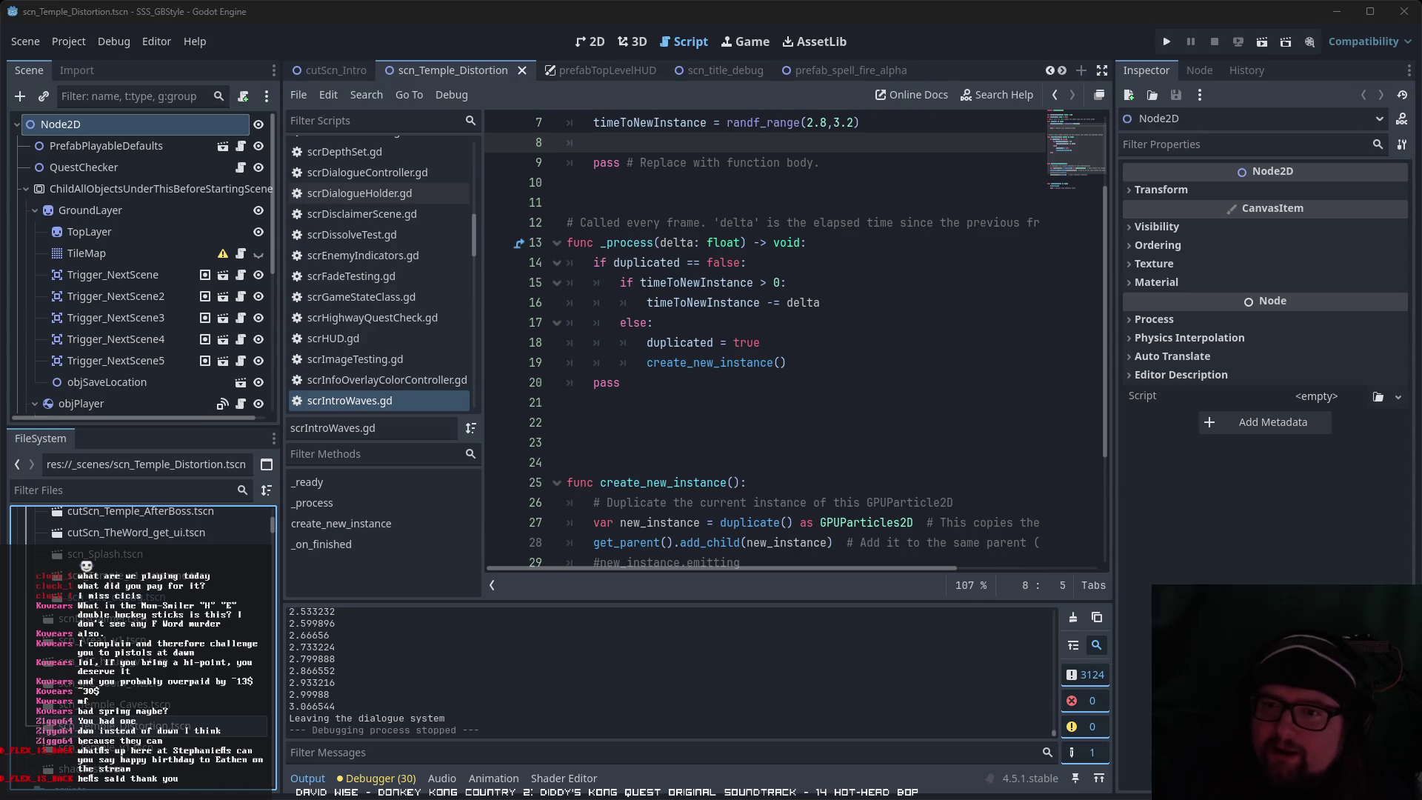
scroll(149, 534, "up", 3)
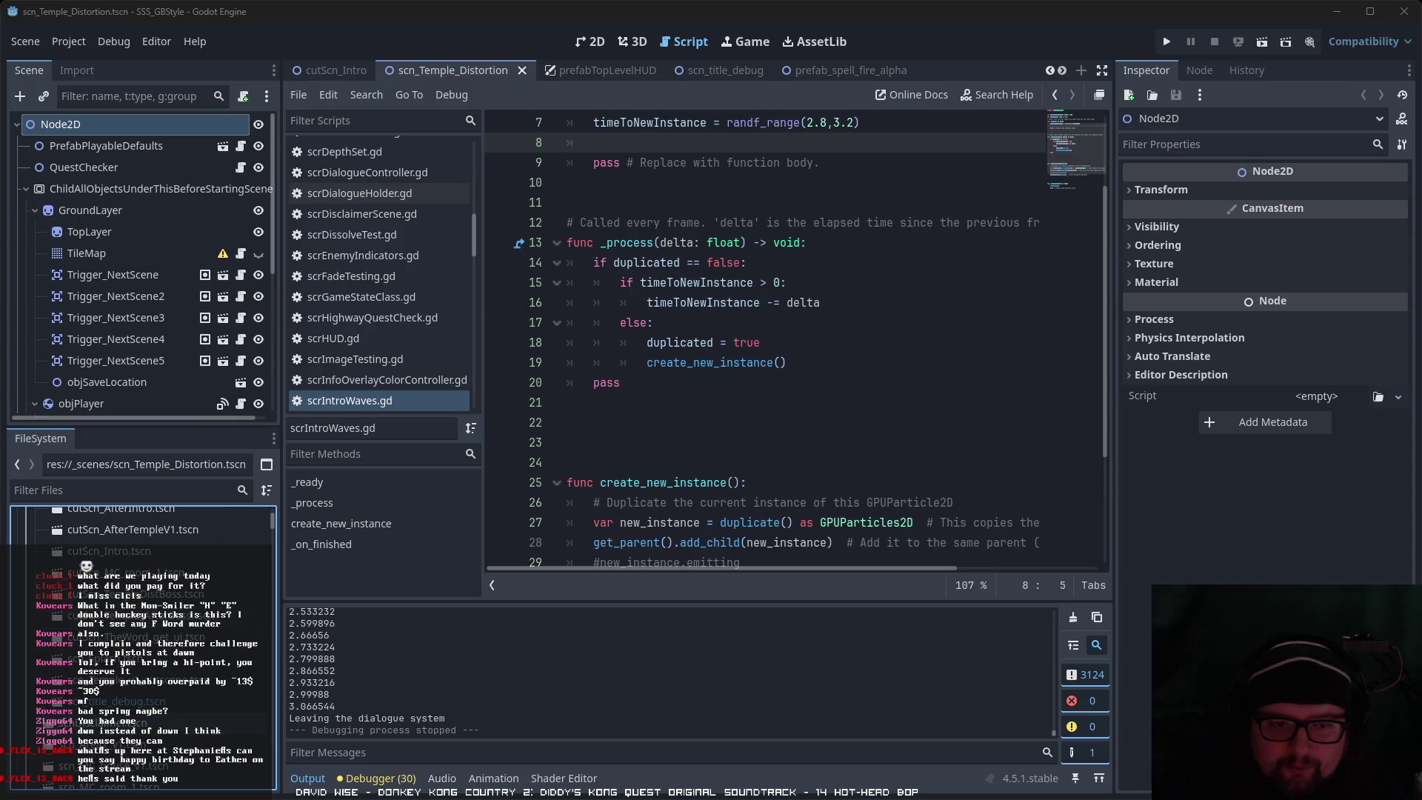
scroll(141, 533, "up", 1)
double_click(148, 651)
scroll(185, 370, "down", 5)
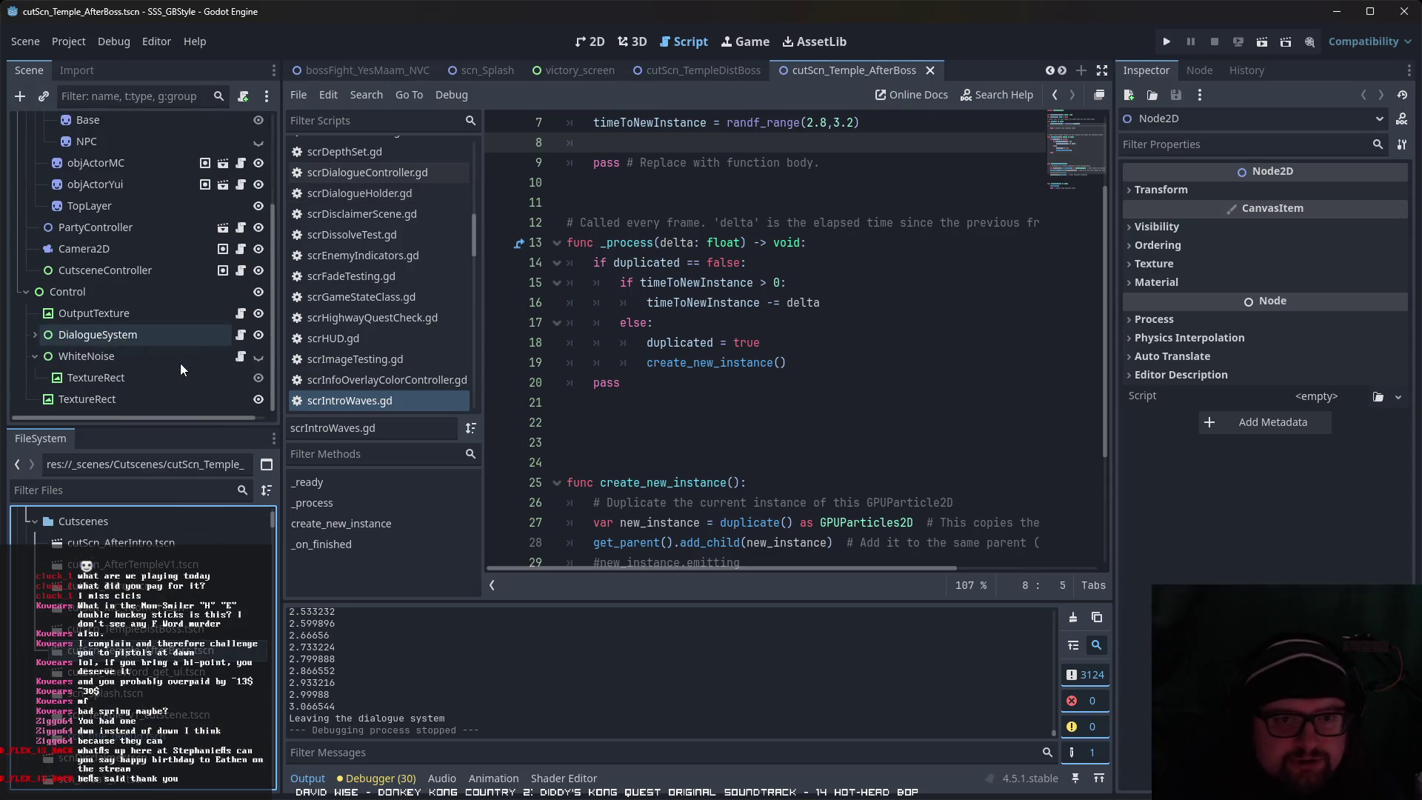
left_click(129, 335)
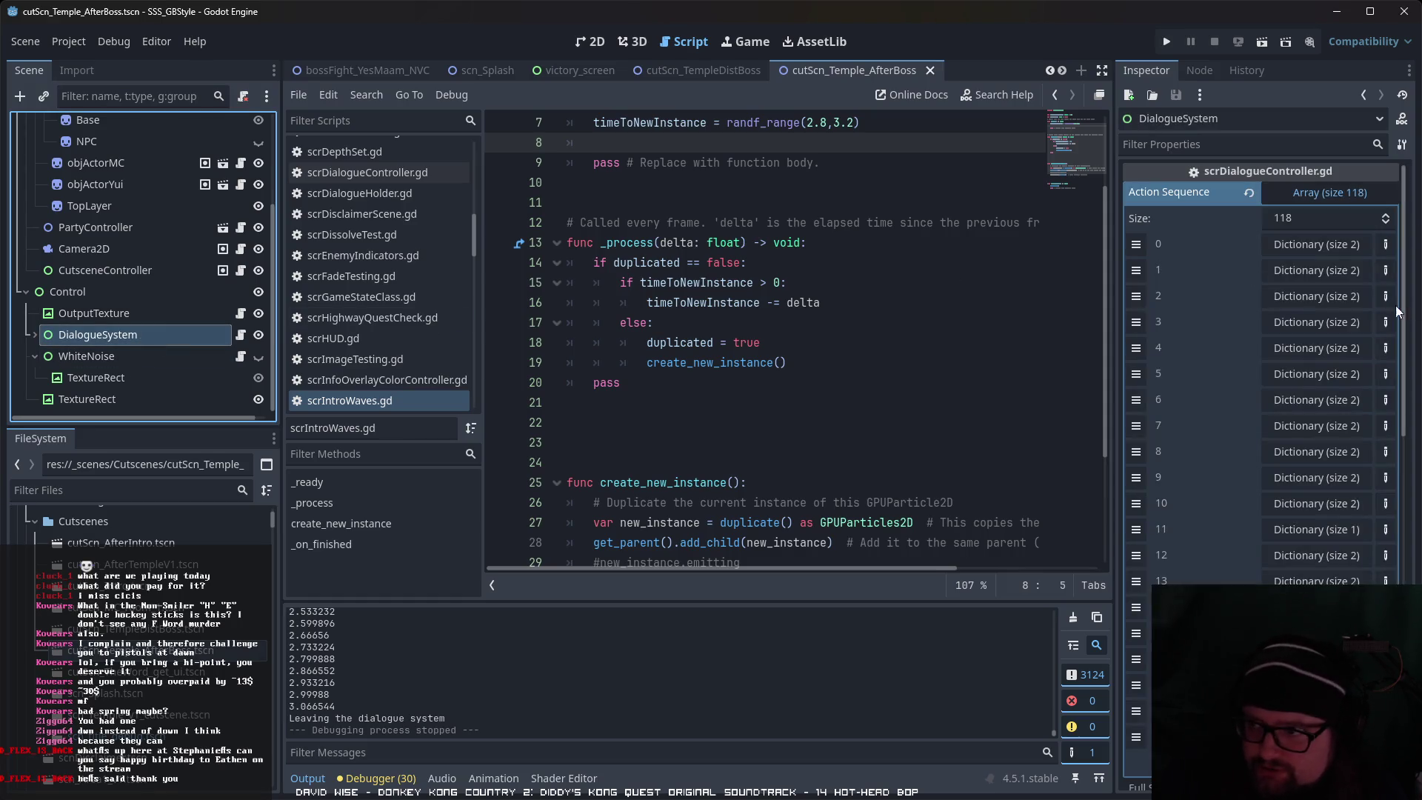
Step: Change Action Sequence entry 15's text to '…our missions to fulfill by "any me…'
scroll(1350, 567, "down", 5)
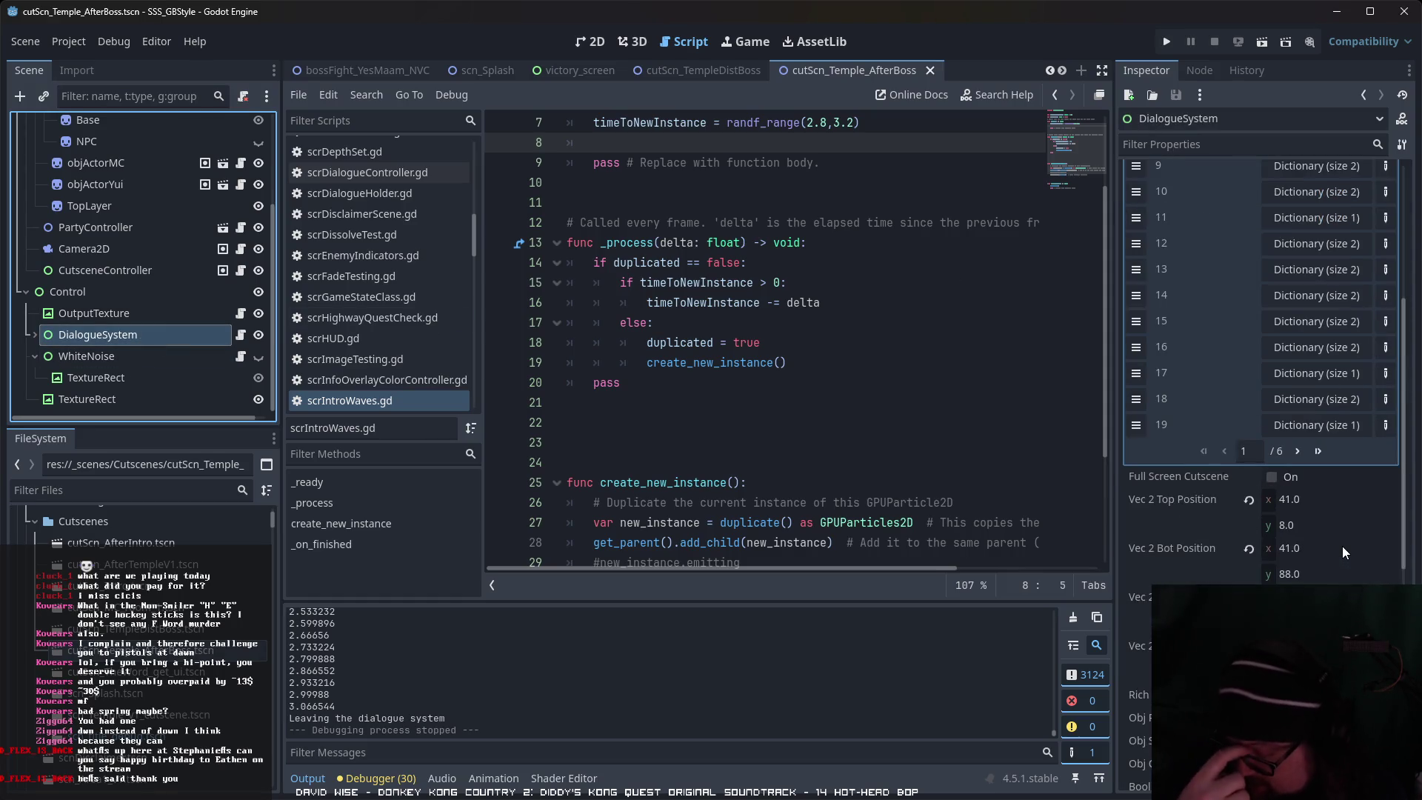
scroll(1321, 450, "up", 2)
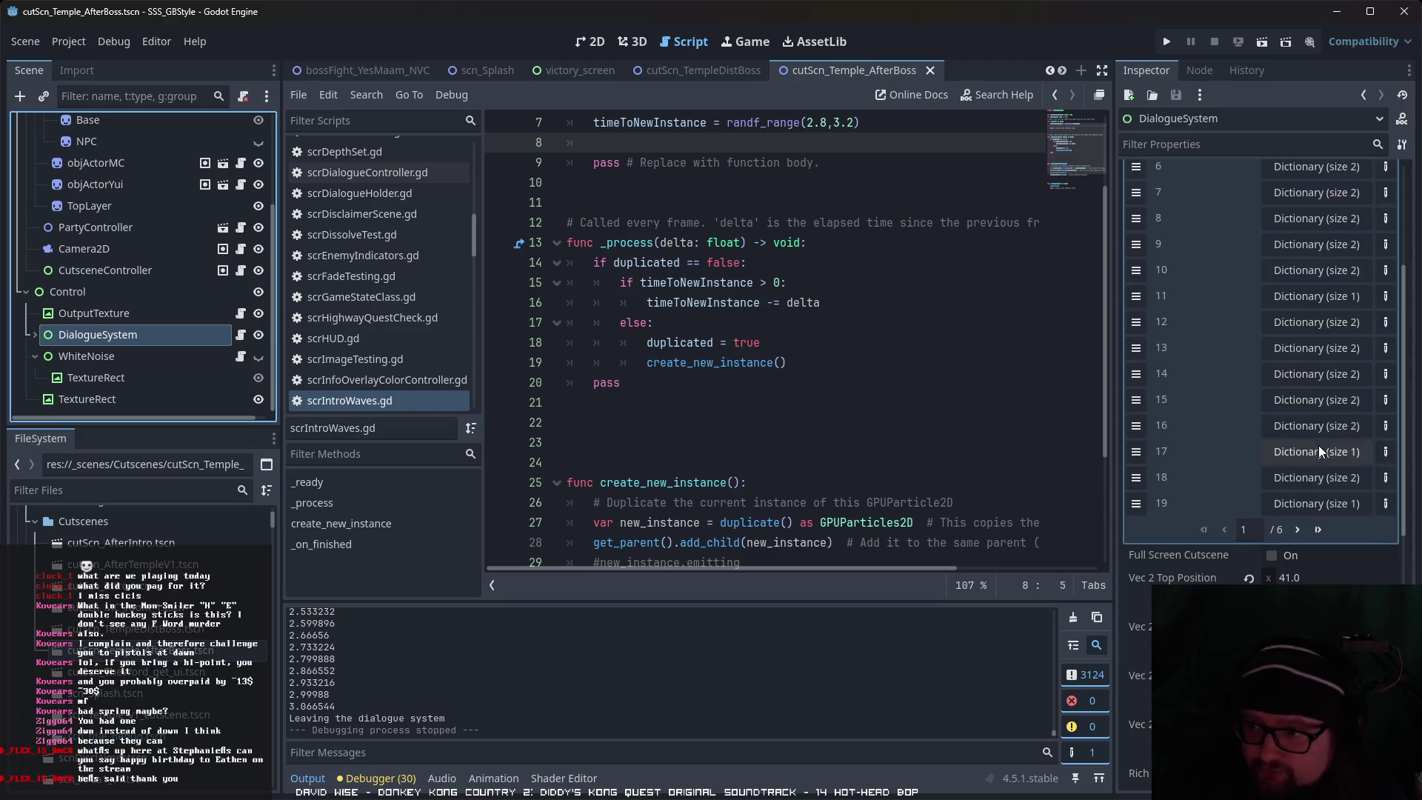
left_click(1321, 428)
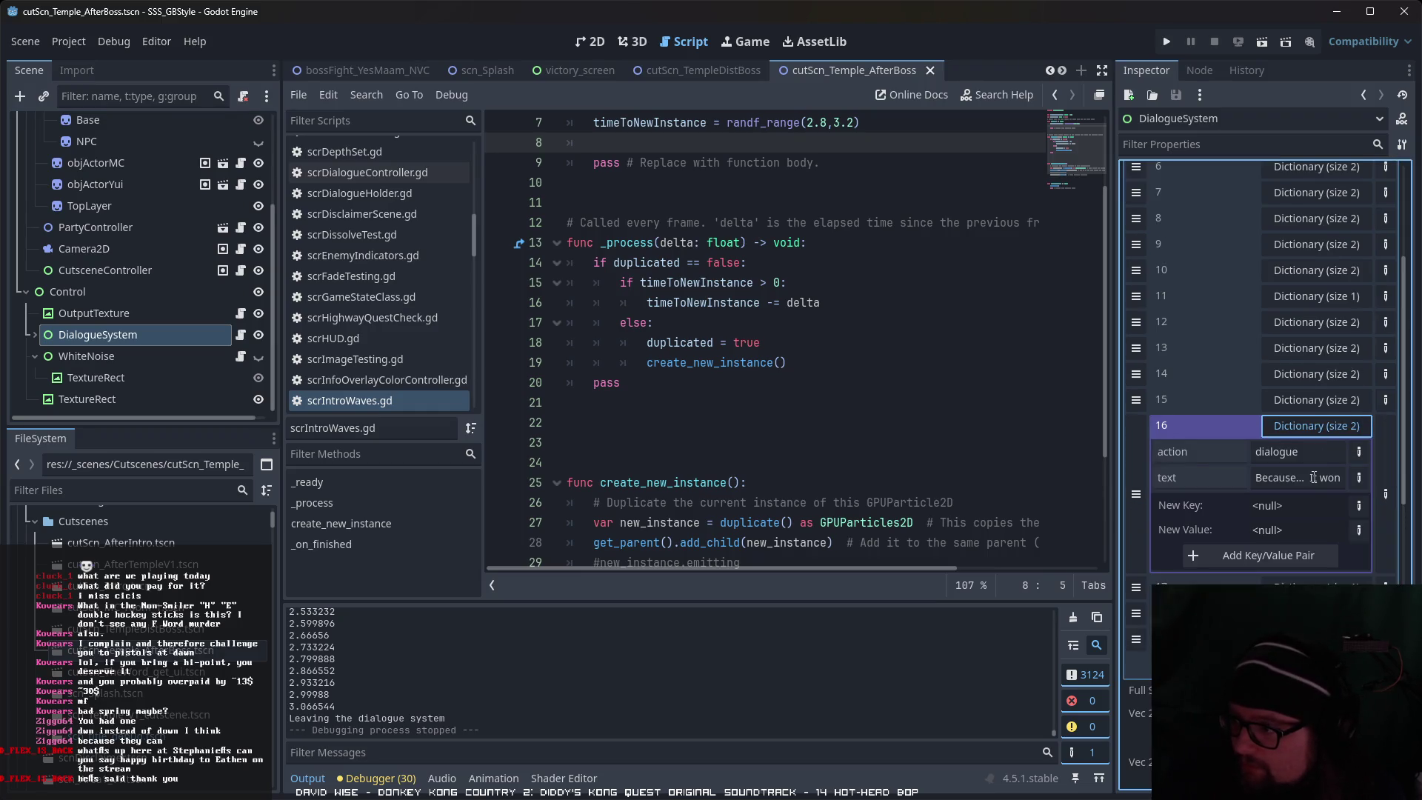
left_click(1316, 401)
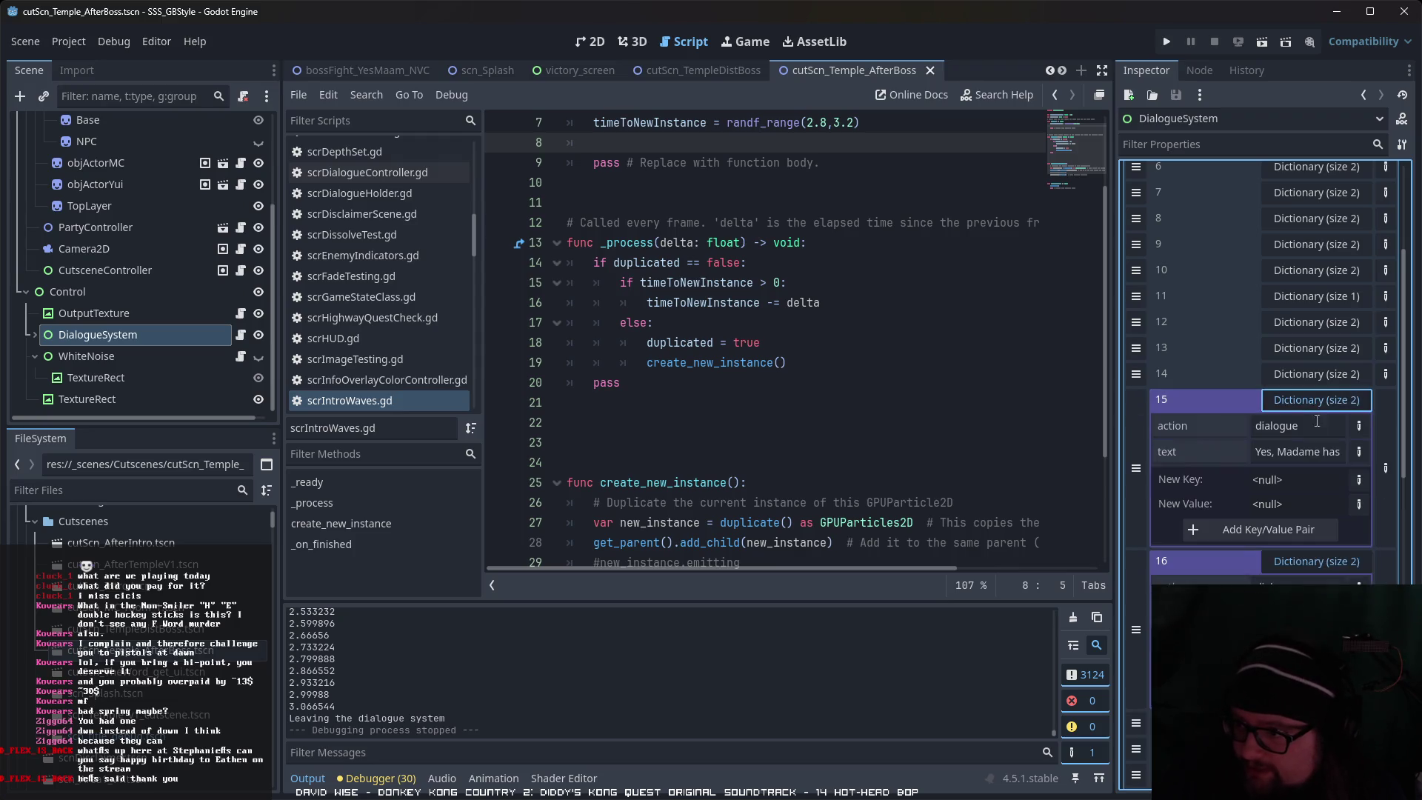
left_click(1318, 453)
type("our m")
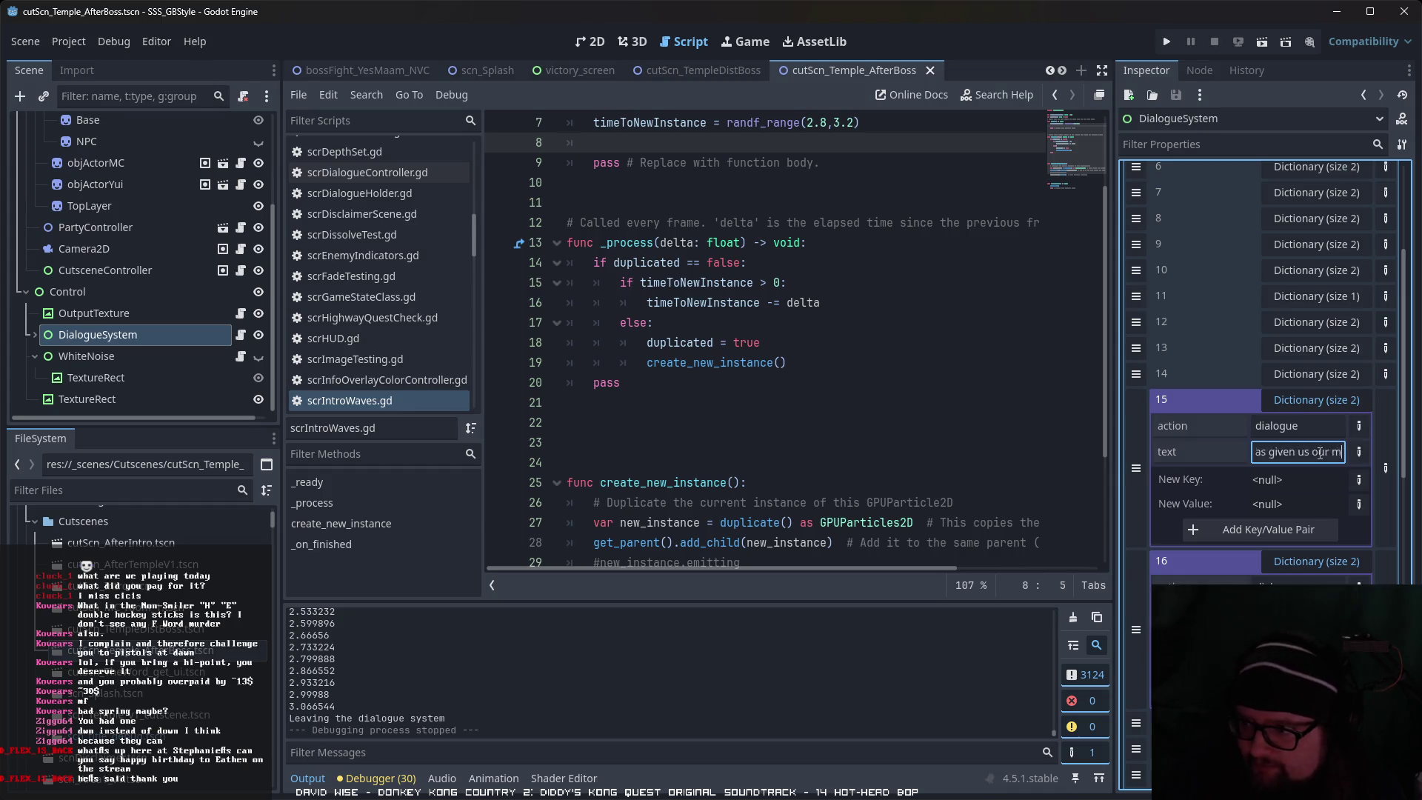
type("issions to fulfill")
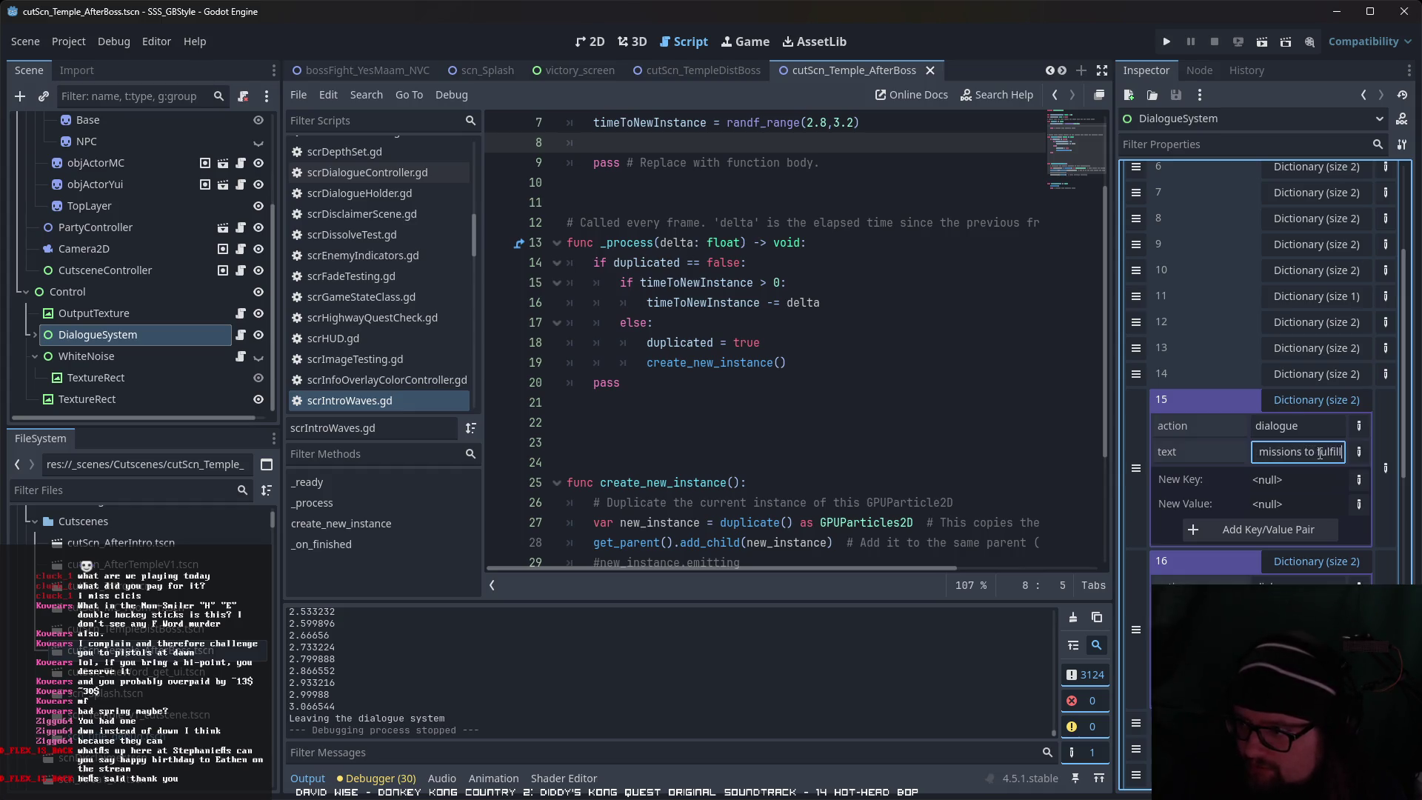
type(" by \"an me")
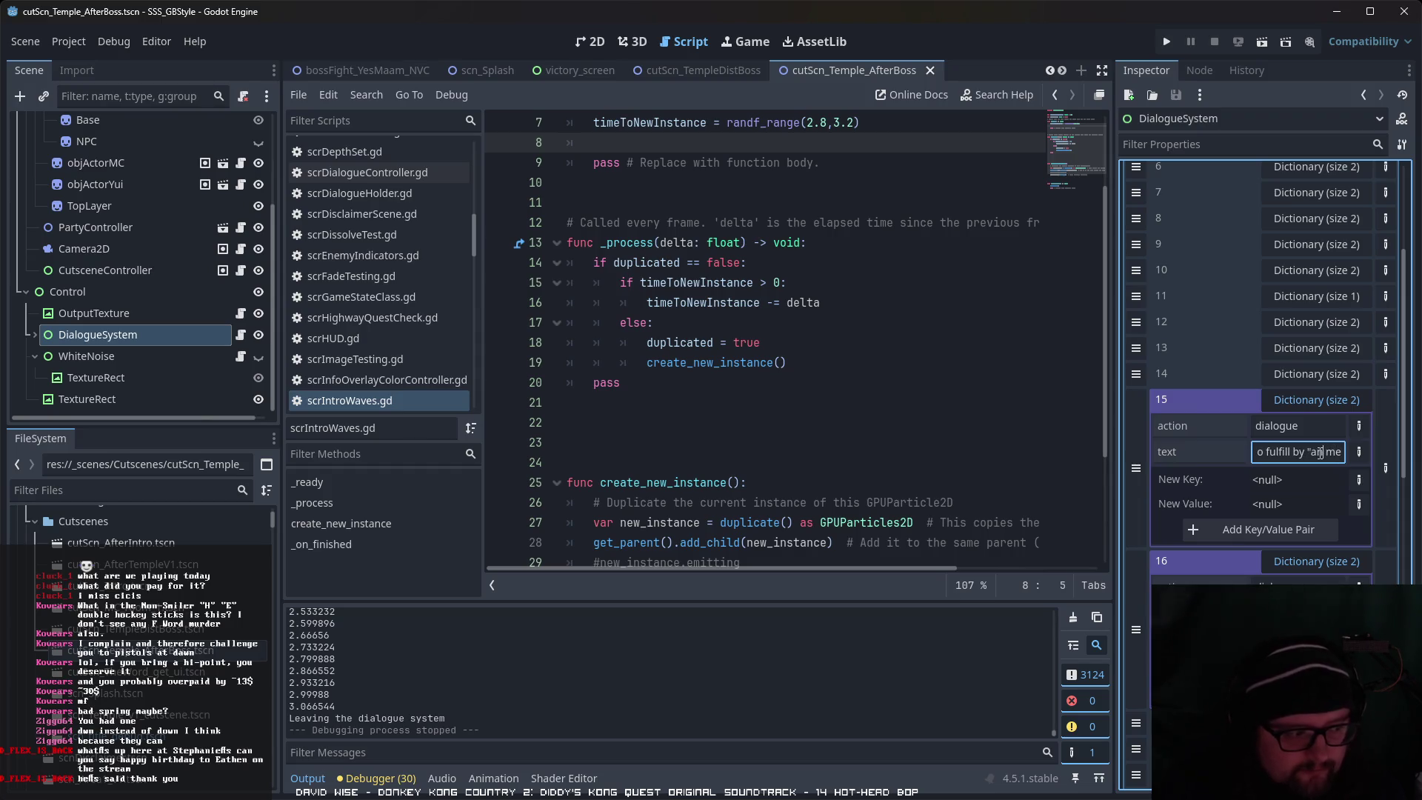
left_click(1320, 453)
type("y")
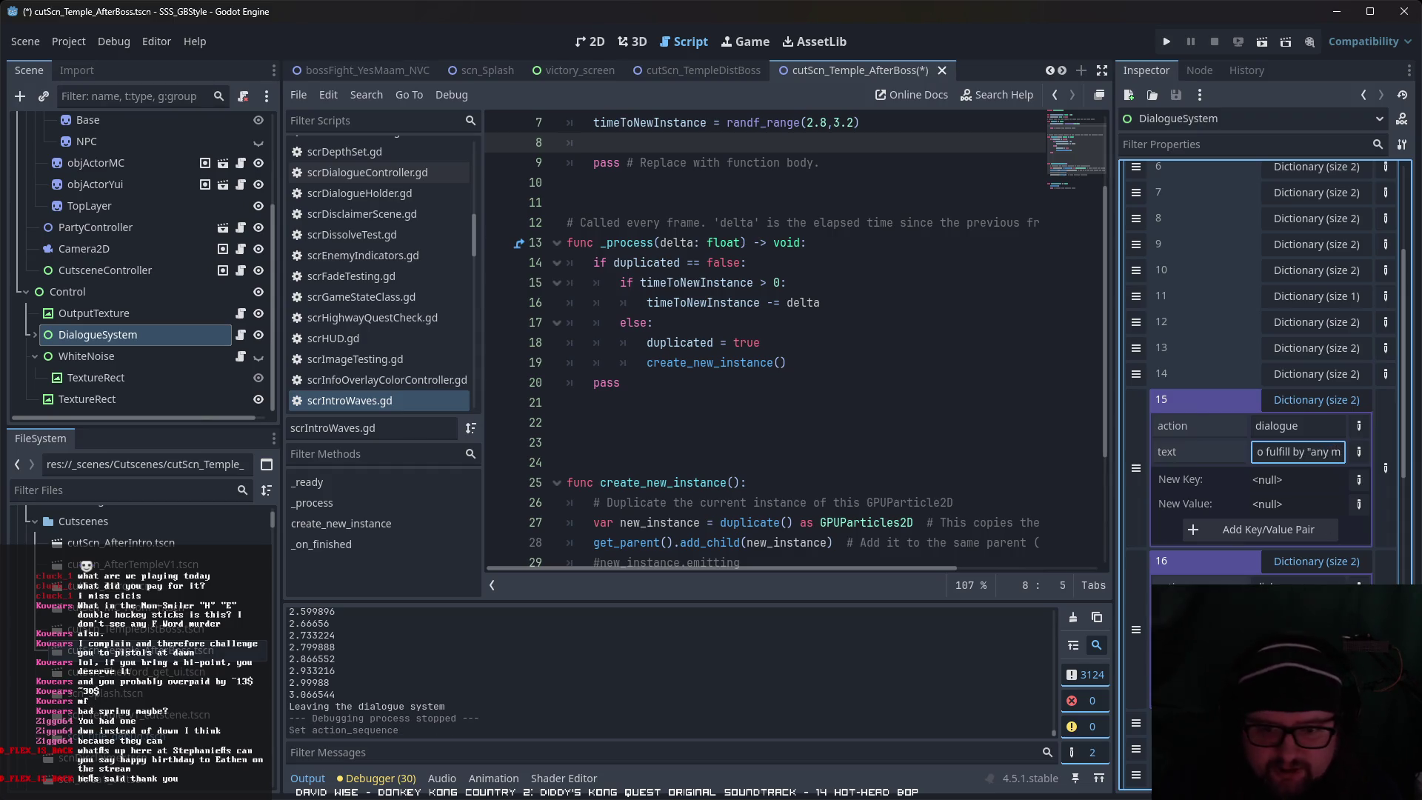
Step: Save the cutScn_Temple_AfterBoss scene, run the game briefly, then close it
key("ctrl+s")
key("F5")
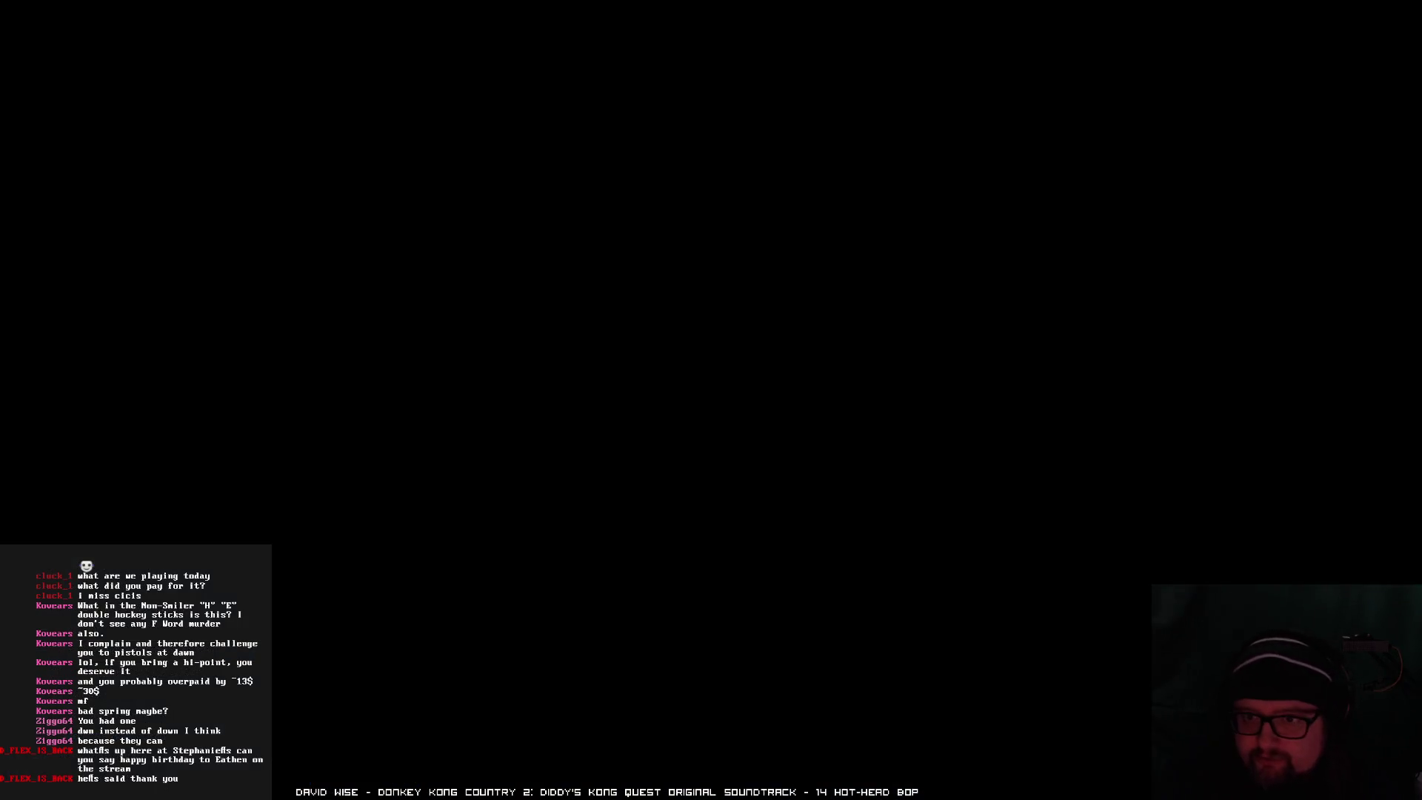
key("alt+F4")
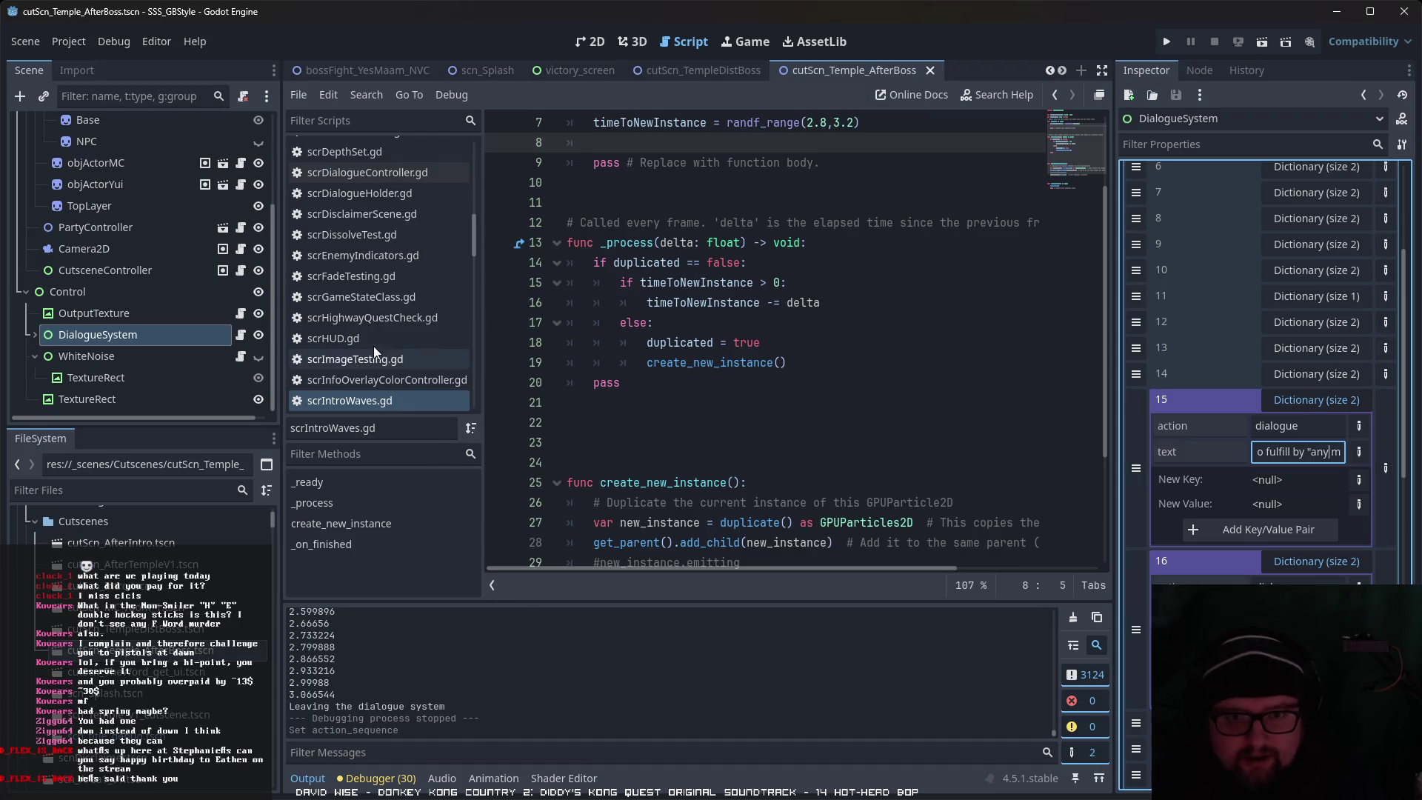
Step: Open VictoryTransition.gd and read through its row arrays, startBattle and _process code
scroll(406, 370, "down", 5)
scroll(416, 363, "down", 6)
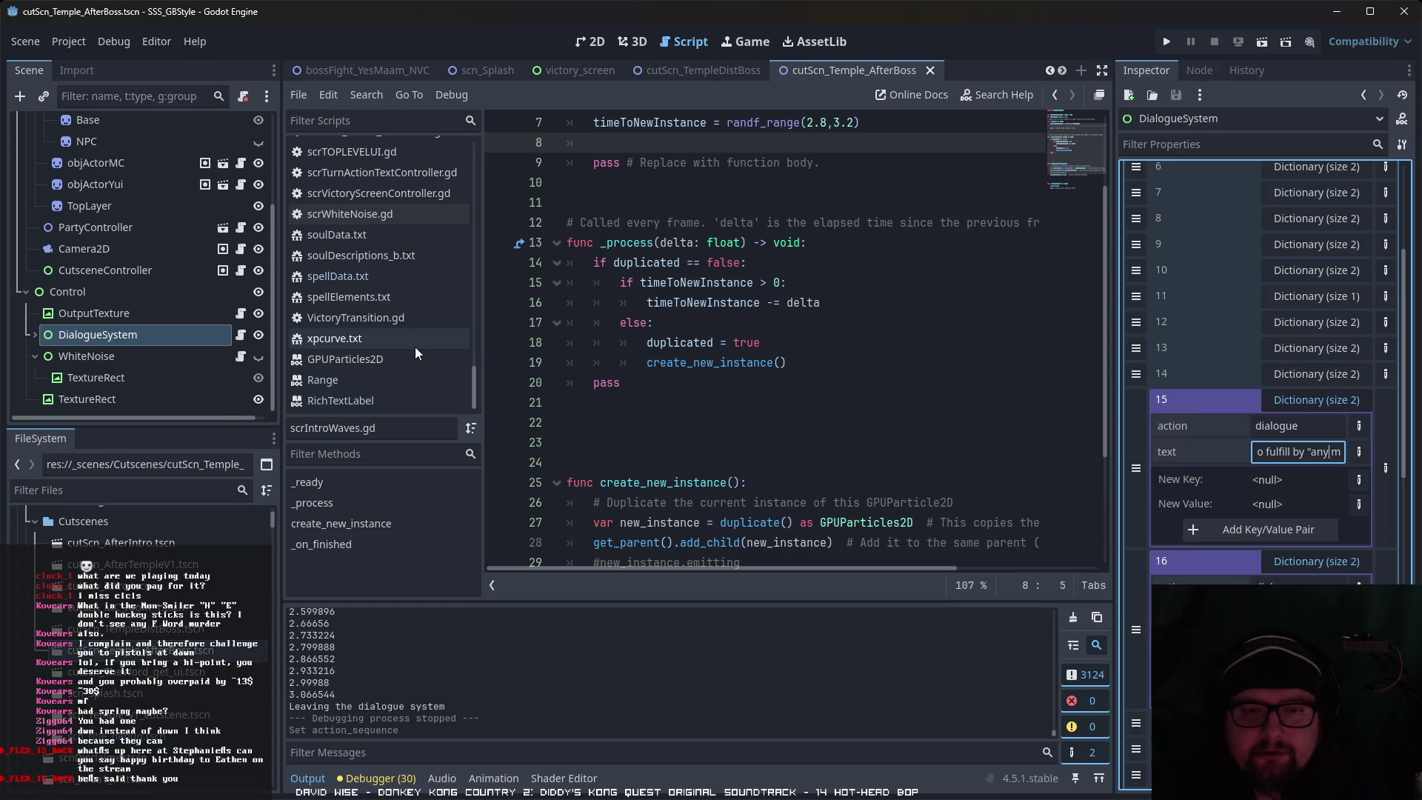
left_click(427, 320)
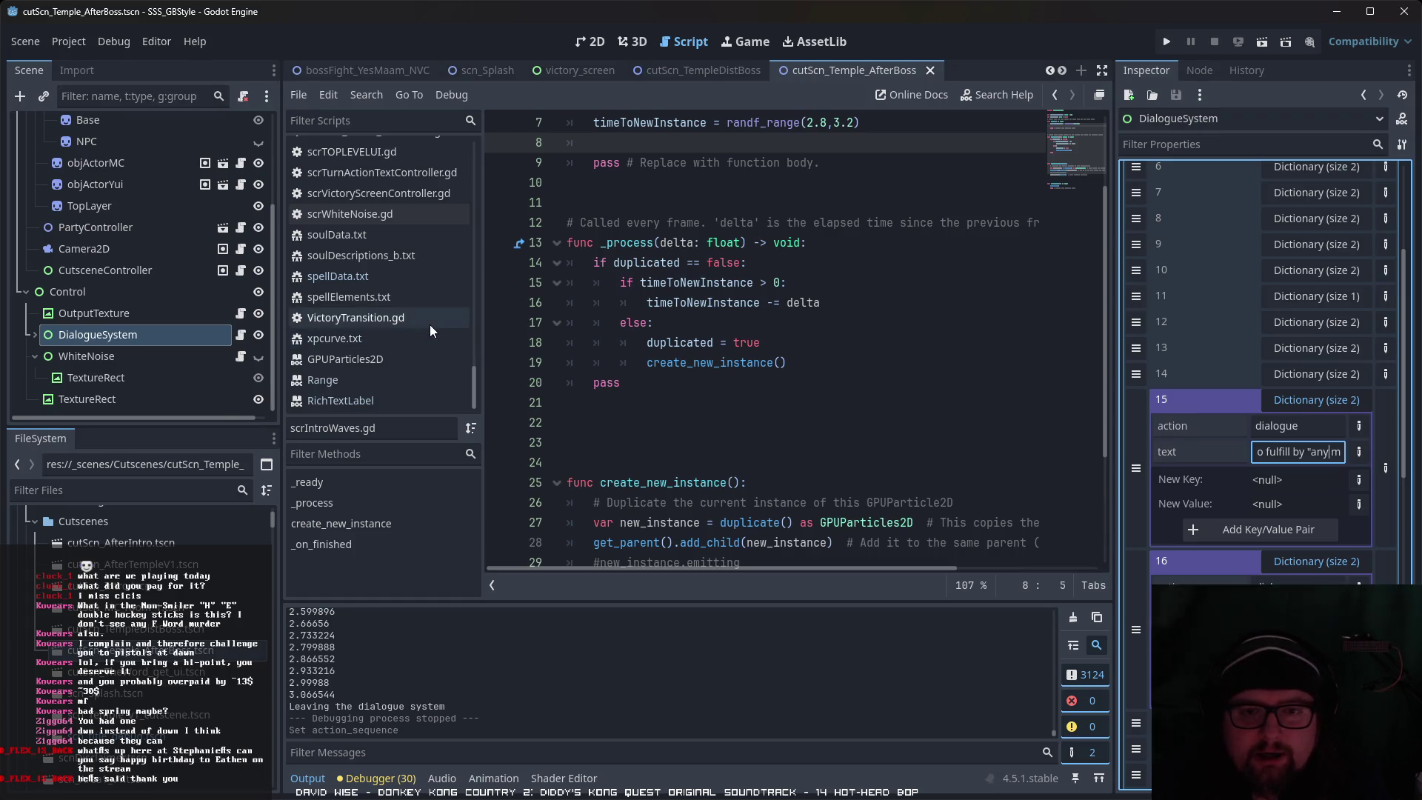
scroll(896, 407, "down", 10)
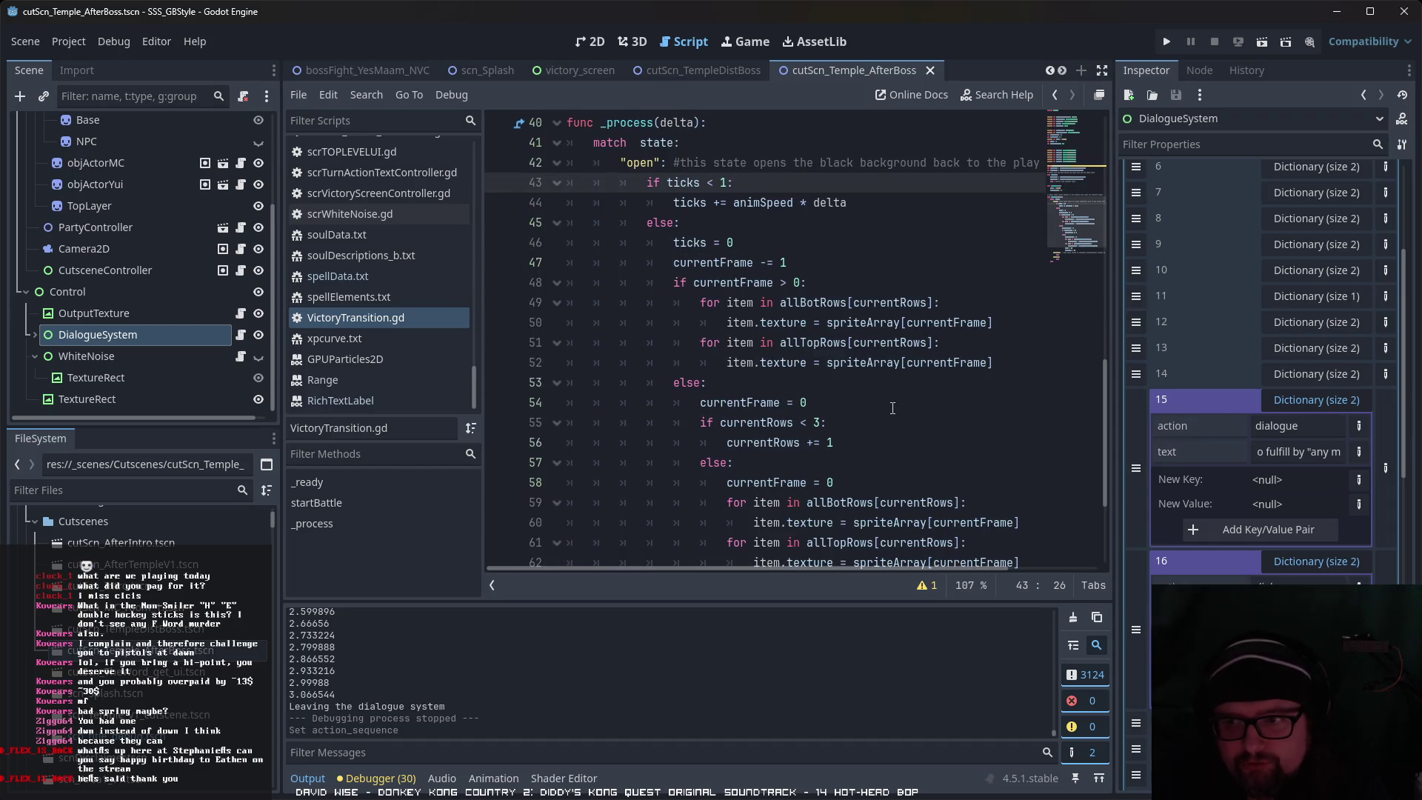
scroll(896, 406, "down", 3)
scroll(892, 406, "up", 7)
scroll(893, 407, "down", 2)
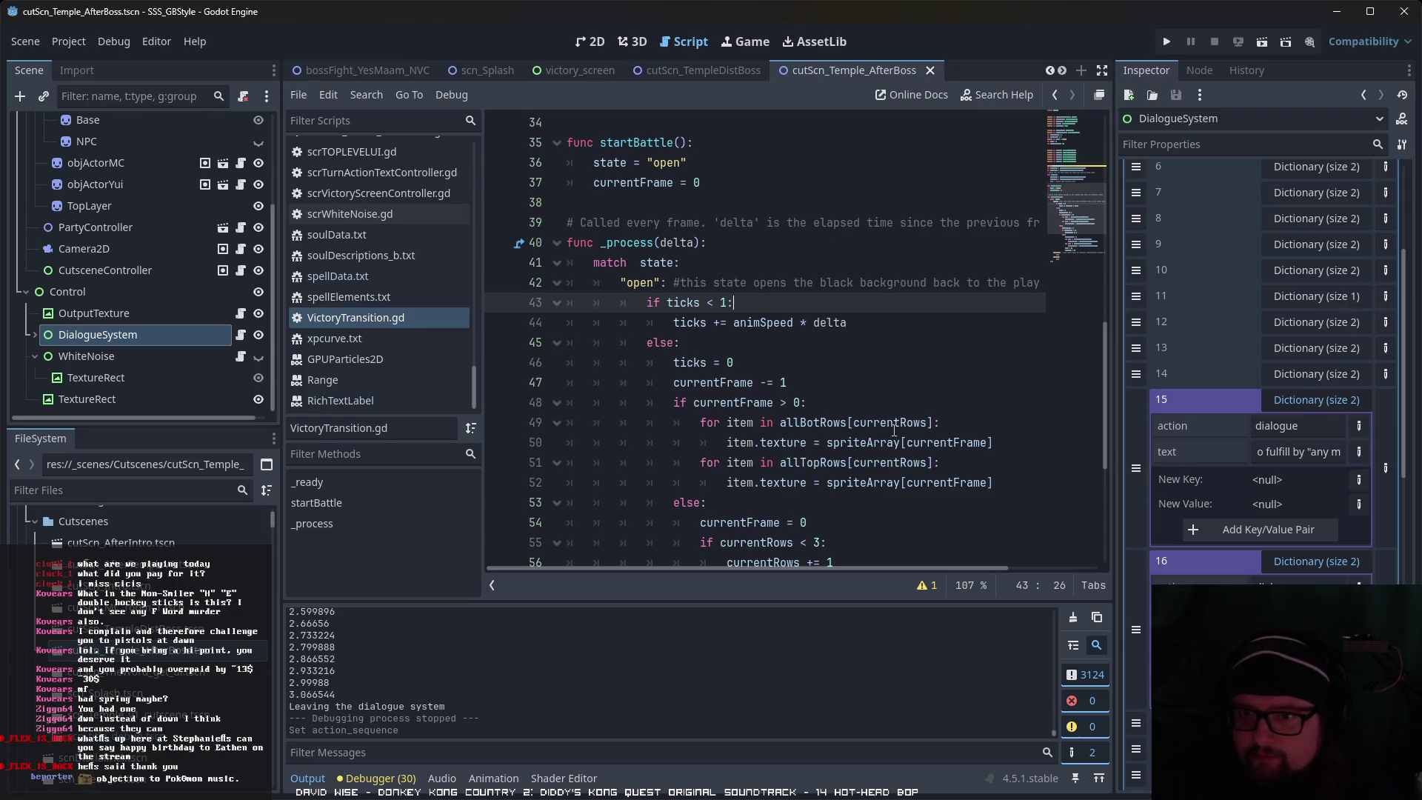
scroll(894, 430, "up", 5)
scroll(339, 337, "up", 1)
scroll(351, 346, "up", 1)
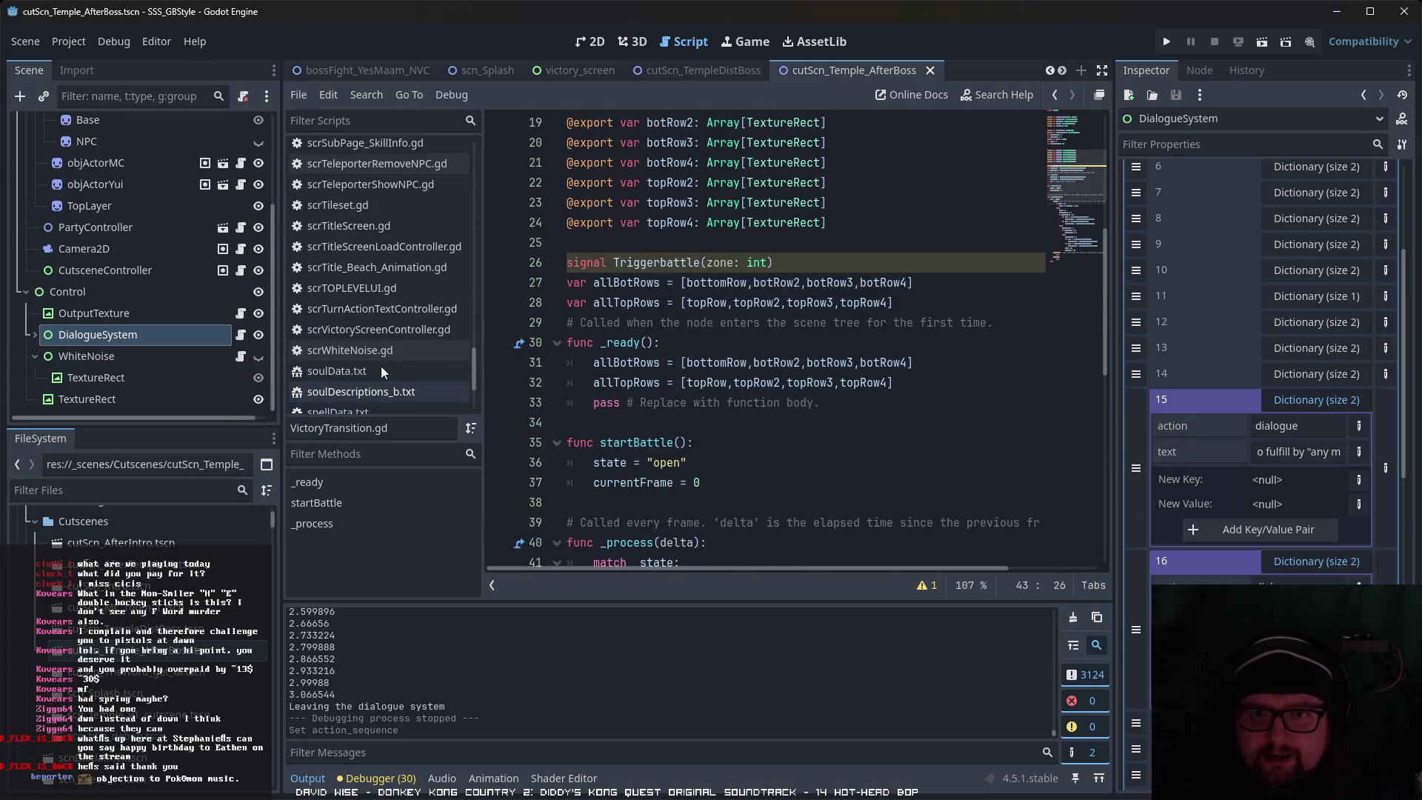
left_click(427, 329)
scroll(917, 384, "up", 1)
scroll(917, 384, "down", 3)
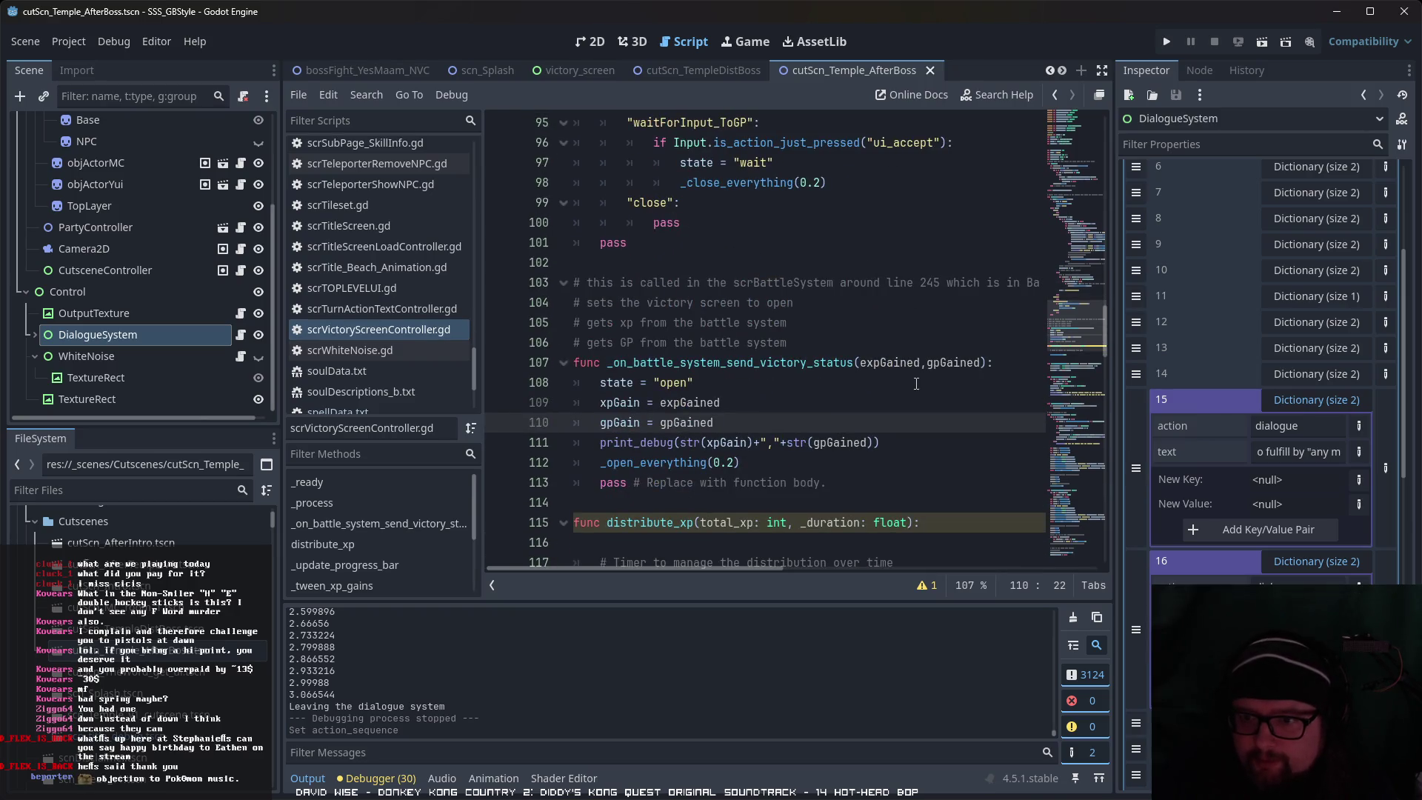
scroll(916, 384, "down", 2)
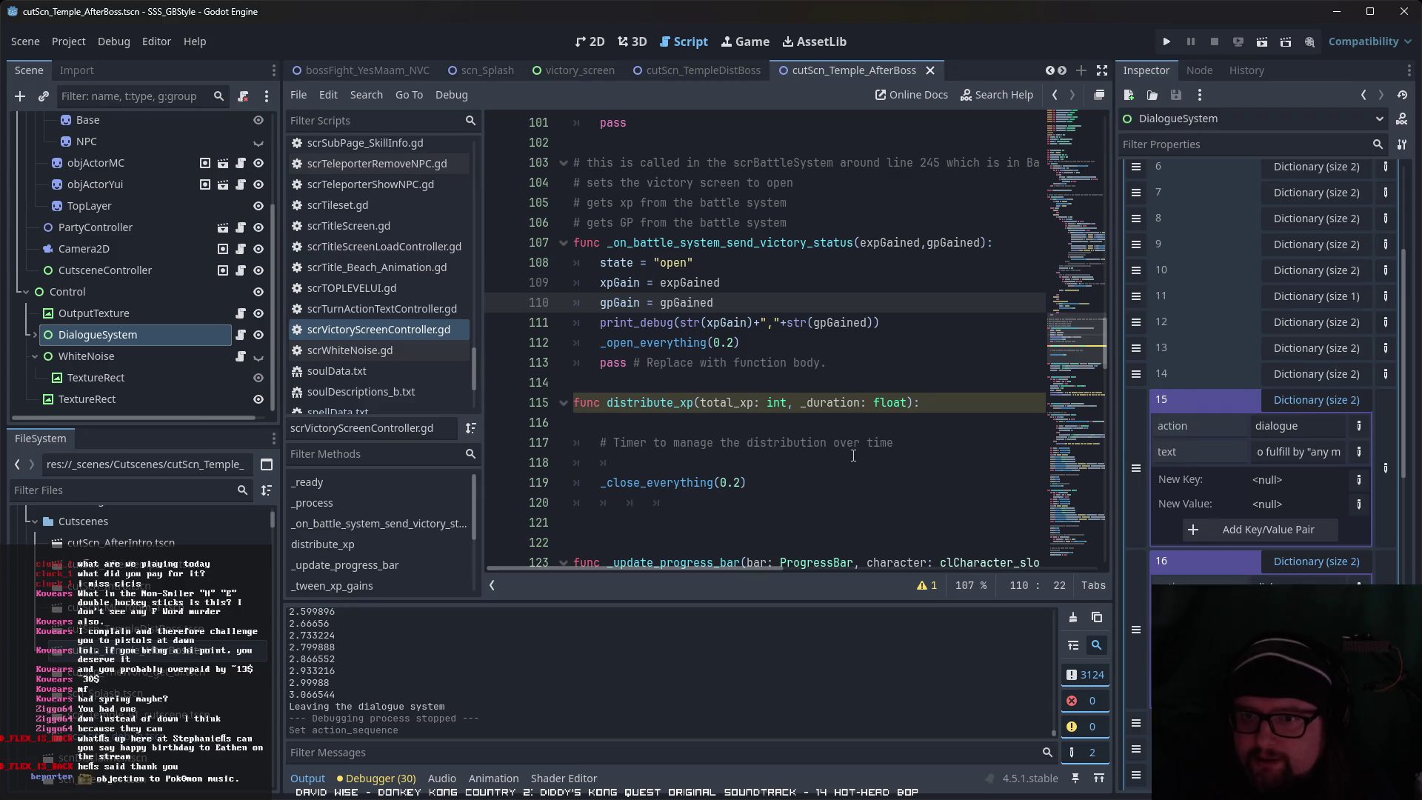
scroll(853, 455, "down", 3)
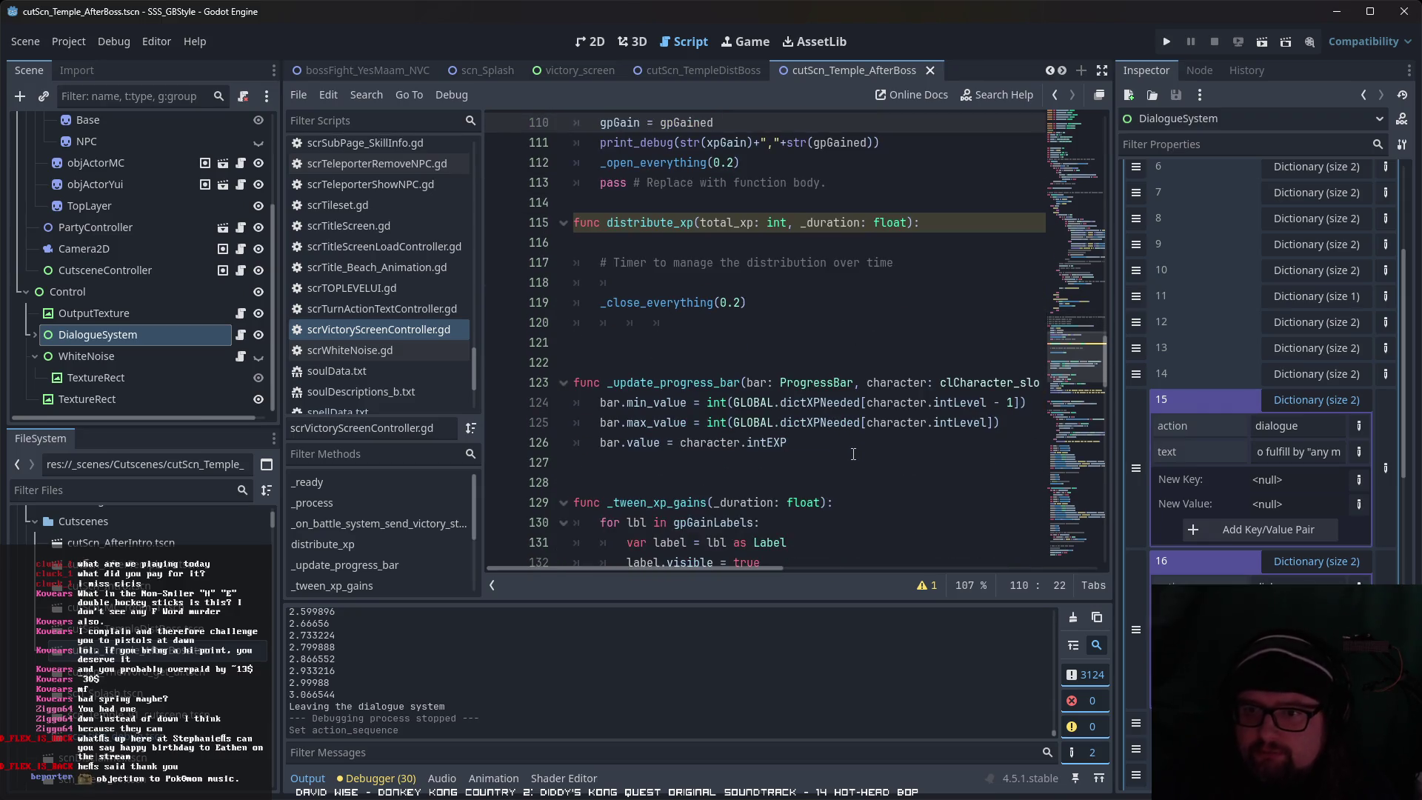
scroll(854, 454, "down", 2)
scroll(854, 455, "down", 2)
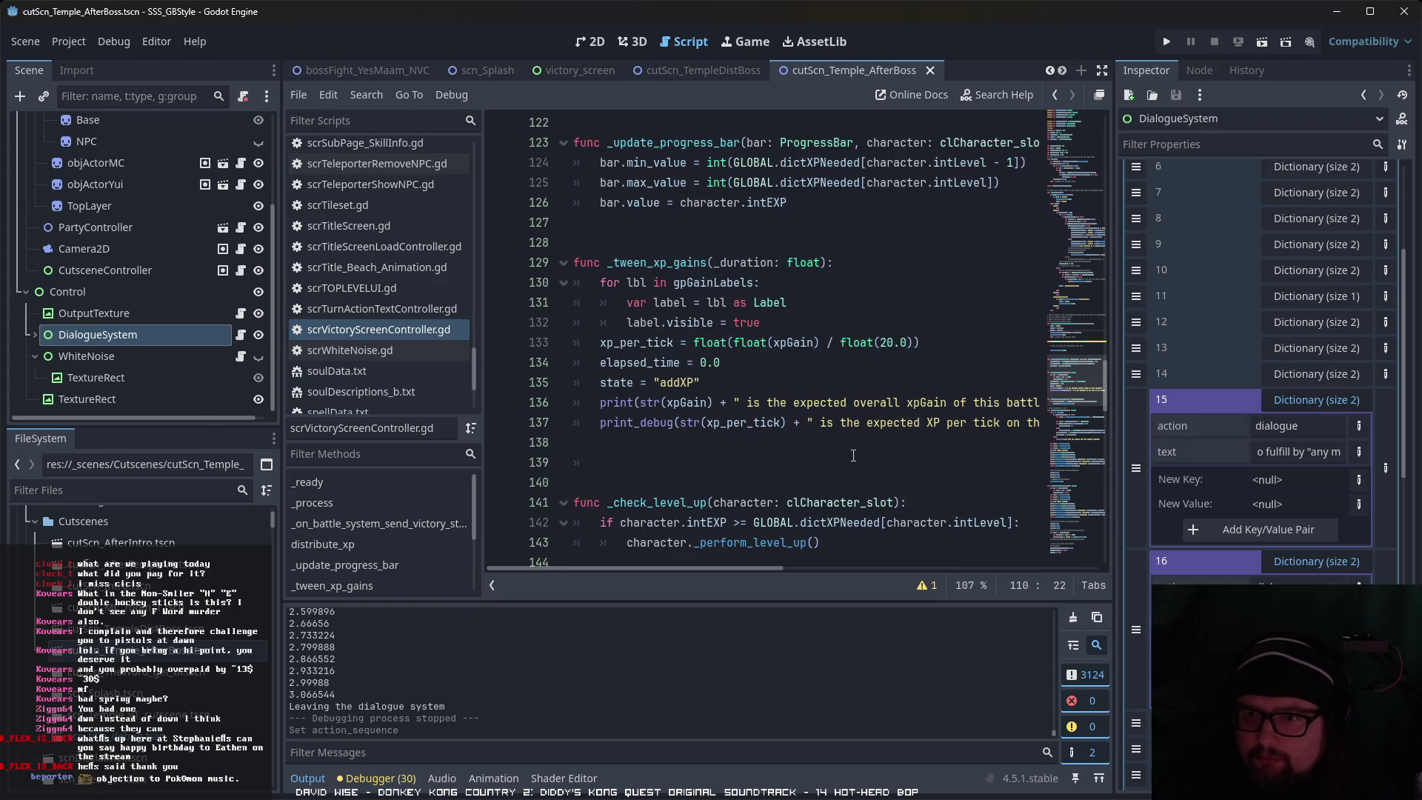
scroll(853, 454, "down", 5)
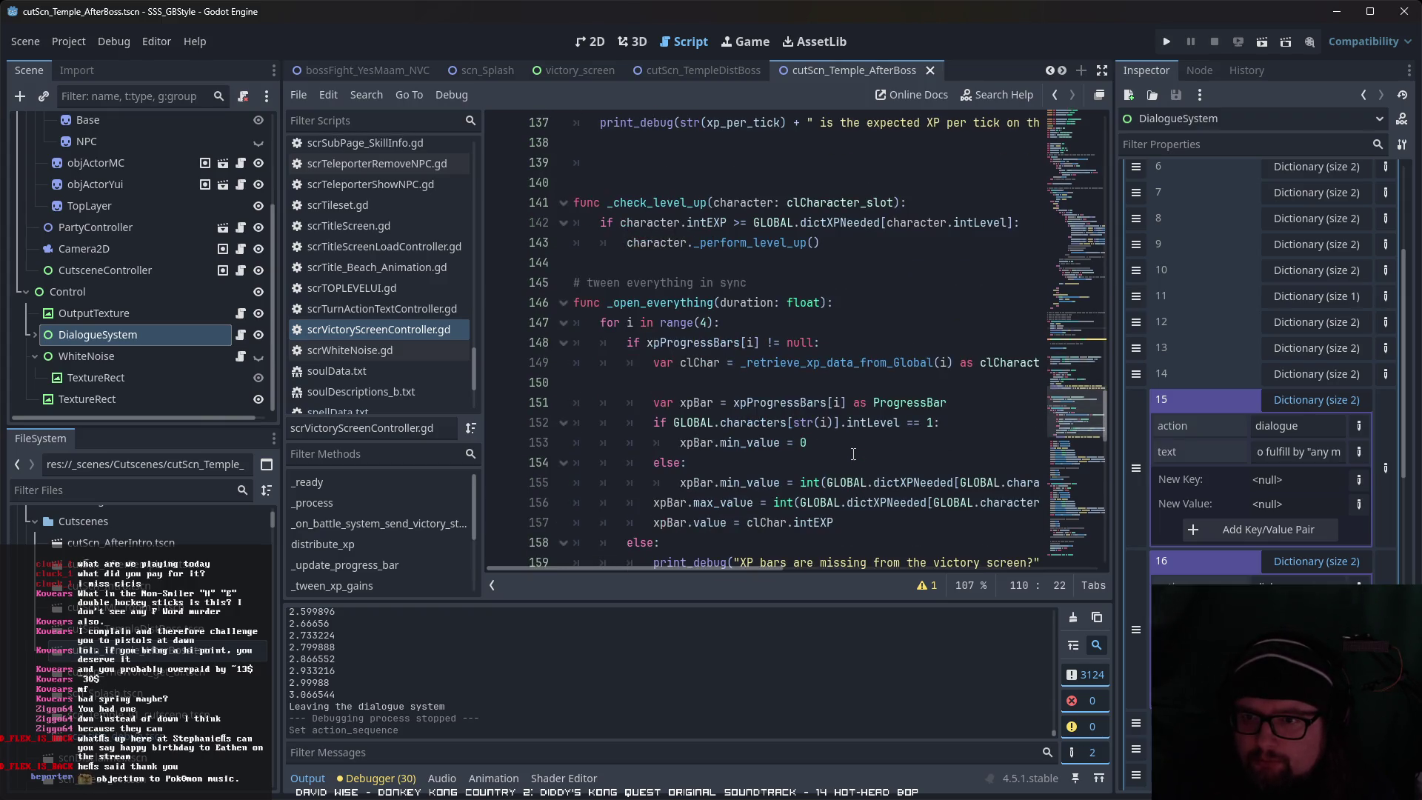
scroll(854, 452, "down", 4)
scroll(853, 451, "down", 14)
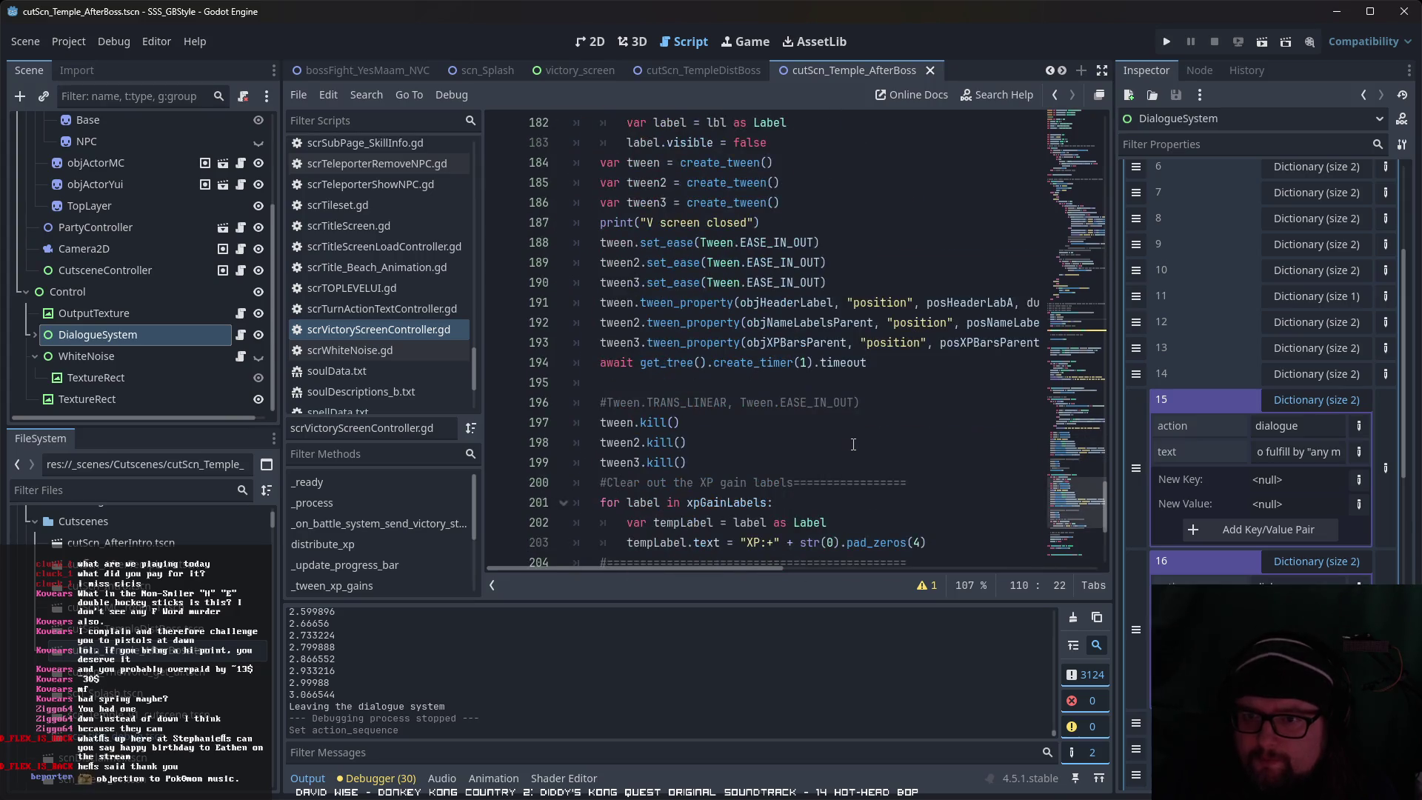
scroll(853, 445, "down", 2)
scroll(853, 445, "up", 20)
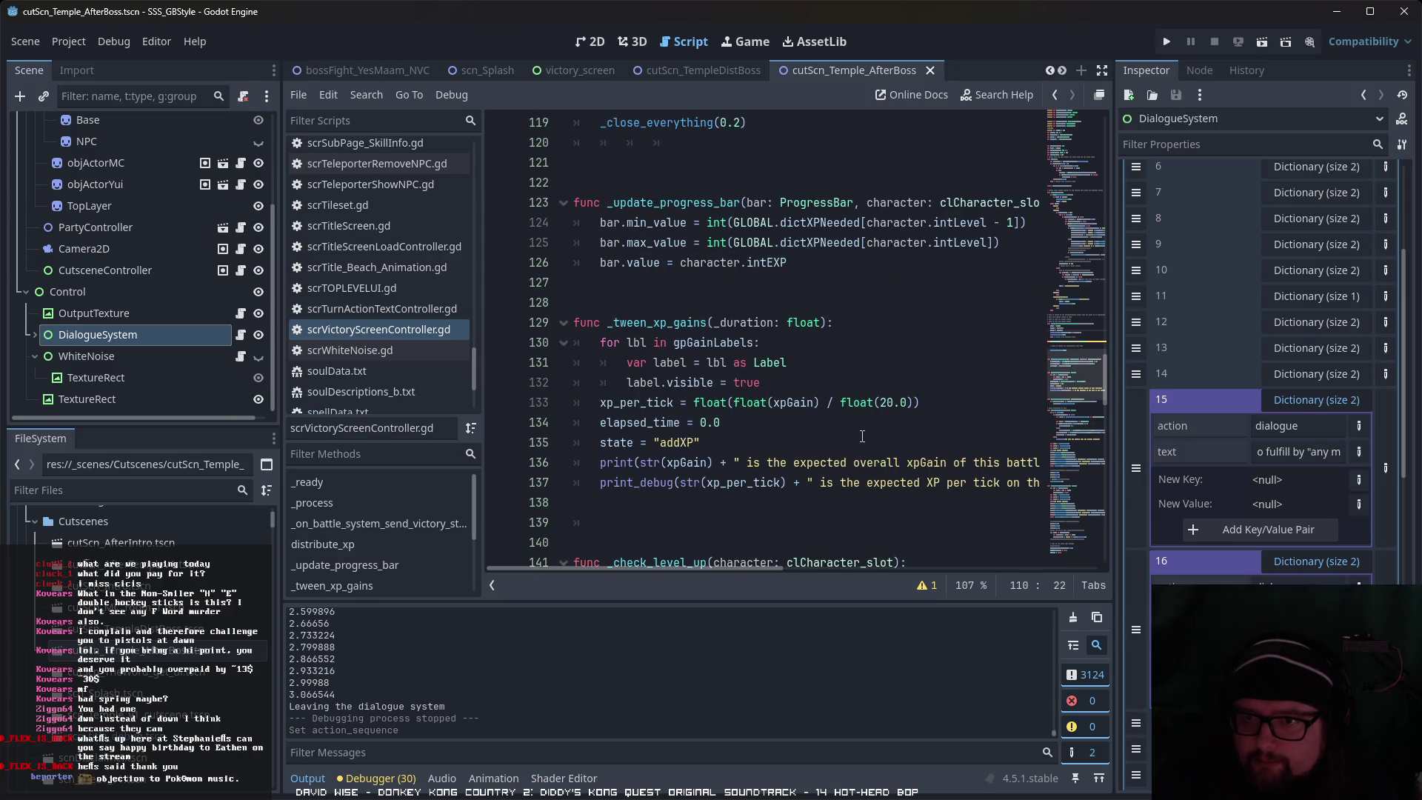
scroll(862, 436, "up", 5)
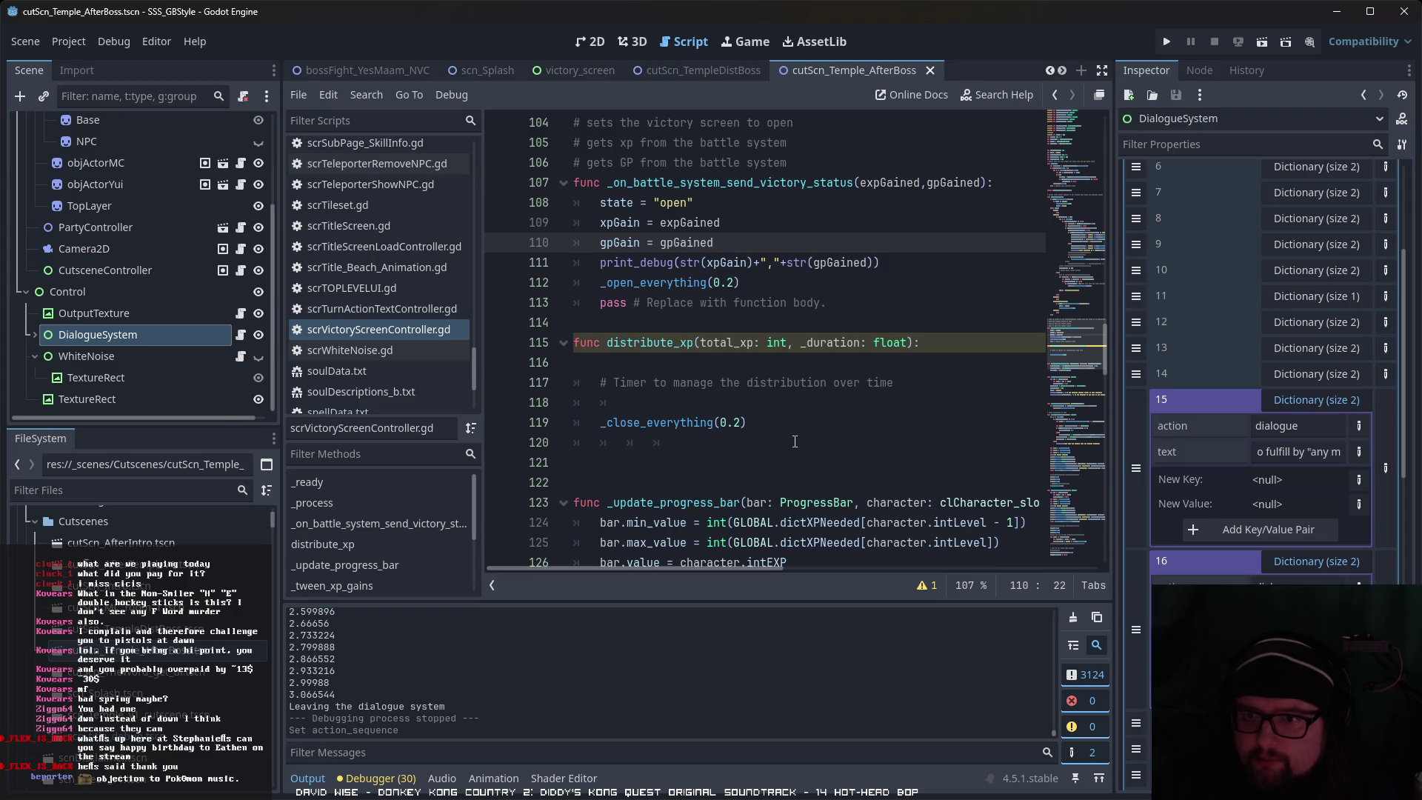
scroll(795, 443, "up", 1)
scroll(794, 442, "up", 1)
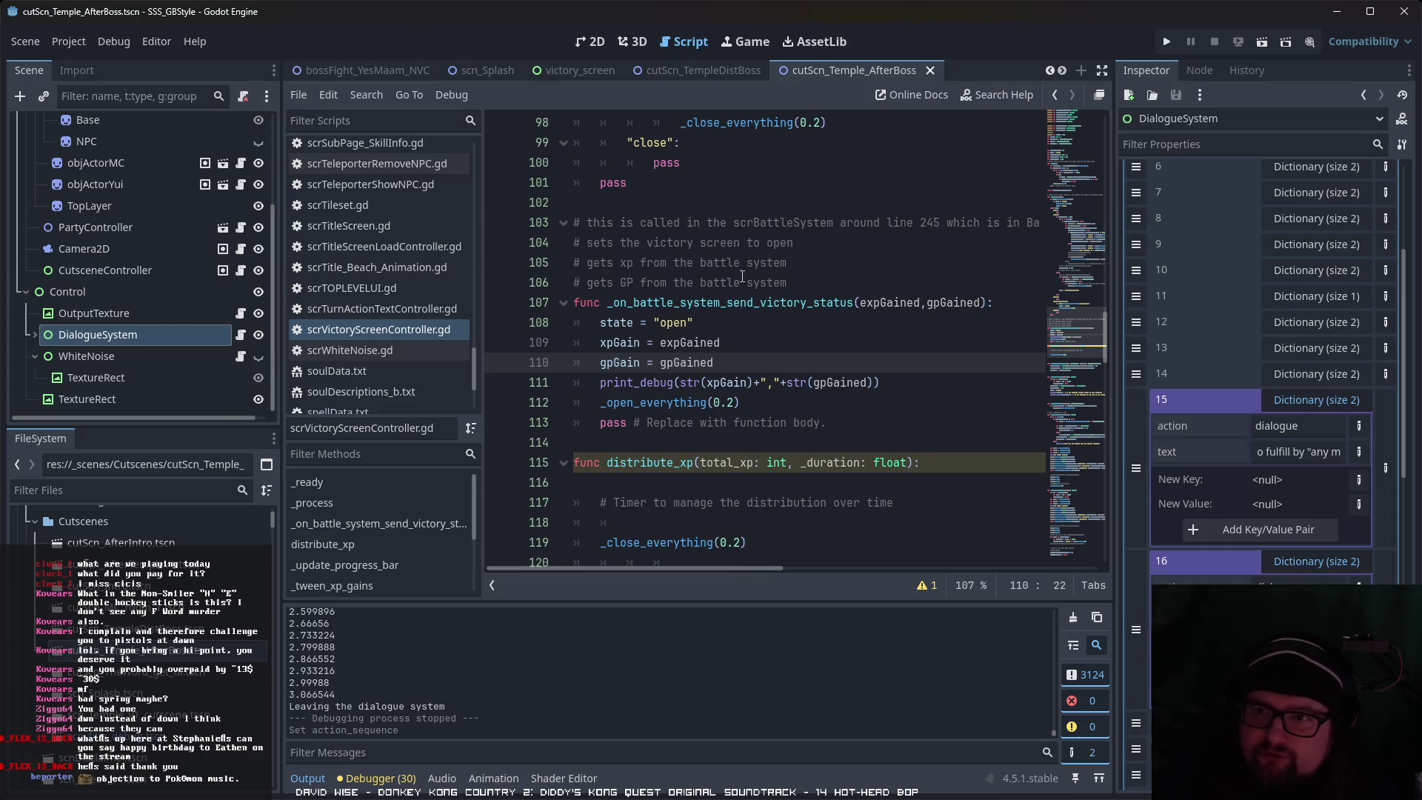
mouse_move(771, 572)
left_mouse_down()
mouse_move(839, 569)
mouse_move(767, 566)
left_mouse_up()
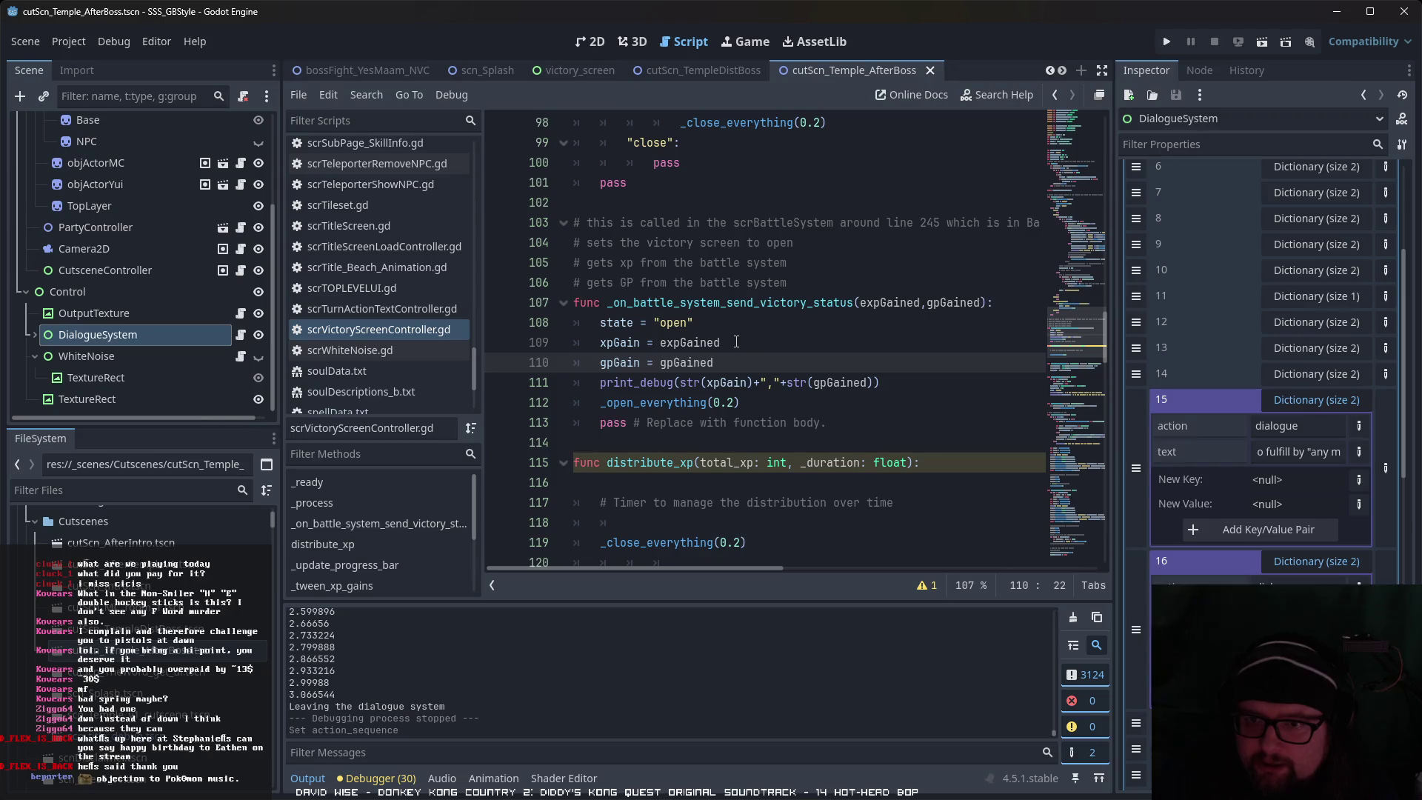
scroll(708, 383, "down", 11)
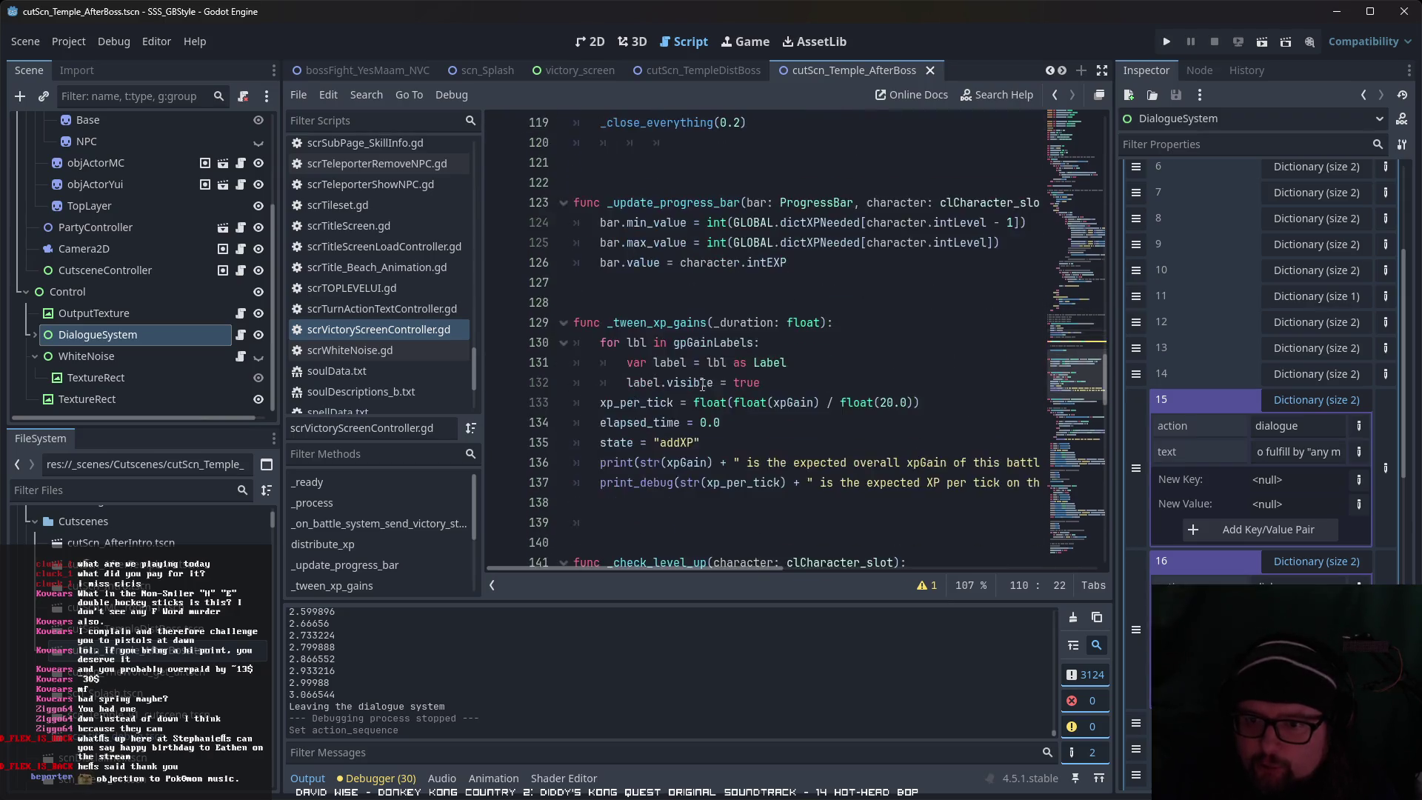
scroll(748, 386, "down", 3)
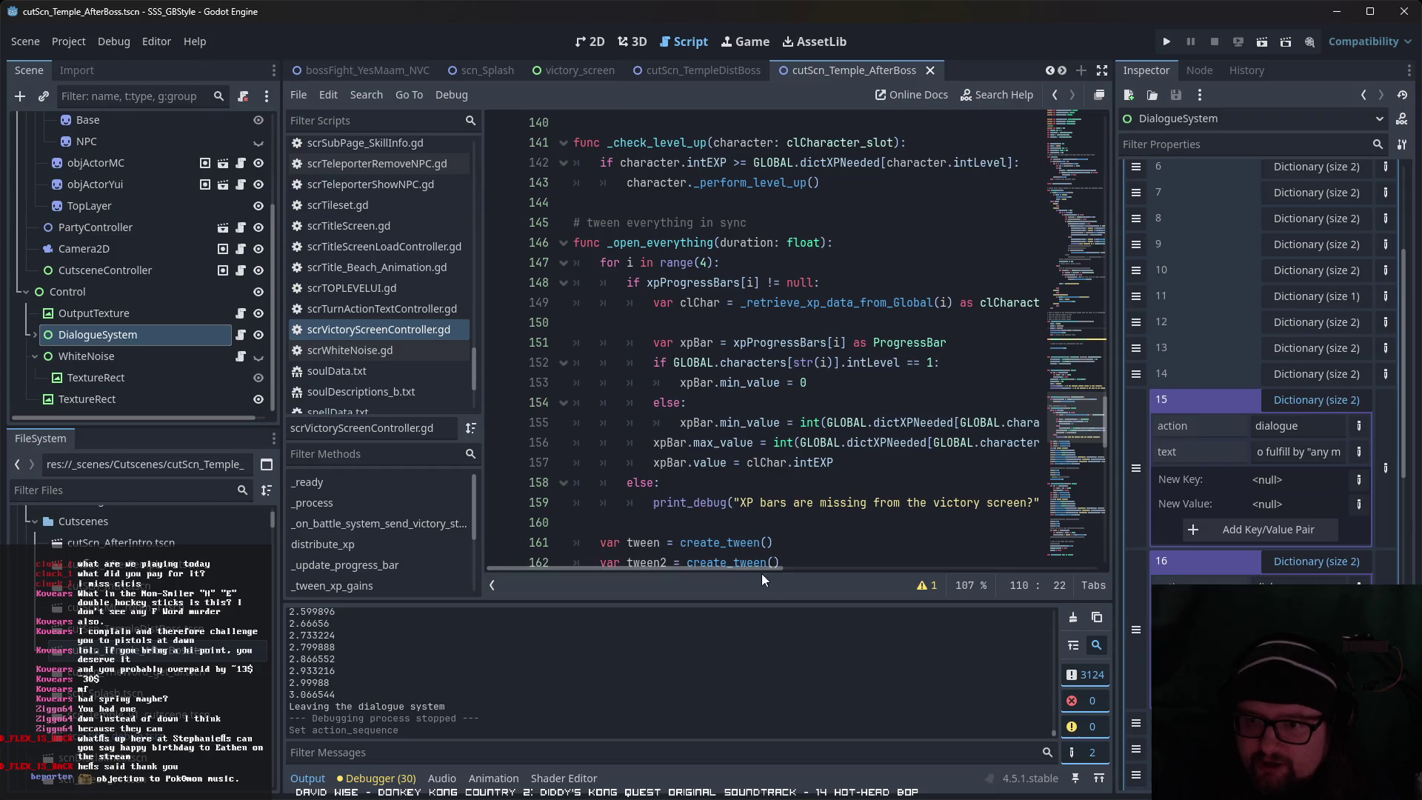
scroll(749, 543, "down", 7)
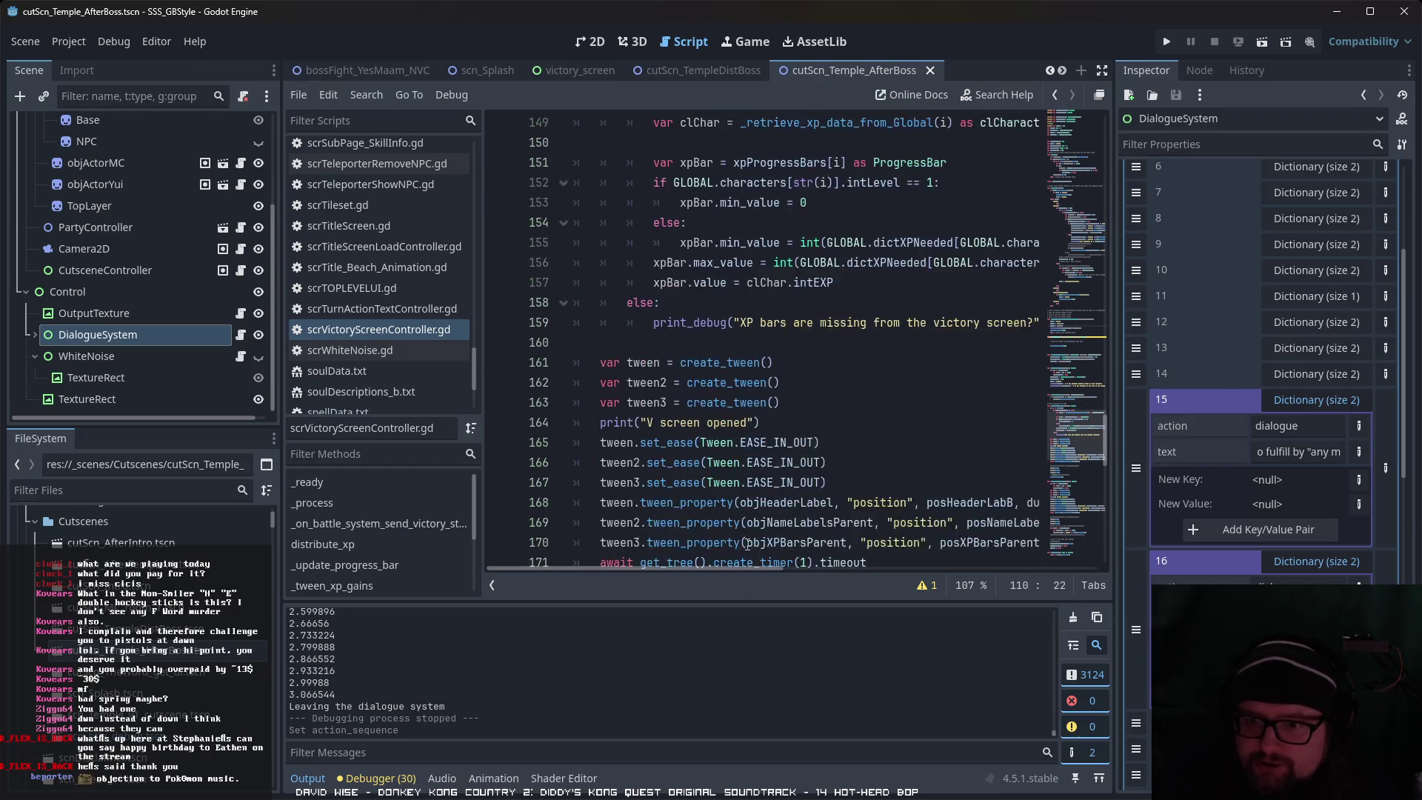
scroll(748, 543, "up", 7)
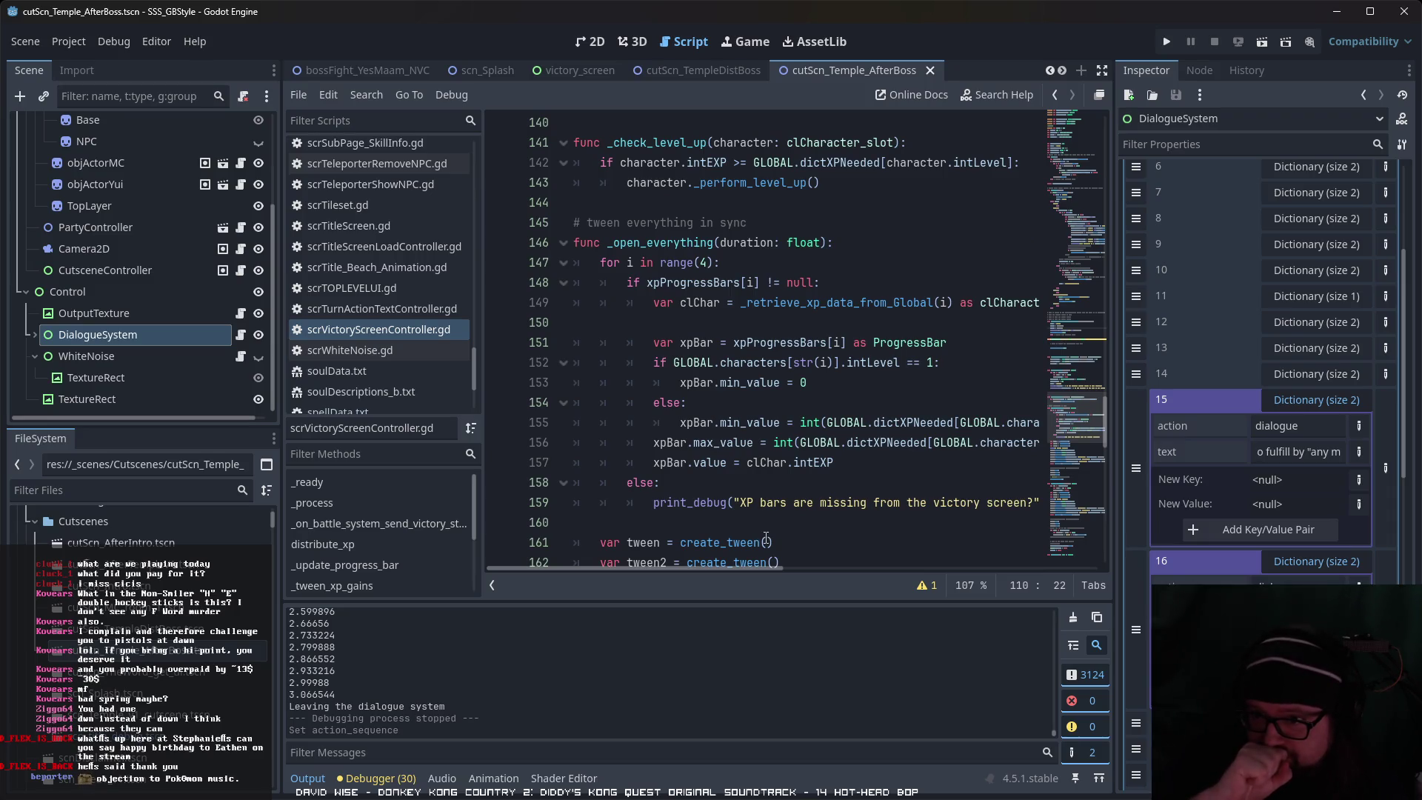
mouse_move(746, 569)
left_mouse_down()
mouse_move(848, 570)
mouse_move(737, 571)
left_mouse_up()
scroll(789, 547, "down", 3)
scroll(789, 546, "down", 7)
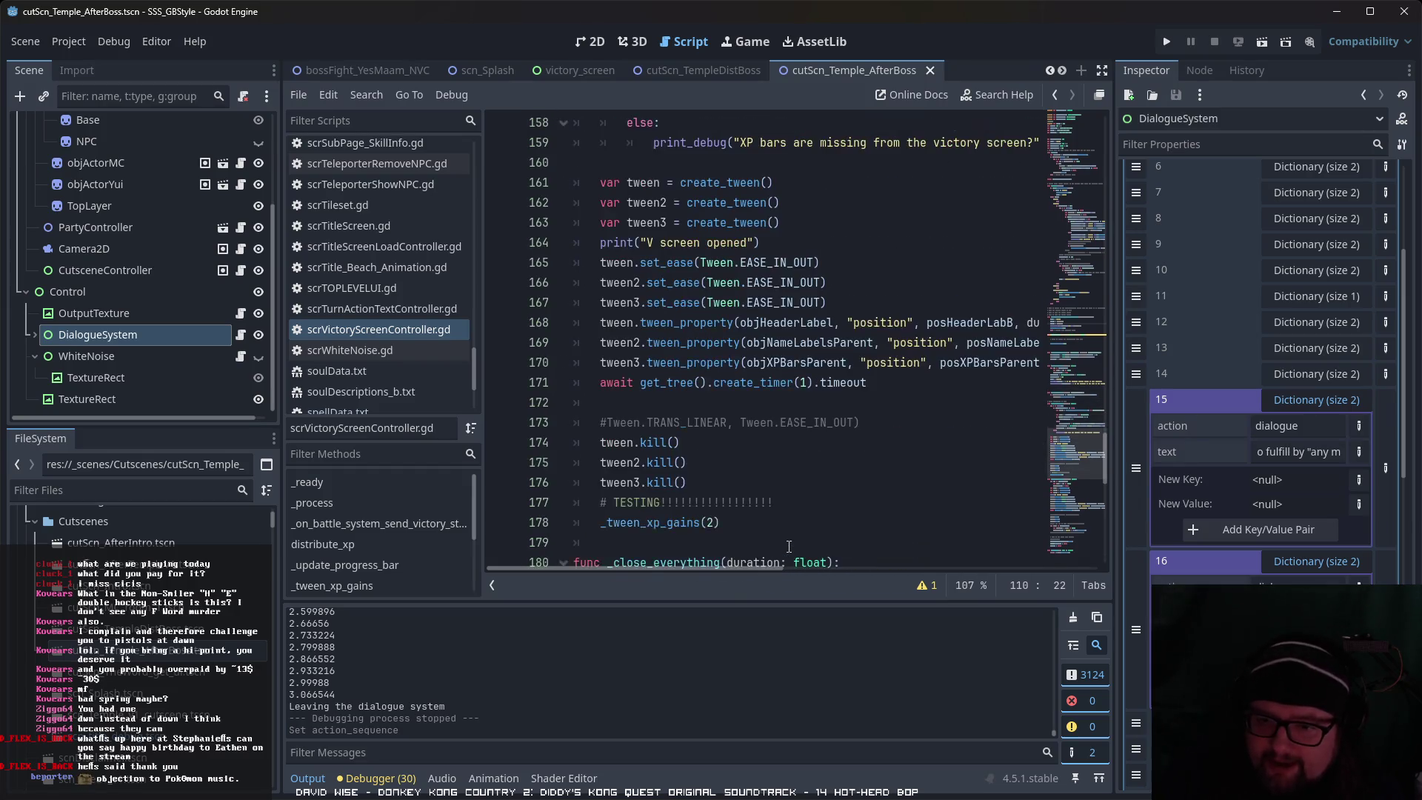
scroll(789, 547, "down", 8)
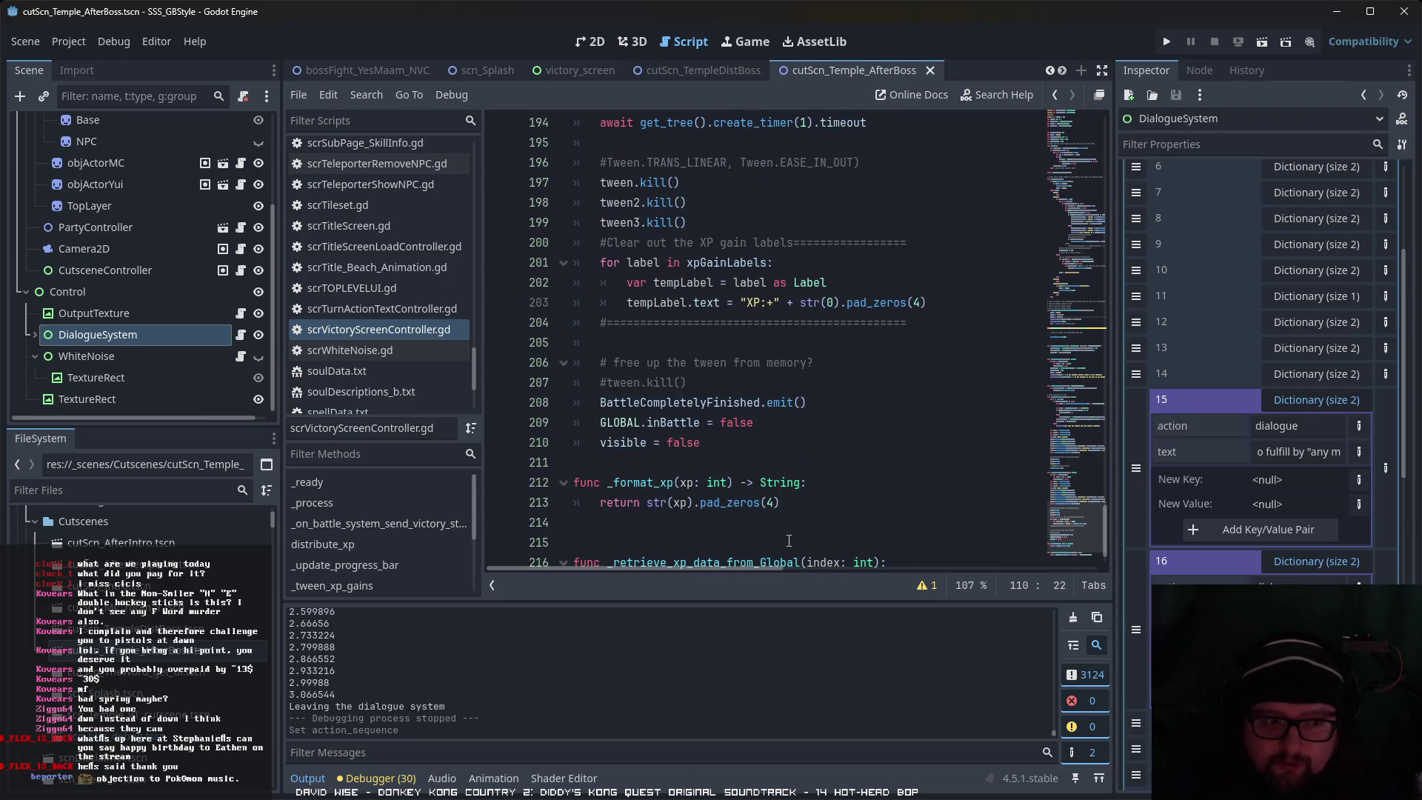
scroll(789, 546, "down", 1)
scroll(788, 541, "up", 20)
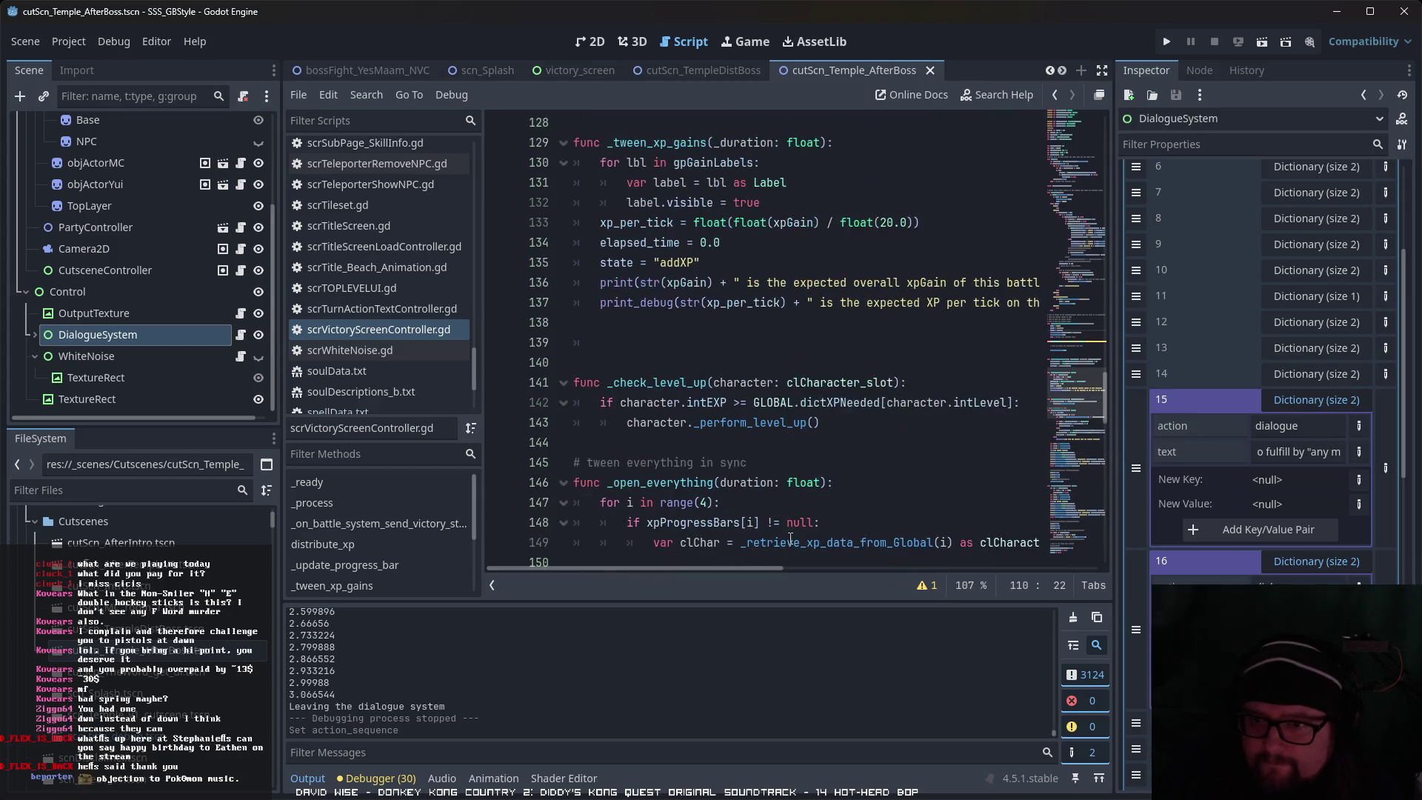
scroll(791, 539, "up", 1)
scroll(790, 539, "down", 1)
scroll(798, 522, "up", 9)
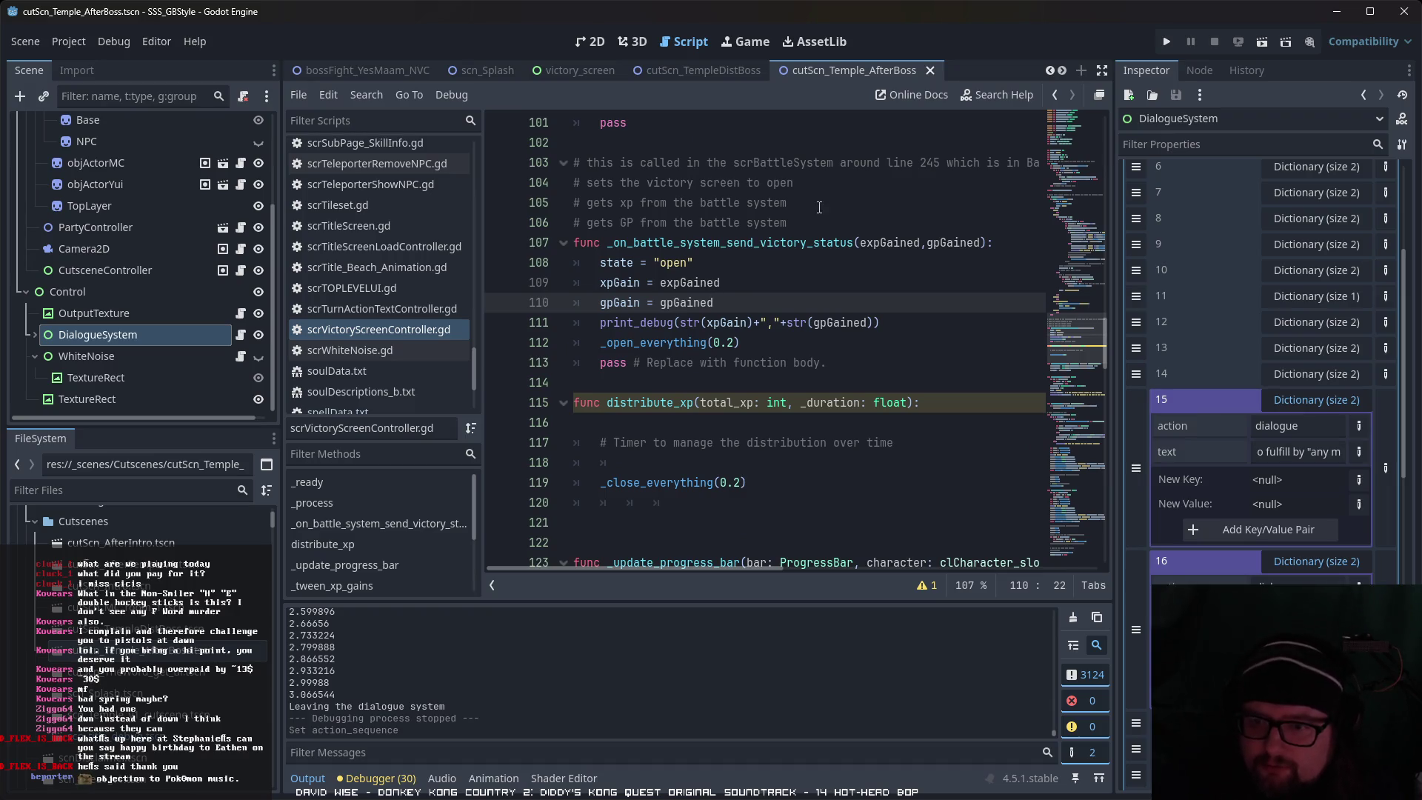
scroll(789, 456, "down", 2)
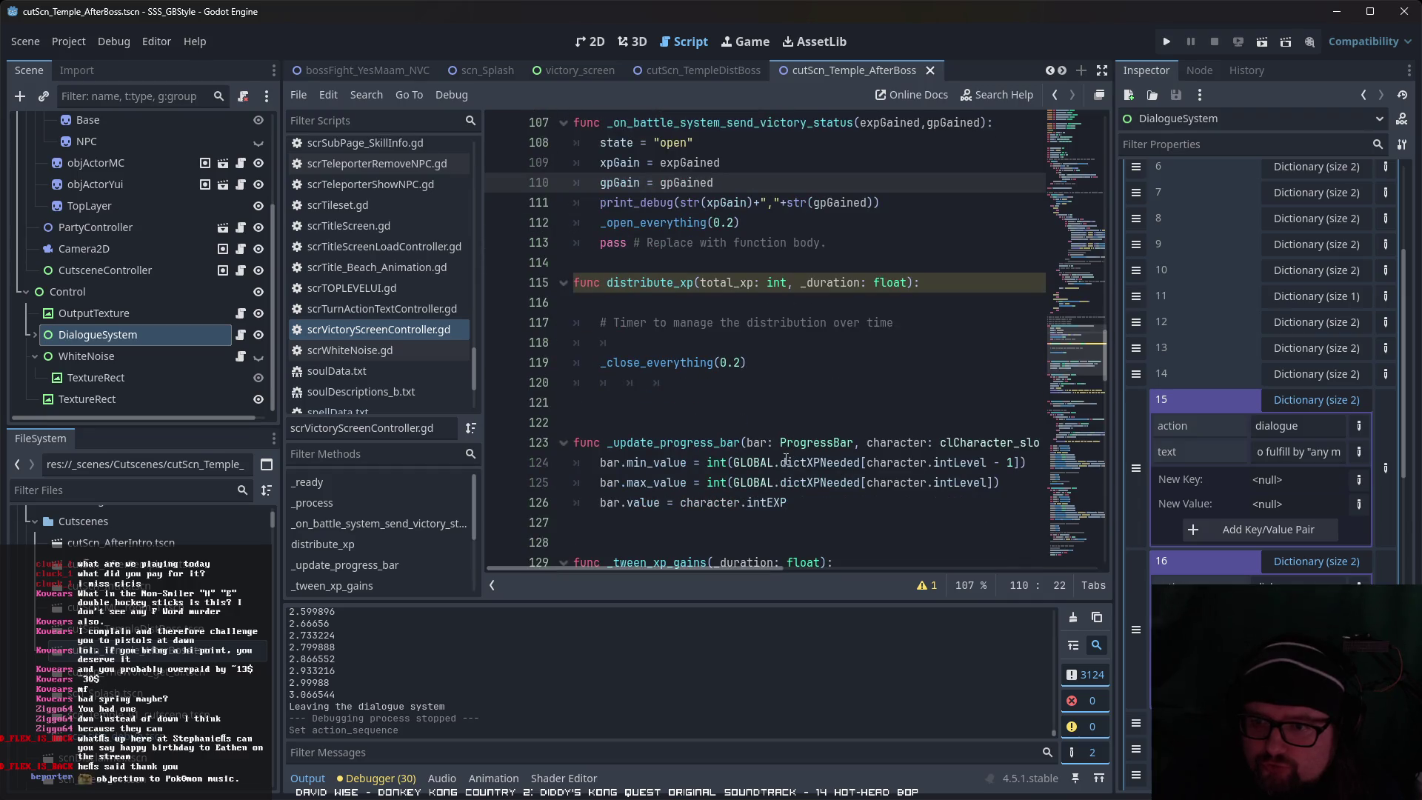
scroll(787, 460, "down", 1)
scroll(788, 461, "down", 2)
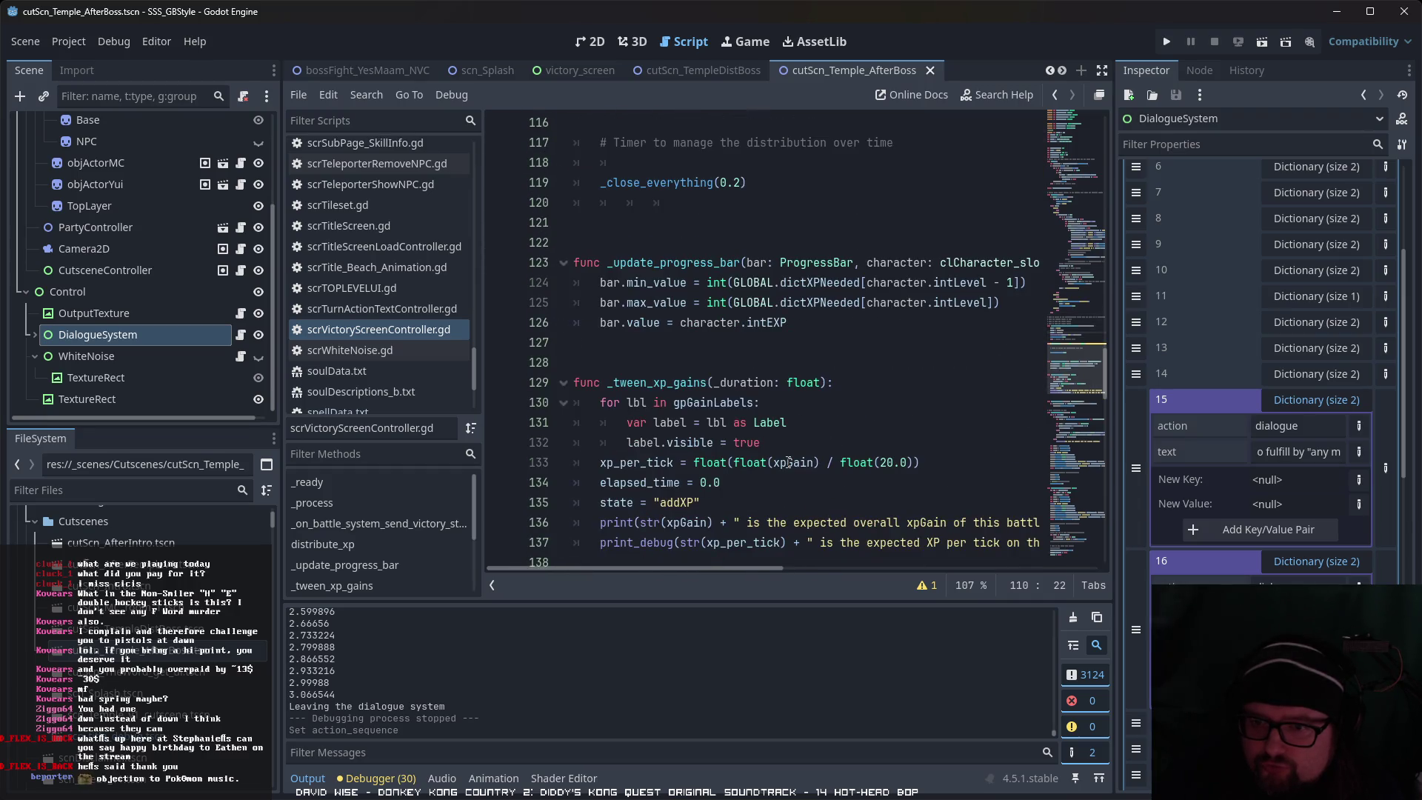
scroll(789, 462, "down", 1)
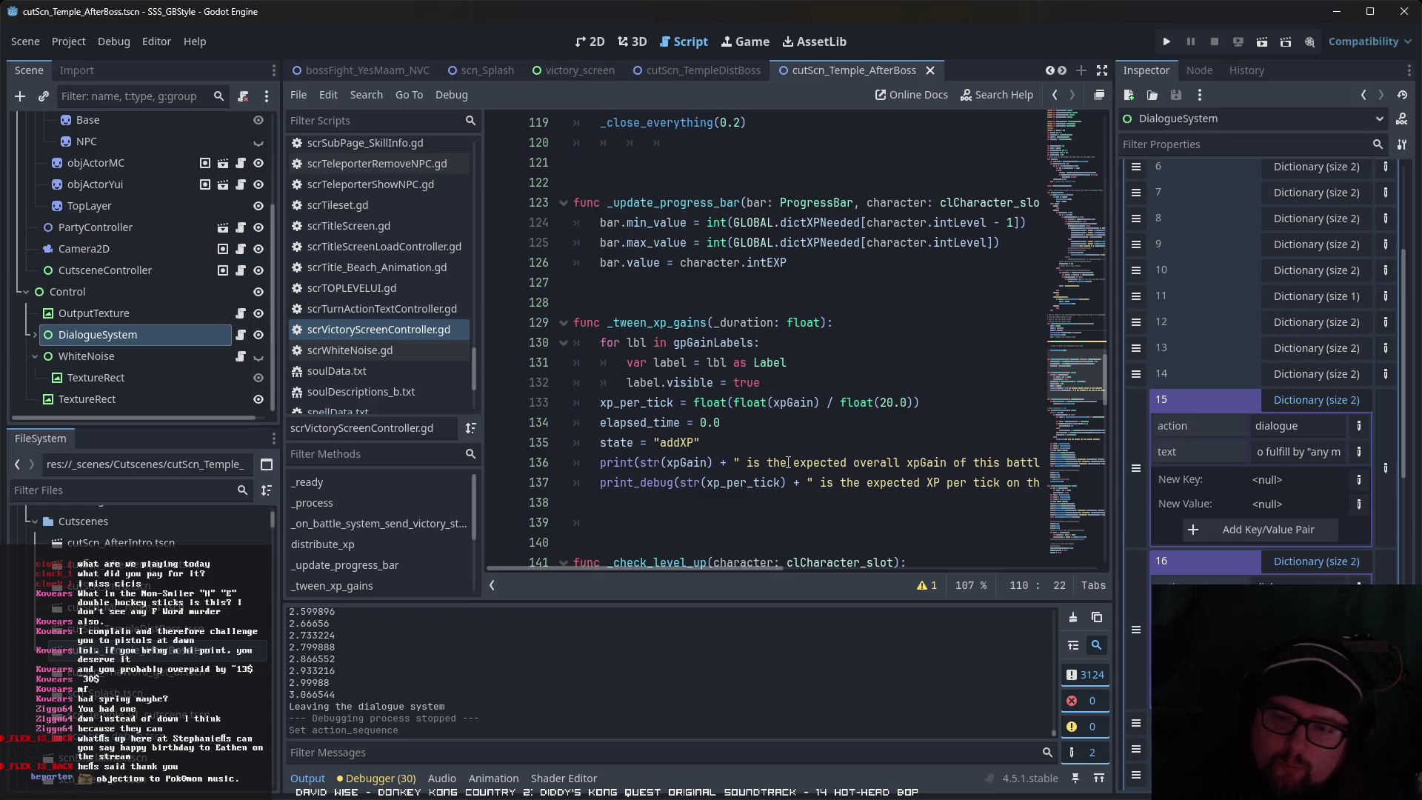
scroll(789, 462, "down", 1)
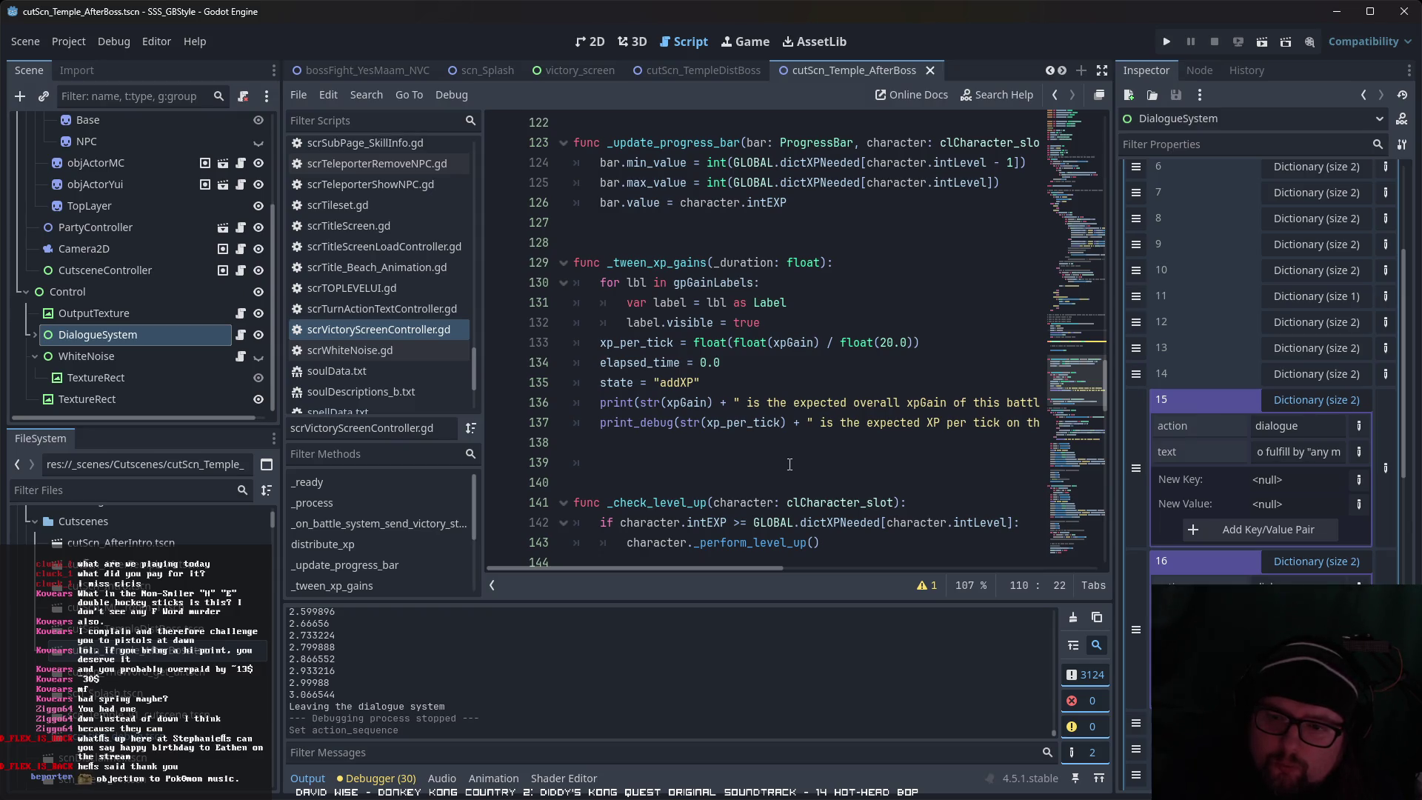
scroll(790, 465, "up", 20)
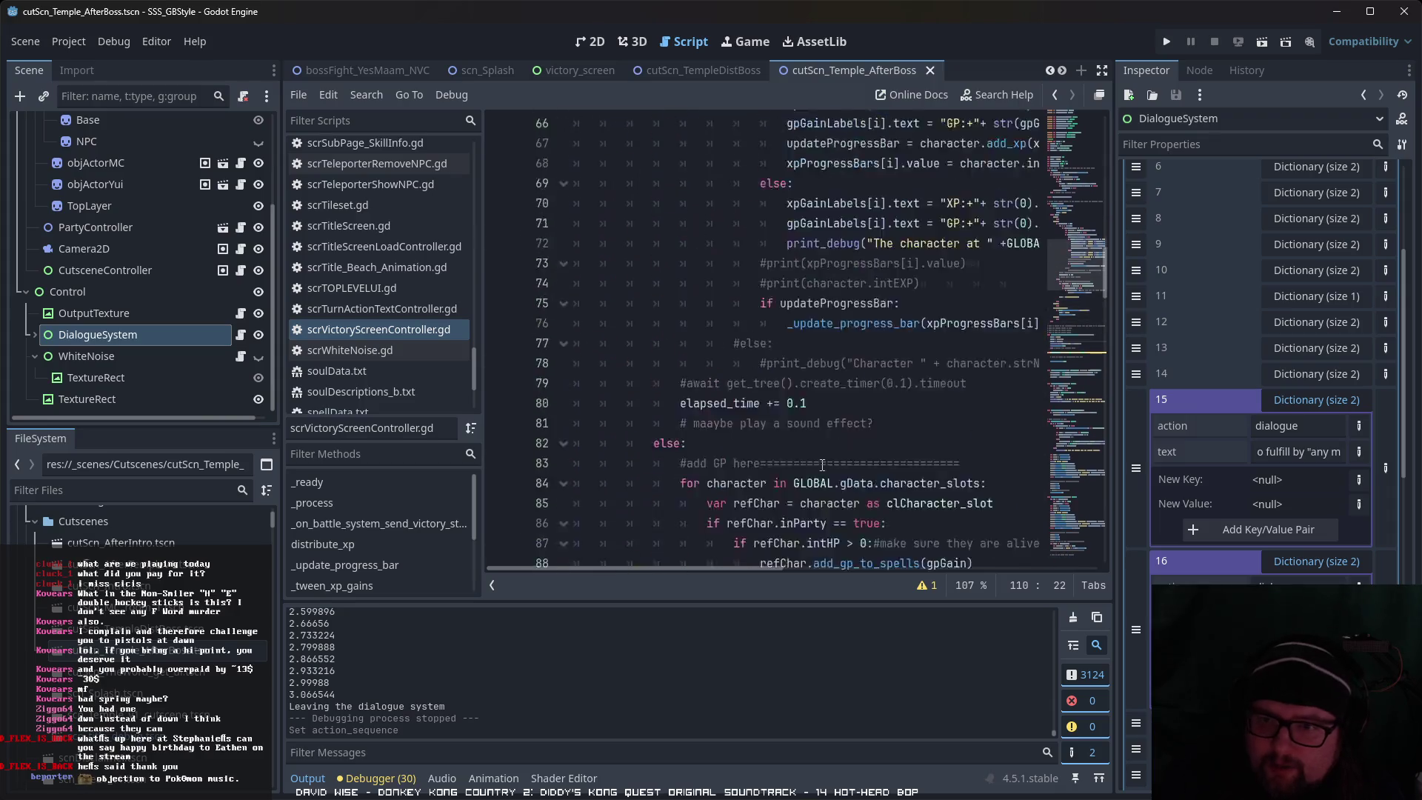
scroll(823, 466, "down", 11)
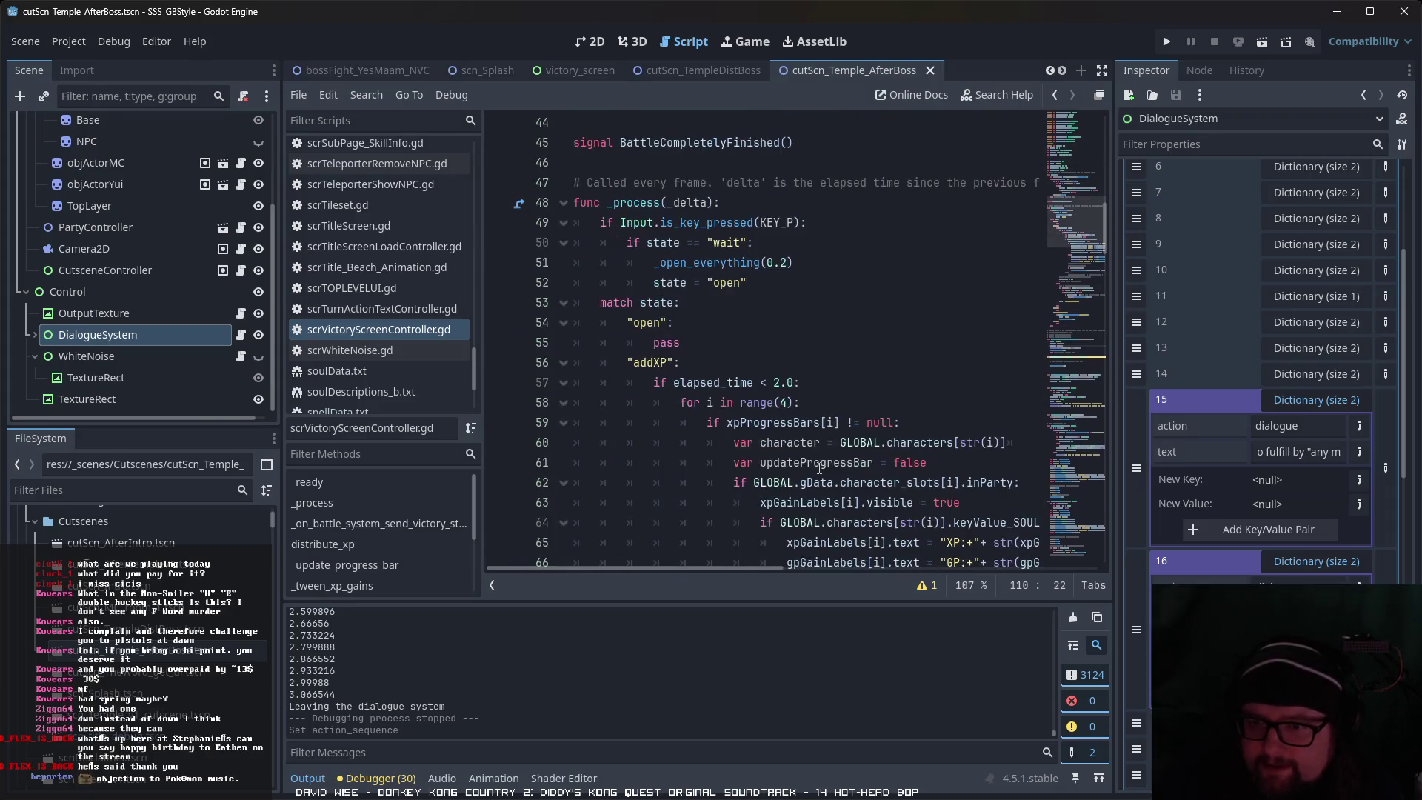
scroll(819, 468, "down", 1)
Step: Shrink the script list and Inspector panels to give the code more horizontal room
left_click_drag(757, 571, 852, 567)
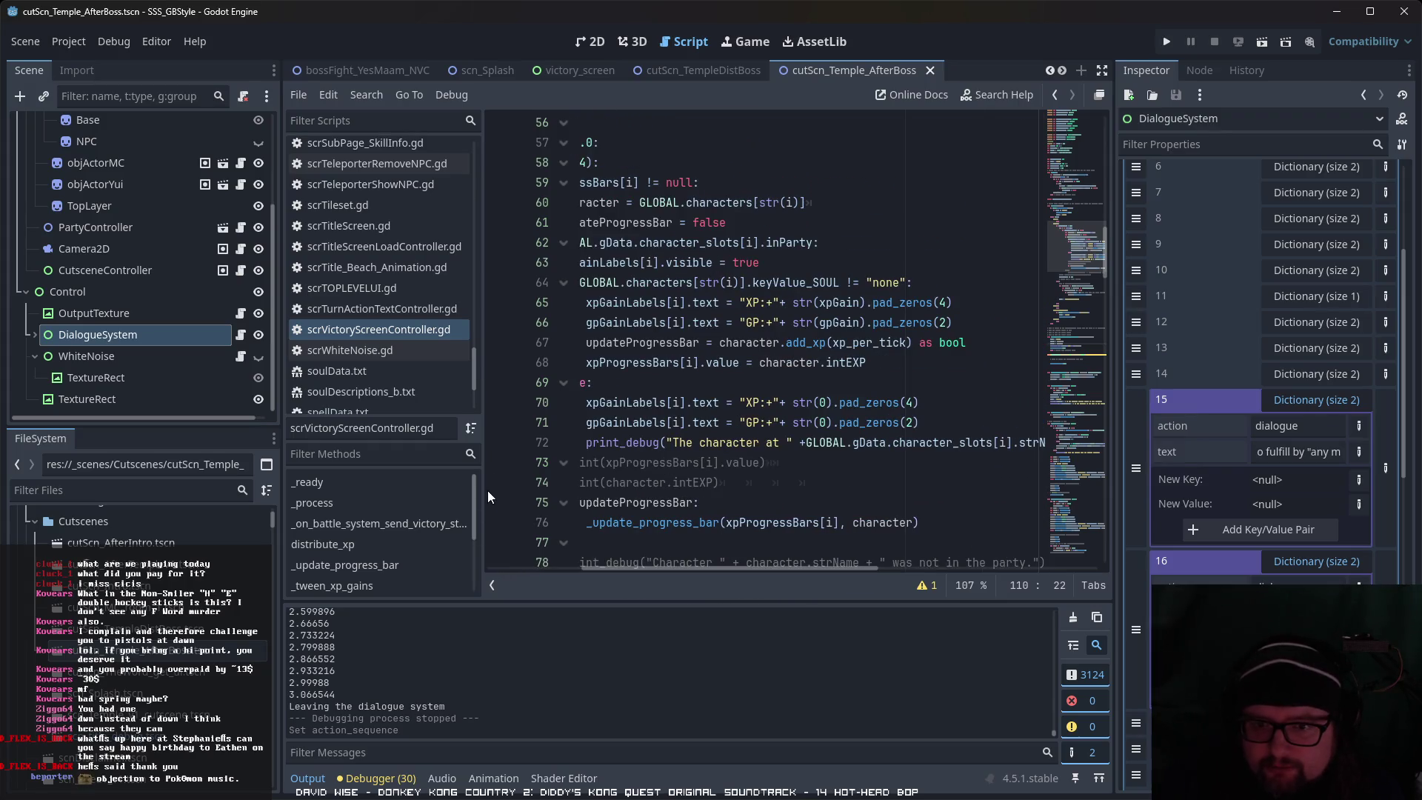
left_click_drag(483, 492, 400, 492)
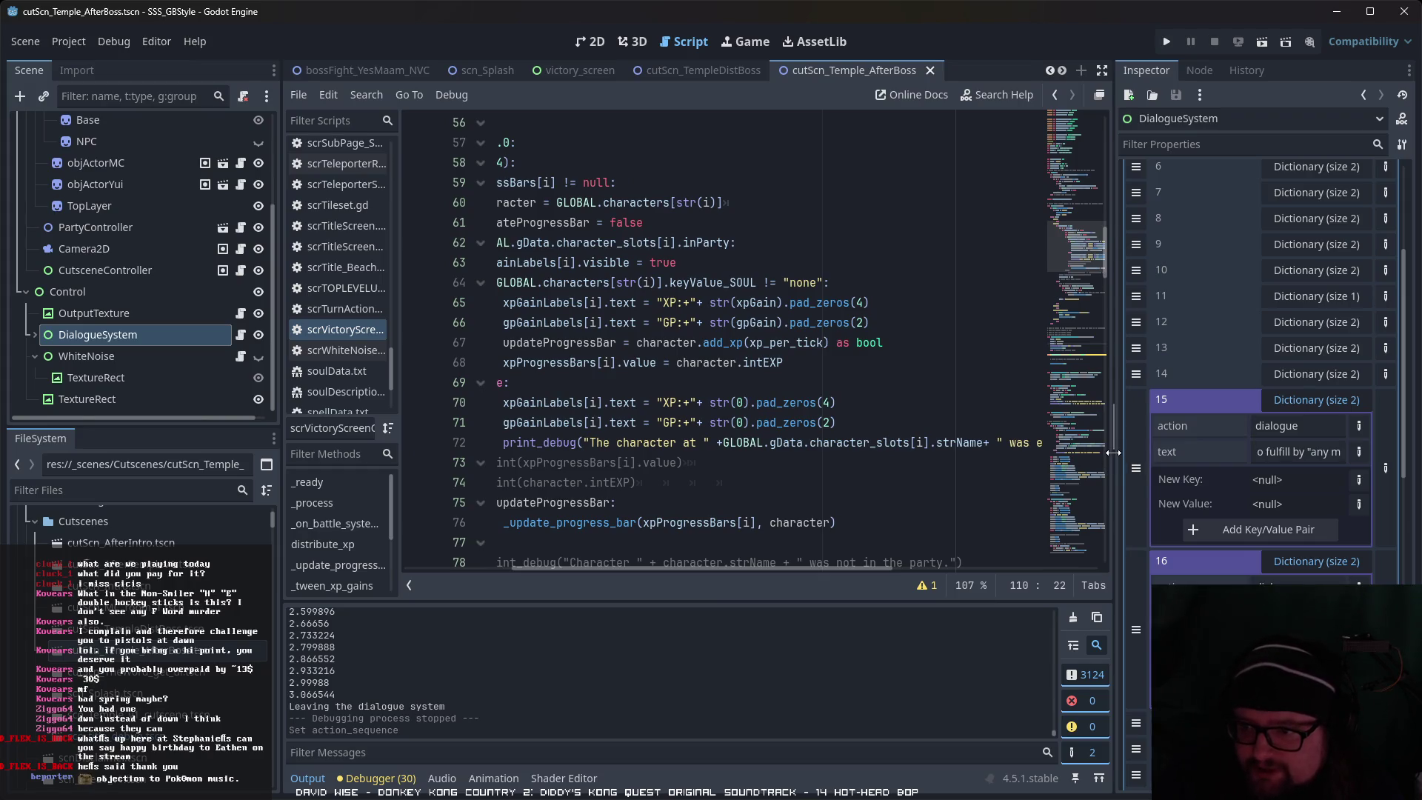
left_click_drag(1114, 463, 1178, 463)
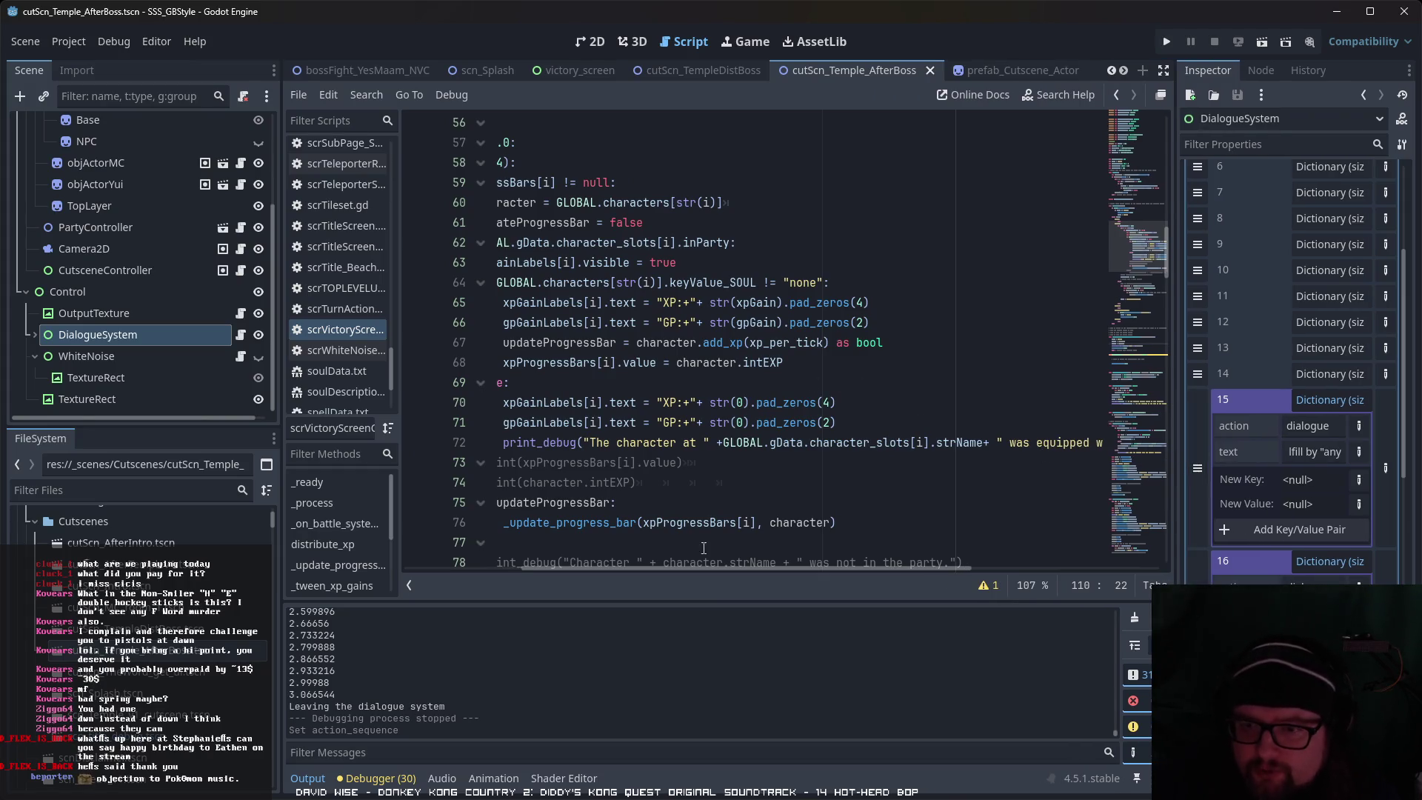
left_click_drag(704, 569, 674, 574)
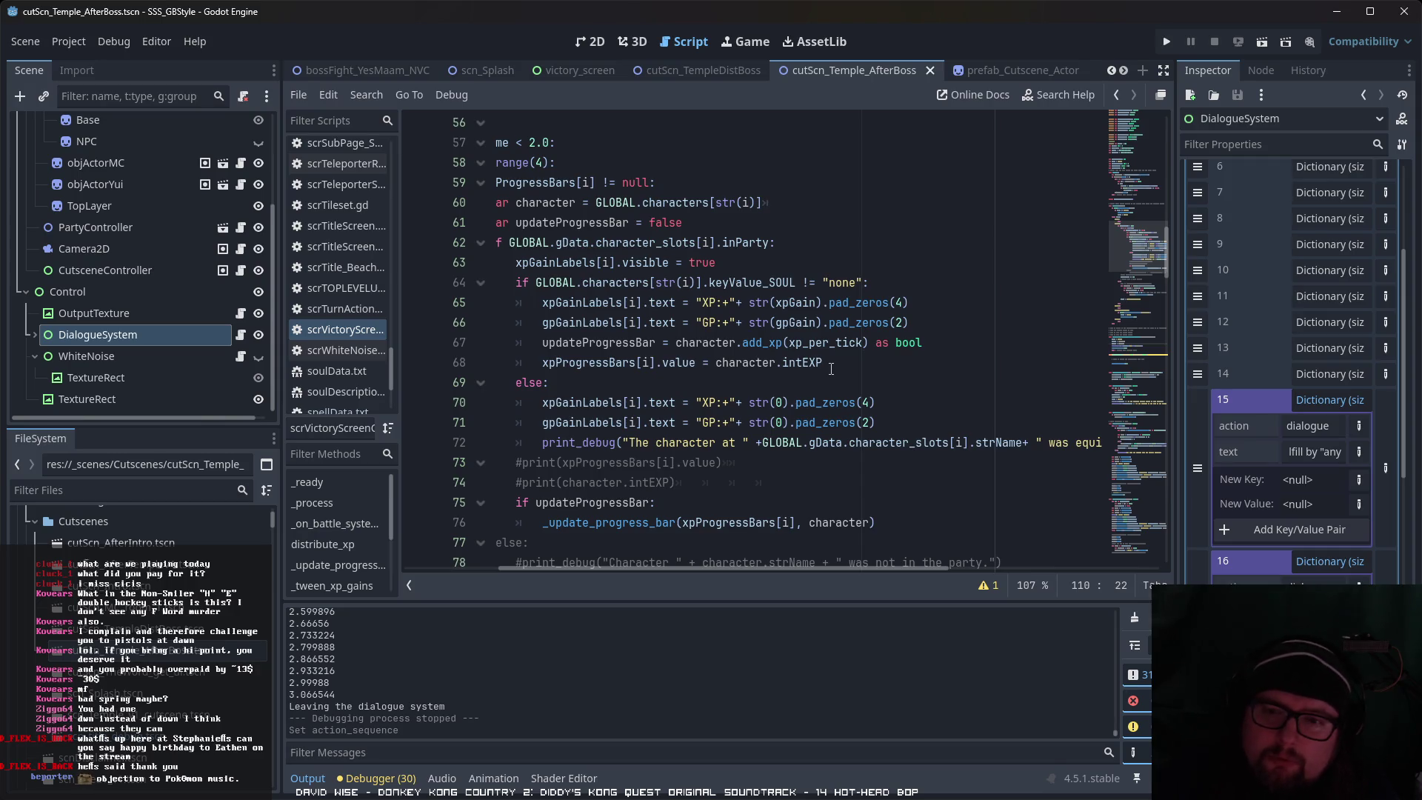
Step: Scroll to the addXP GP-awarding block and place the caret at line 91
scroll(828, 438, "down", 3)
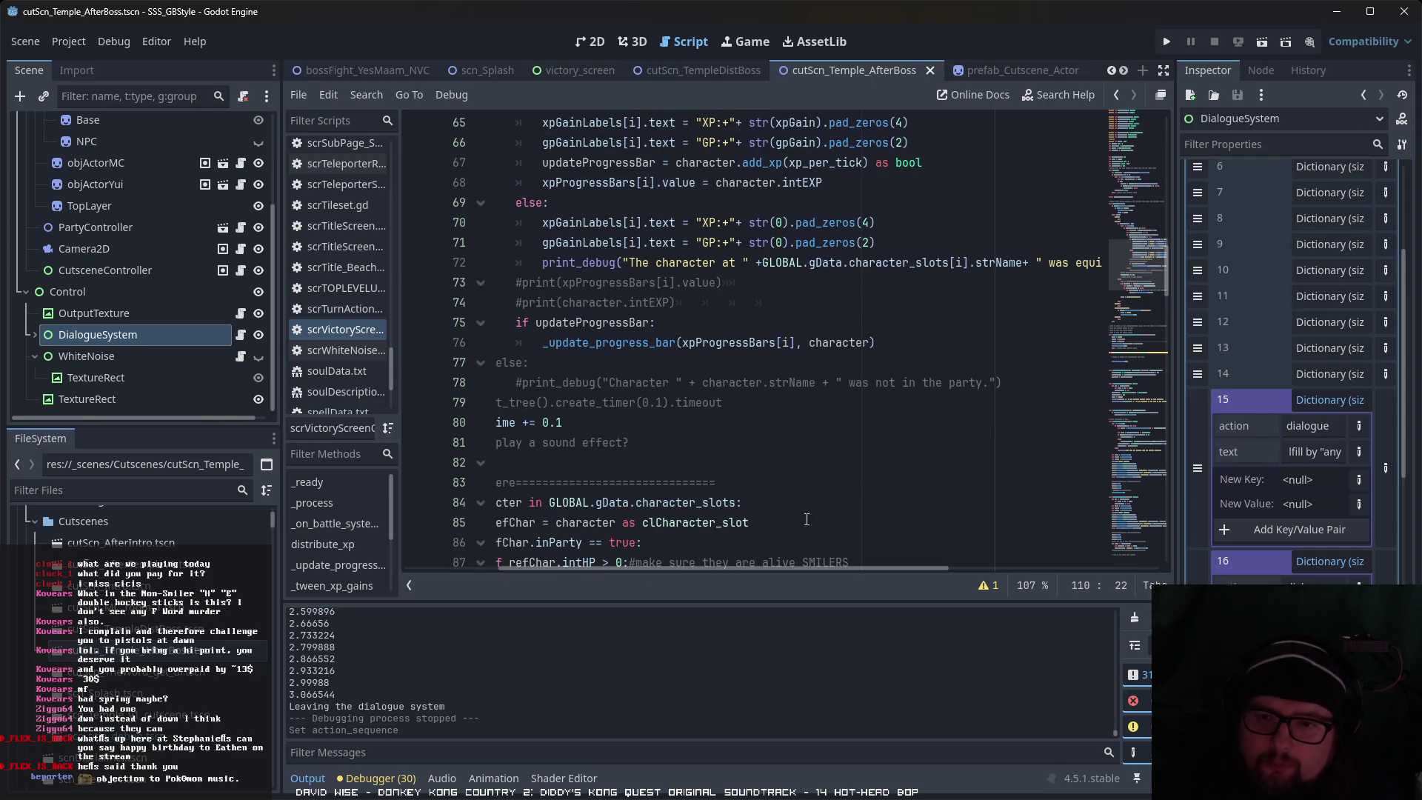
left_click_drag(764, 570, 703, 571)
scroll(781, 523, "down", 2)
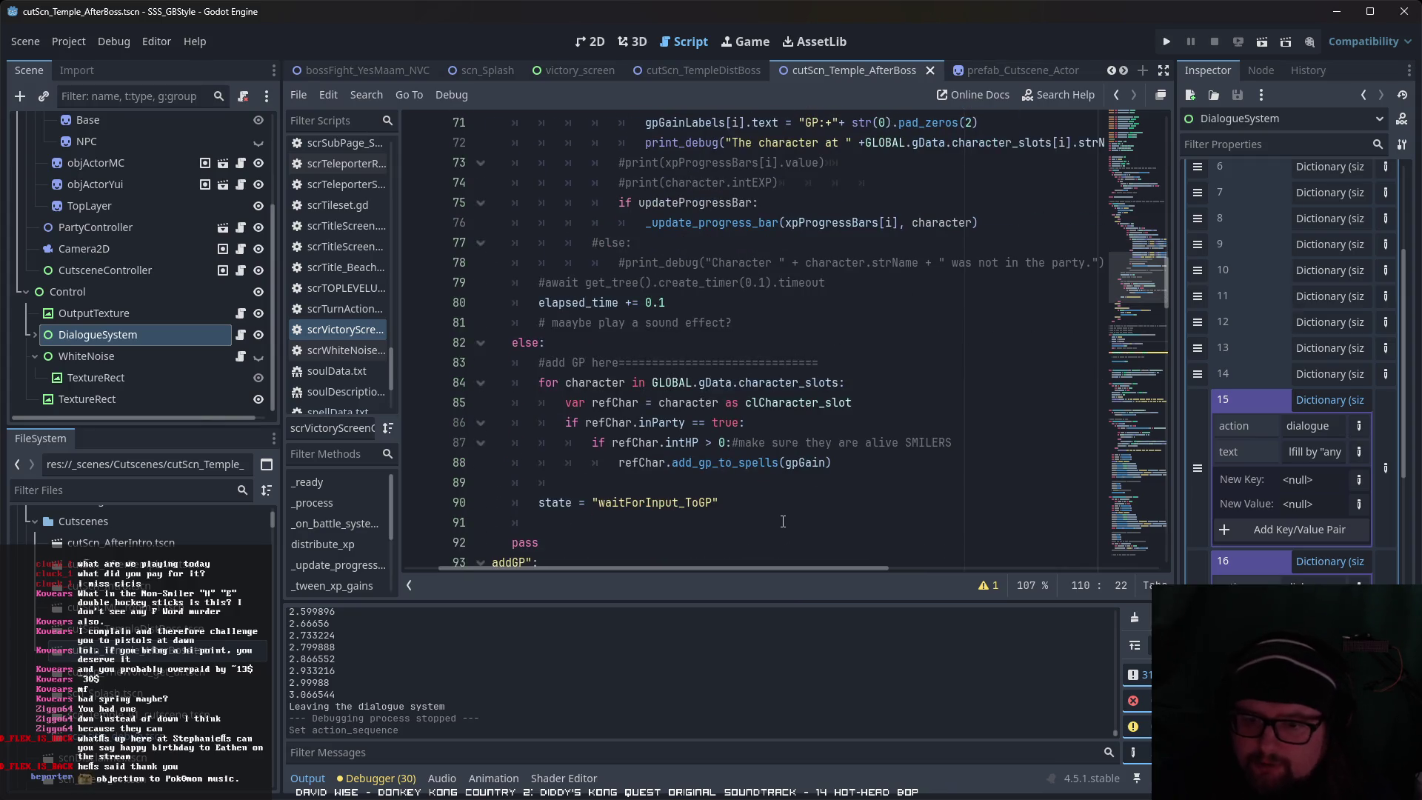
left_click(782, 522)
key("ctrl+f")
type("tim")
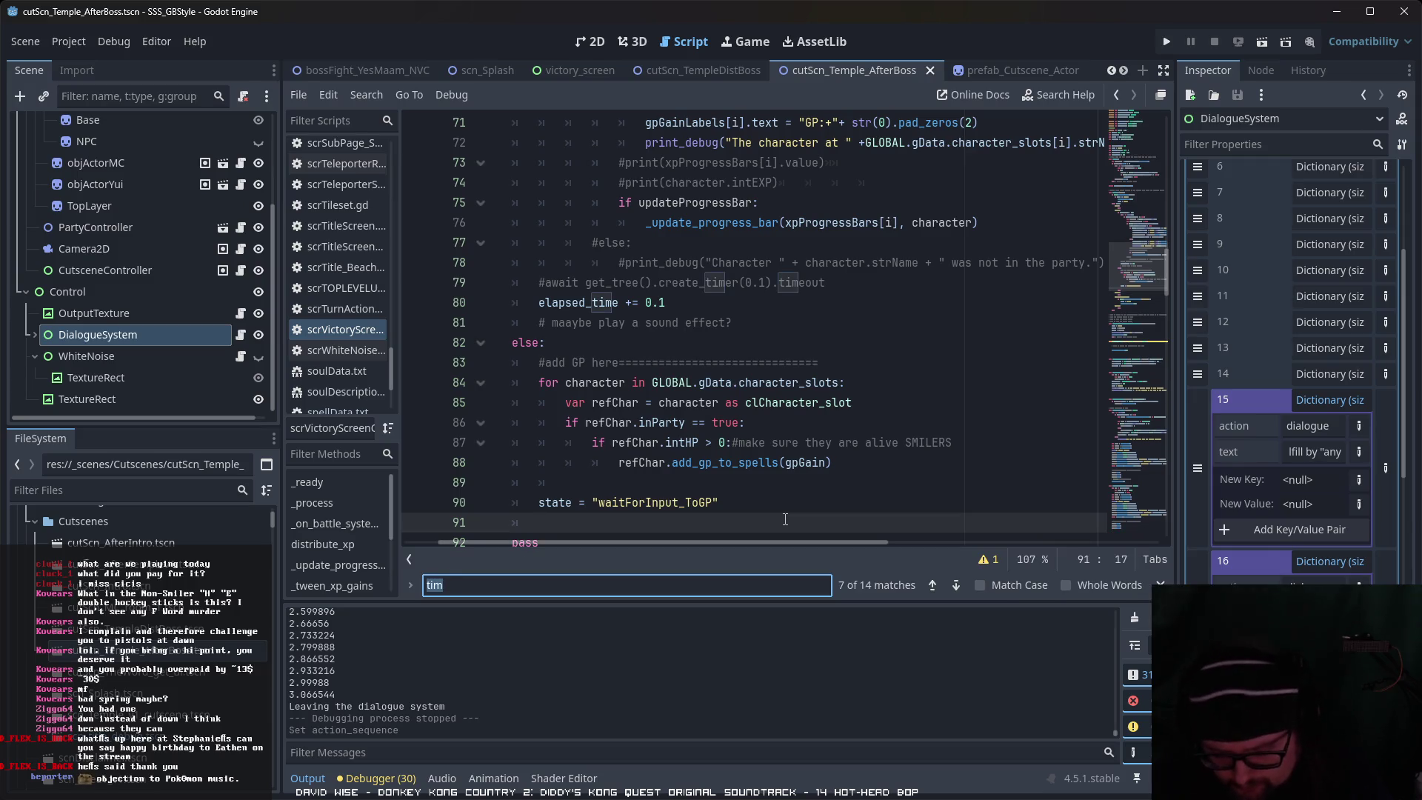
type("gp")
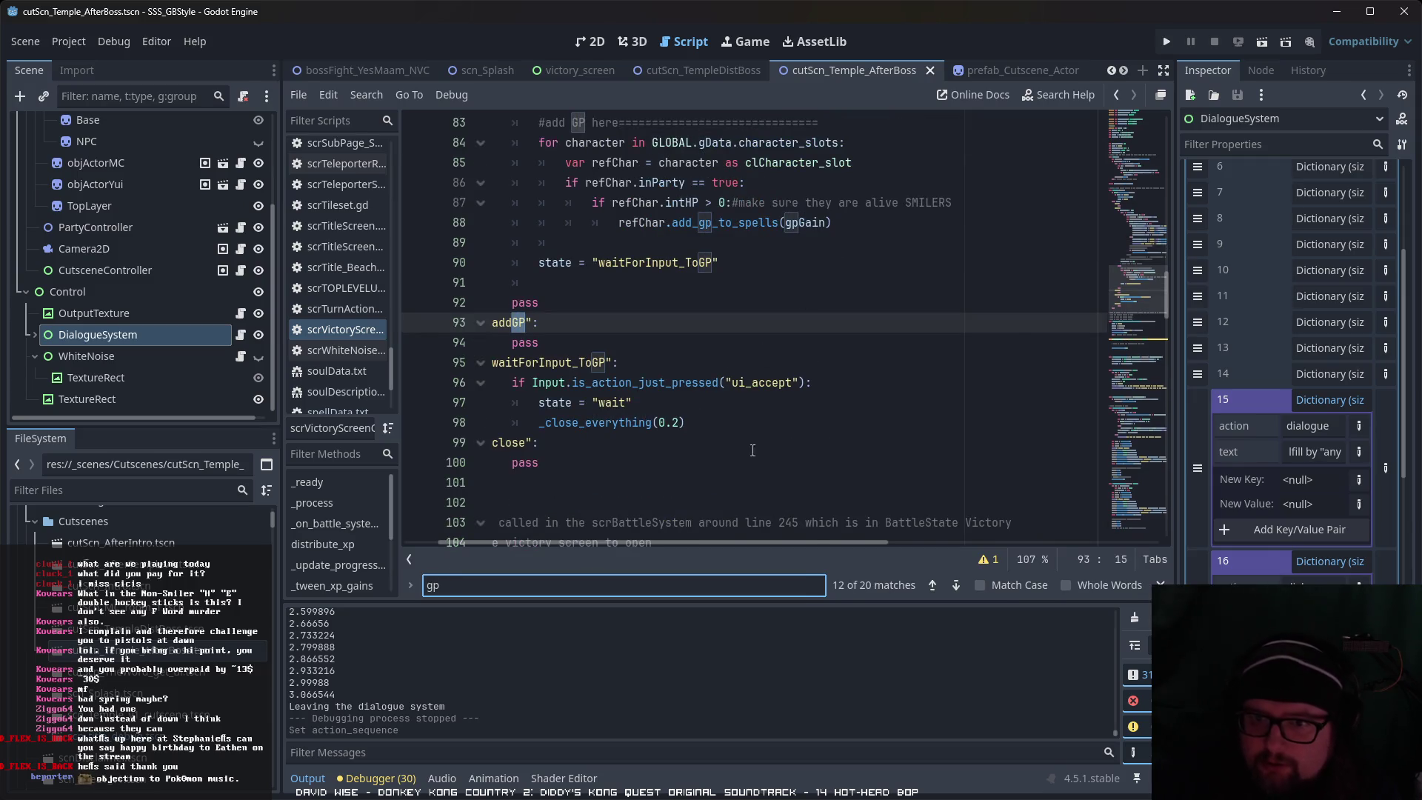
left_click(948, 589)
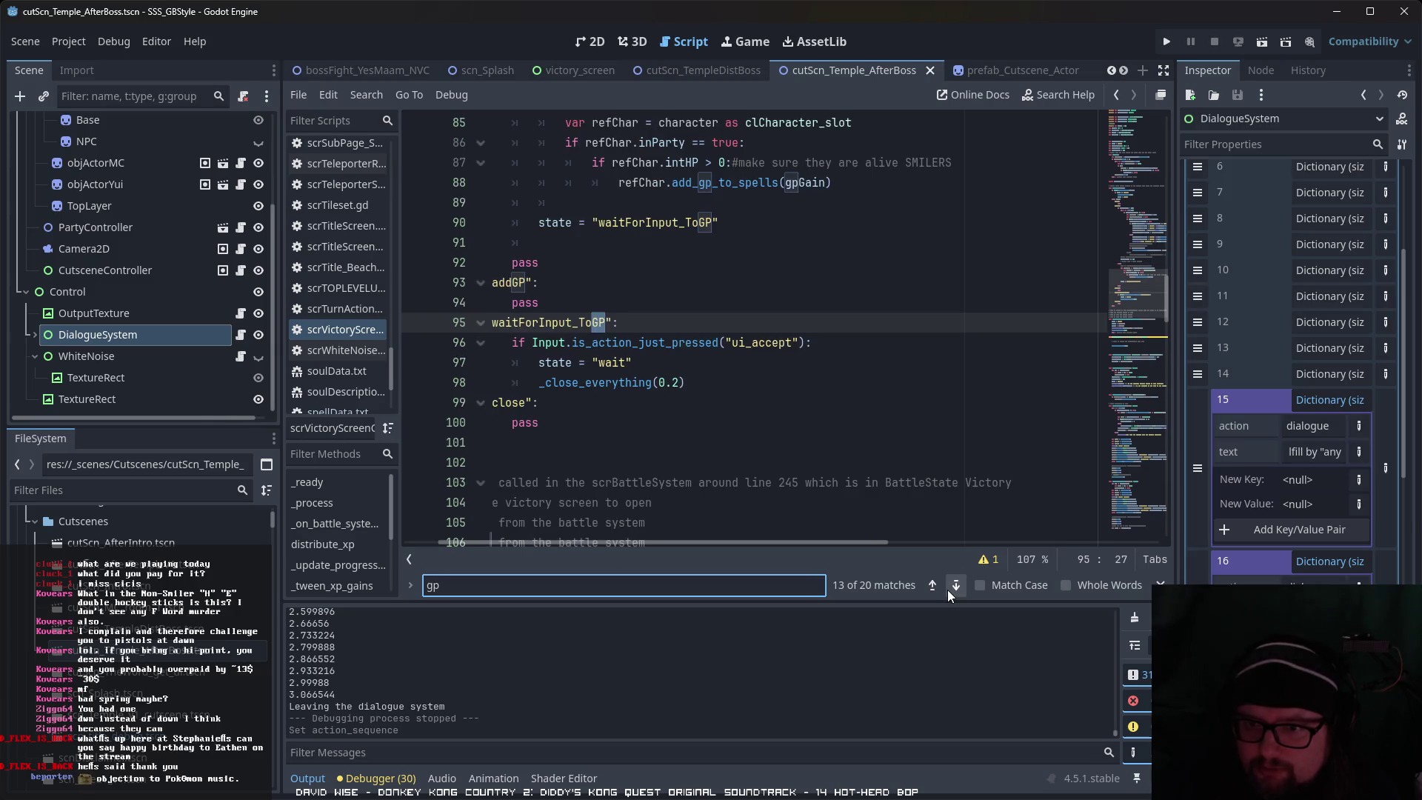
left_click(948, 589)
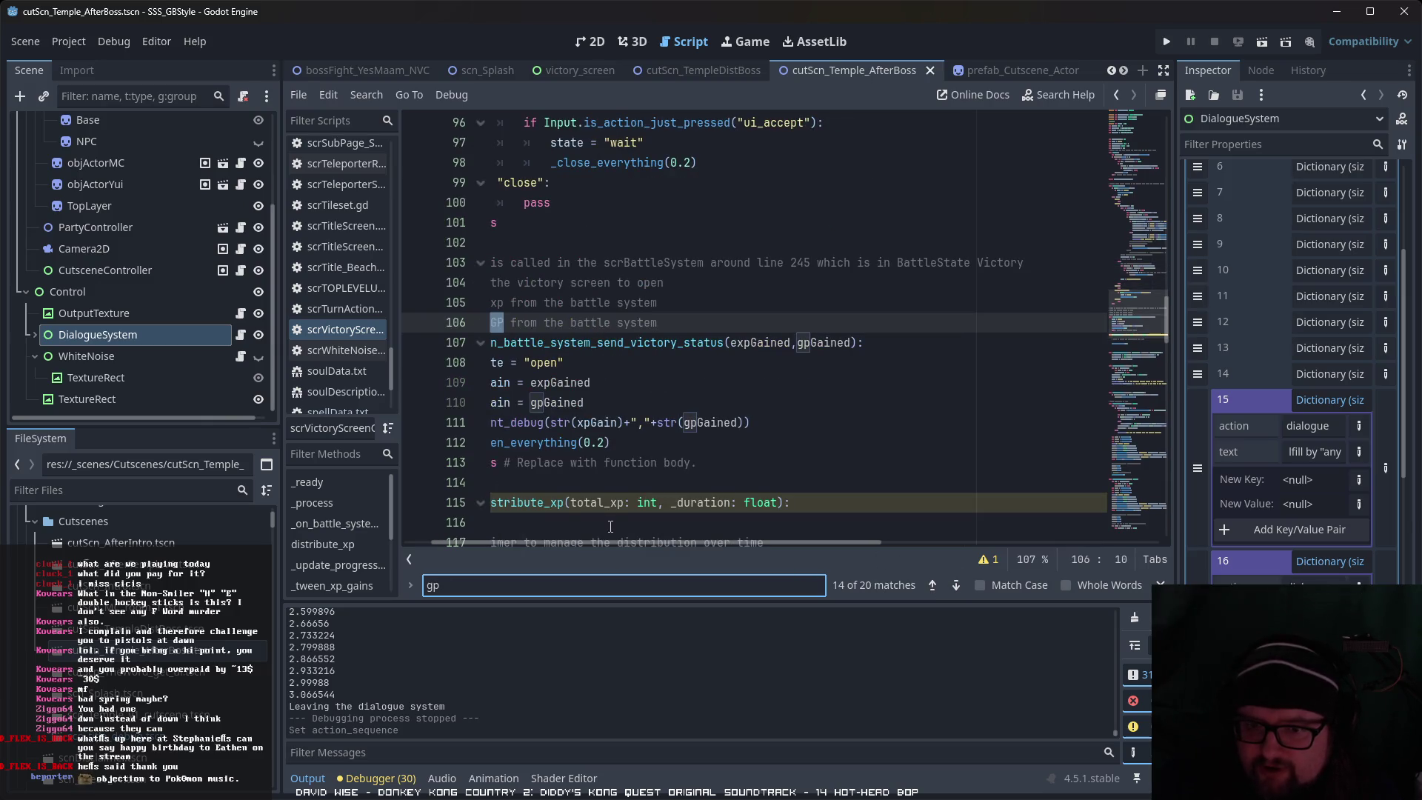
left_click_drag(609, 542, 534, 542)
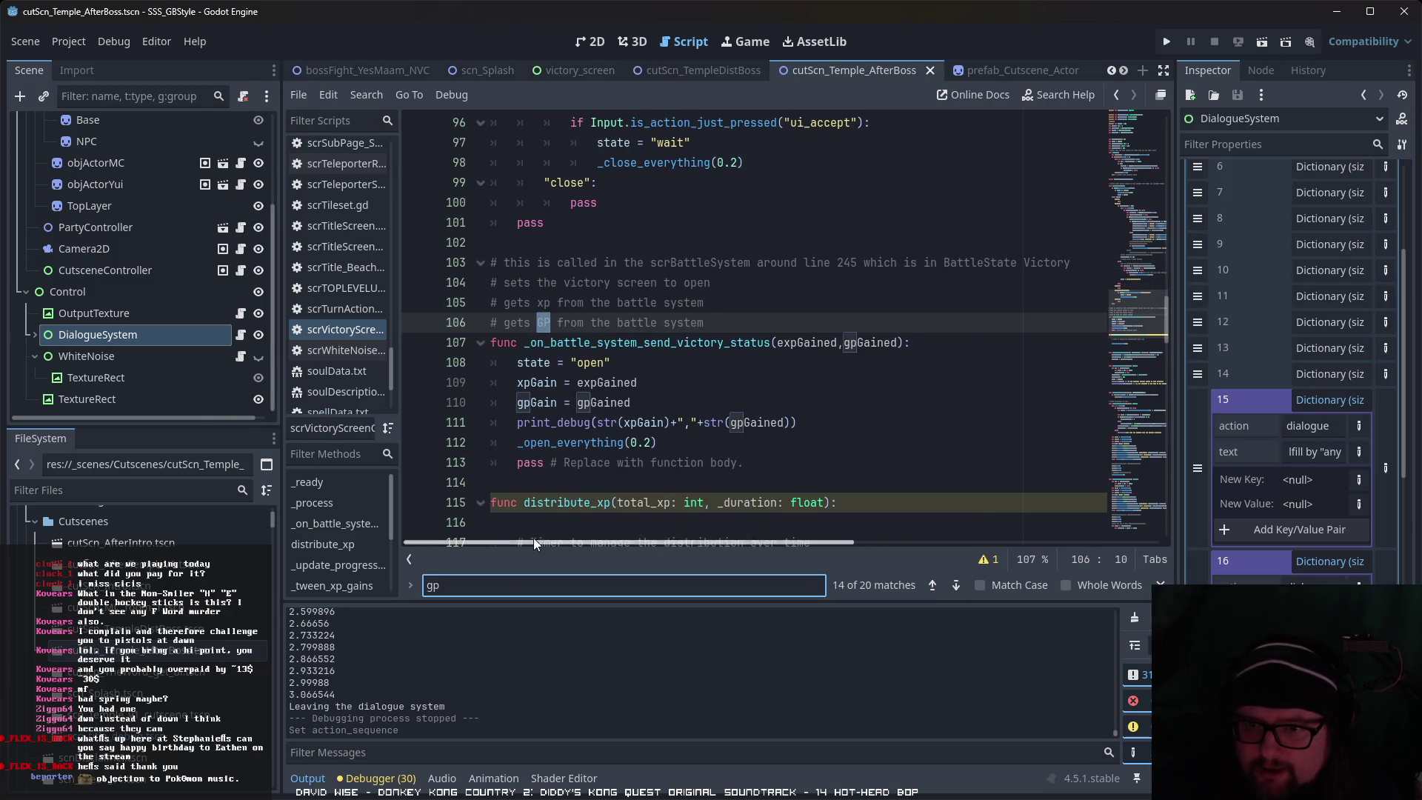
left_click(956, 586)
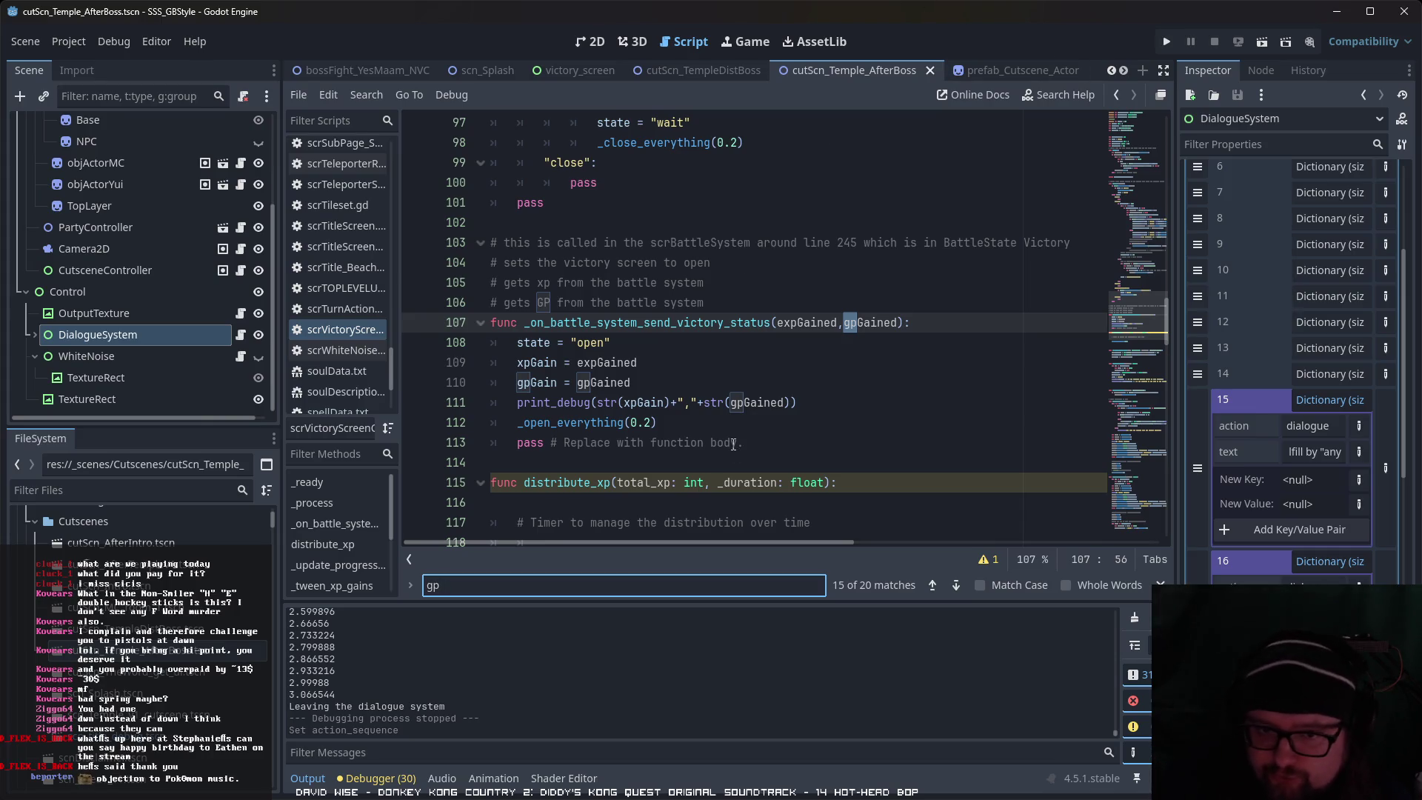
left_click(956, 586)
left_click(956, 585)
left_click(956, 585)
left_click(957, 586)
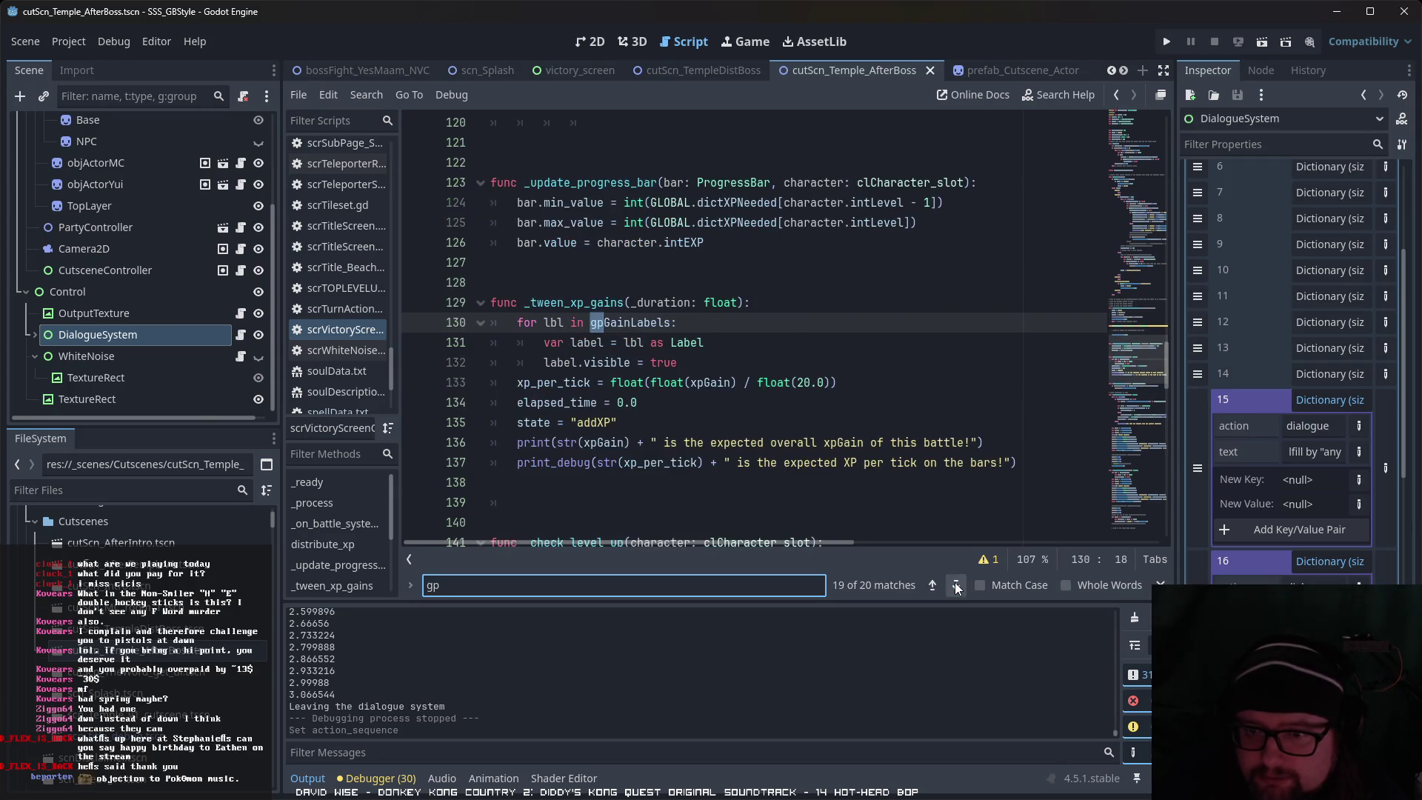
left_click(956, 585)
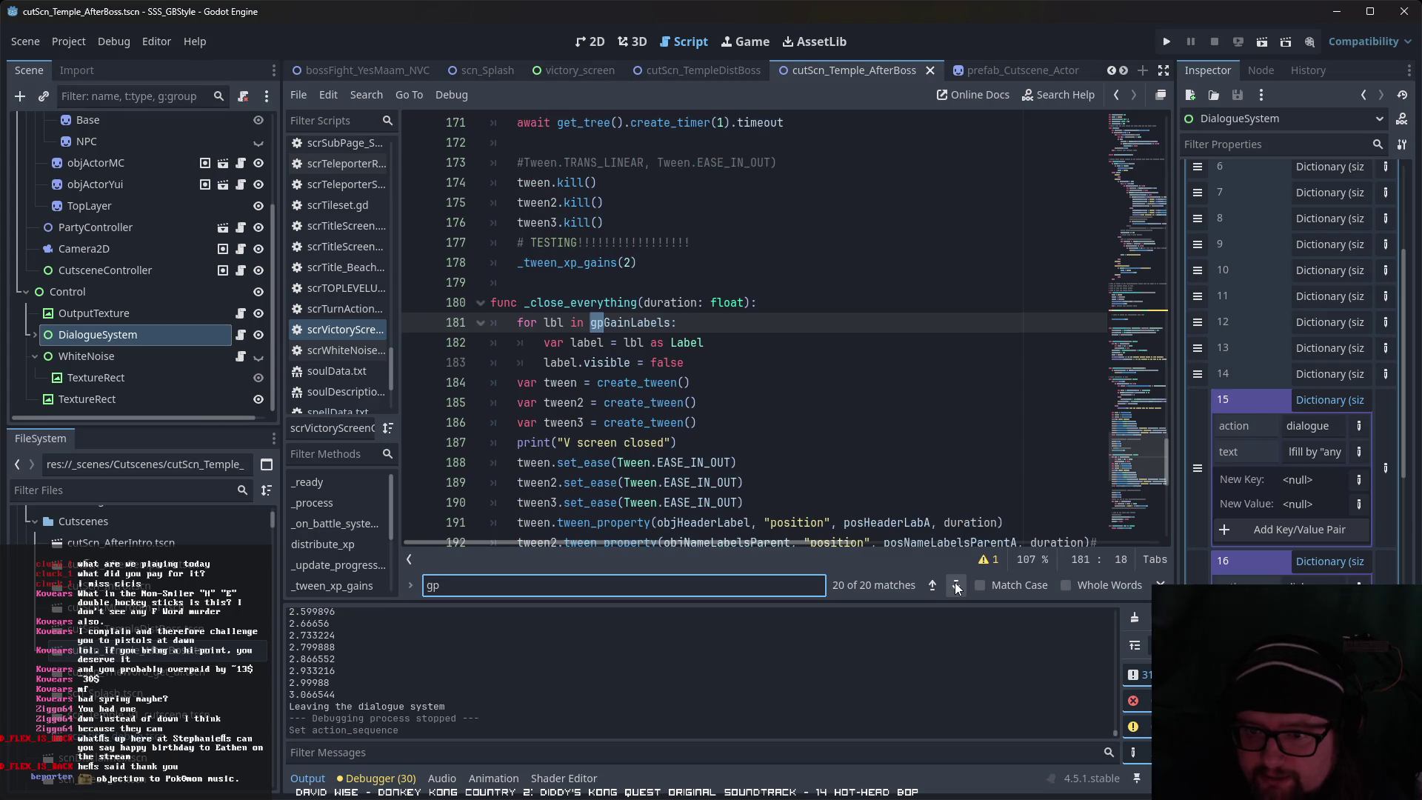
scroll(889, 528, "down", 6)
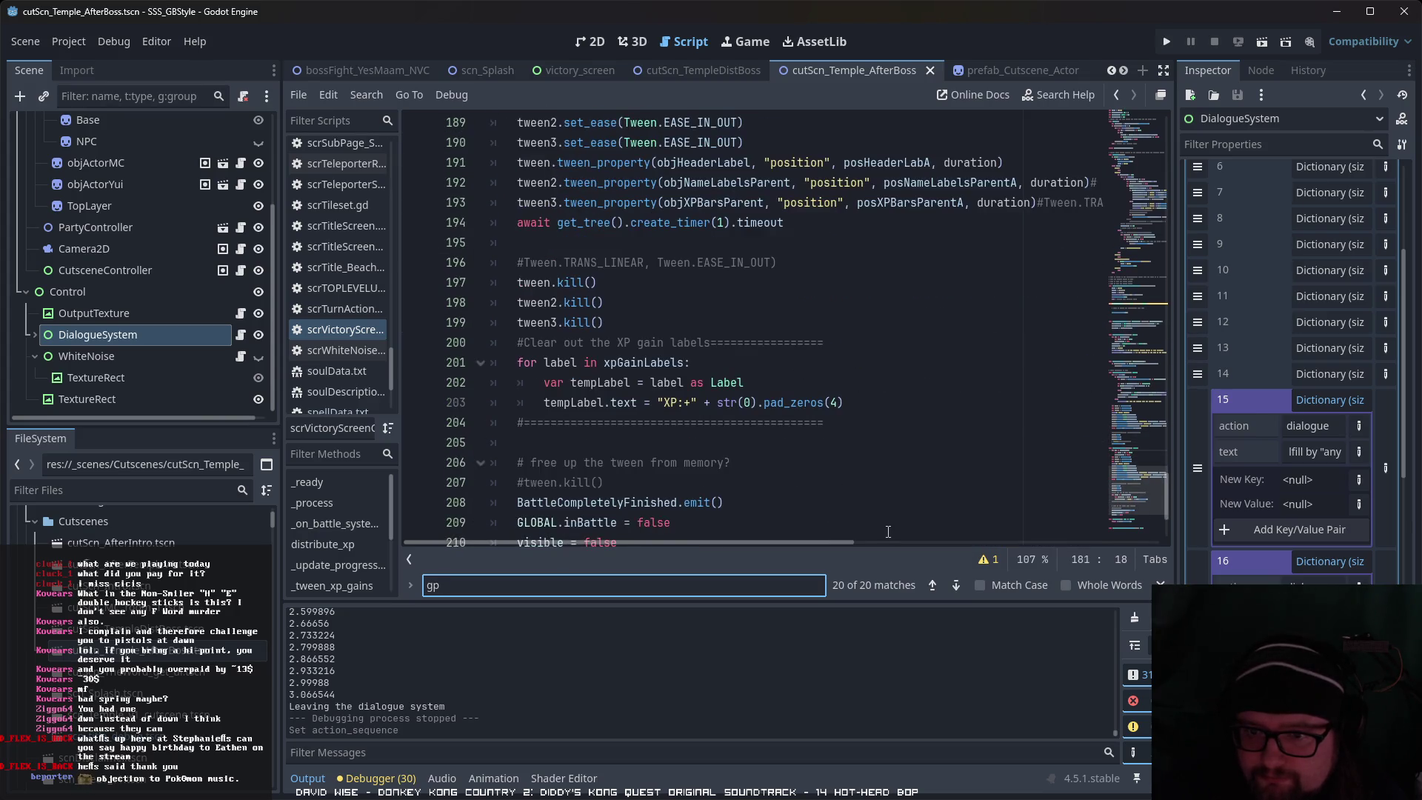
scroll(889, 528, "down", 2)
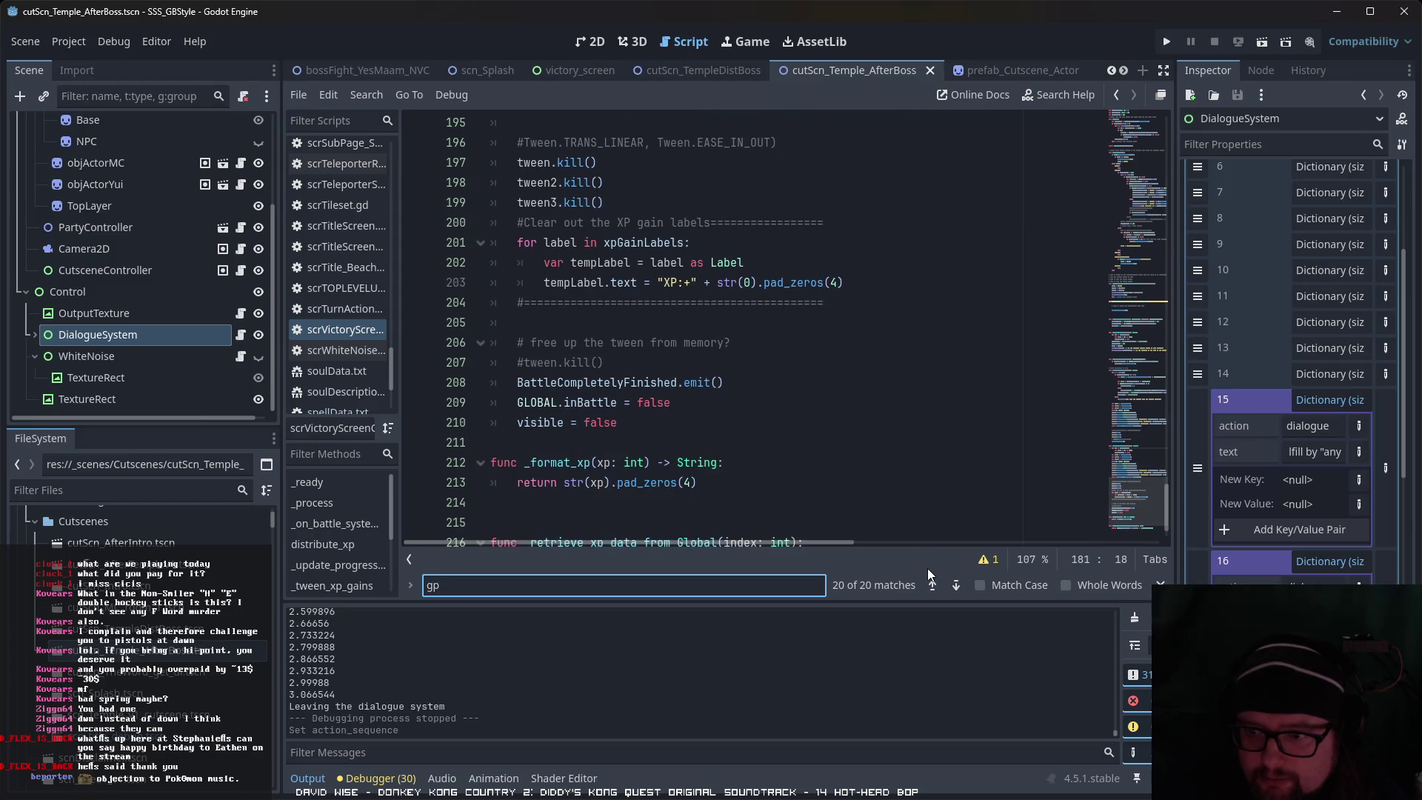
left_click(956, 585)
left_click(957, 585)
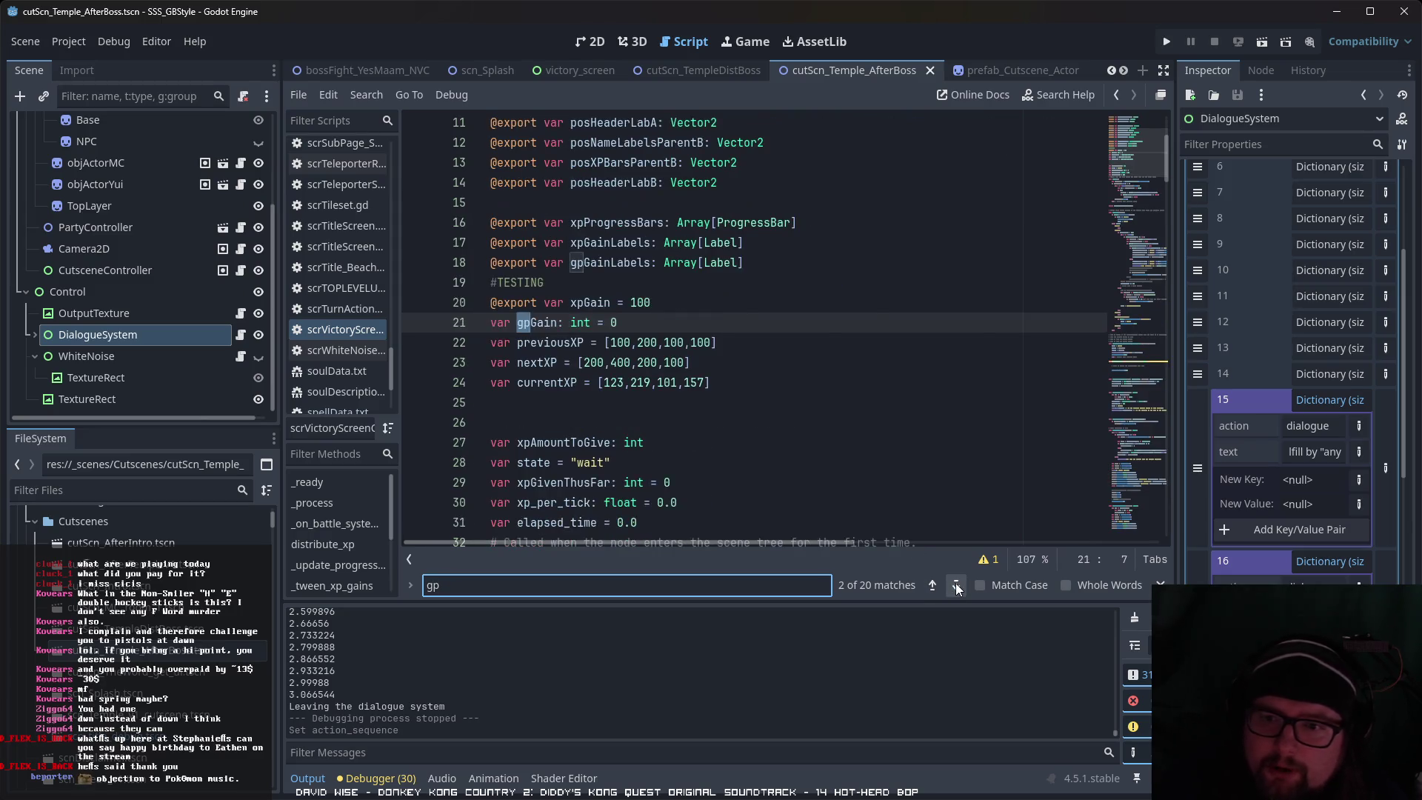
left_click(956, 586)
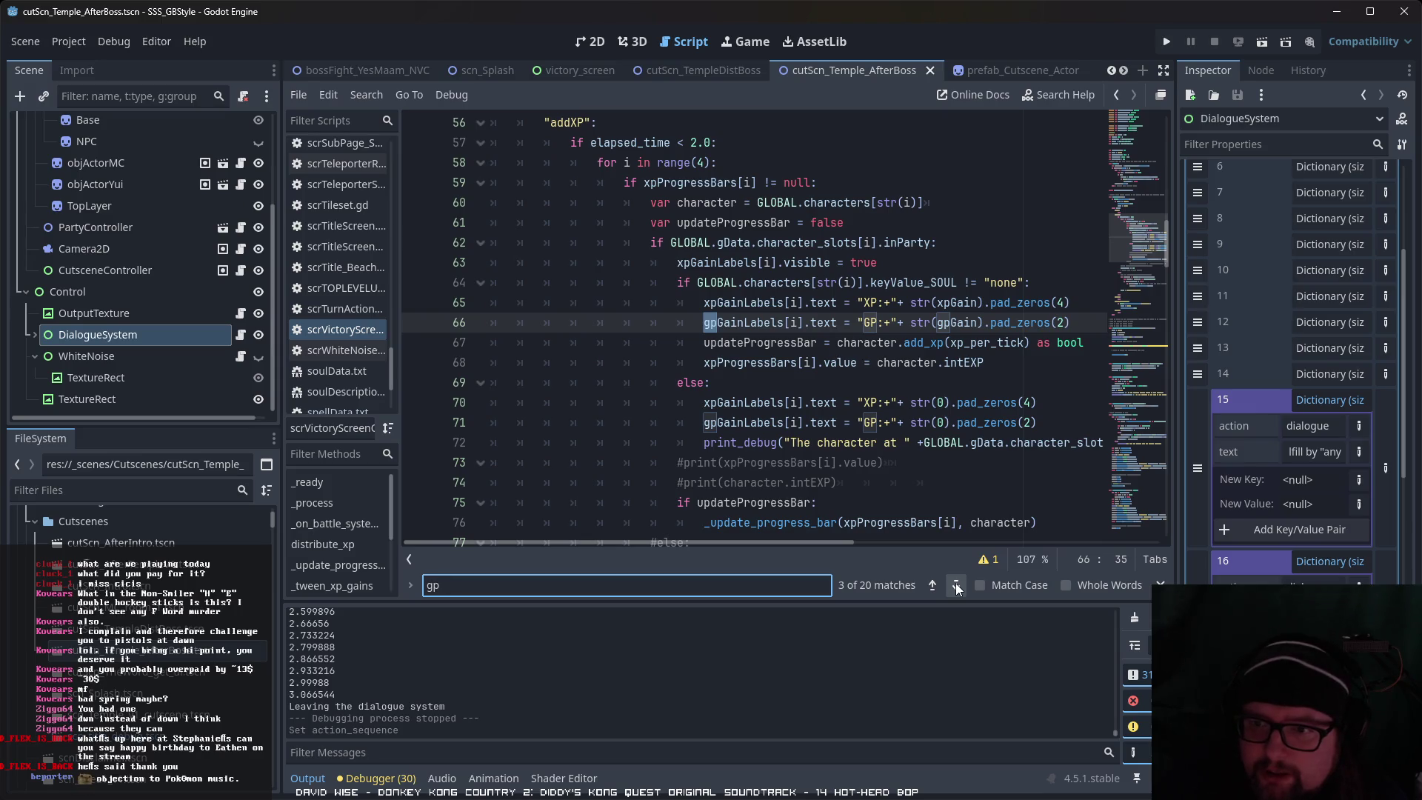
left_click(956, 585)
left_click(956, 585)
left_click(957, 586)
left_click(957, 585)
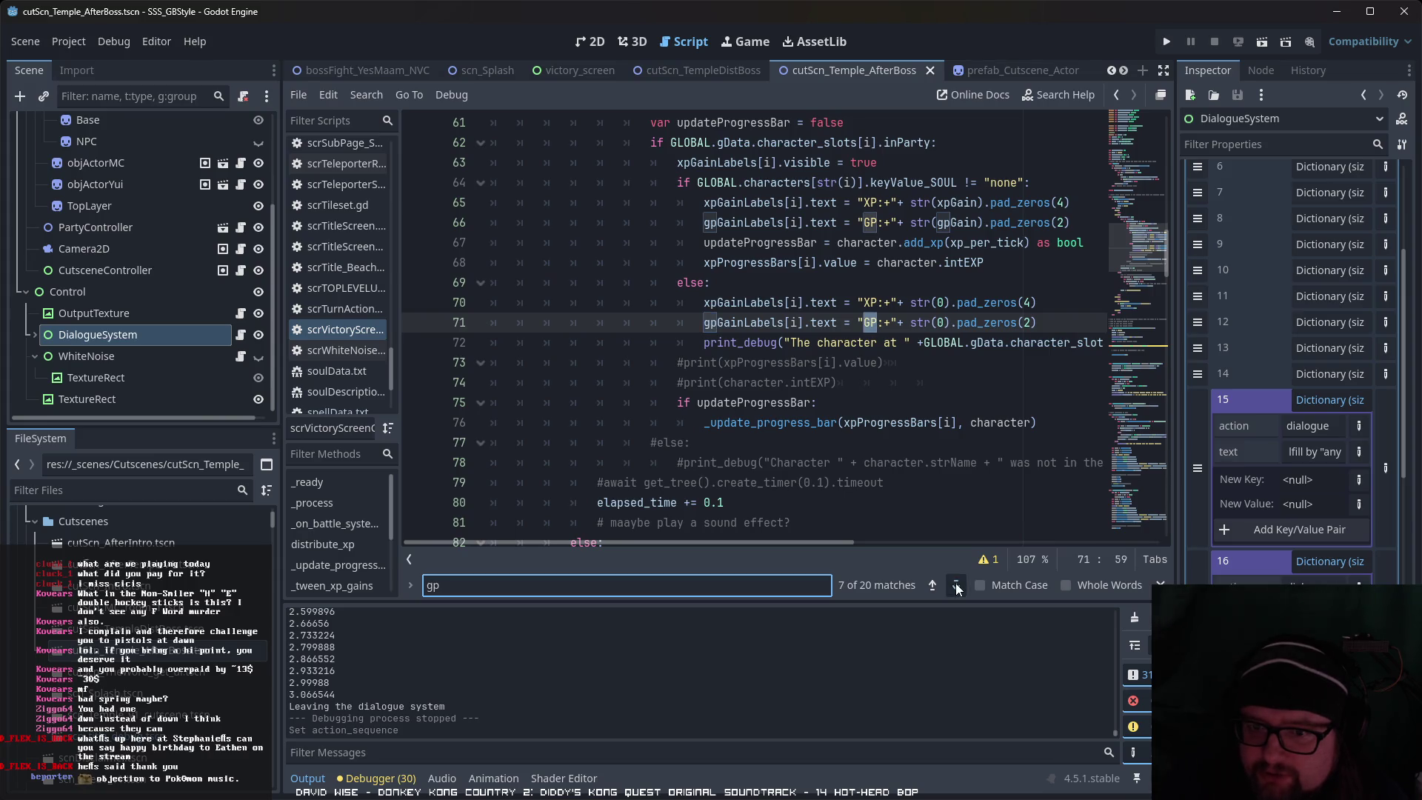
left_click(956, 586)
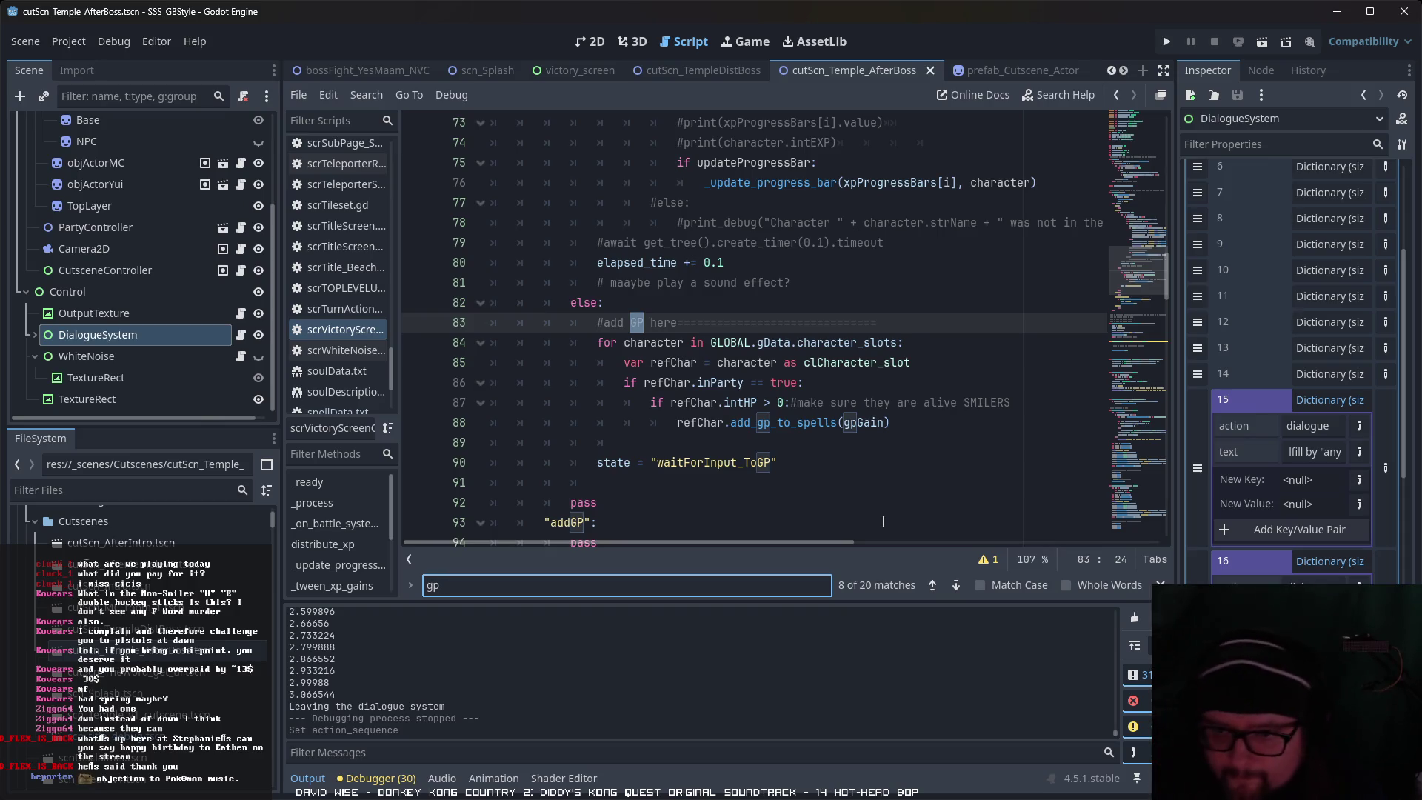
scroll(886, 482, "up", 3)
scroll(892, 391, "down", 4)
scroll(892, 391, "down", 1)
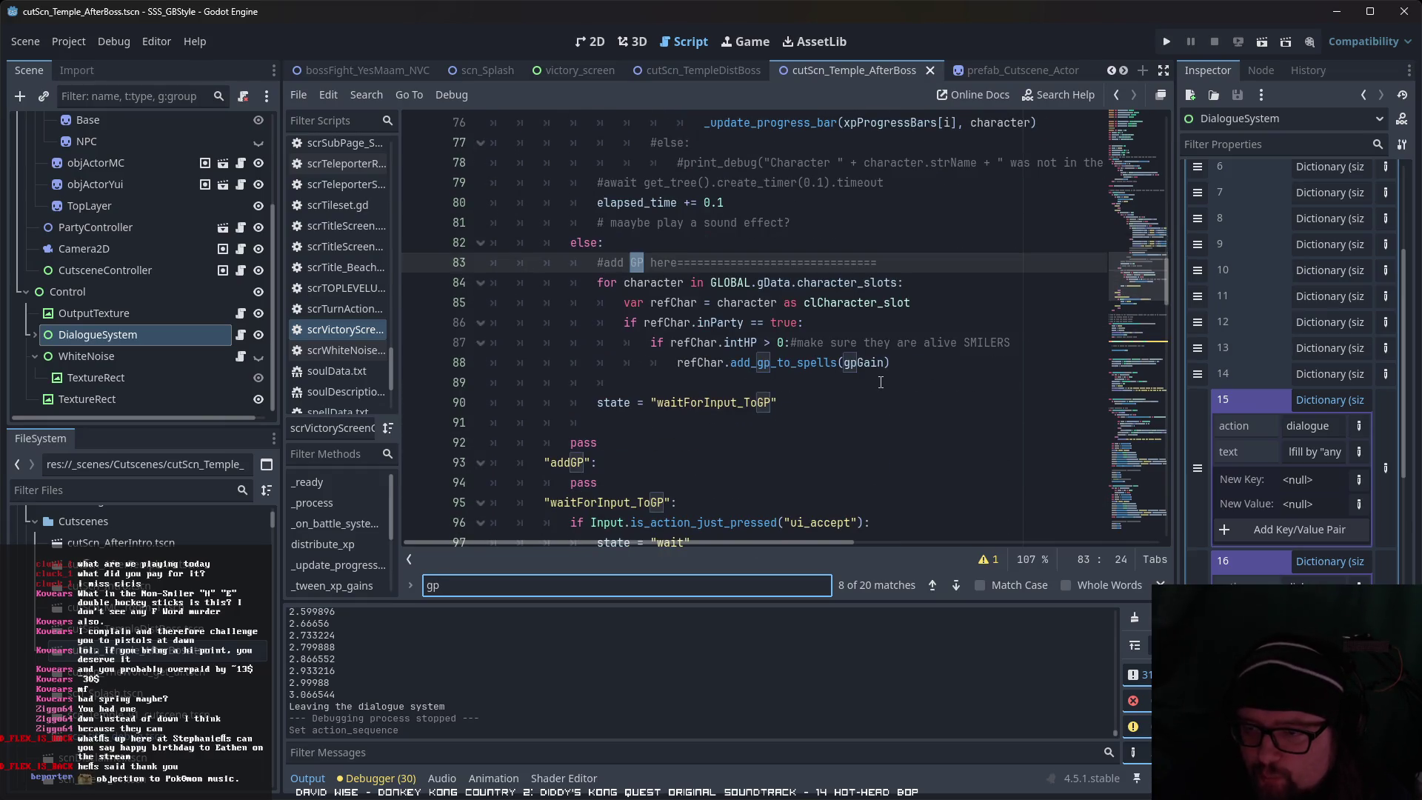
scroll(881, 383, "up", 8)
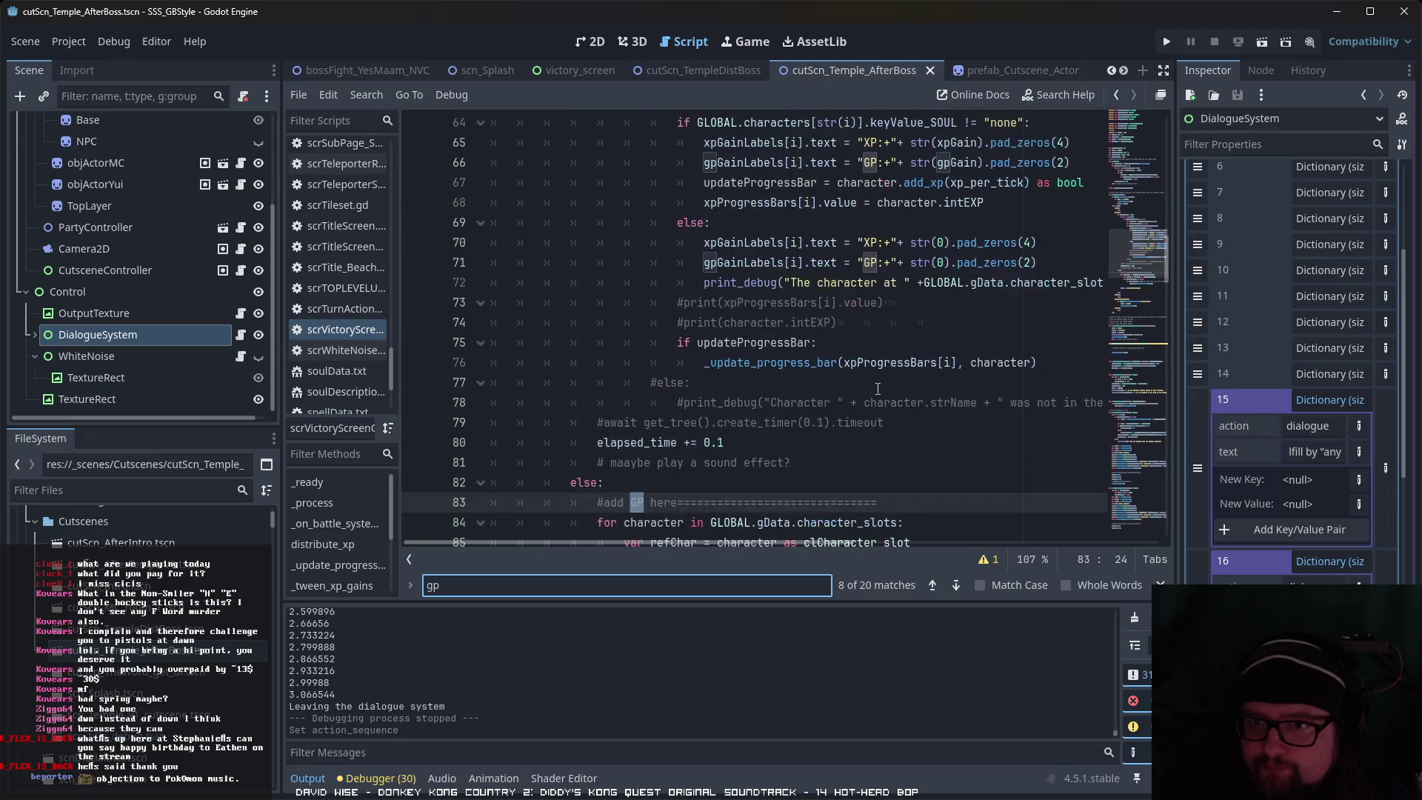
scroll(555, 213, "down", 6)
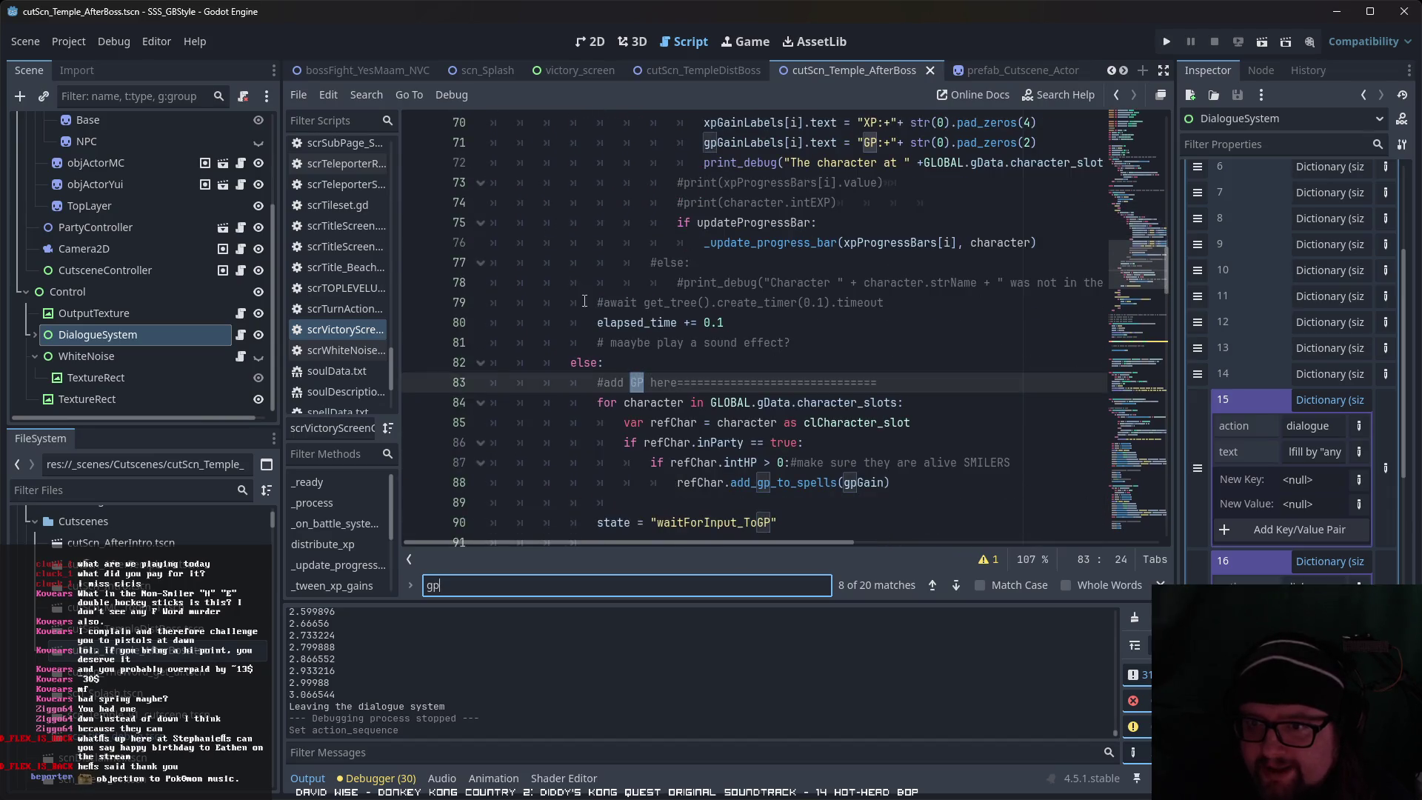
scroll(585, 301, "down", 2)
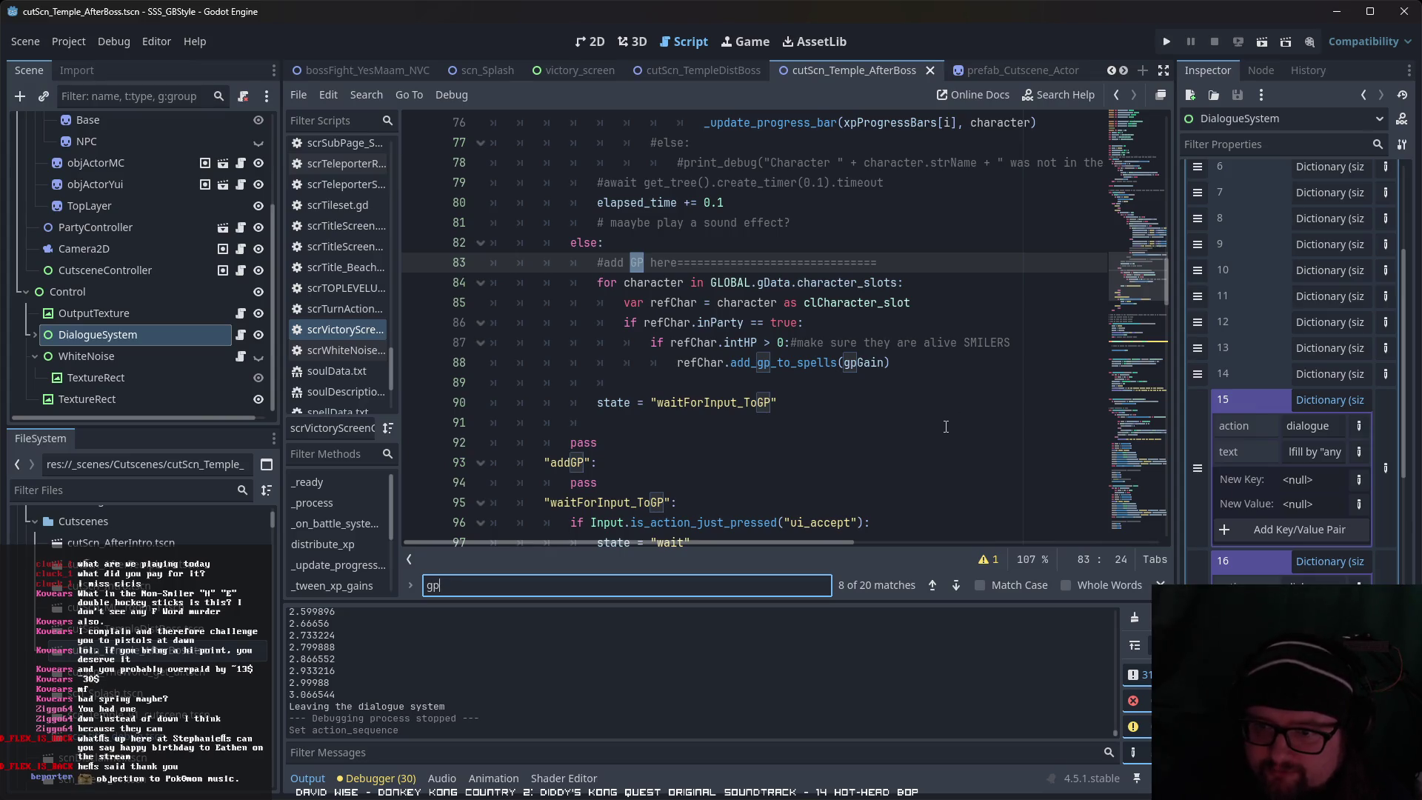
scroll(946, 426, "down", 2)
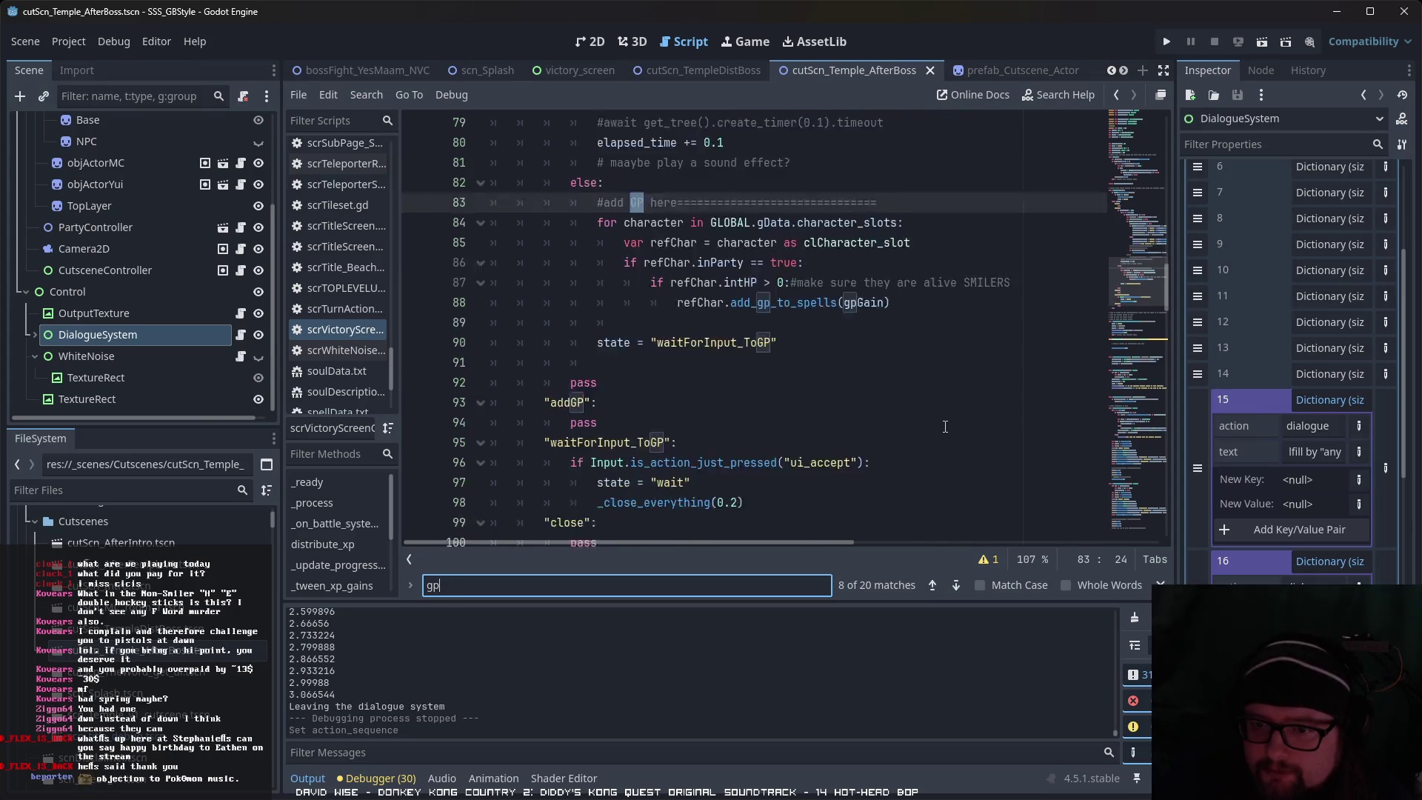
scroll(946, 427, "up", 2)
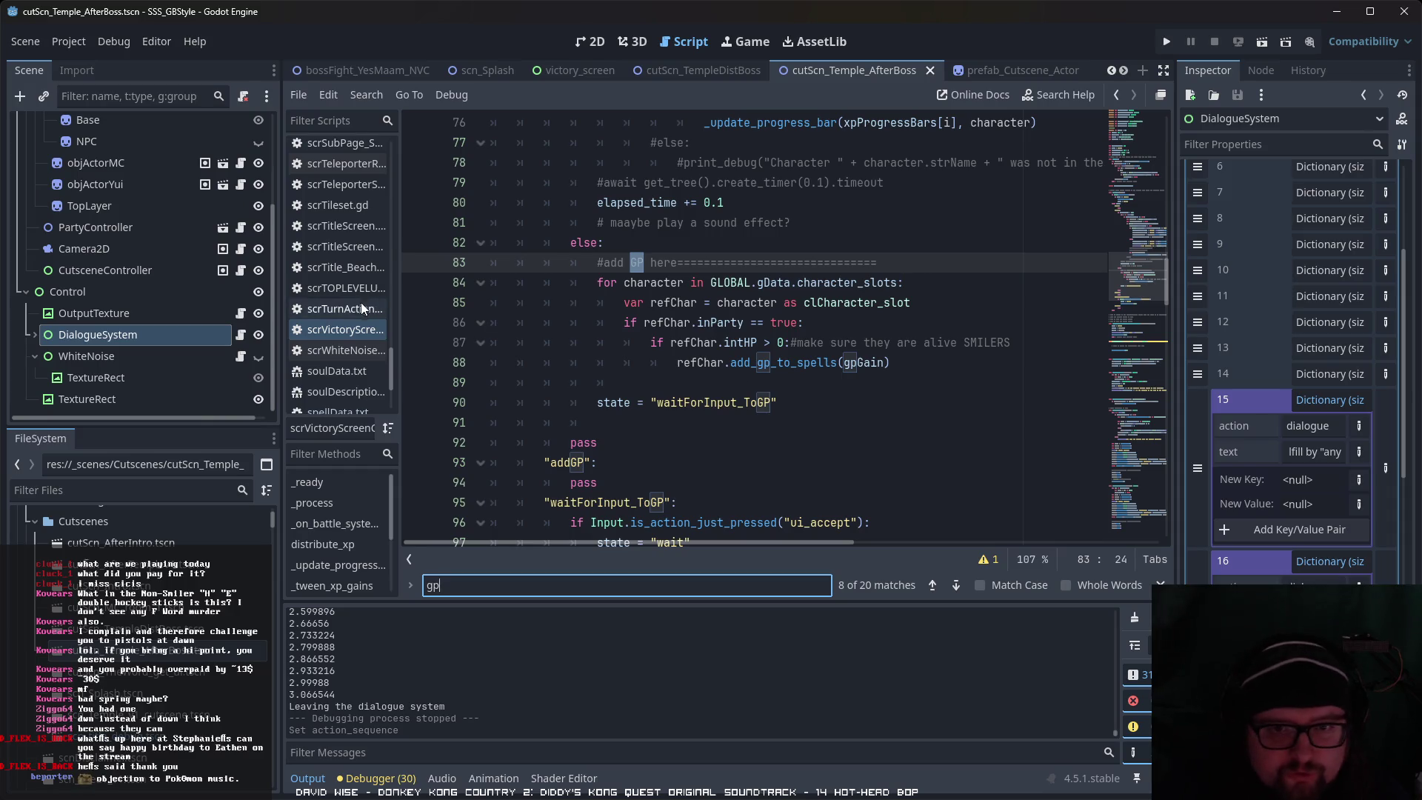
scroll(370, 337, "up", 5)
scroll(371, 337, "up", 5)
scroll(370, 337, "up", 3)
Step: In scrCharacterClass, change line 143's gpToSpells[item] > gpNeeded comparison to '>='
left_click(345, 278)
scroll(789, 391, "down", 1)
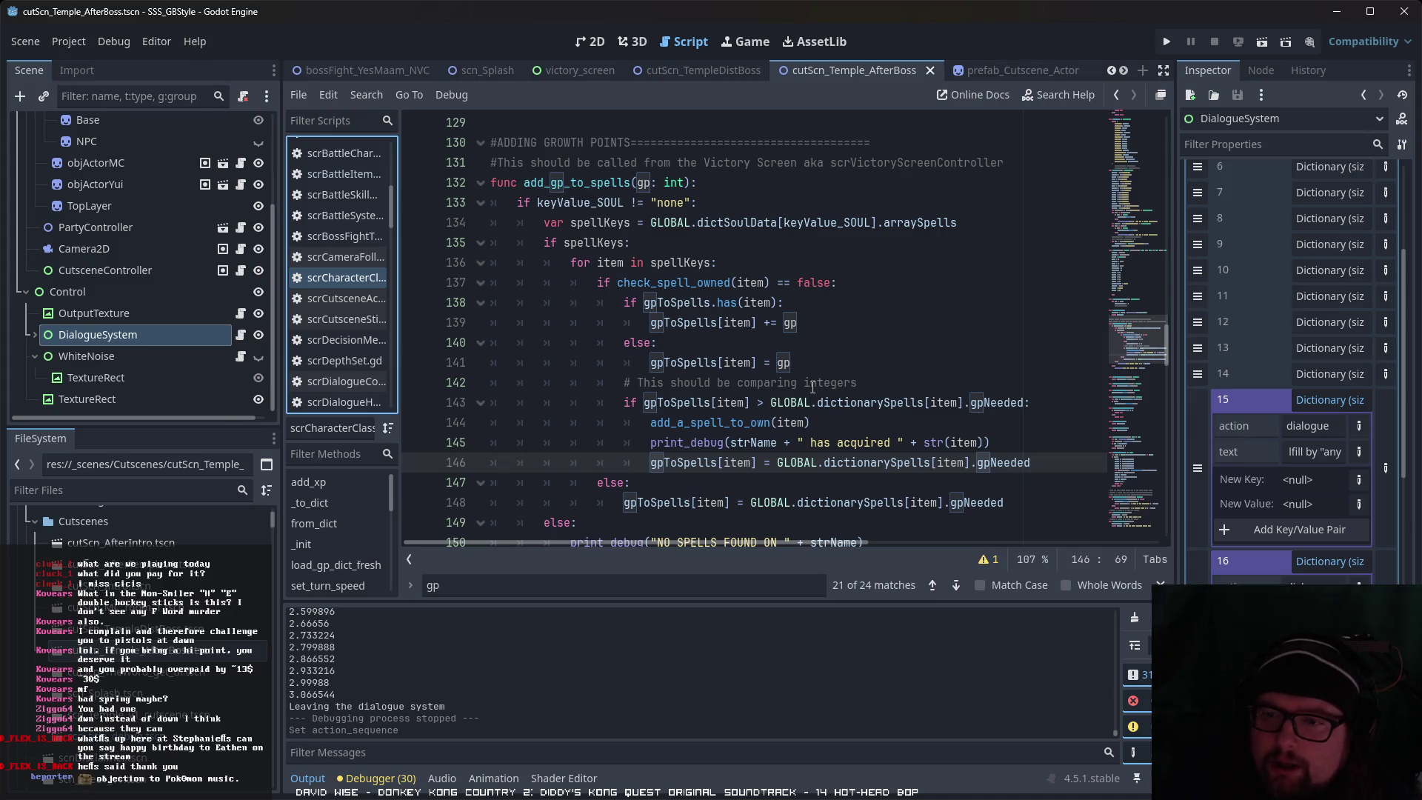
left_click_drag(639, 402, 763, 402)
left_click(763, 402)
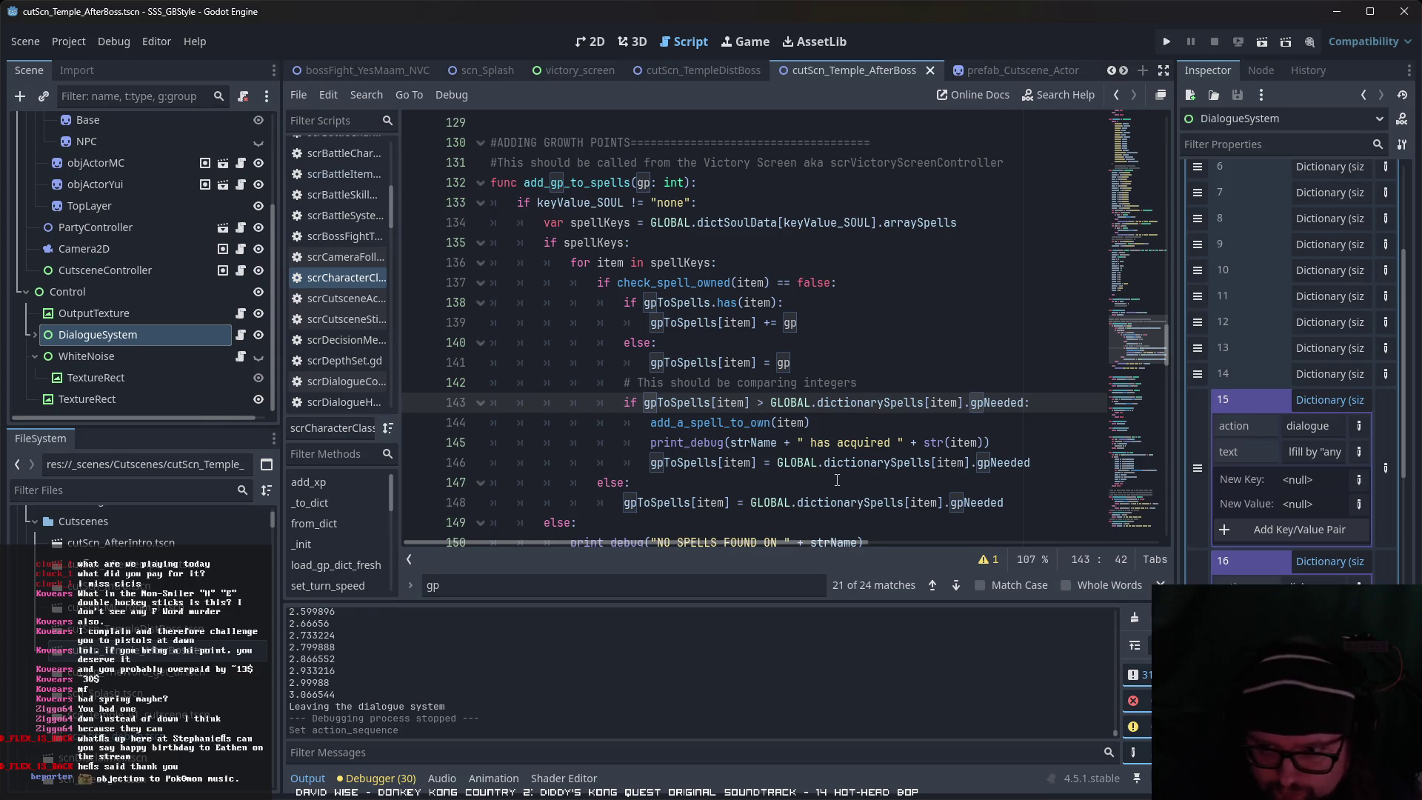
type("=")
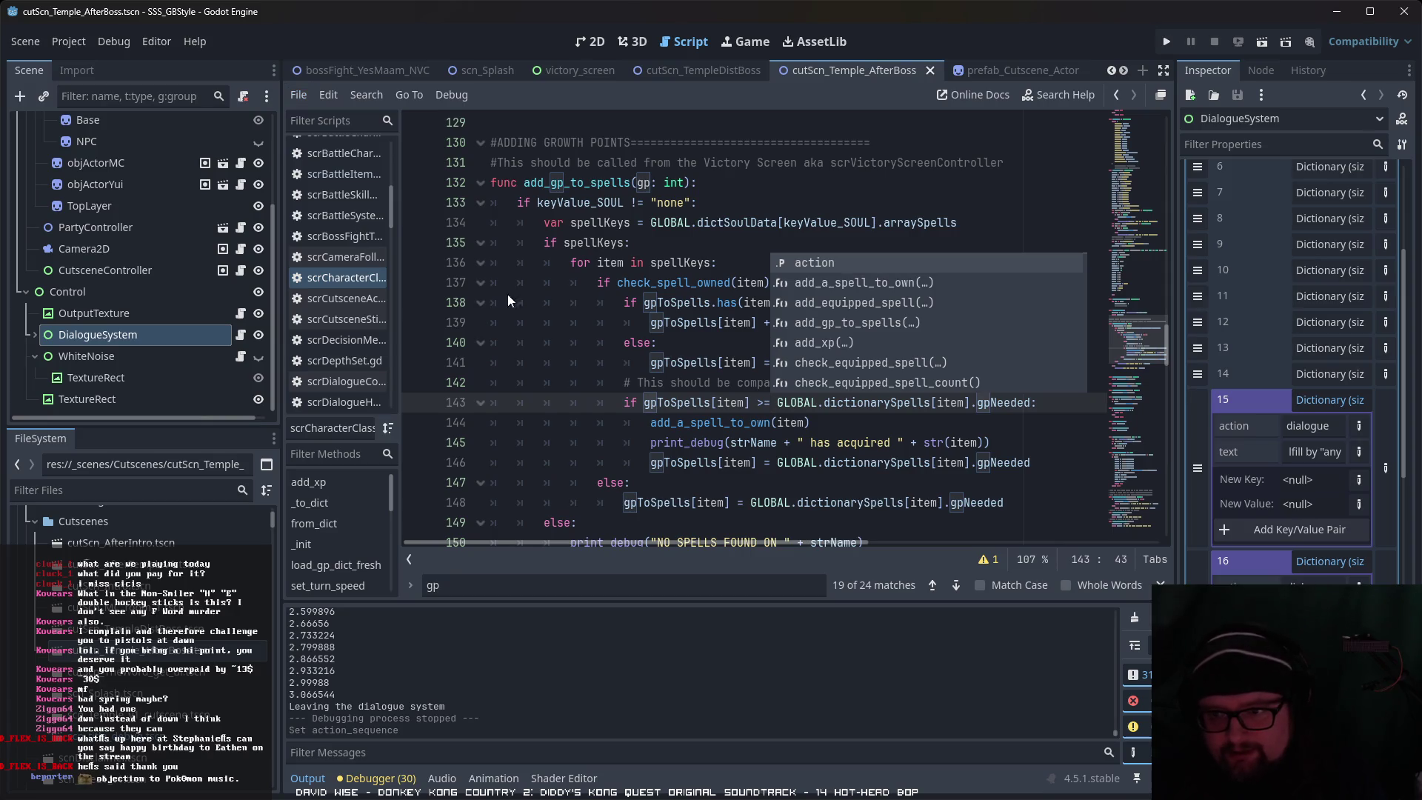
left_click(804, 430)
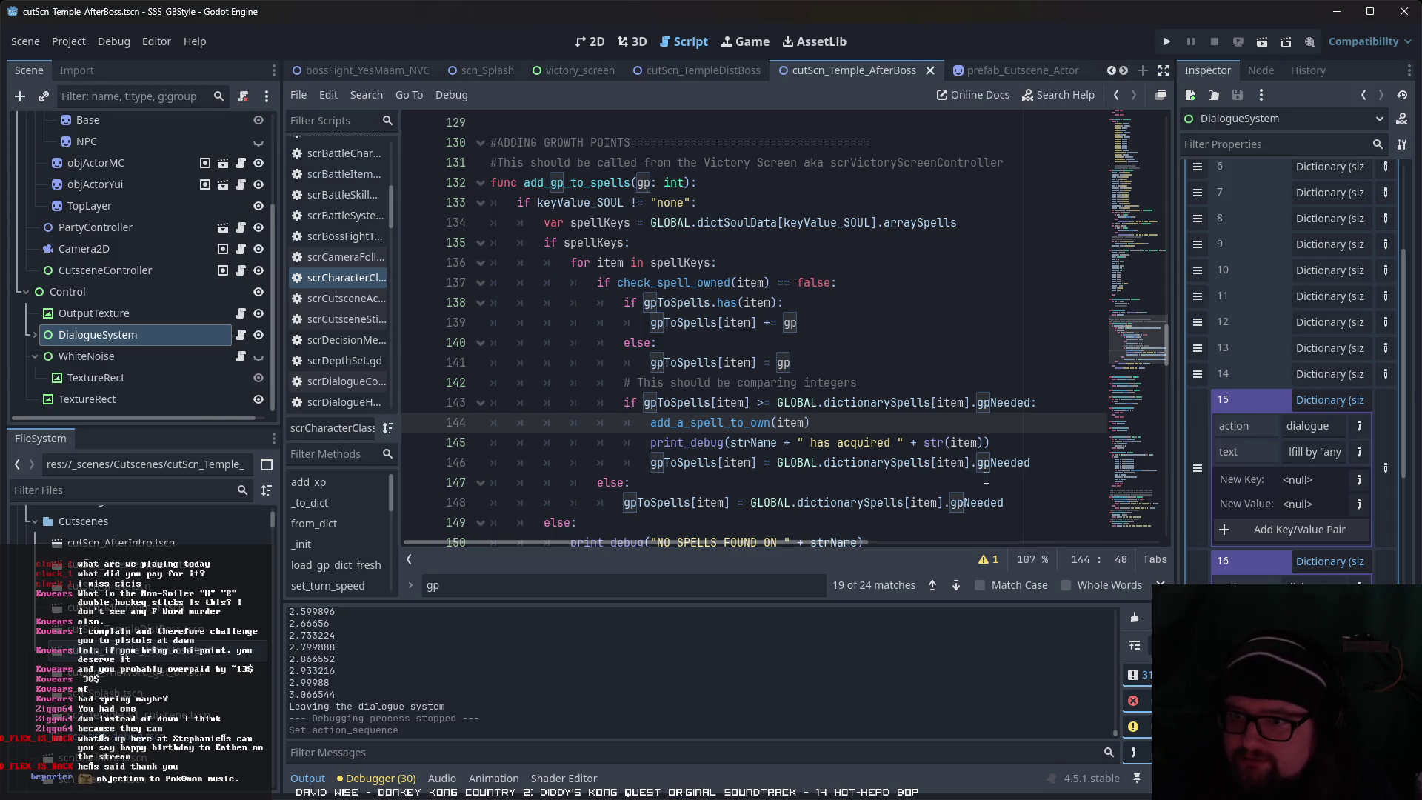
Step: Locate scn_Temple_Distortion.tscn in the FileSystem dock and open that scene
scroll(1079, 489, "down", 2)
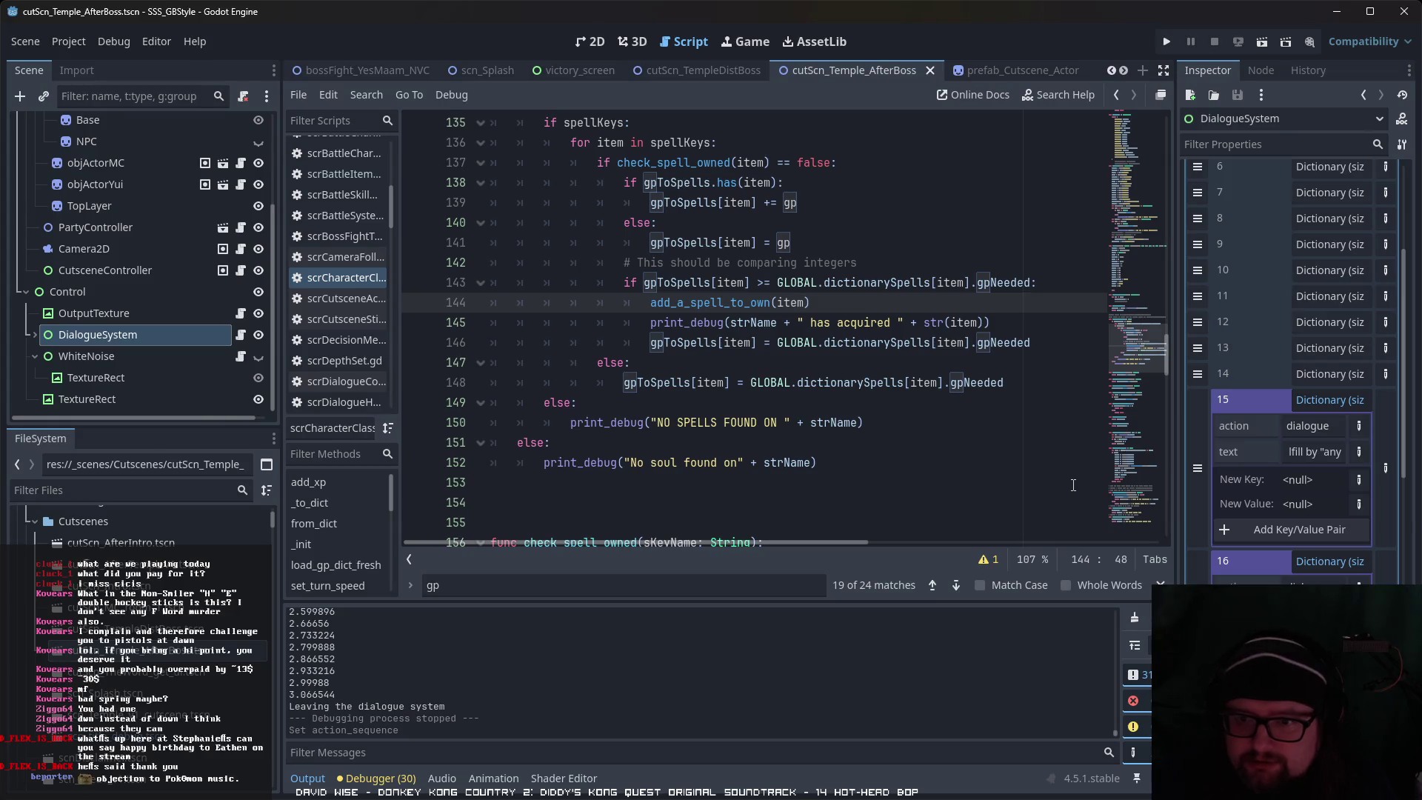
scroll(954, 468, "down", 2)
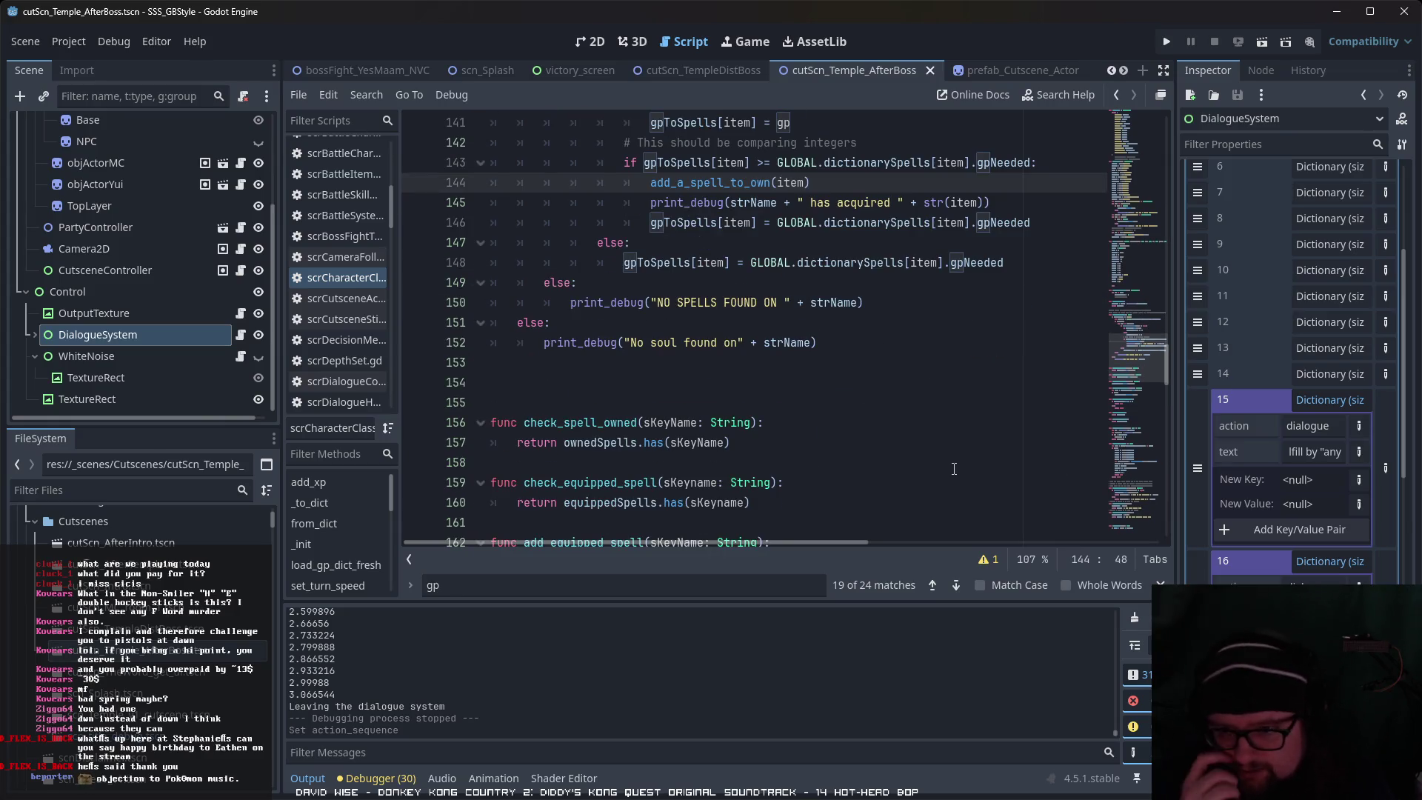
scroll(906, 322, "down", 12)
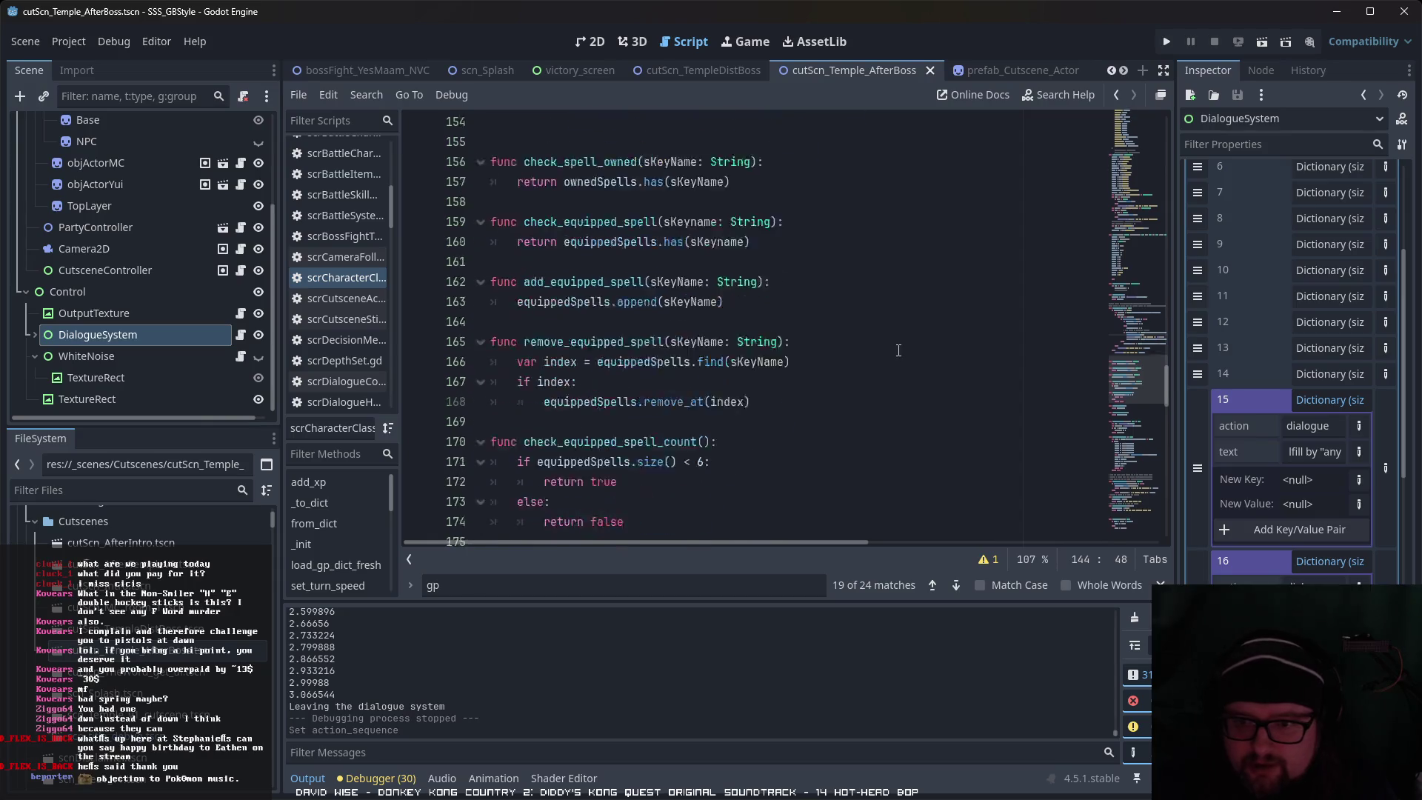
scroll(868, 377, "down", 6)
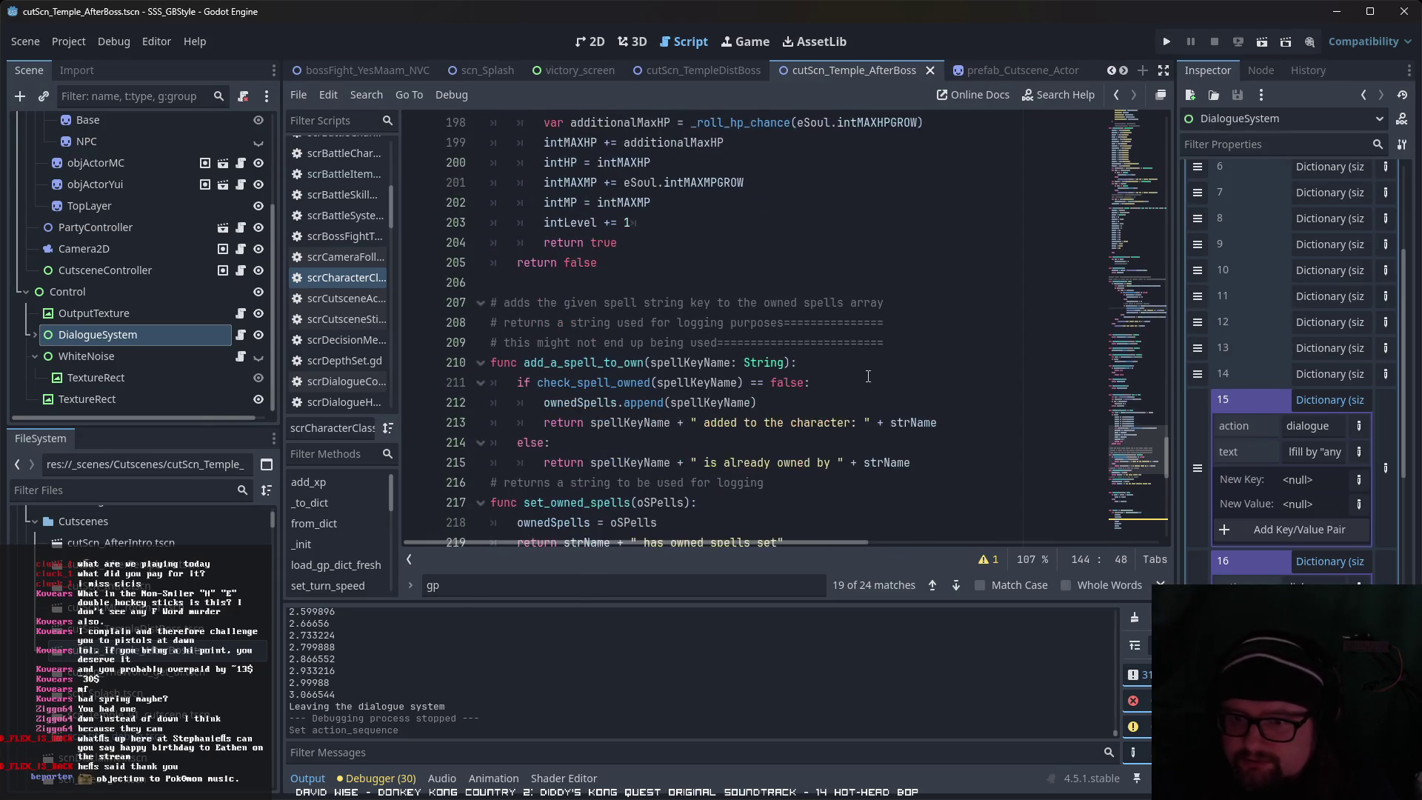
scroll(868, 377, "up", 19)
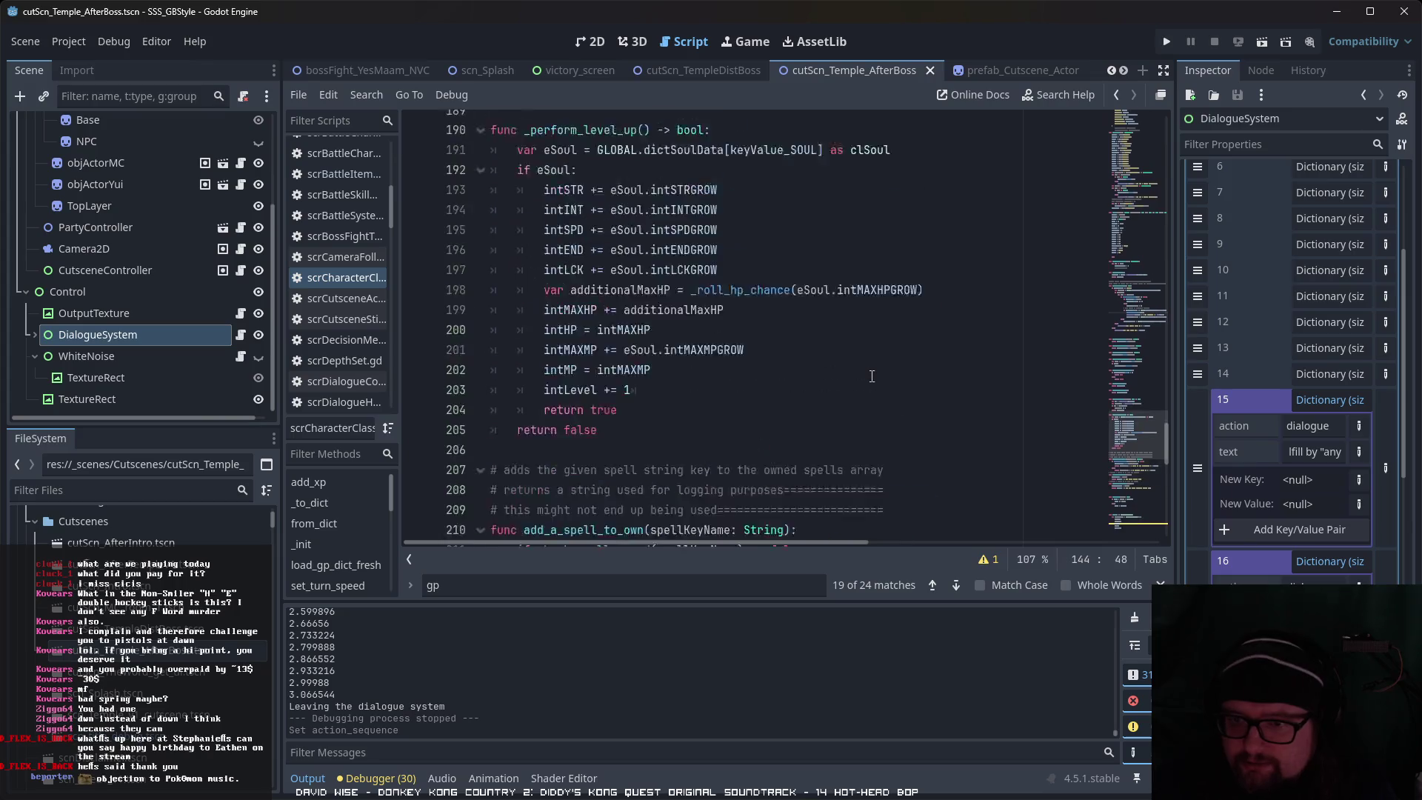
scroll(876, 385, "up", 6)
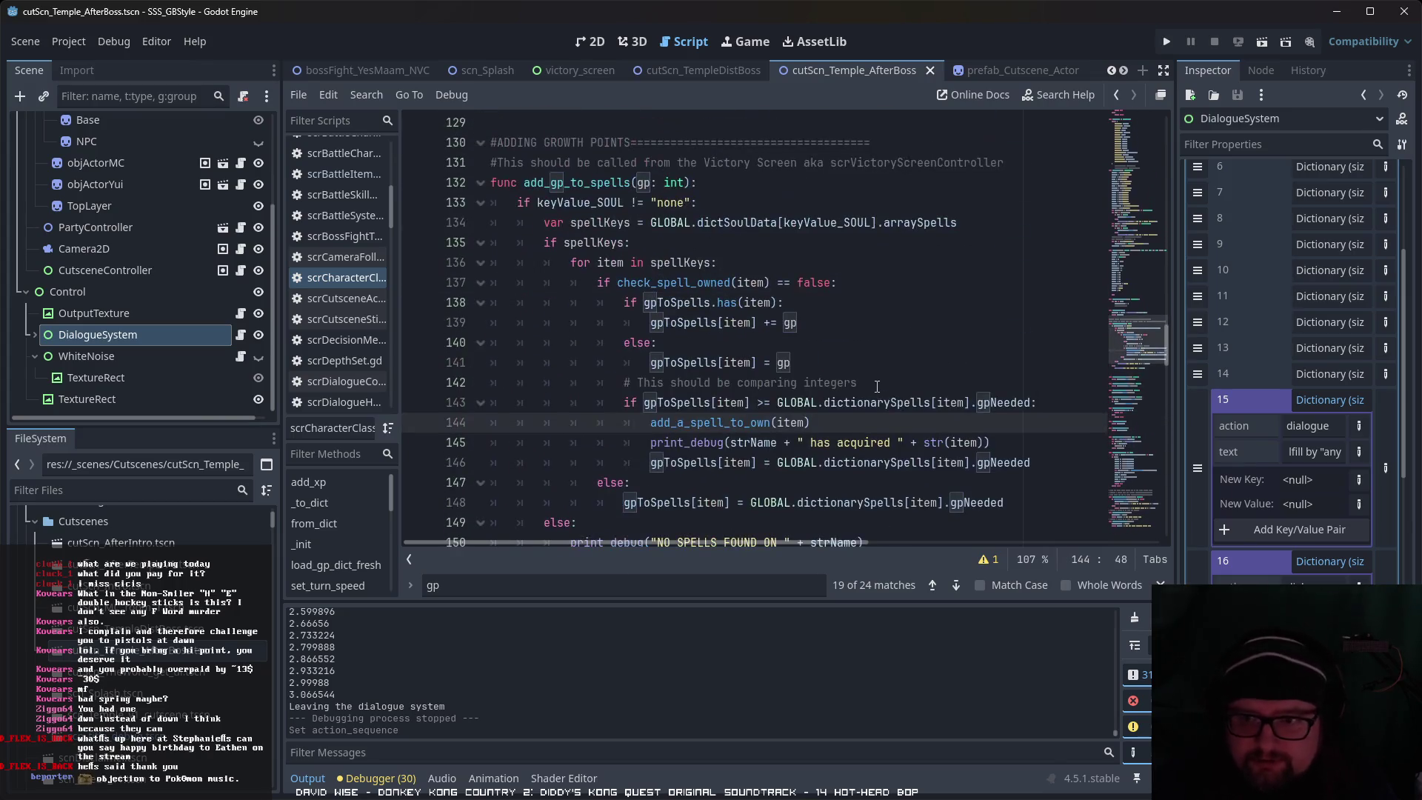
scroll(863, 407, "up", 1)
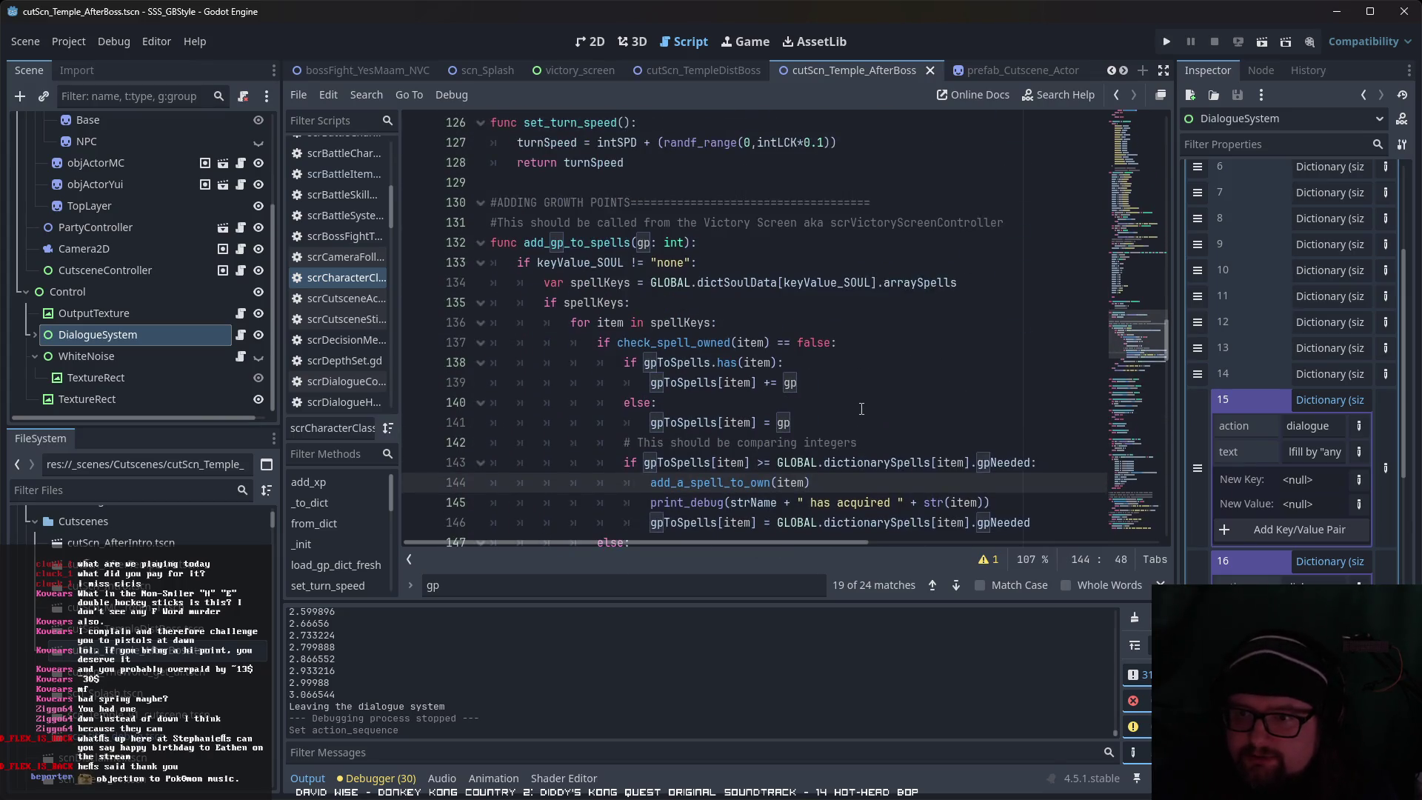
scroll(862, 409, "down", 1)
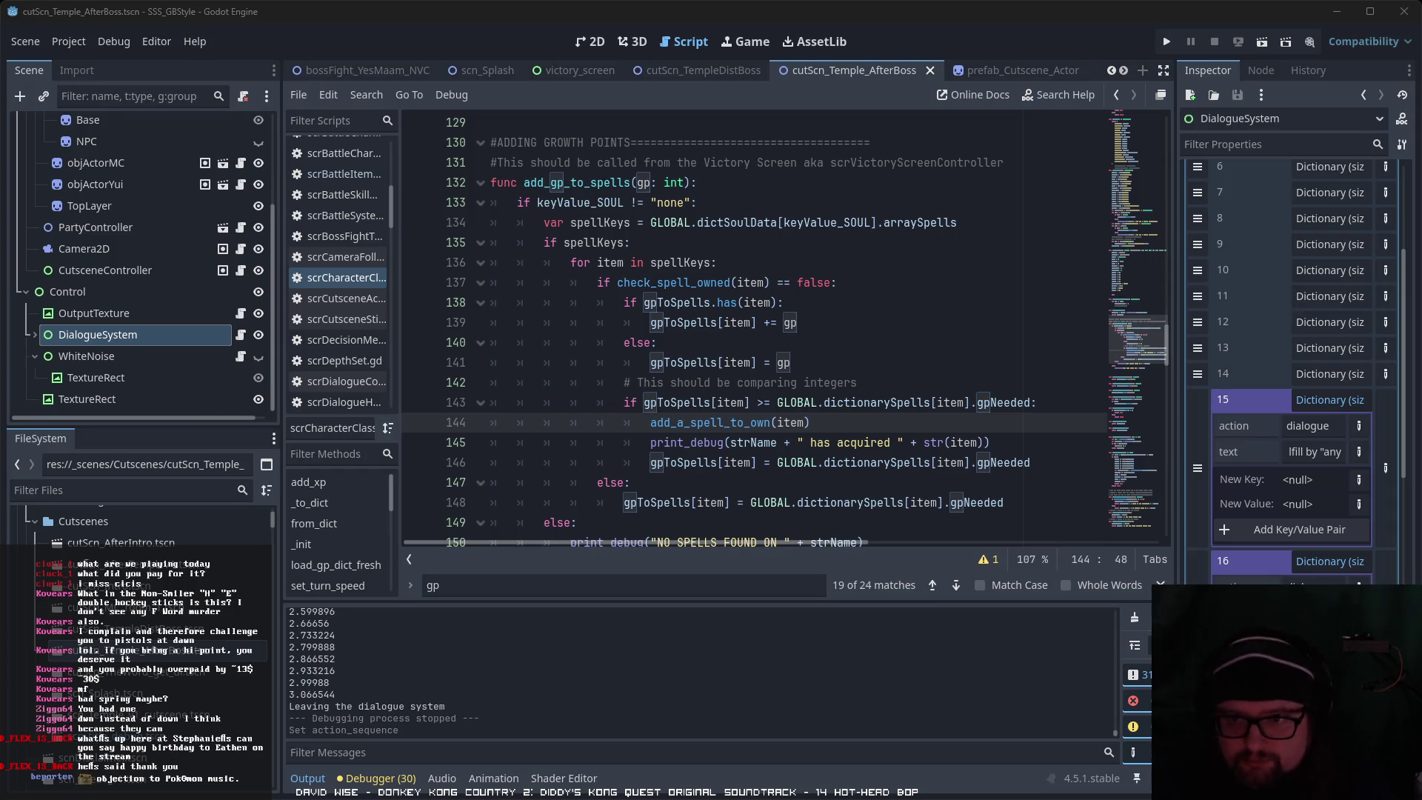
left_click(476, 38)
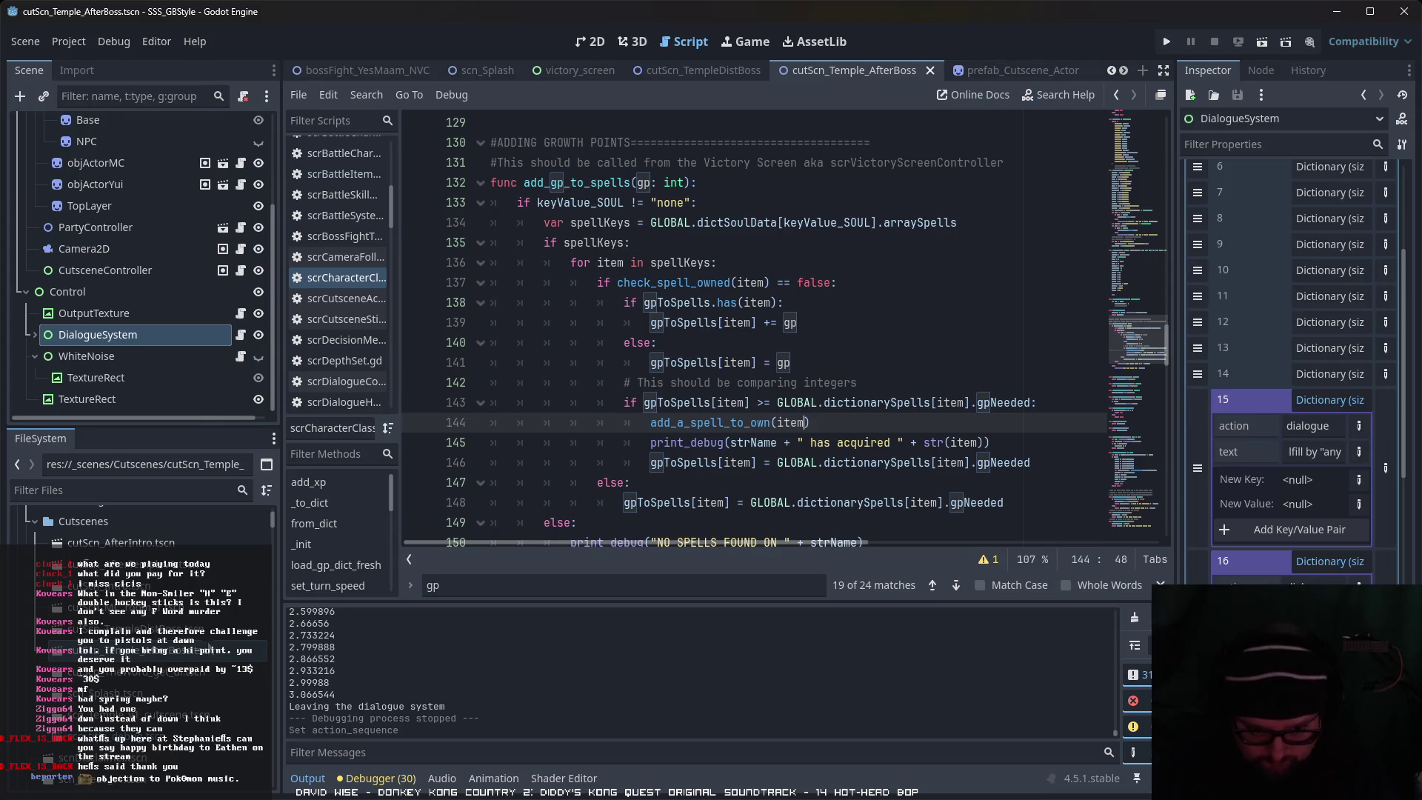
scroll(220, 615, "down", 5)
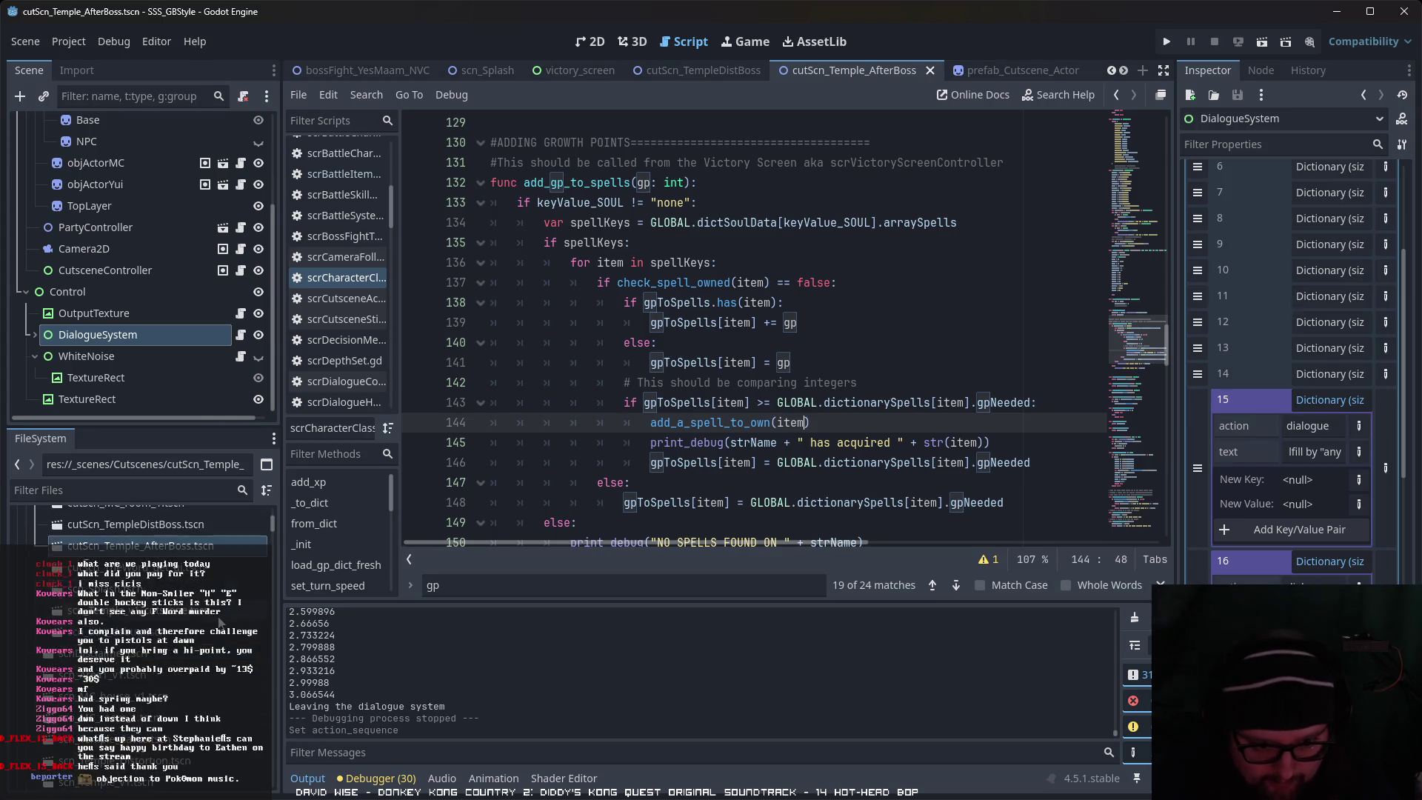
double_click(202, 656)
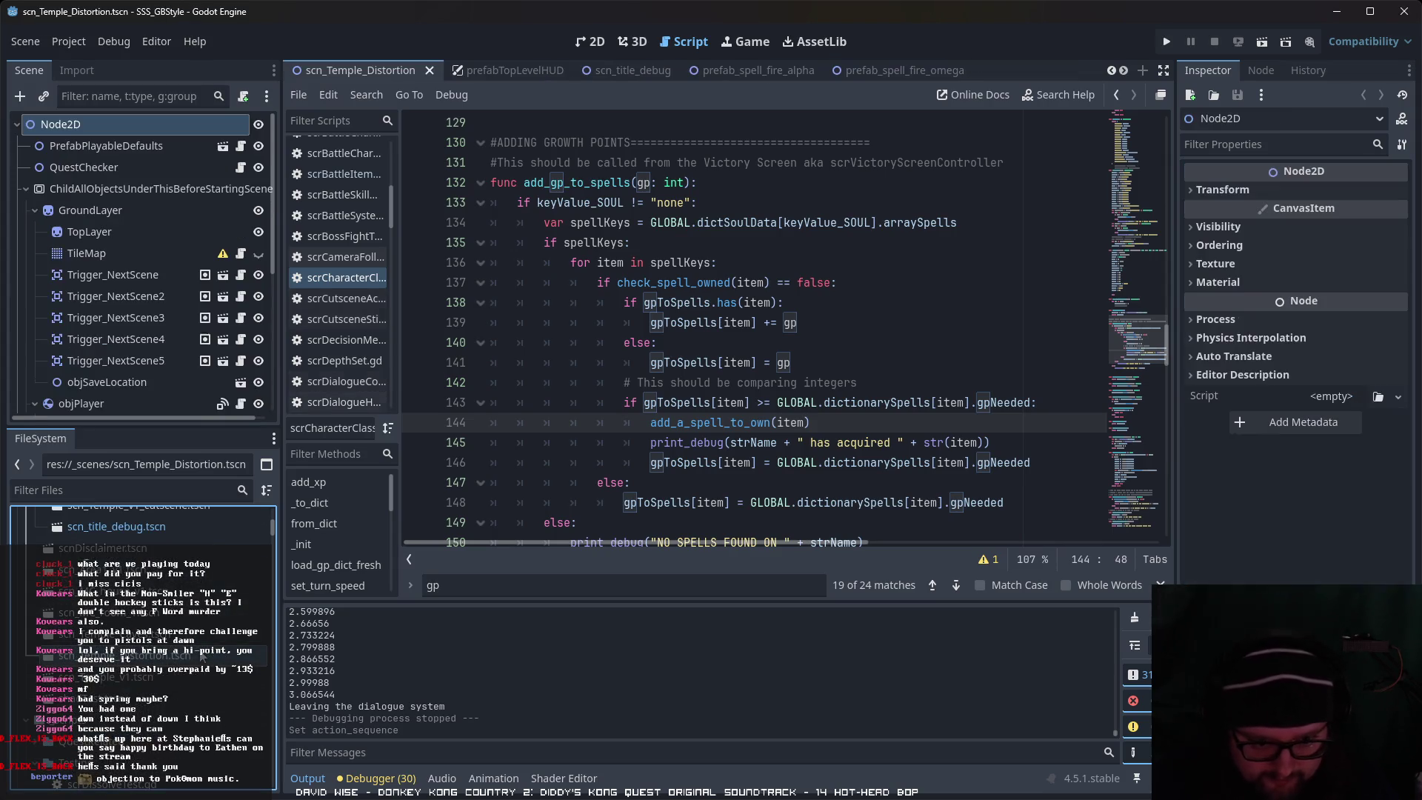
Step: Run the current scene and check Nii-chan's status, growth and Salamander spirit list
left_click(1262, 42)
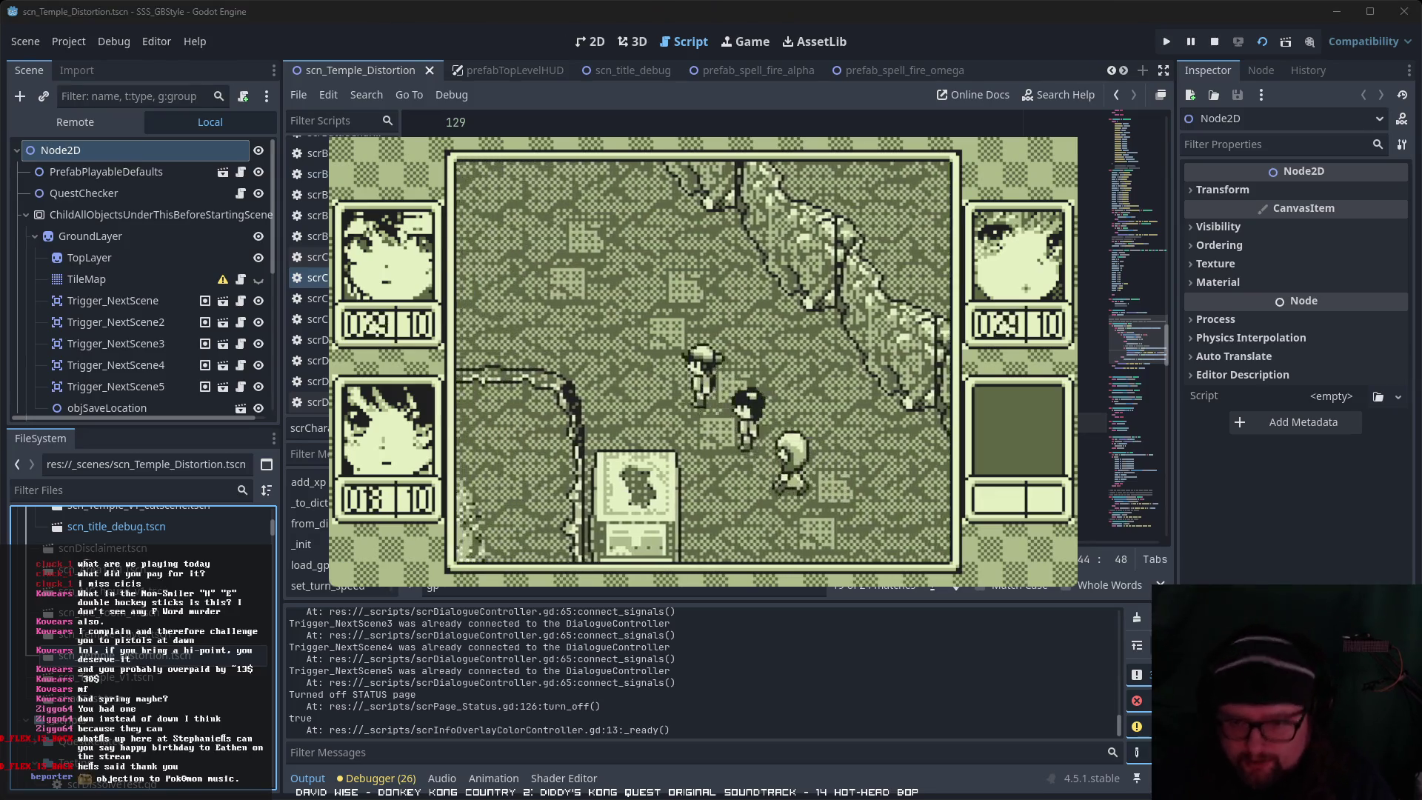
key("Return")
key("Return")
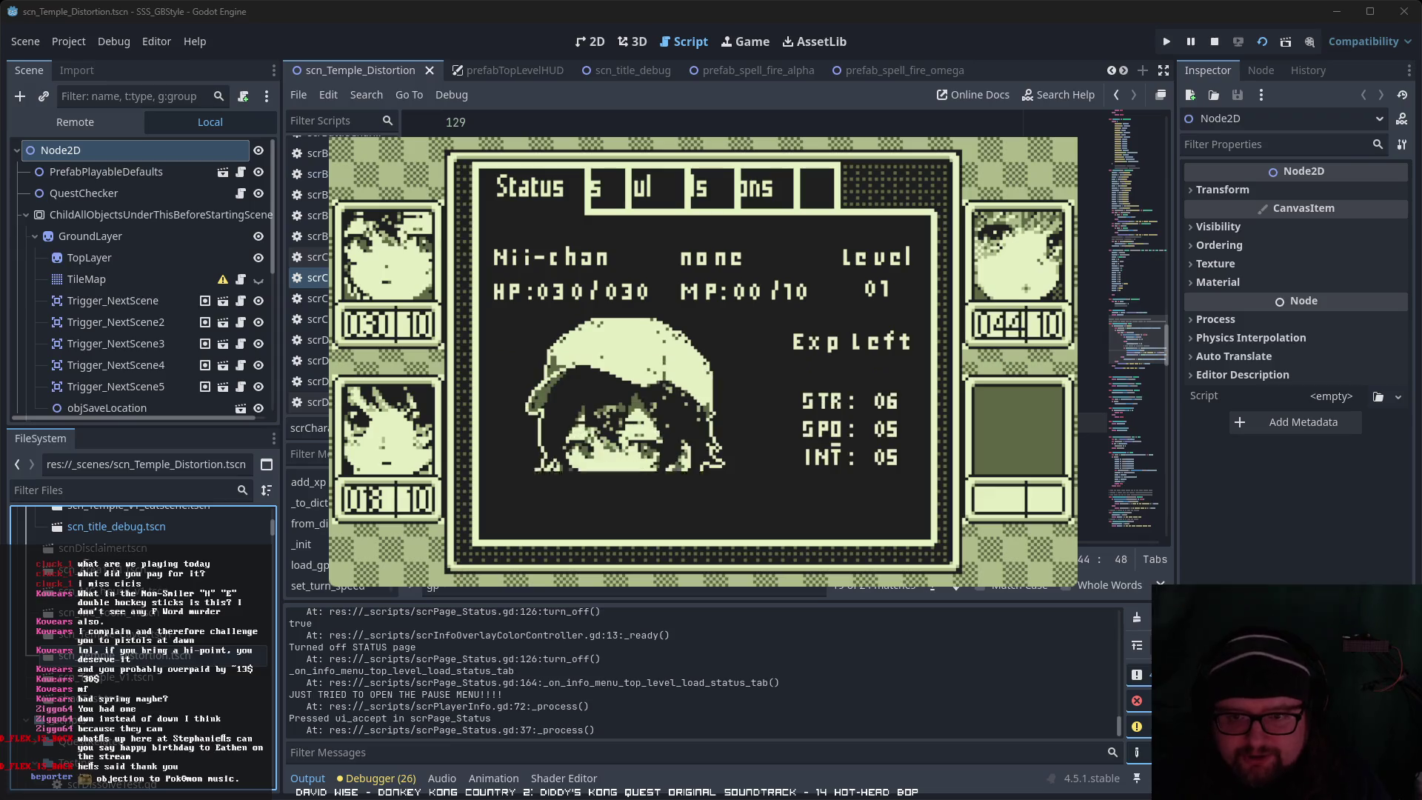
key("Down")
key("Return")
key("Down")
key("Escape")
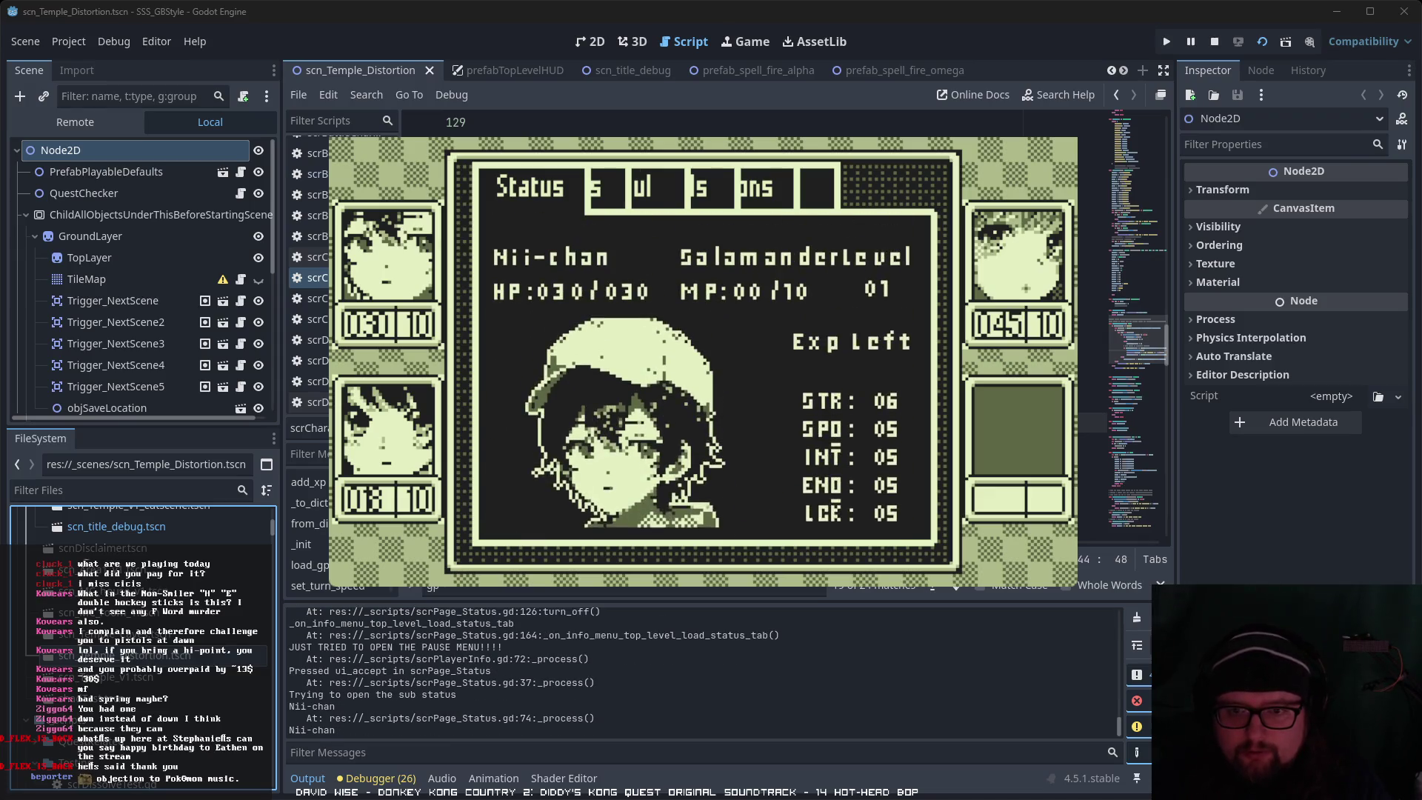
key("Escape")
Step: Review Hikari's and Yui's status pages, then close the status menu
key("Down")
key("Return")
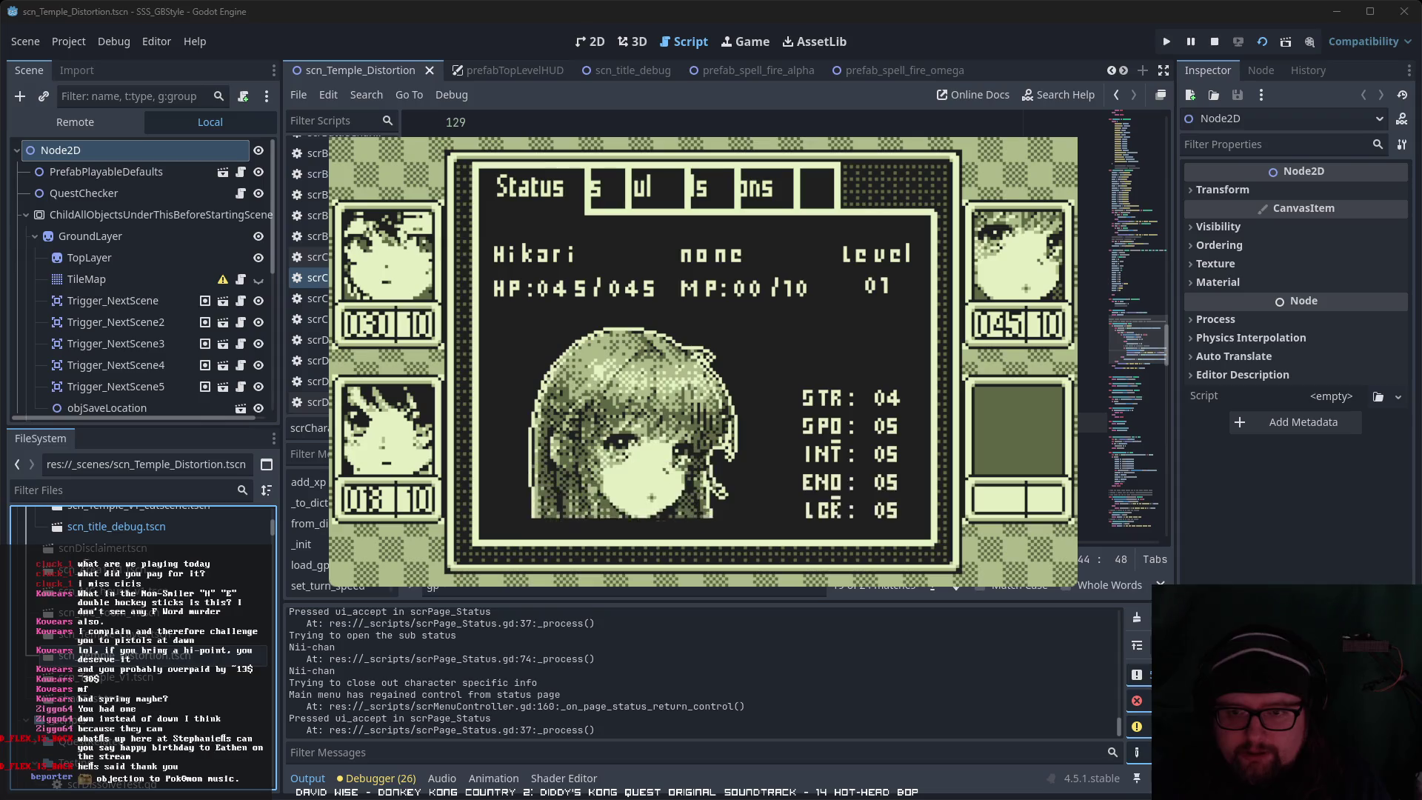
key("Down")
key("Return")
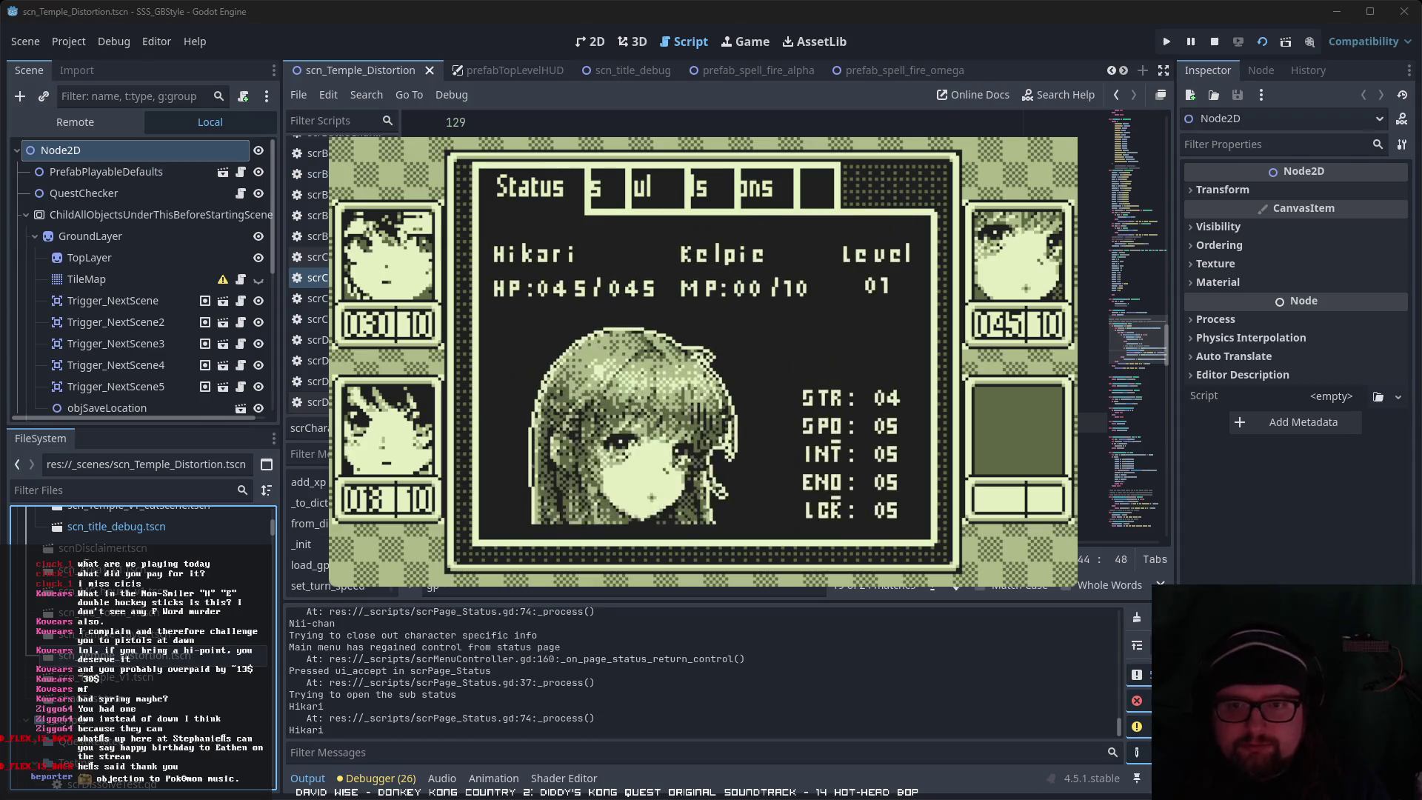
key("Escape")
key("Down")
key("Return")
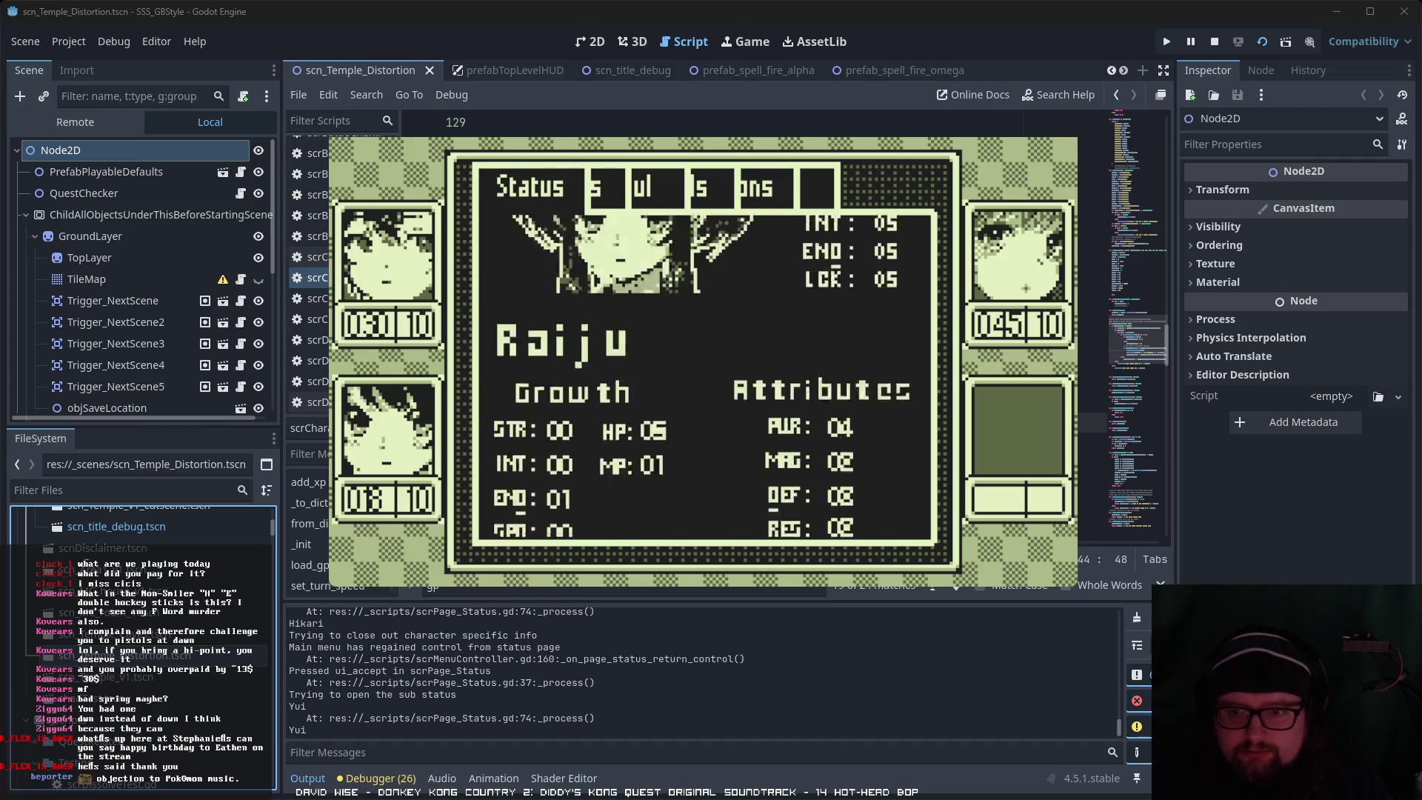
key("Escape")
key("Escape")
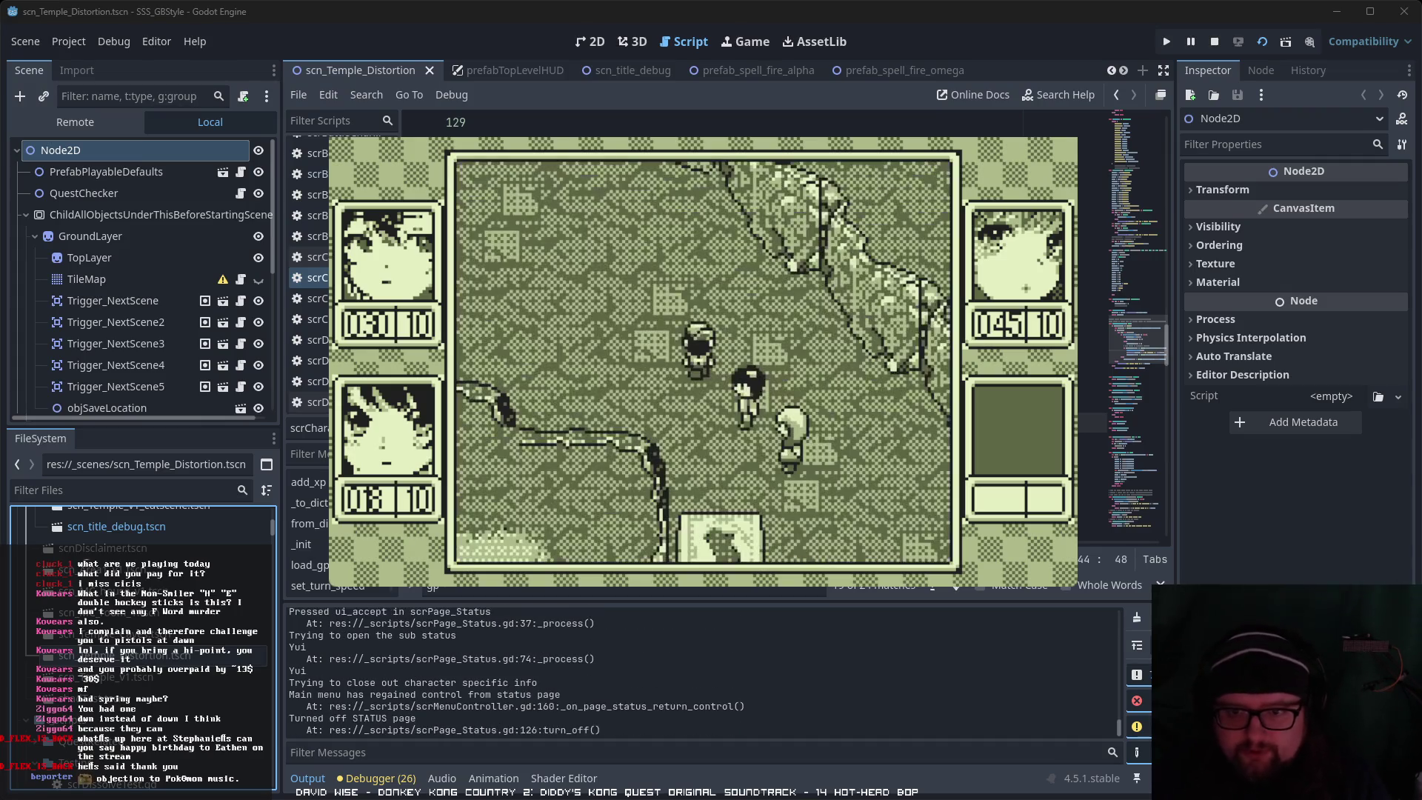
Step: Walk the party around the temple map until it runs into an enemy
key("Up")
key("Left")
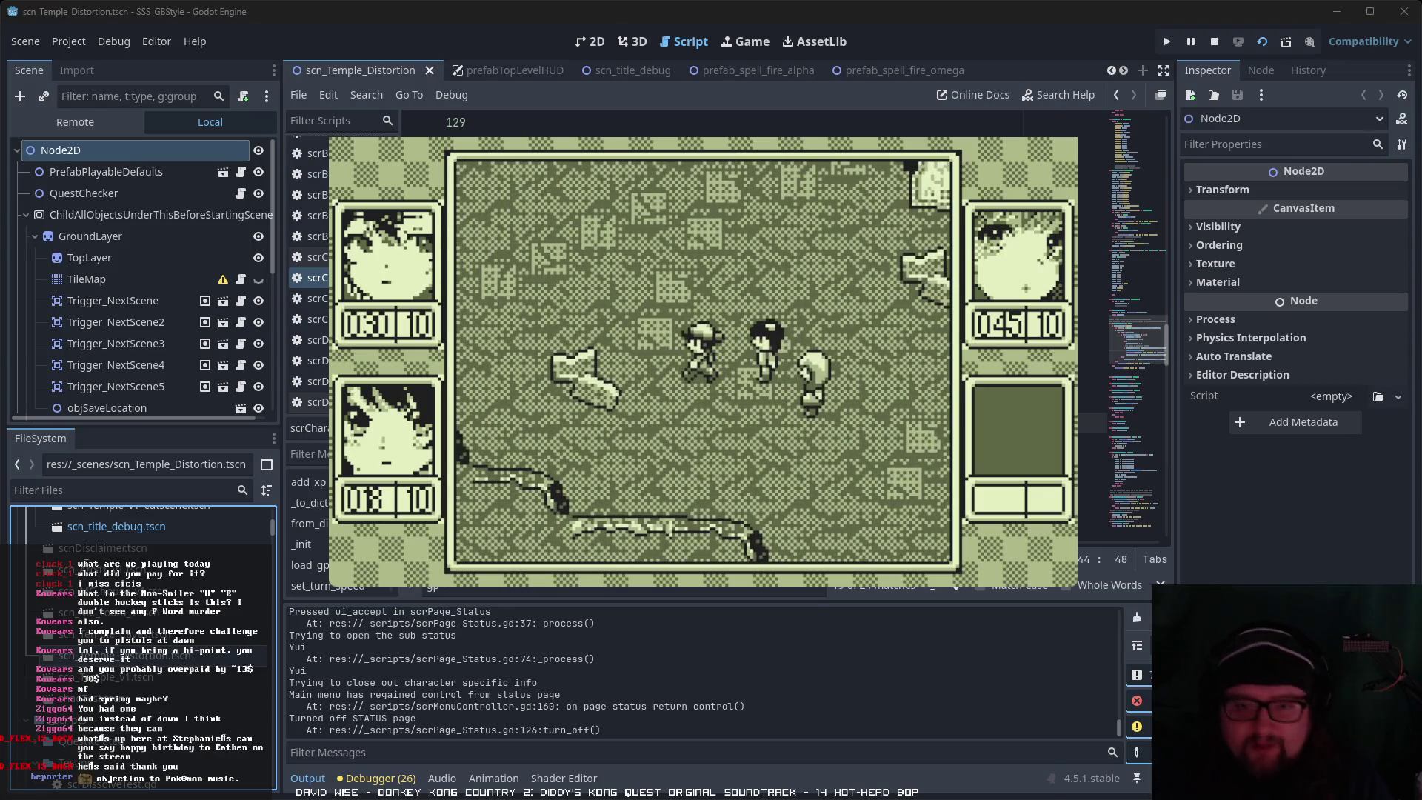
key("Up")
key("Left")
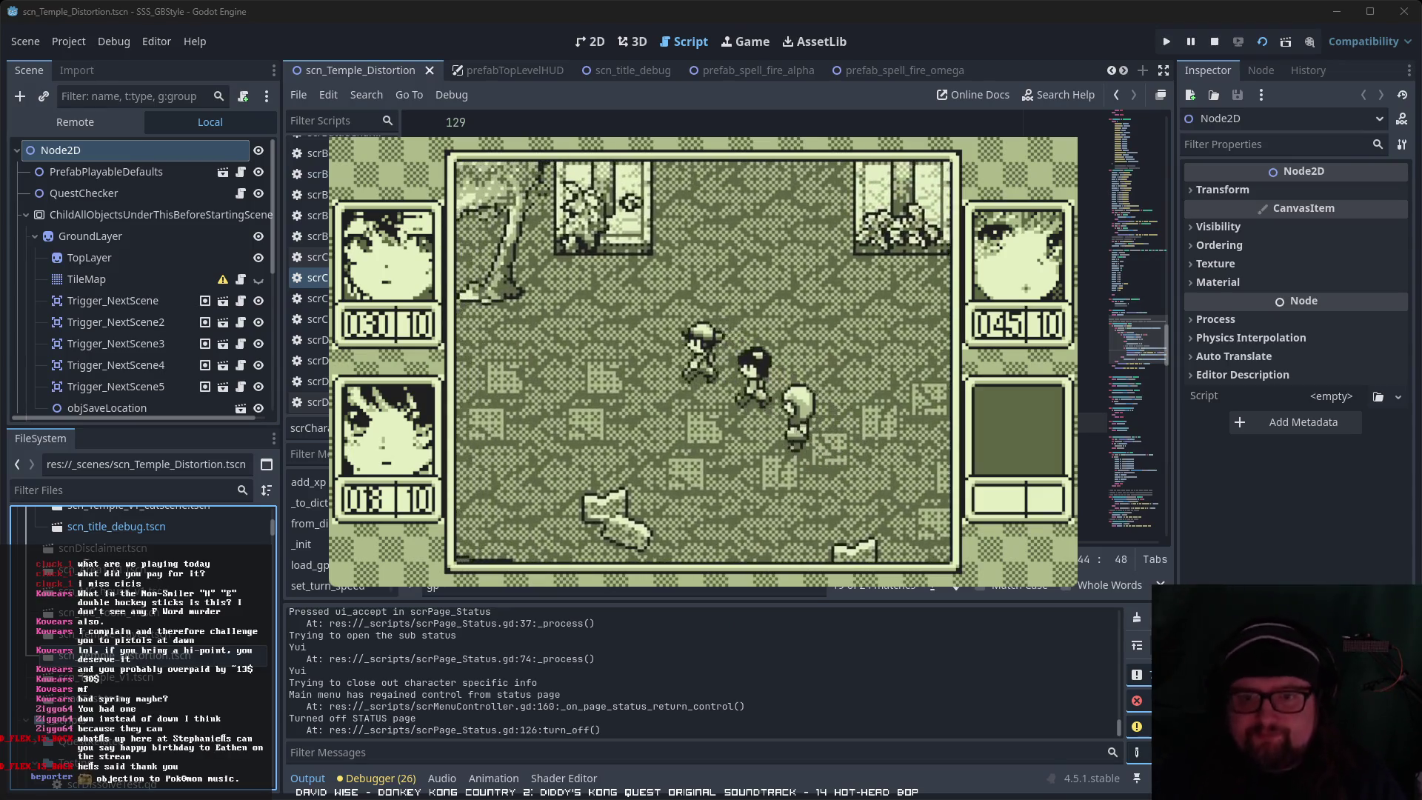
key("Right")
key("Down")
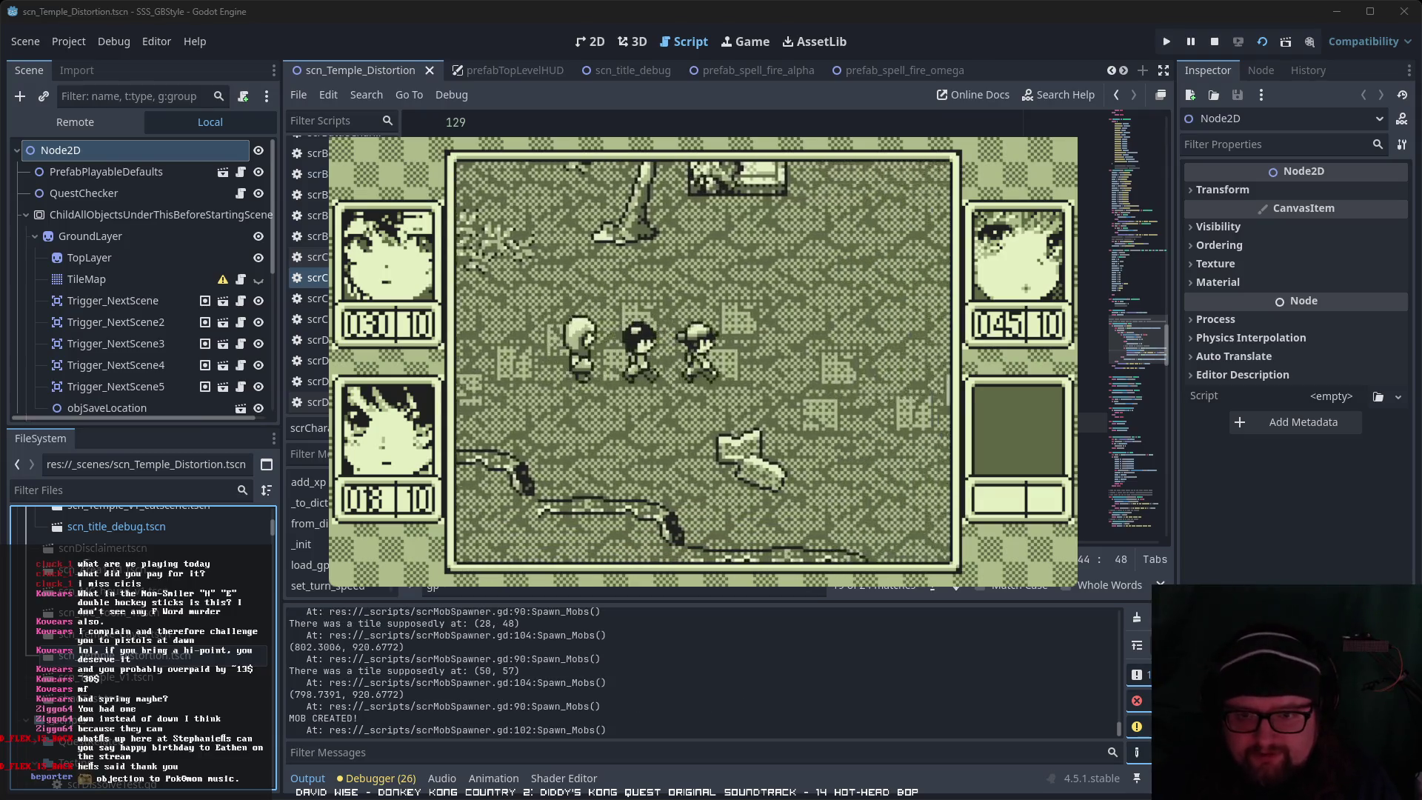
key("Up")
key("Left")
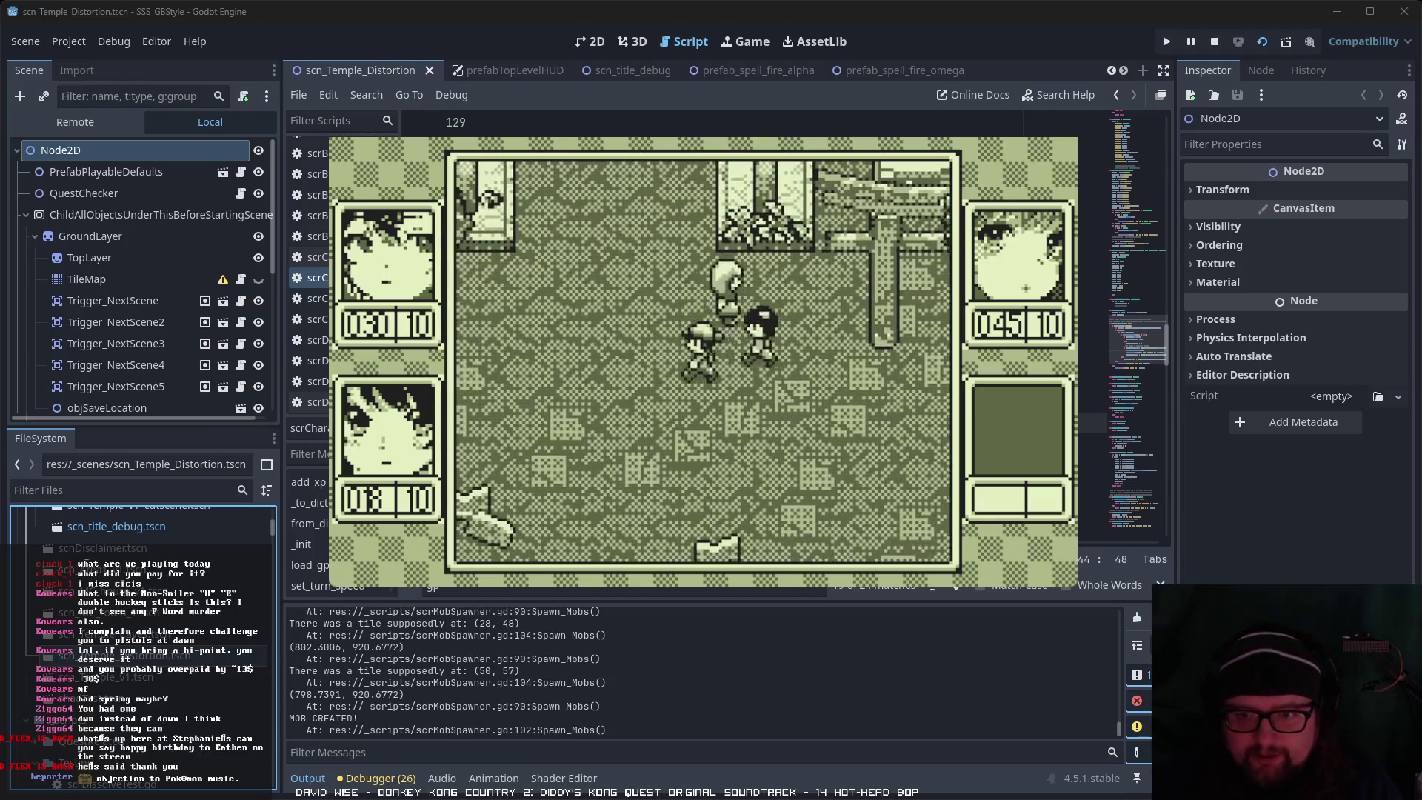
key("Down")
key("Left")
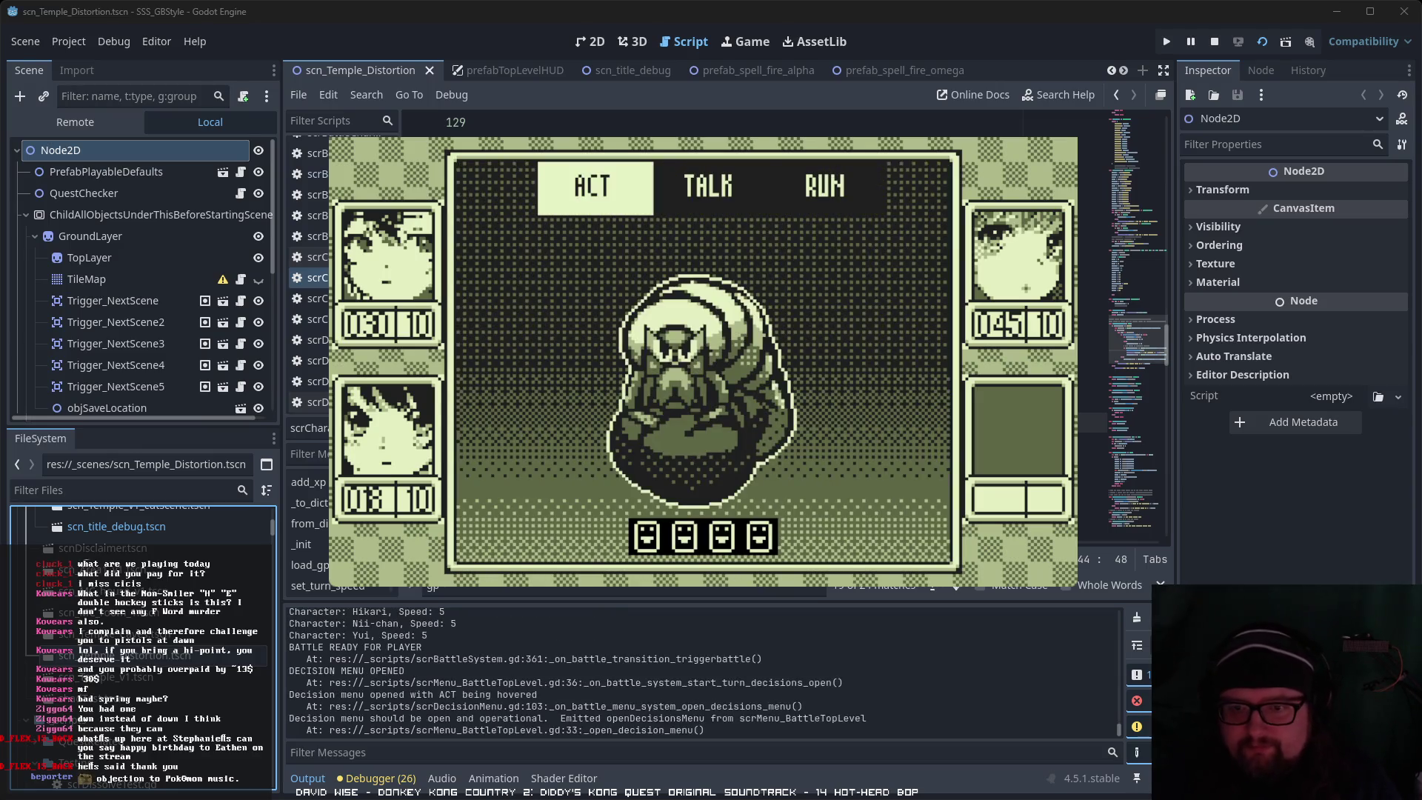
Step: Choose ACT, pick the party's actions and confirm turns against the Mad Maggot
key("Return")
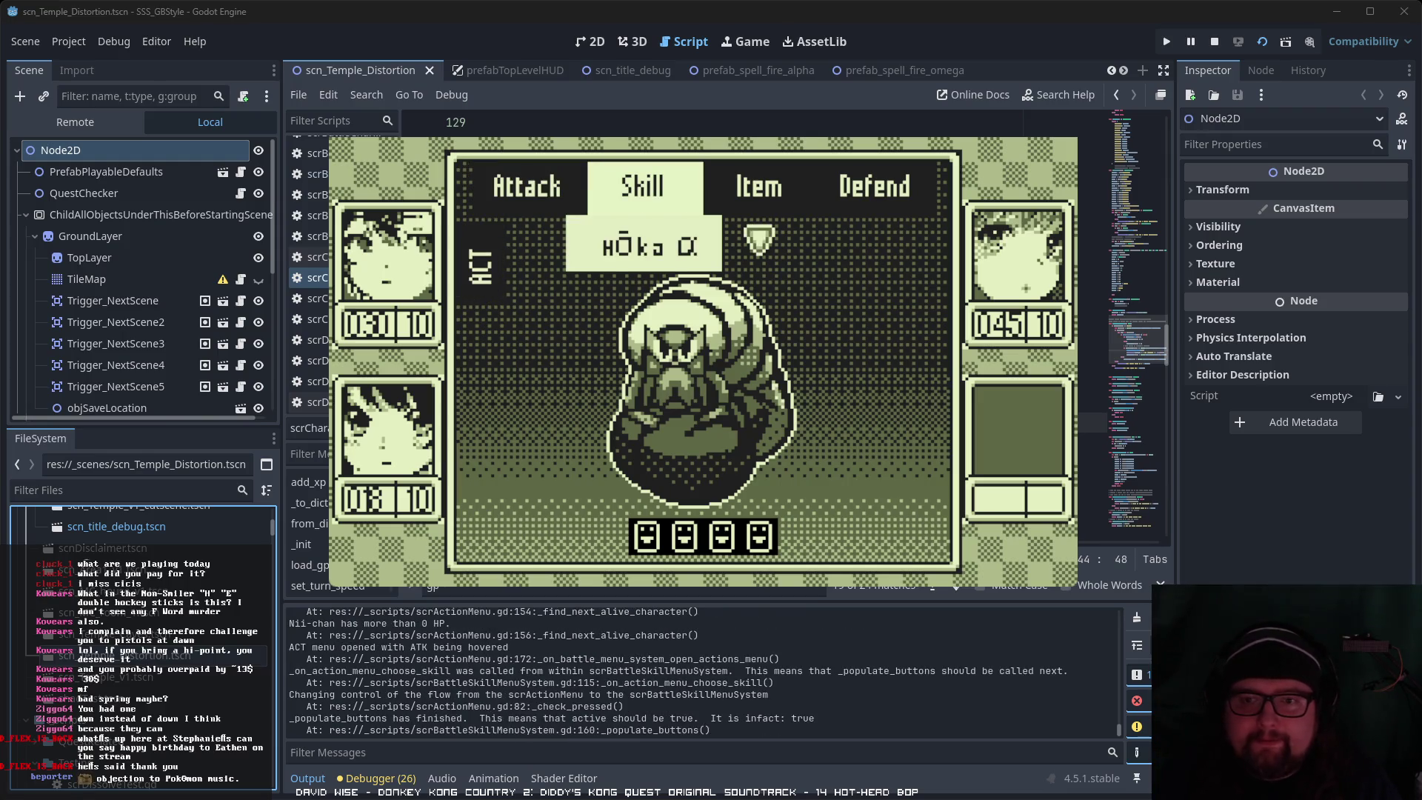
key("Escape")
key("Left")
key("Left")
key("Return")
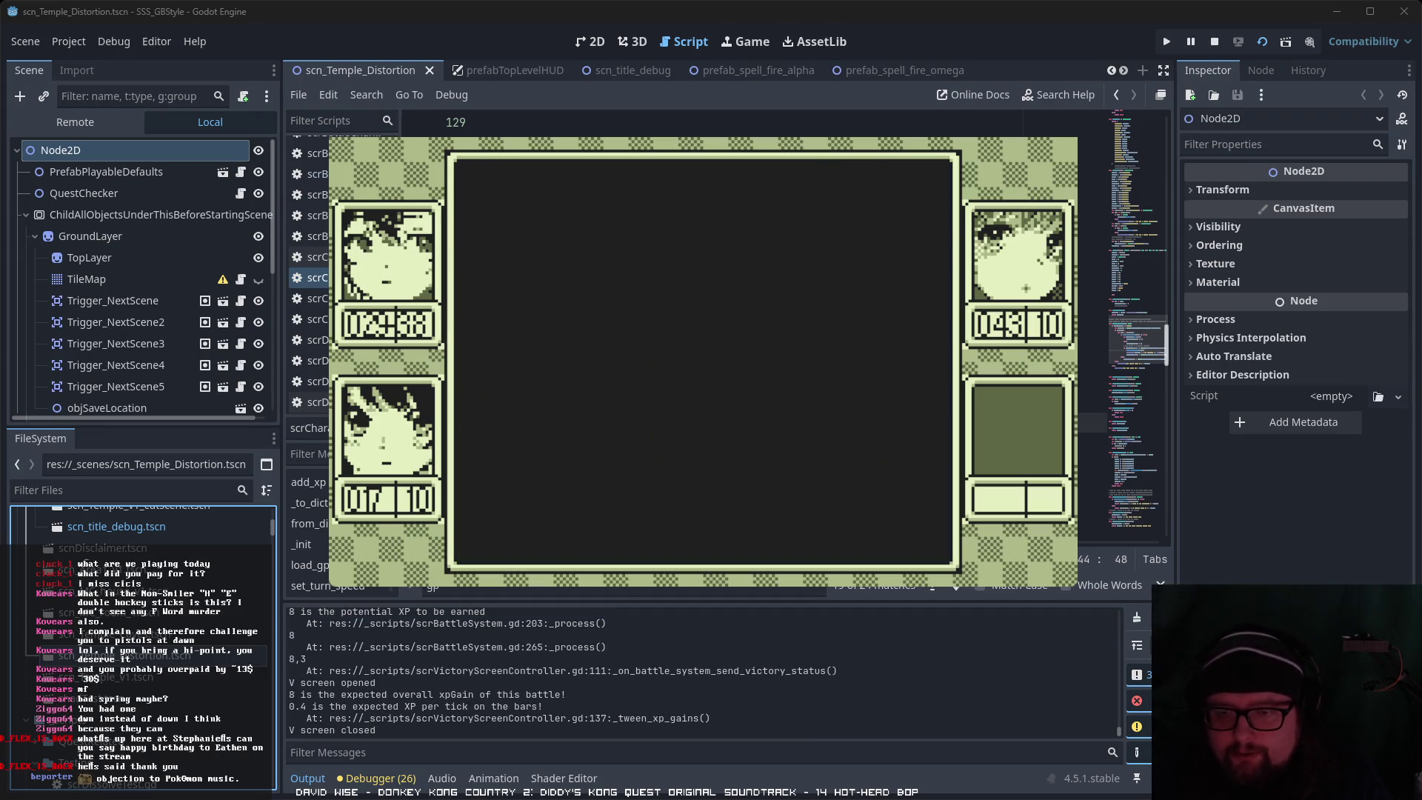
Step: Leave the victory screen and view Nii-chan's Hōka β description in the Skills menu
key("Return")
key("Right")
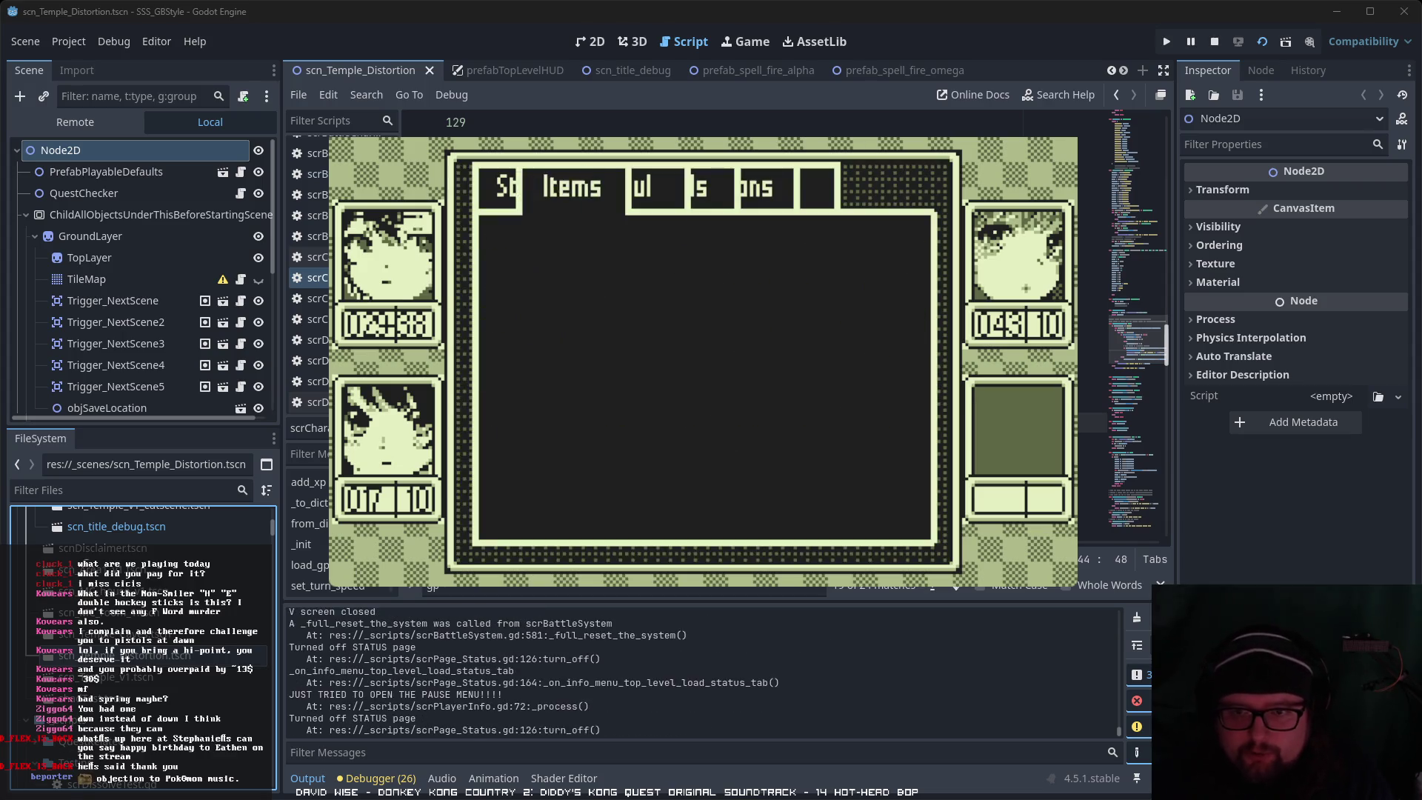
key("Right")
key("Return")
key("Right")
key("Return")
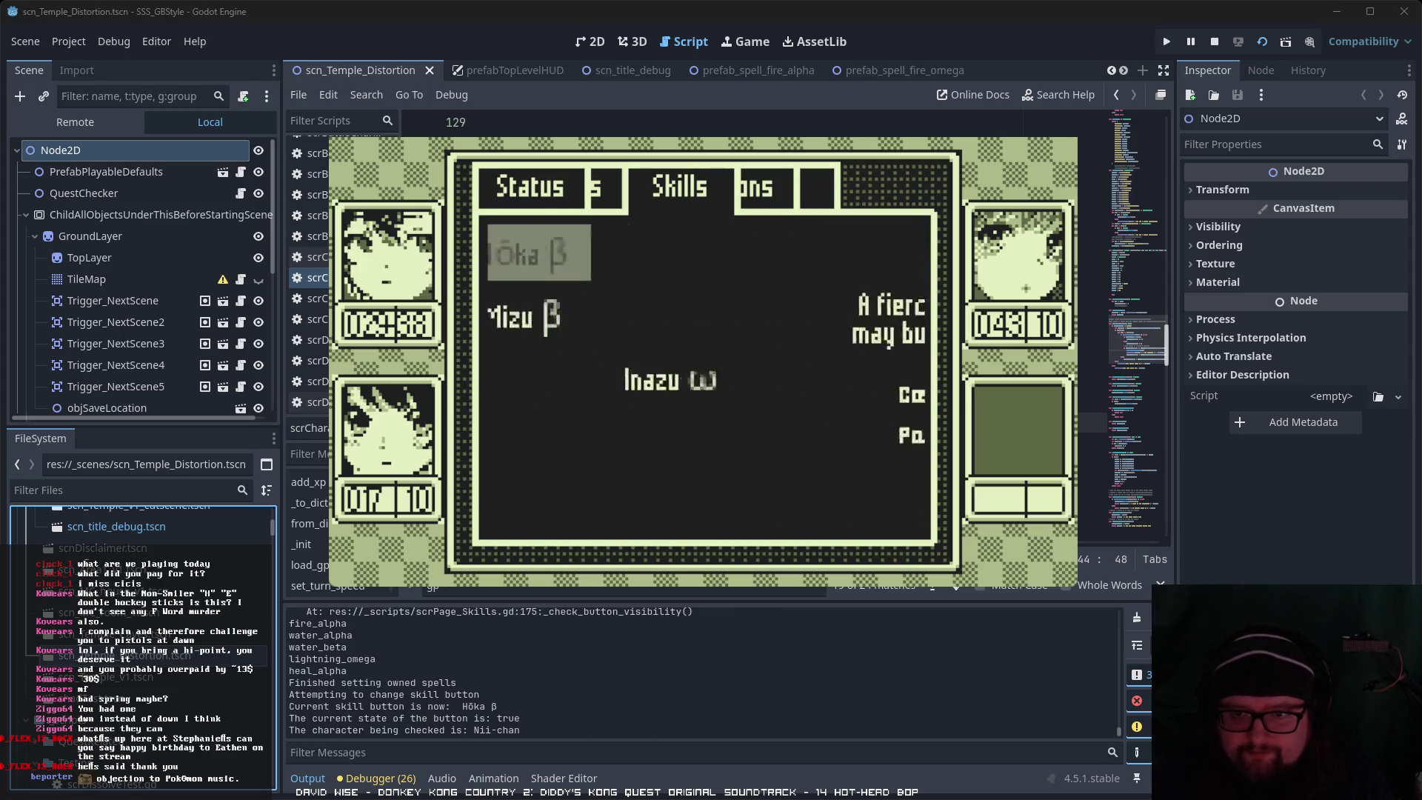
key("Escape")
Step: Check Hikari's skills and Mizu α, close the menu, and walk left and up
key("Escape")
key("Down")
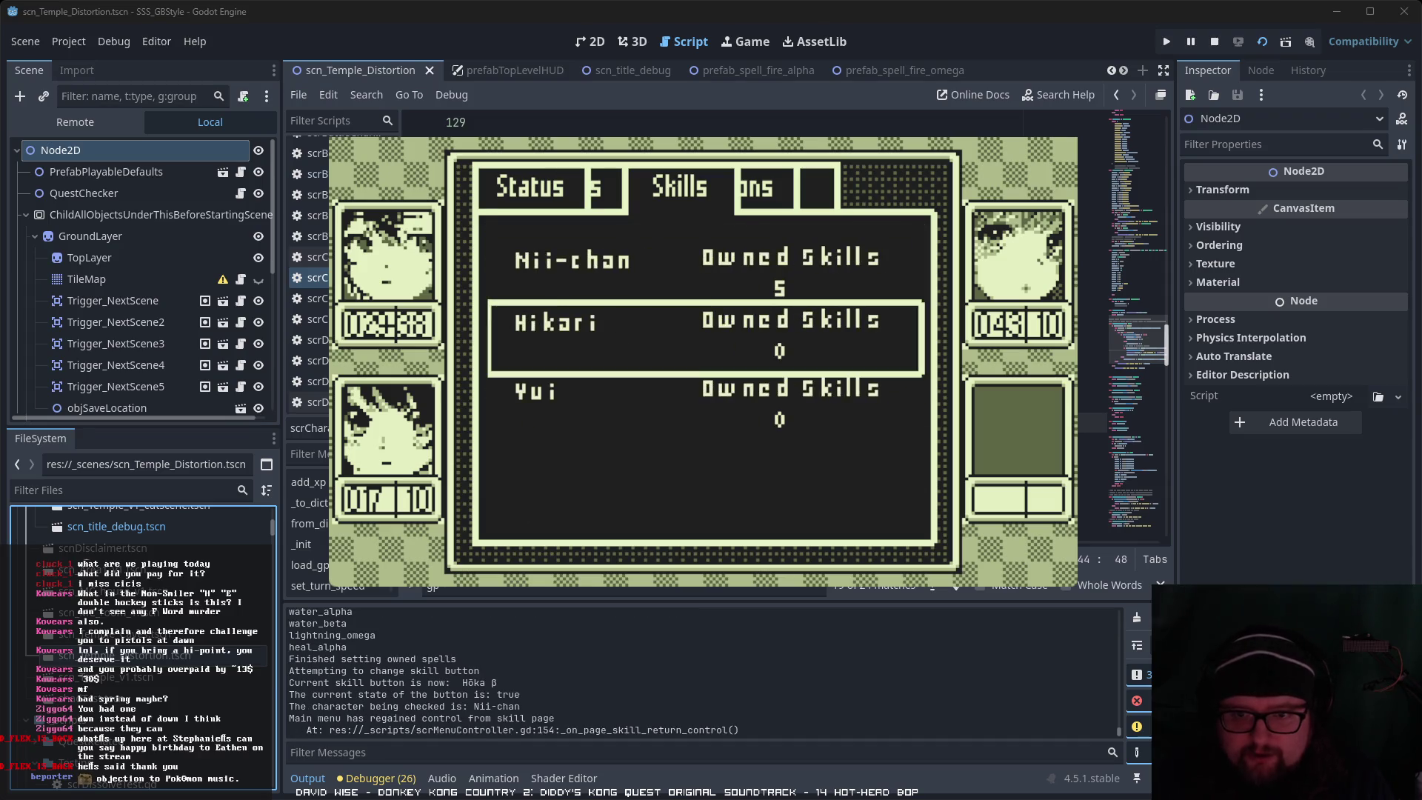
key("Return")
key("Return")
key("Escape")
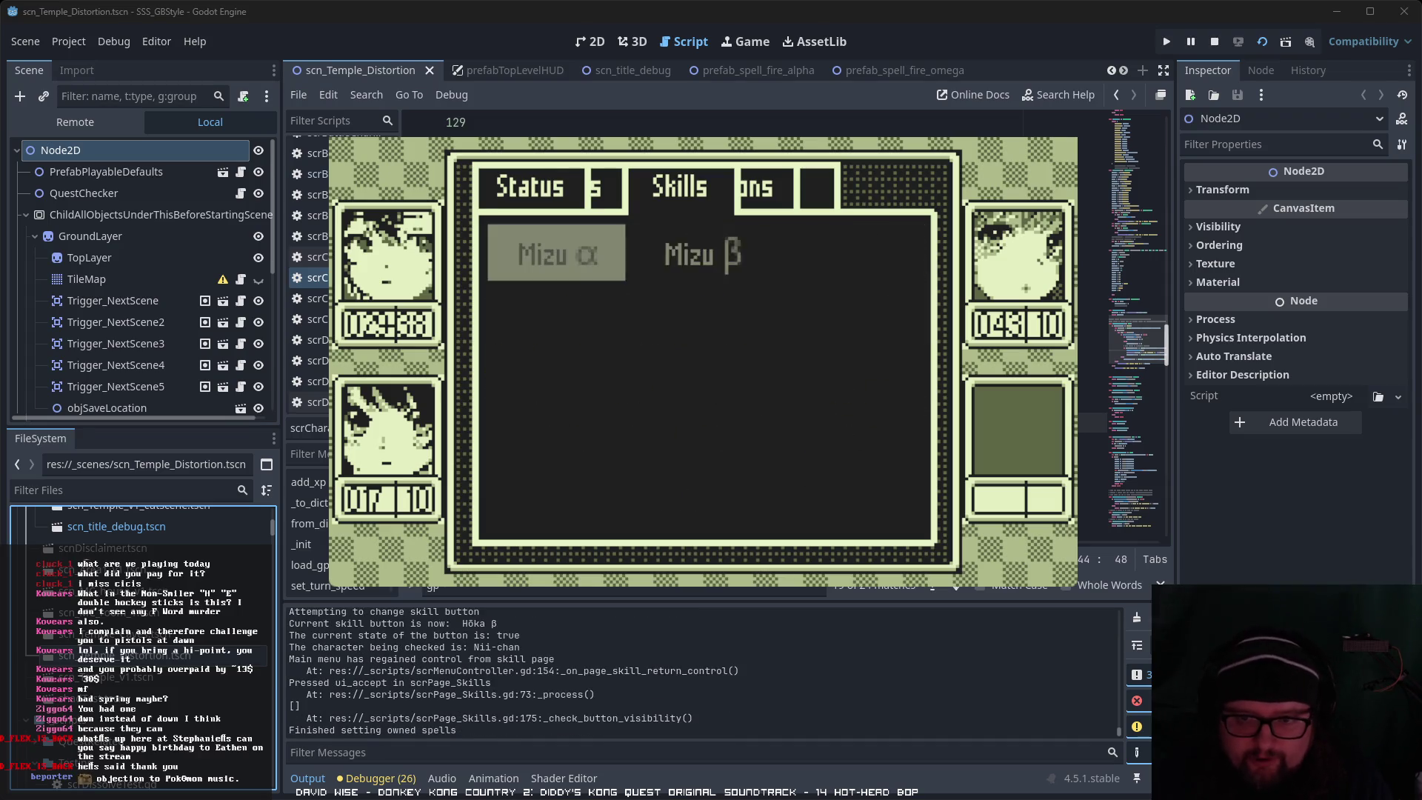
key("Escape")
key("Escape")
key("Left")
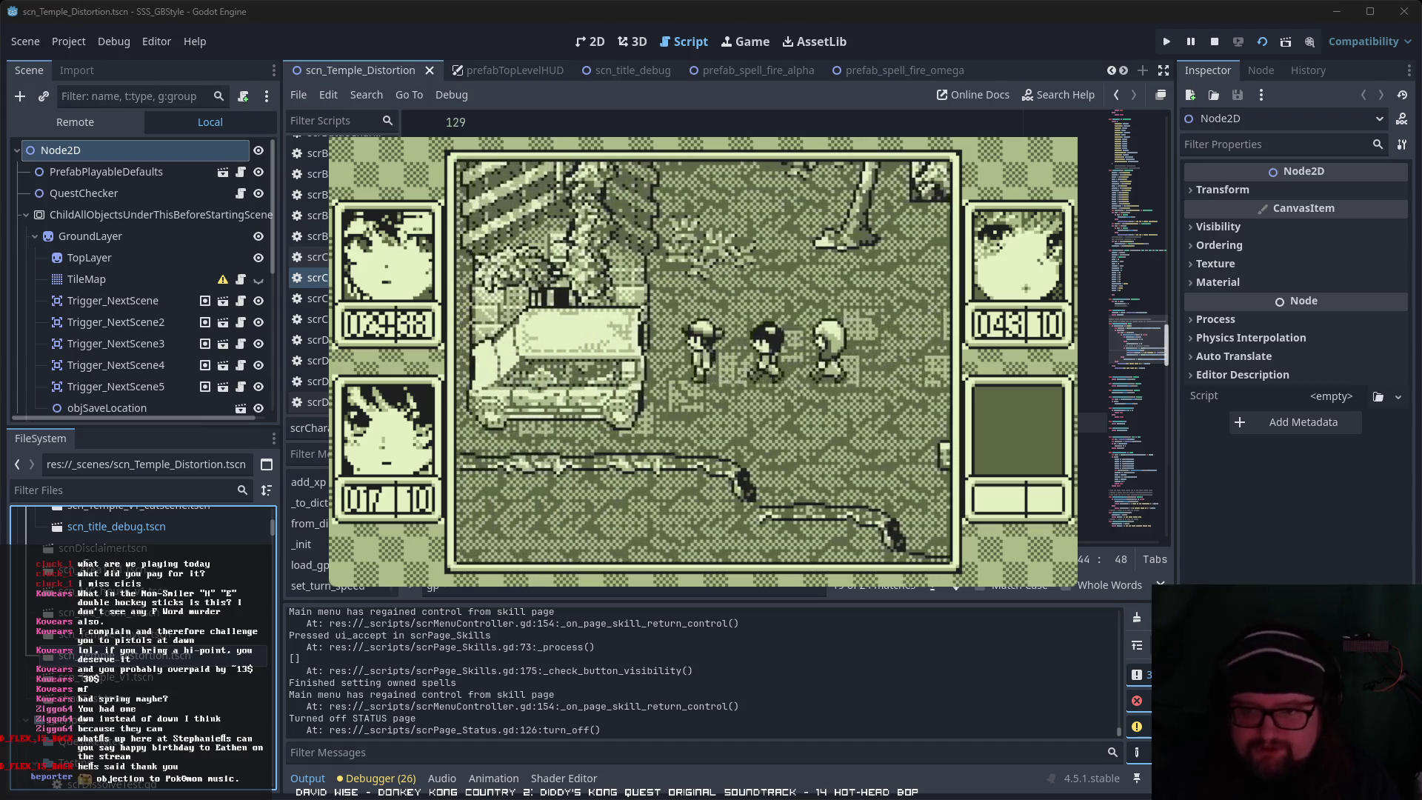
key("Left")
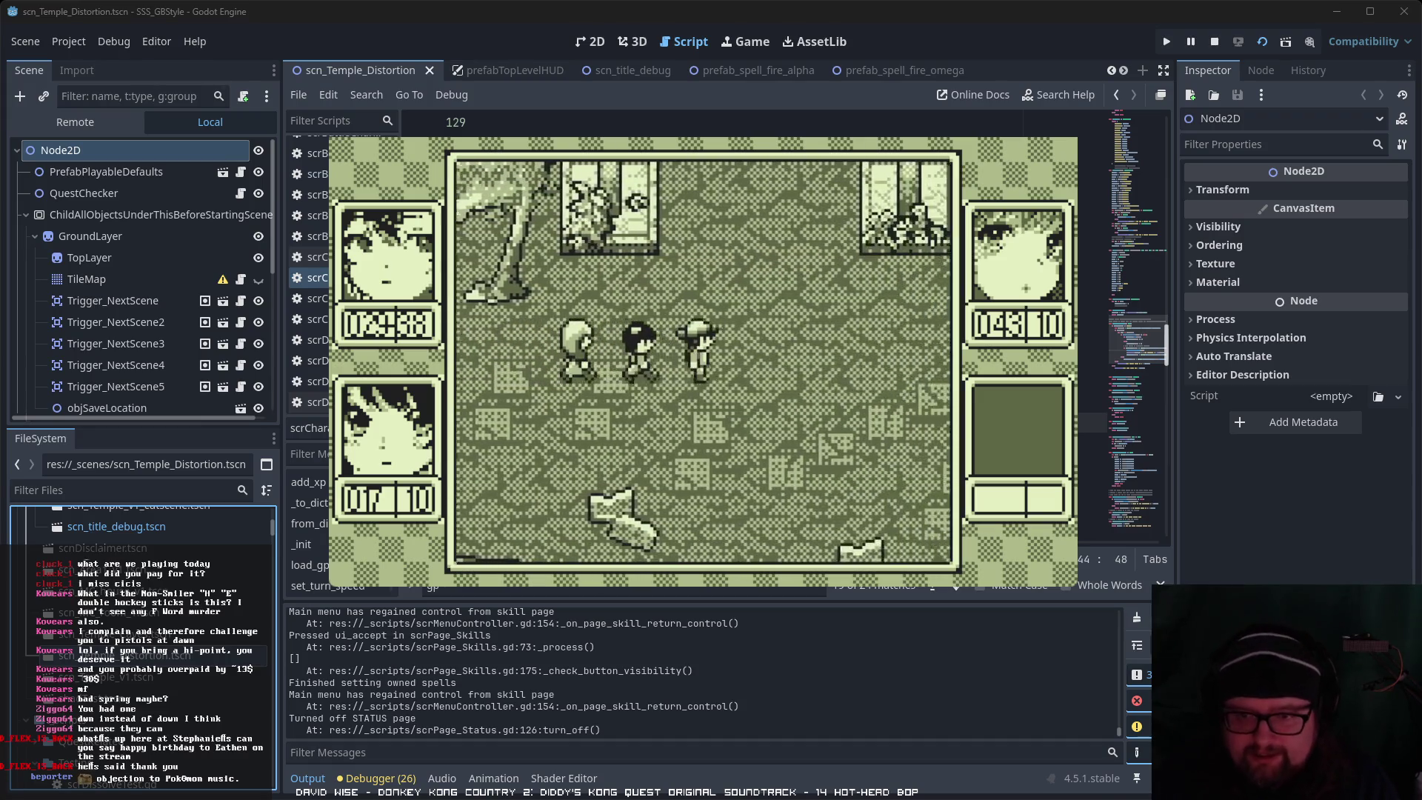
key("Up")
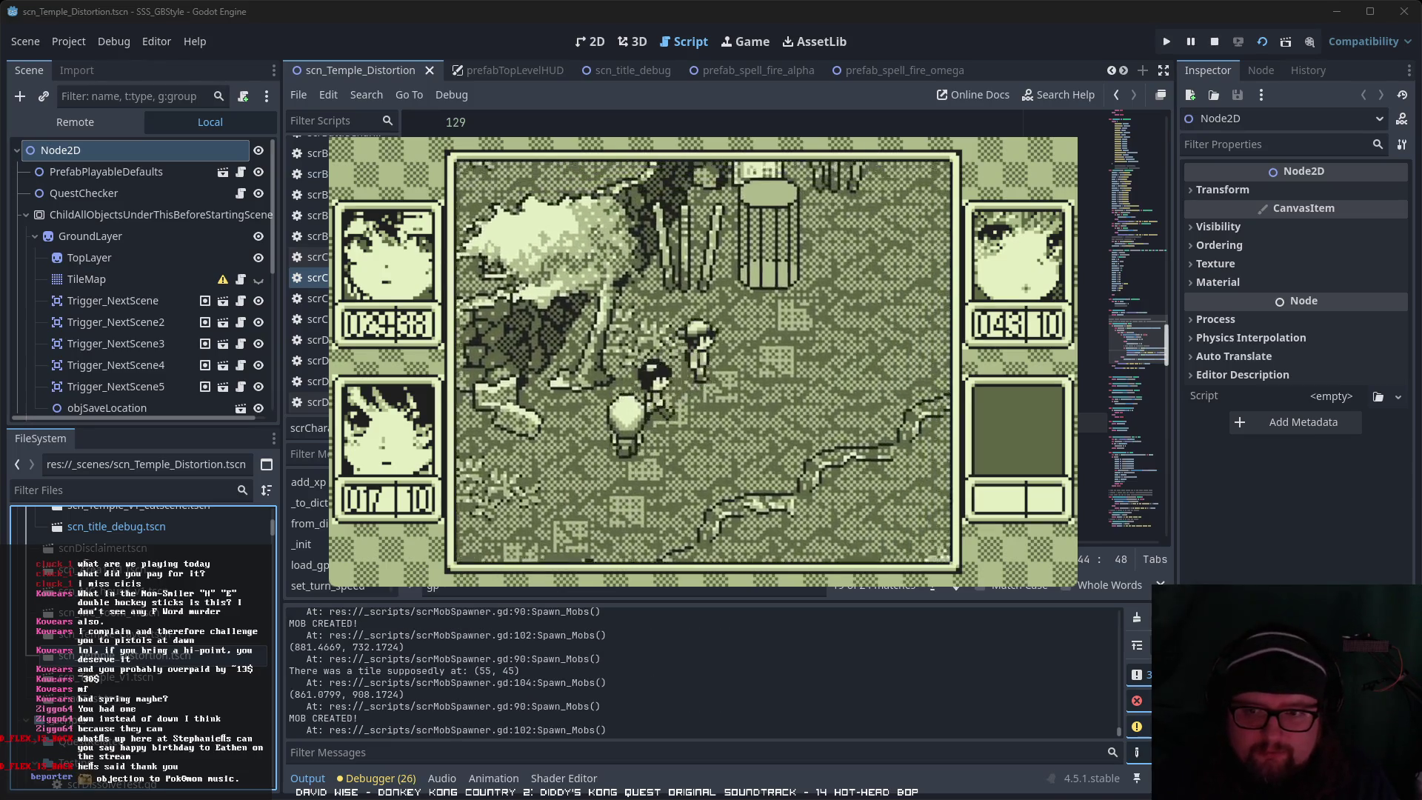
Step: Walk into a new Mad Maggot battle, queue Iyashi α and an Item, and start the turn
key("Up")
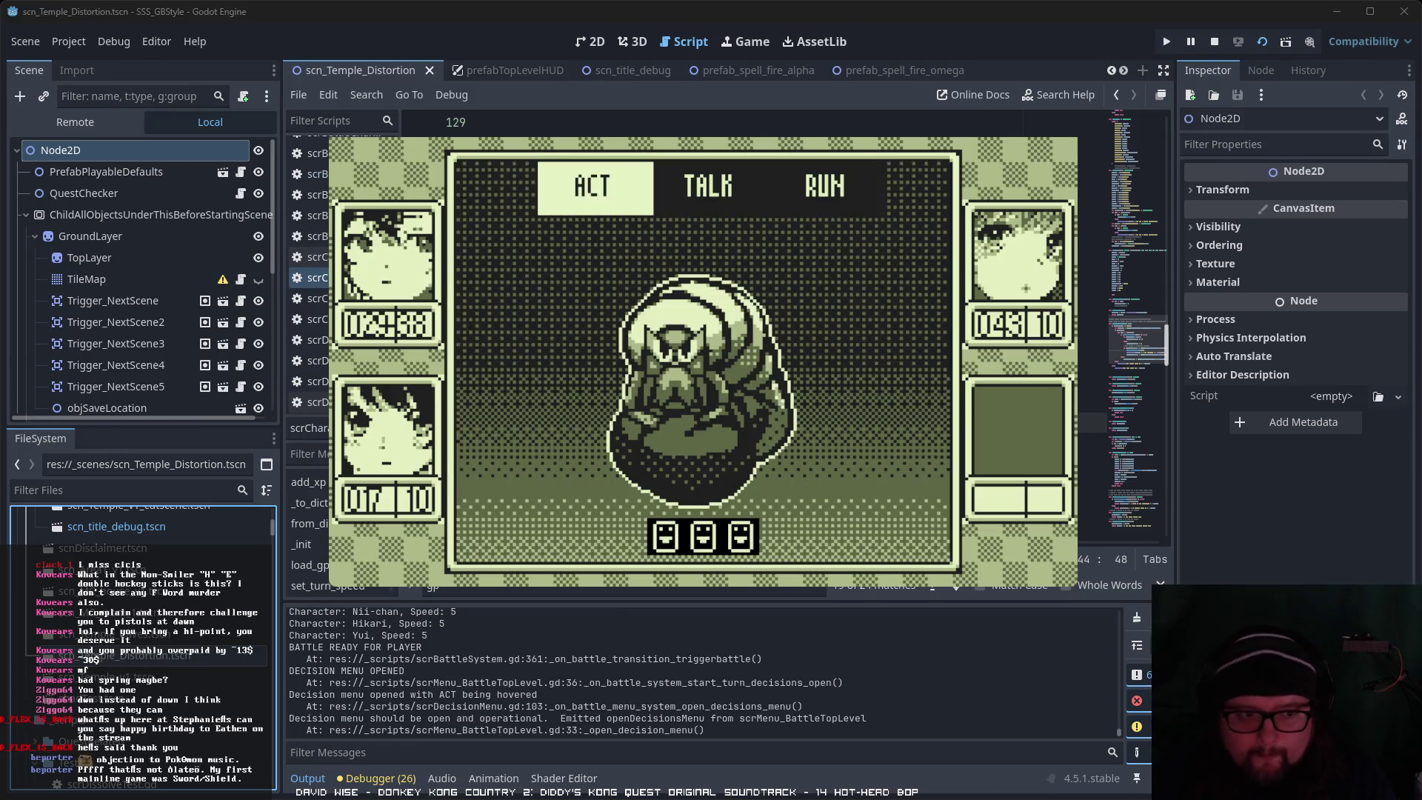
key("Return")
key("Right")
key("Return")
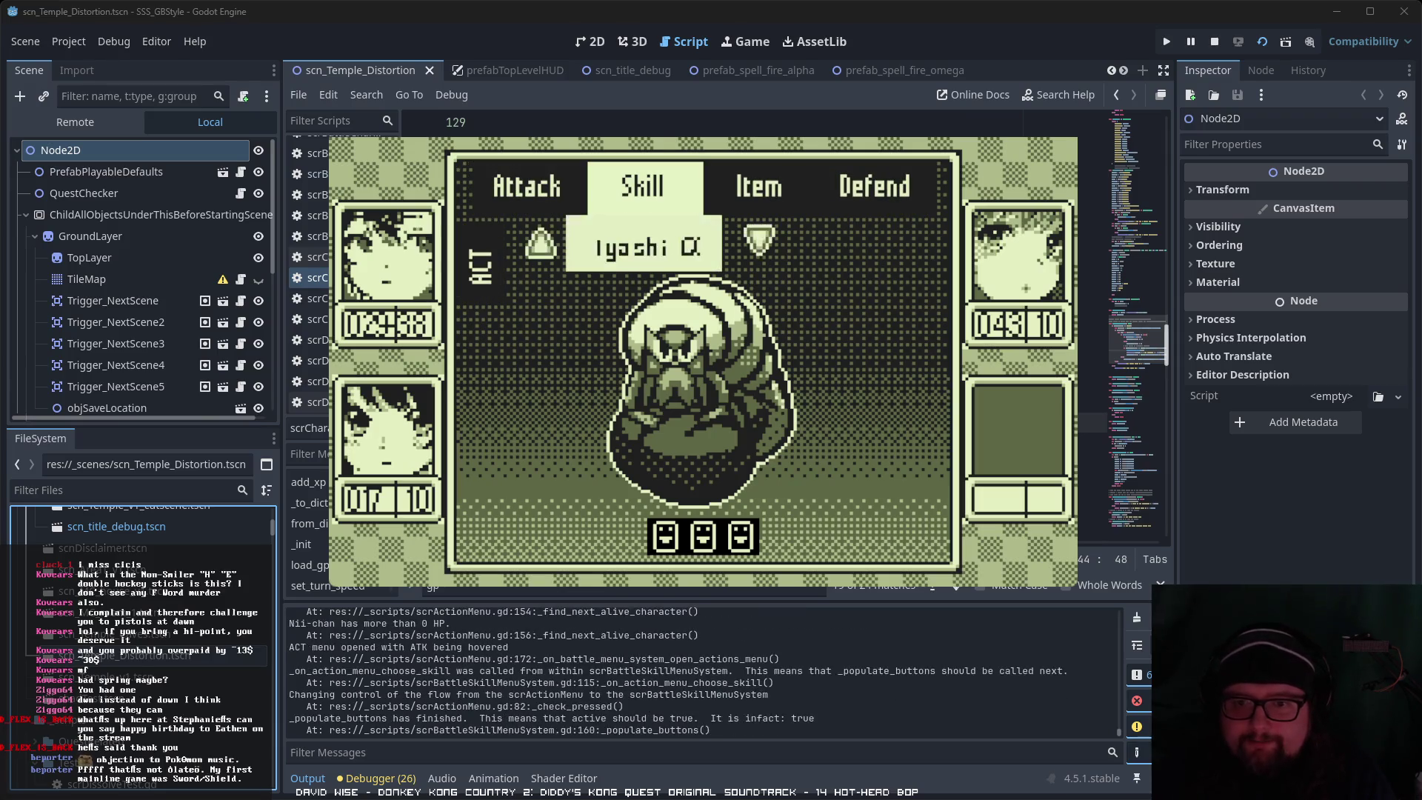
key("Escape")
key("Right")
key("Right")
key("Return")
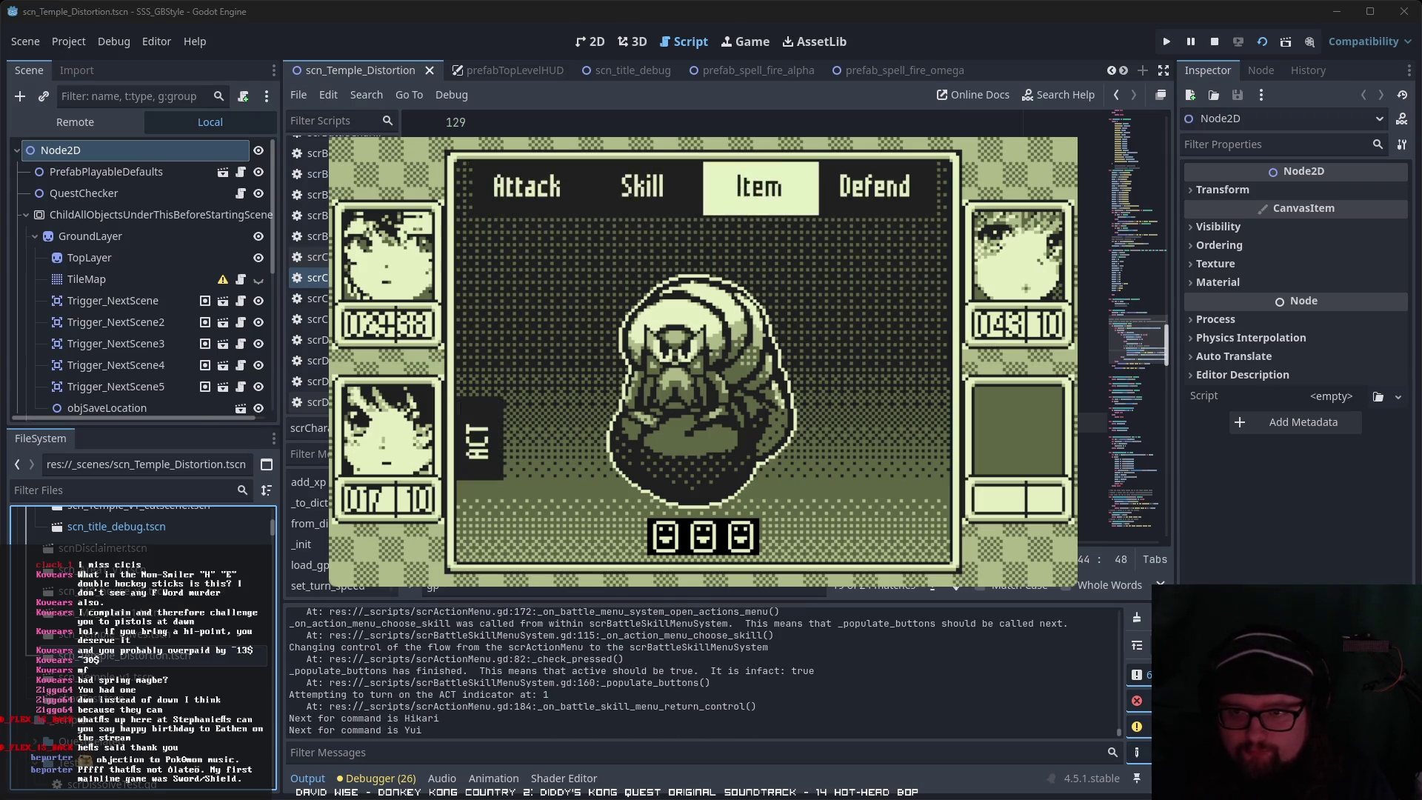
key("Return")
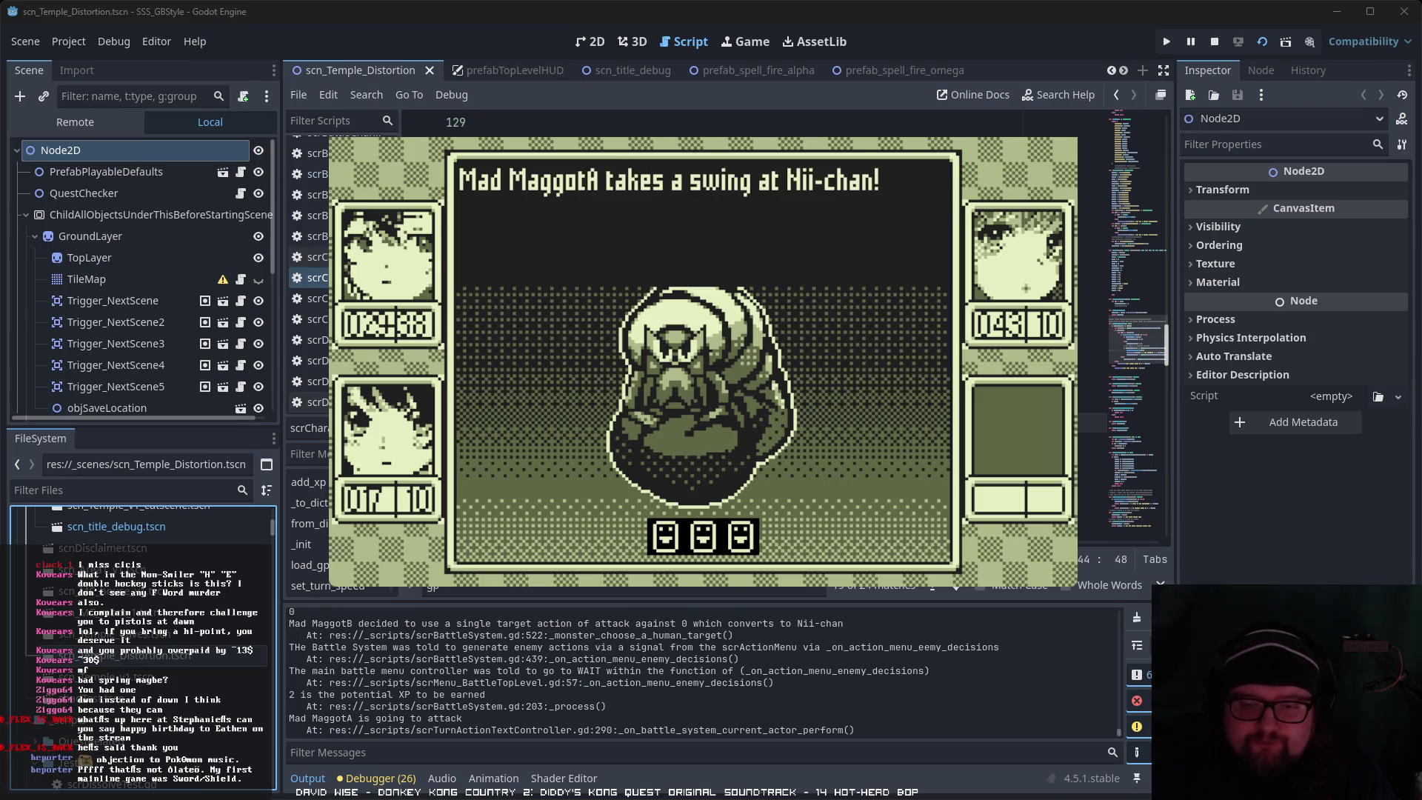
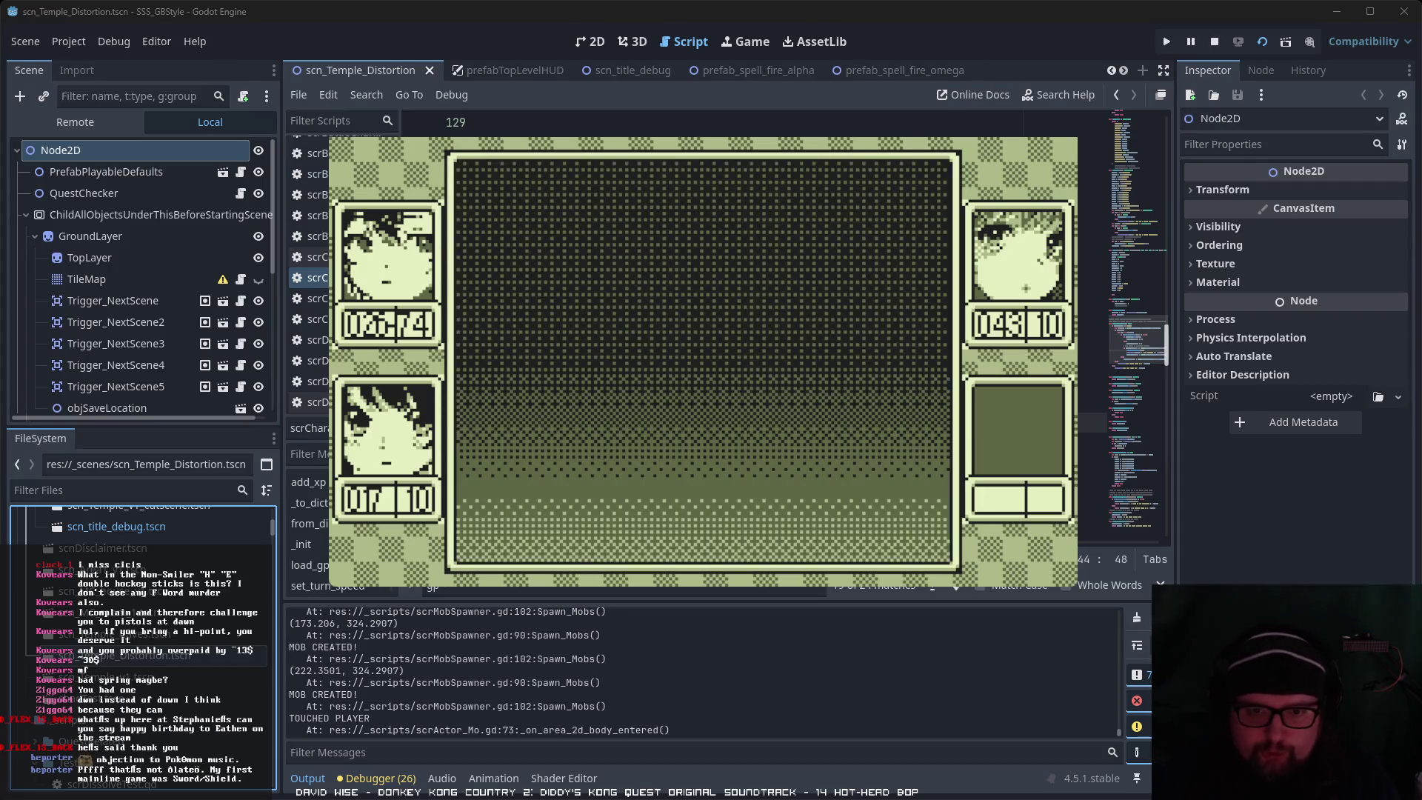
Step: Win a test battle with Inazu for Nii-chan and Defend for Hikari and Yui, earning GP +03 and XP +0008
key("Return")
key("Right")
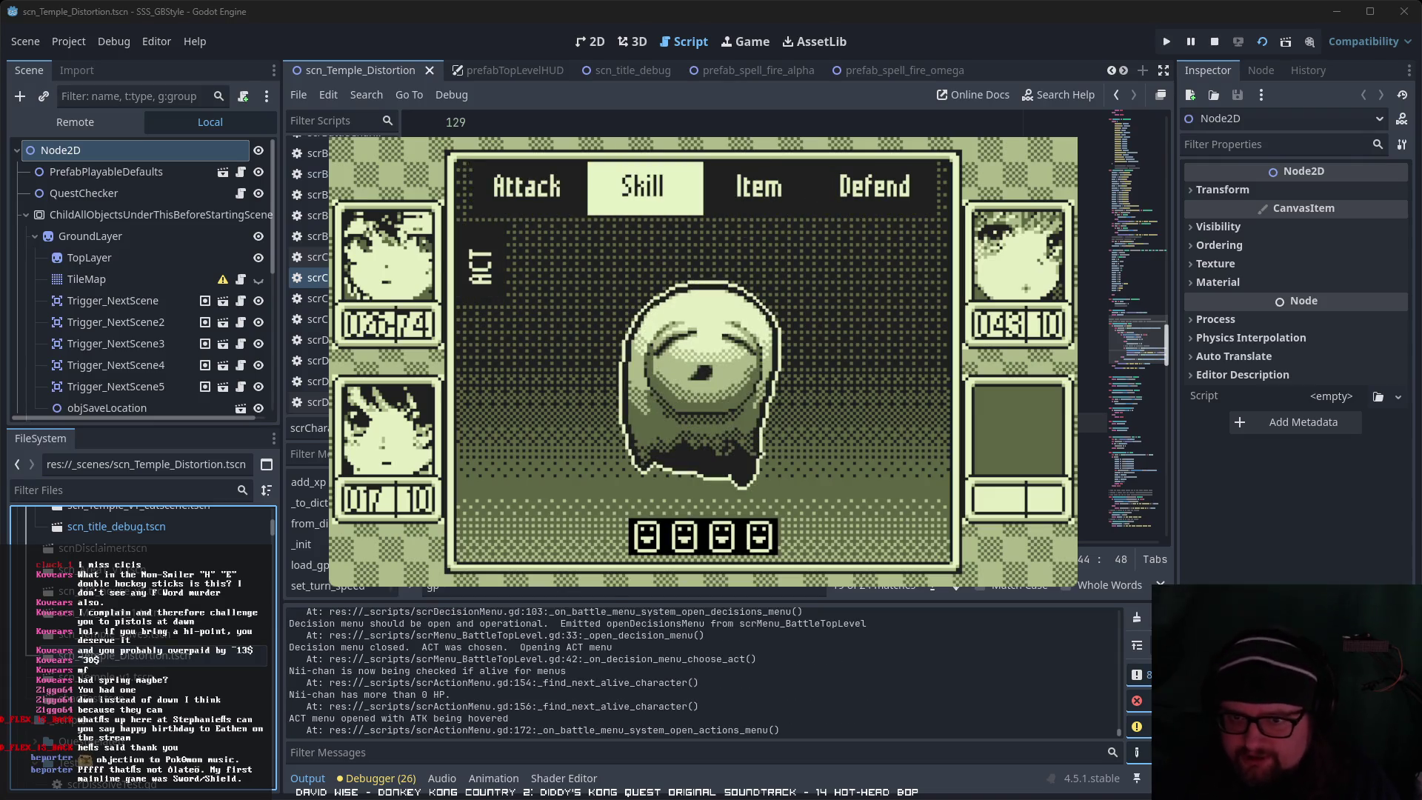
key("Return")
key("Right")
key("Return")
key("Right")
key("Right")
key("Right")
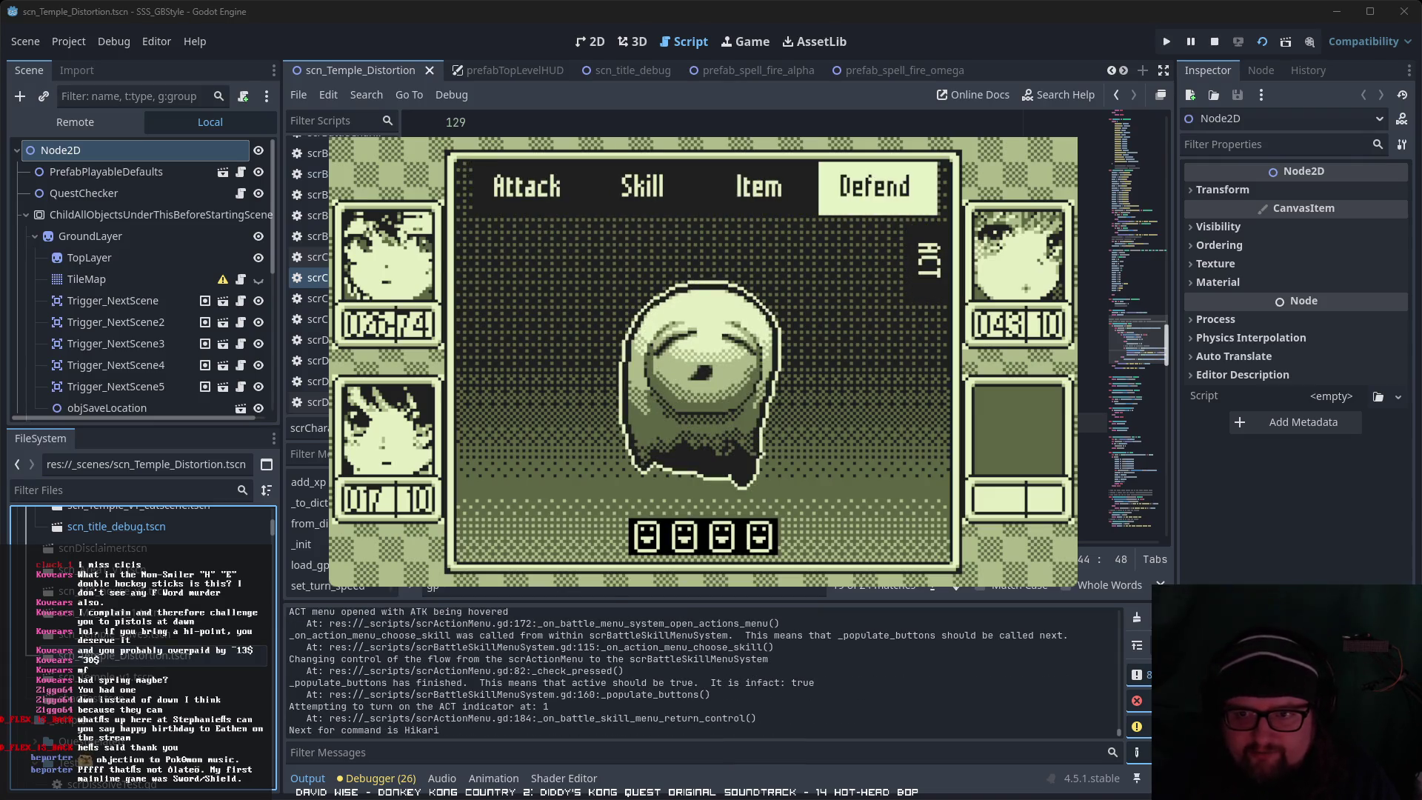
key("Return")
key("Right")
key("Right")
key("Right")
key("Return")
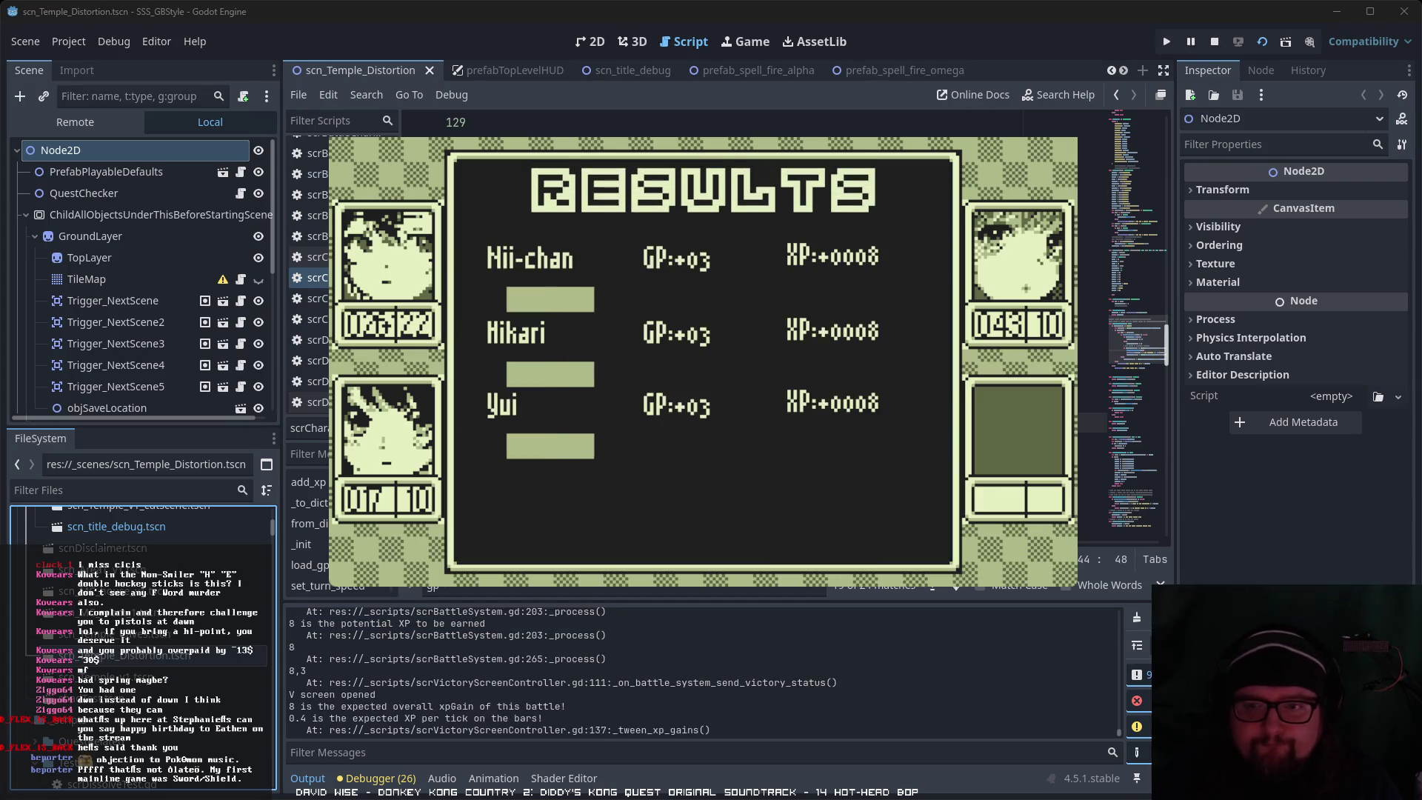
Step: From the results, open the status menu's Skills page and equip Mizu α on Hikari
key("Return")
key("Right")
key("Right")
key("Down")
key("Return")
key("Return")
key("Return")
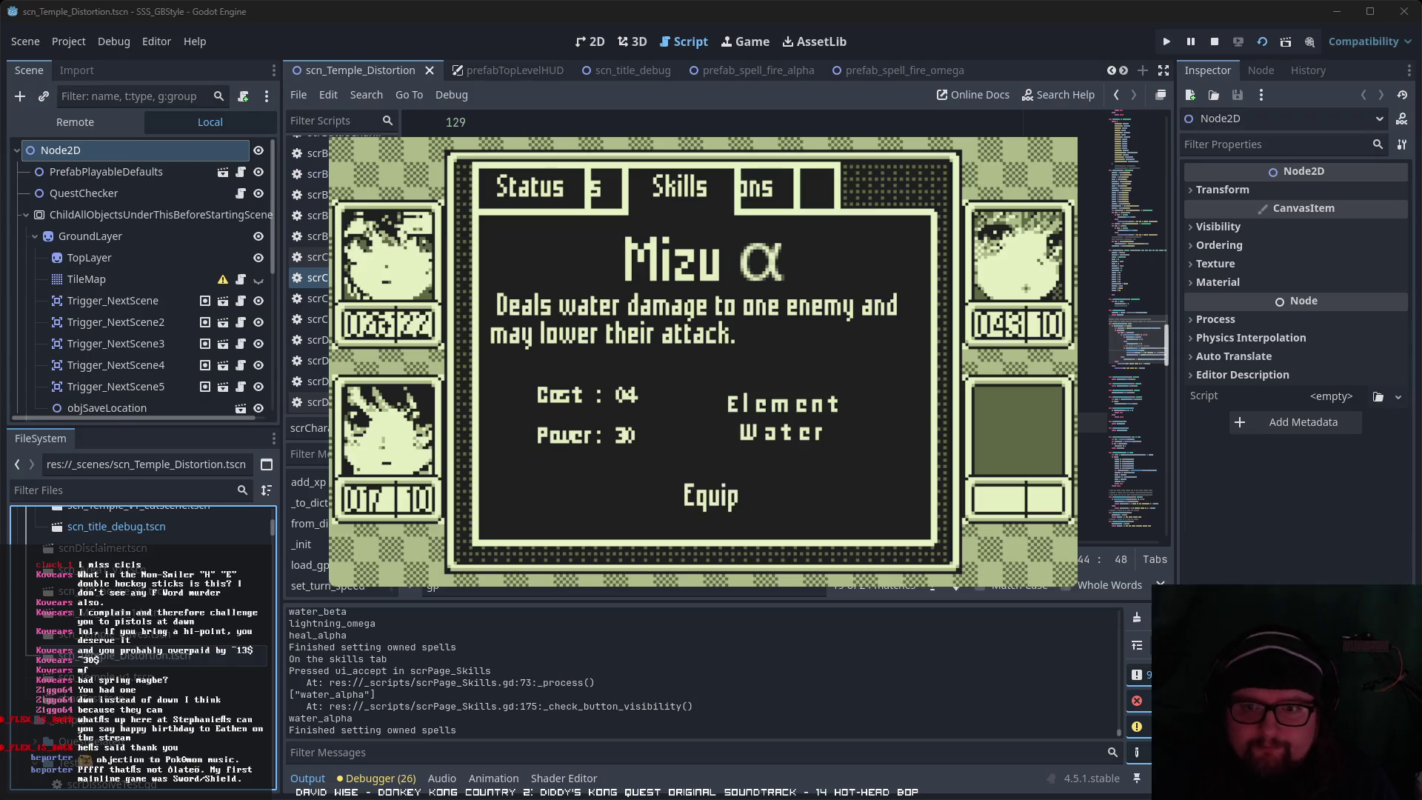
key("Escape")
key("Escape")
Step: Equip the Inazu α lightning skill (cost 04, power 30) on Yui
key("Down")
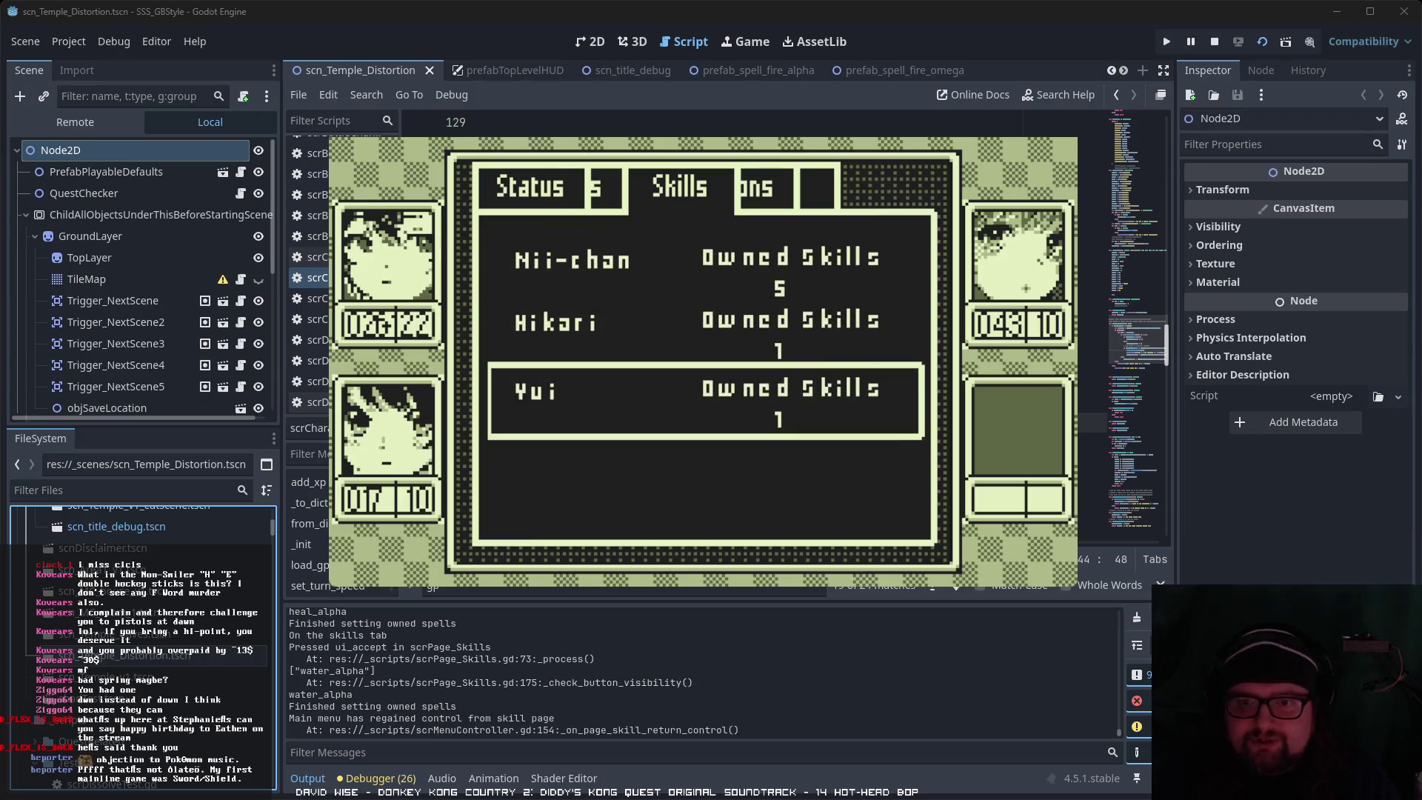
key("Return")
key("Return")
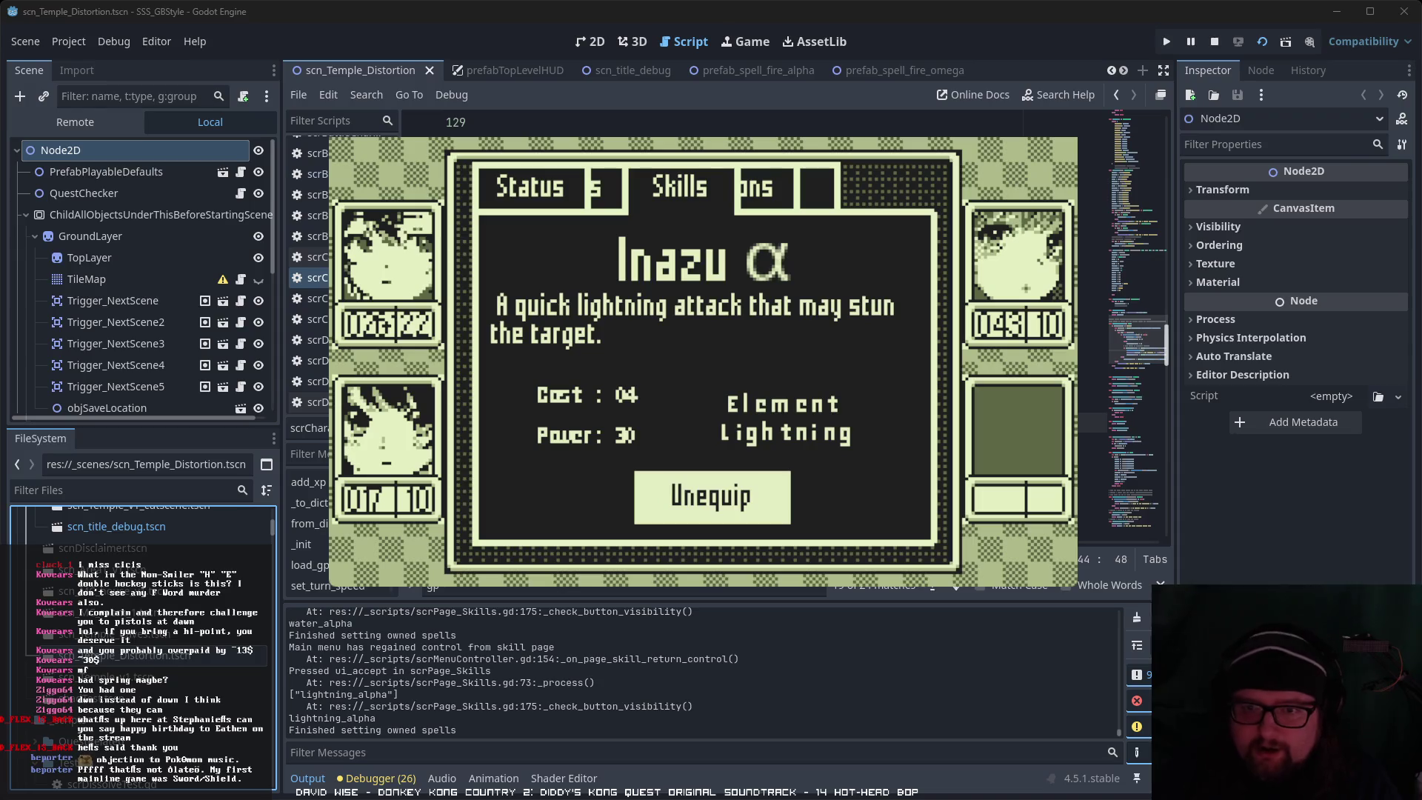
key("Escape")
key("Escape")
key("Escape")
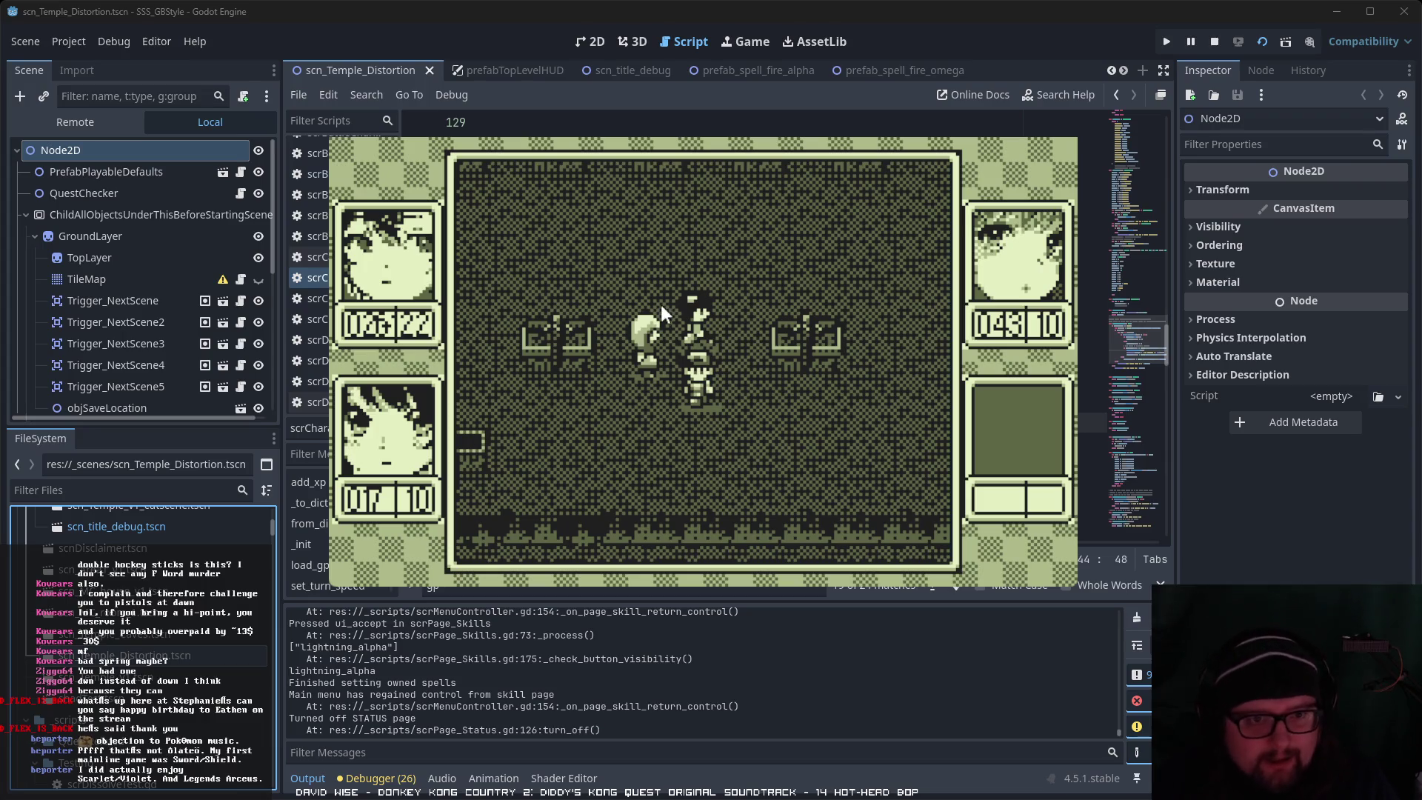
Step: Leave the running game and open the prefabTopLevelHUD scene in the editor
key("alt+Tab")
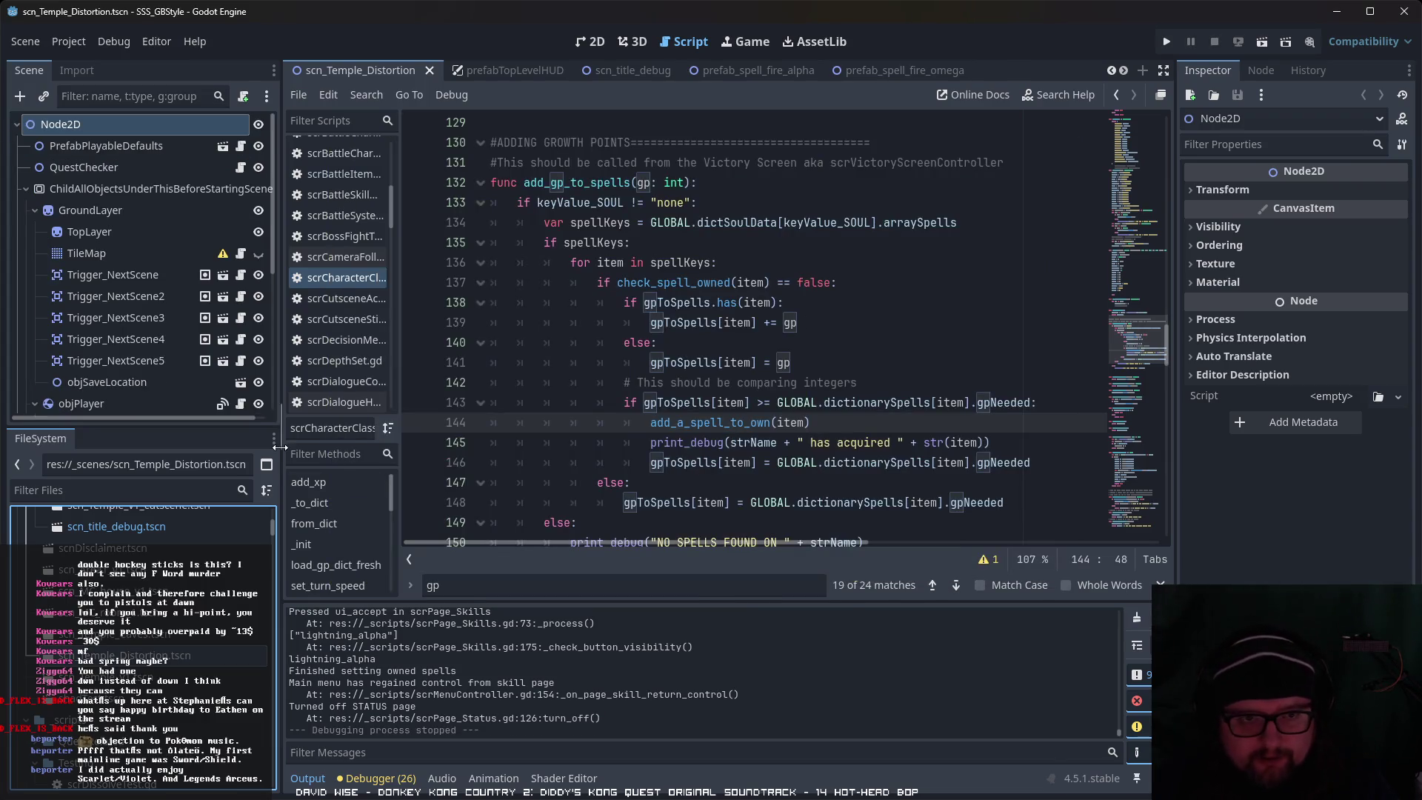
scroll(206, 310, "down", 5)
scroll(206, 310, "down", 2)
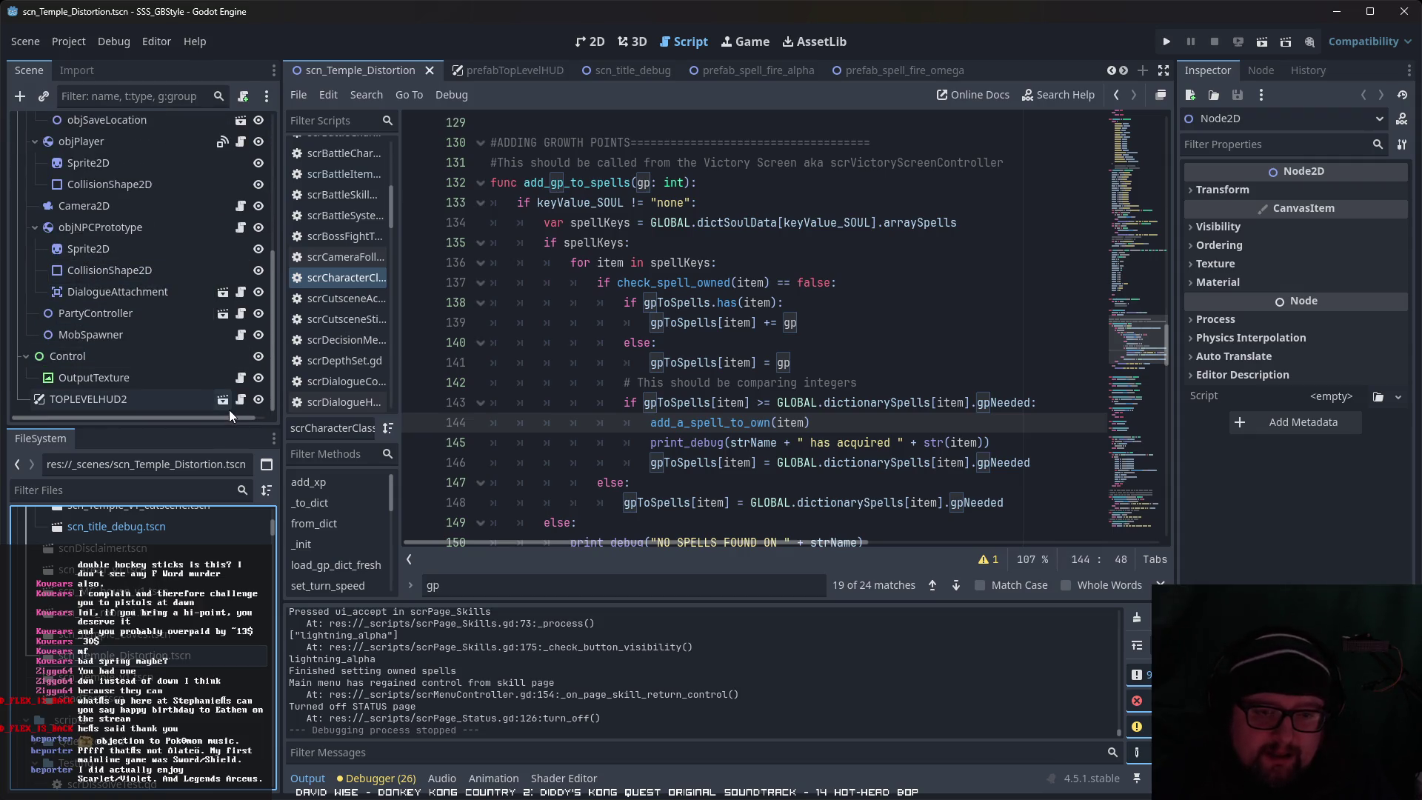
scroll(165, 580, "up", 10)
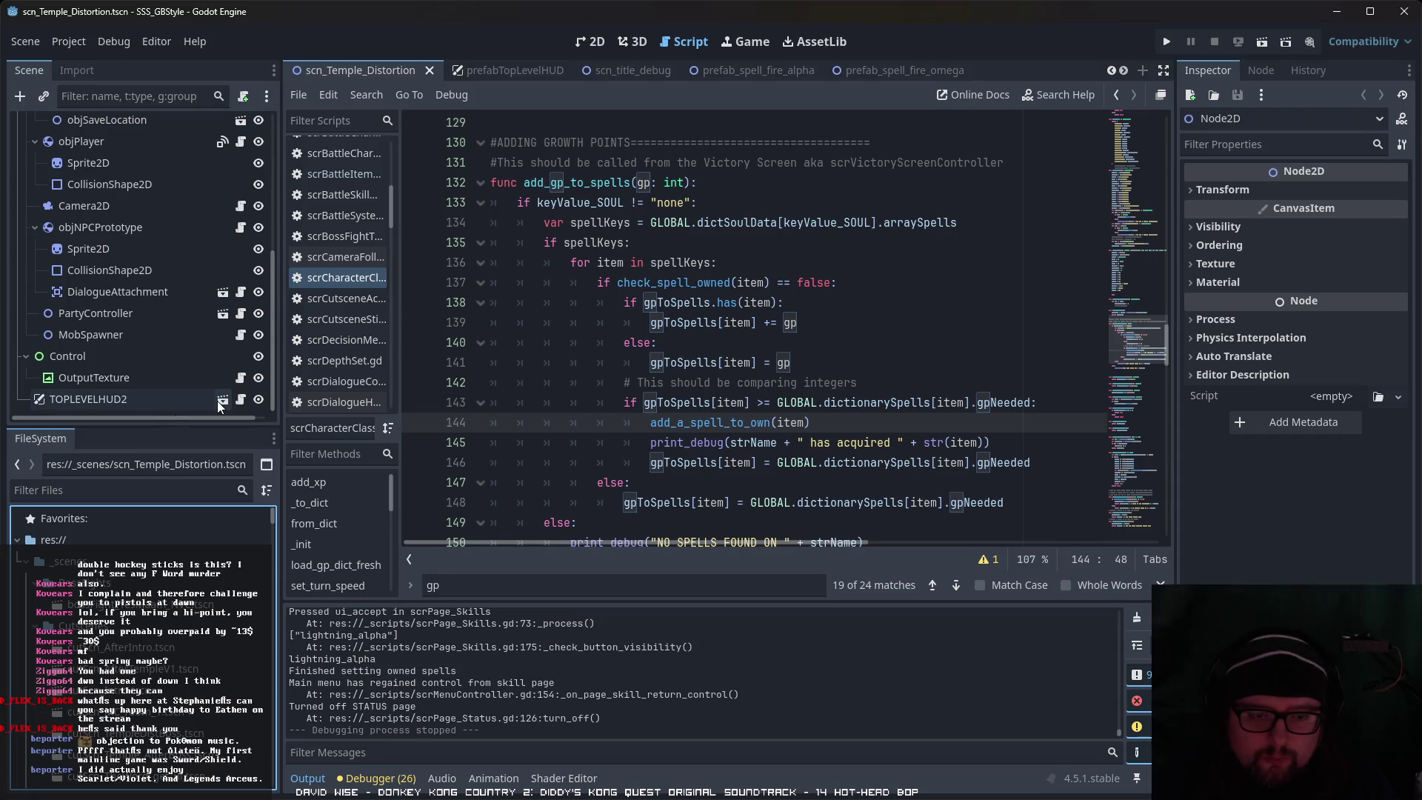
scroll(140, 637, "down", 10)
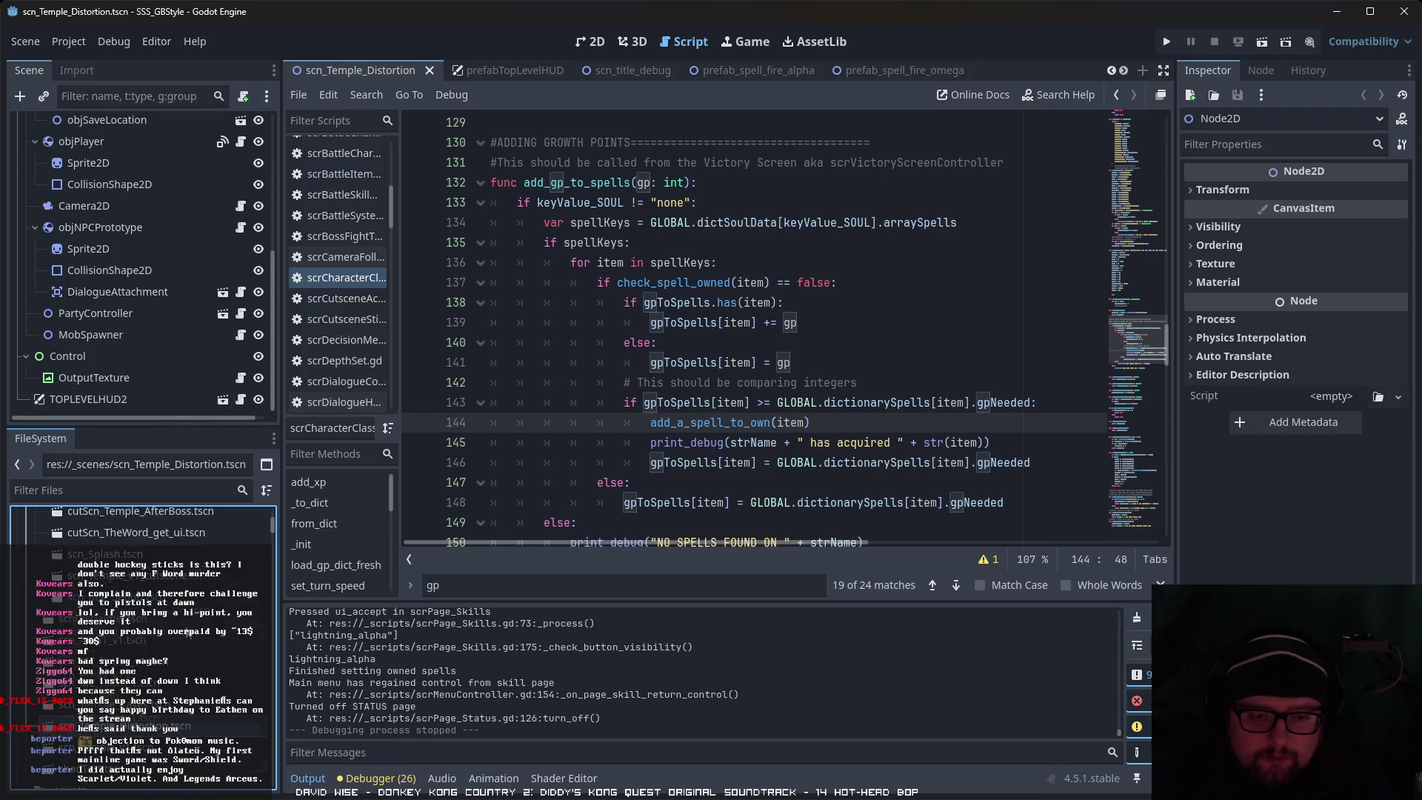
left_click(223, 400)
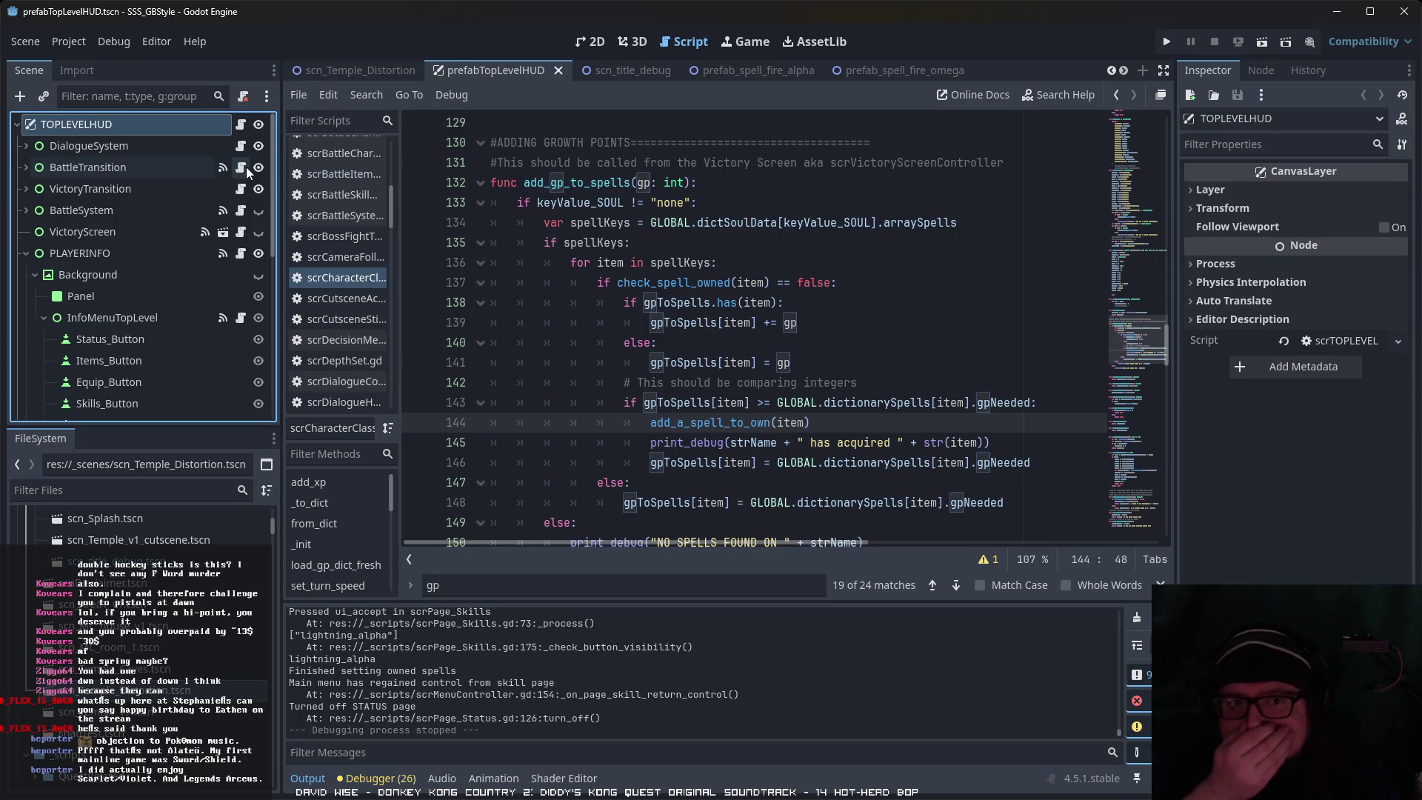
Step: Expand BattleSystem and BattleMenuSystem to show BattleSkillMenu's six skill buttons, collapsing EnemyIndicatorBox
left_click(25, 210)
left_click(43, 275)
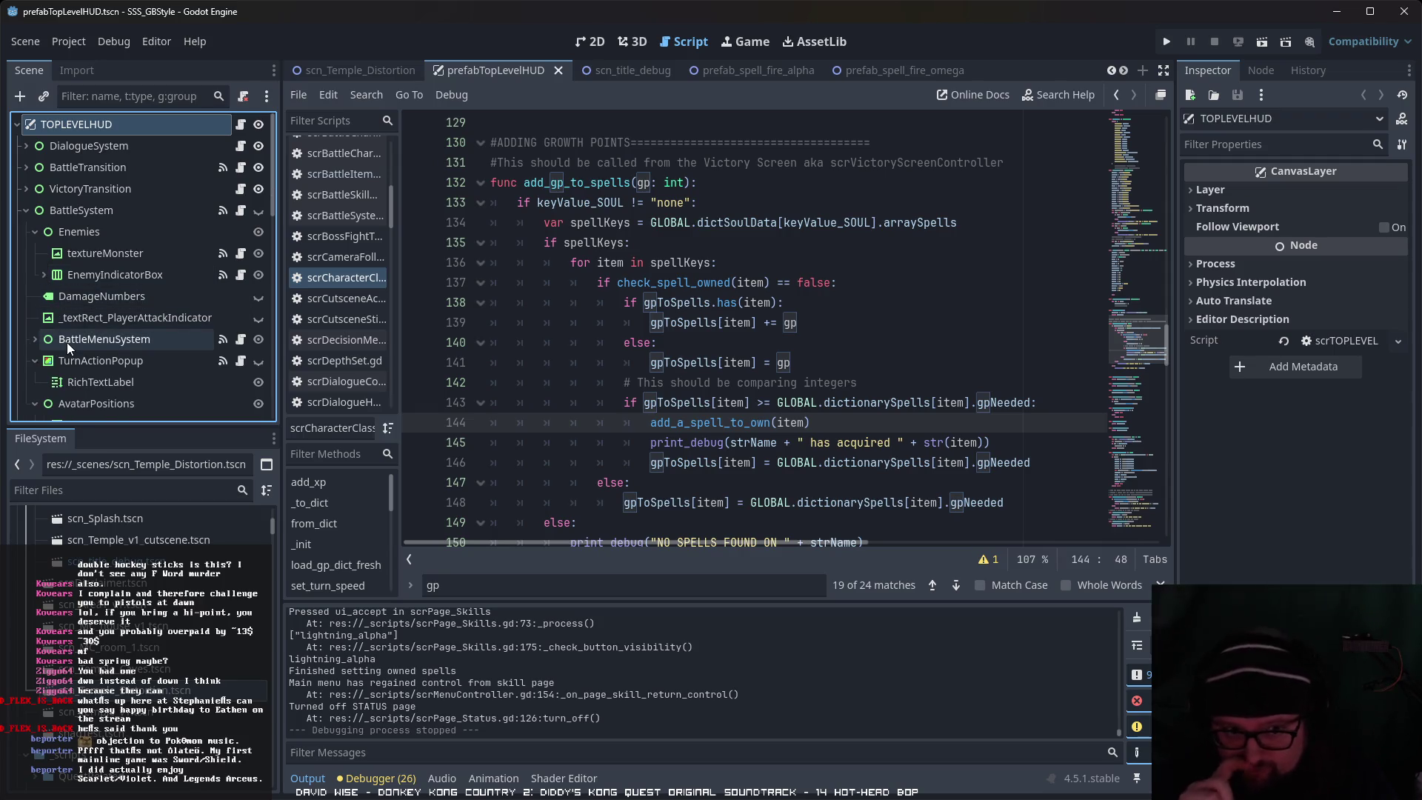
left_click(44, 340)
scroll(148, 344, "down", 5)
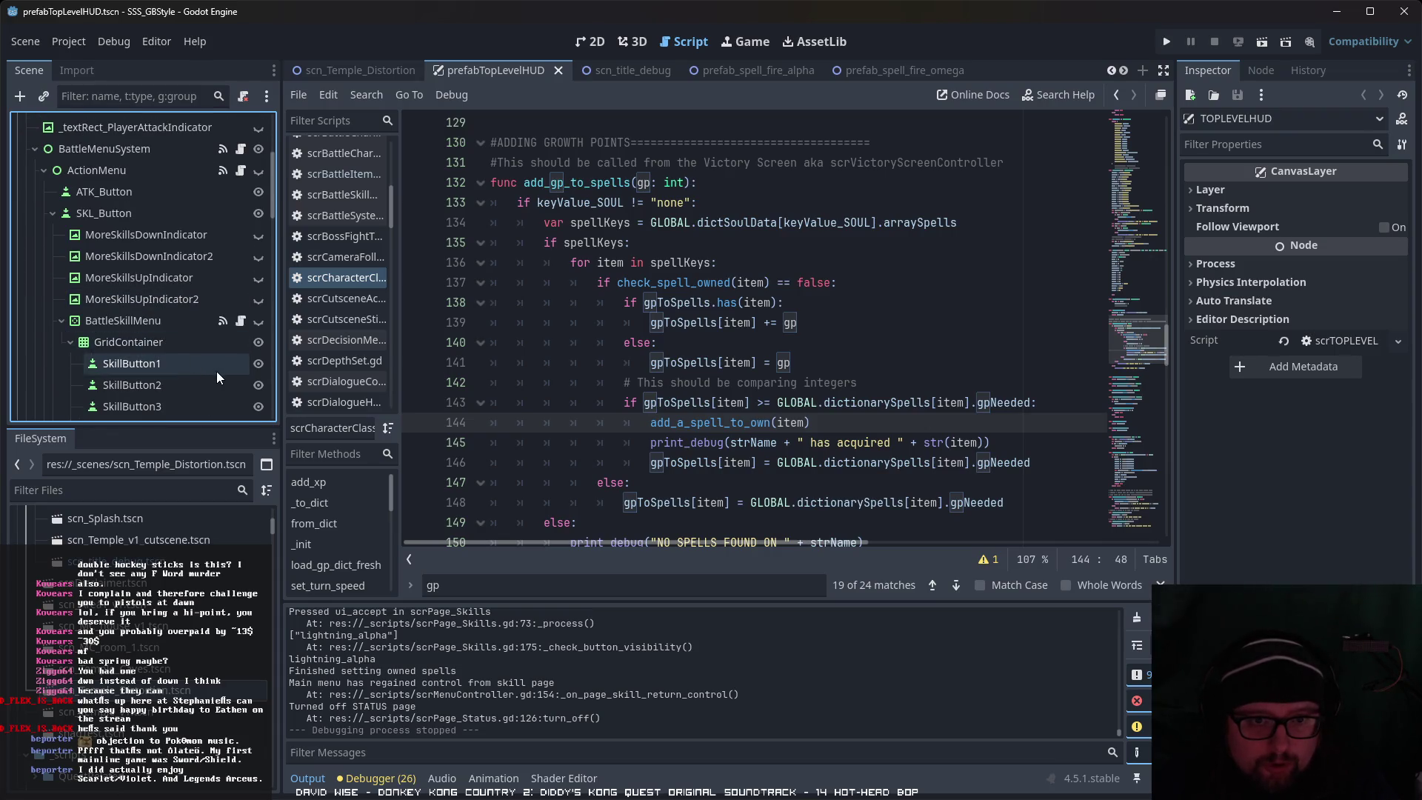
scroll(222, 374, "down", 3)
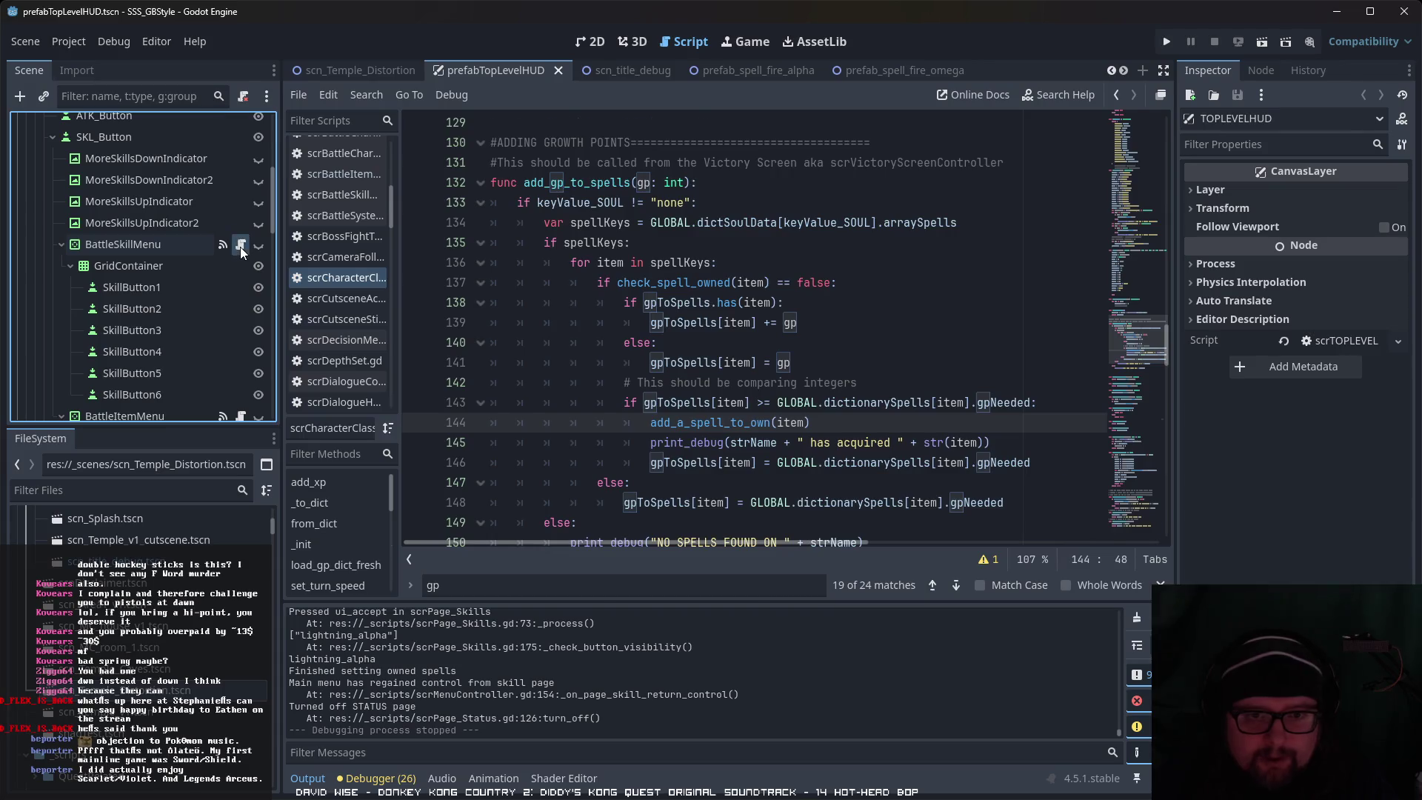
Step: Open scrBattleSkillMenuSystem.gd and read through its ui_cancel handling
left_click(241, 245)
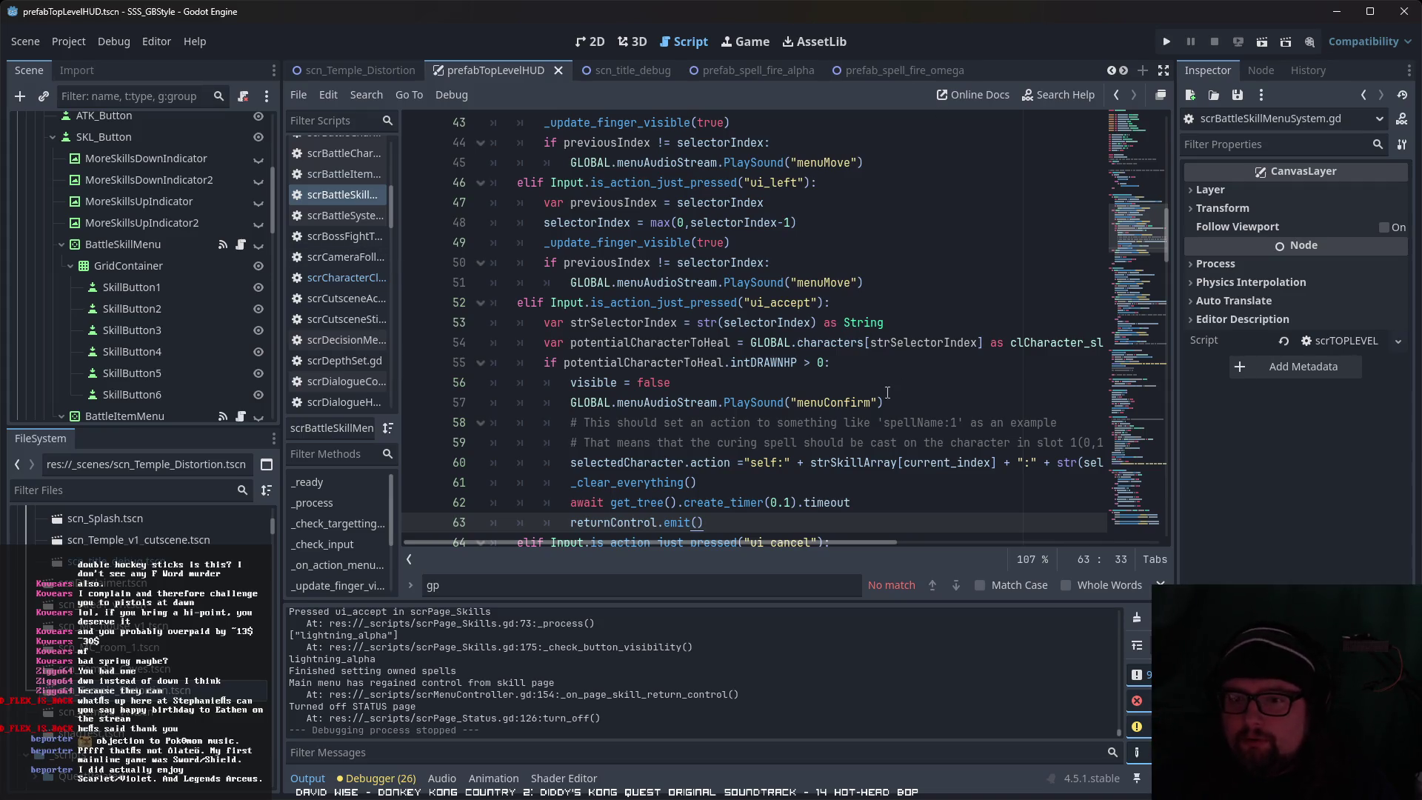
scroll(884, 394, "up", 6)
scroll(884, 394, "down", 4)
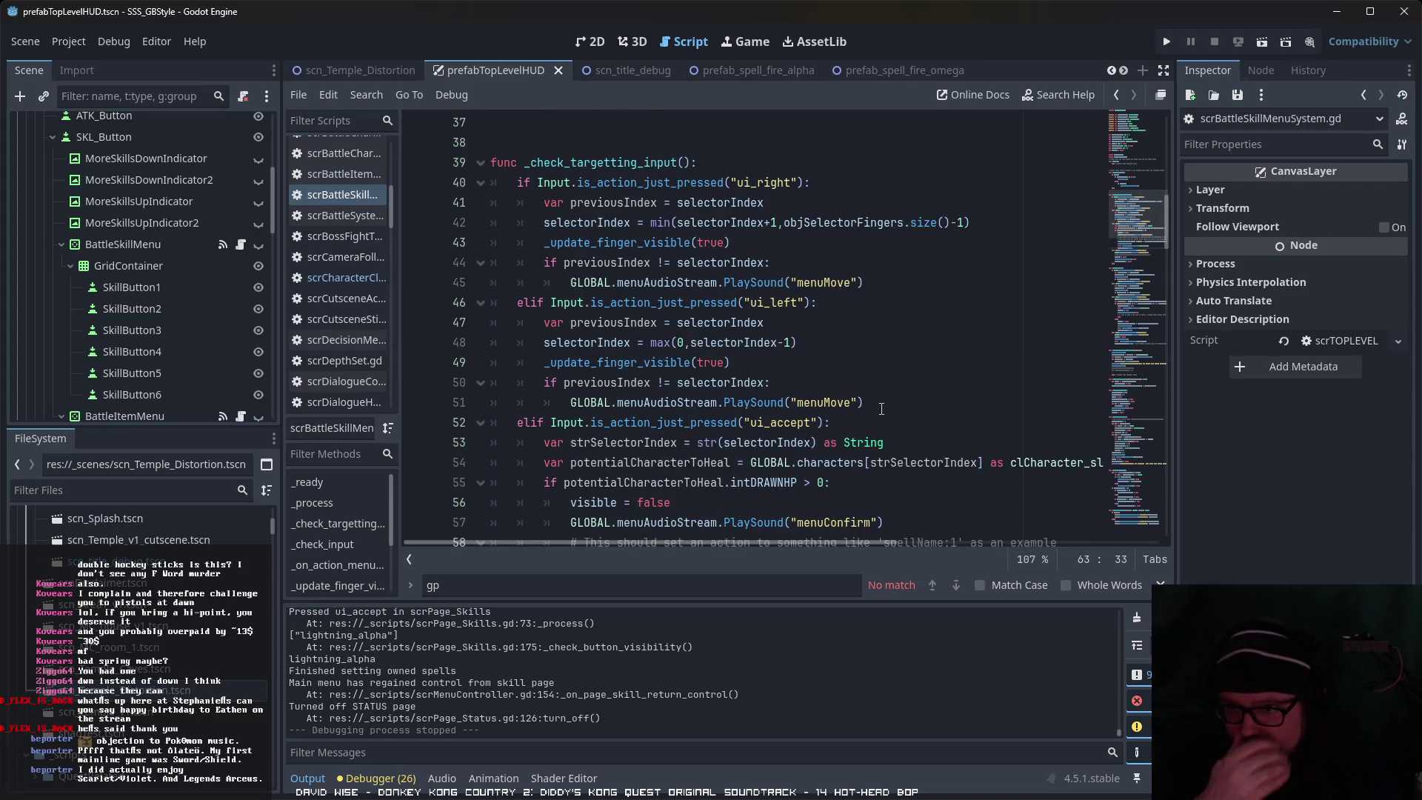
scroll(881, 409, "down", 4)
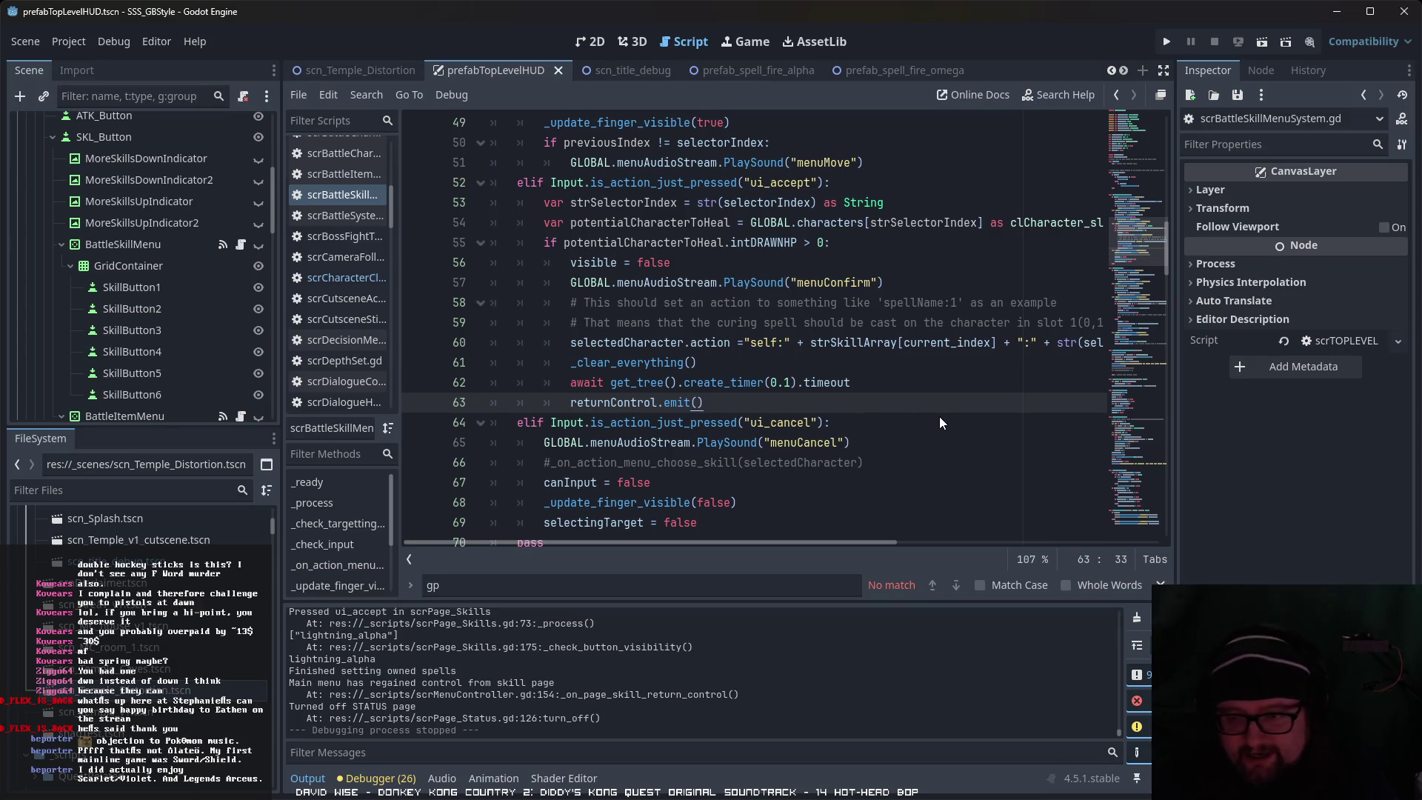
scroll(830, 439, "down", 1)
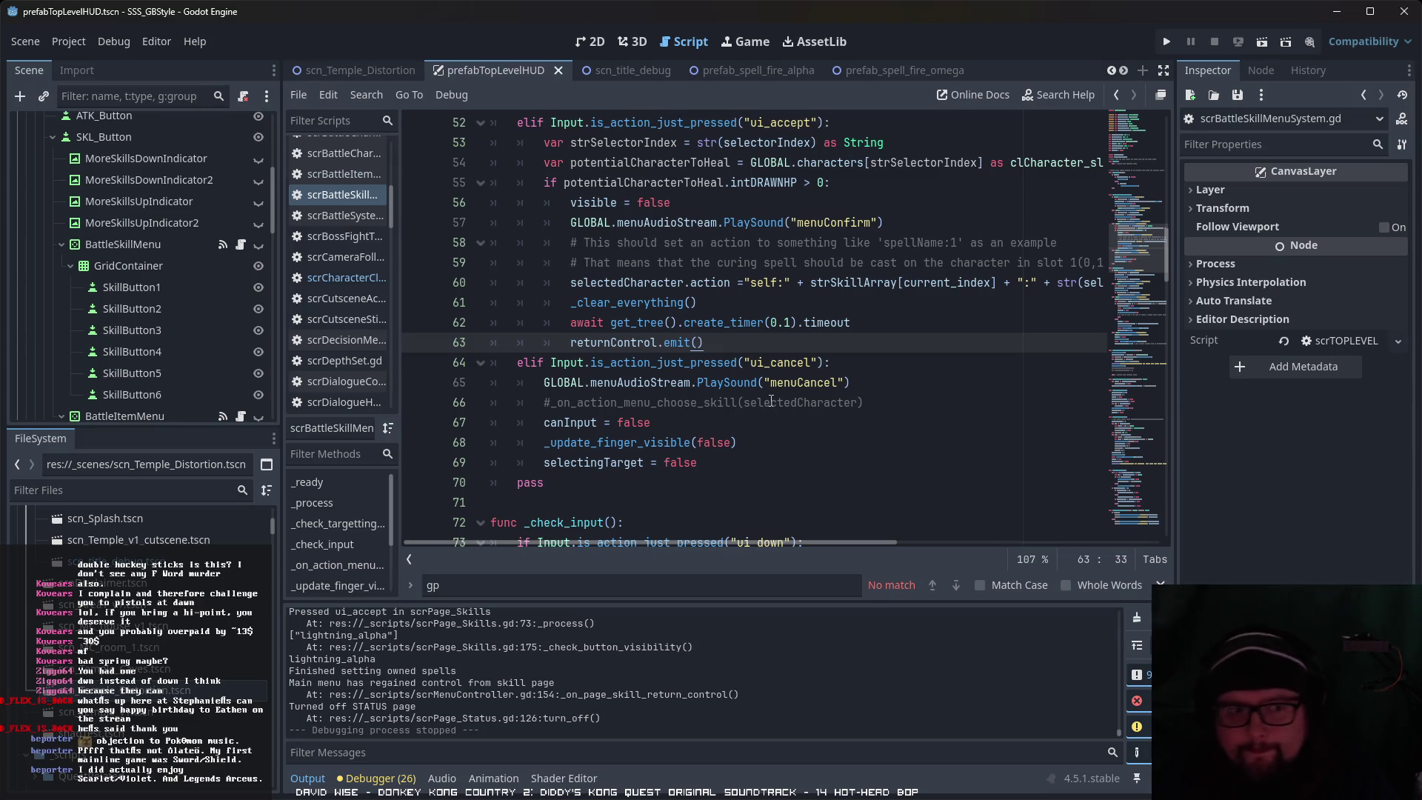
scroll(774, 403, "up", 6)
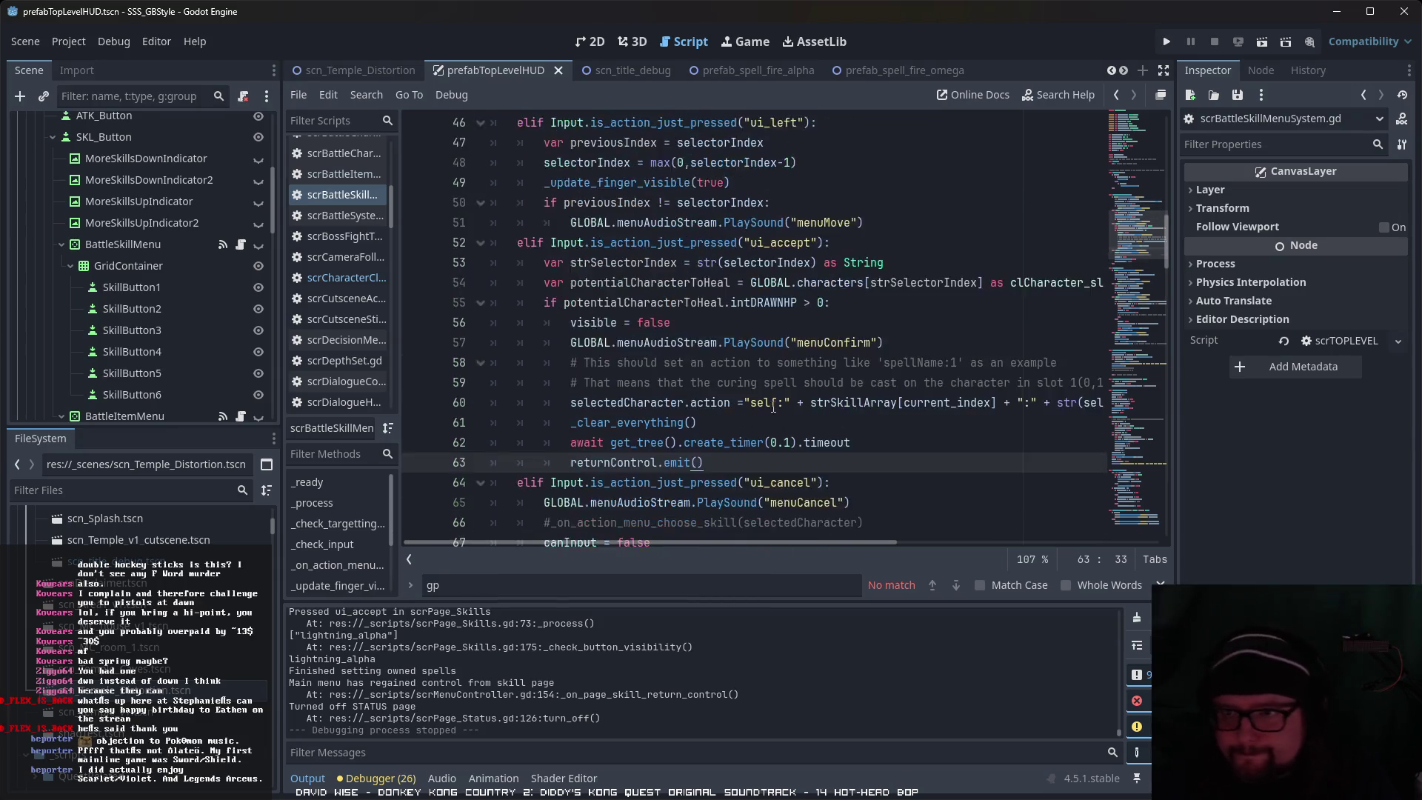
scroll(774, 409, "down", 7)
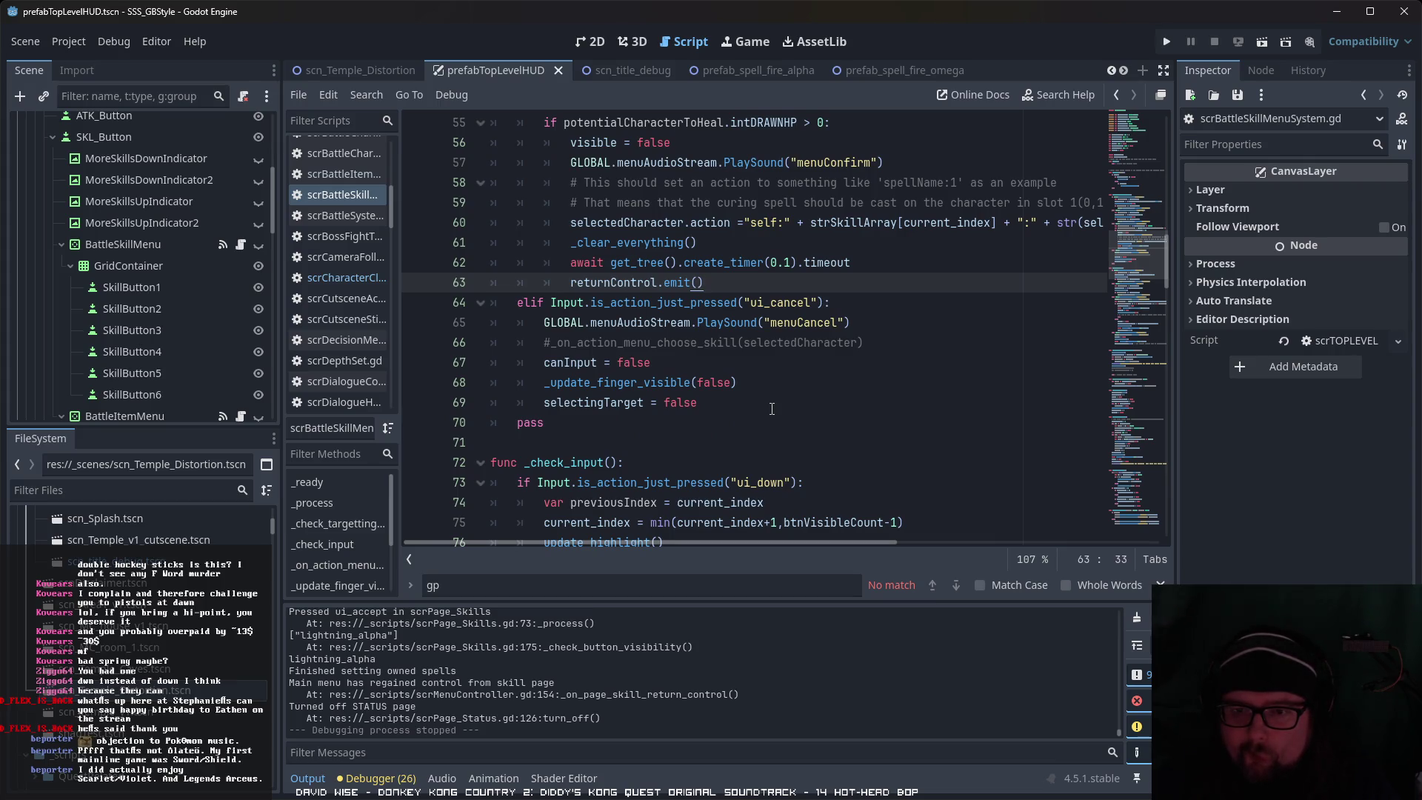
scroll(772, 408, "up", 10)
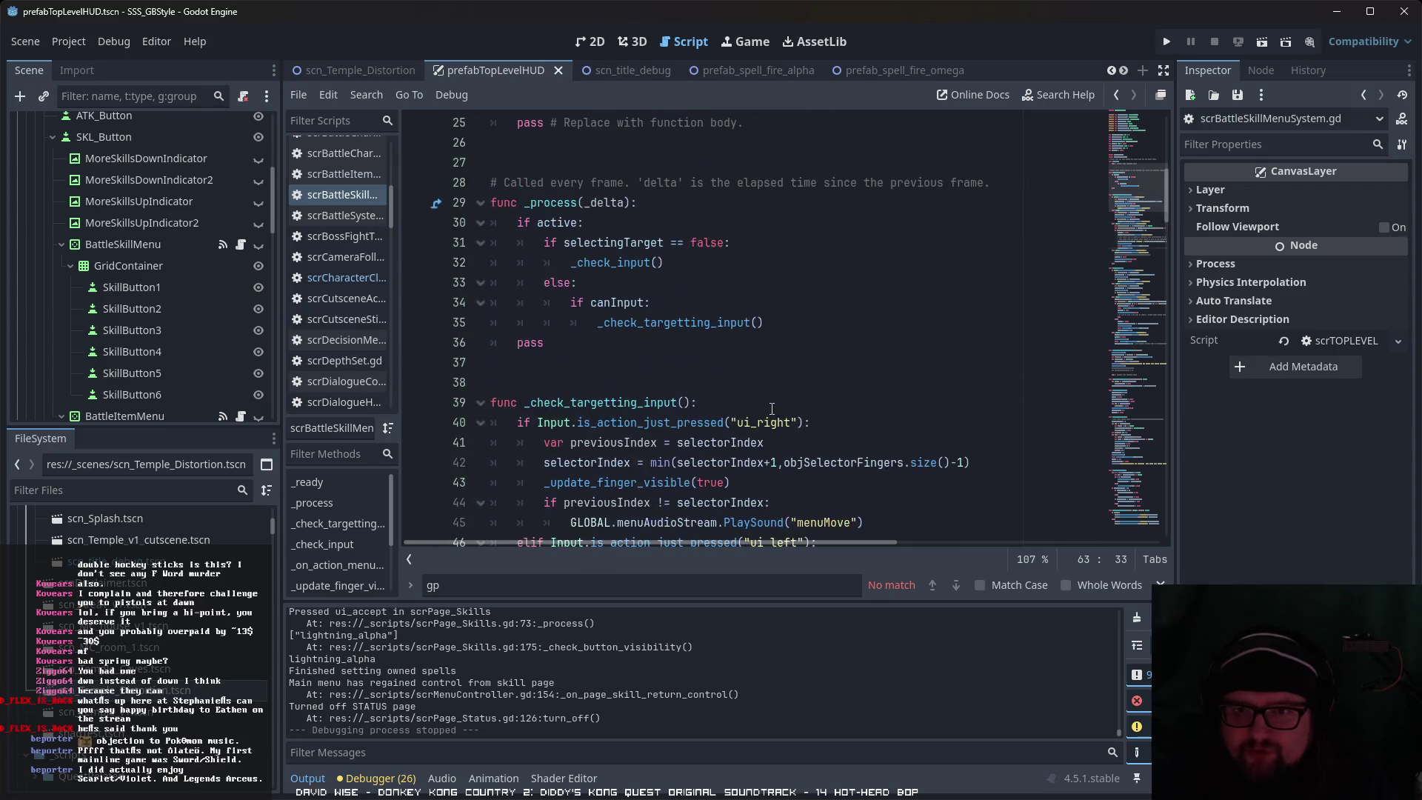
scroll(772, 408, "up", 8)
scroll(772, 410, "down", 8)
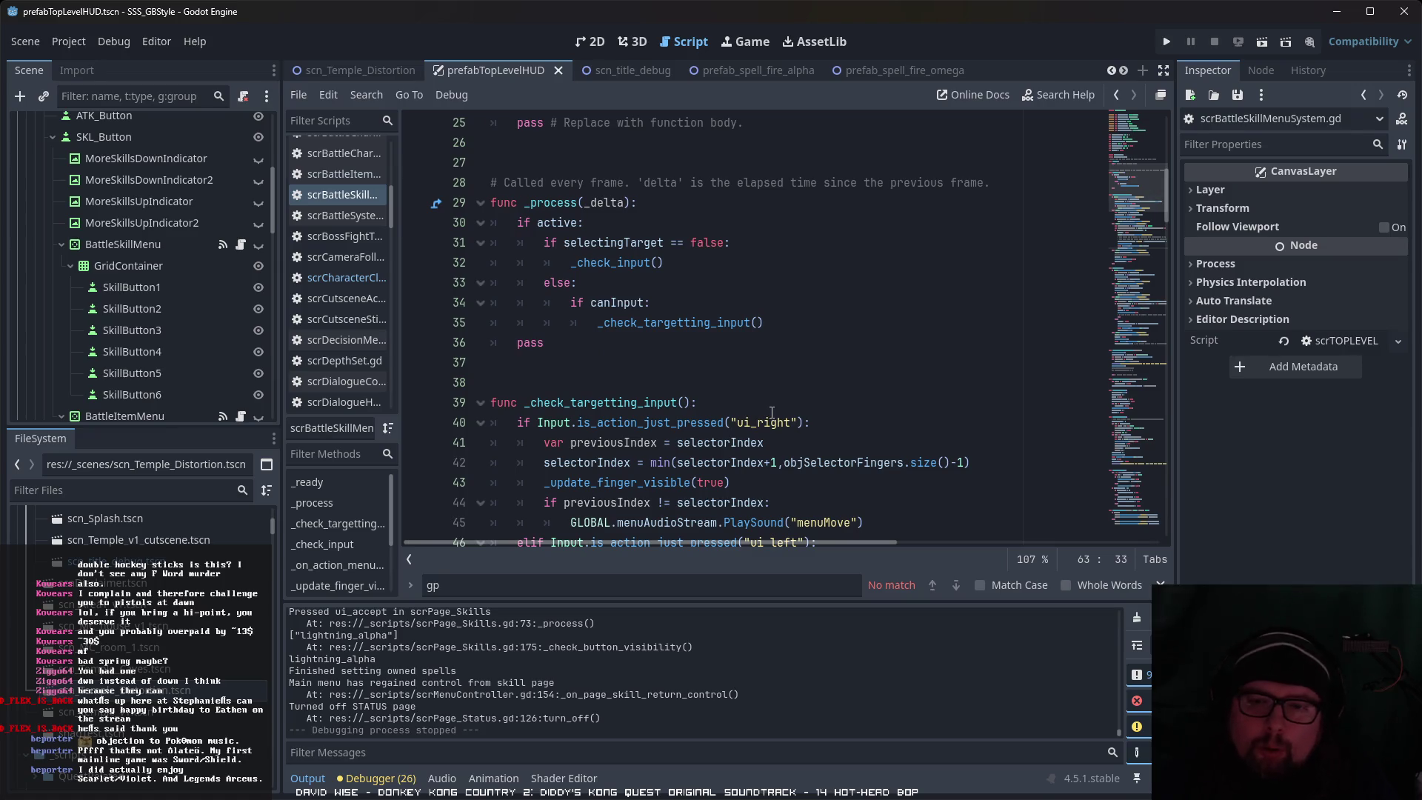
scroll(772, 412, "down", 4)
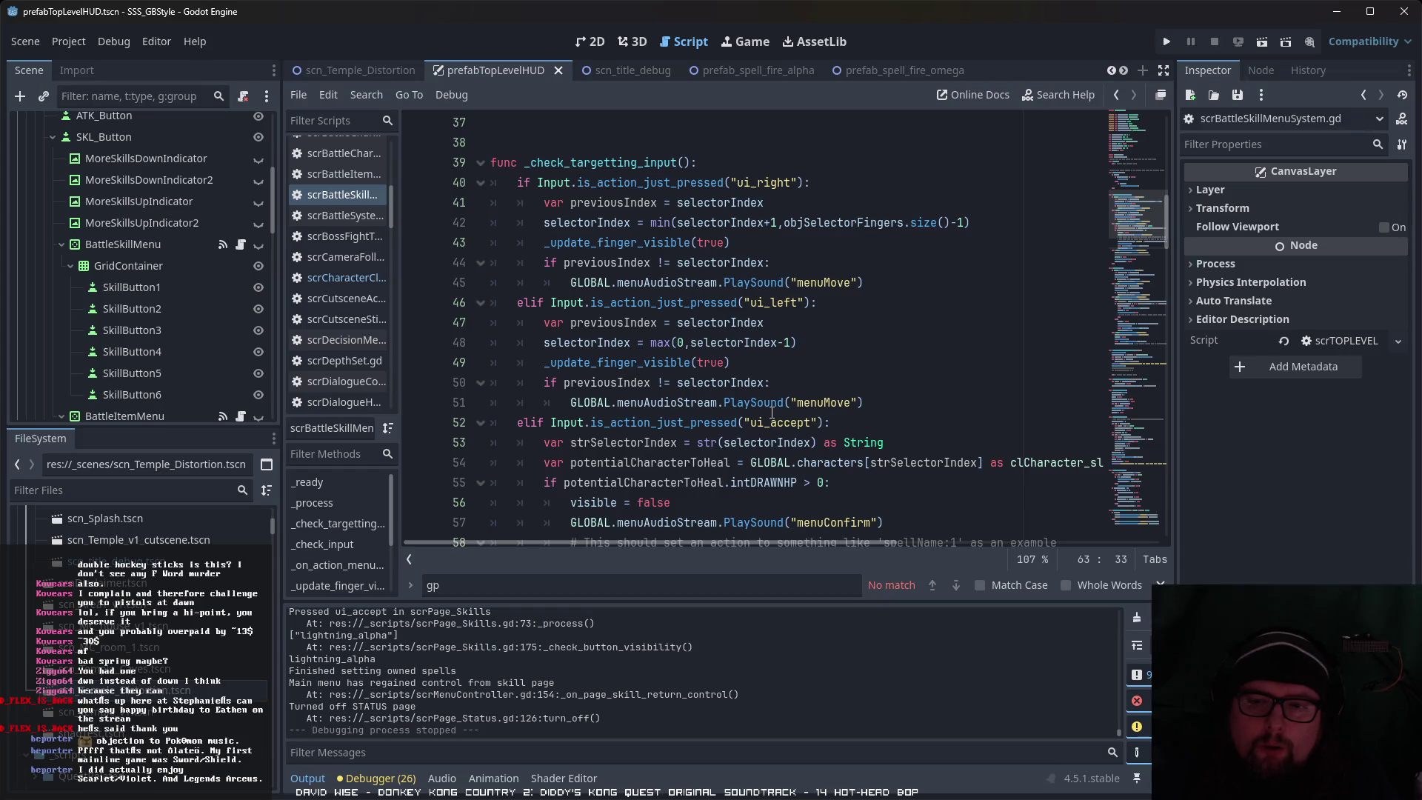
scroll(772, 413, "down", 6)
scroll(763, 415, "up", 4)
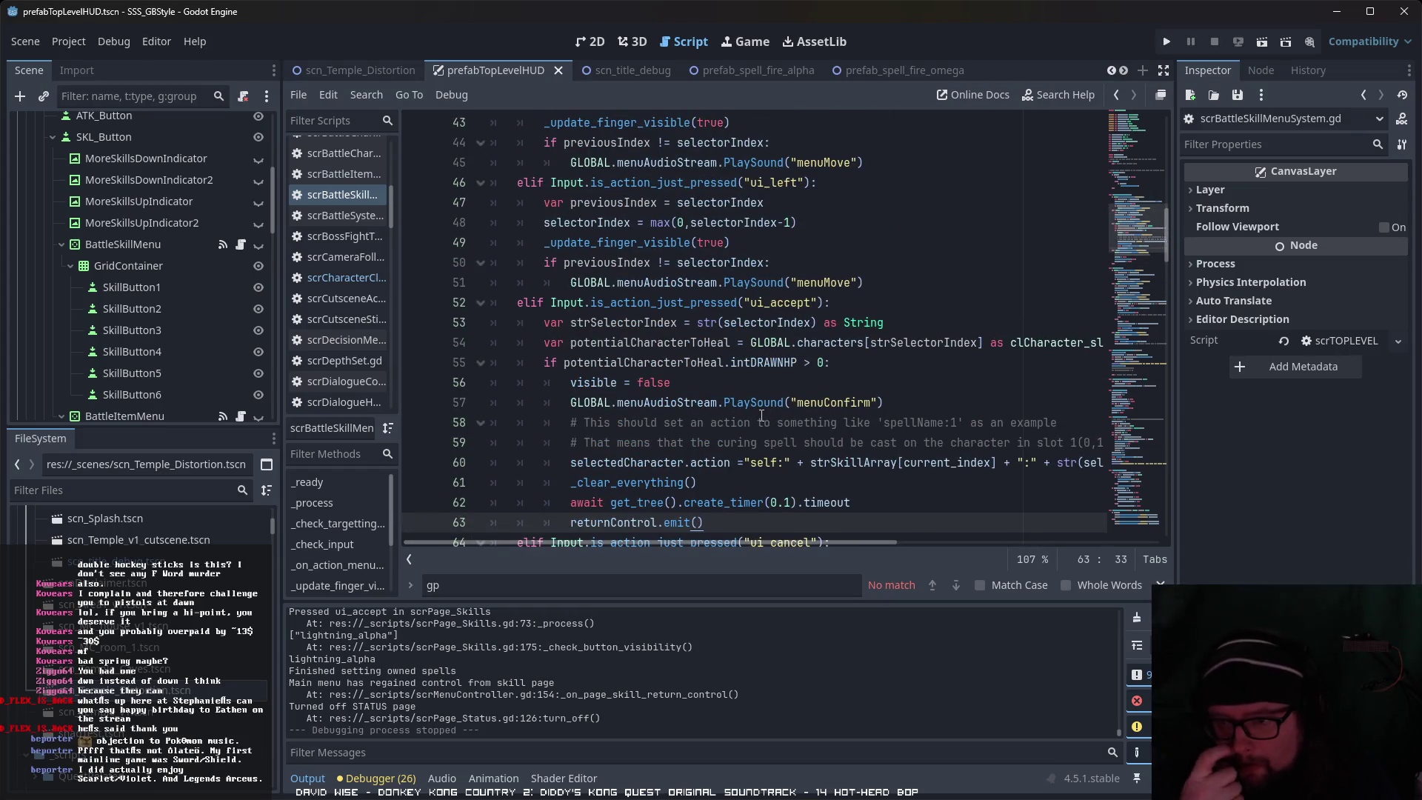
Step: Review _on_action_menu_choose_skill, then bring up scrActionMenu.gd at _on_battle_menu_system_open_actions_menu
scroll(740, 417, "down", 8)
scroll(691, 421, "up", 13)
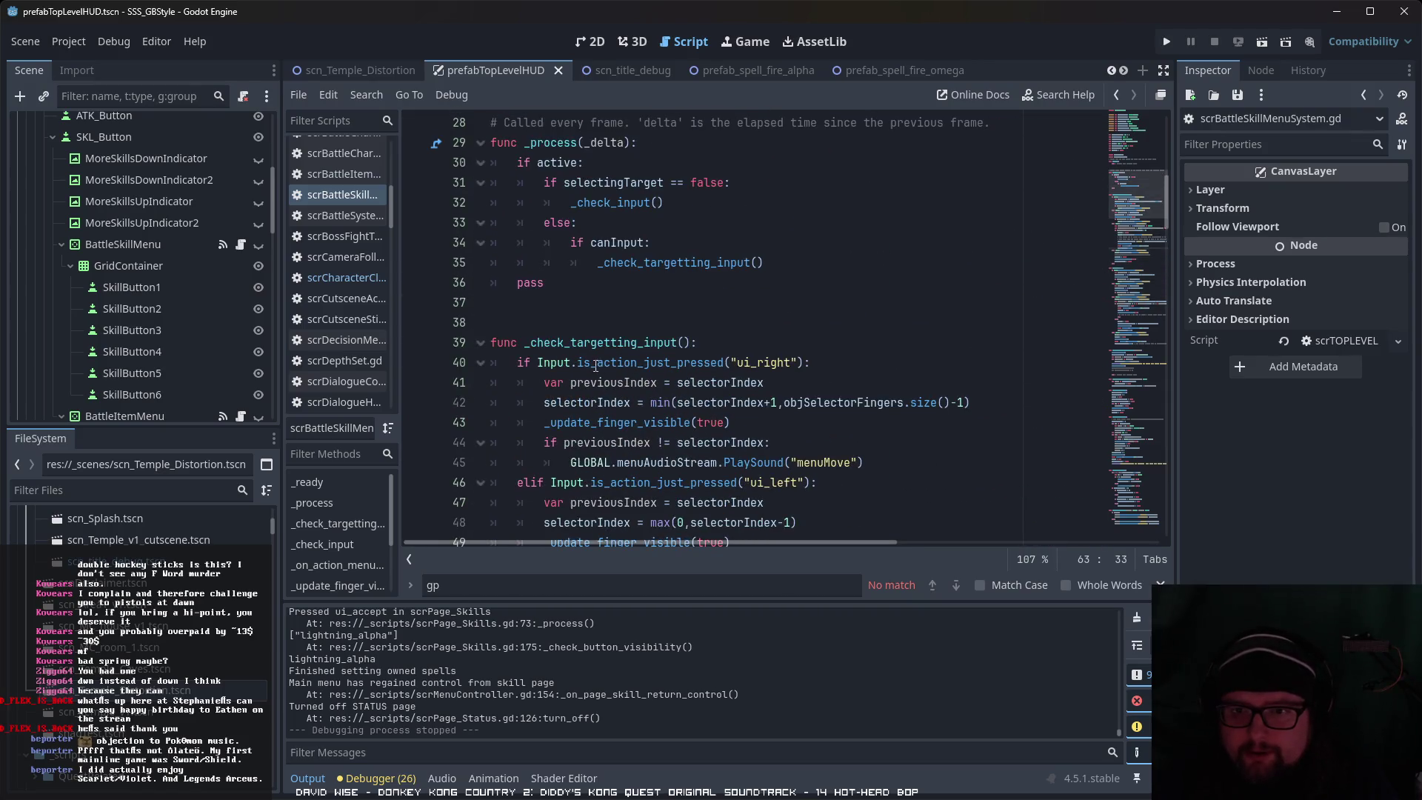
scroll(596, 365, "down", 14)
scroll(647, 366, "down", 5)
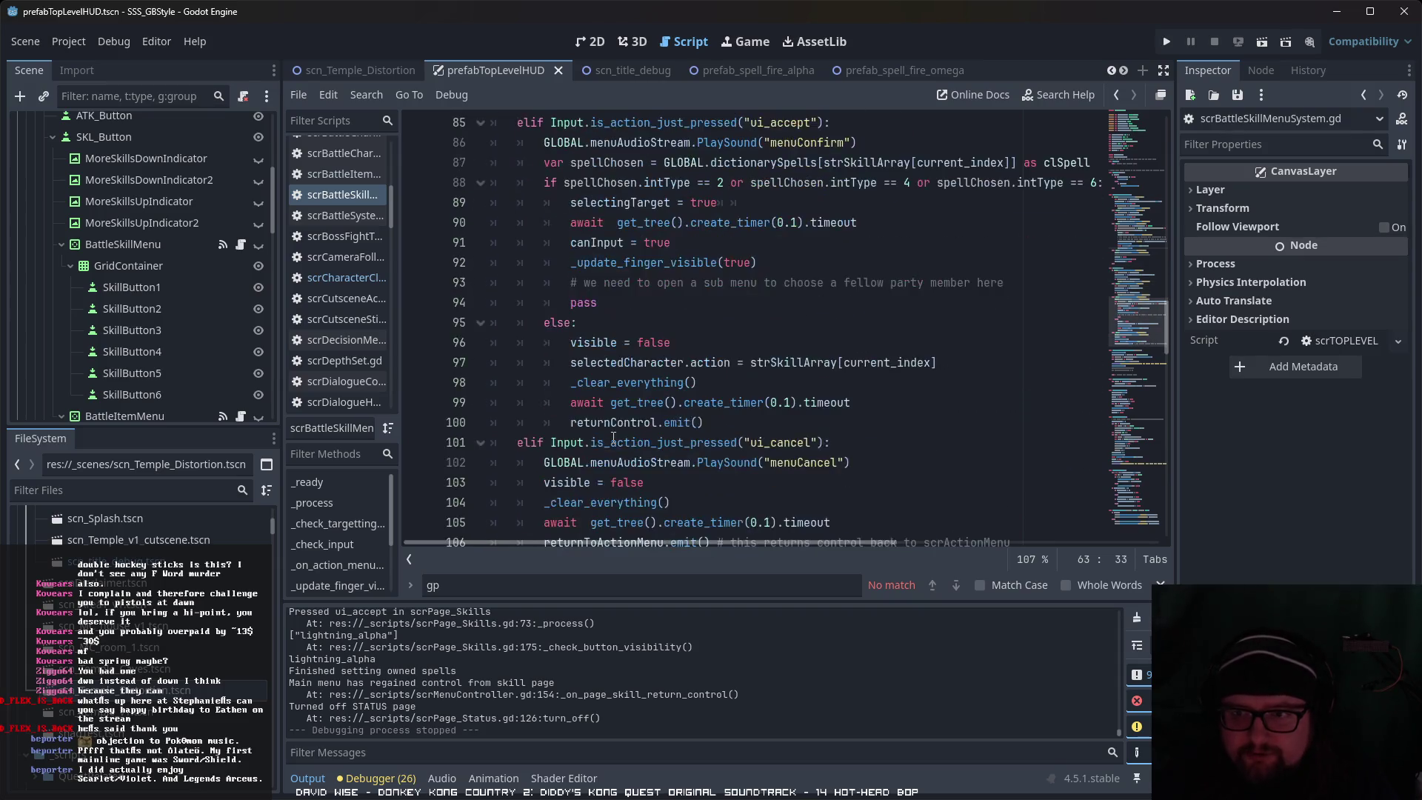
scroll(613, 439, "down", 3)
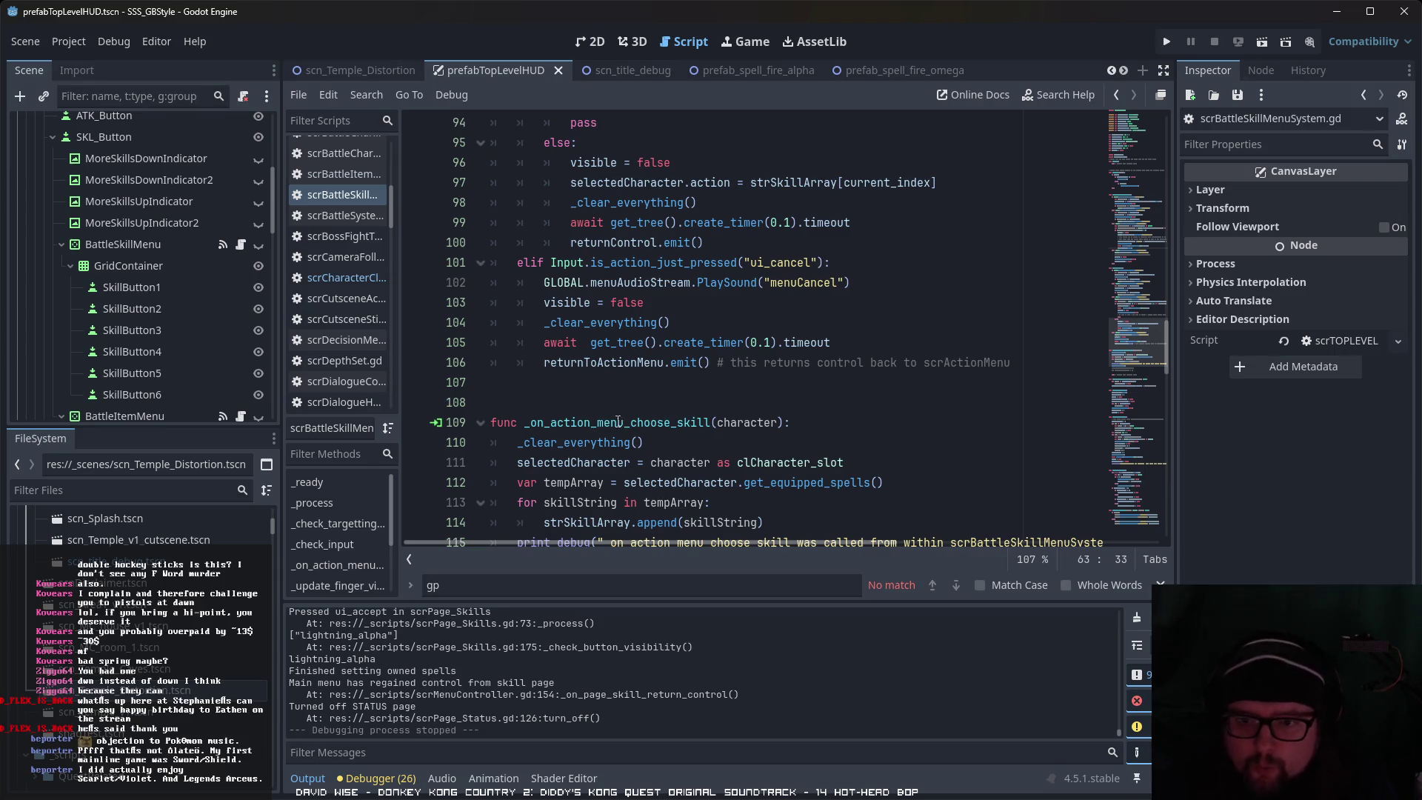
scroll(621, 421, "down", 7)
scroll(689, 408, "up", 8)
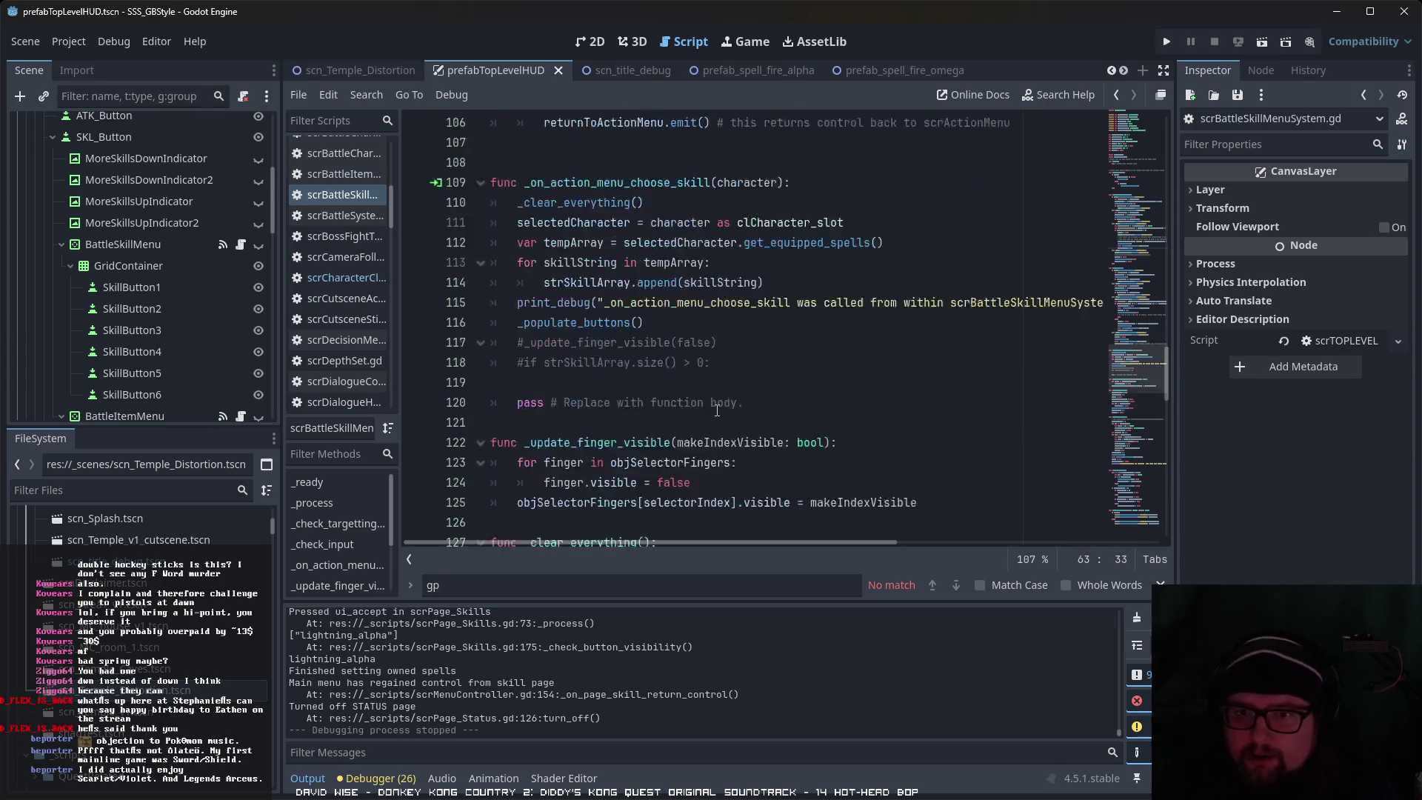
scroll(700, 414, "down", 9)
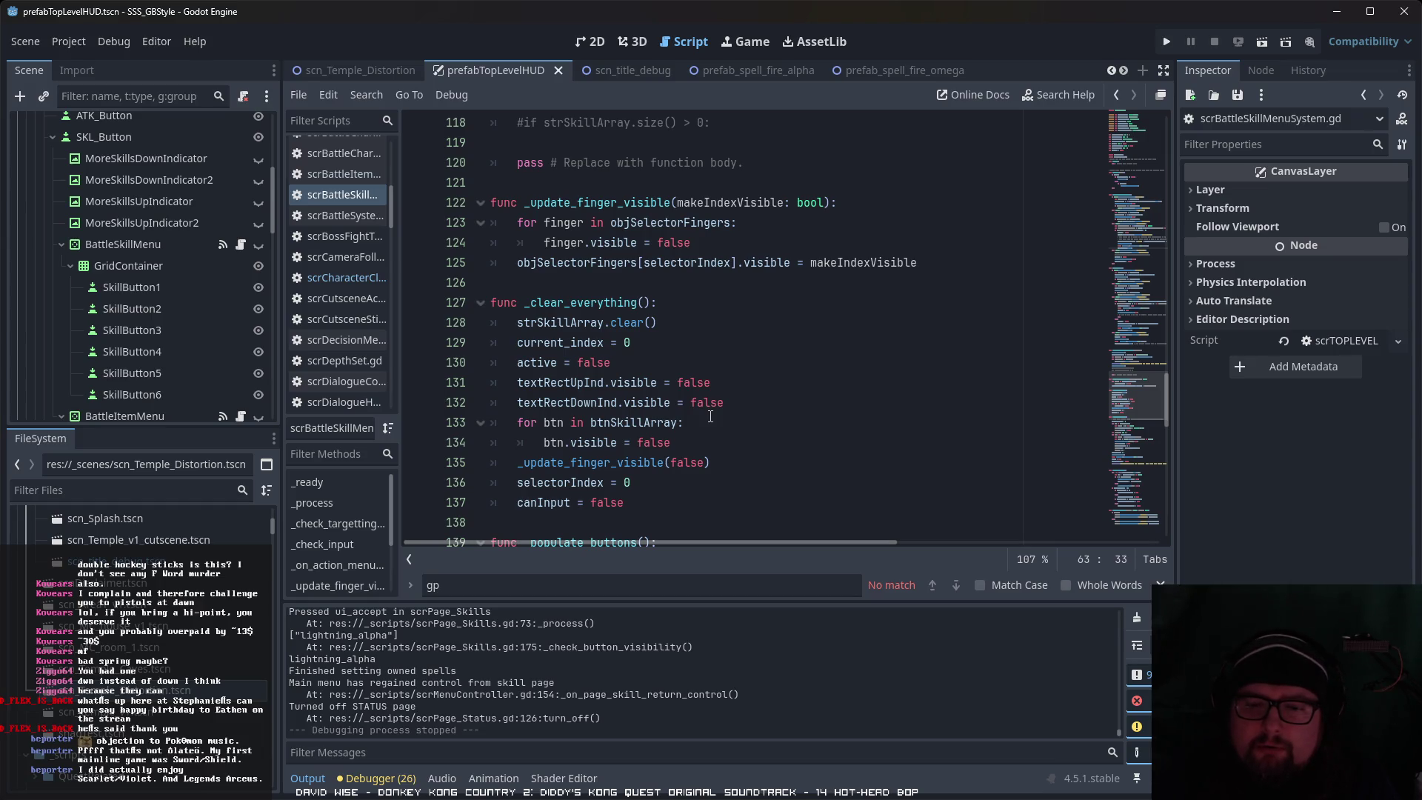
scroll(711, 417, "up", 10)
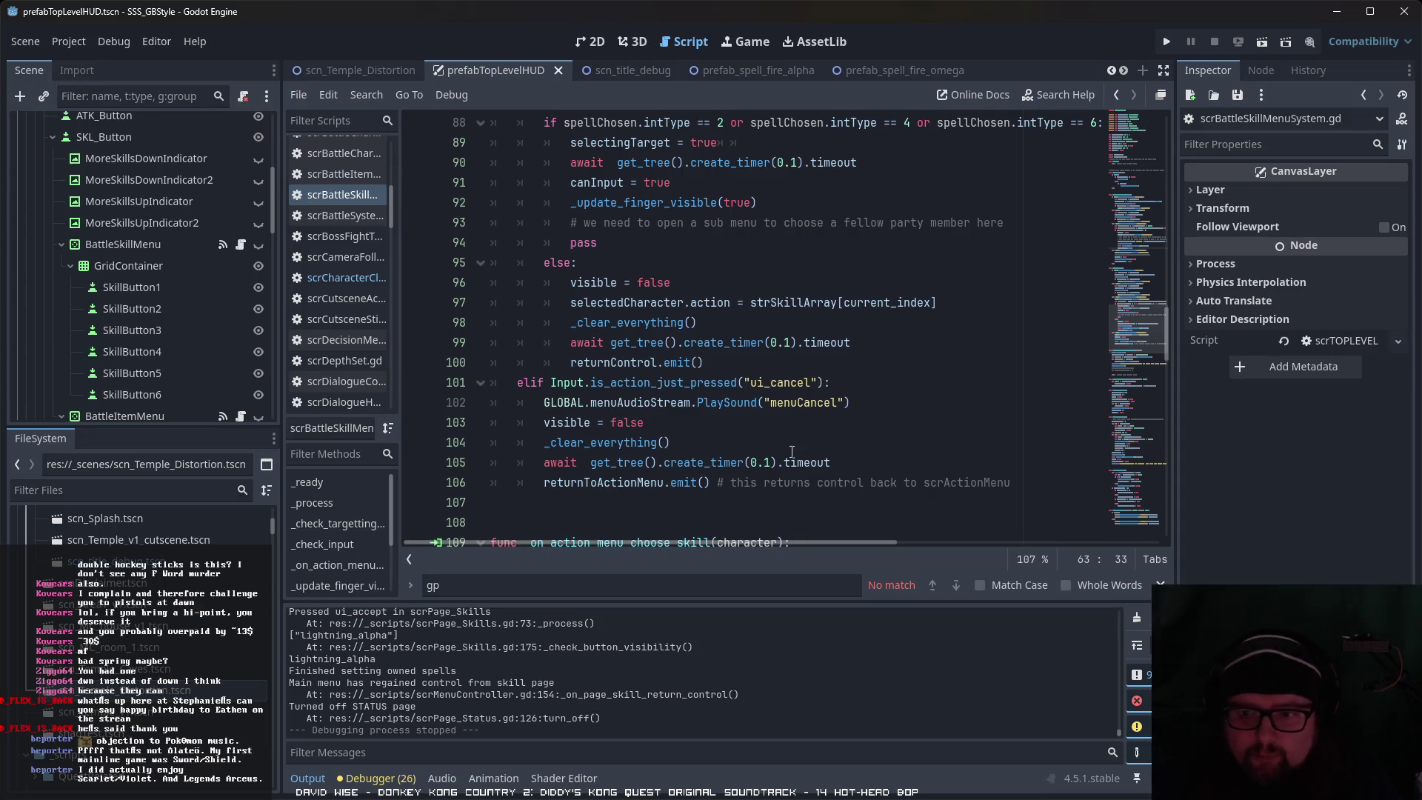
scroll(619, 493, "down", 2)
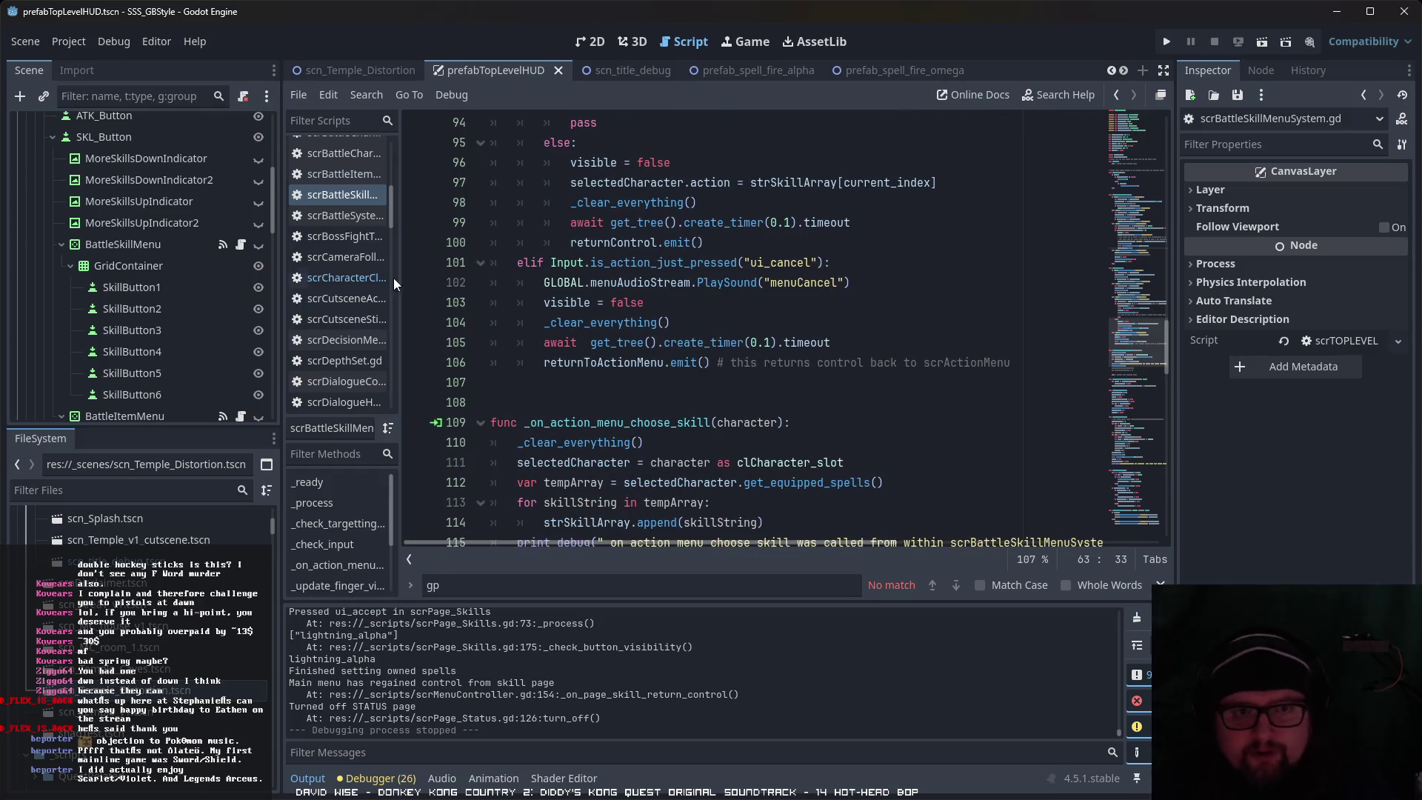
scroll(163, 311, "up", 4)
left_click(241, 208)
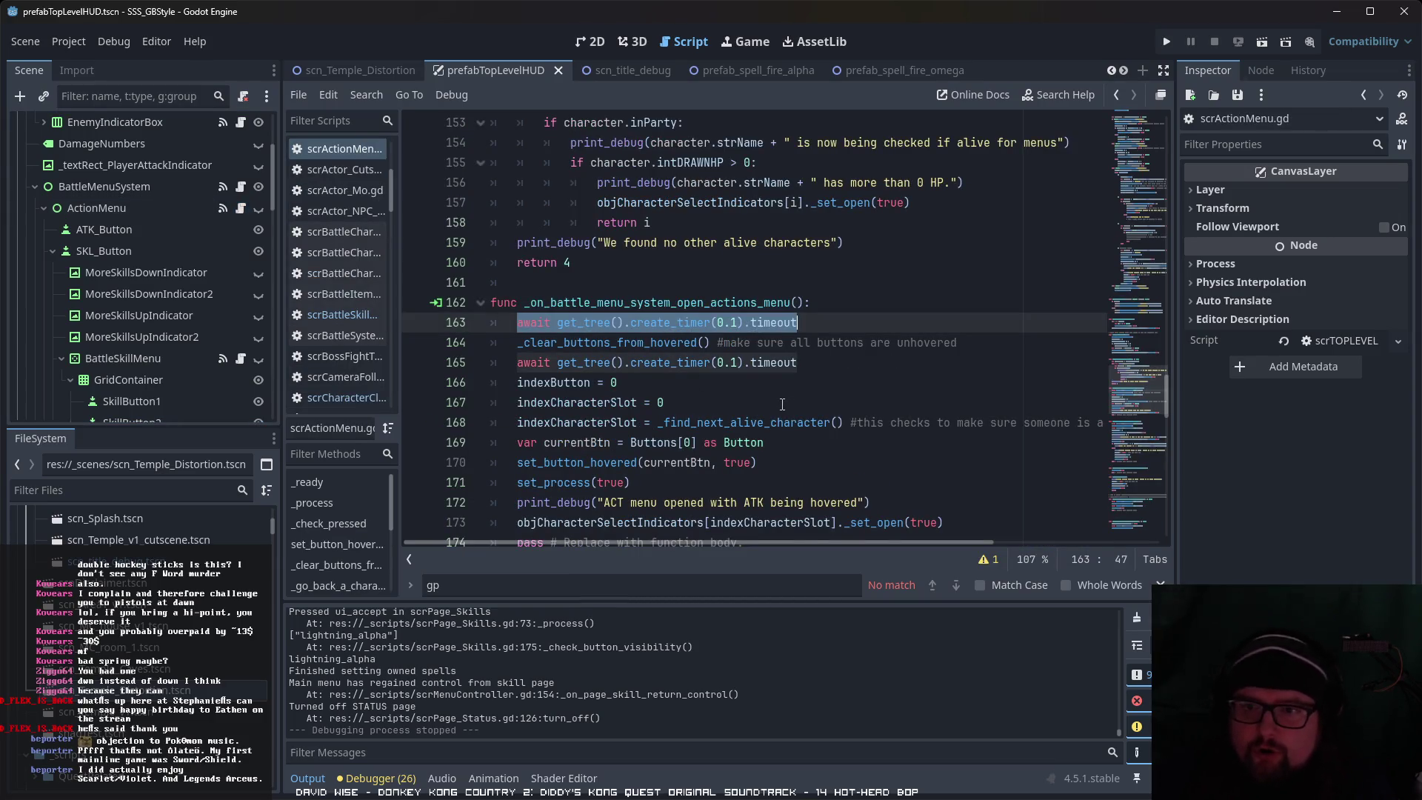
Step: Step through _on_battle_skill_menu_return_control: timer awaits, set_process(true), and indexButton = 0
scroll(775, 423, "down", 7)
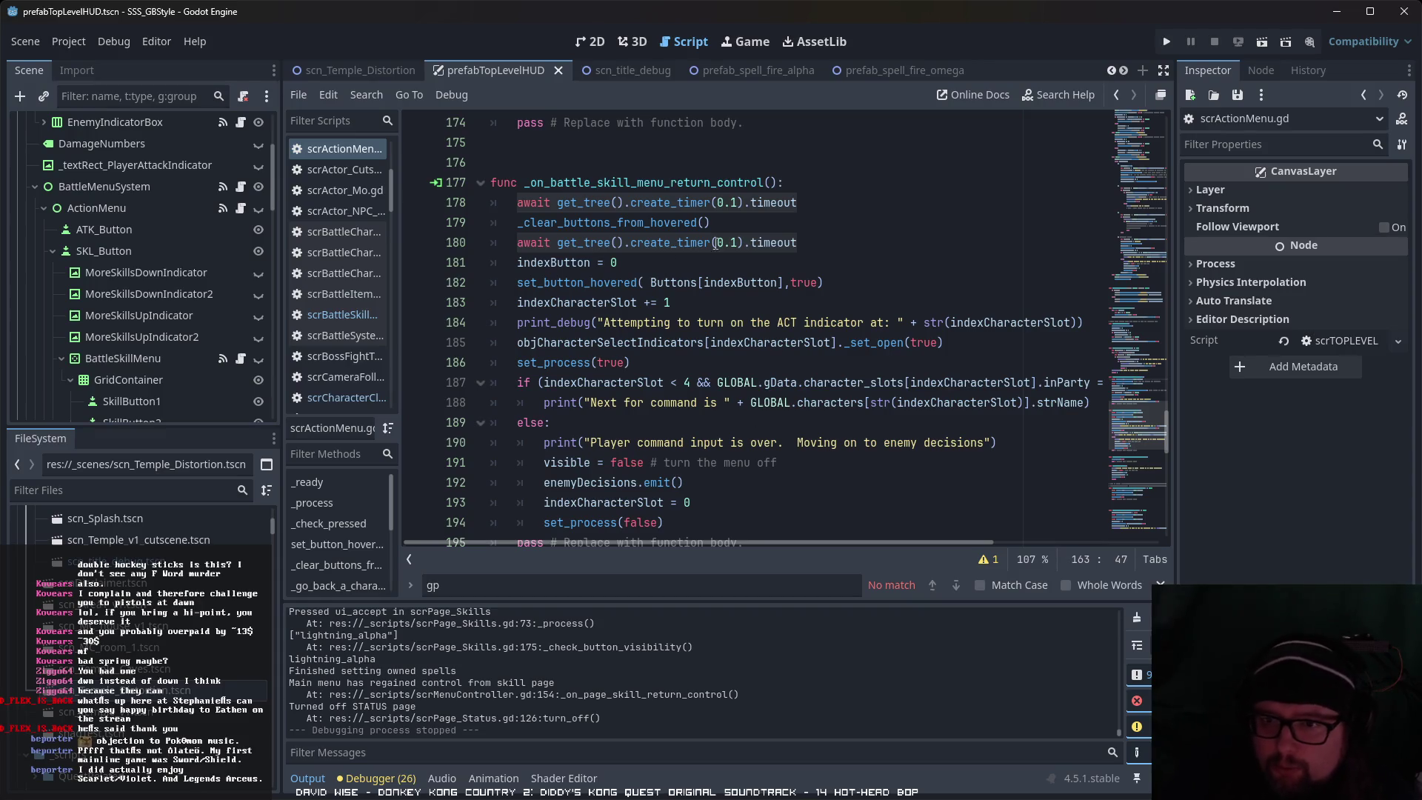
left_click(903, 244)
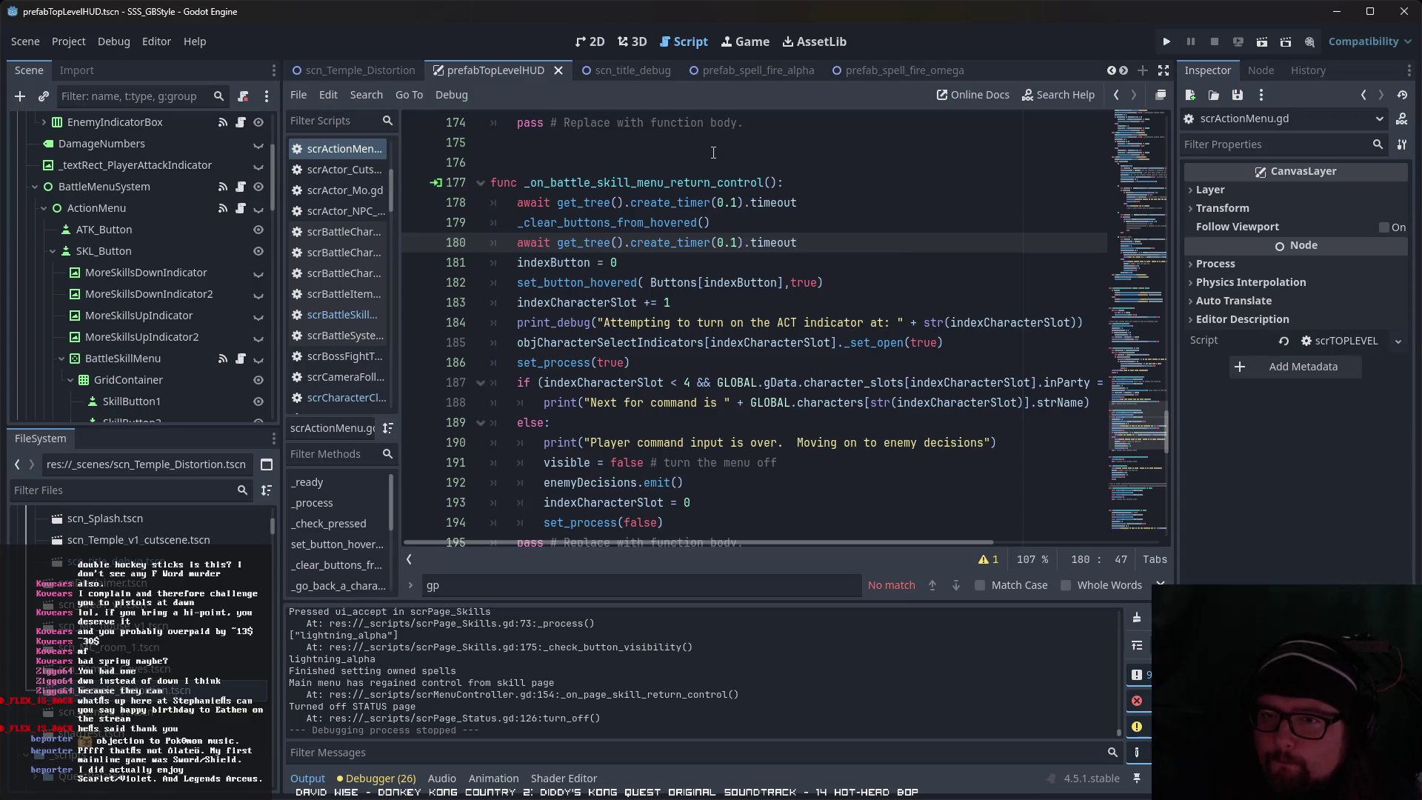
left_click(700, 361)
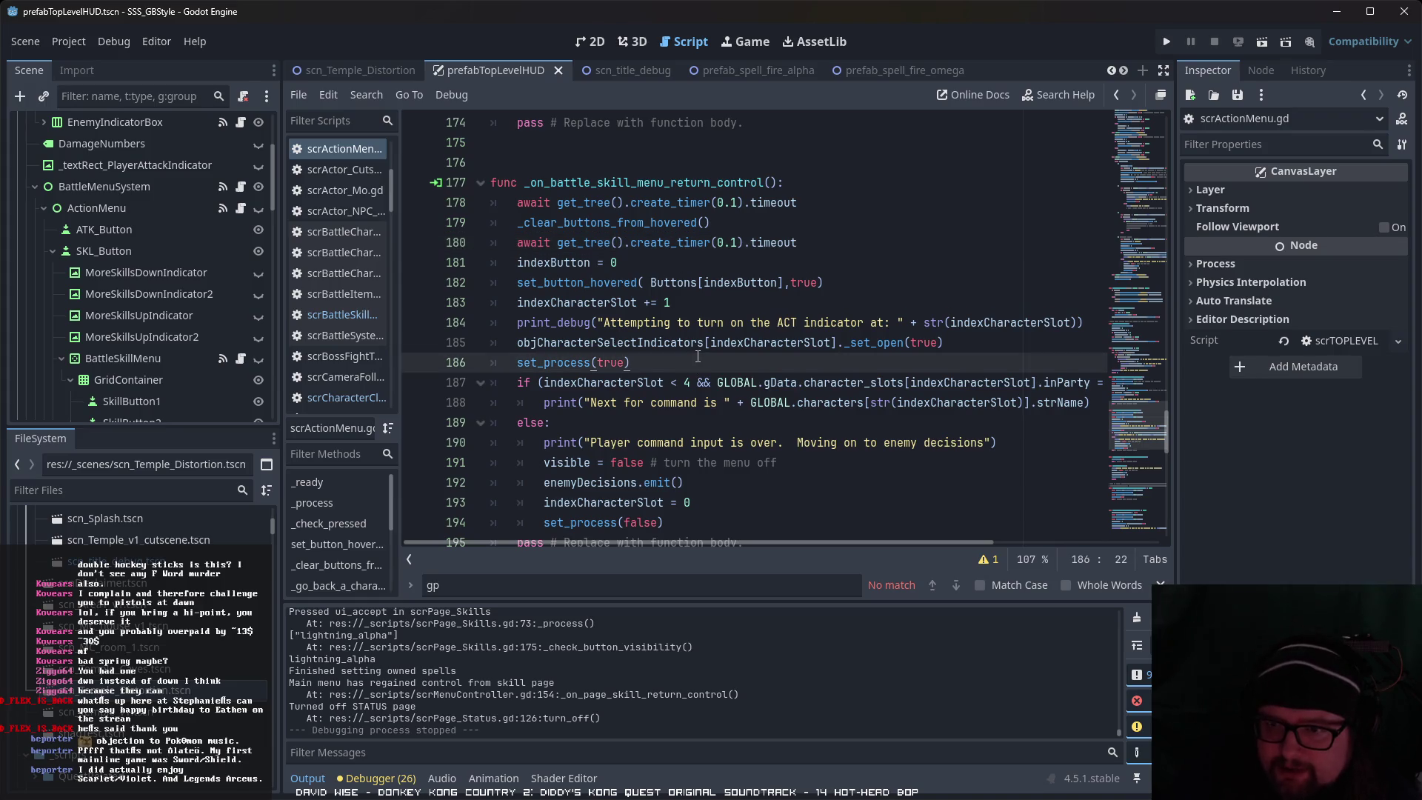
scroll(698, 357, "down", 2)
scroll(692, 356, "down", 1)
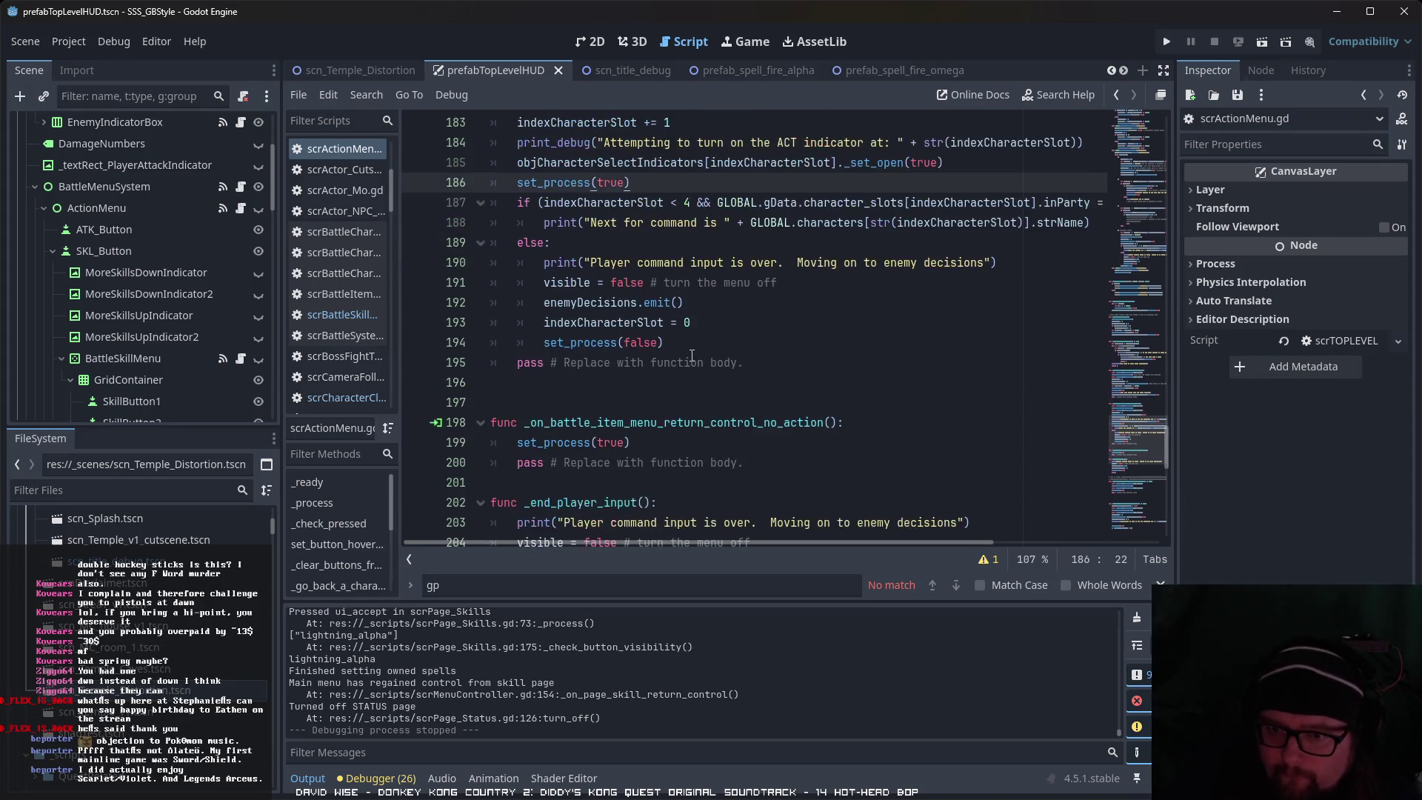
scroll(687, 349, "up", 5)
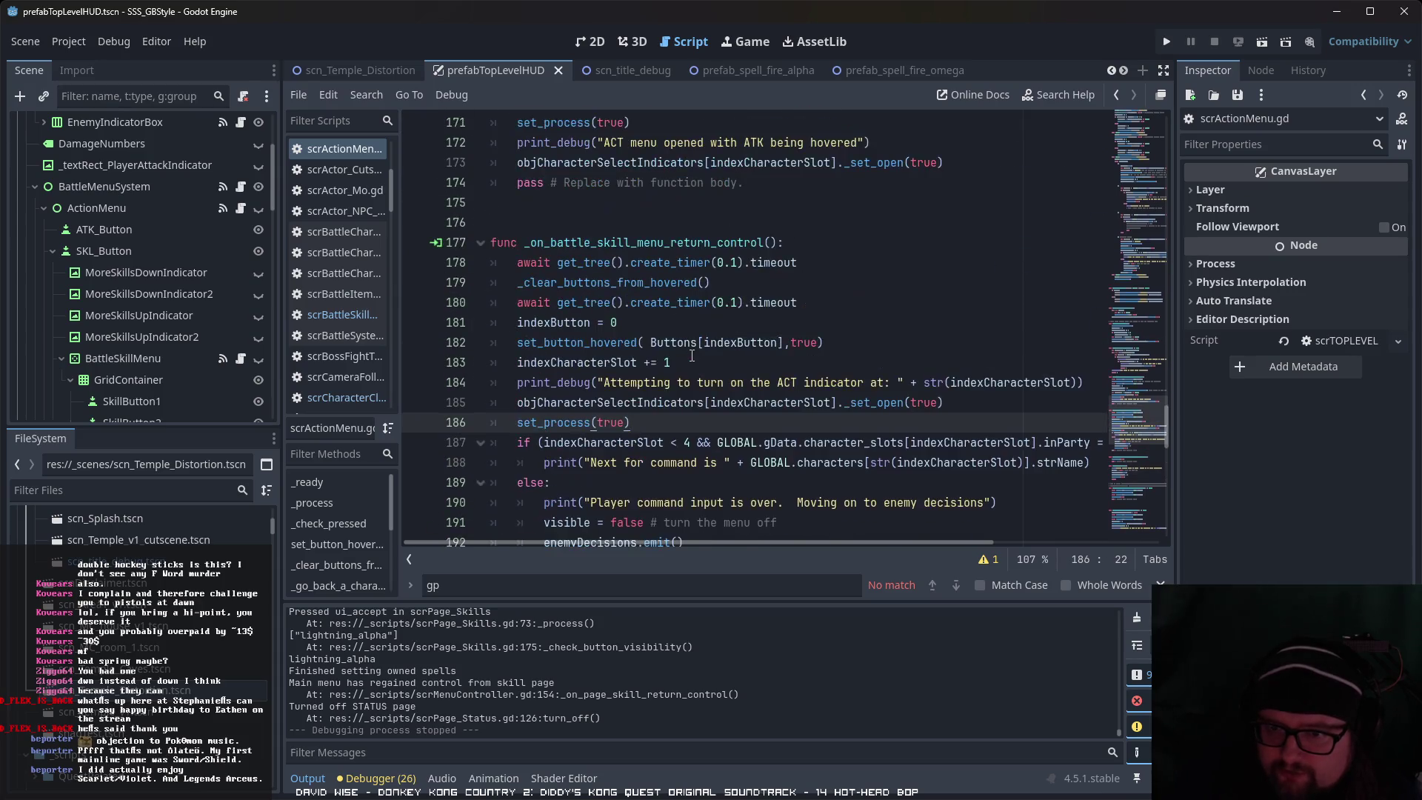
left_click(674, 323)
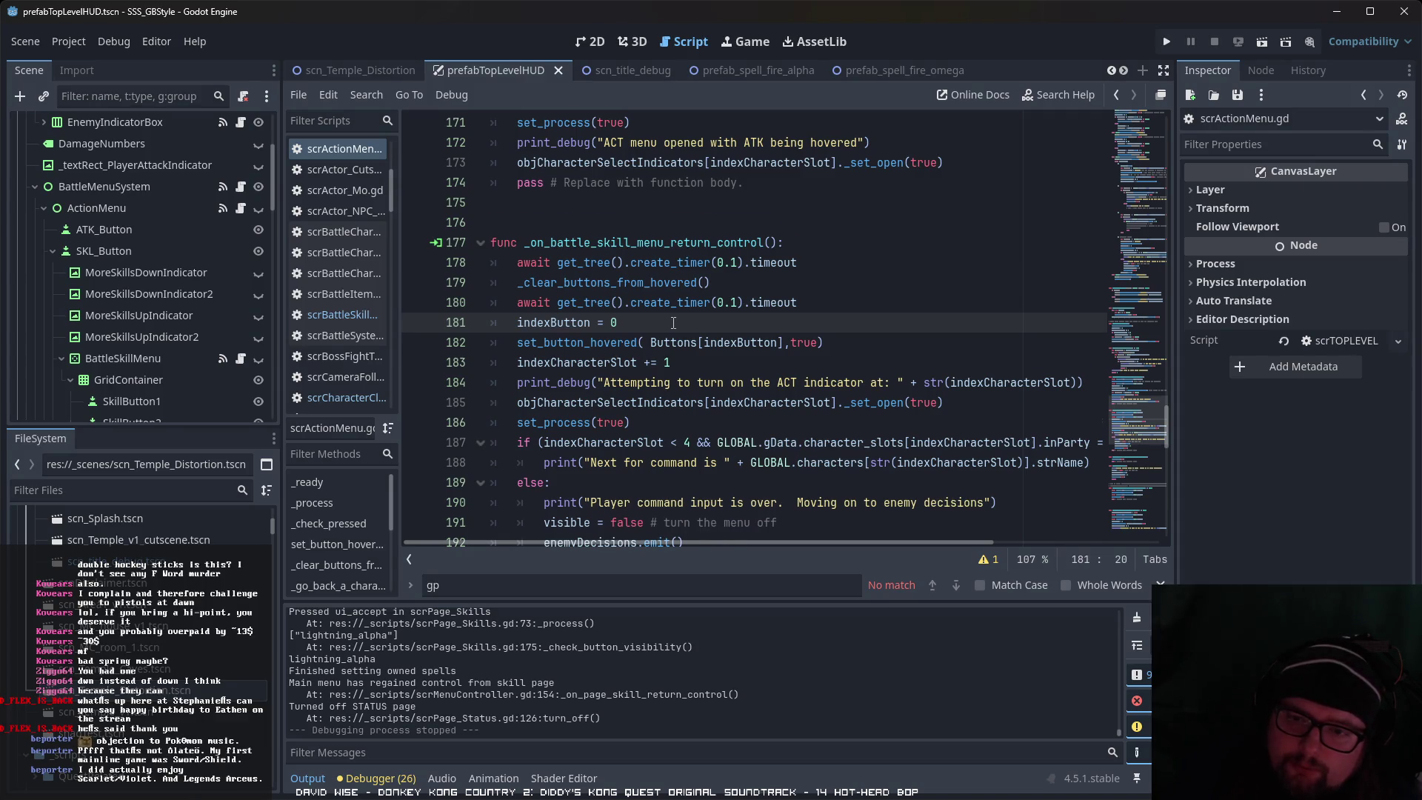
scroll(674, 323, "down", 1)
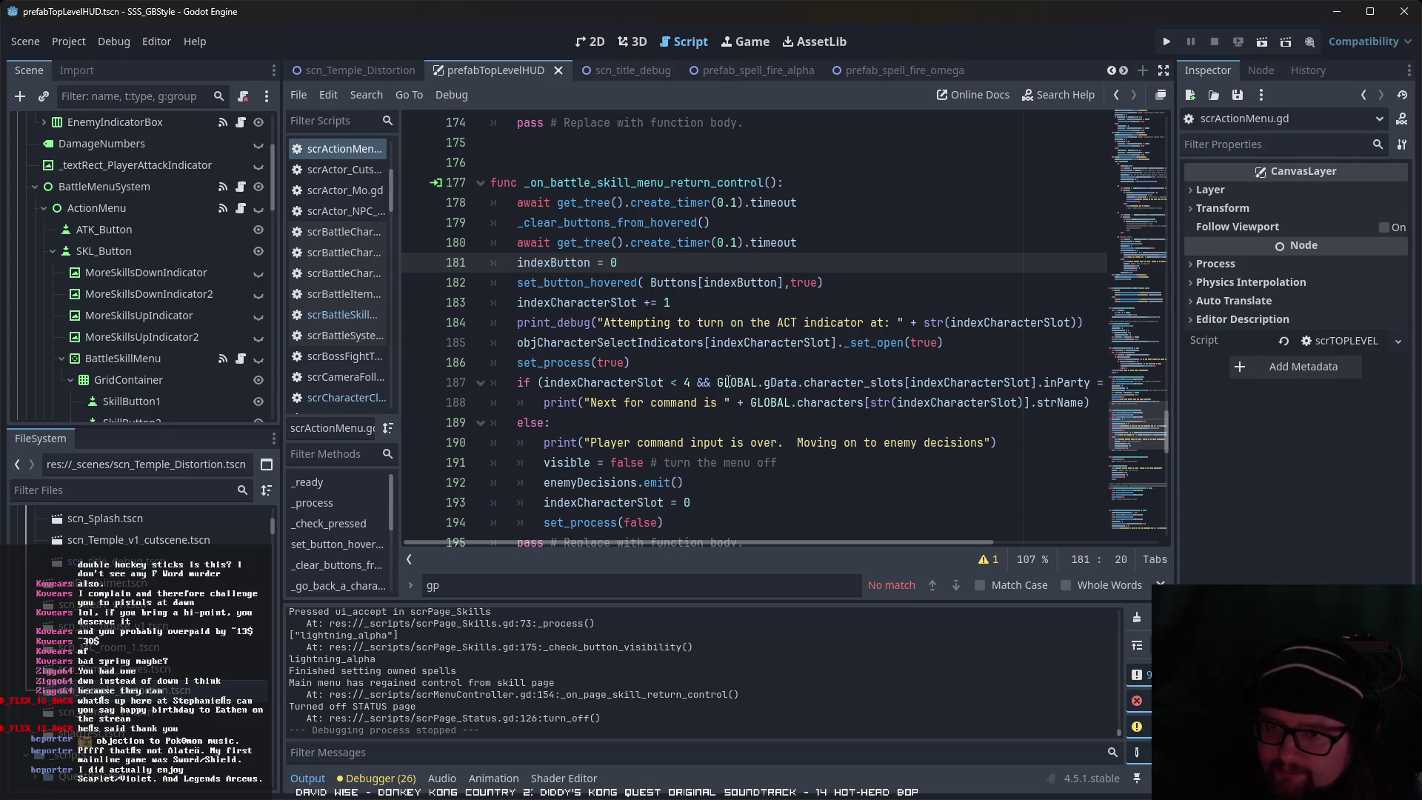
scroll(728, 382, "down", 1)
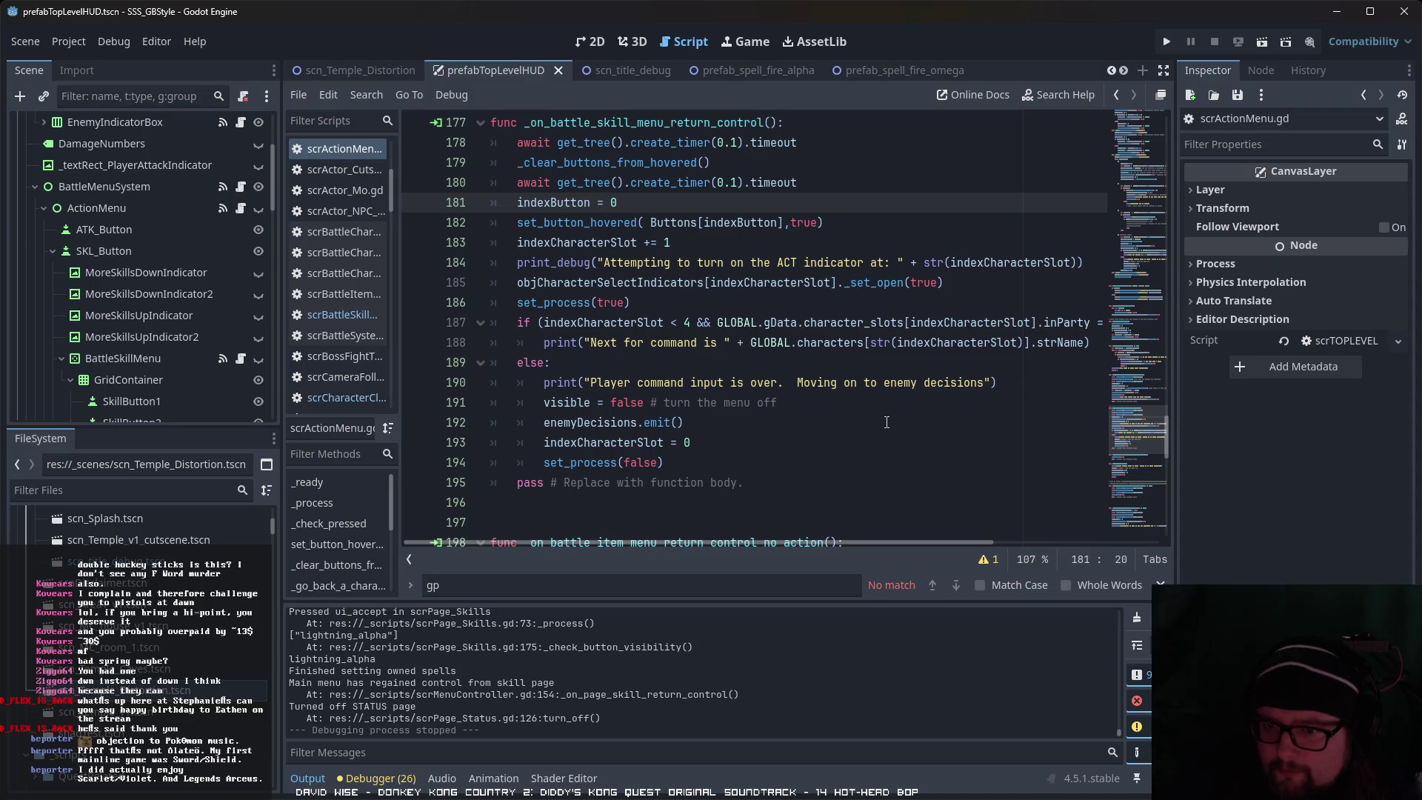
scroll(889, 423, "up", 1)
scroll(897, 419, "down", 1)
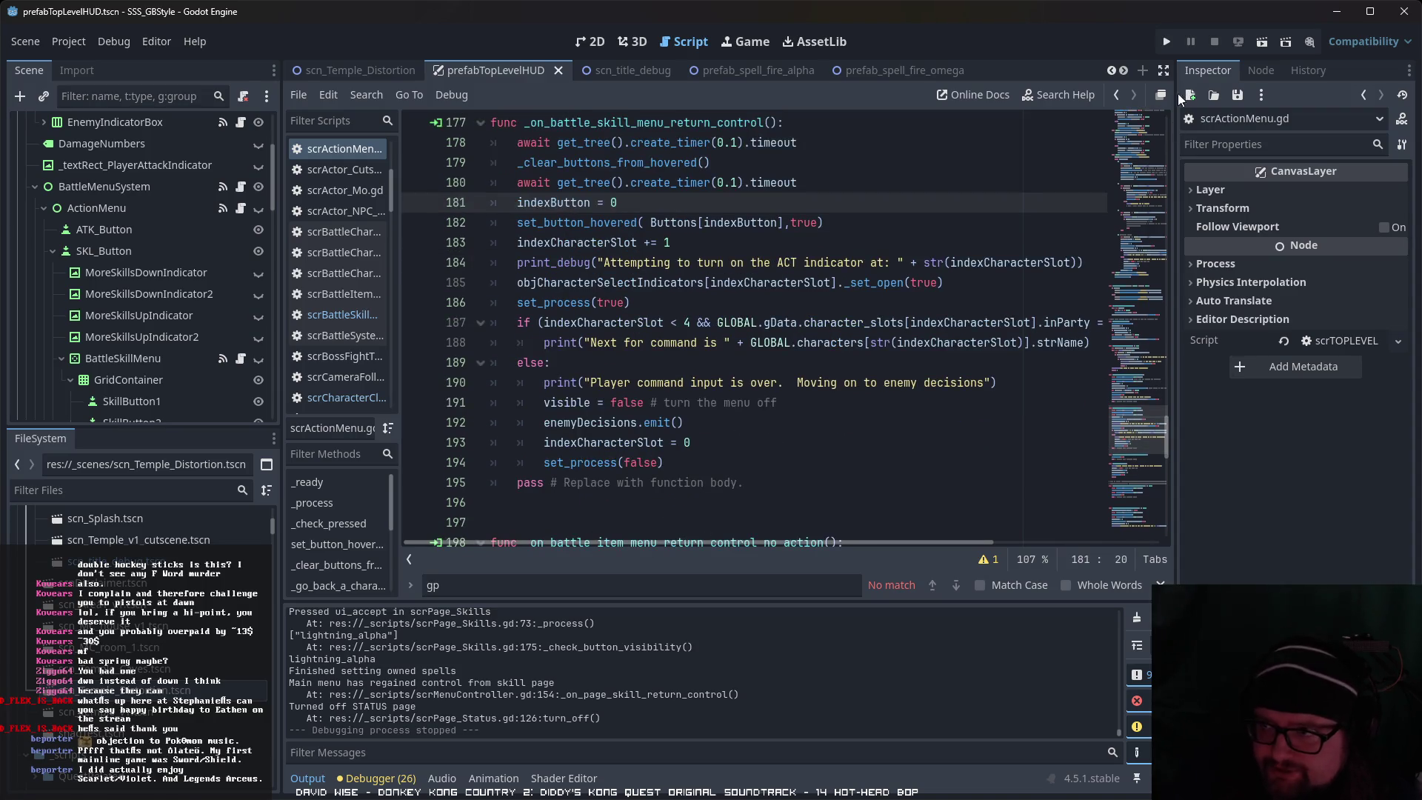
Step: Test-run the scn_Temple_Distortion scene, then stop it with F8
left_click(1257, 43)
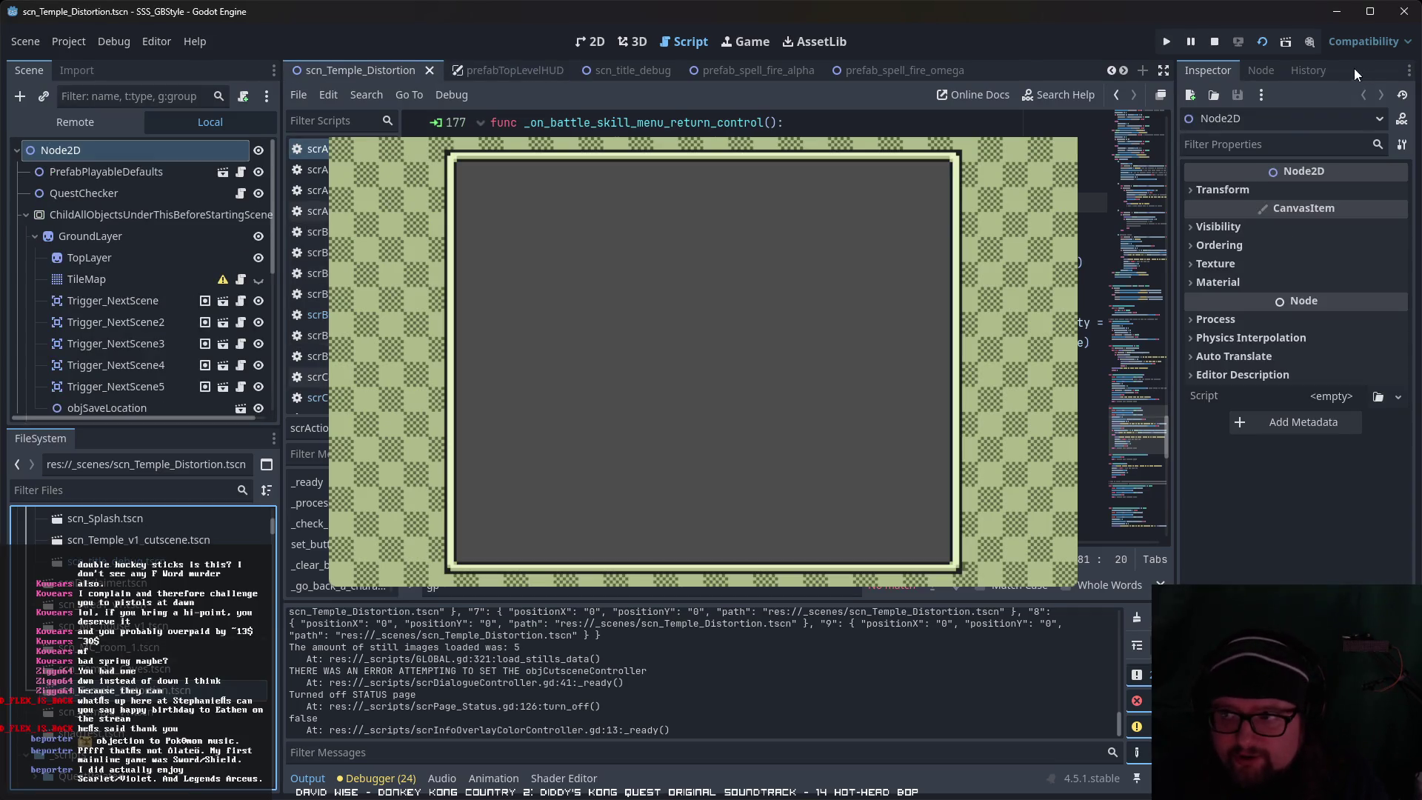
left_click(1264, 42)
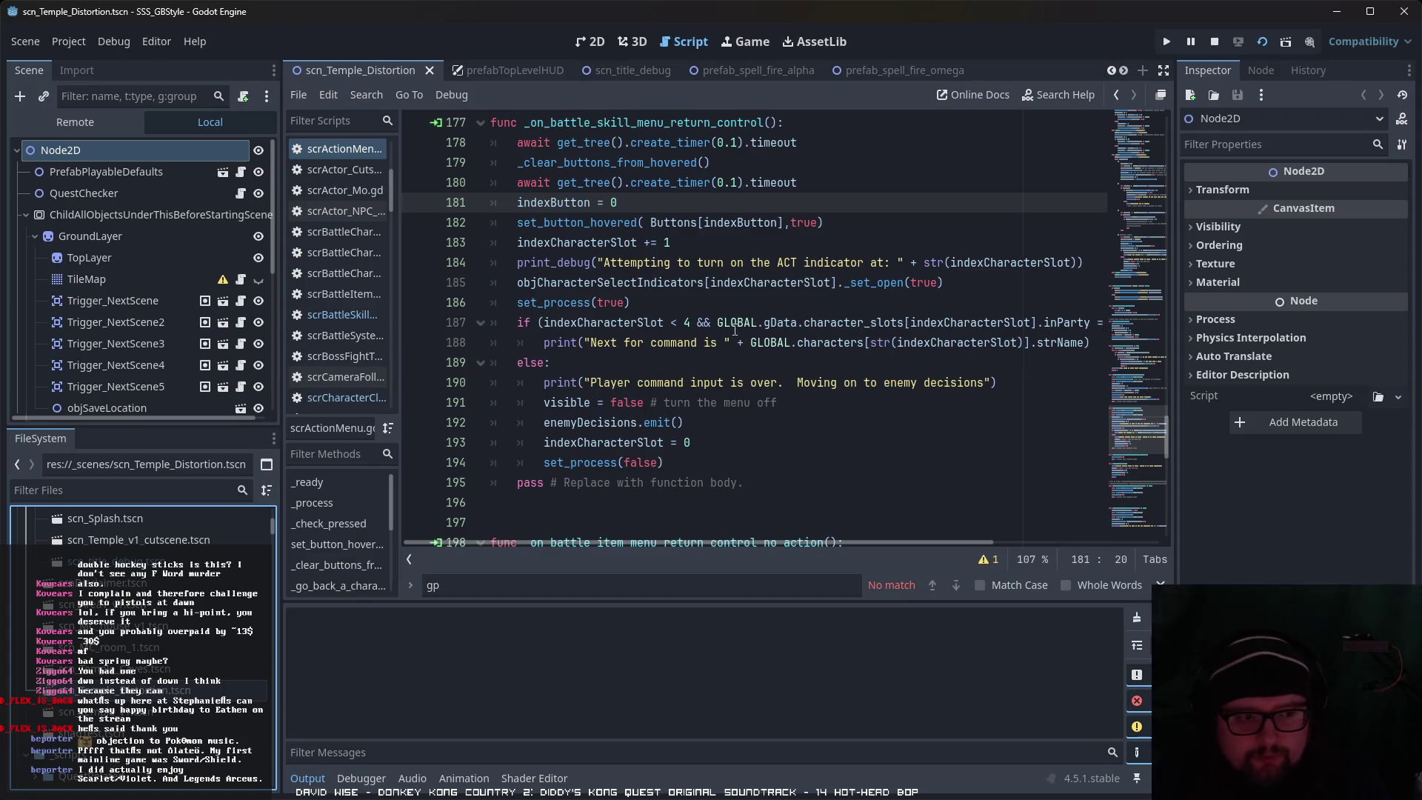
key("F5")
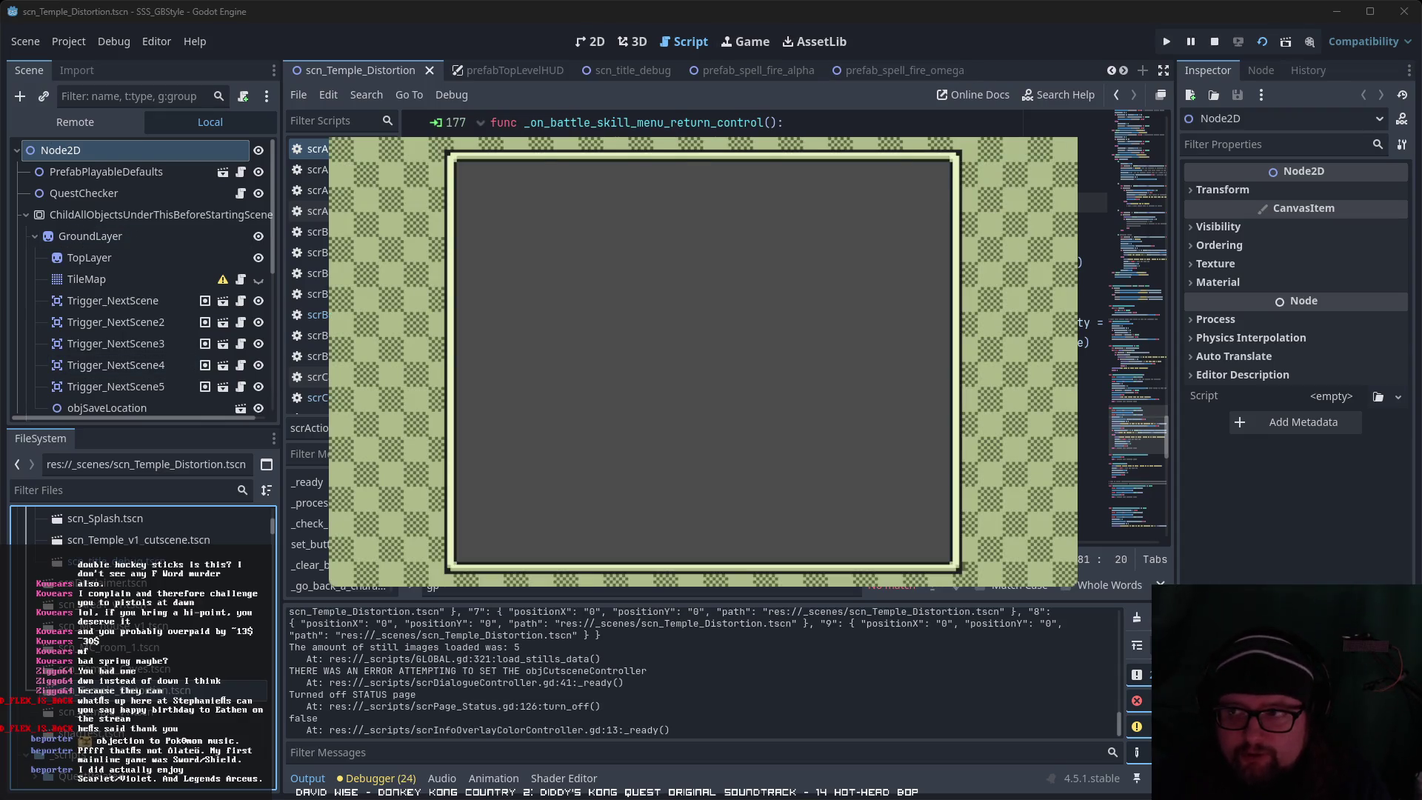
key("F8")
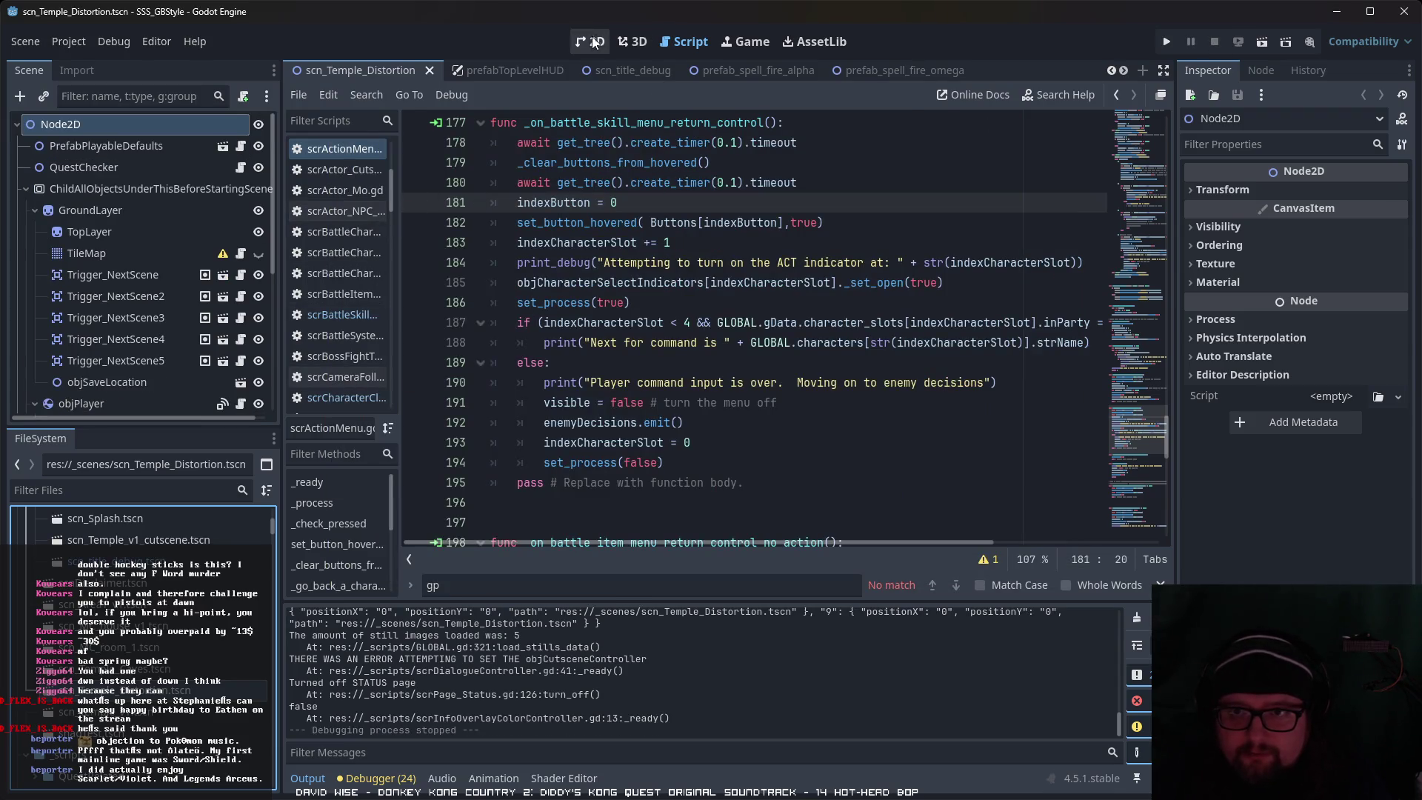
Step: Run the Temple Distortion scene from the 2D view into a battle and open prefabTopLevelHUD
left_click(595, 42)
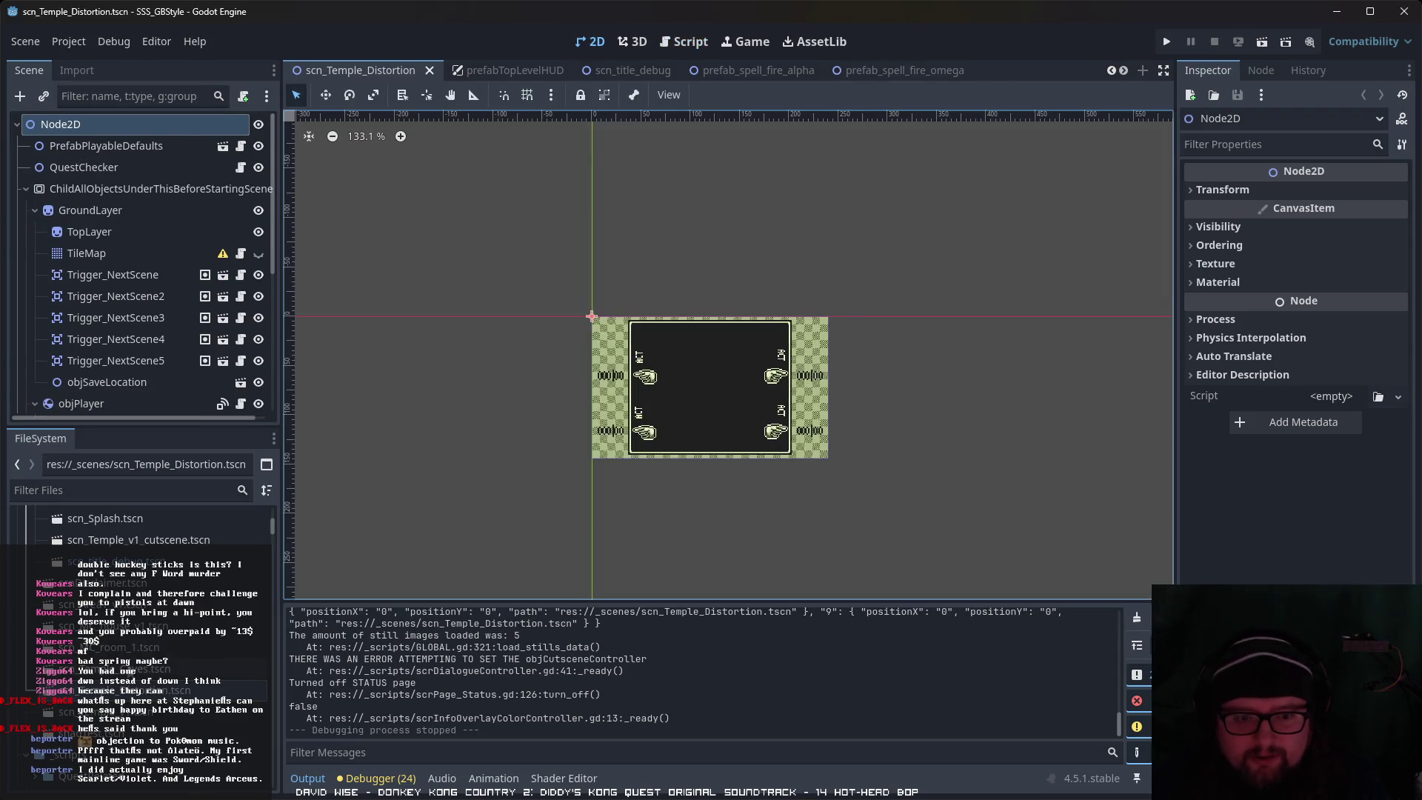
left_click(1261, 38)
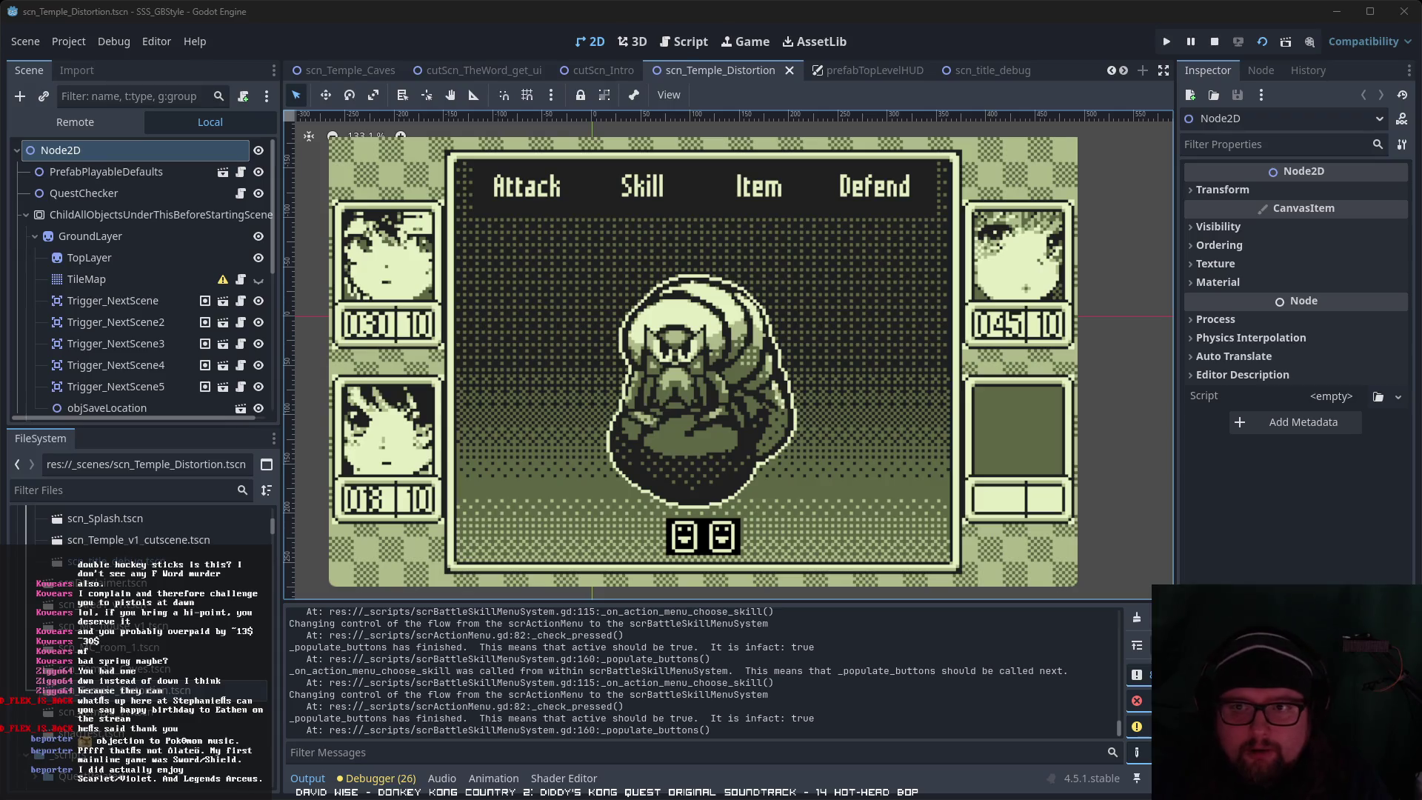
scroll(200, 344, "down", 10)
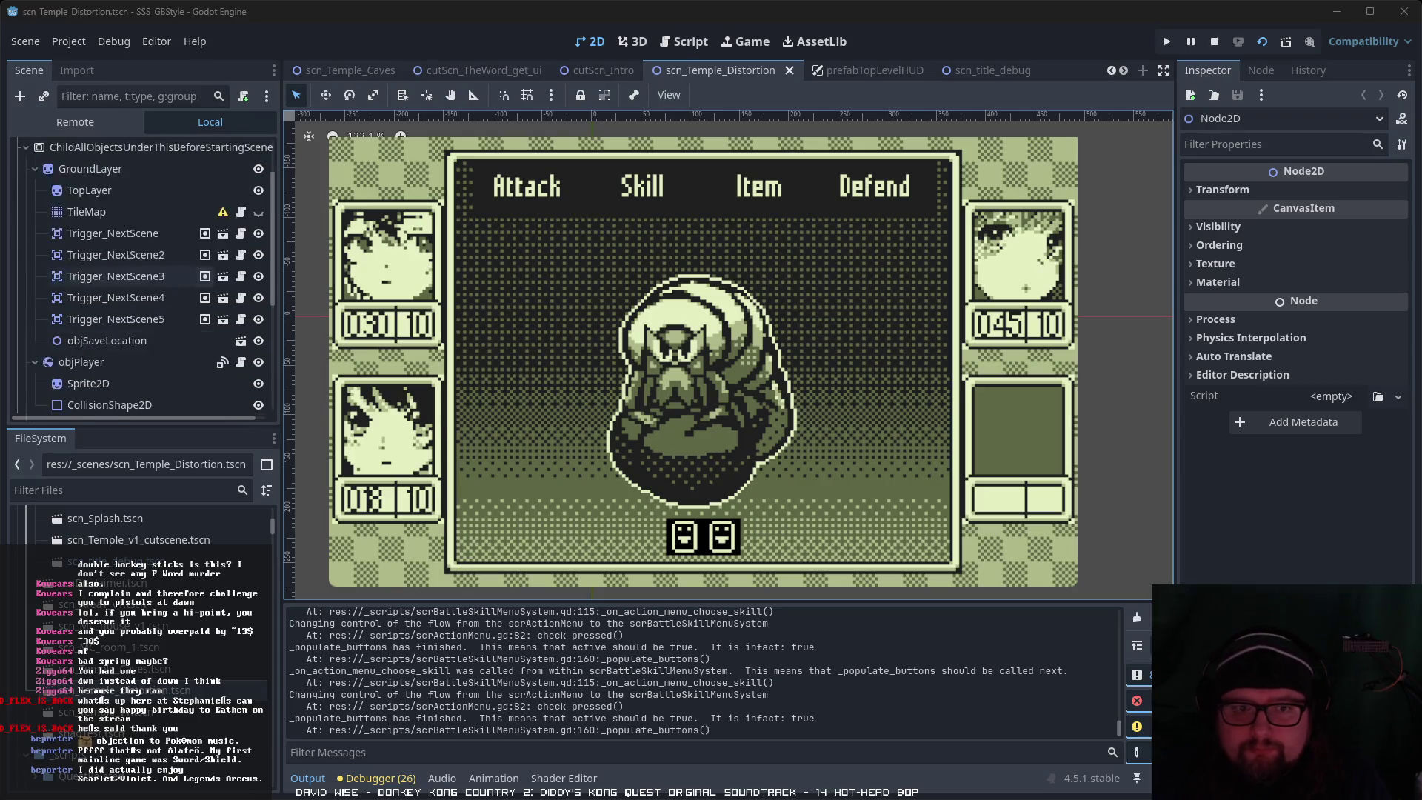
left_click(223, 398)
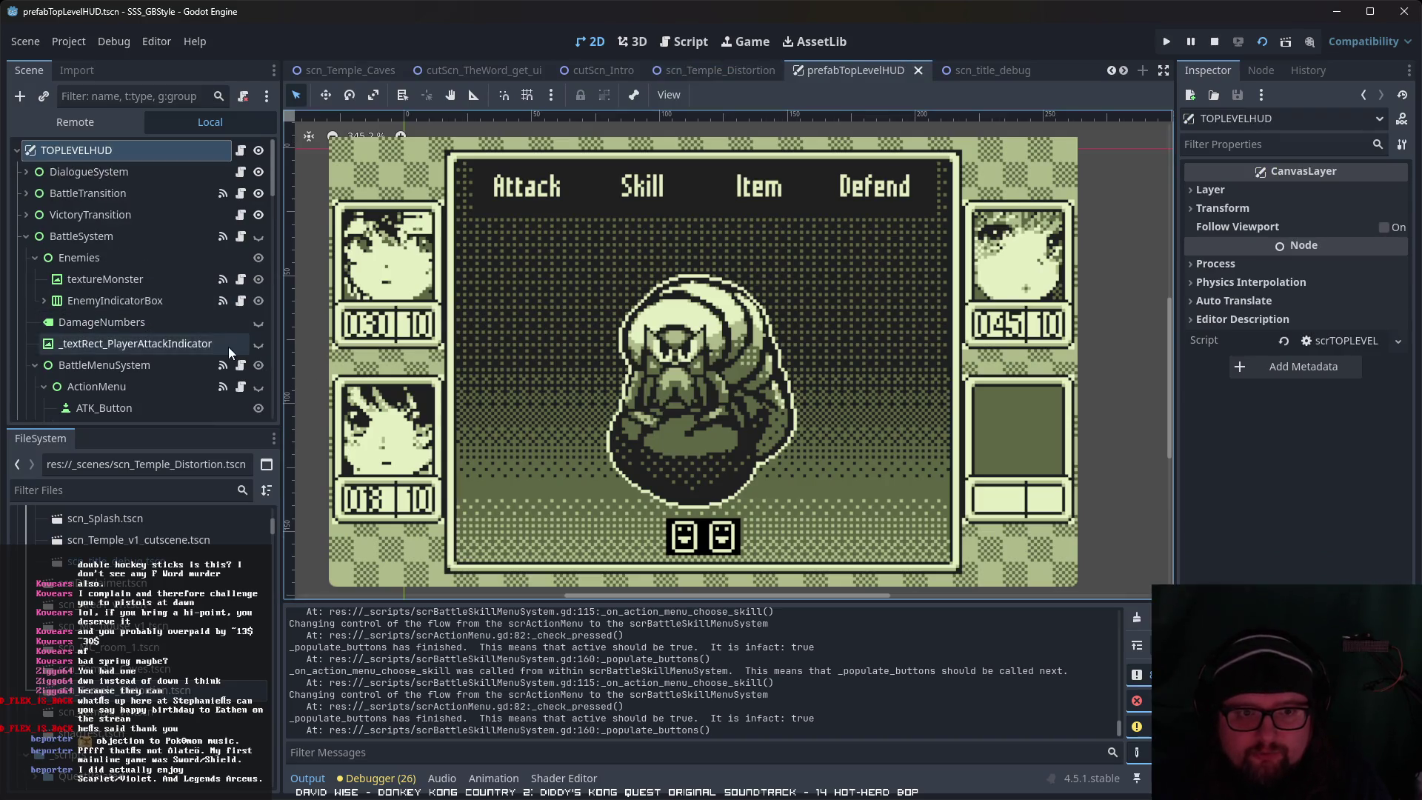
Step: Inspect BattleMenuSystem, BattleSystem, BattleSkillMenu and ActionMenu in the Inspector, then return to the action menu script
left_click(204, 370)
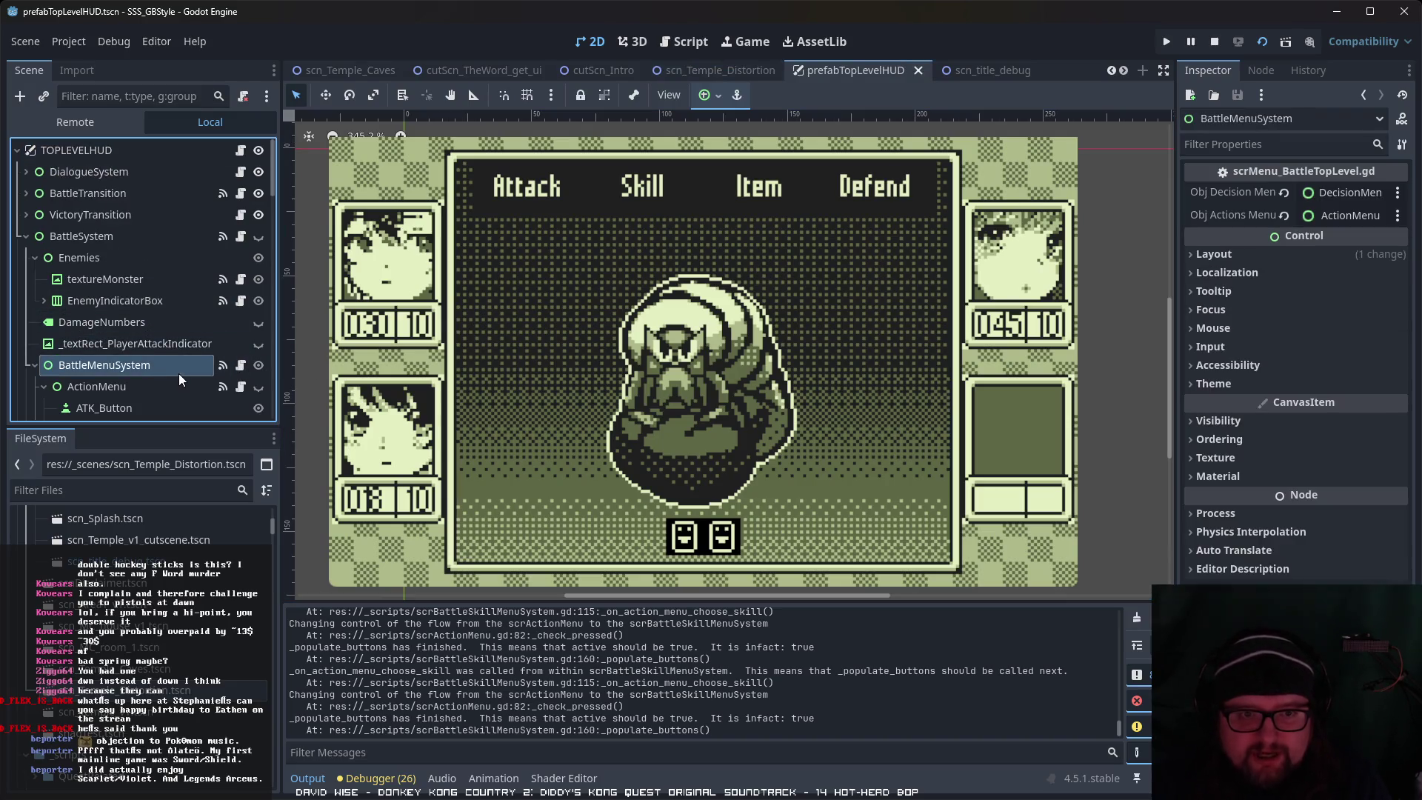
left_click(170, 240)
left_click(129, 363)
scroll(175, 359, "down", 5)
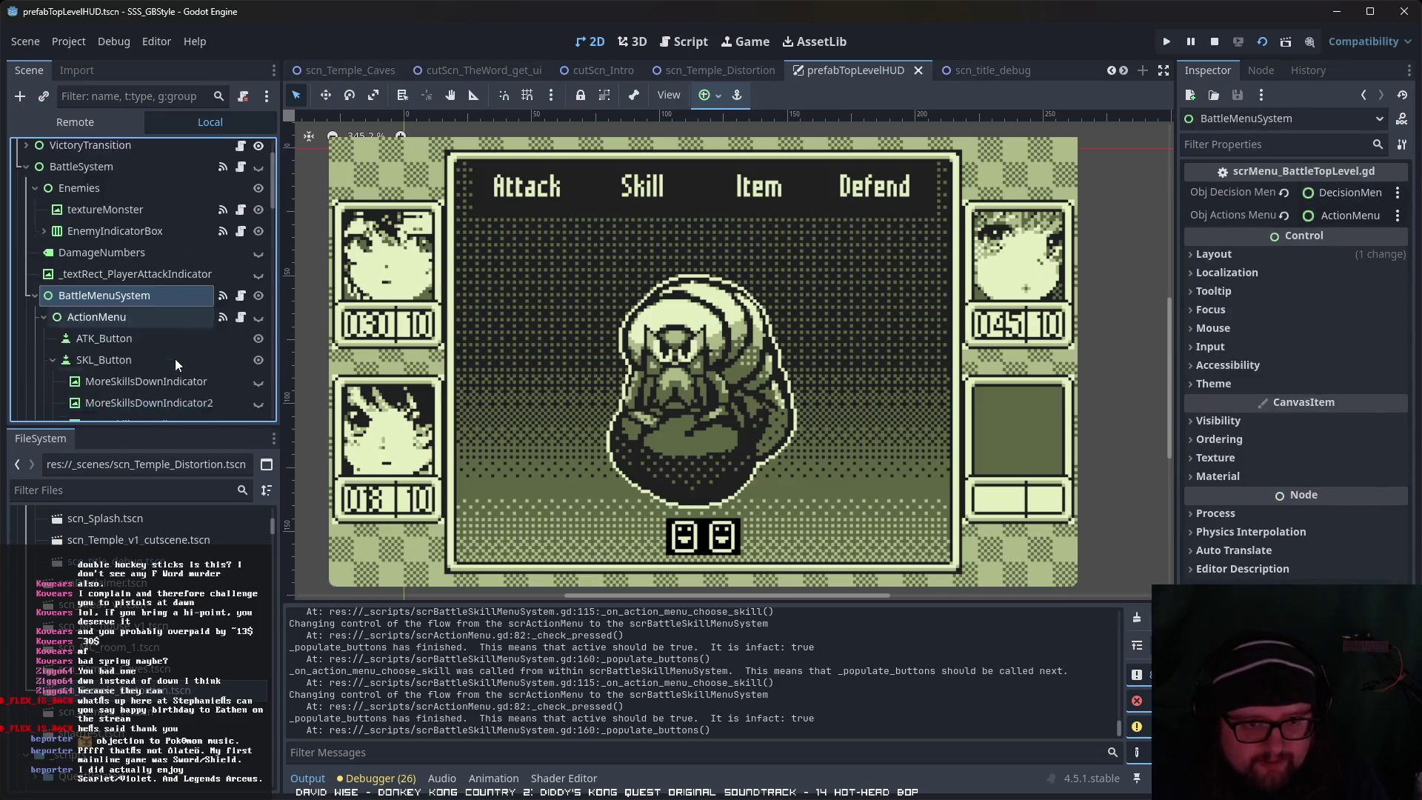
left_click(143, 329)
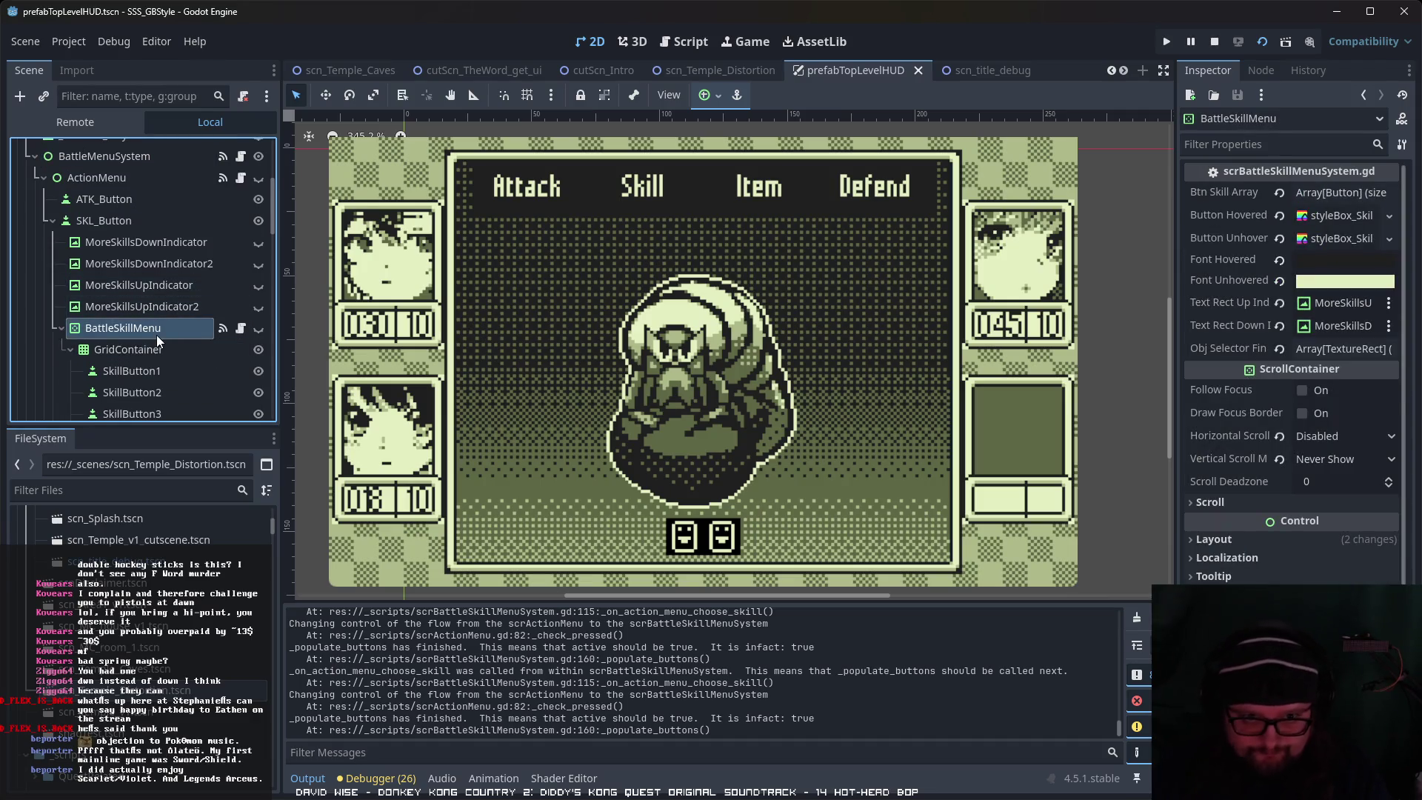
left_click(126, 183)
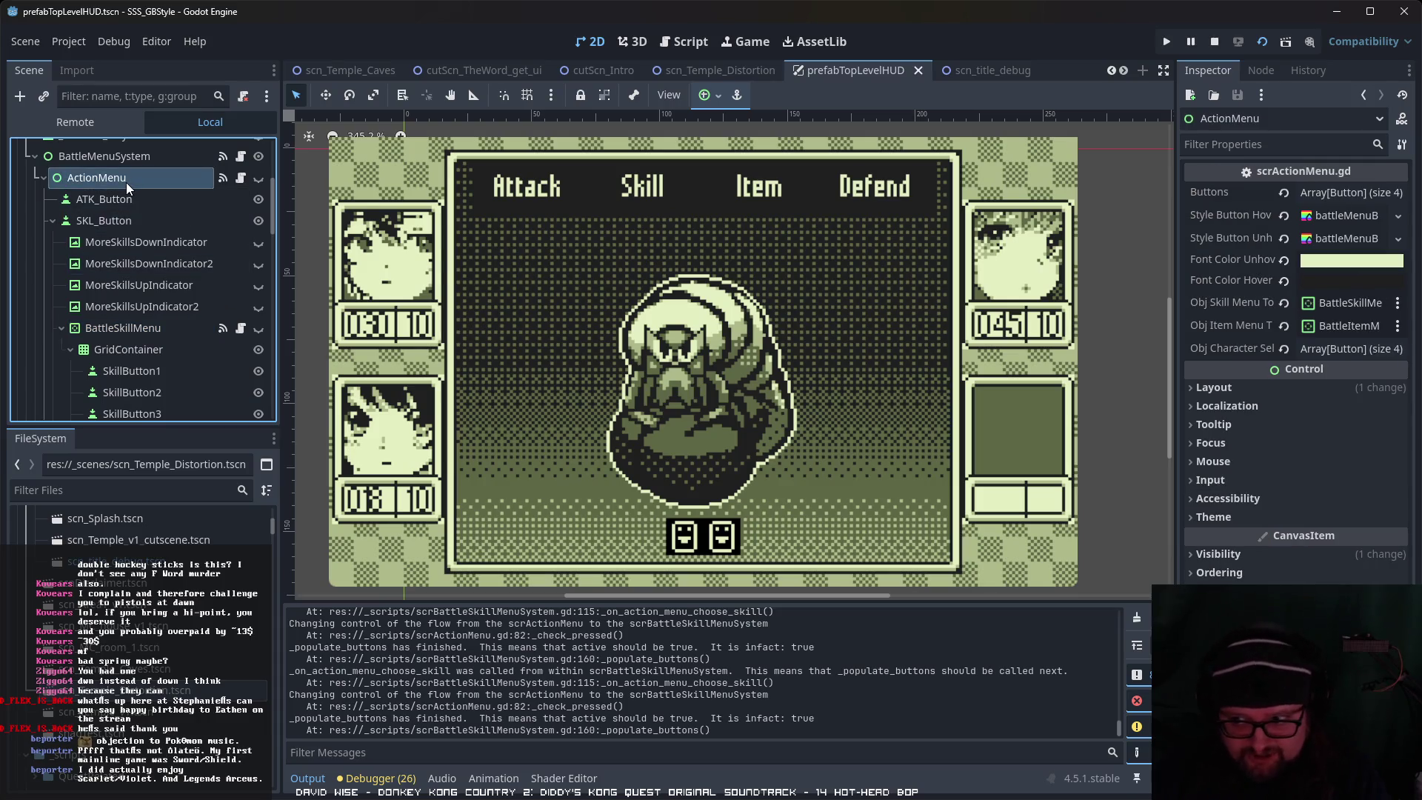
left_click(683, 41)
scroll(1093, 356, "up", 1)
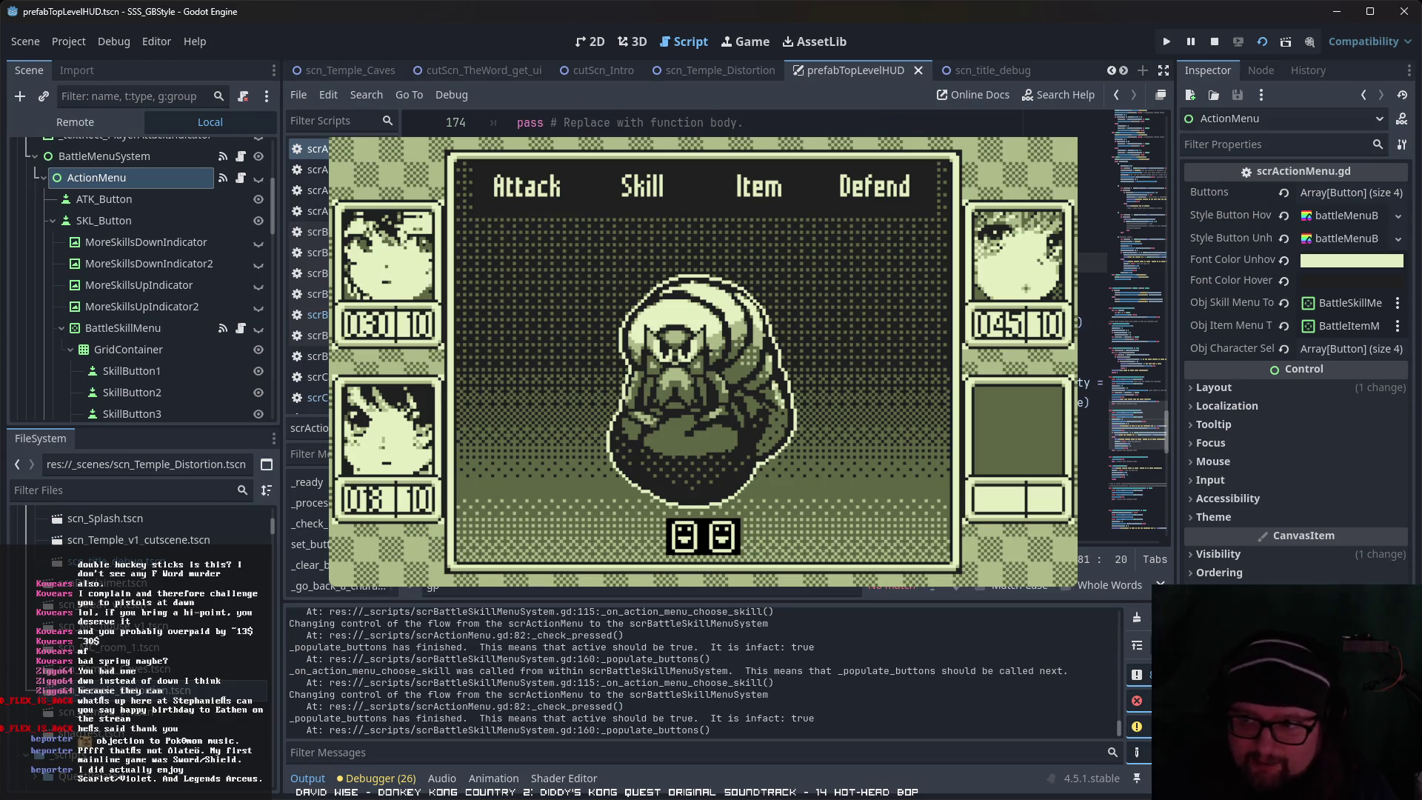
Step: Open scrBattleSkillMenuSystem.gd at its ui_accept branch checking spellChosen.intType against 2, 4 or 6
left_click(1083, 323)
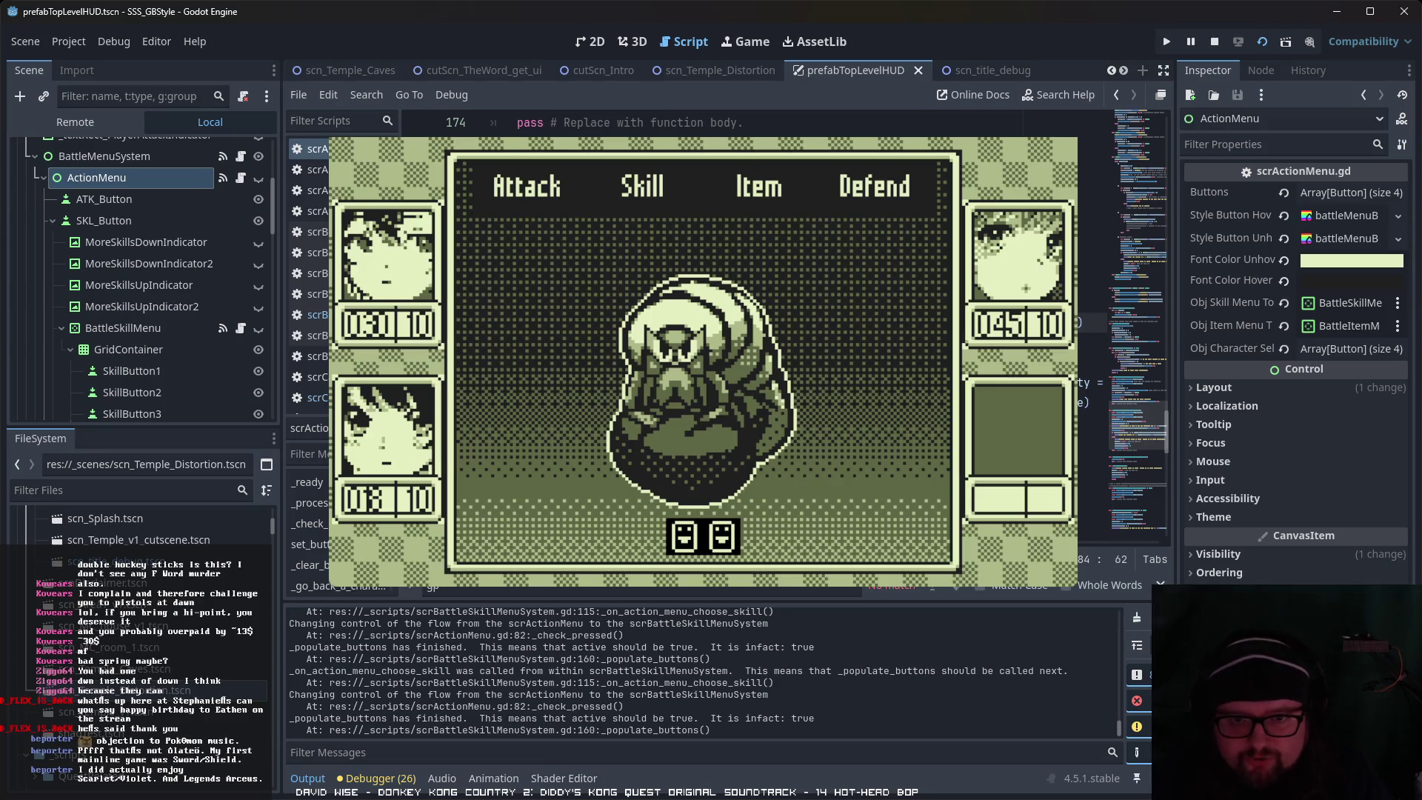
left_click(242, 329)
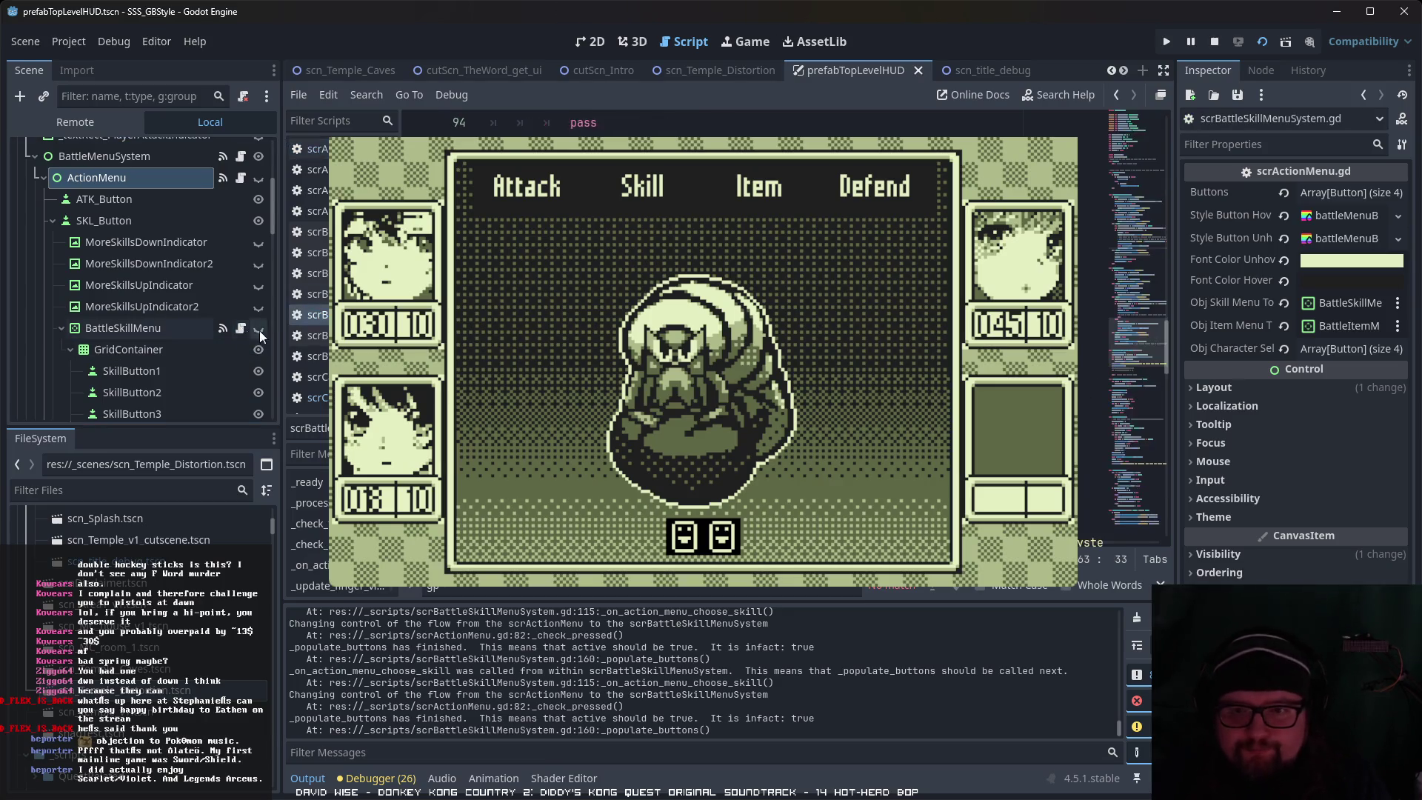
scroll(1134, 333, "up", 5)
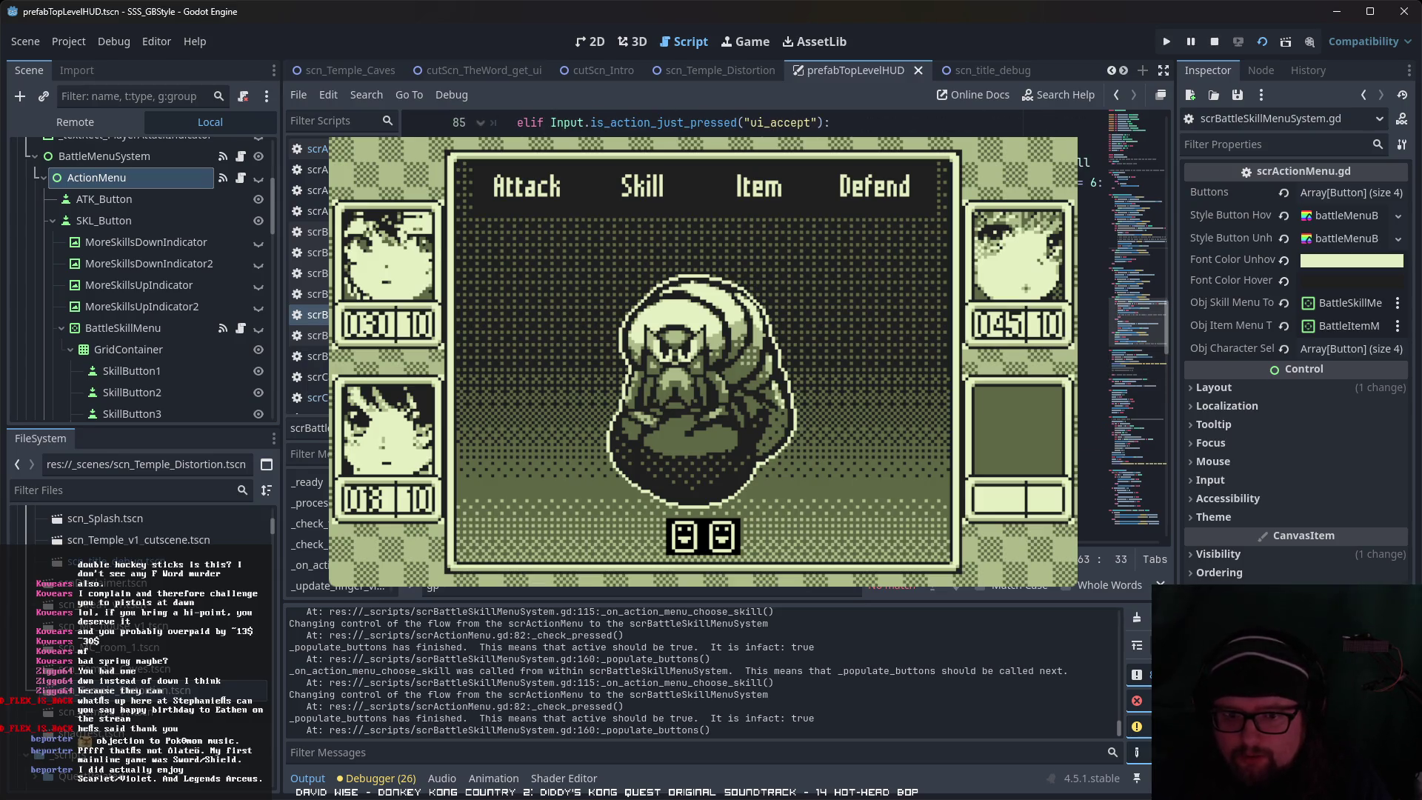
scroll(1133, 333, "up", 8)
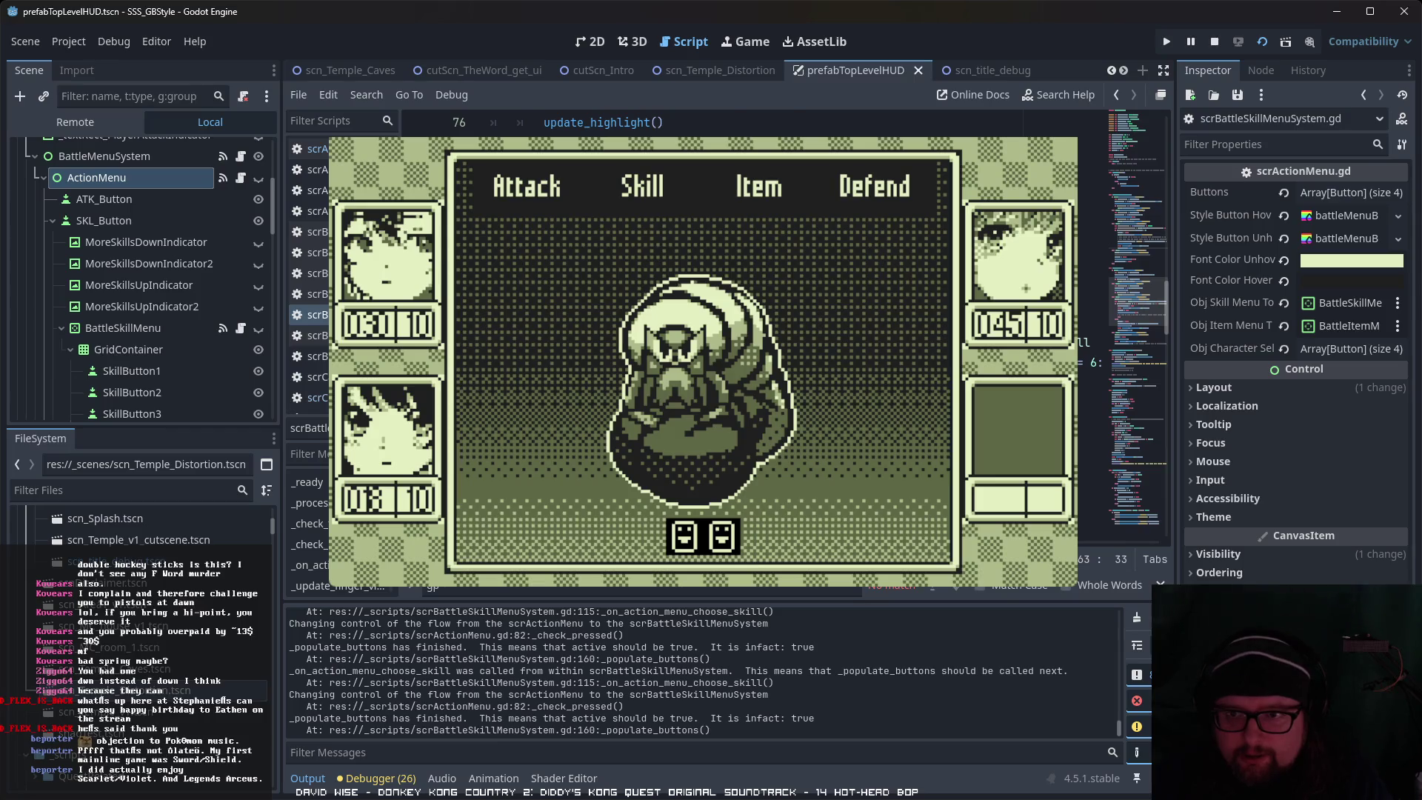
scroll(1133, 333, "down", 7)
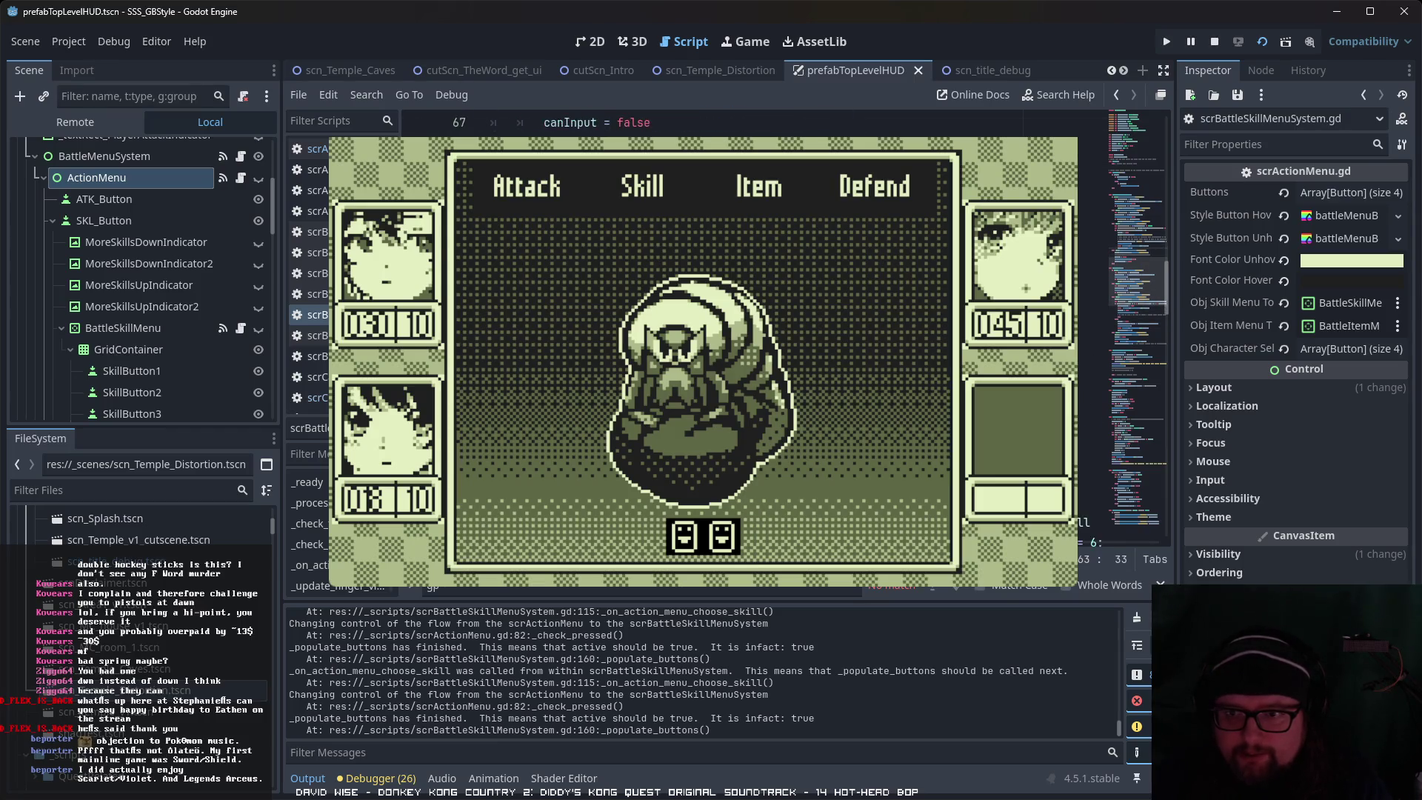
scroll(1134, 333, "down", 2)
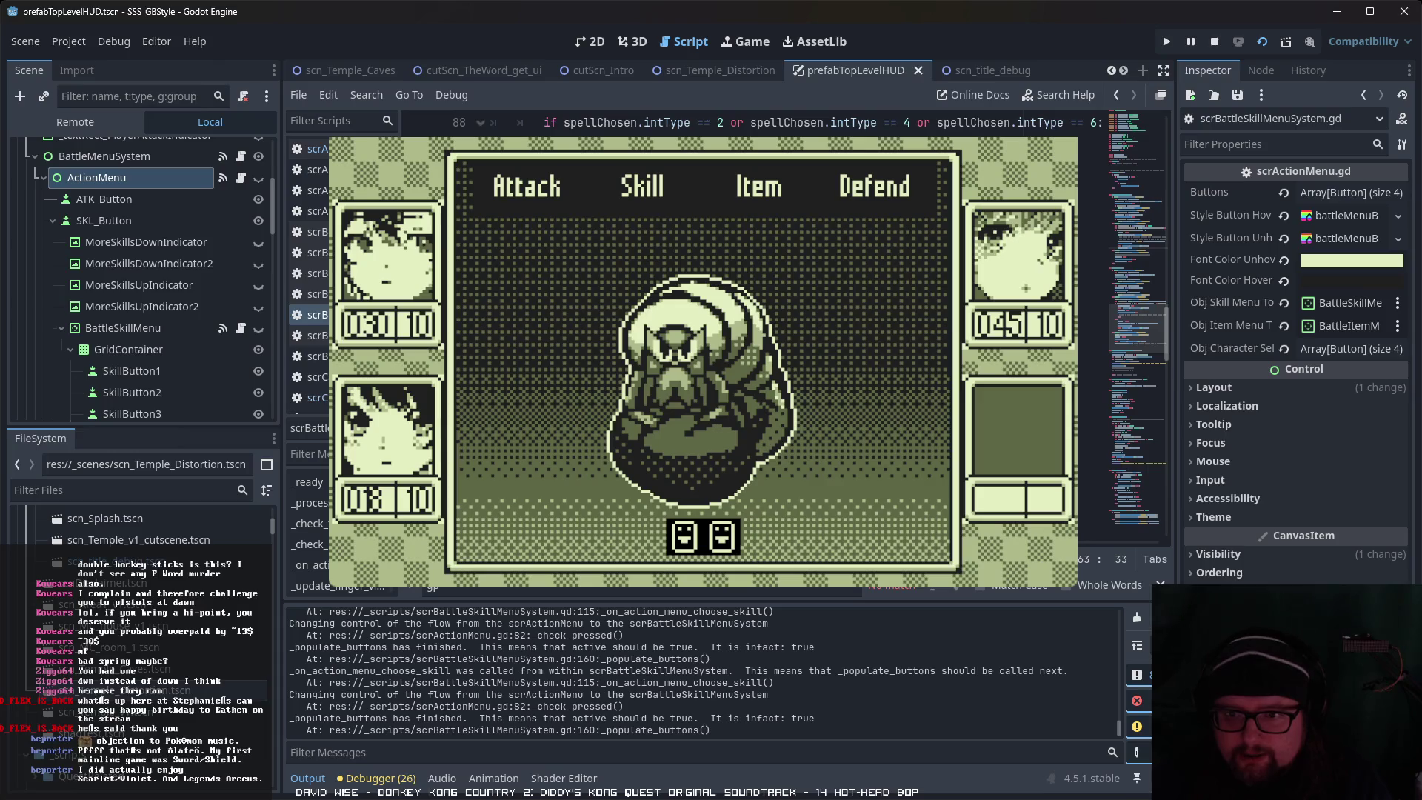
scroll(1134, 334, "down", 1)
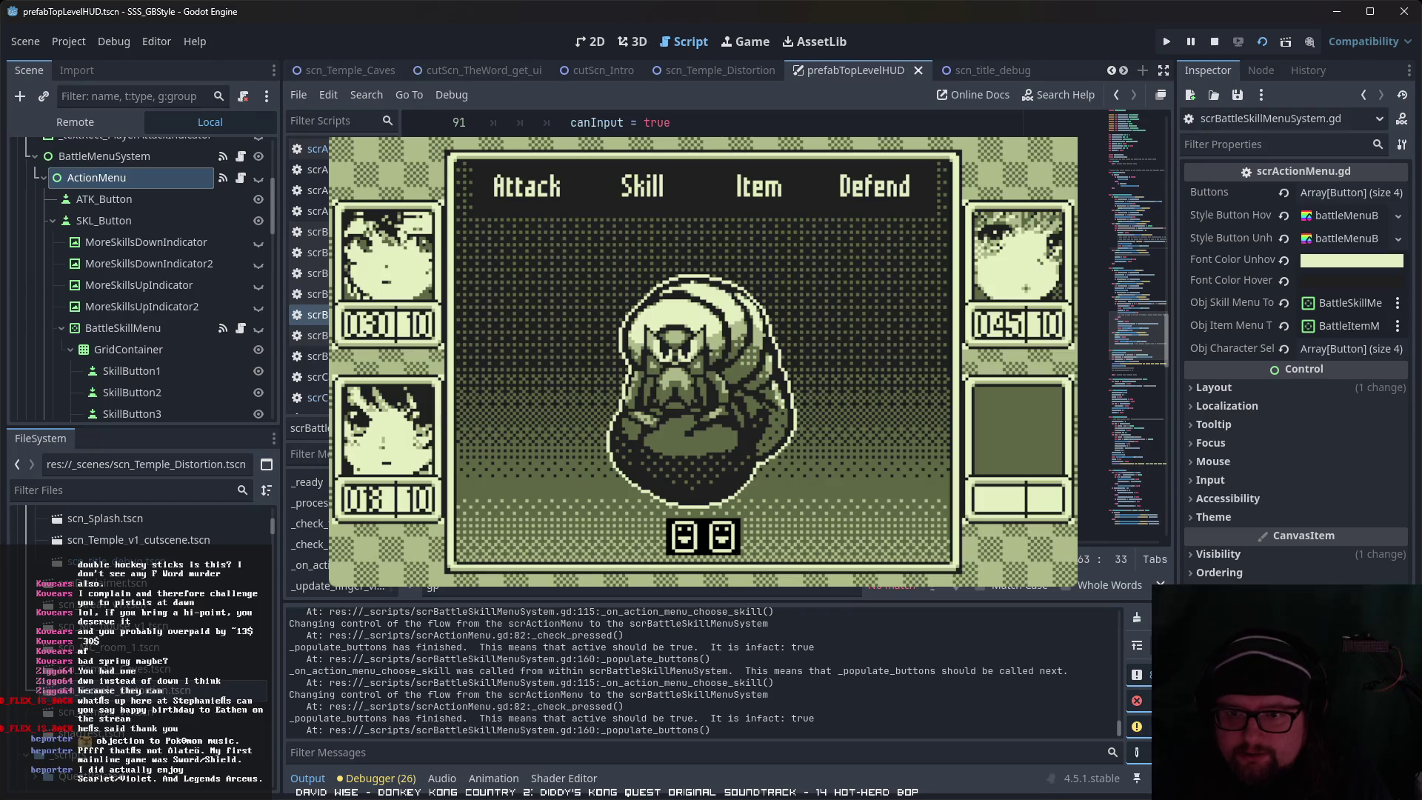
left_click(1092, 324)
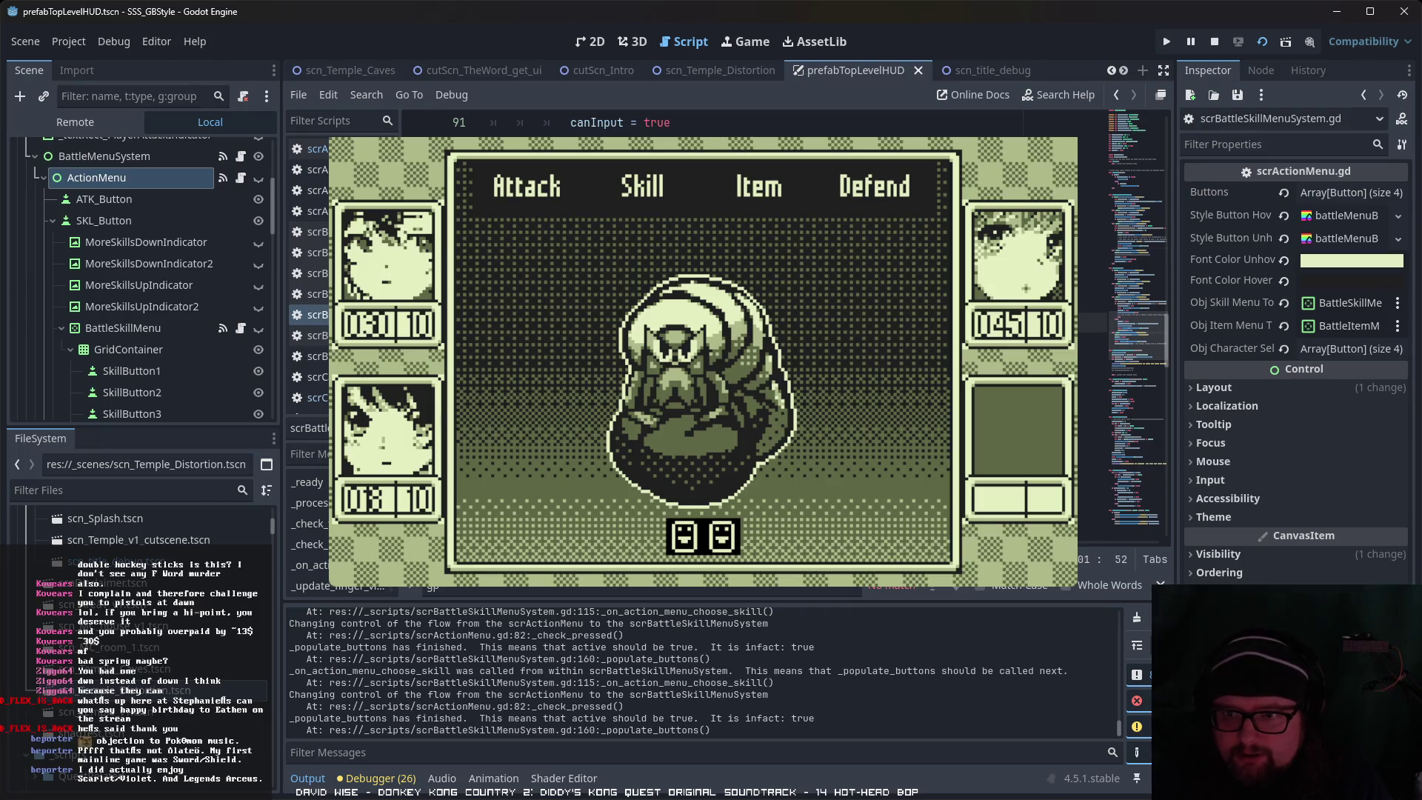
Step: Finish editing the current line in the skill menu script
key("End")
key("Right")
key("Right")
key("Right")
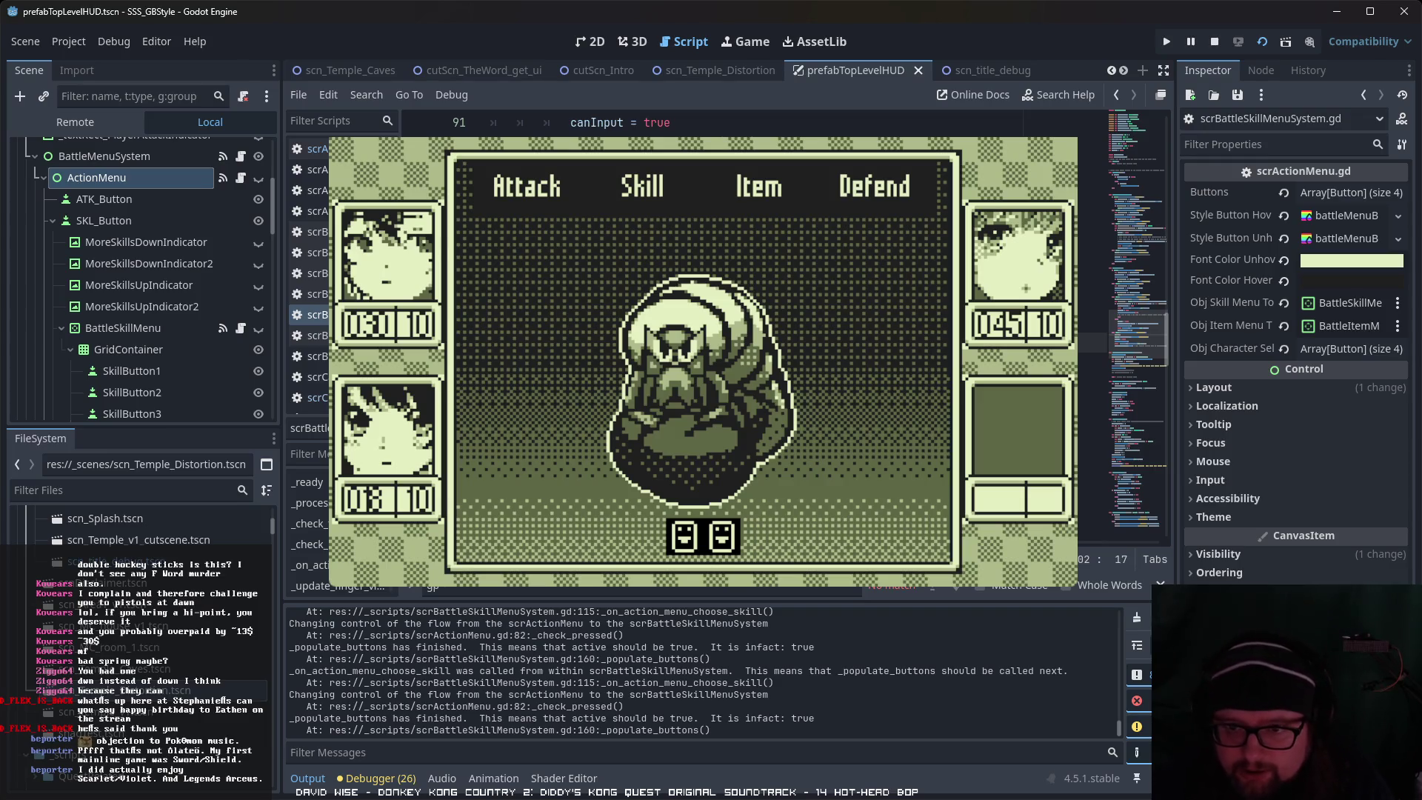
key("Right")
key("Right")
key("Right")
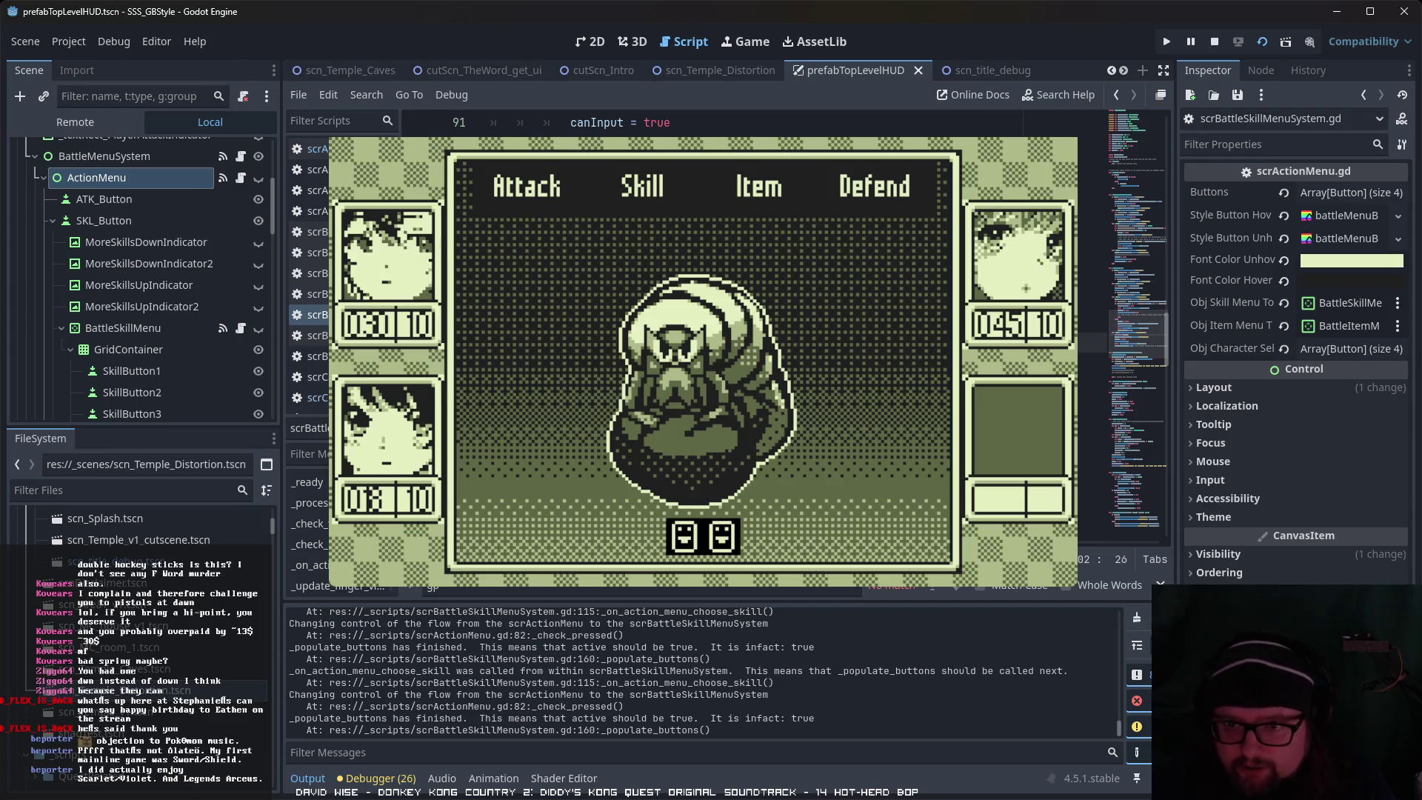
key("Right")
key("Right")
key("Right")
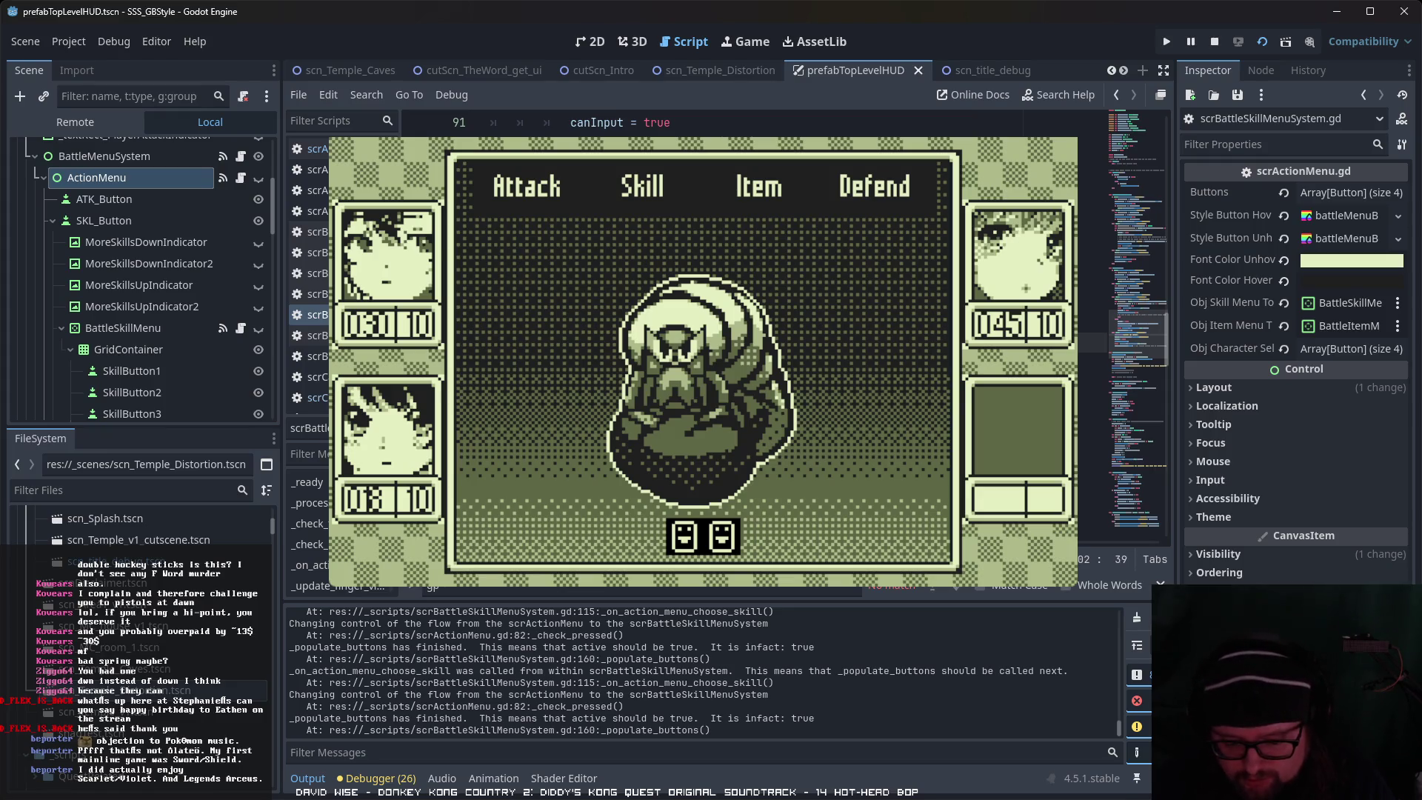
key("Right")
key("Right")
key("Right")
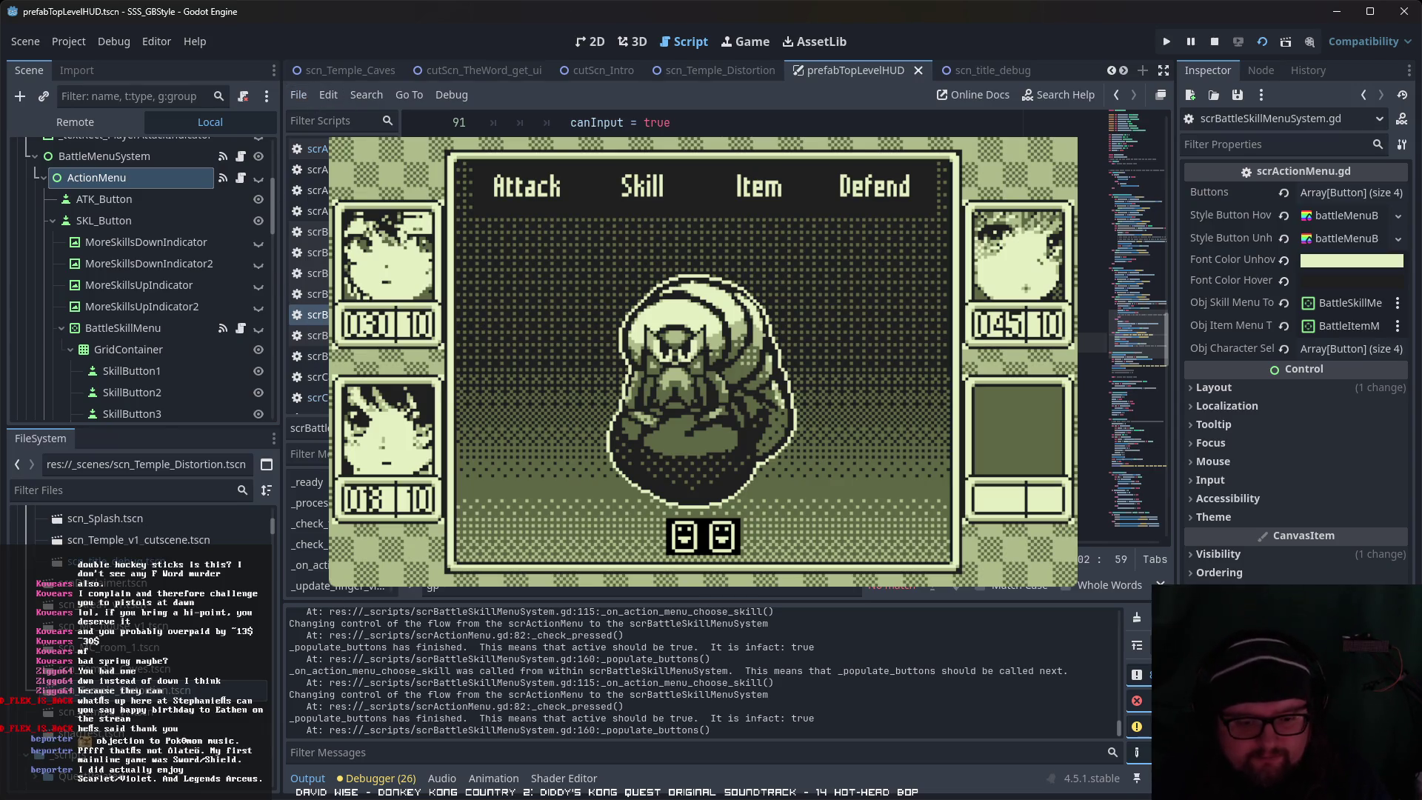
Step: In the running battle, open the Skill submenu and cancel, logging "Cancel was called while in skill menu"
key("Left")
key("Left")
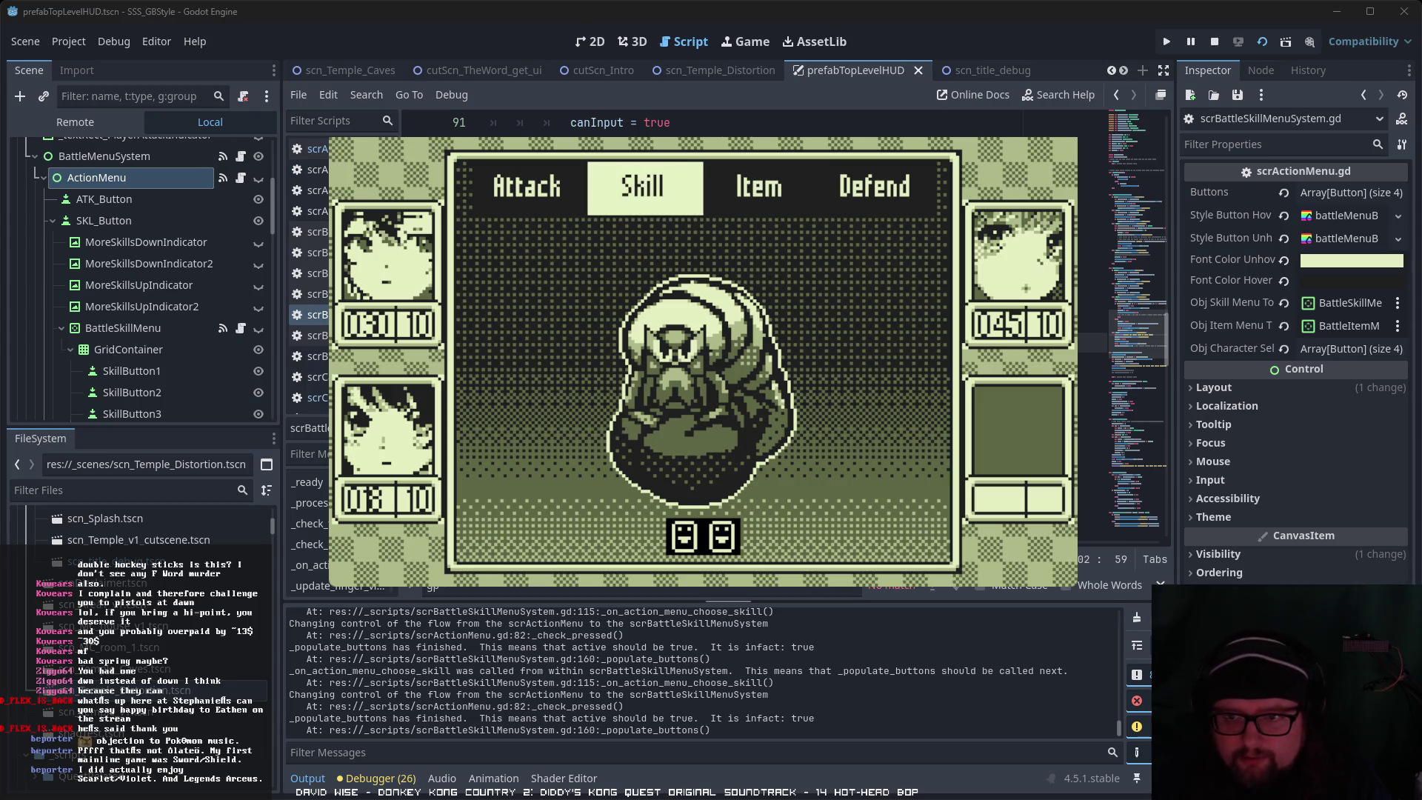
key("Return")
key("Escape")
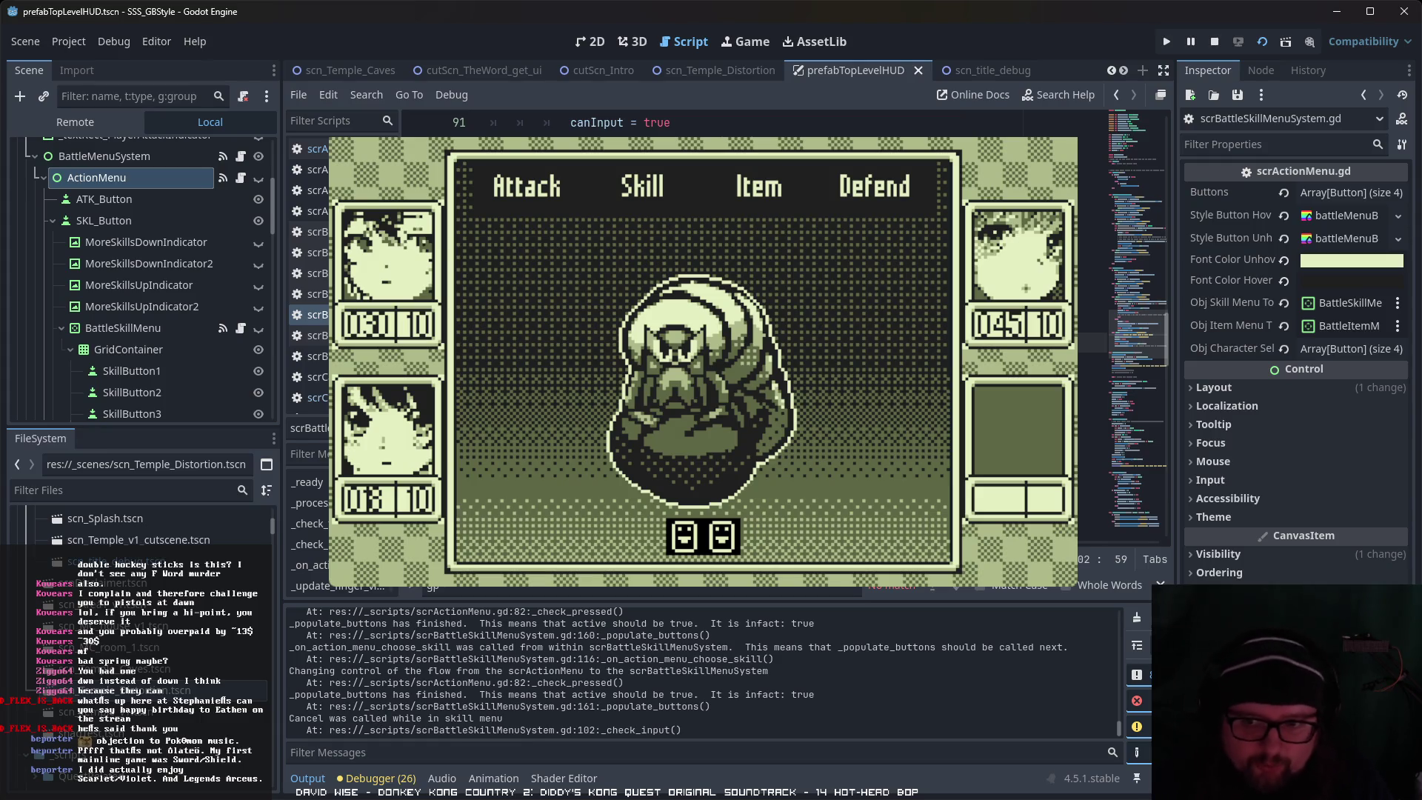
Step: Show ActionMenu's signal connections, including chooseSKILL and chooseITEM, and scroll through the skill menu script
left_click(1092, 423)
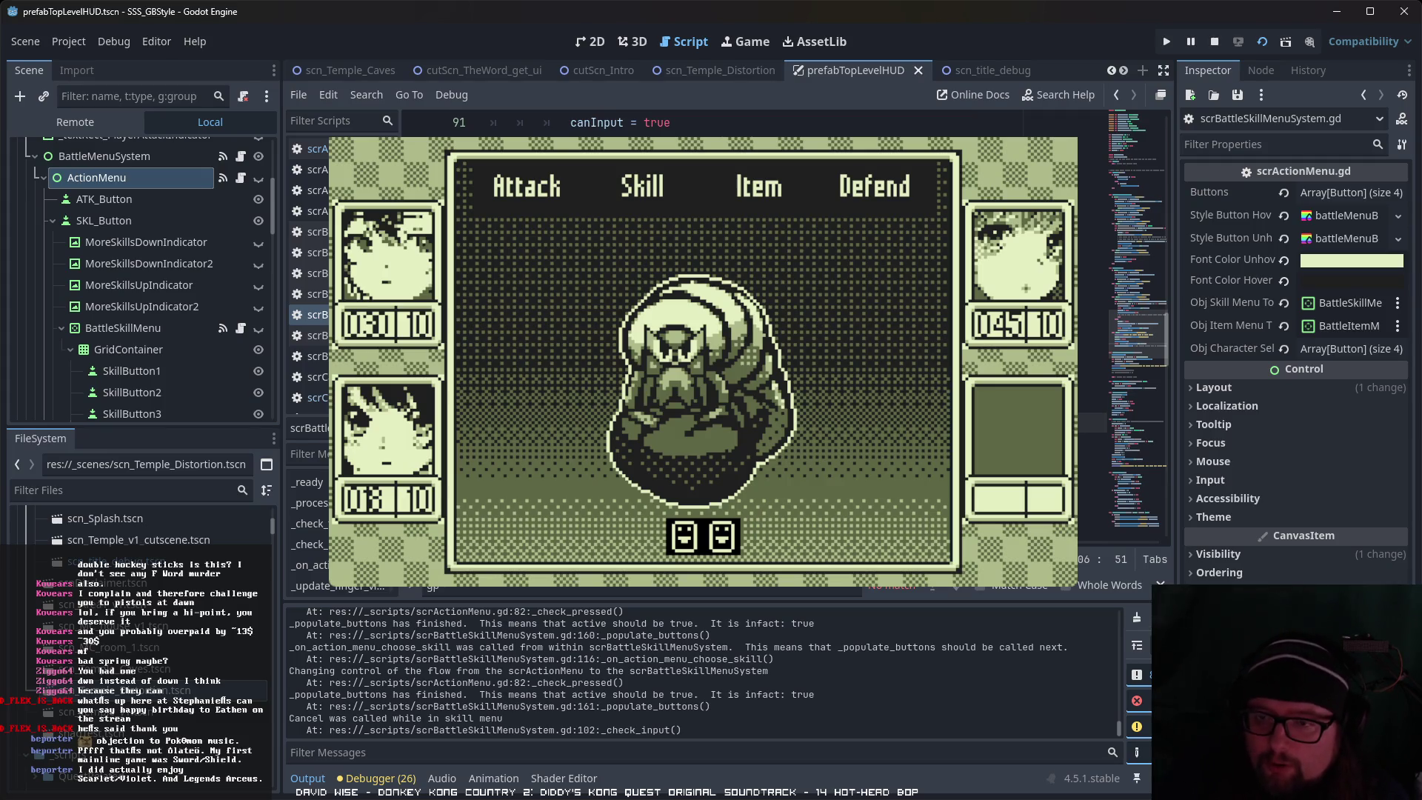
left_click(1260, 70)
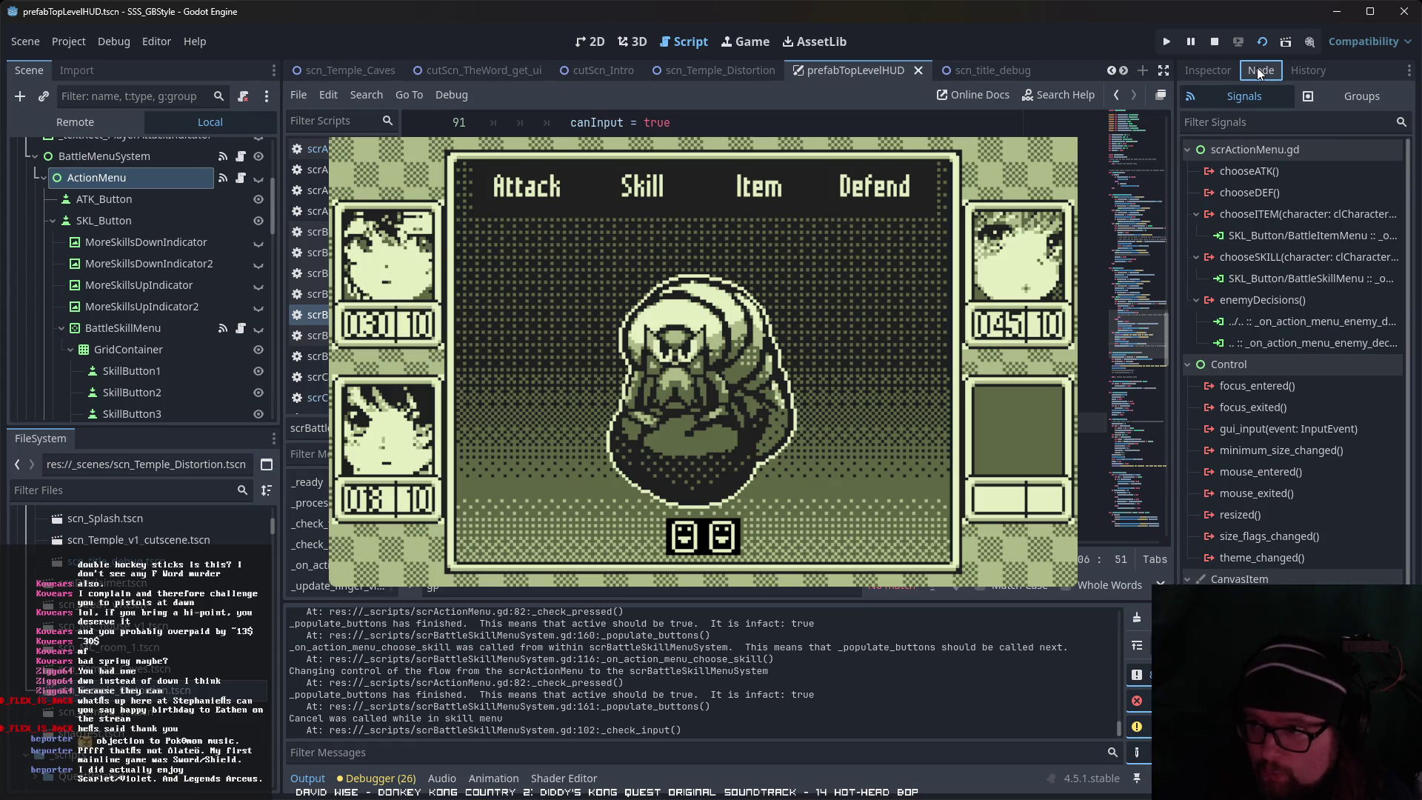
scroll(1089, 330, "up", 20)
scroll(1089, 329, "up", 2)
scroll(1089, 329, "down", 20)
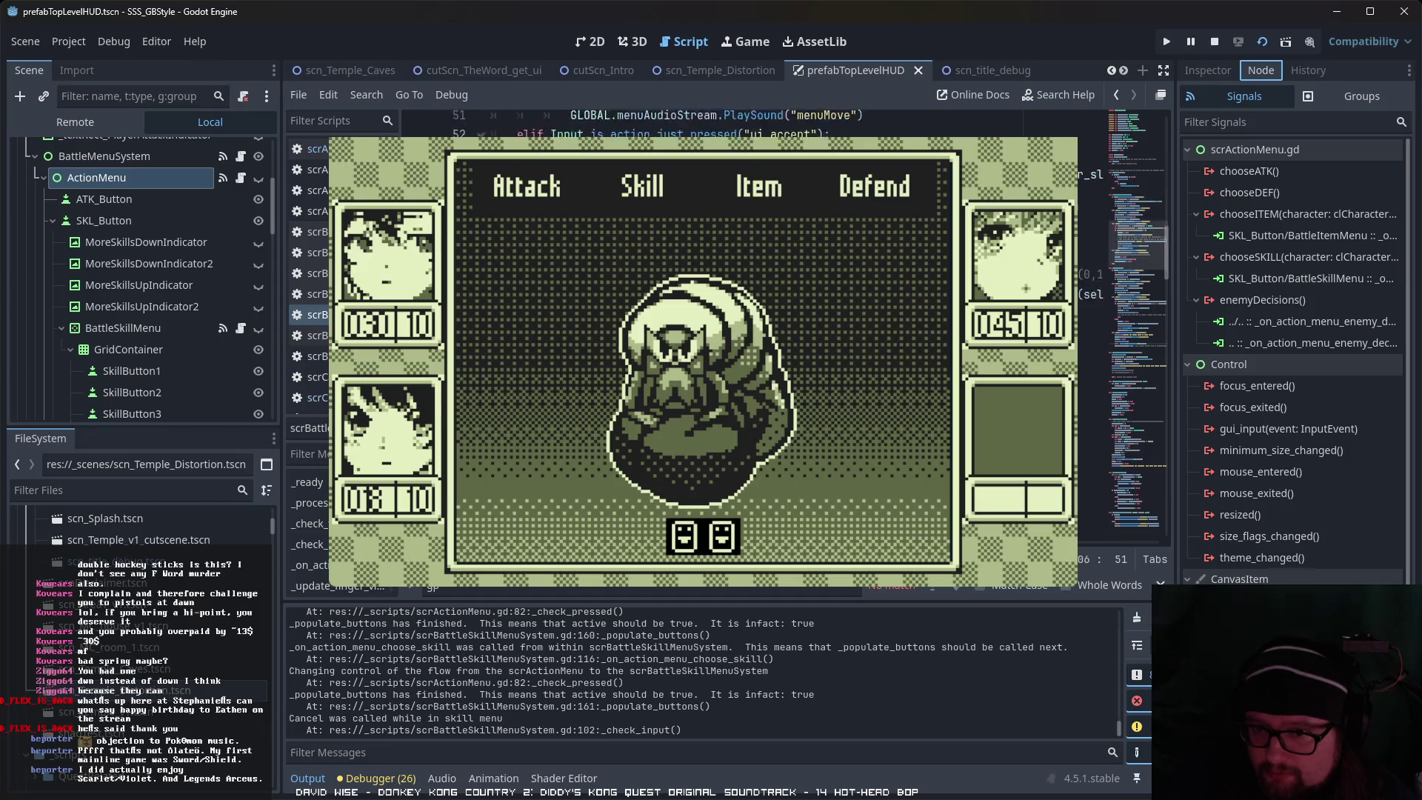
scroll(1089, 330, "down", 3)
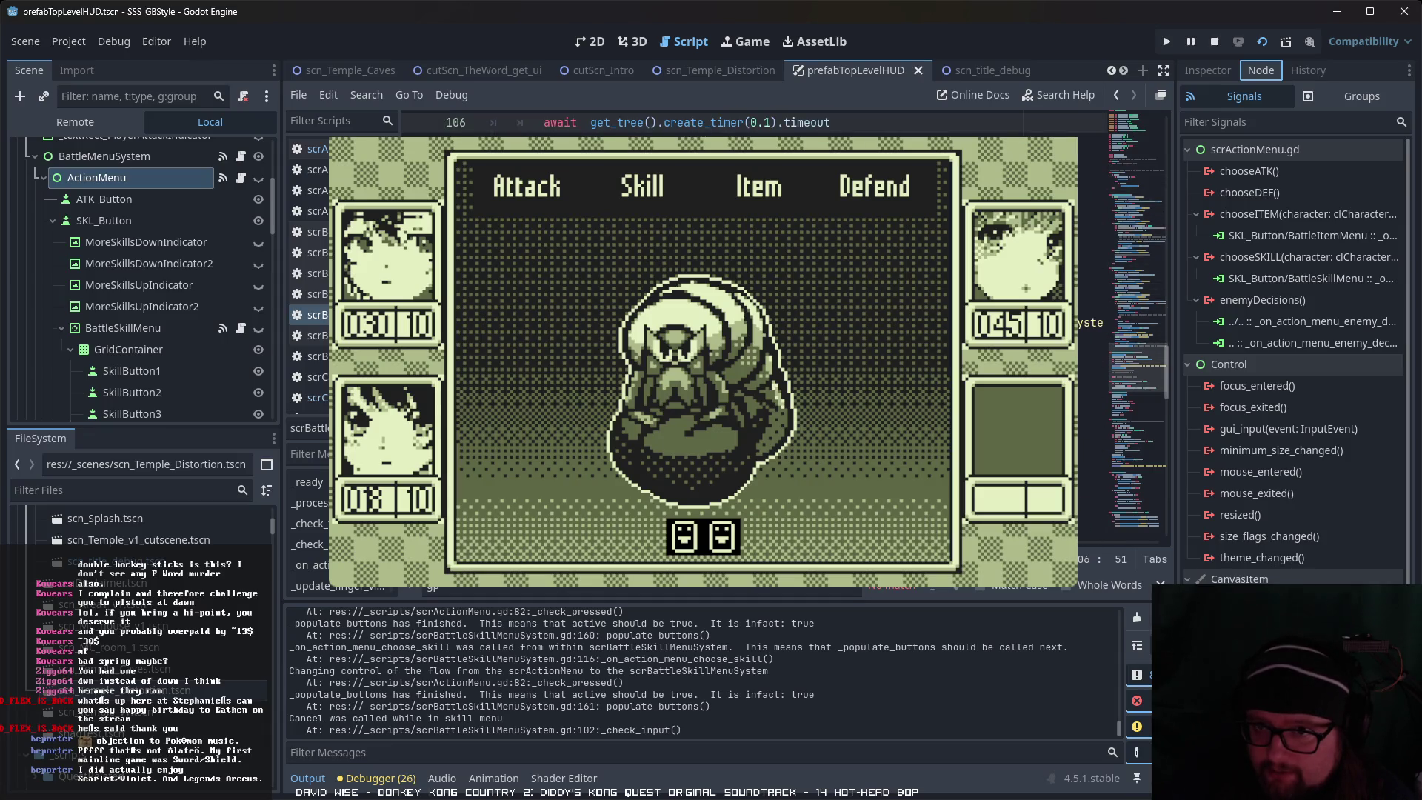
scroll(1089, 330, "up", 2)
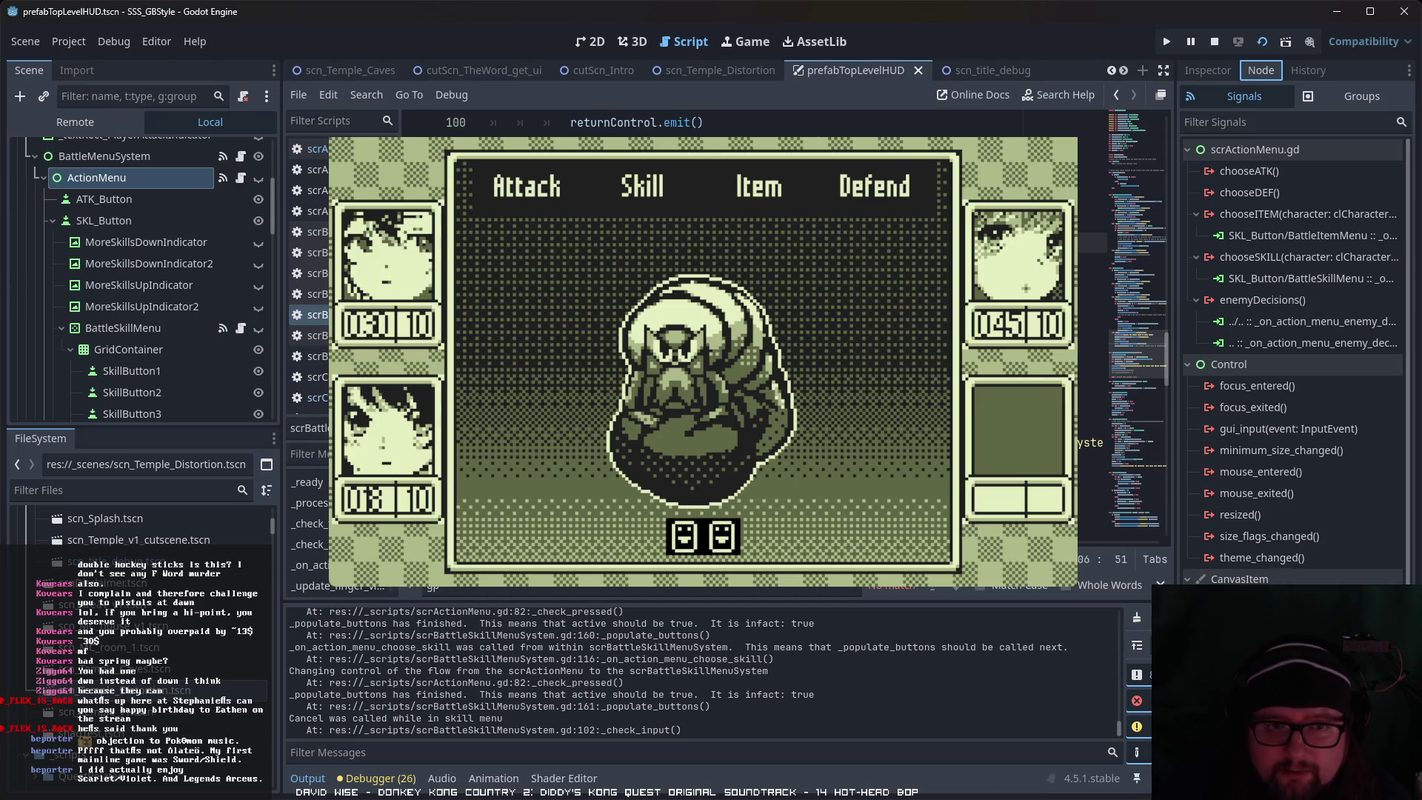
scroll(309, 266, "up", 2)
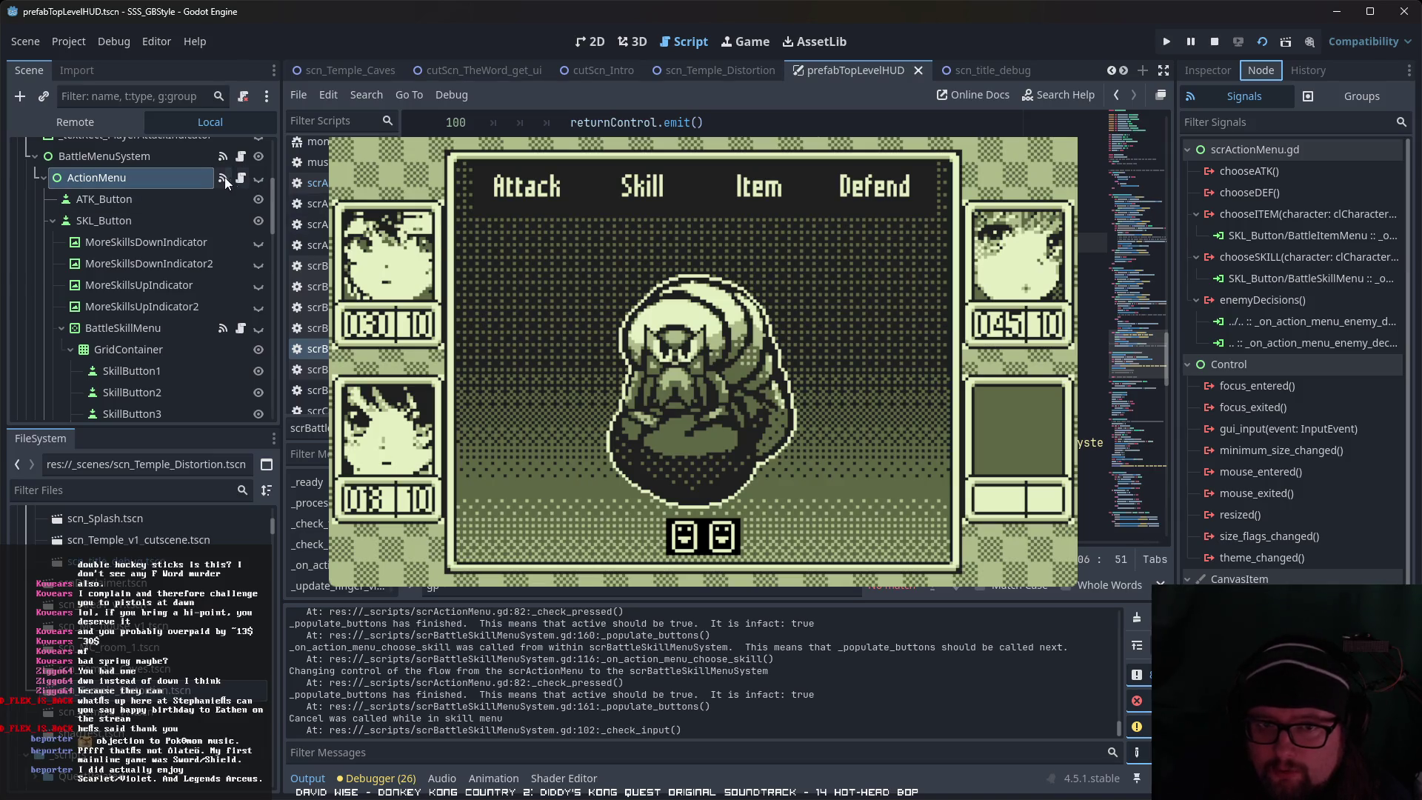
Step: Select BattleSkillMenu and jump to the method connected to its returnToActionMenu signal
left_click(223, 329)
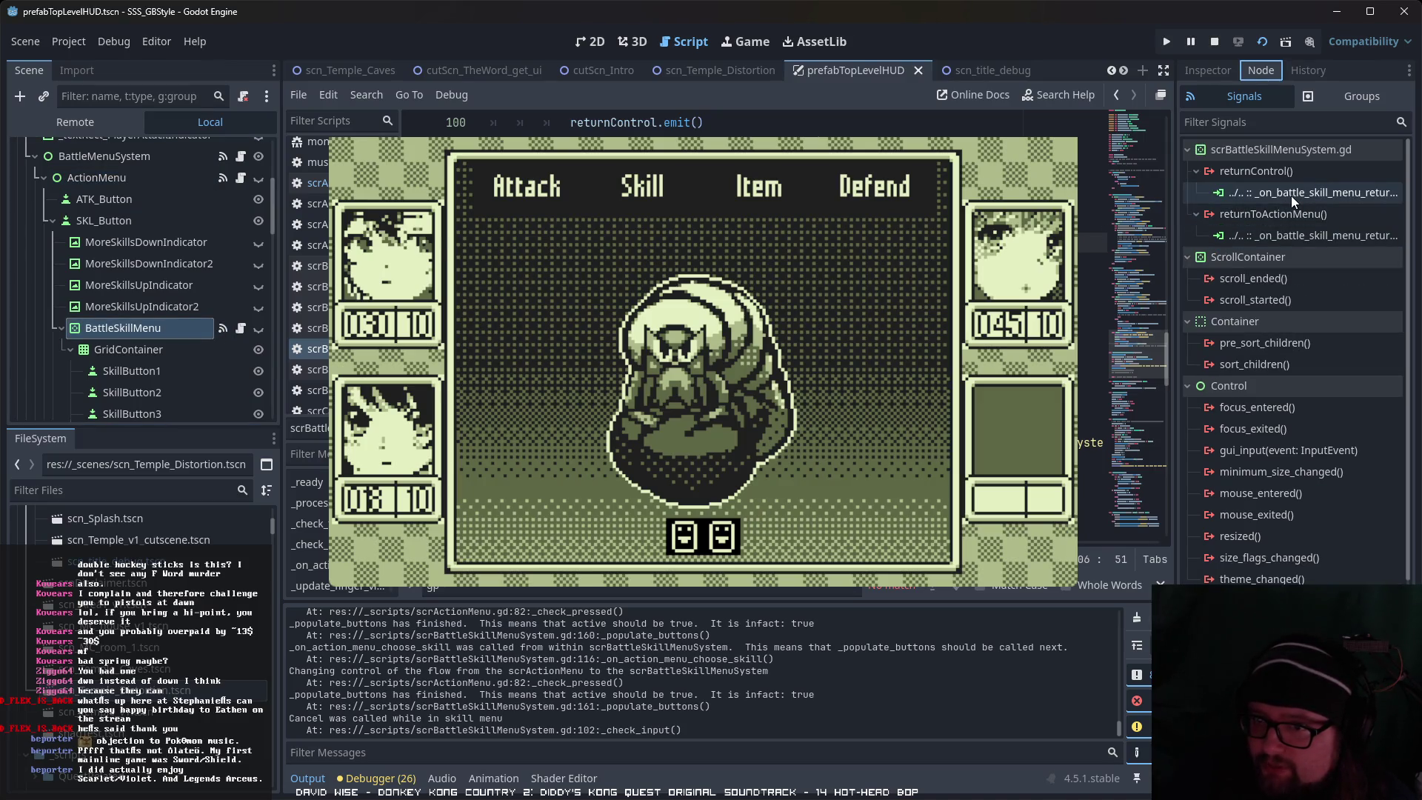
double_click(1295, 242)
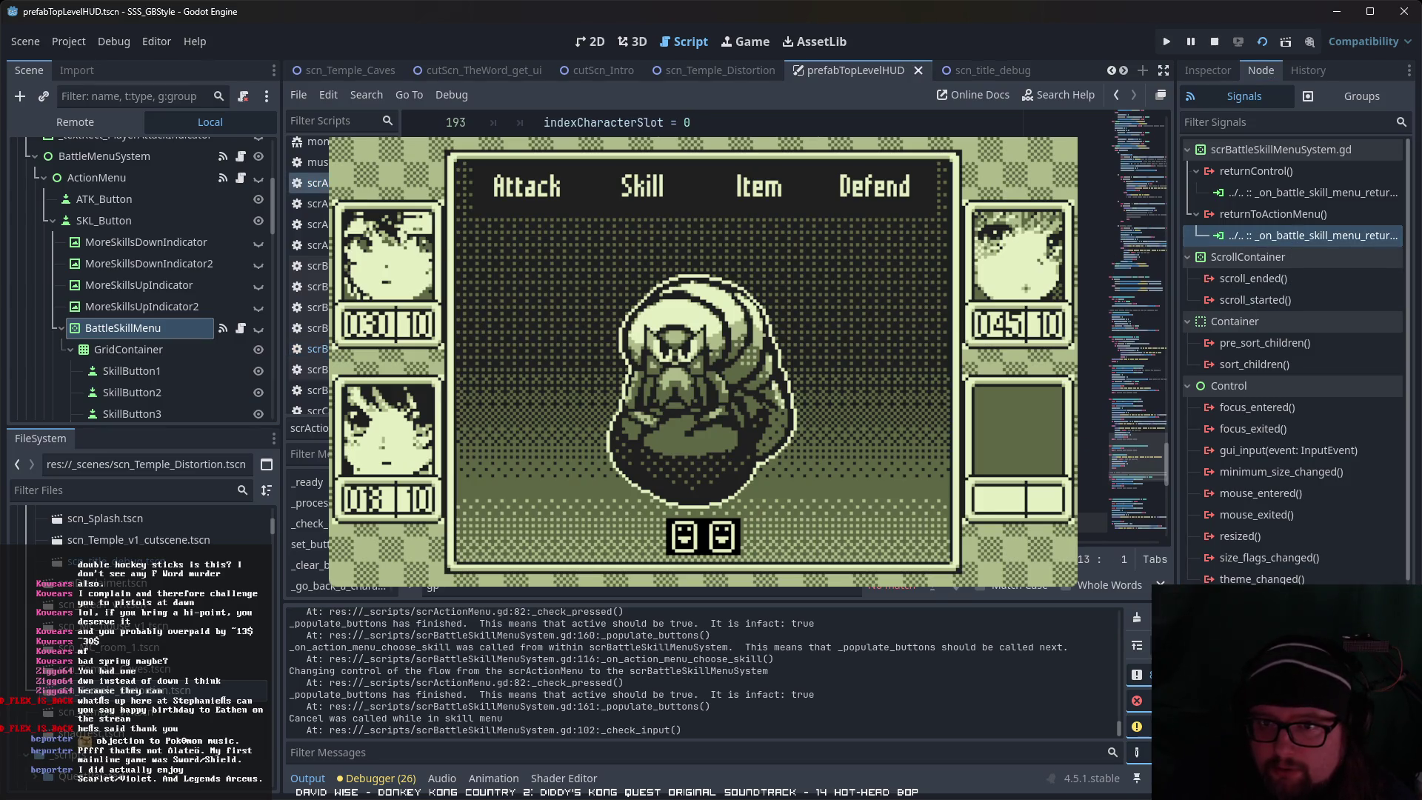
scroll(1137, 333, "down", 4)
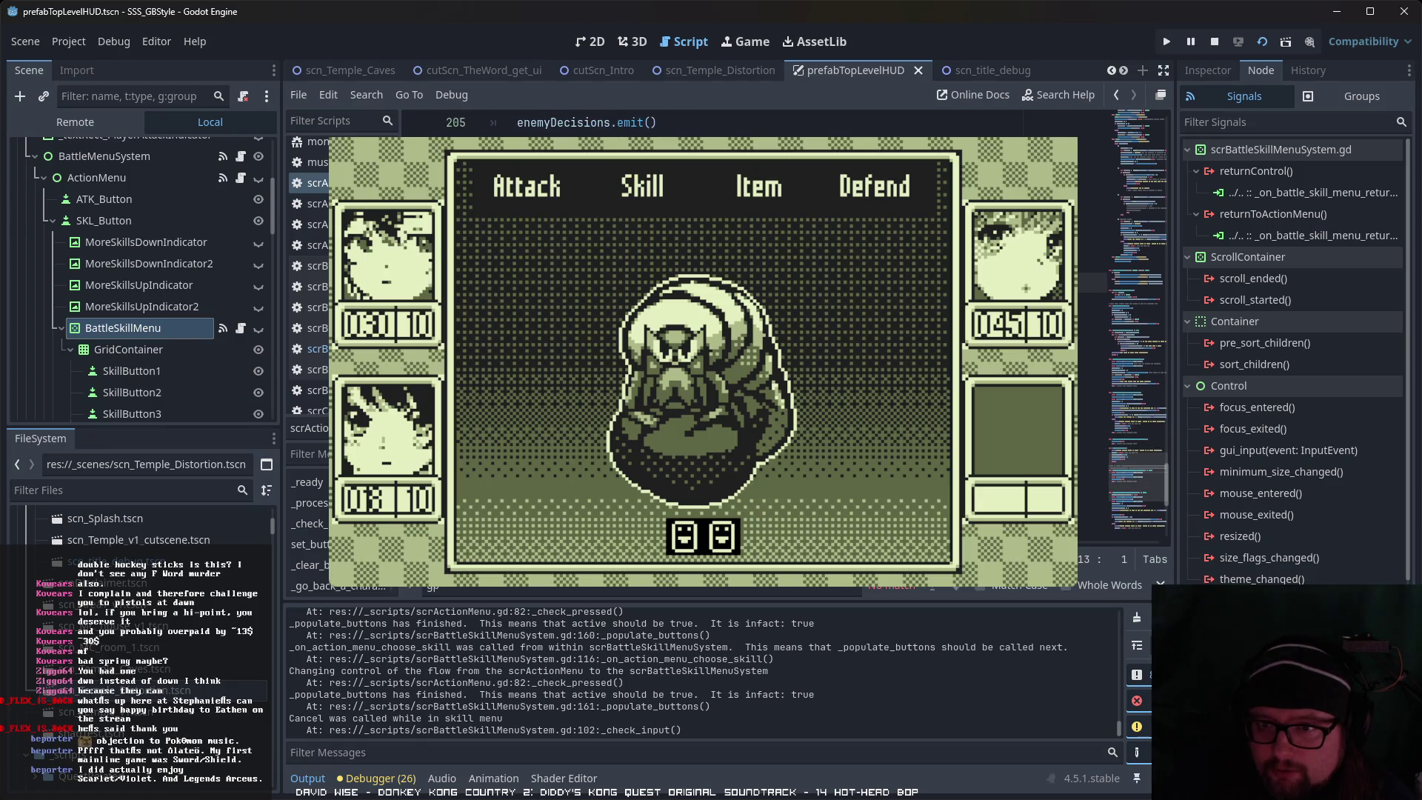
scroll(1137, 333, "up", 2)
scroll(1137, 333, "down", 2)
scroll(1137, 333, "up", 1)
scroll(1137, 333, "up", 4)
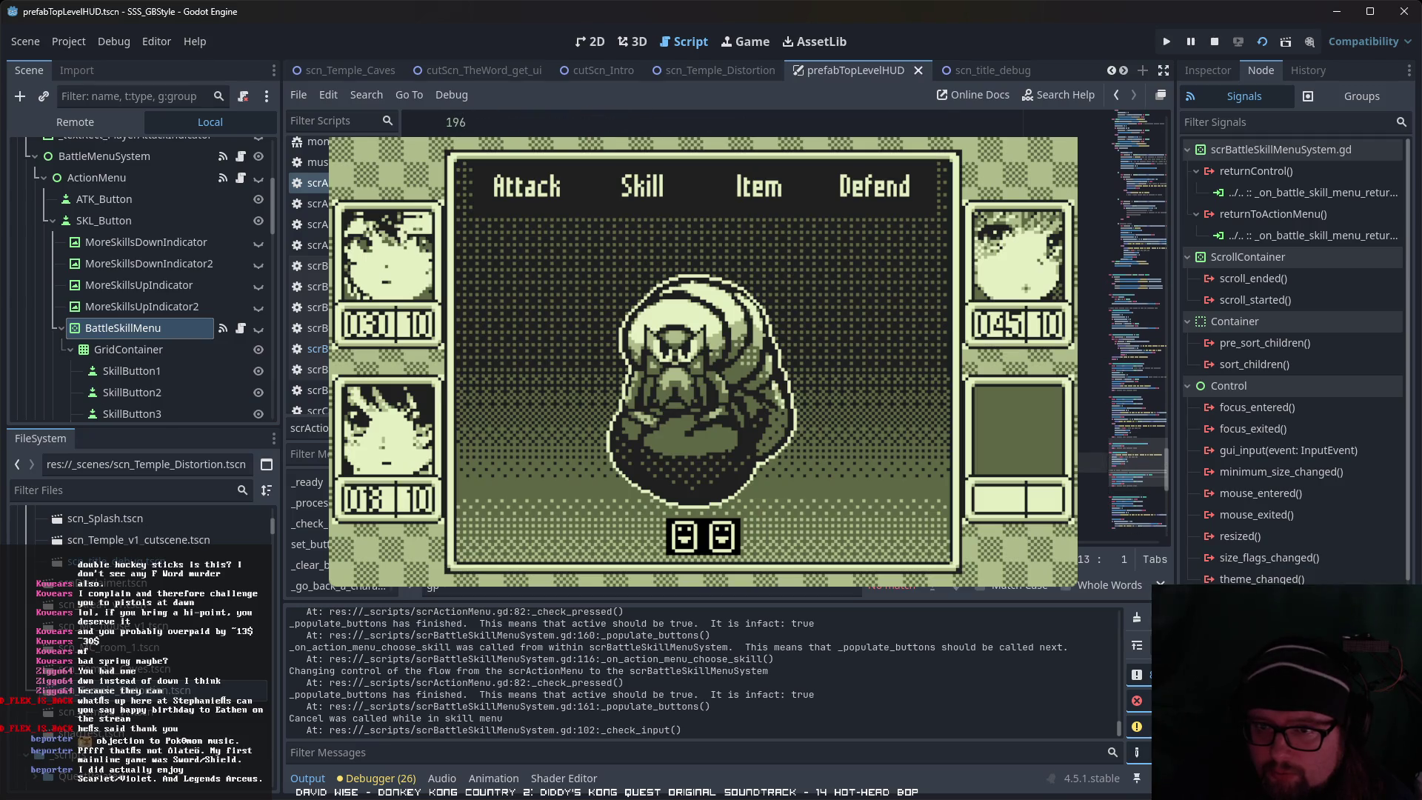
scroll(1138, 333, "up", 6)
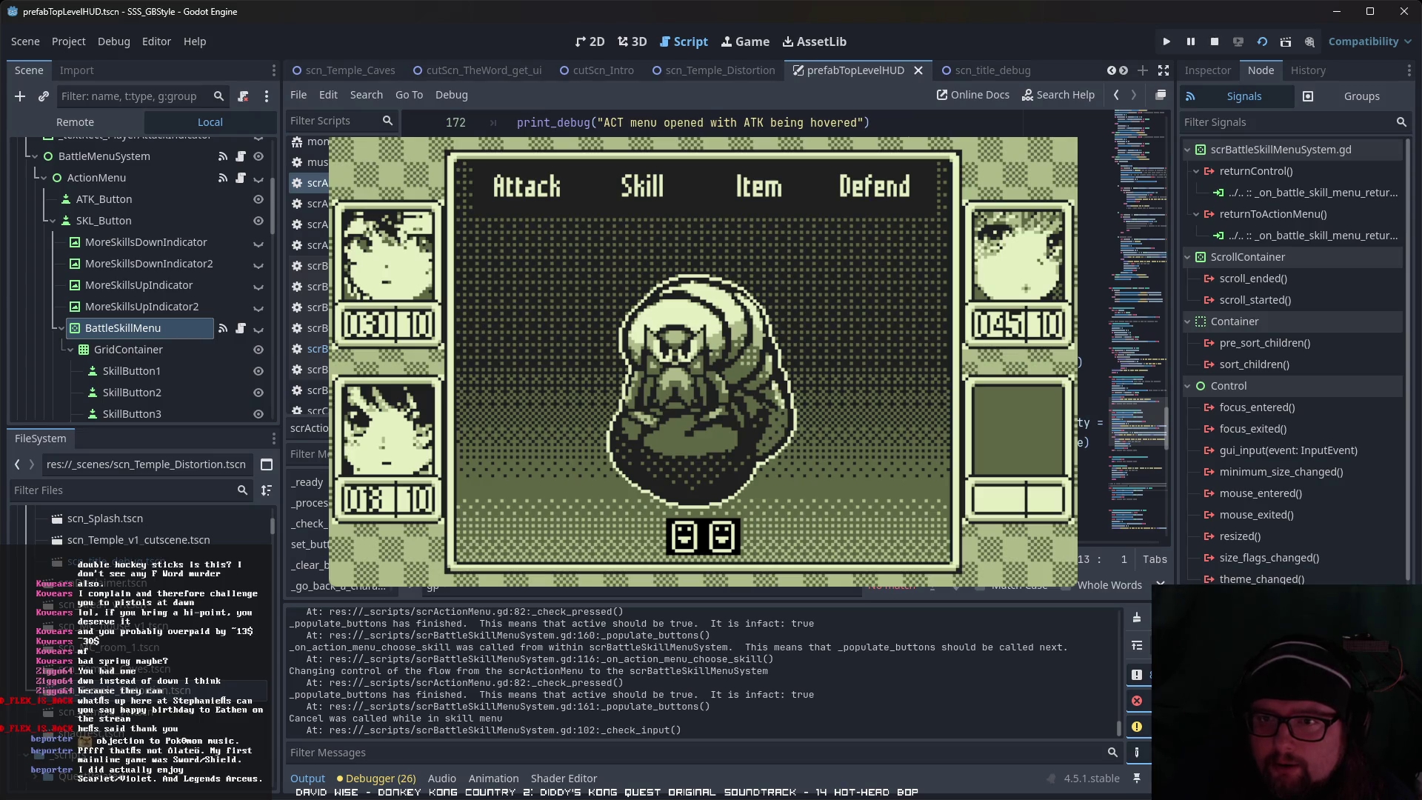
scroll(1137, 333, "down", 8)
scroll(1139, 319, "up", 7)
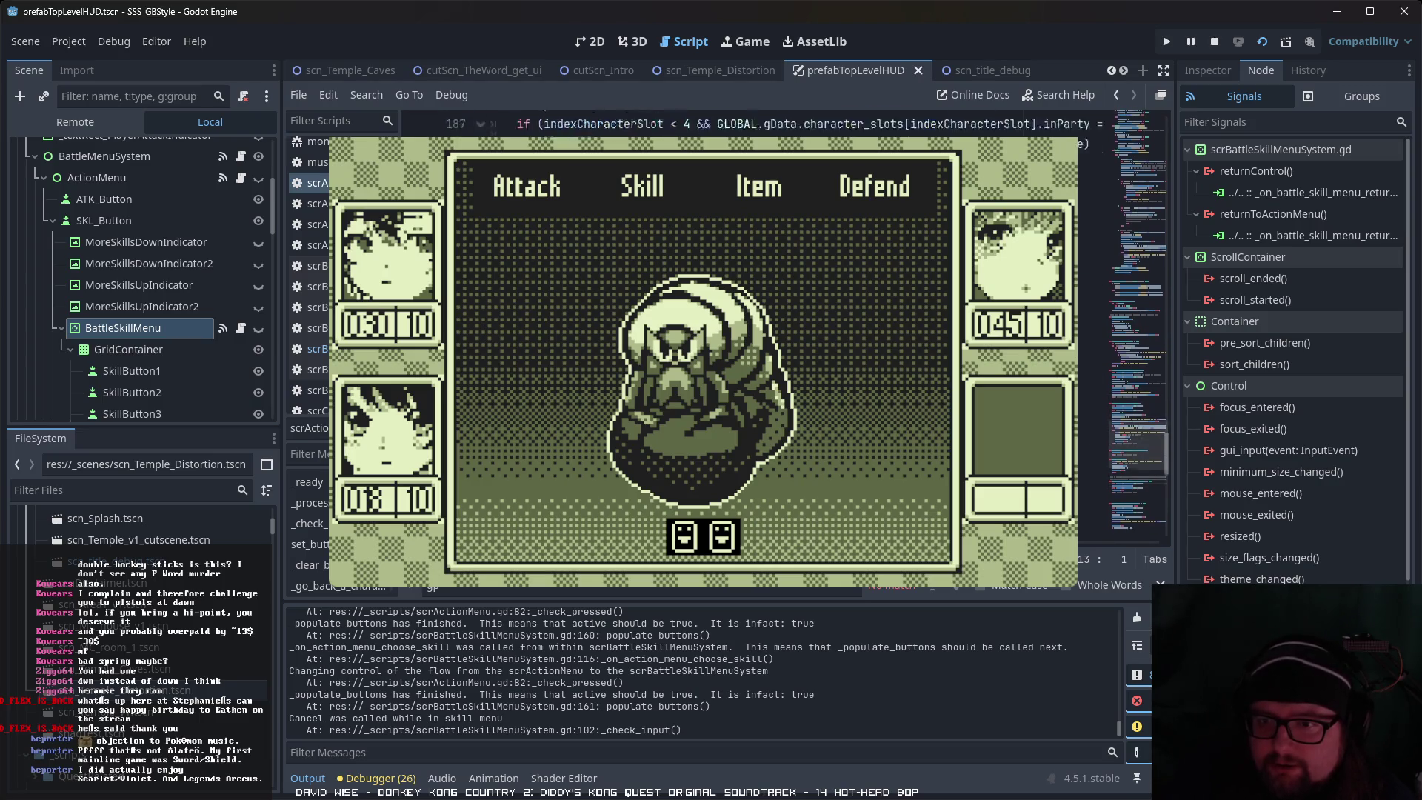
scroll(1138, 319, "down", 8)
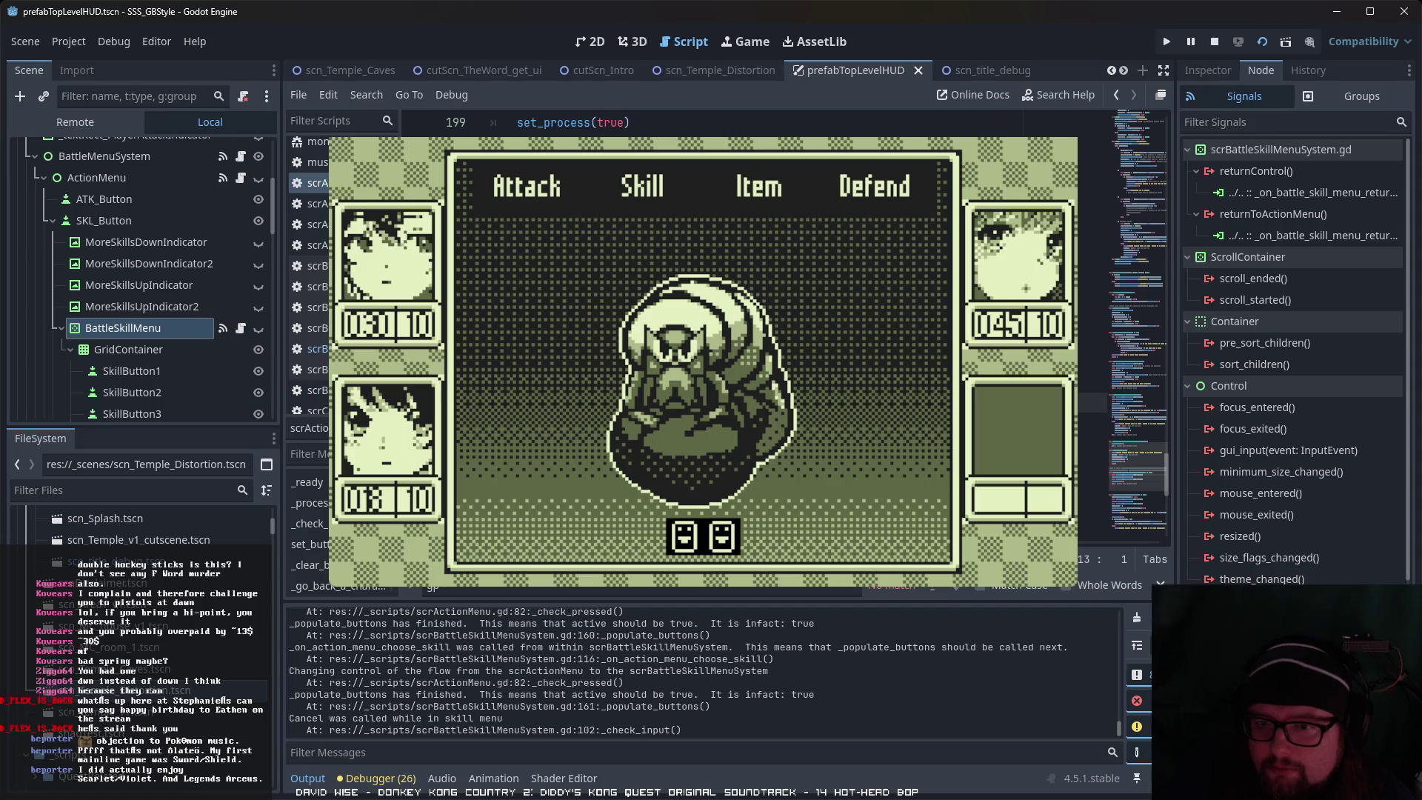
scroll(1139, 319, "up", 8)
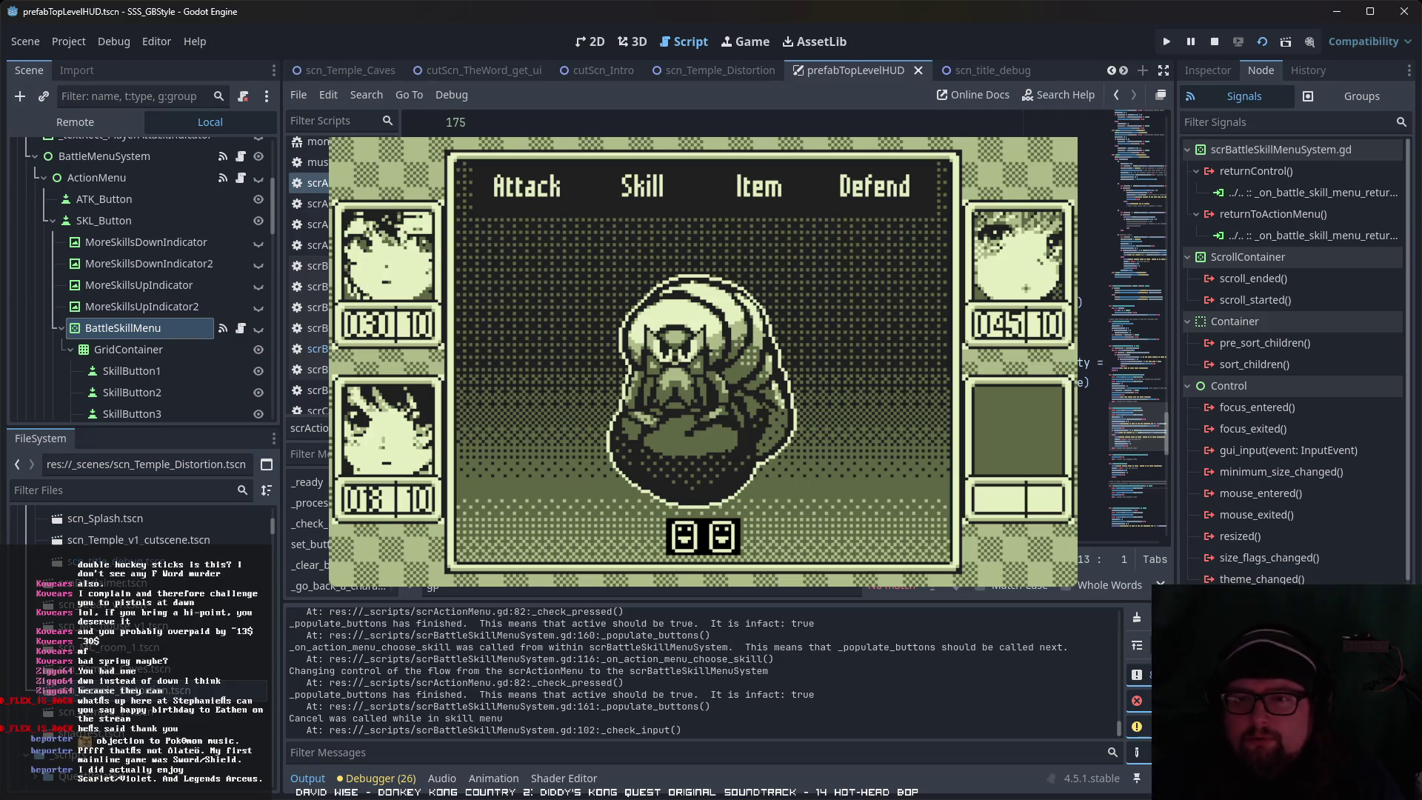
scroll(1139, 318, "down", 1)
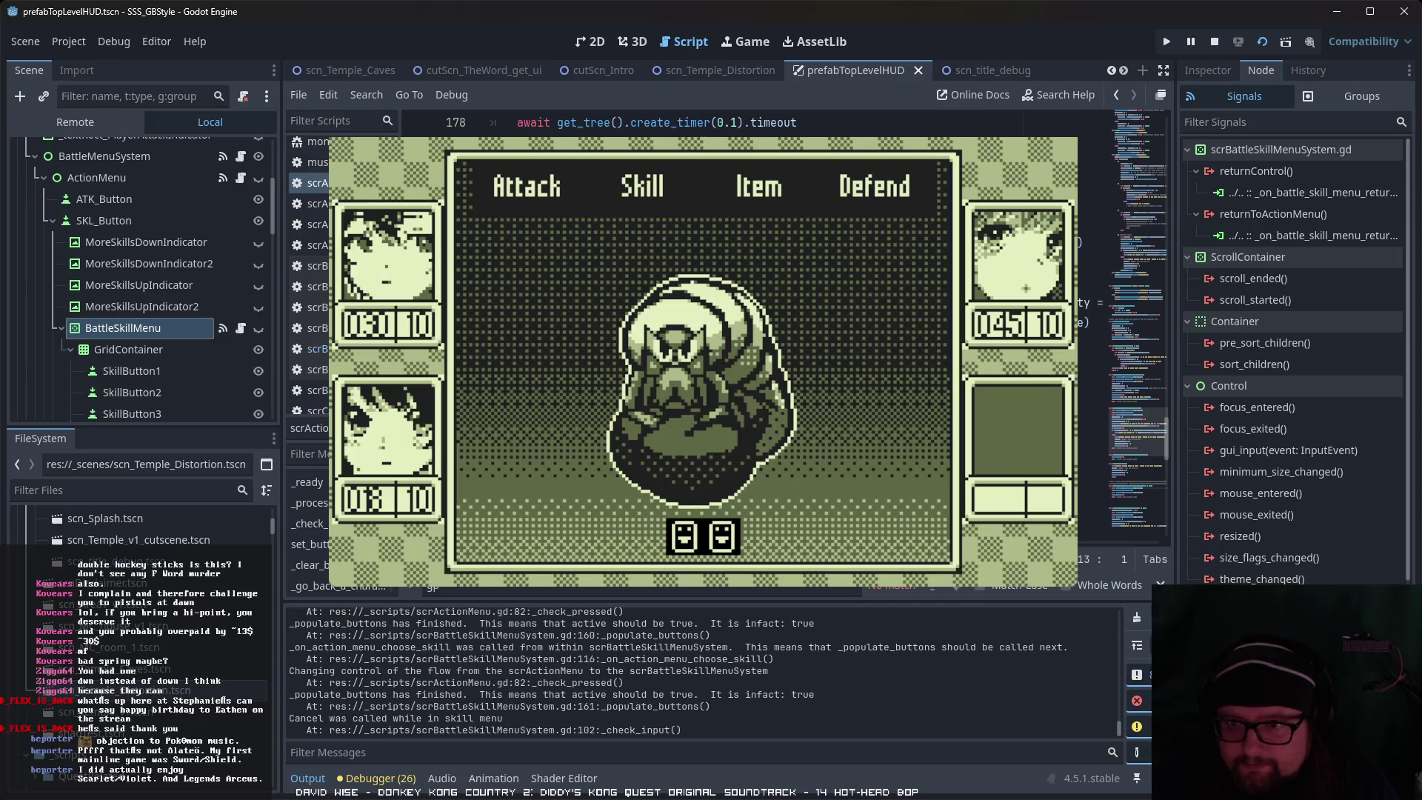
scroll(1139, 319, "up", 2)
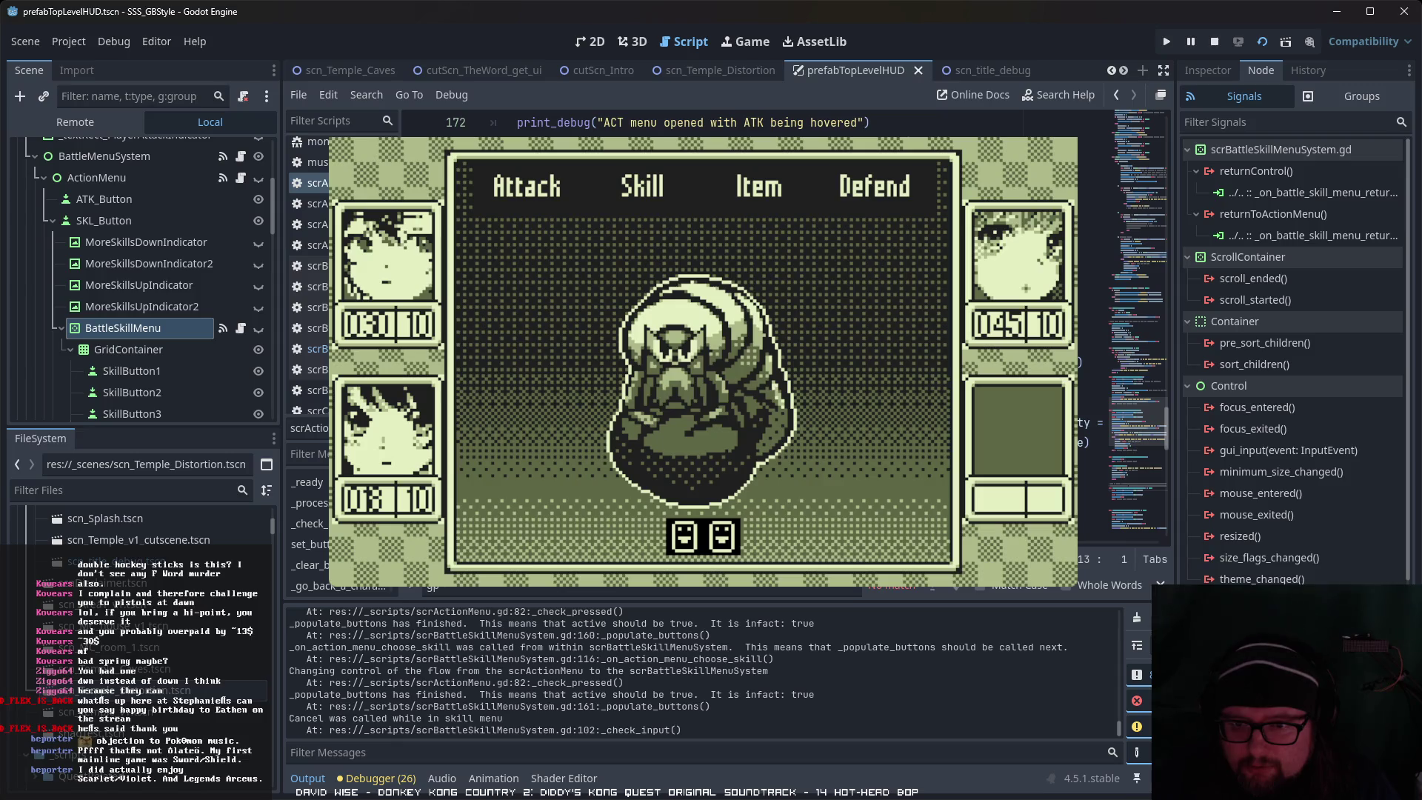
Step: Move down to the _end_player_input code, adding and then removing a blank line
left_click(1092, 323)
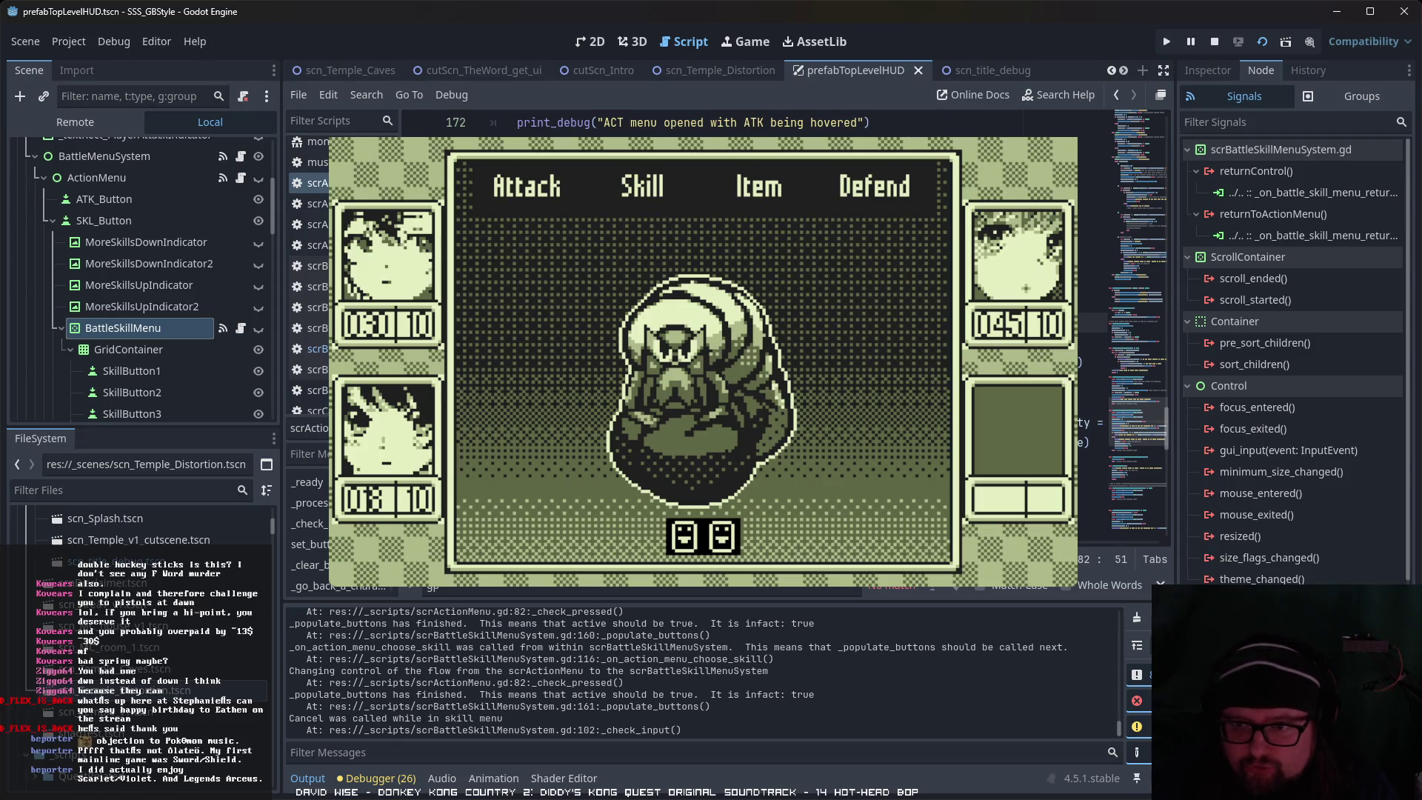
scroll(1139, 334, "down", 7)
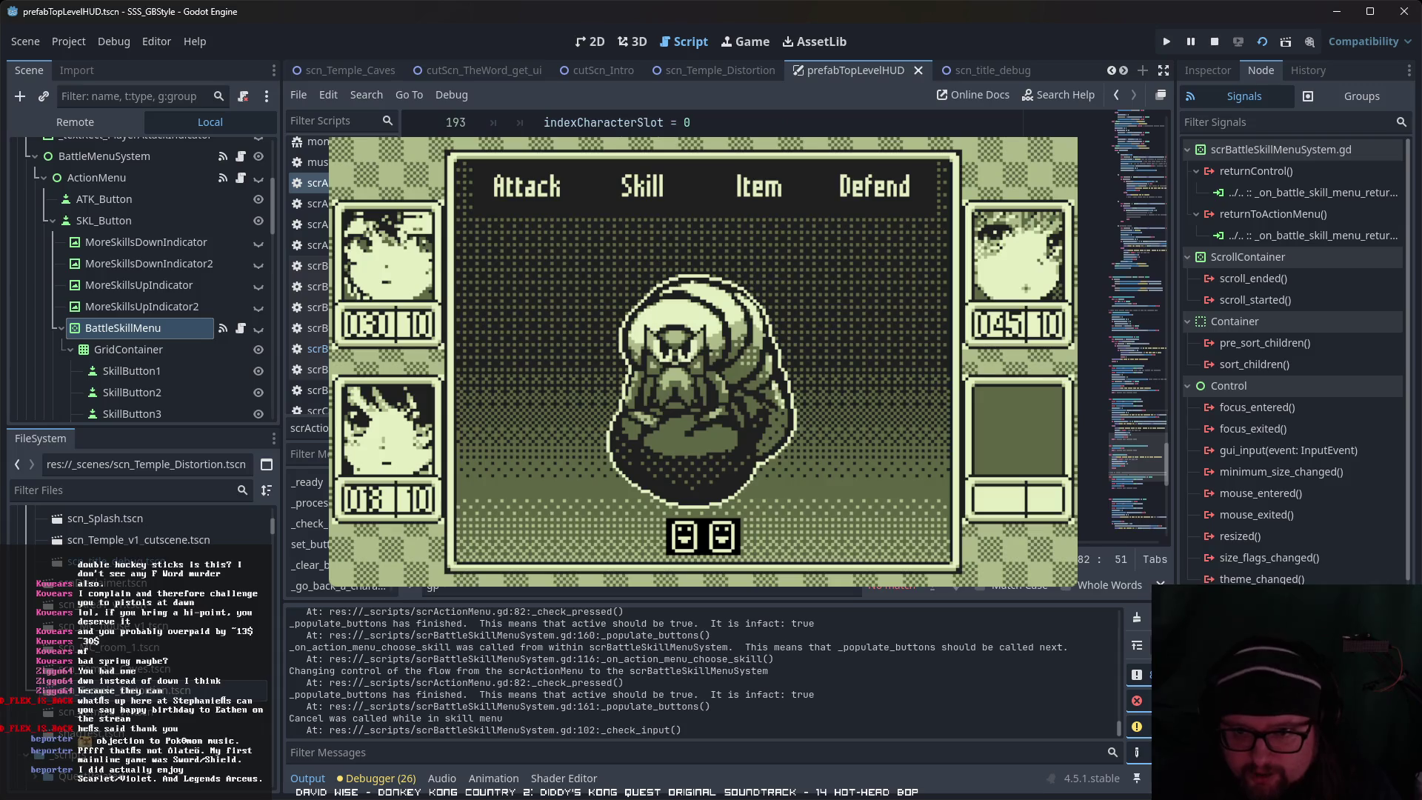
scroll(1139, 319, "down", 3)
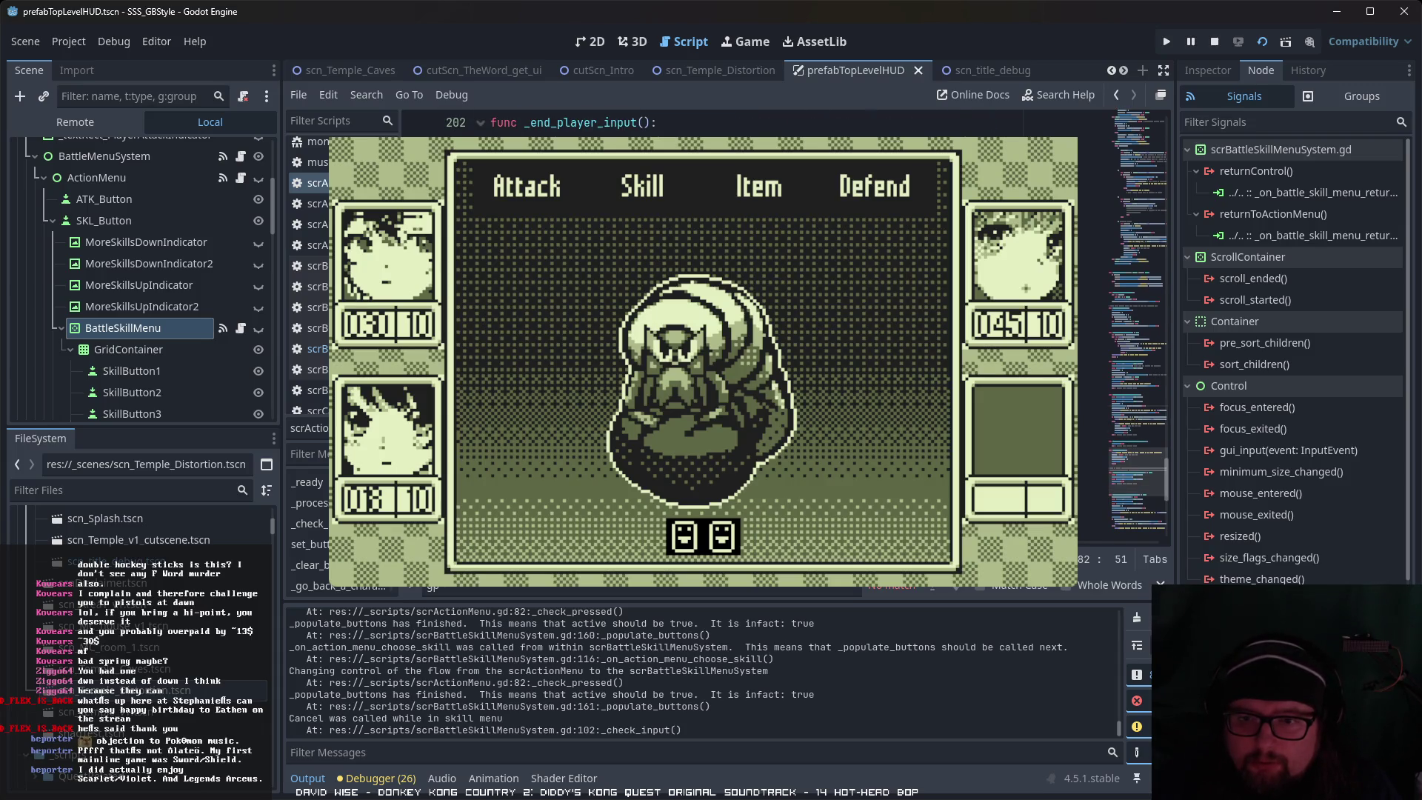
left_click(1093, 362)
left_click(1093, 383)
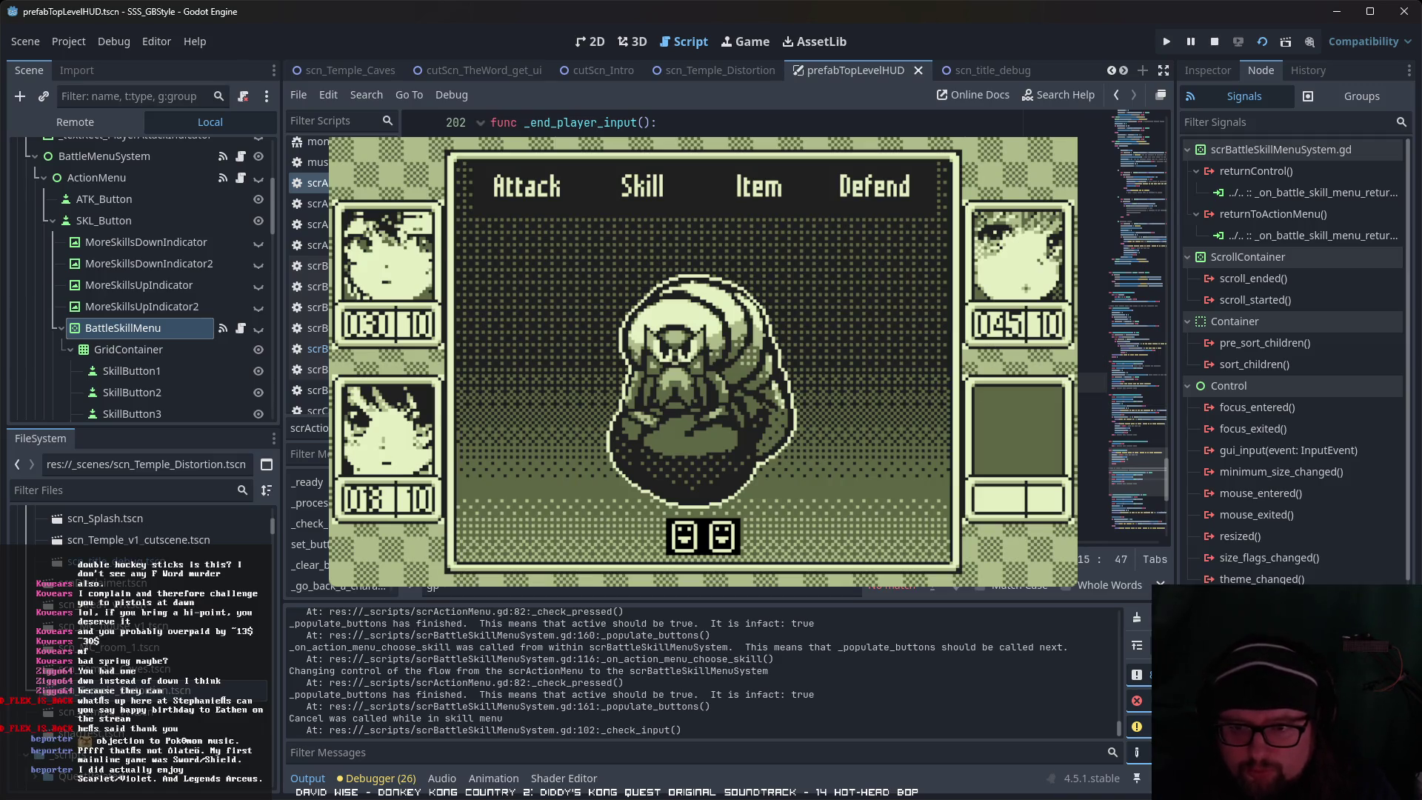
key("Return")
key("BackSpace")
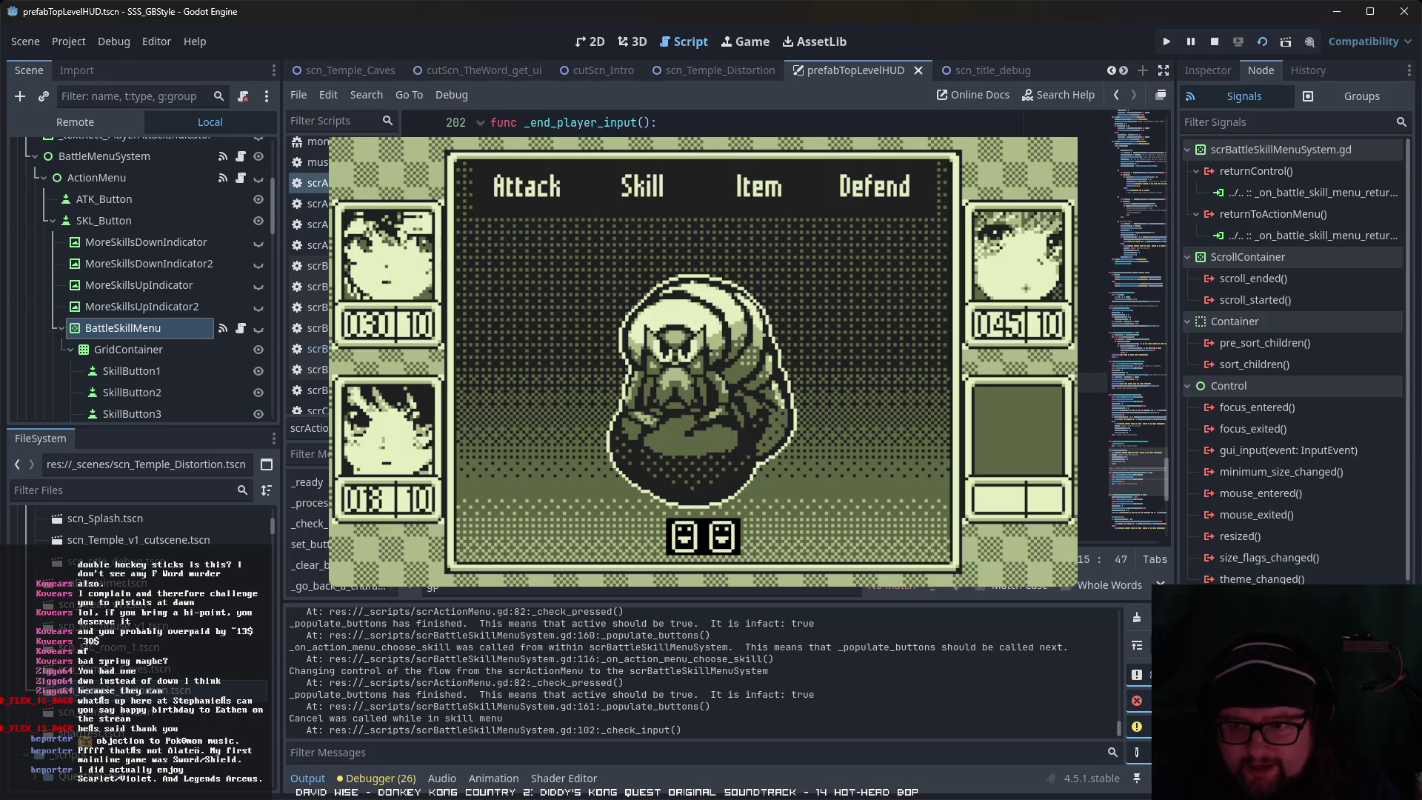
Step: Step the caret through the nearby lines of the connected handler to review its code
left_click(881, 323)
key("Down")
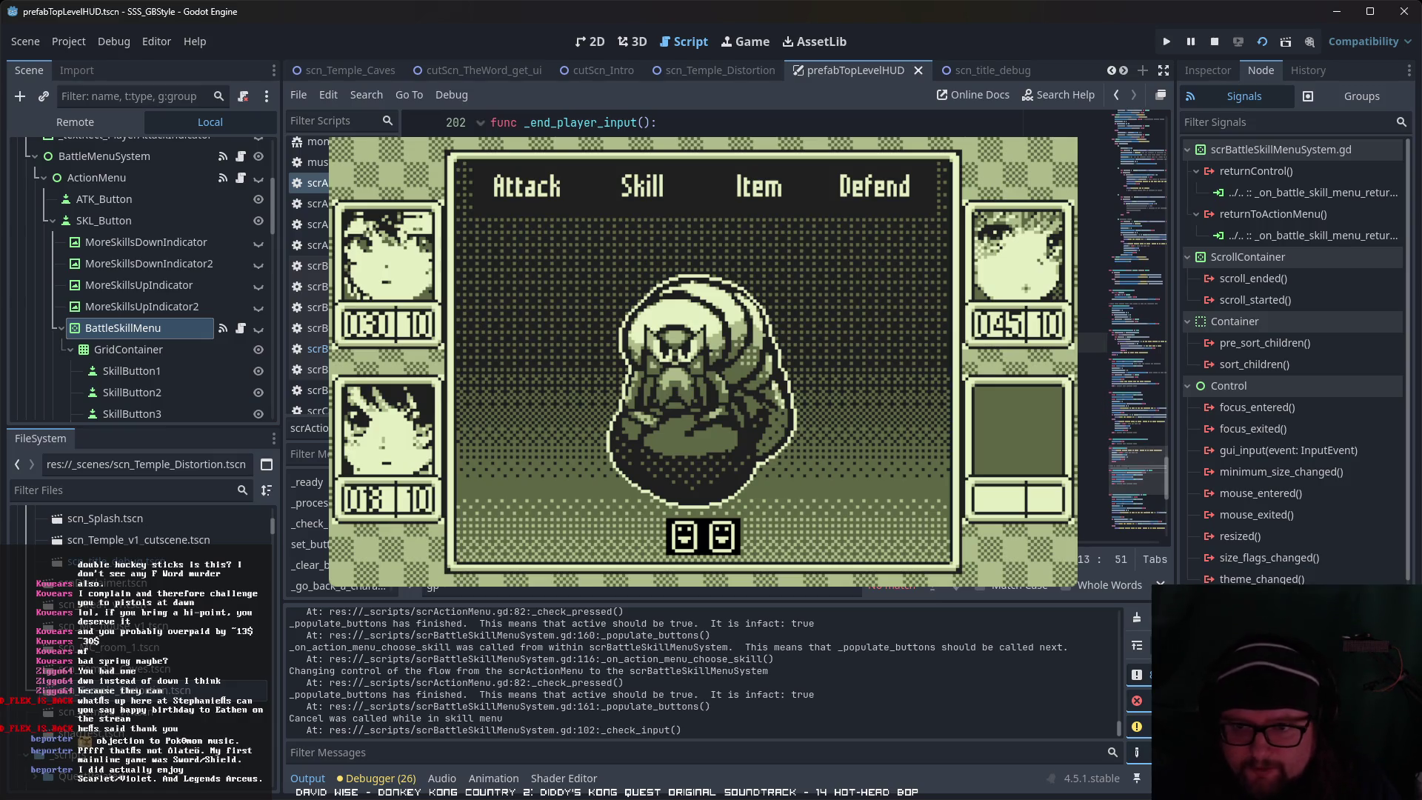
scroll(1093, 333, "up", 3)
scroll(1138, 304, "down", 5)
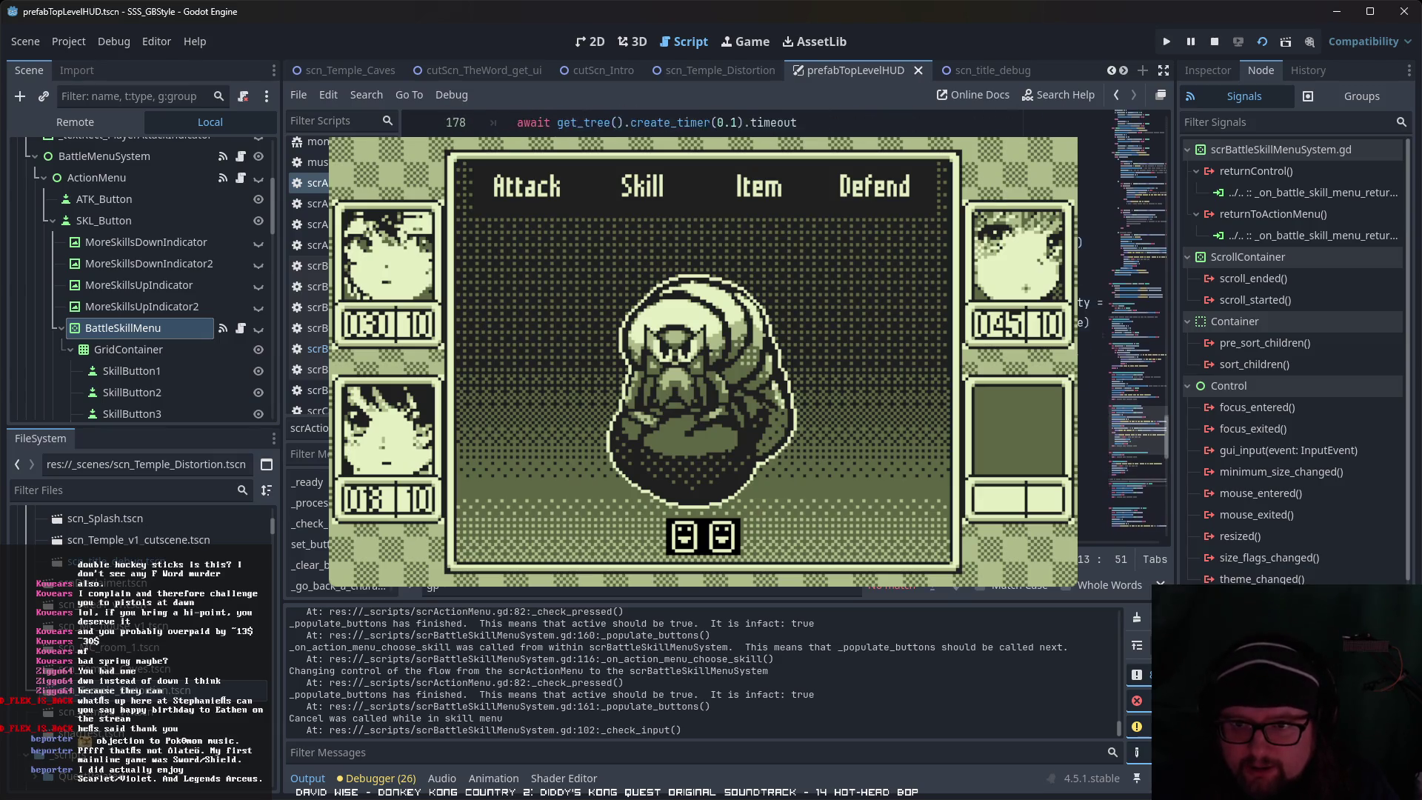
scroll(1139, 303, "up", 5)
scroll(1093, 334, "down", 2)
key("Home")
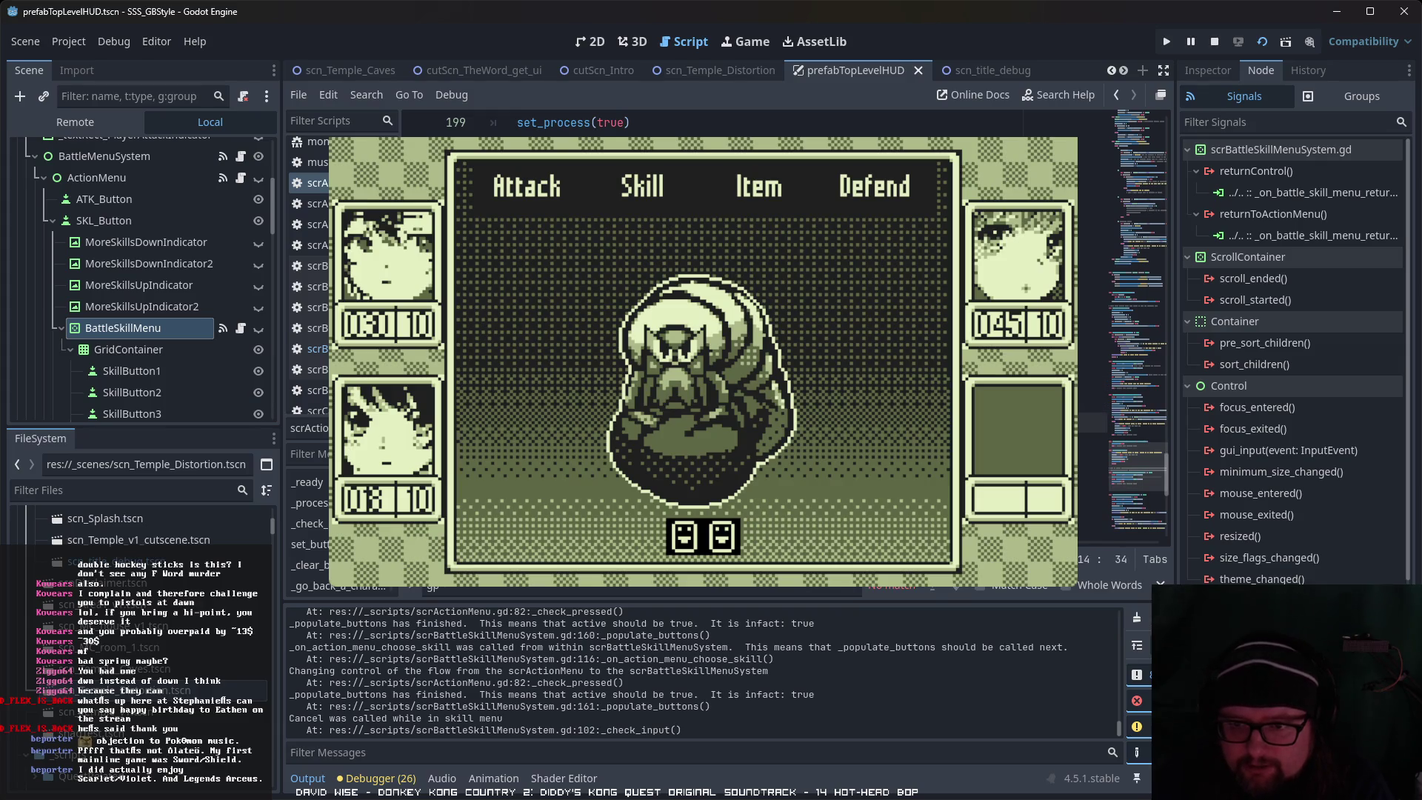
left_click(1092, 443)
key("End")
scroll(1092, 333, "up", 9)
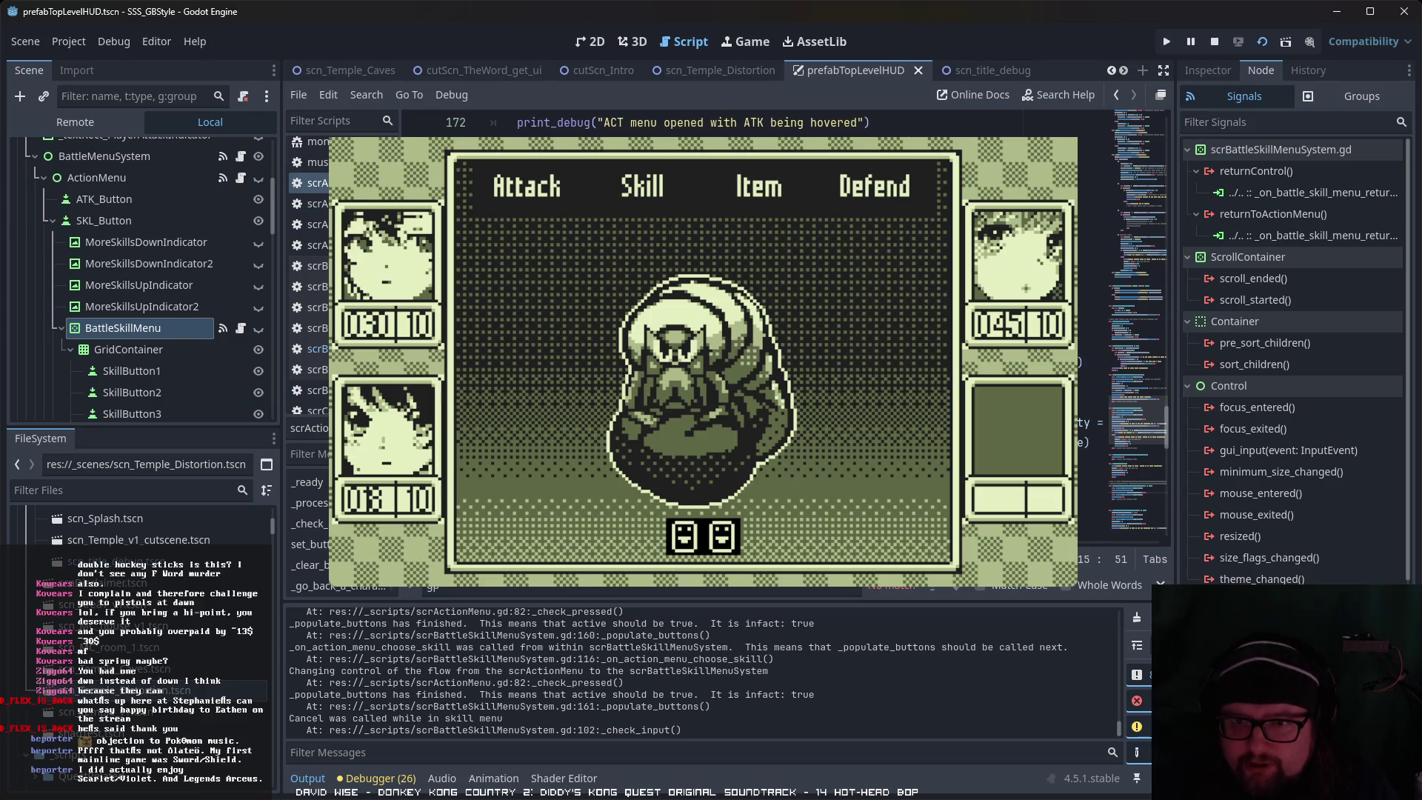
left_click(1093, 304)
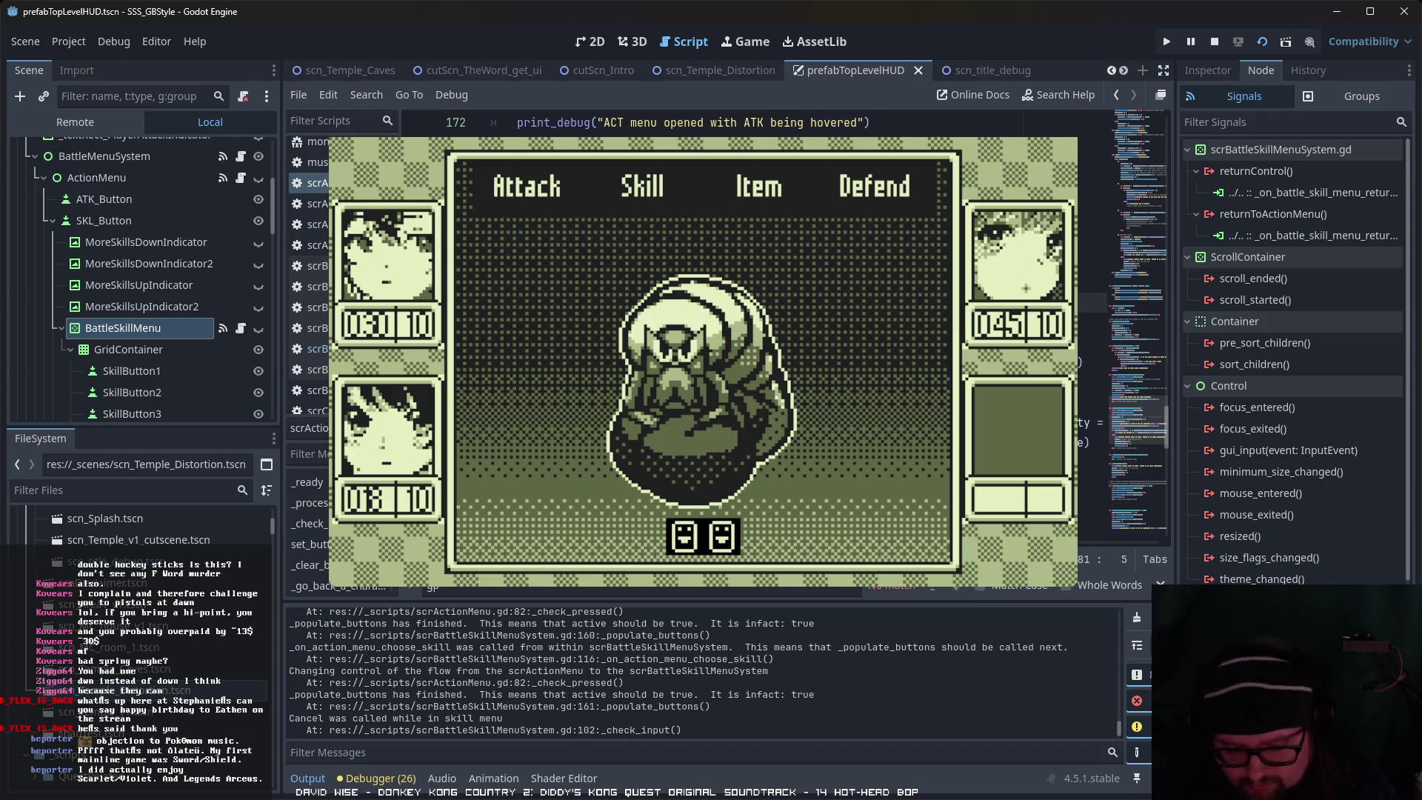
scroll(1093, 333, "down", 10)
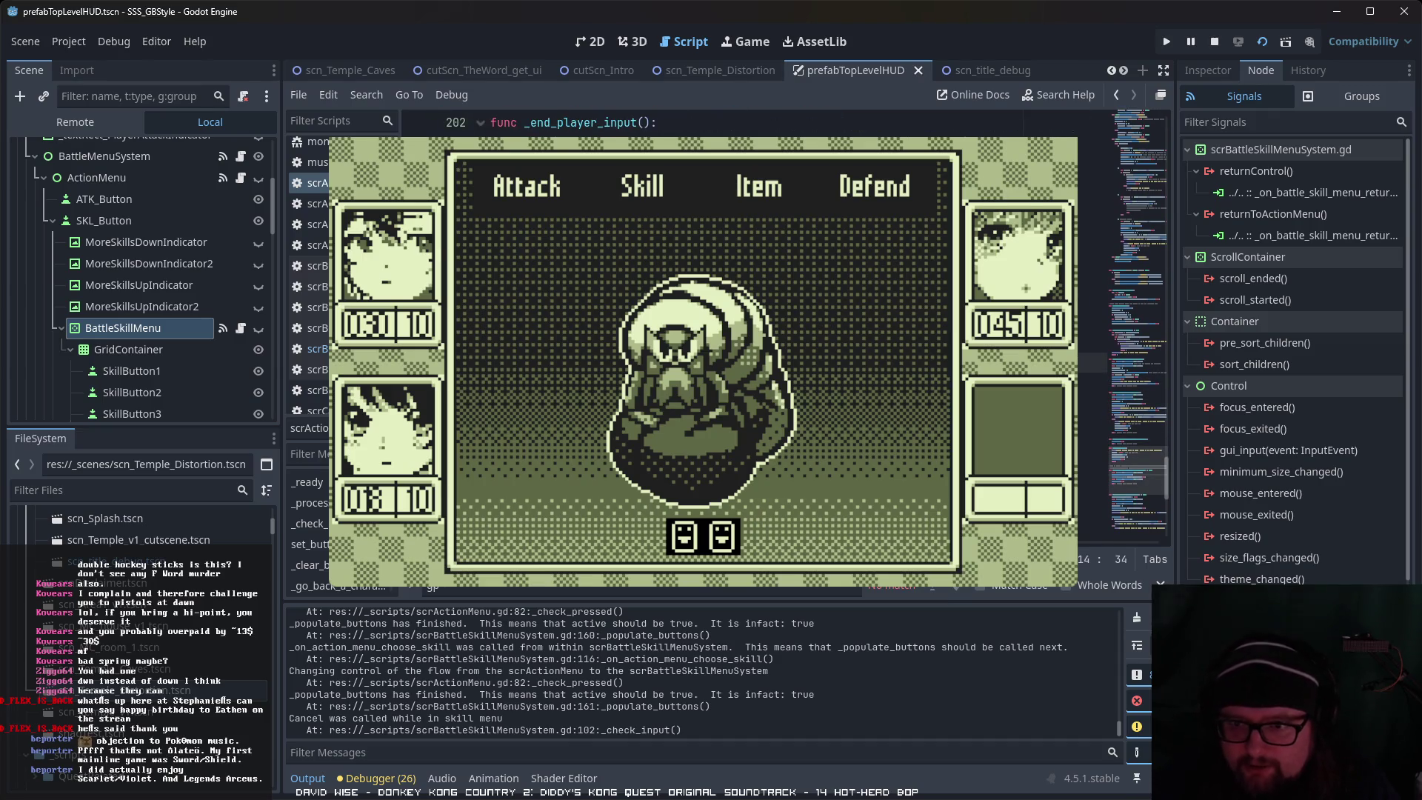
Step: Read through the return handler's lines, checking the code at lines 185 and 217
left_click(1092, 403)
left_click(1092, 363)
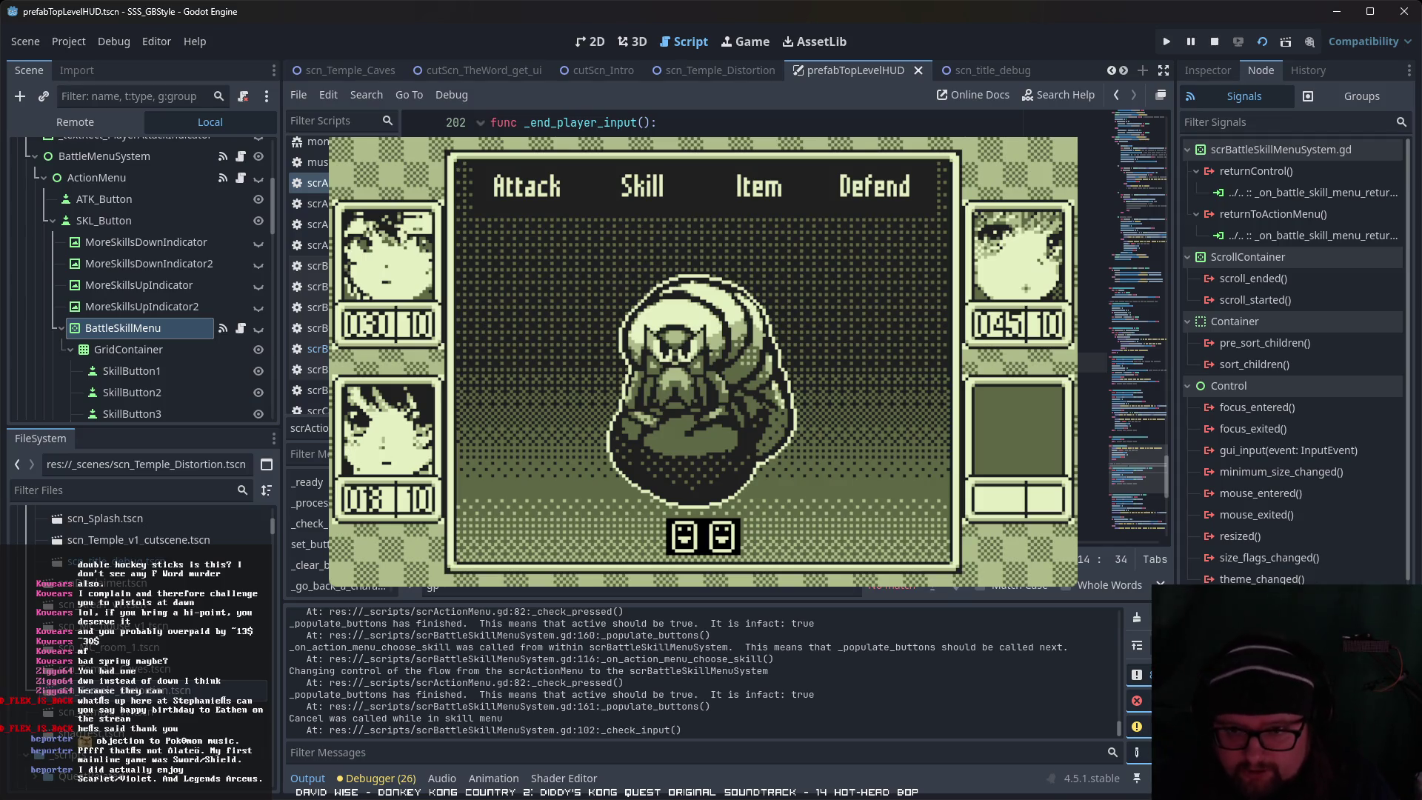
left_click(1093, 383)
key("Home")
key("Down")
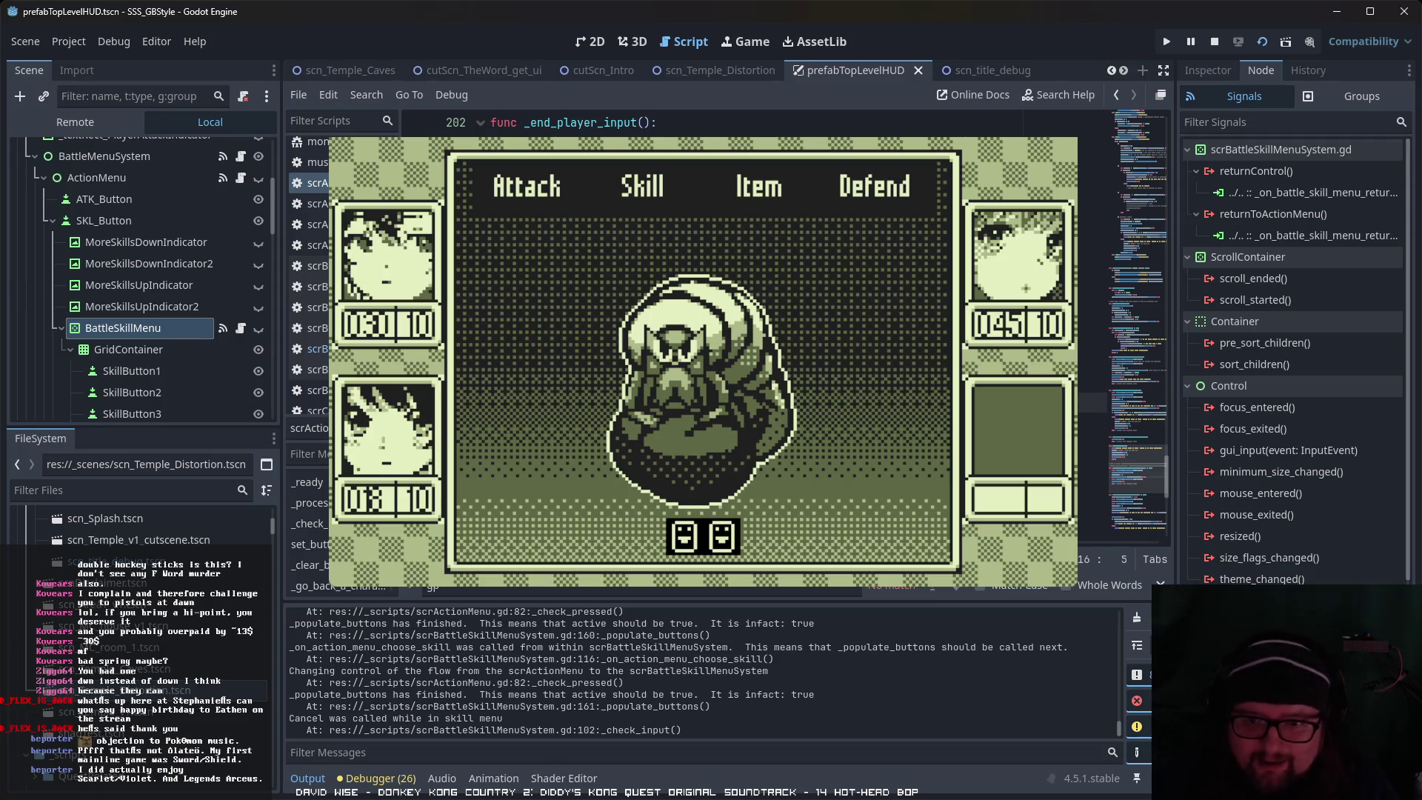
key("Down")
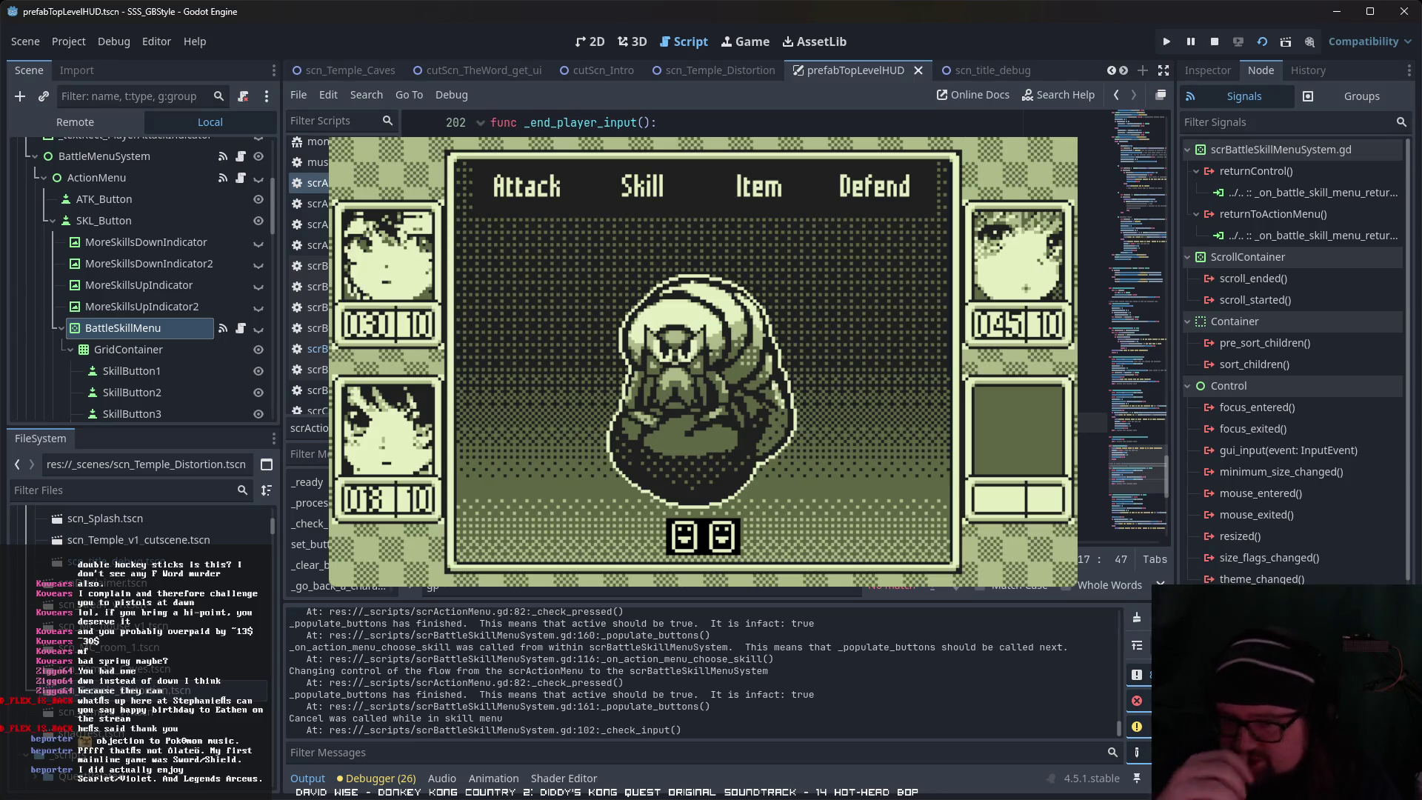
scroll(1133, 334, "up", 8)
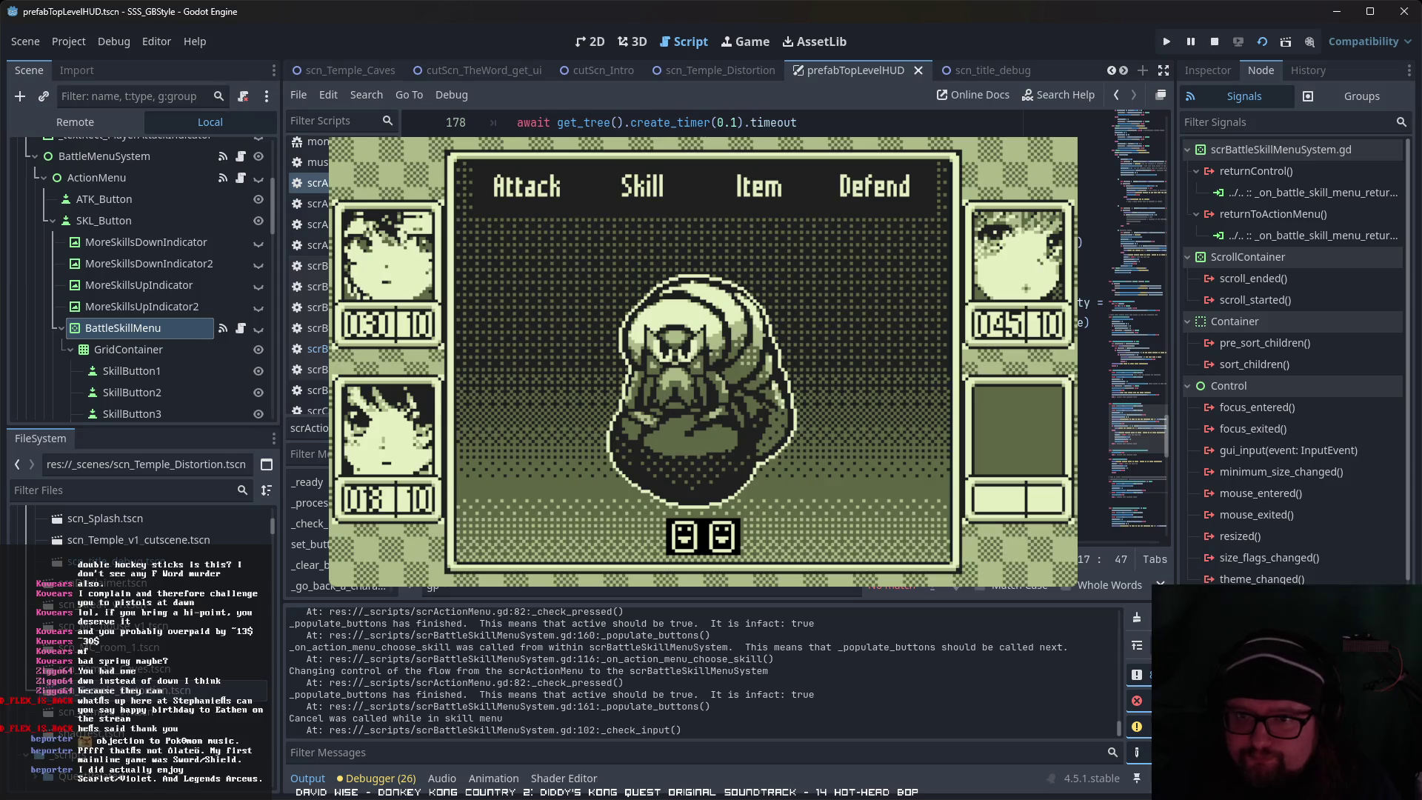
left_click(1093, 263)
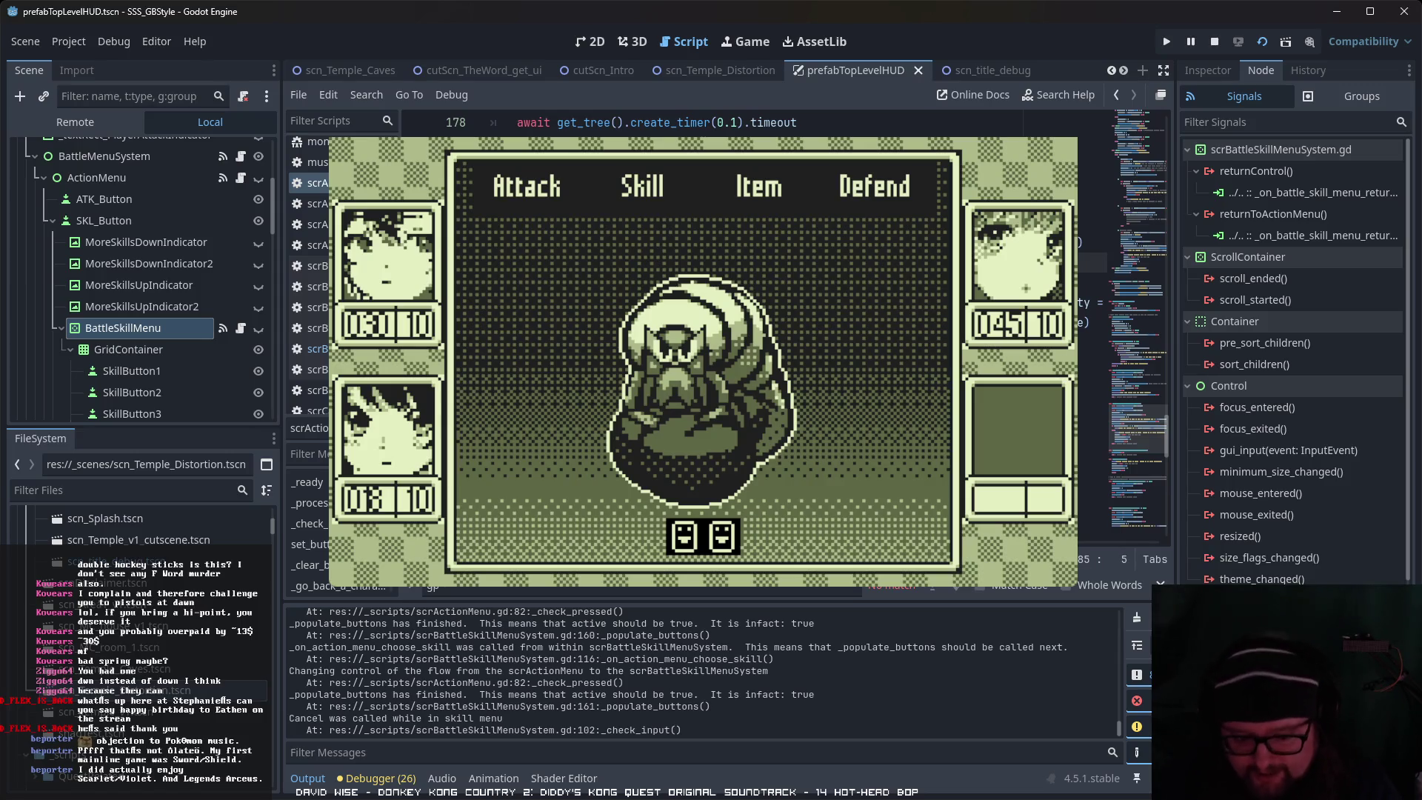
scroll(1133, 333, "down", 9)
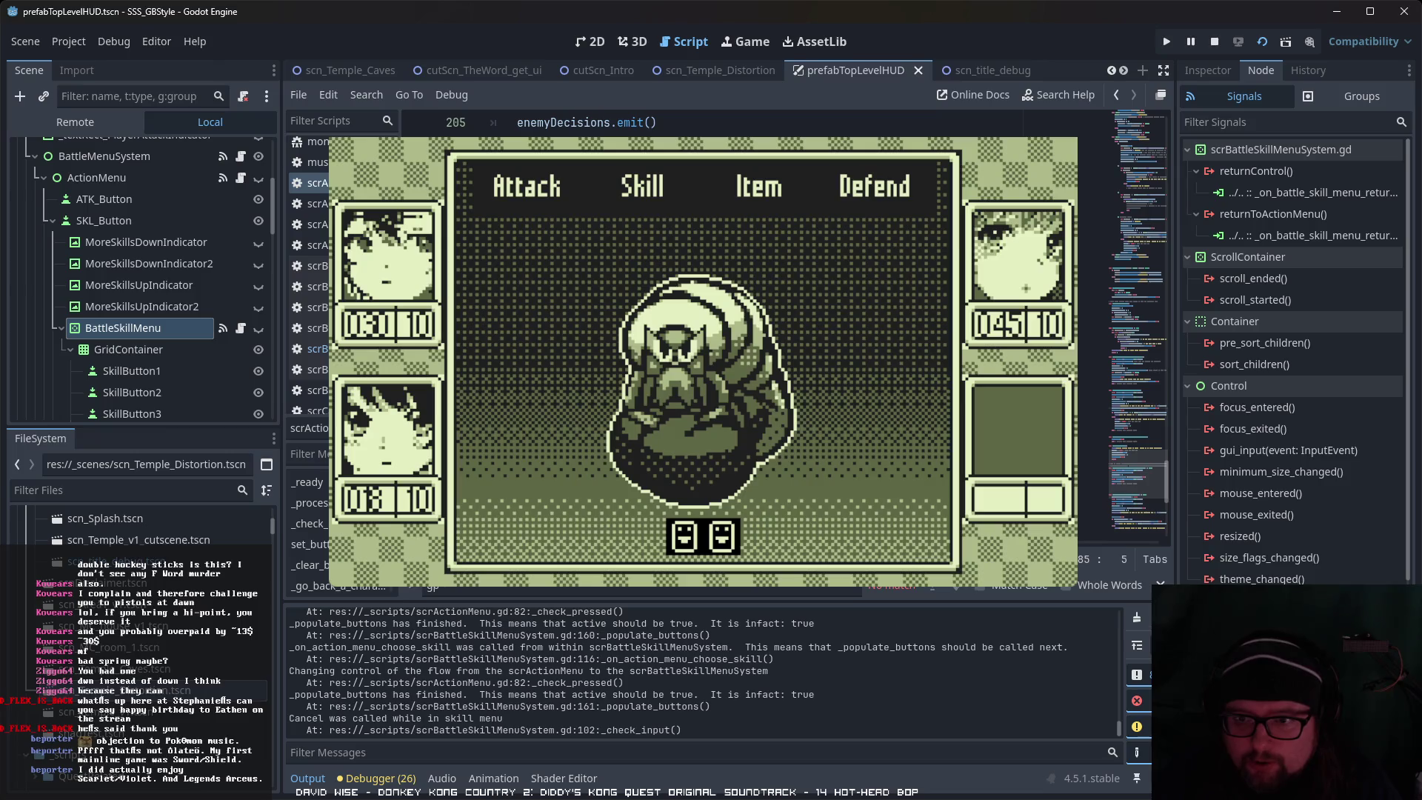
left_click(1093, 363)
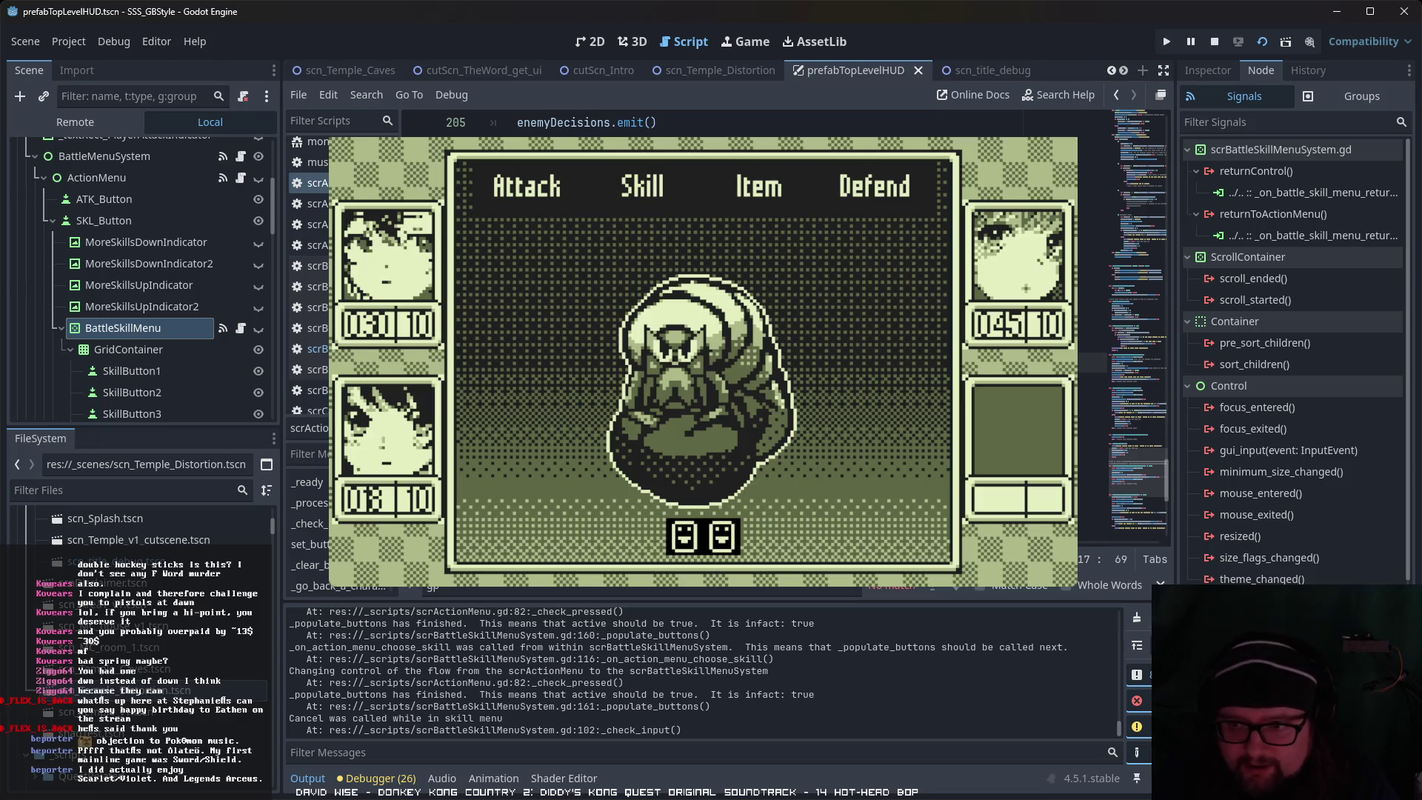
Step: Extend the line 220 print_debug message with 'ing in the skill menu called'
left_click(1092, 422)
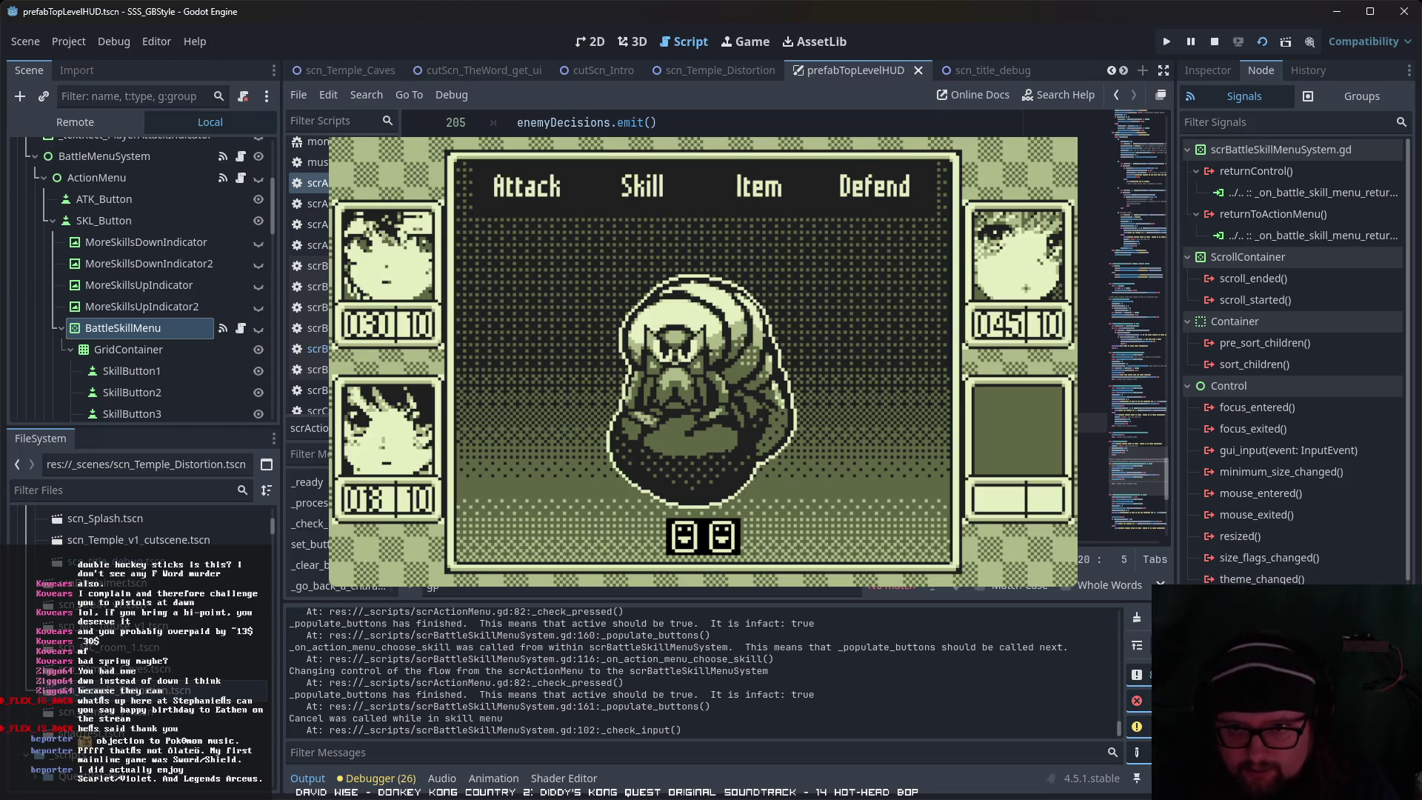
key("End")
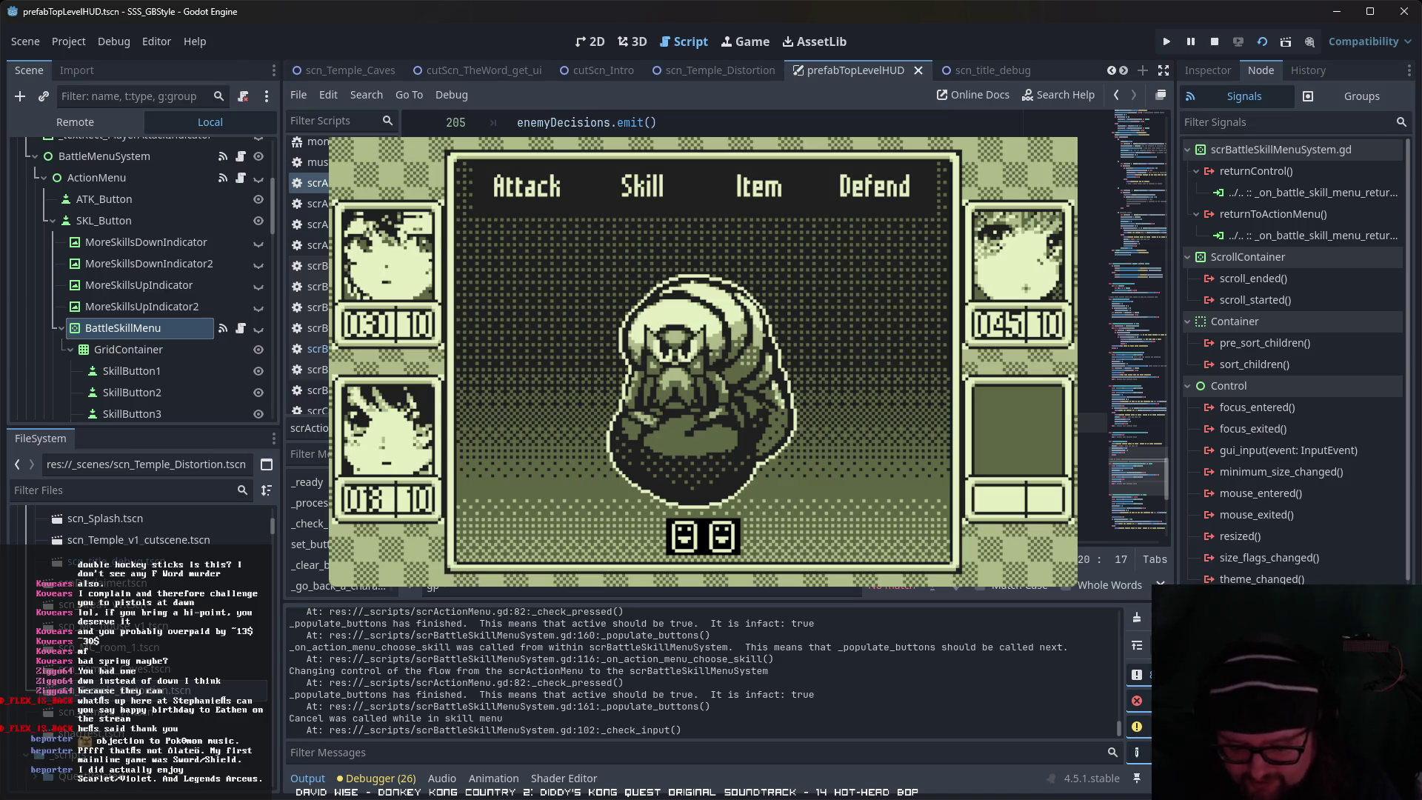
type("e")
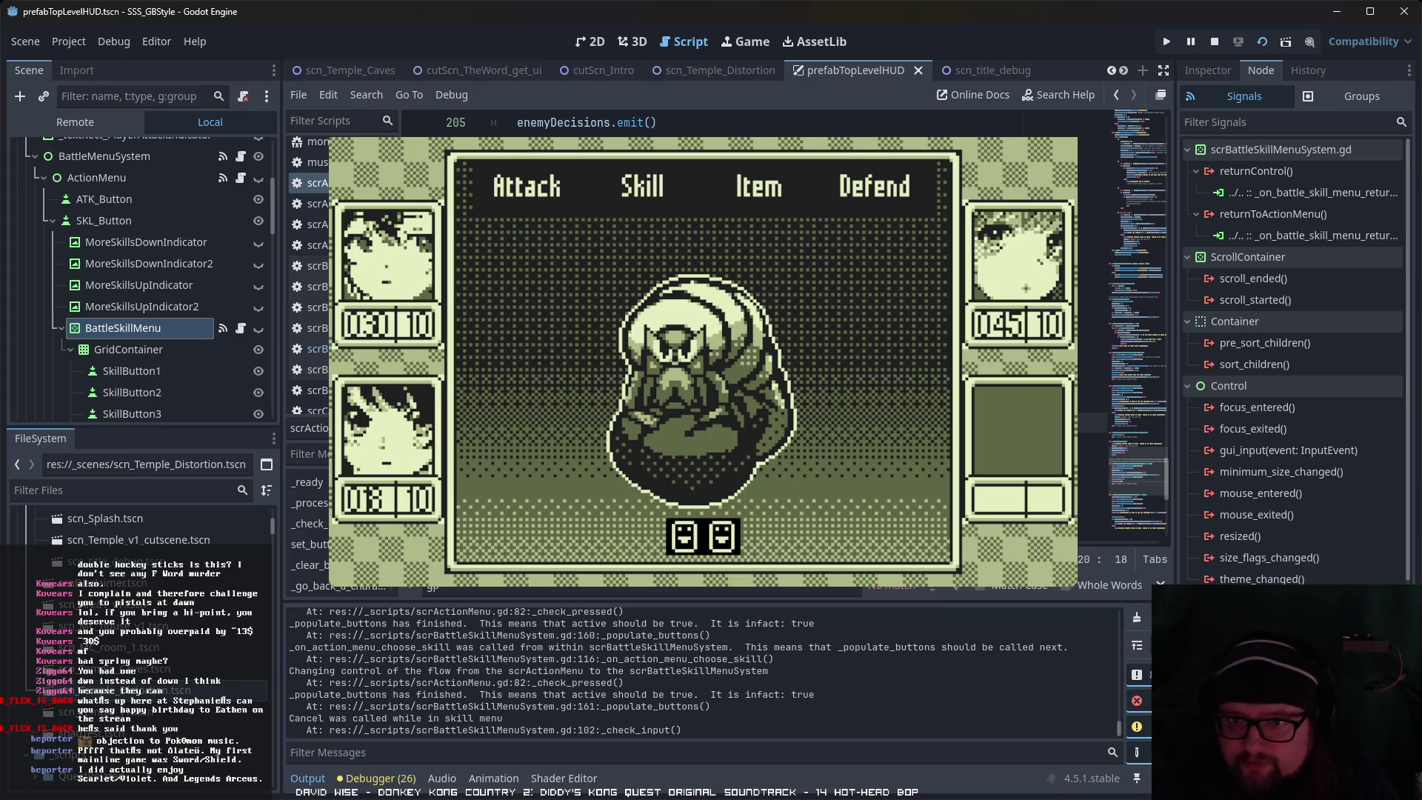
left_click(1092, 263)
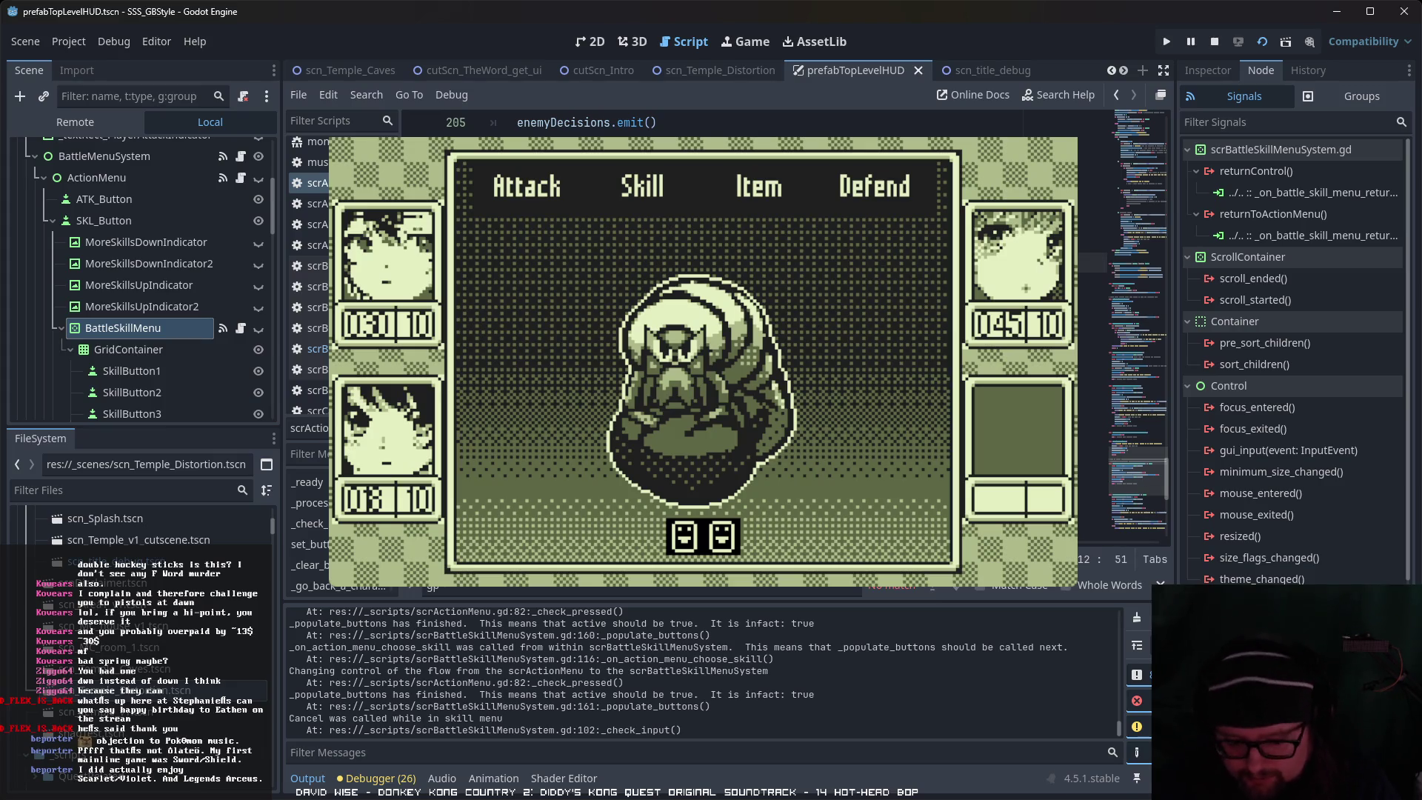
left_click(1092, 423)
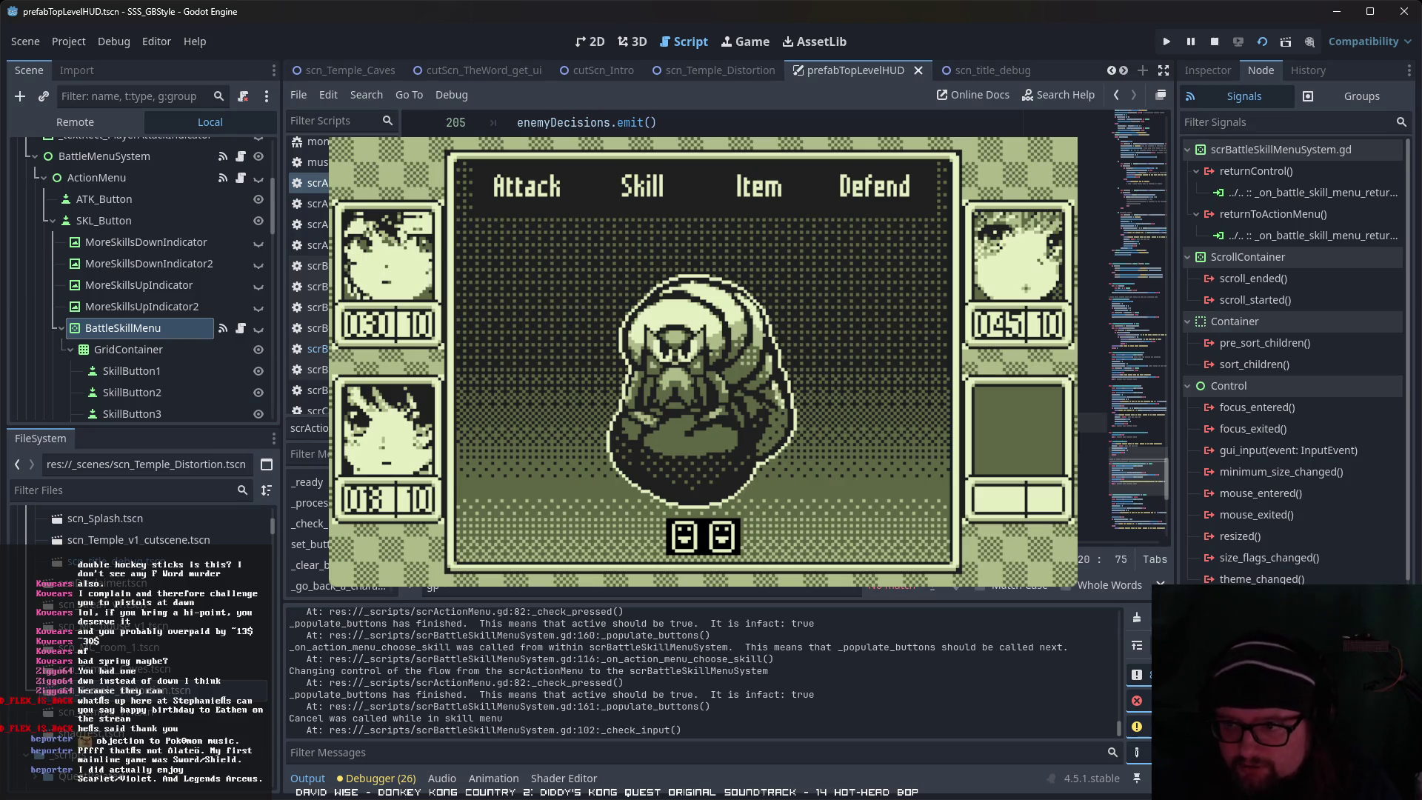
type("ing")
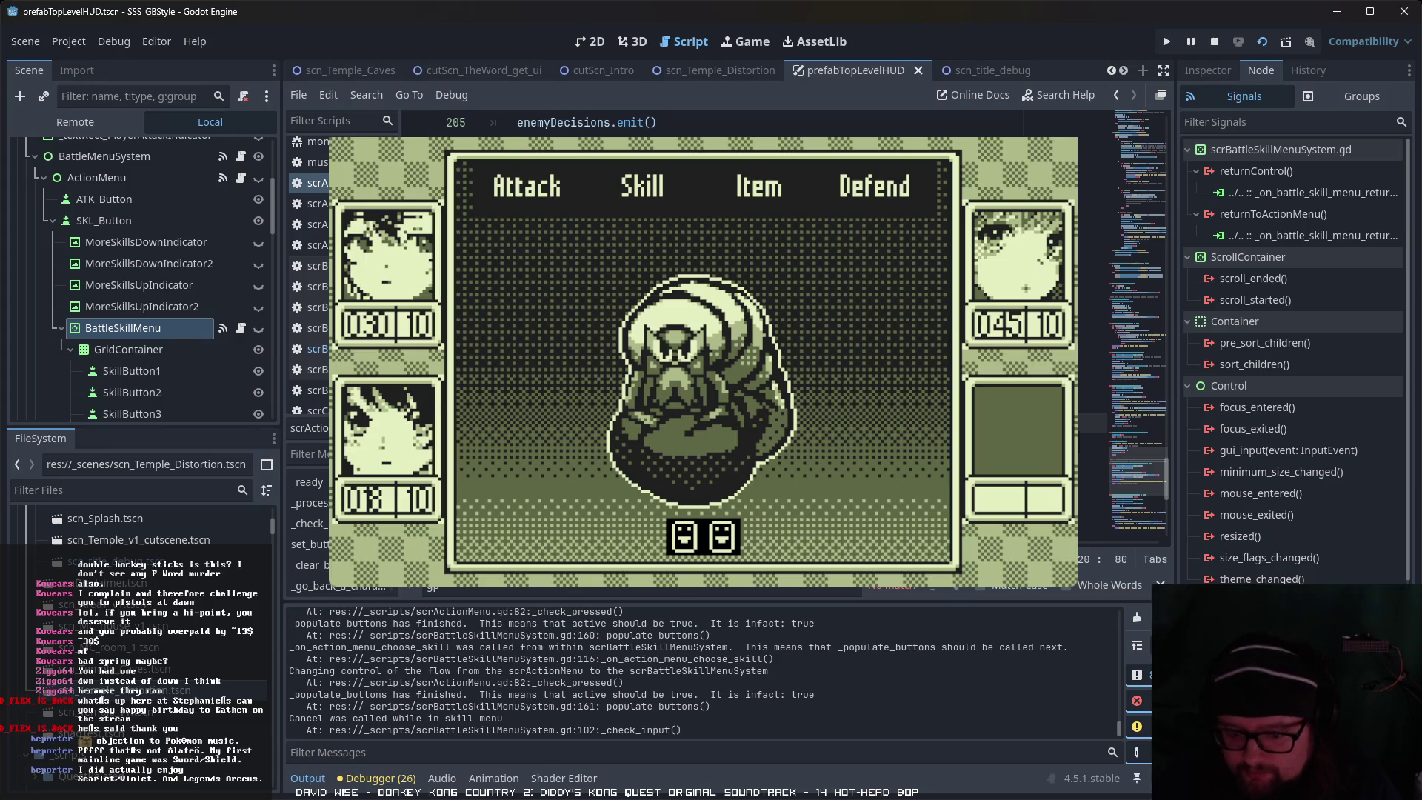
type(" in the skill menu")
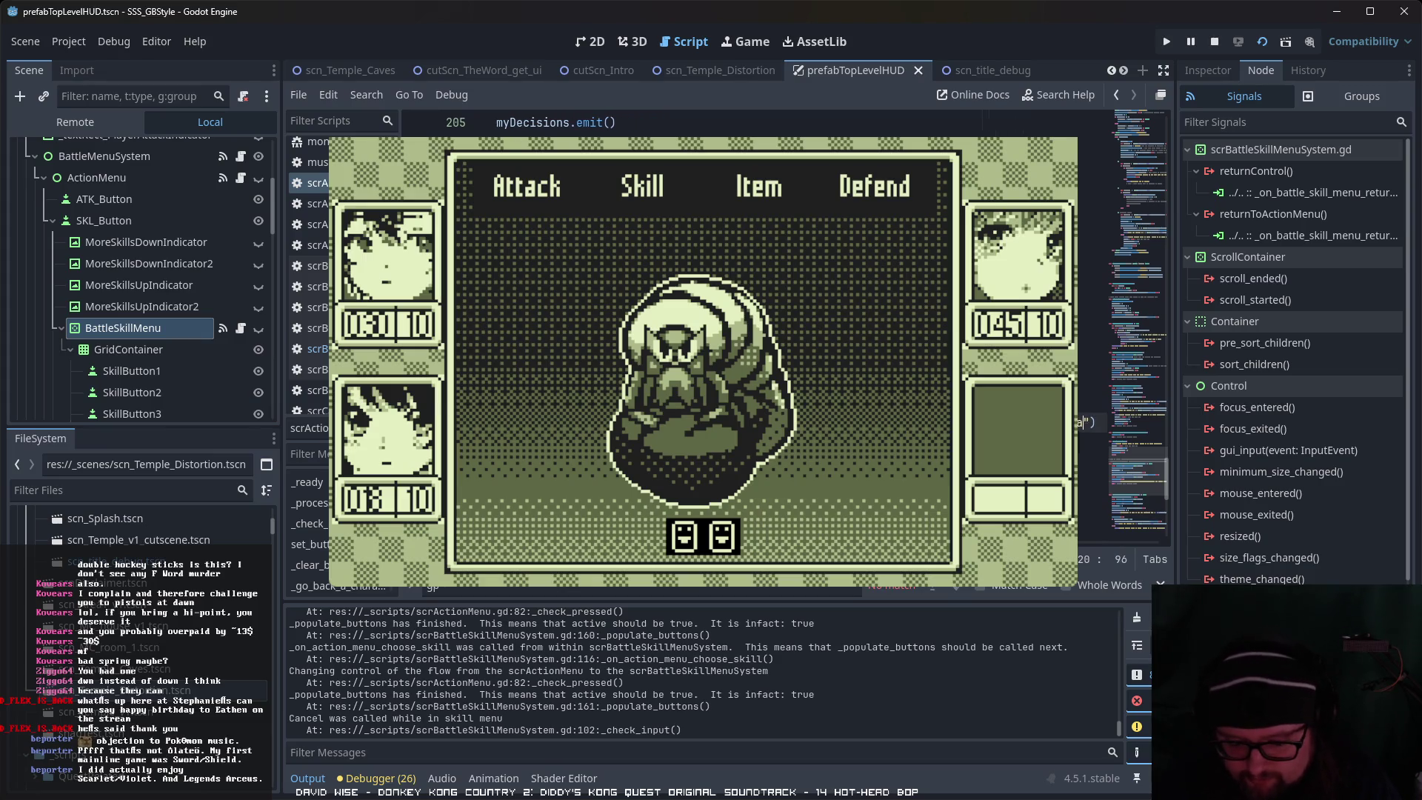
type(" called")
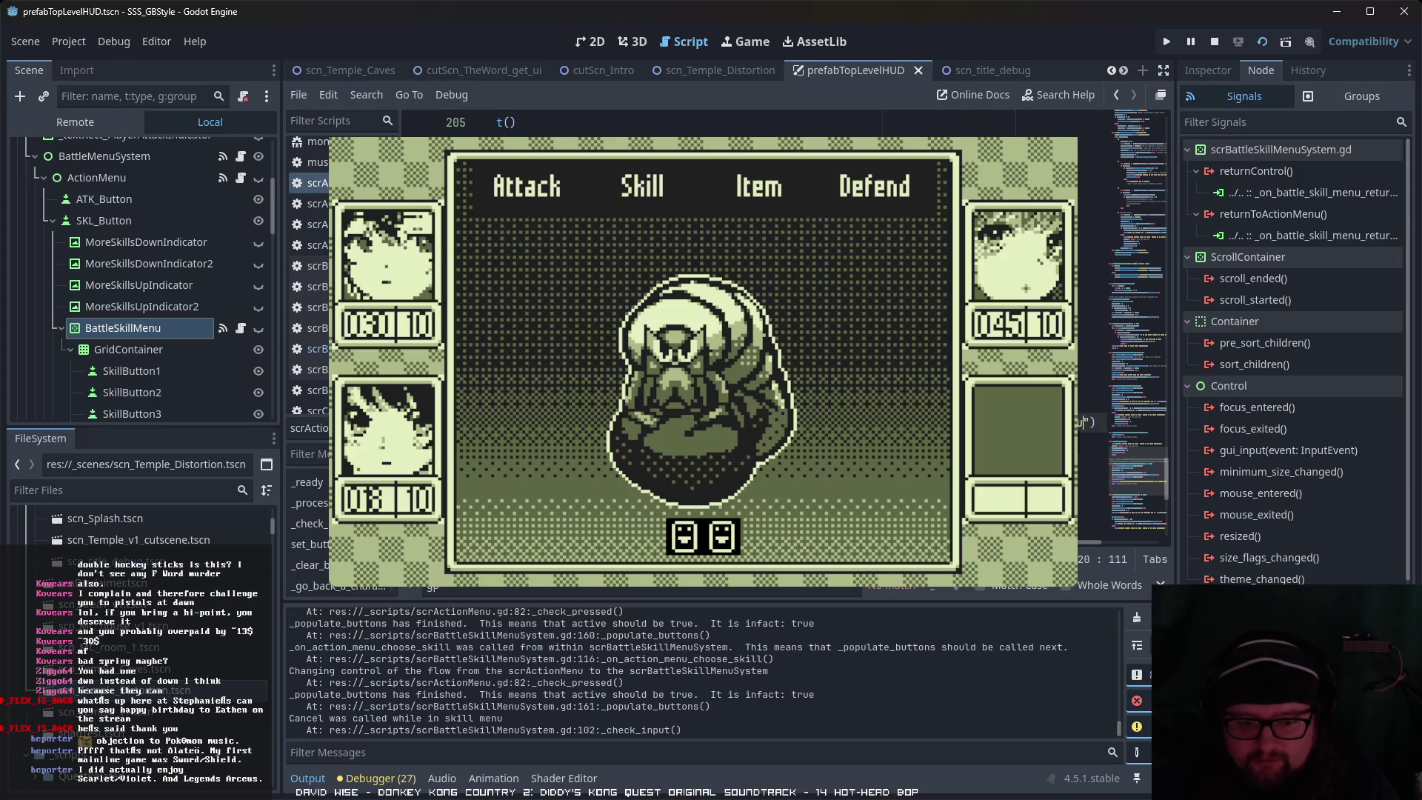
Step: Open the Skill submenu, browse to the next skill and cancel back, three times
key("Right")
key("Left")
key("Left")
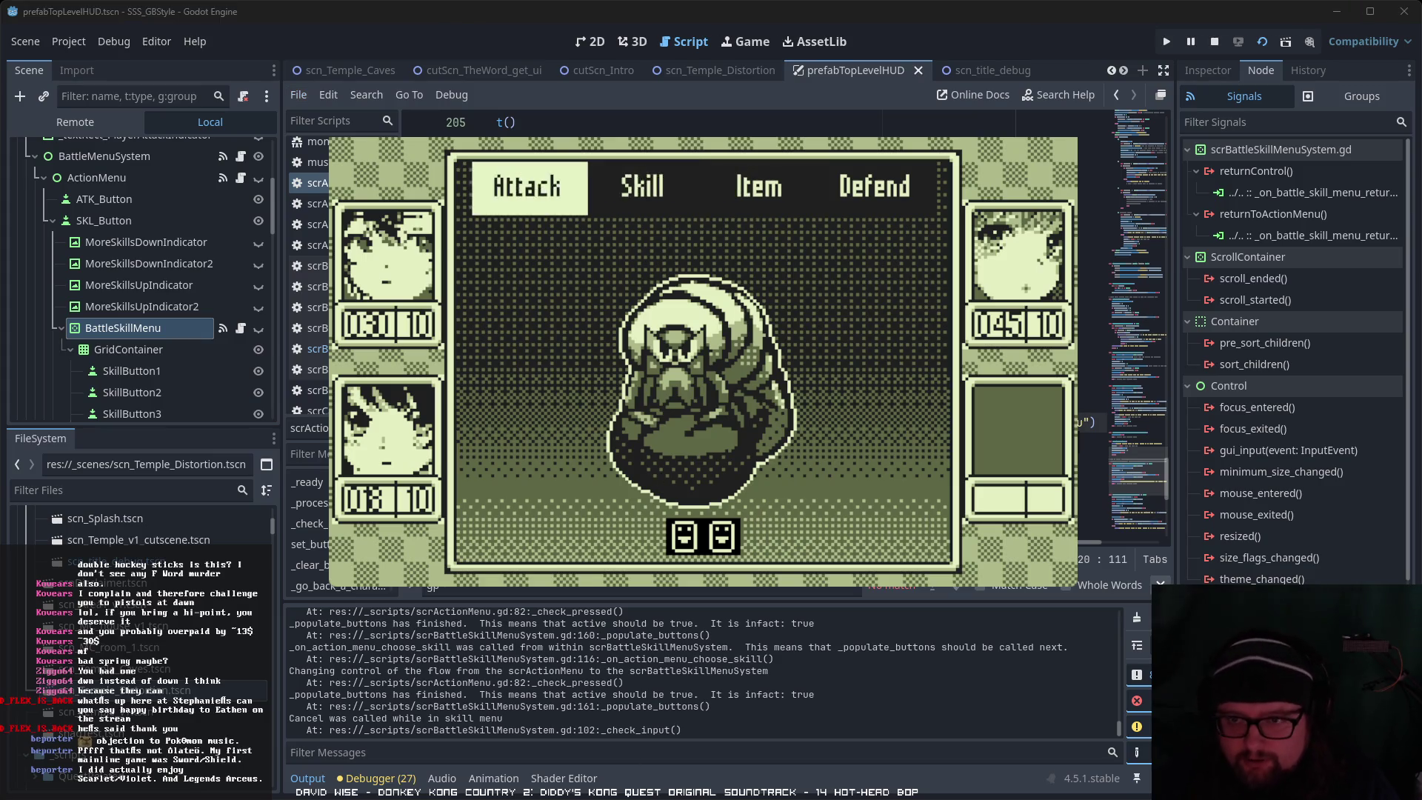
key("Right")
key("Return")
key("Down")
key("Down")
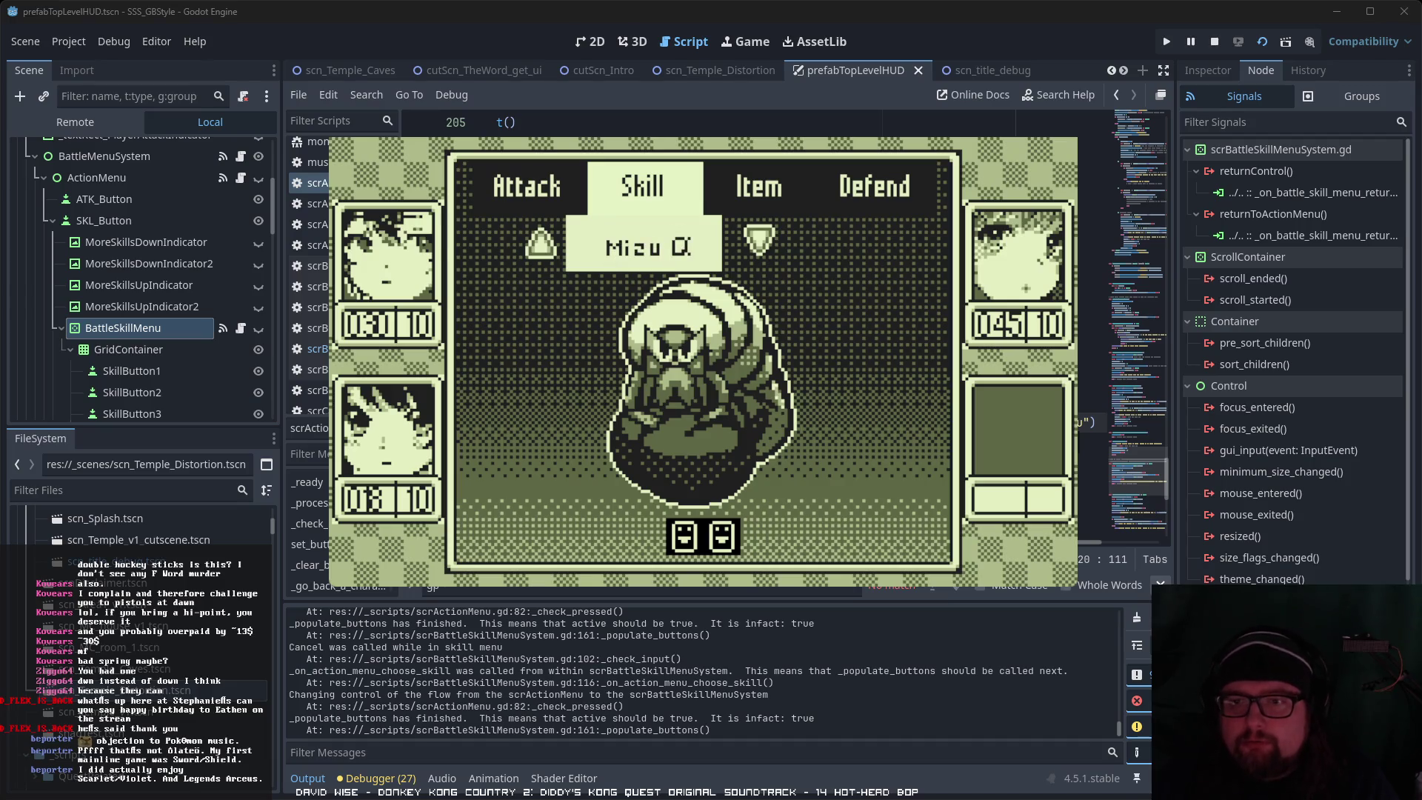
key("Escape")
key("Right")
key("Return")
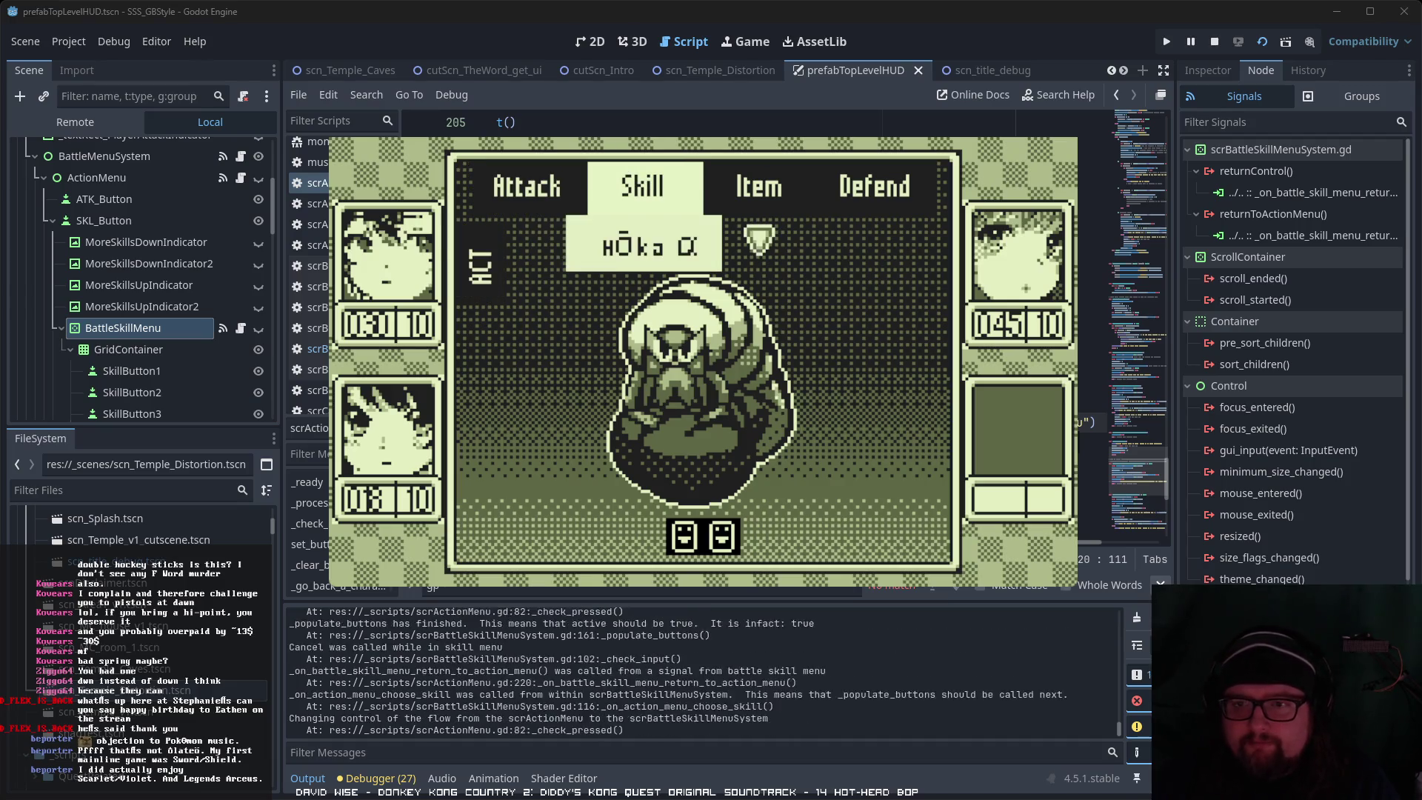
key("Down")
key("Down")
key("Escape")
key("Right")
key("Return")
key("Down")
key("Down")
key("Down")
key("Escape")
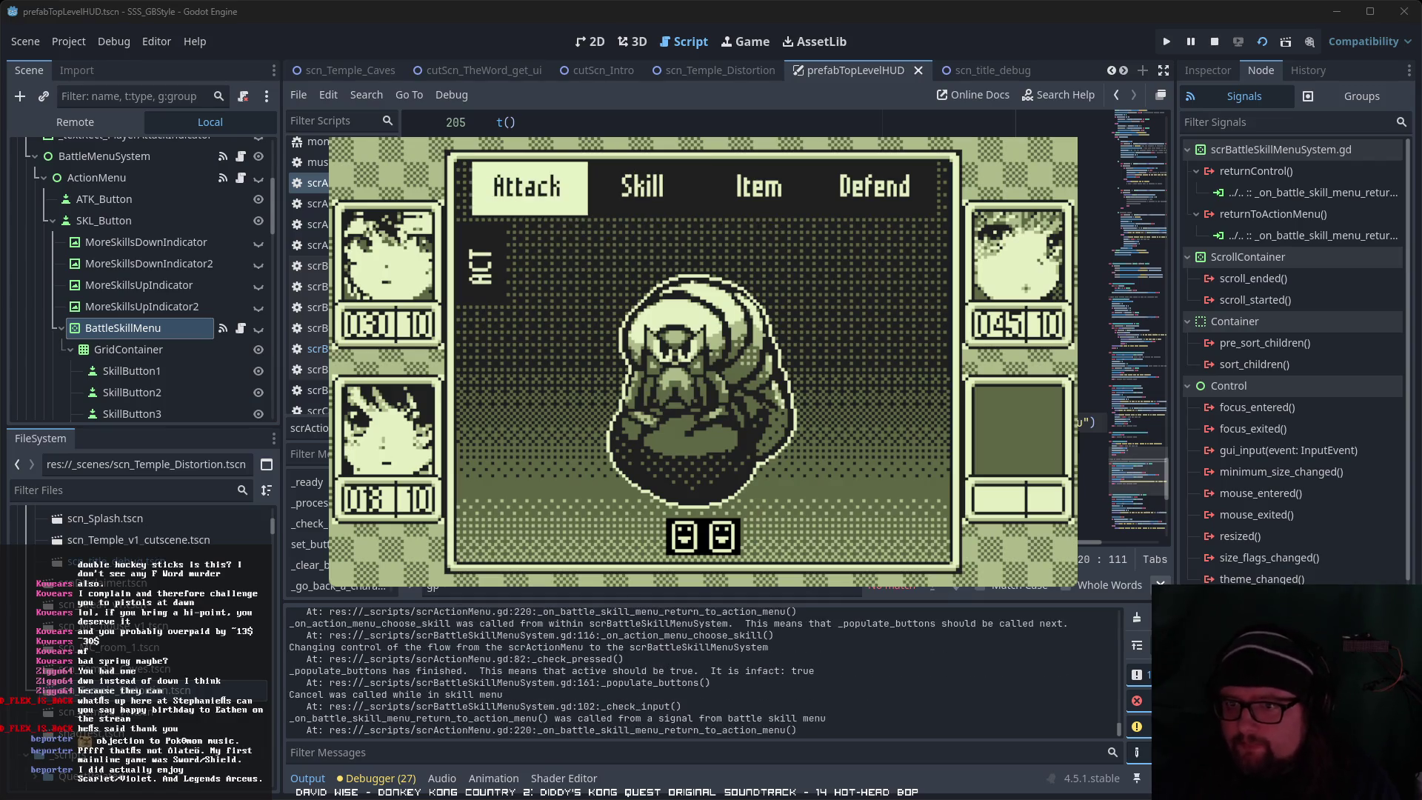
Step: Reopen the Skill list, cycle through Hoka α, Mizu β and Inazu ω, and cancel again
key("Right")
key("Right")
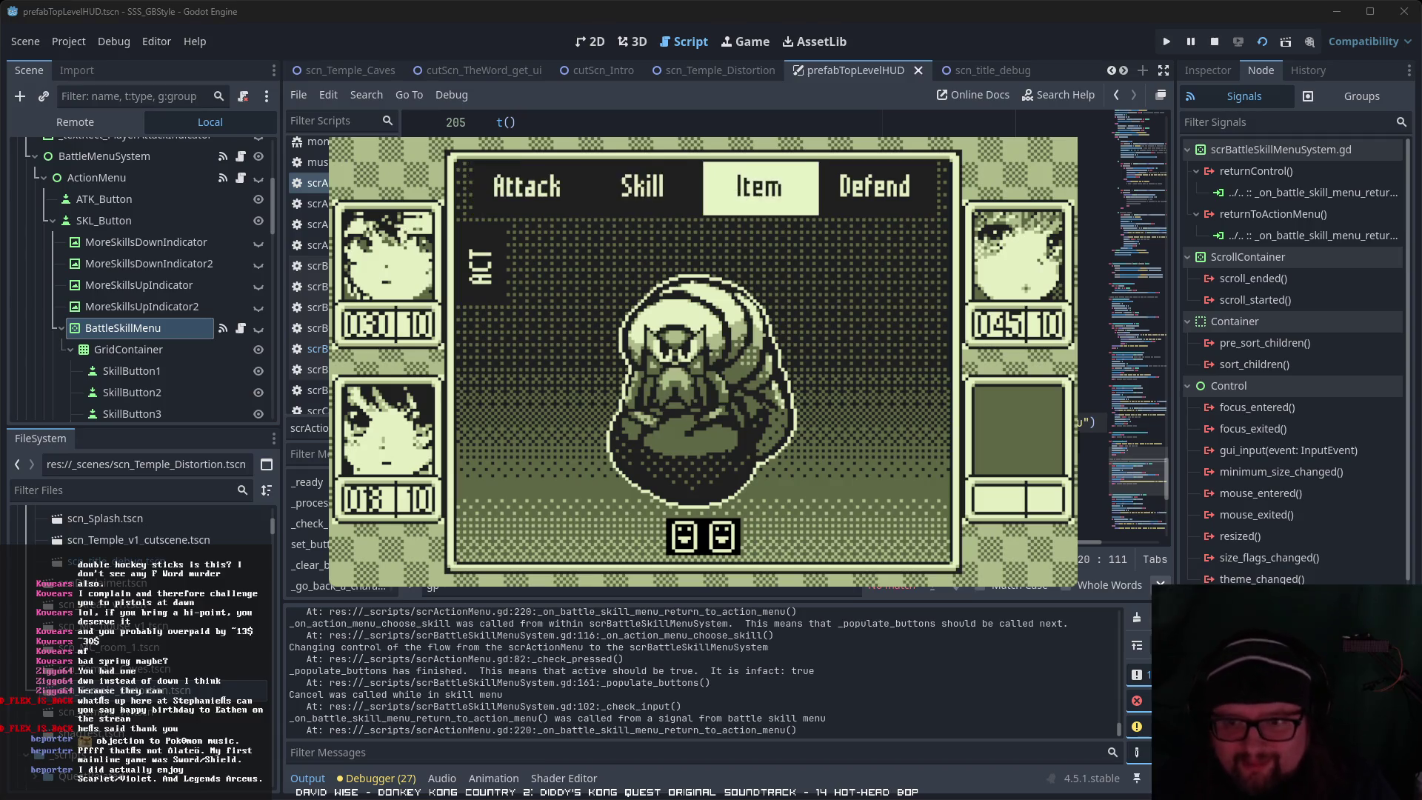
key("Left")
key("Return")
key("Down")
key("Down")
key("Up")
key("Up")
key("Down")
key("Escape")
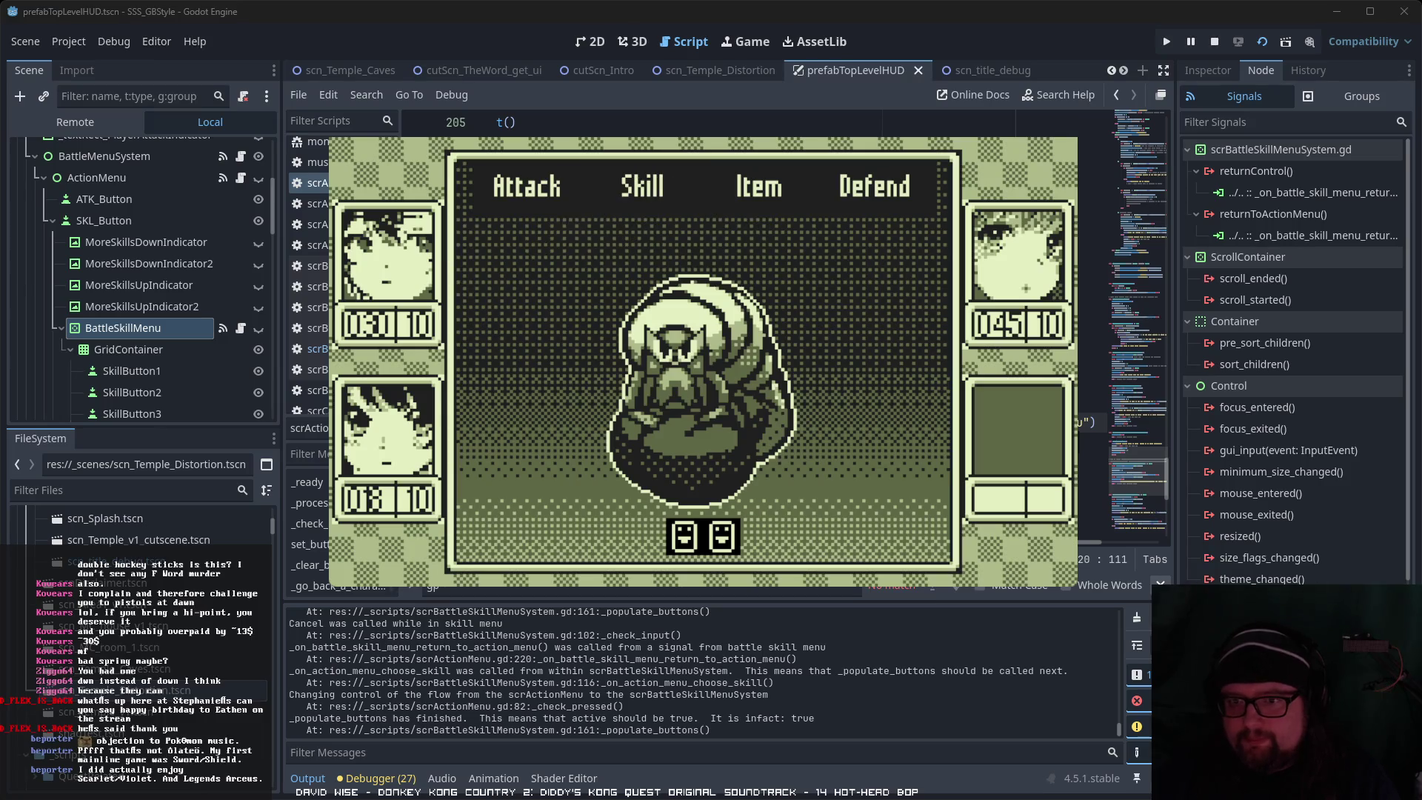
key("Right")
key("Return")
key("Down")
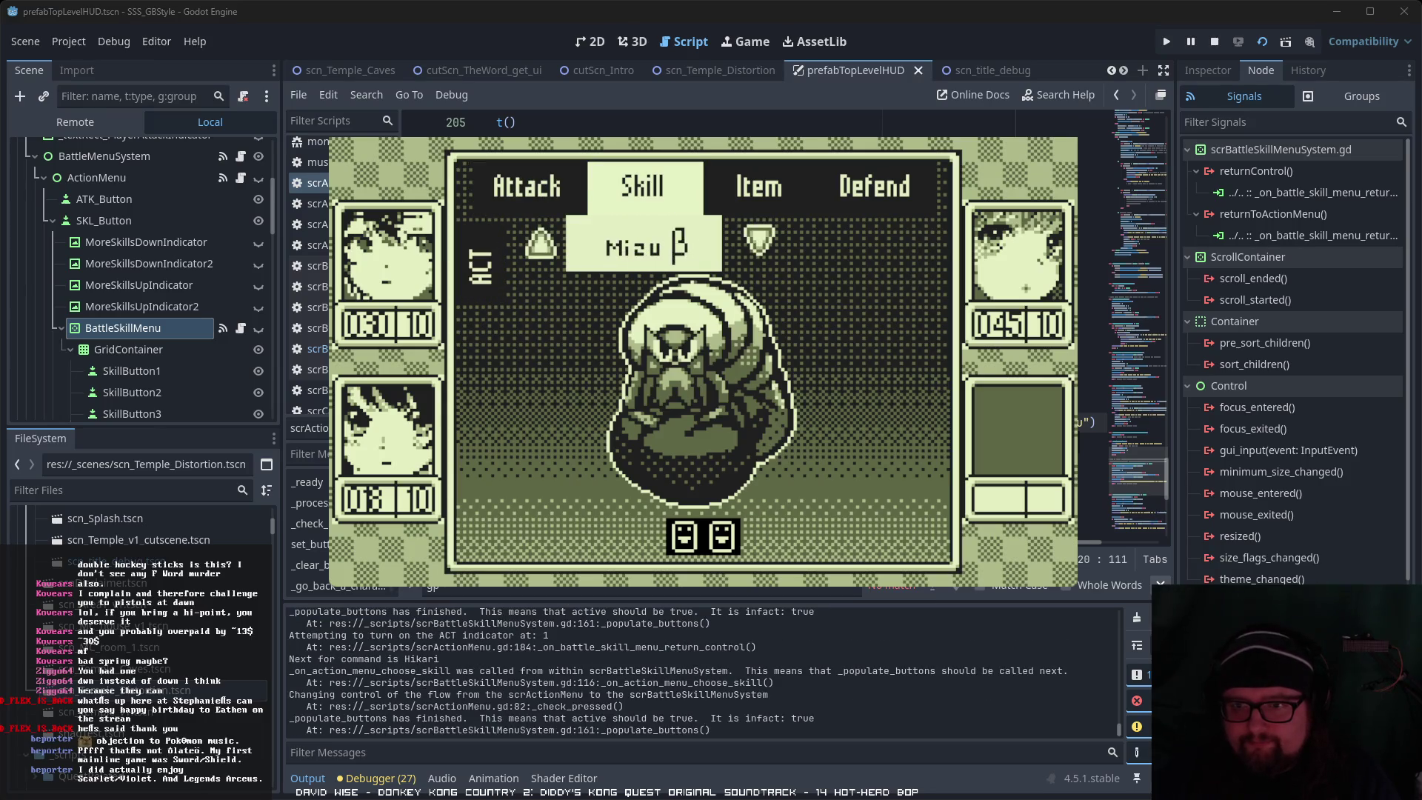
key("Down")
key("Escape")
key("Right")
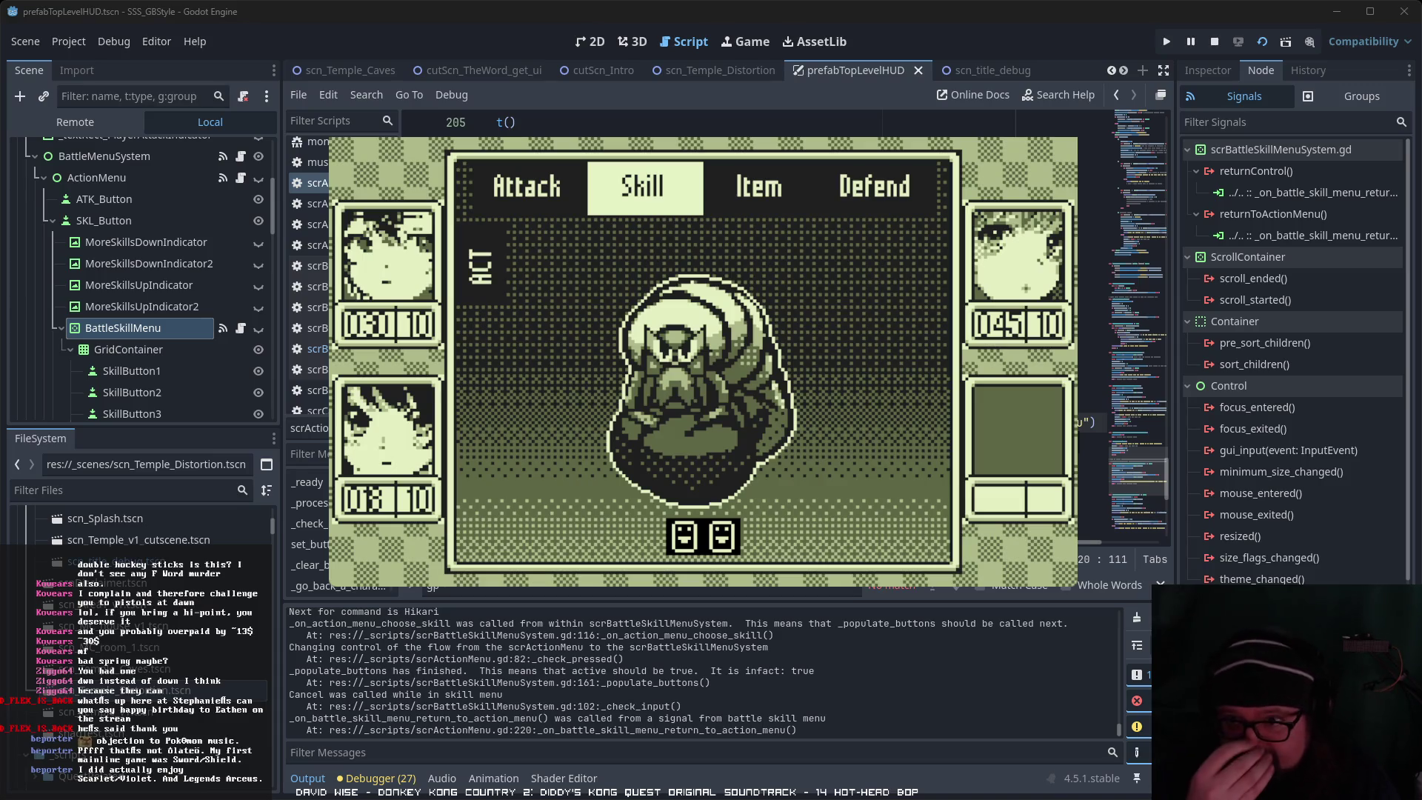
Step: Stop the running game with F8 and go to line 224 of the script
left_click(433, 38)
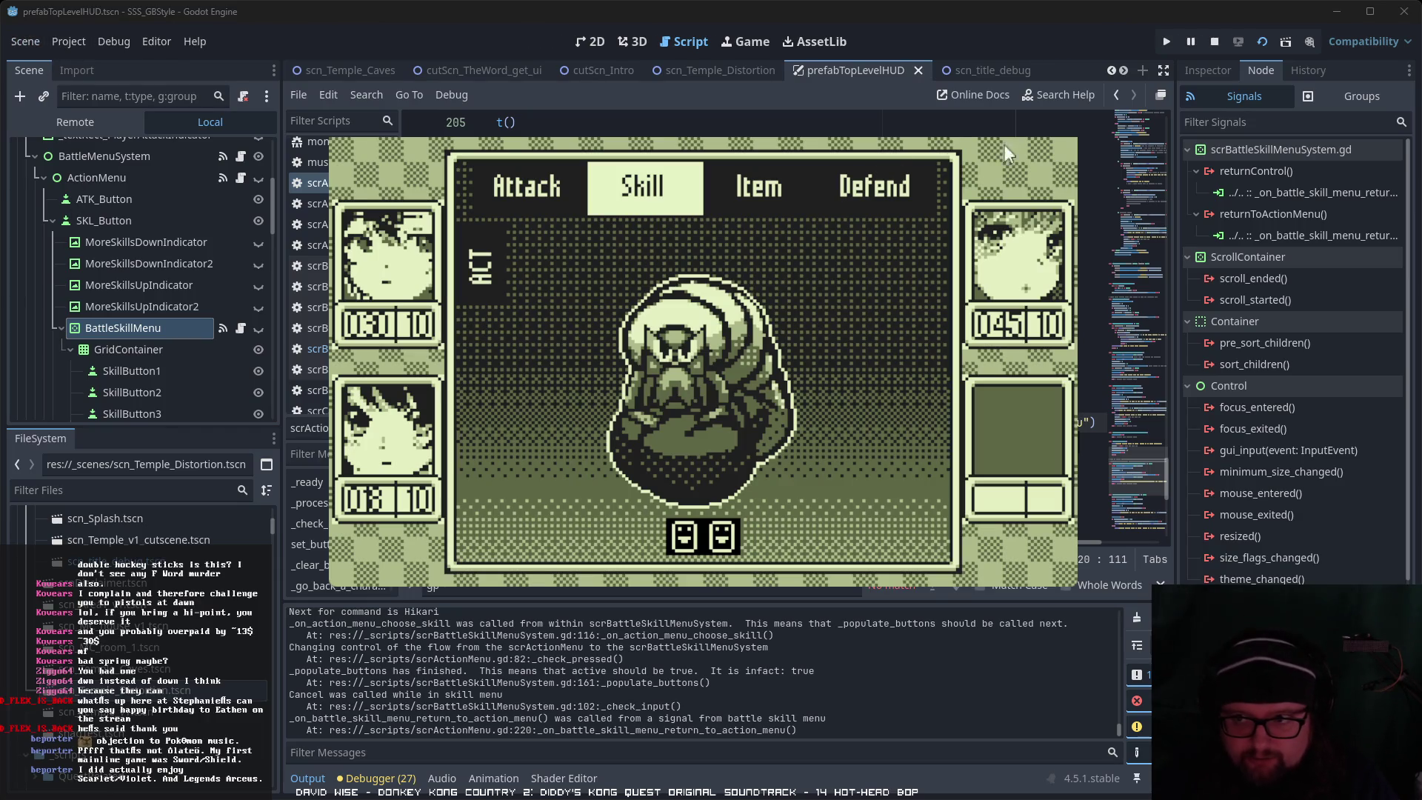
key("F8")
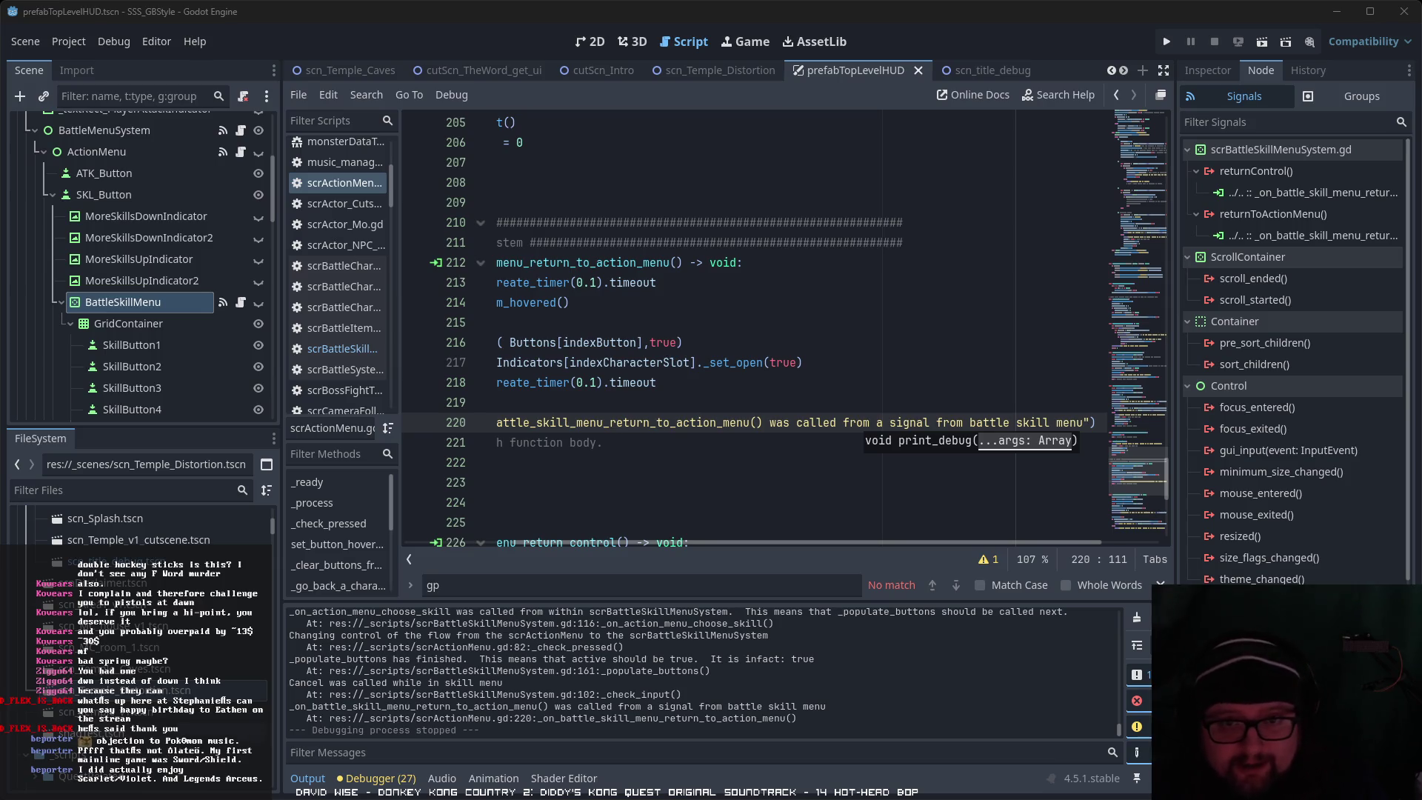
left_click(518, 502)
Step: Widen the script list, open scrBattleSkillMenuSystem.gd, and scroll to _check_targetting_input
left_click_drag(400, 398, 445, 399)
left_click(363, 348)
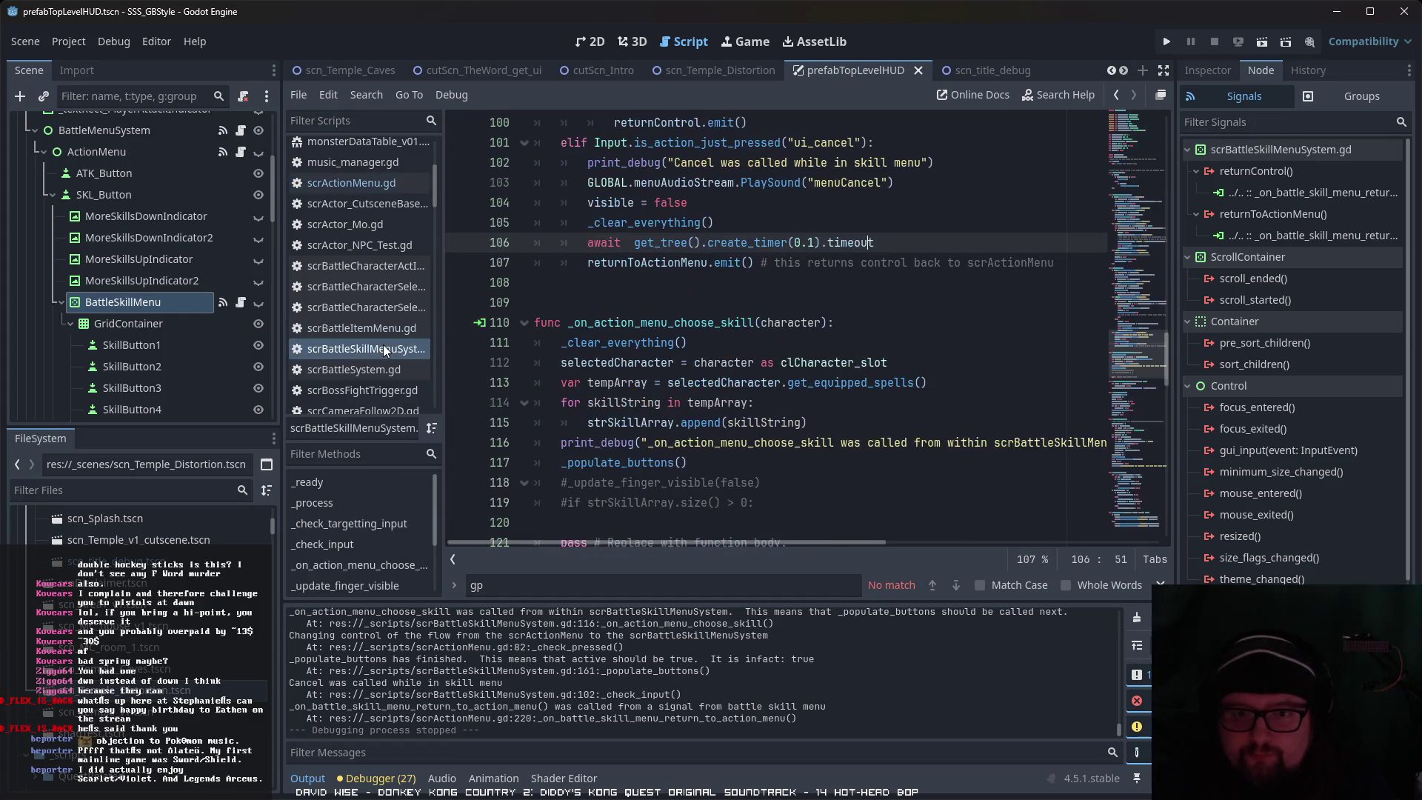
scroll(624, 377, "up", 17)
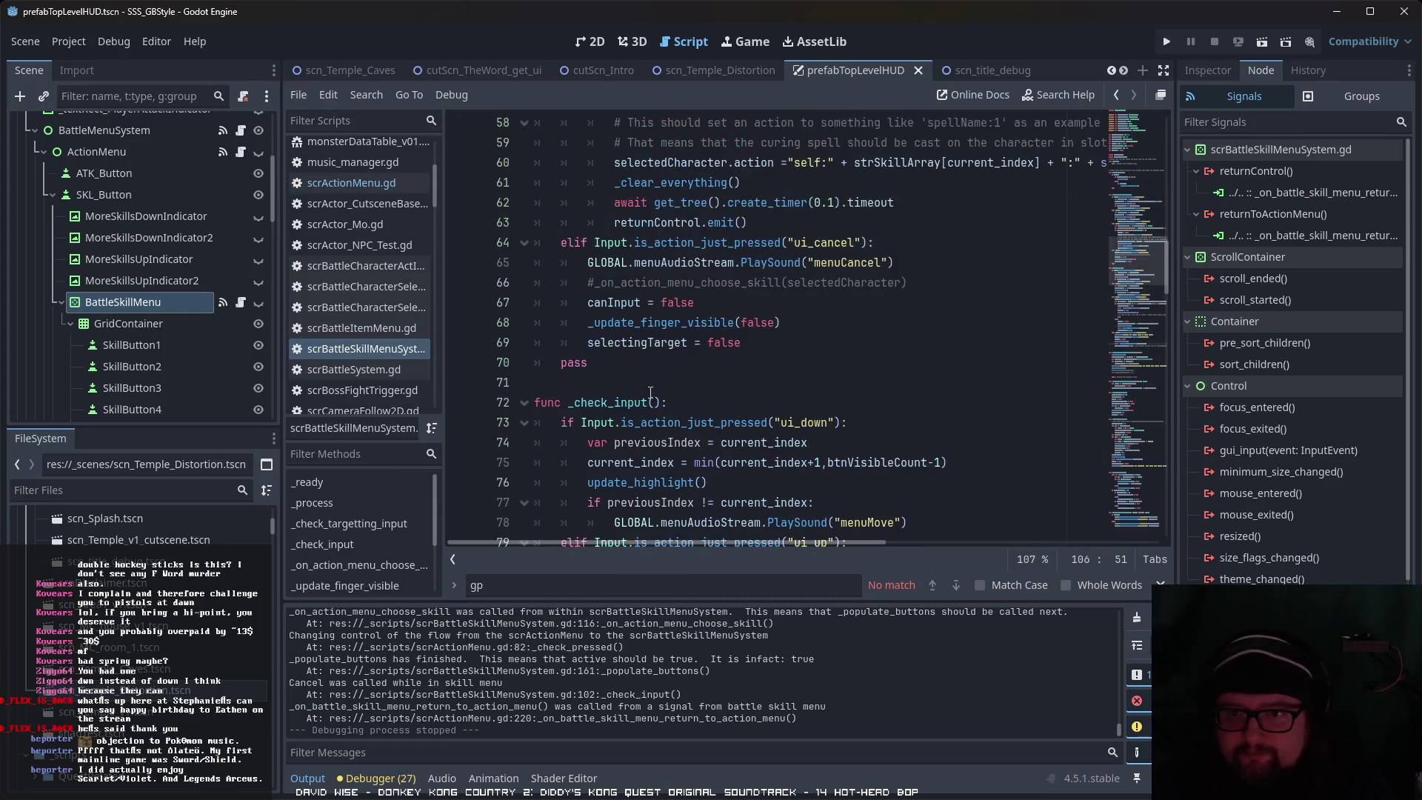
scroll(680, 402, "up", 5)
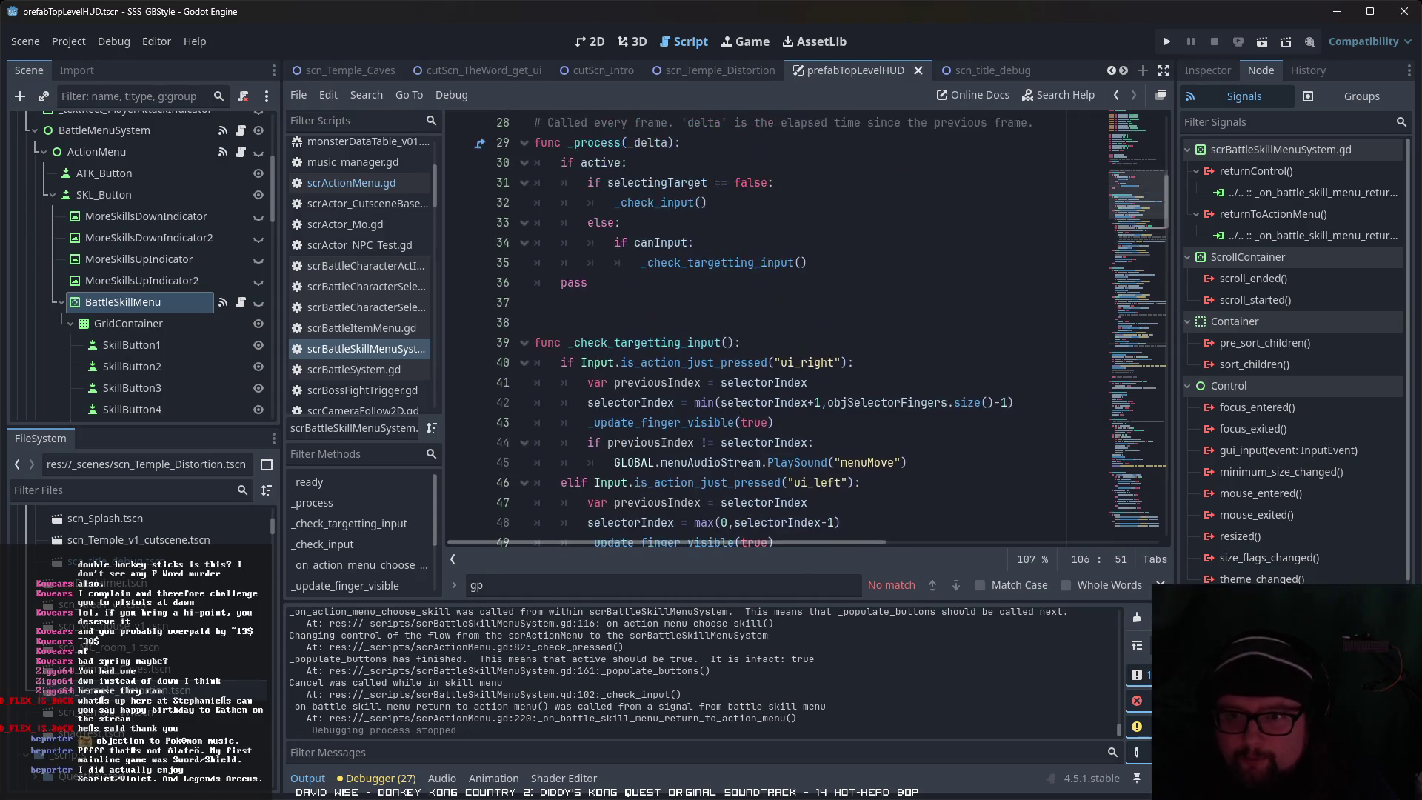
scroll(745, 410, "down", 1)
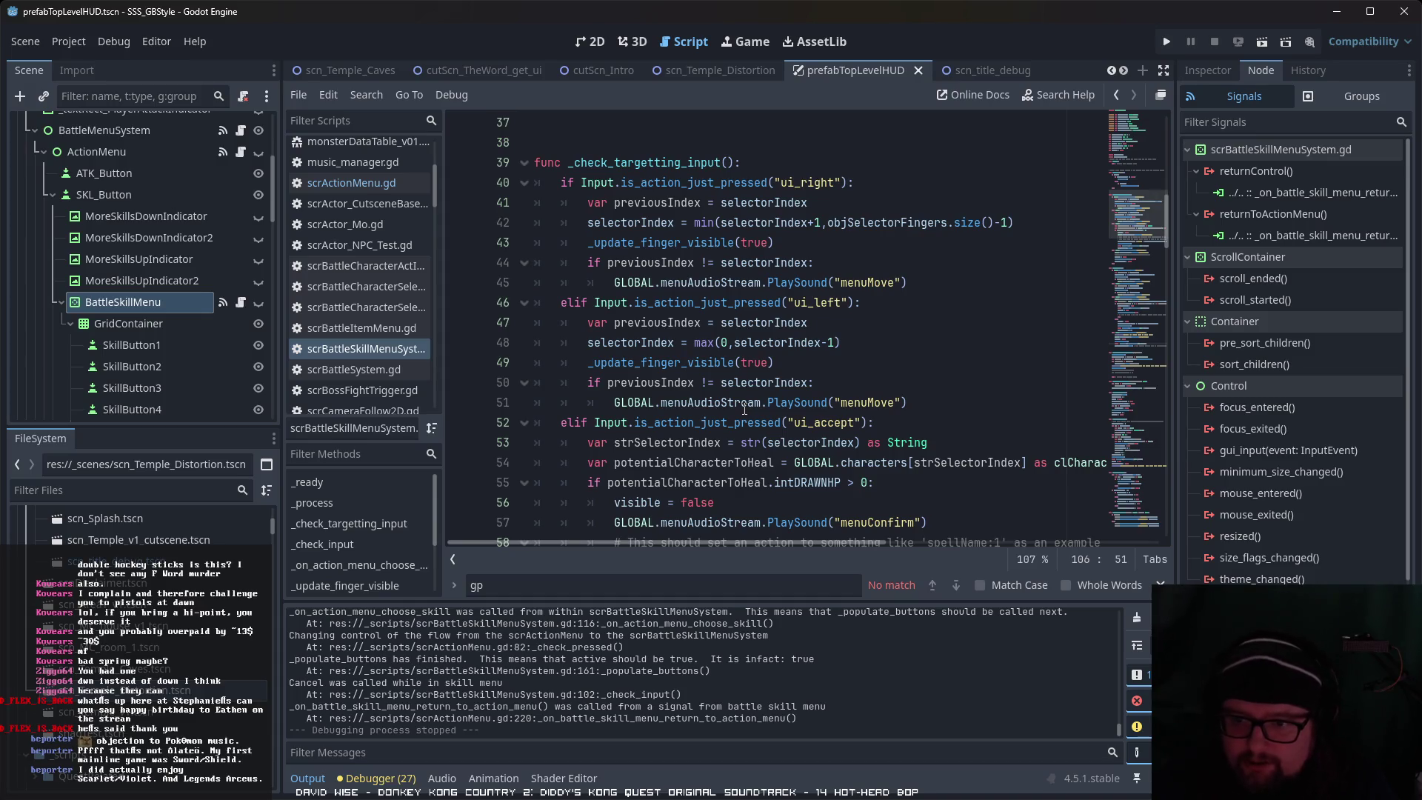
scroll(856, 437, "down", 1)
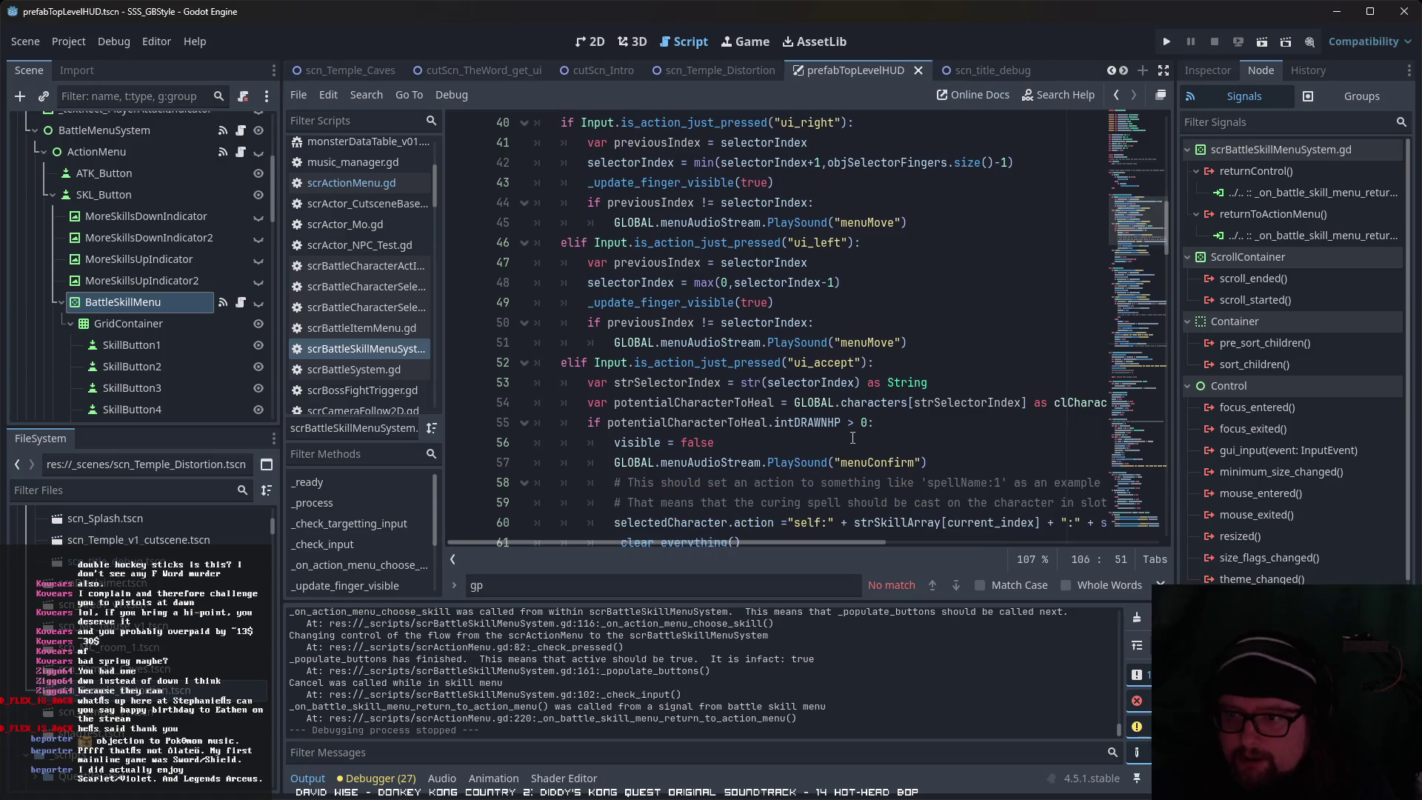
scroll(880, 431, "up", 1)
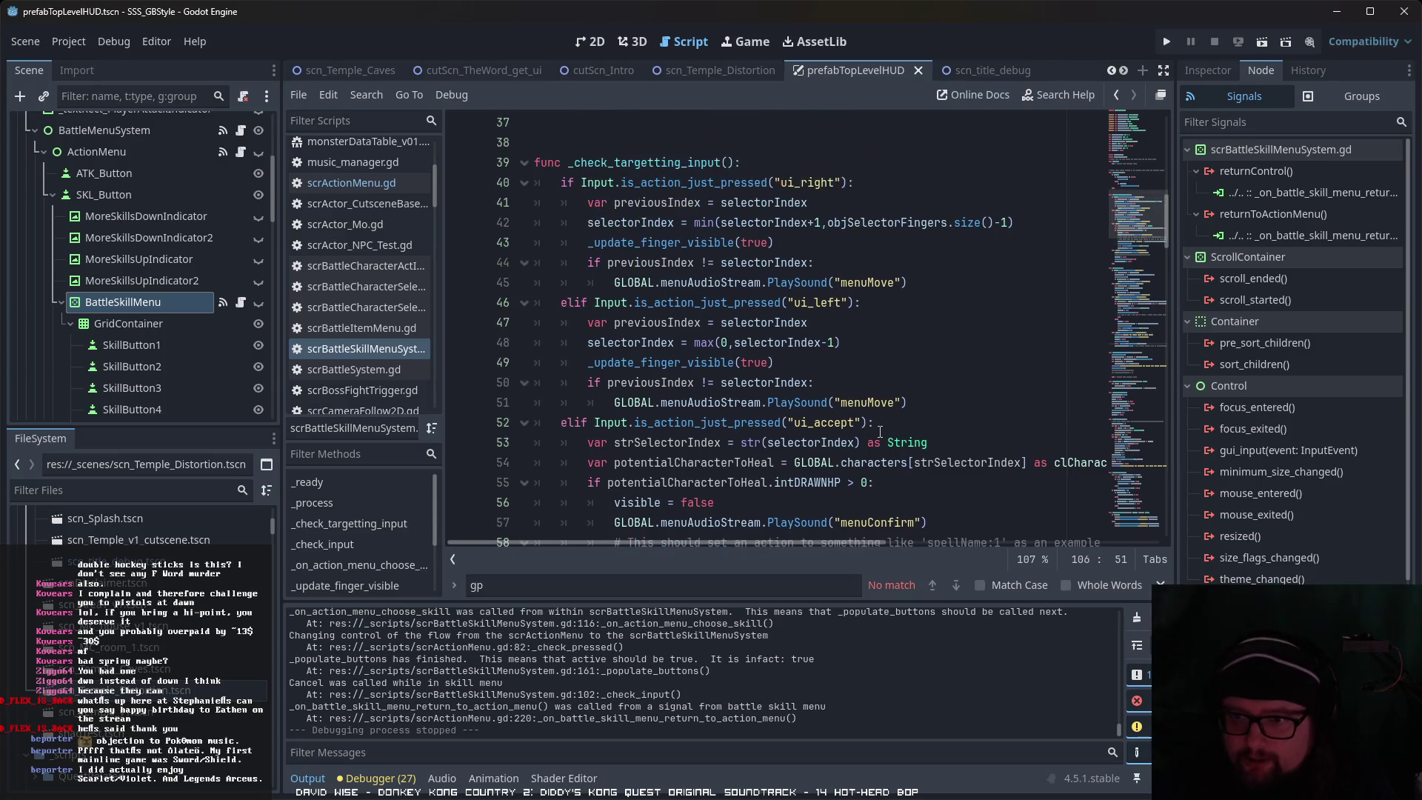
scroll(882, 432, "up", 1)
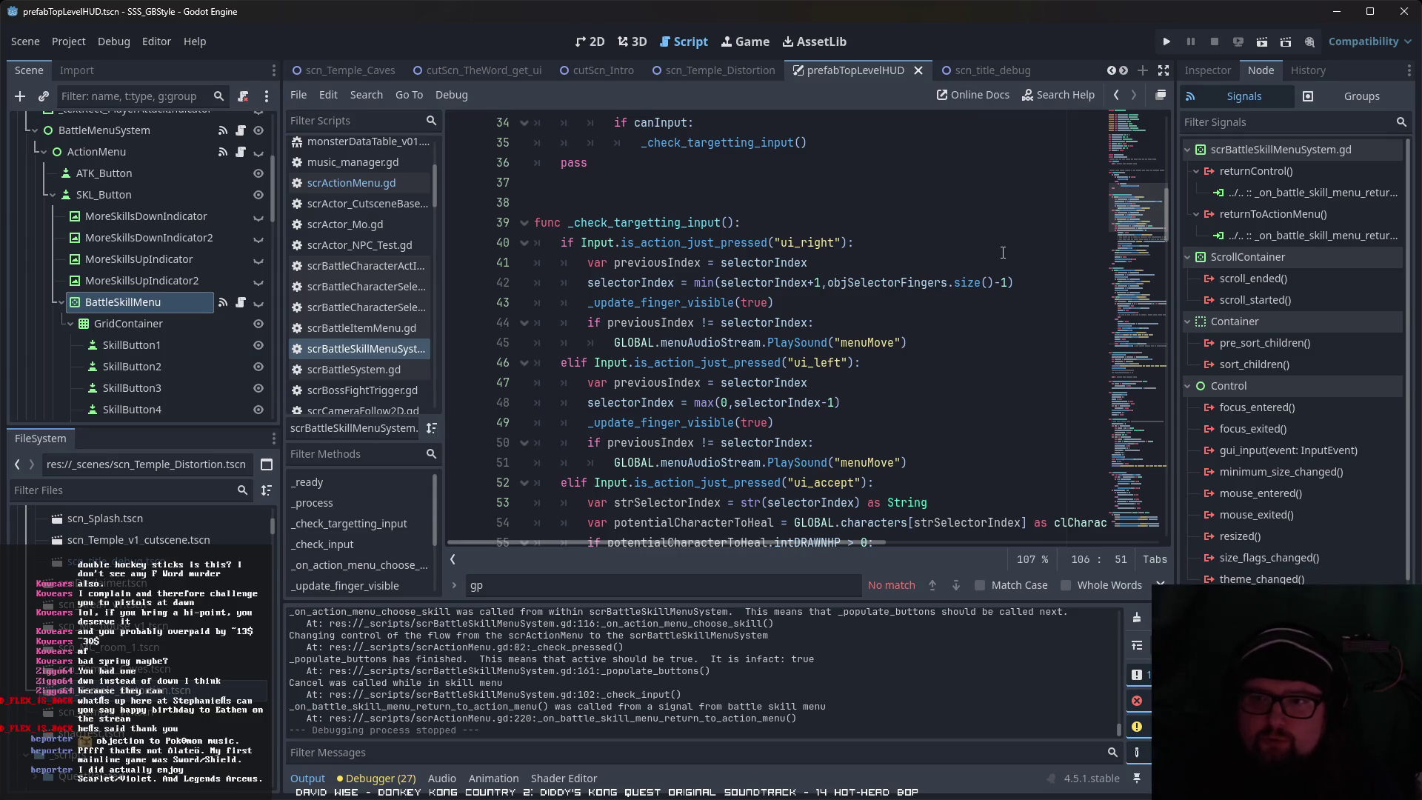
scroll(766, 390, "down", 1)
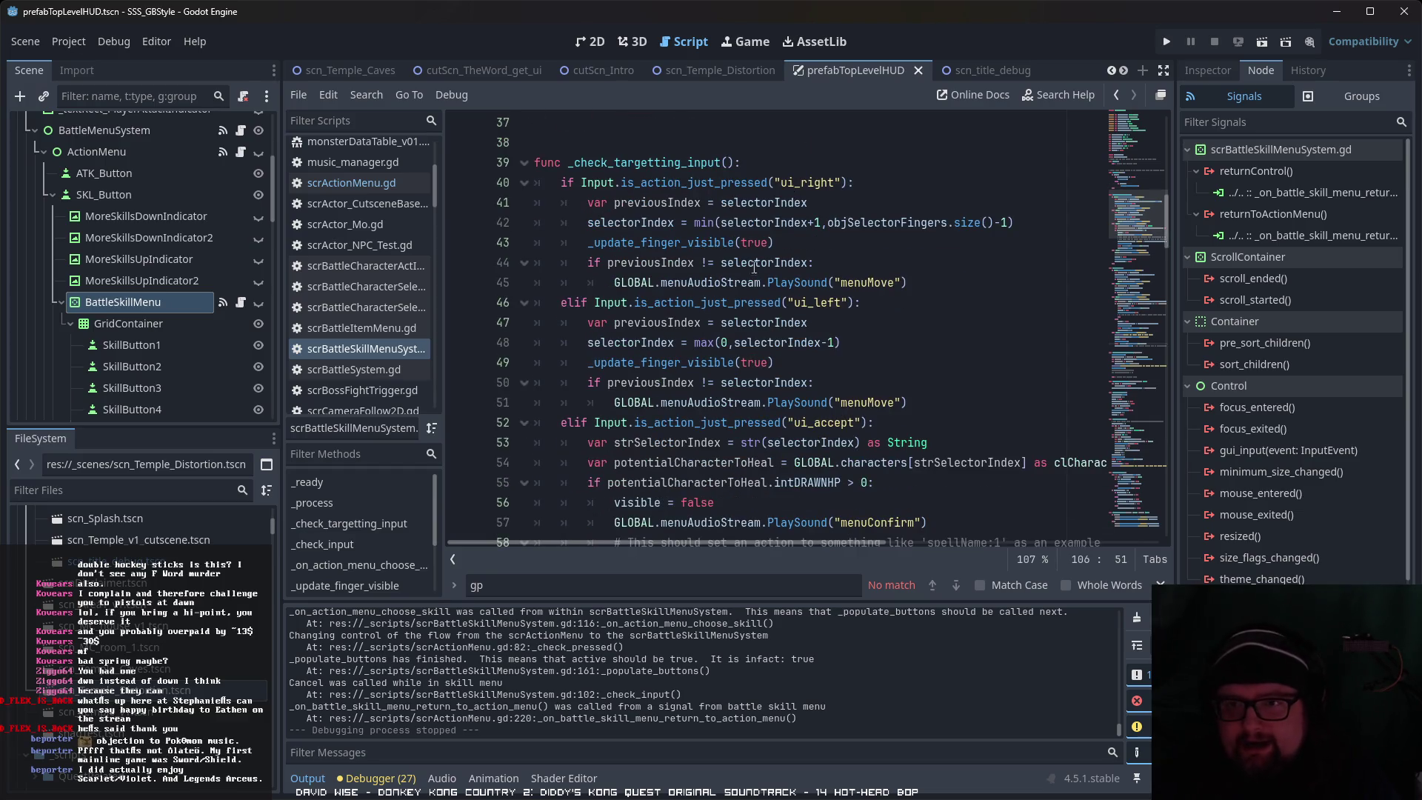
left_click(754, 242)
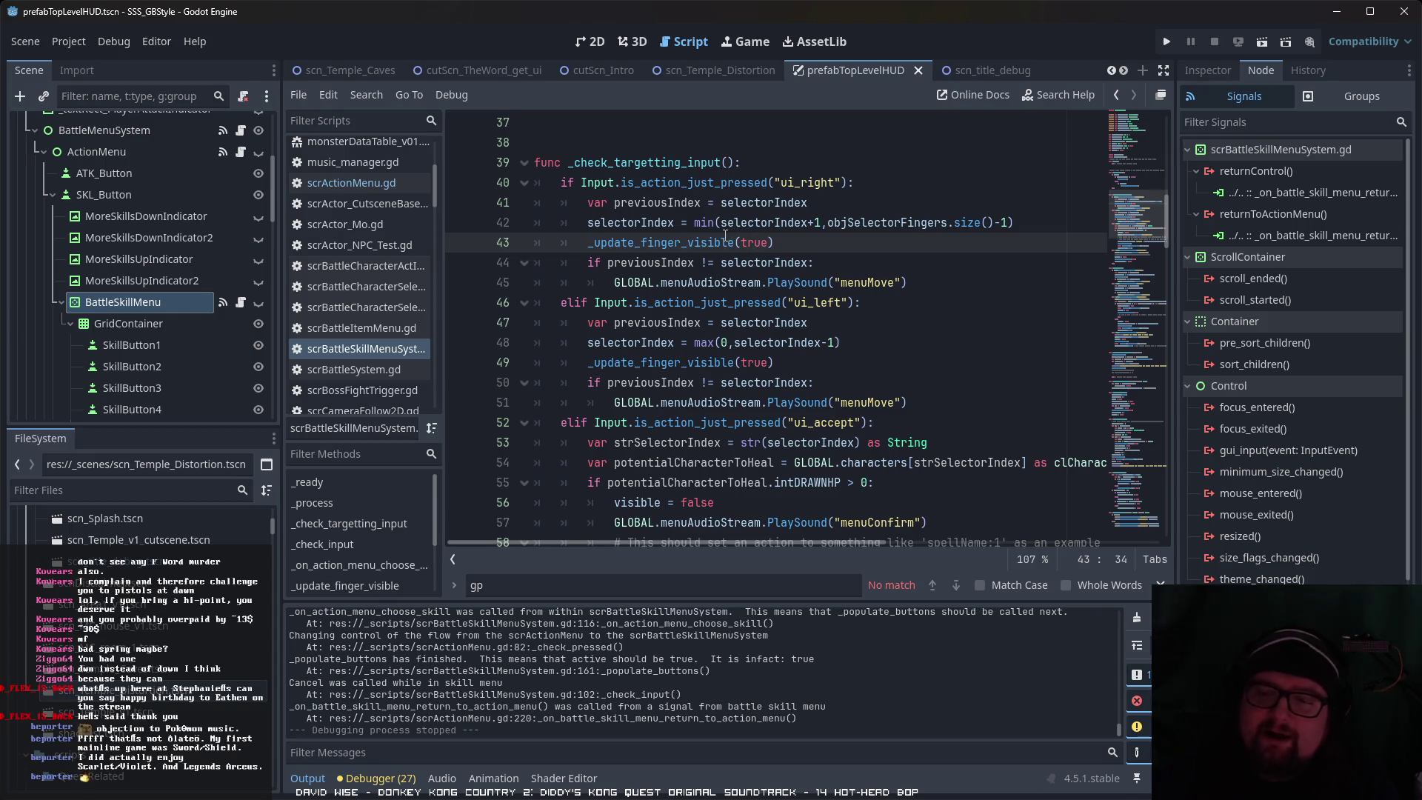
scroll(695, 415, "down", 1)
scroll(696, 415, "up", 1)
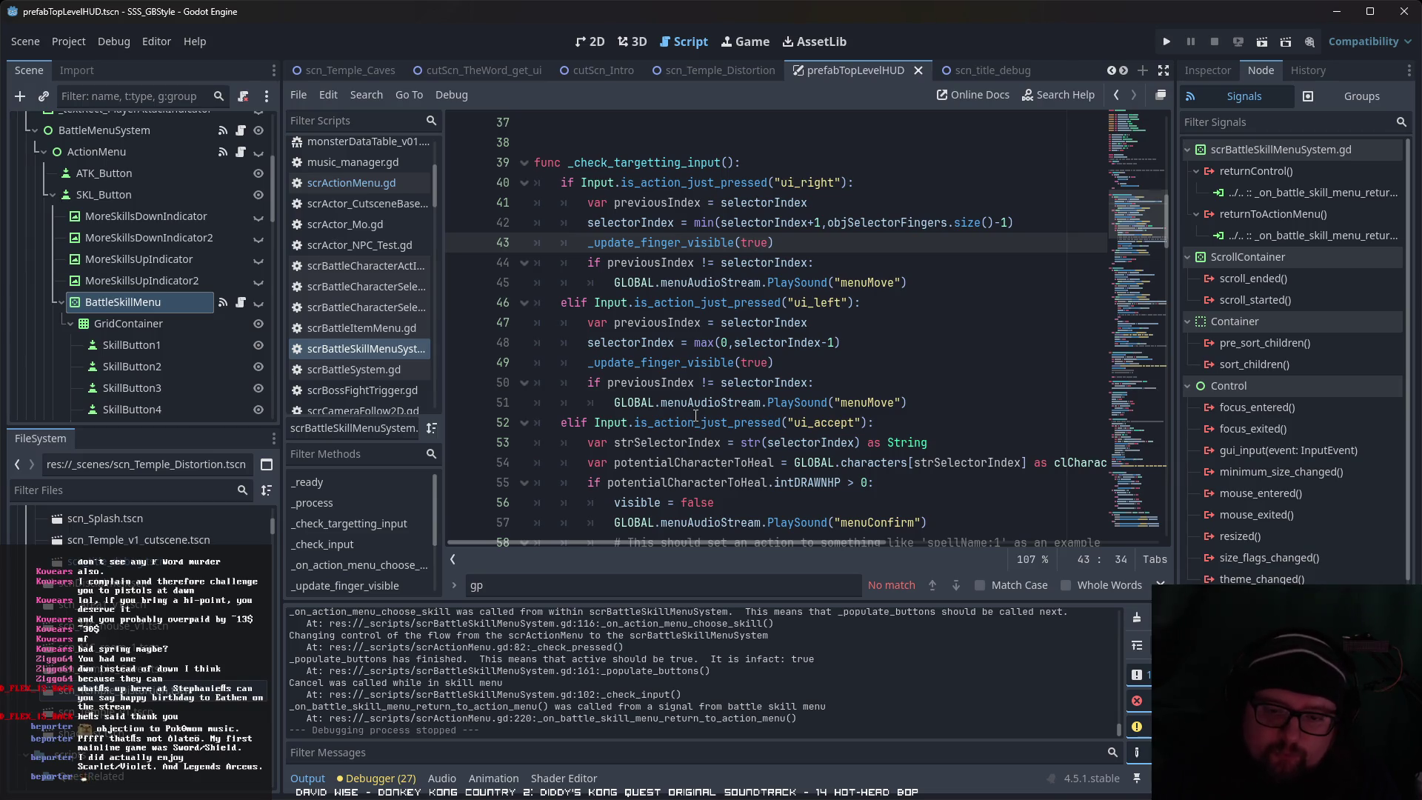
left_click(856, 326)
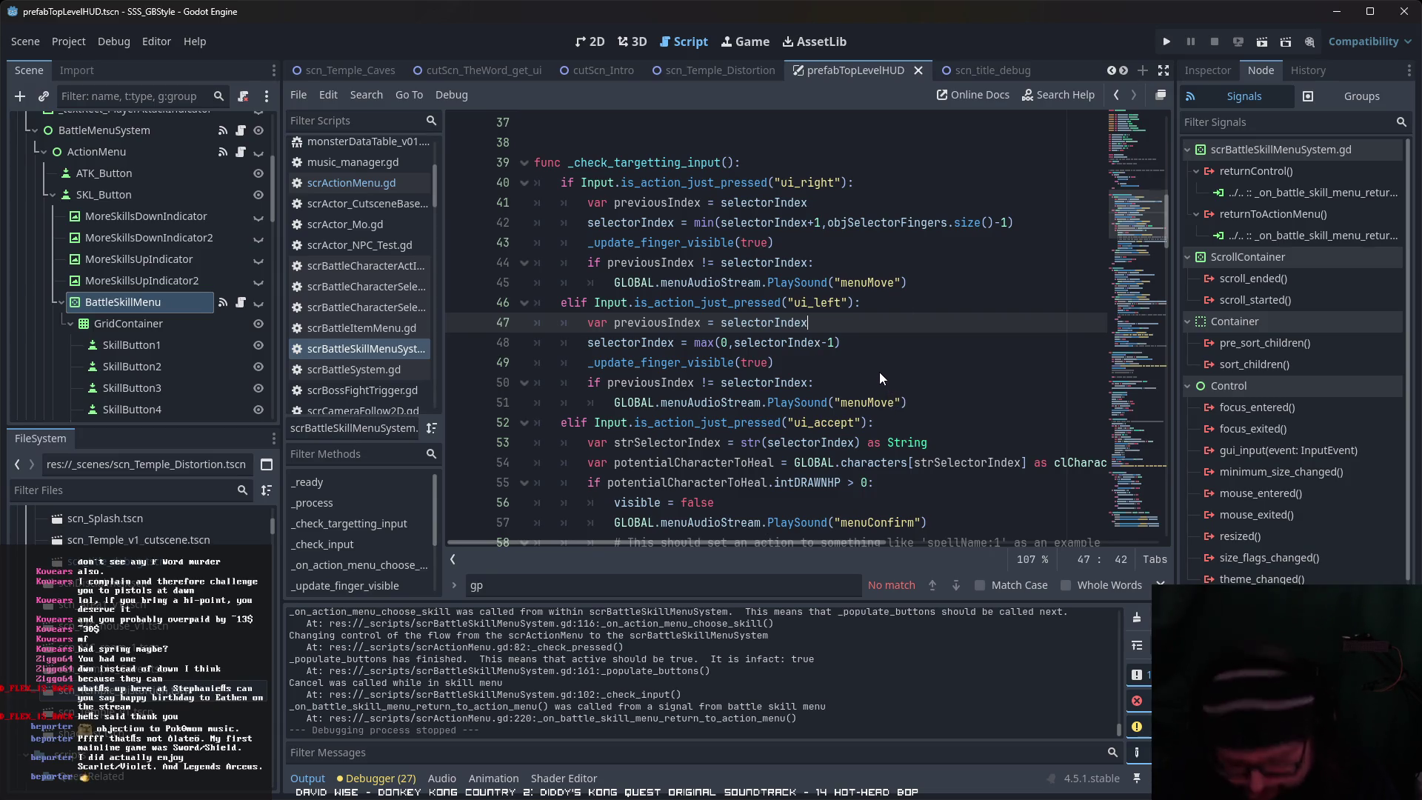
left_click(1029, 223)
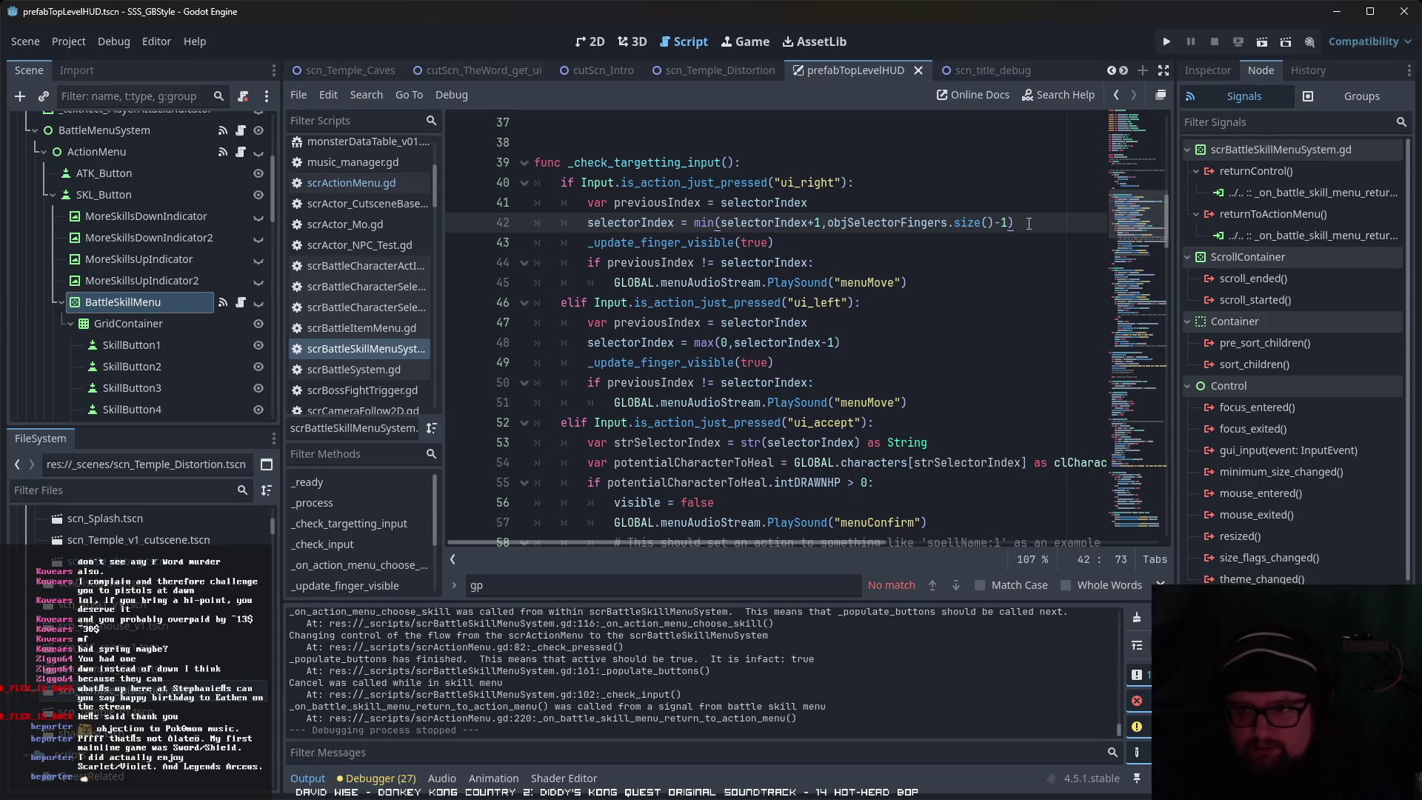
Step: Under ui_right, write GLOBAL.gData.character_slots[selectorIndex].inParty on a new line 43
key("Return")
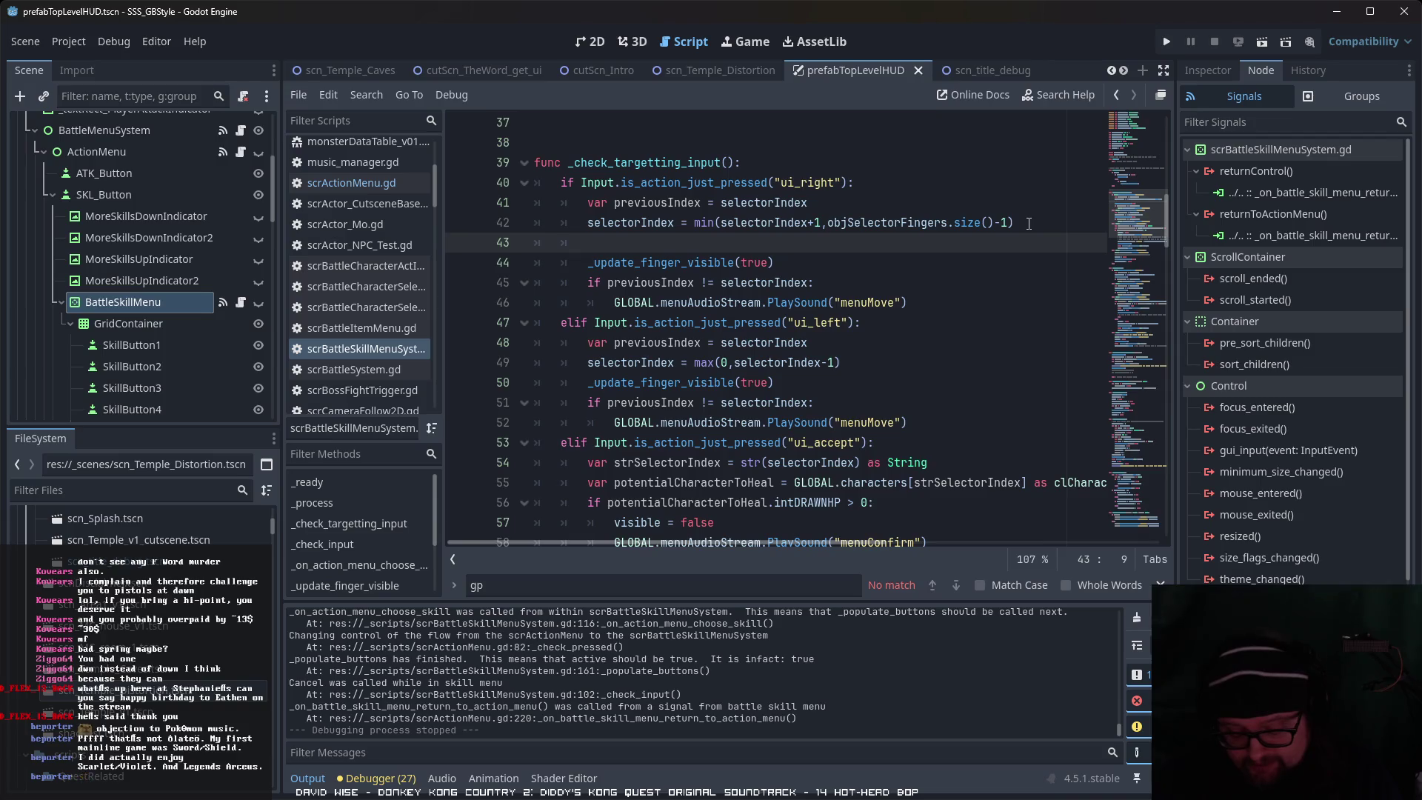
type("glob")
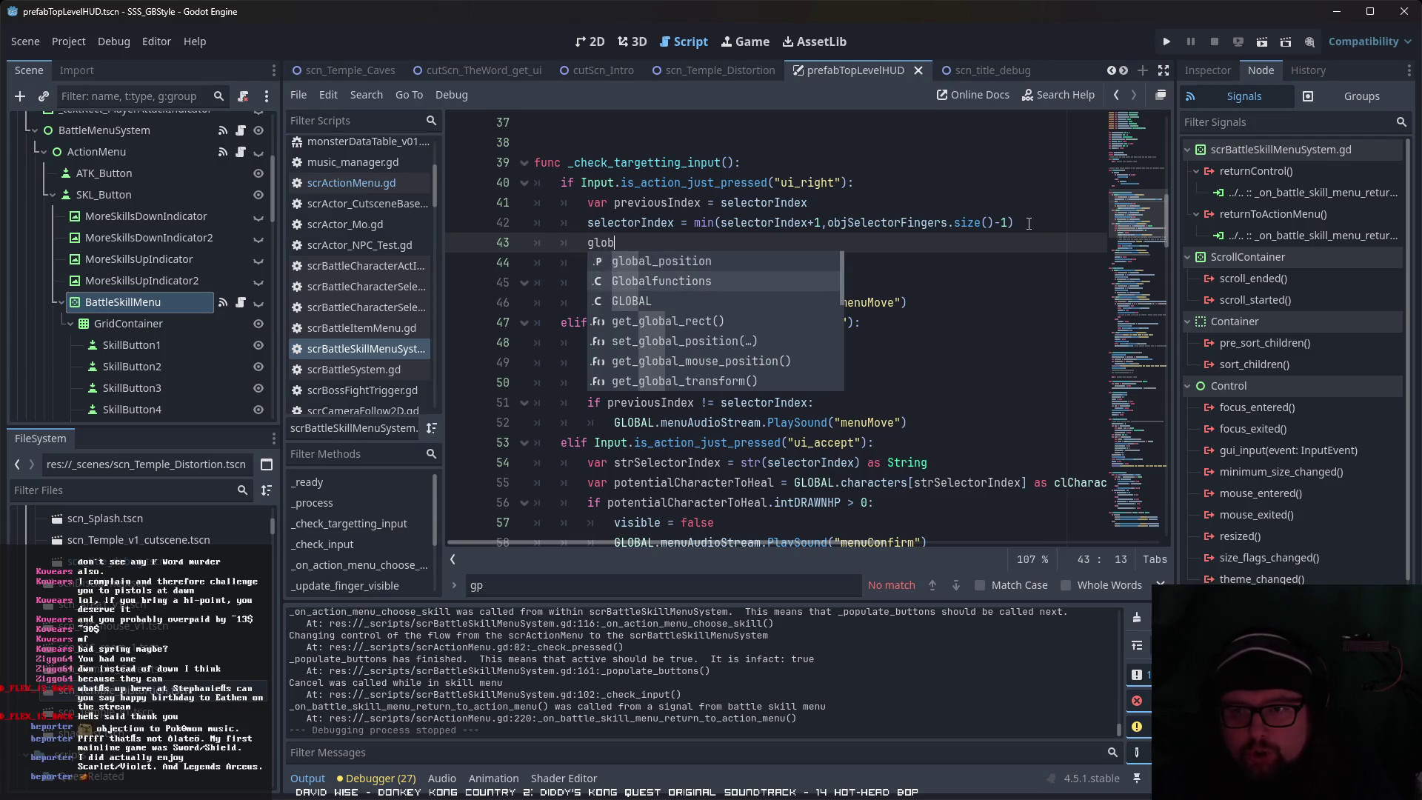
key("Down")
key("Return")
type(".gd")
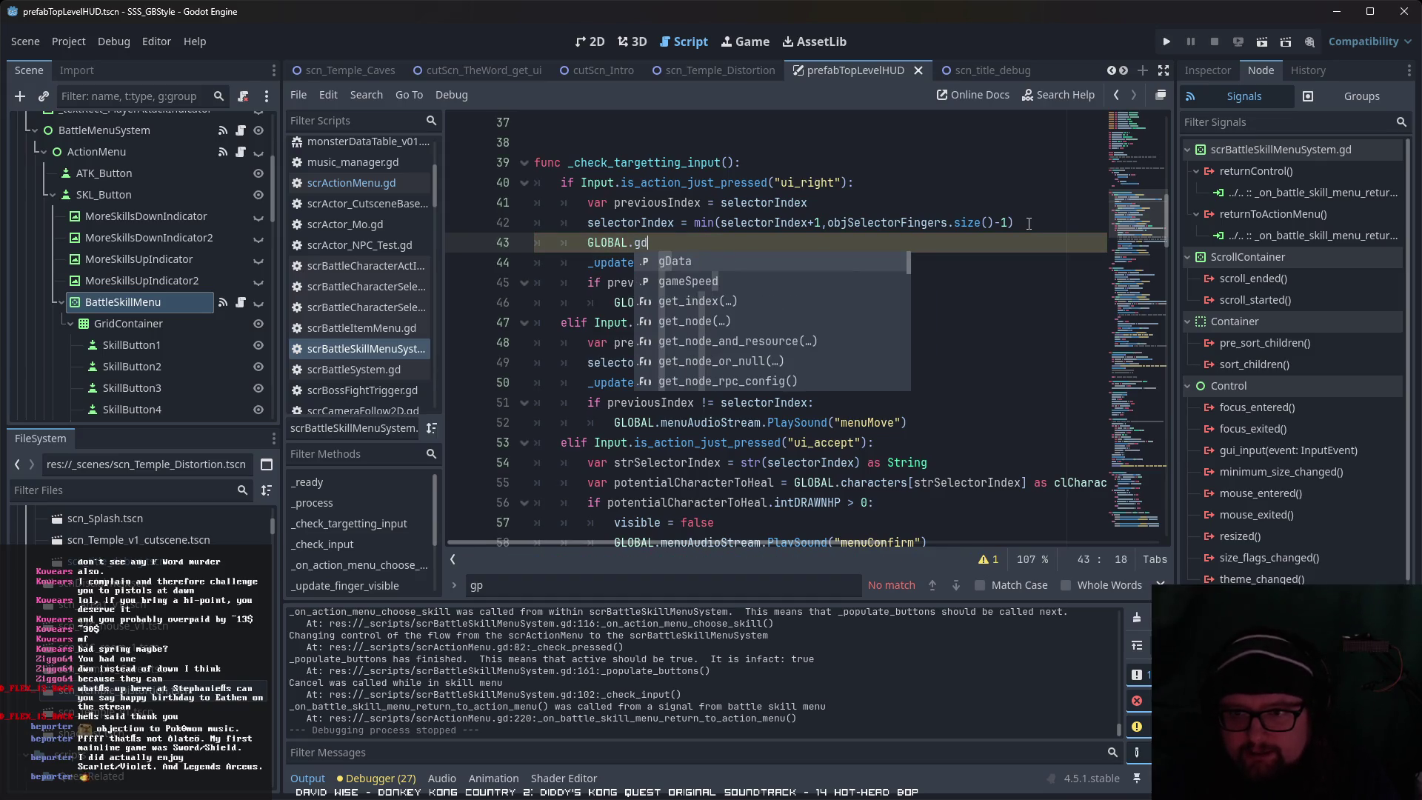
key("Return")
type(".c")
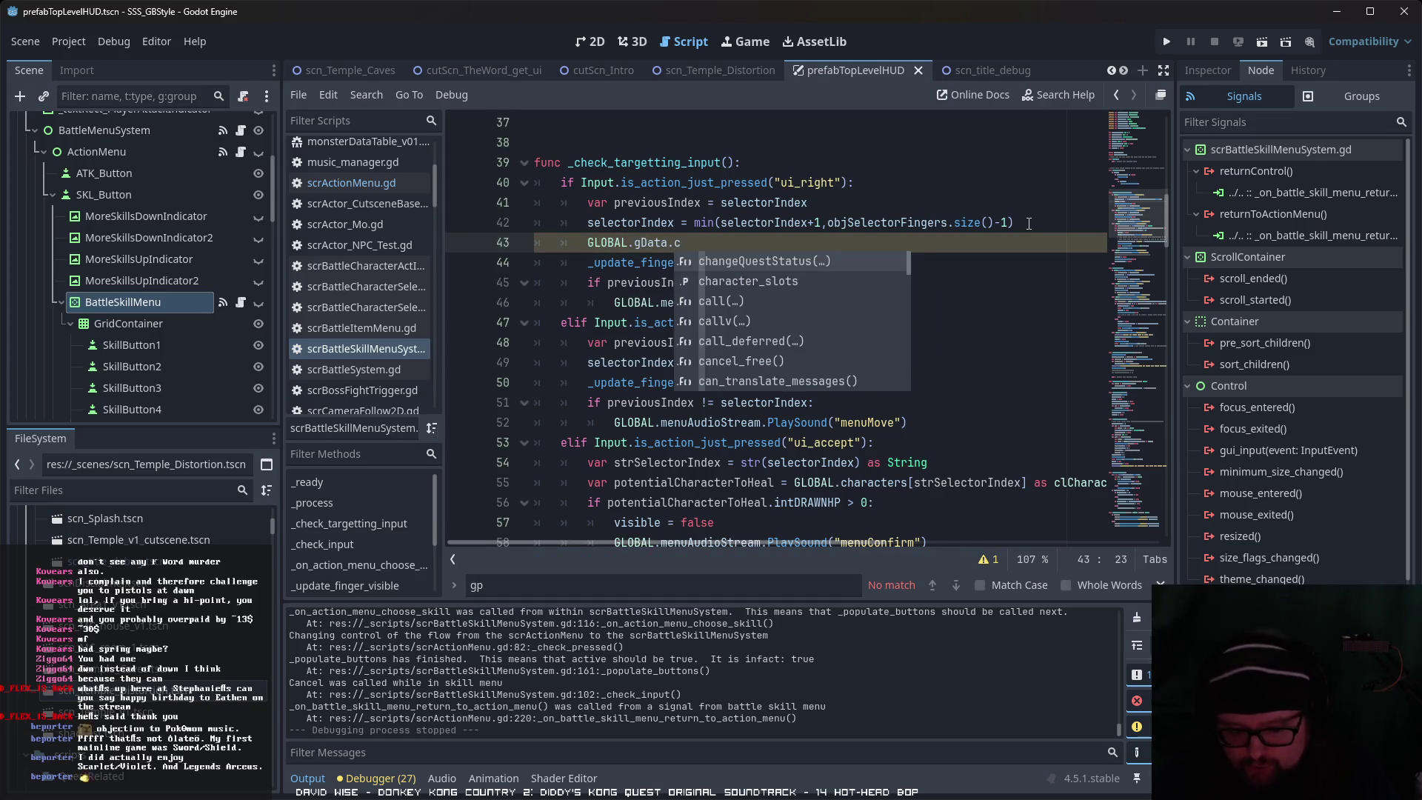
type("h")
key("Return")
type("[sel")
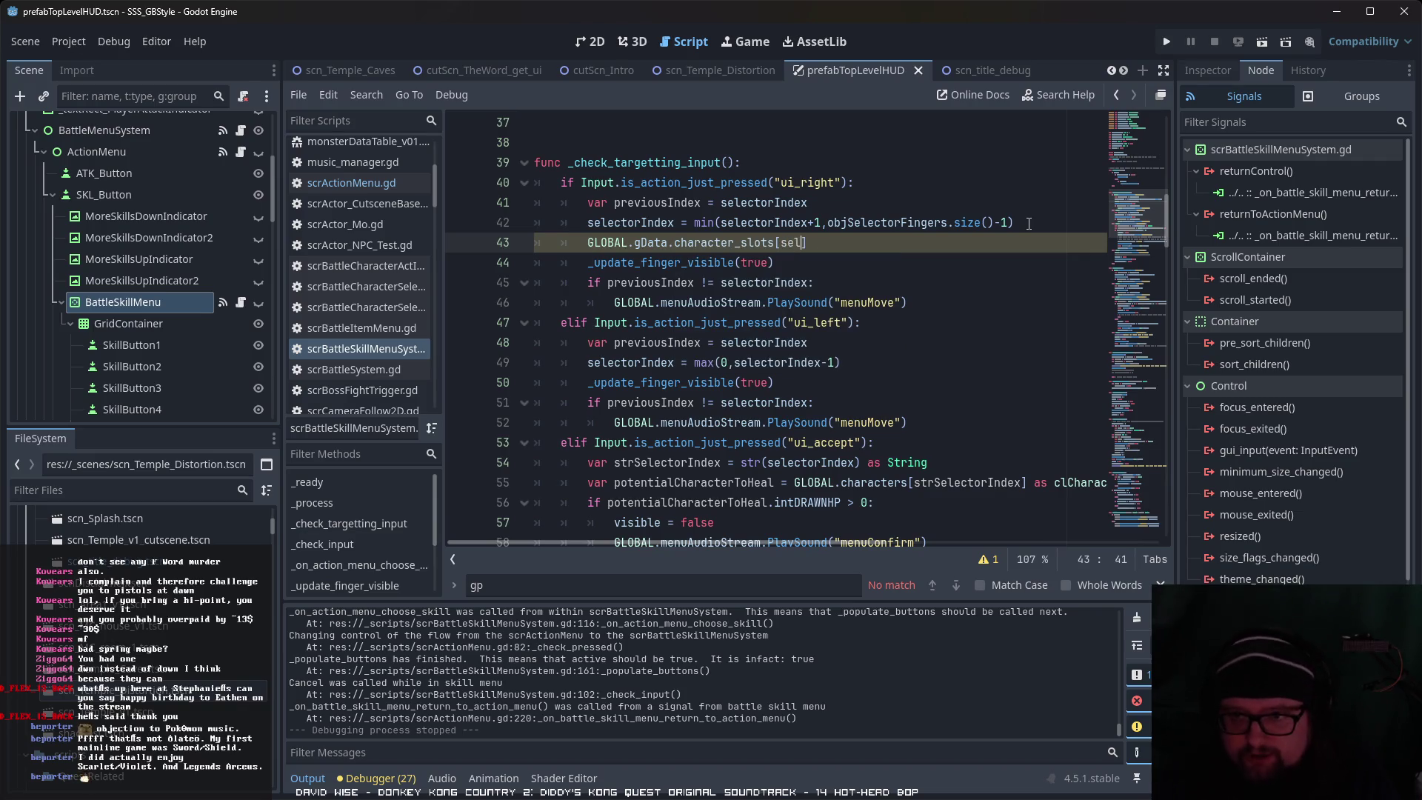
key("Down")
key("Return")
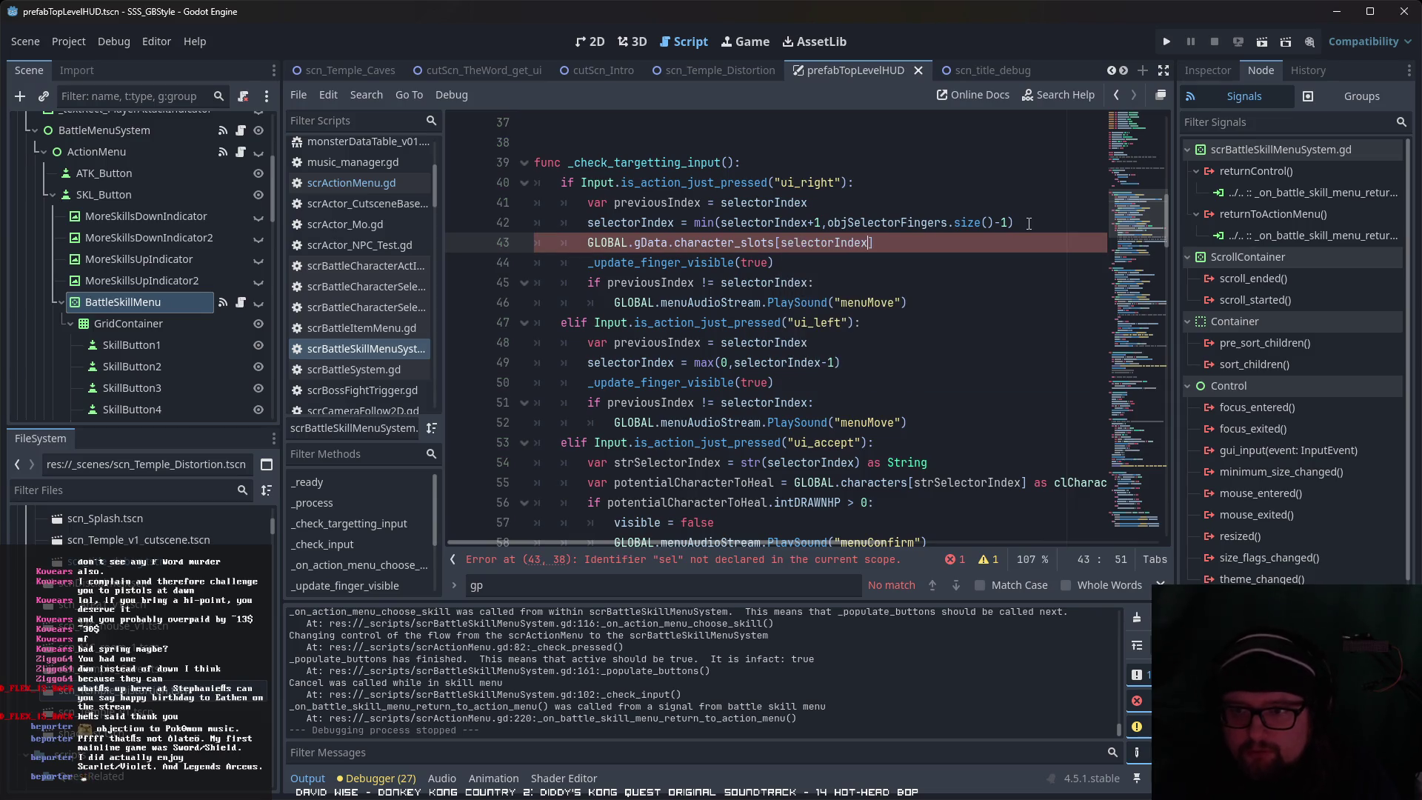
key("Down")
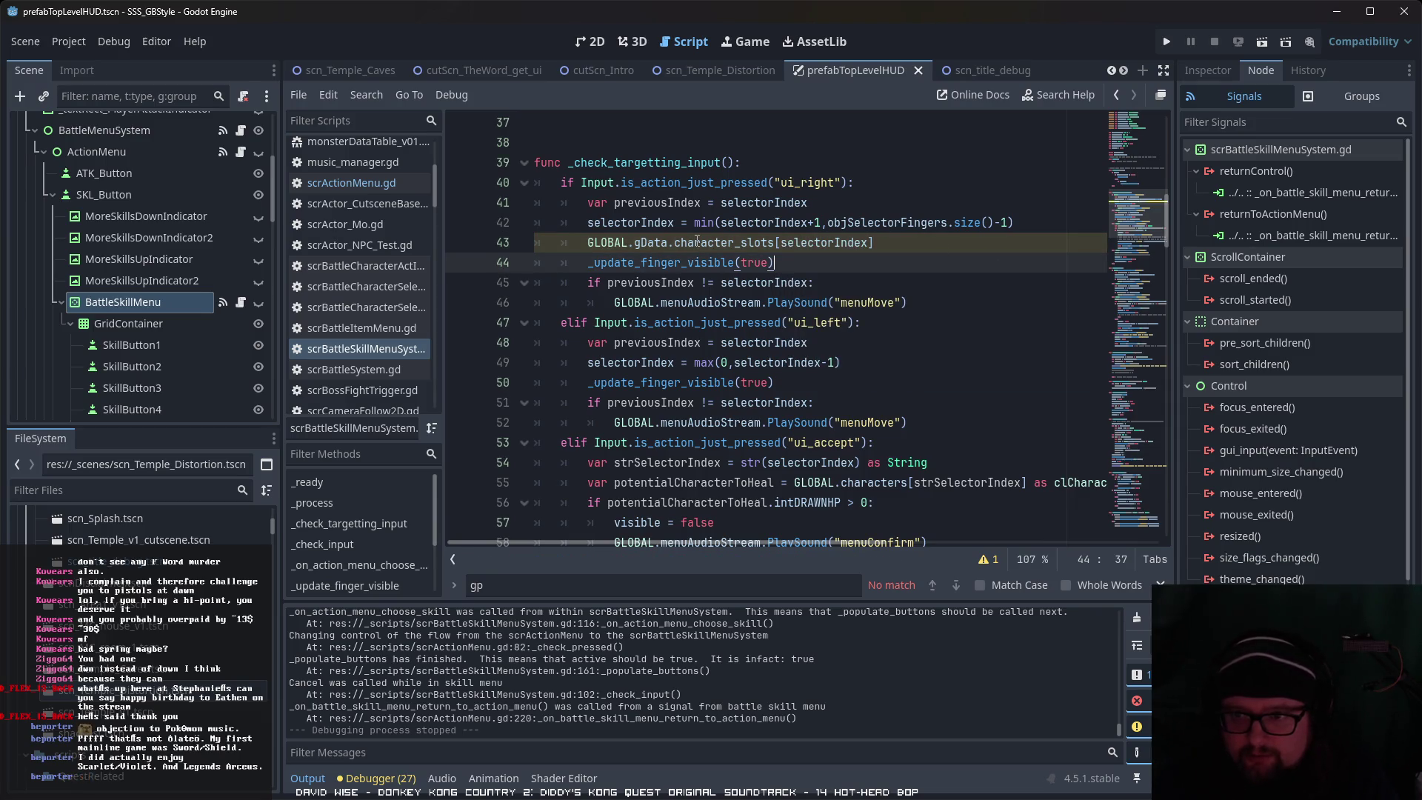
left_click(919, 248)
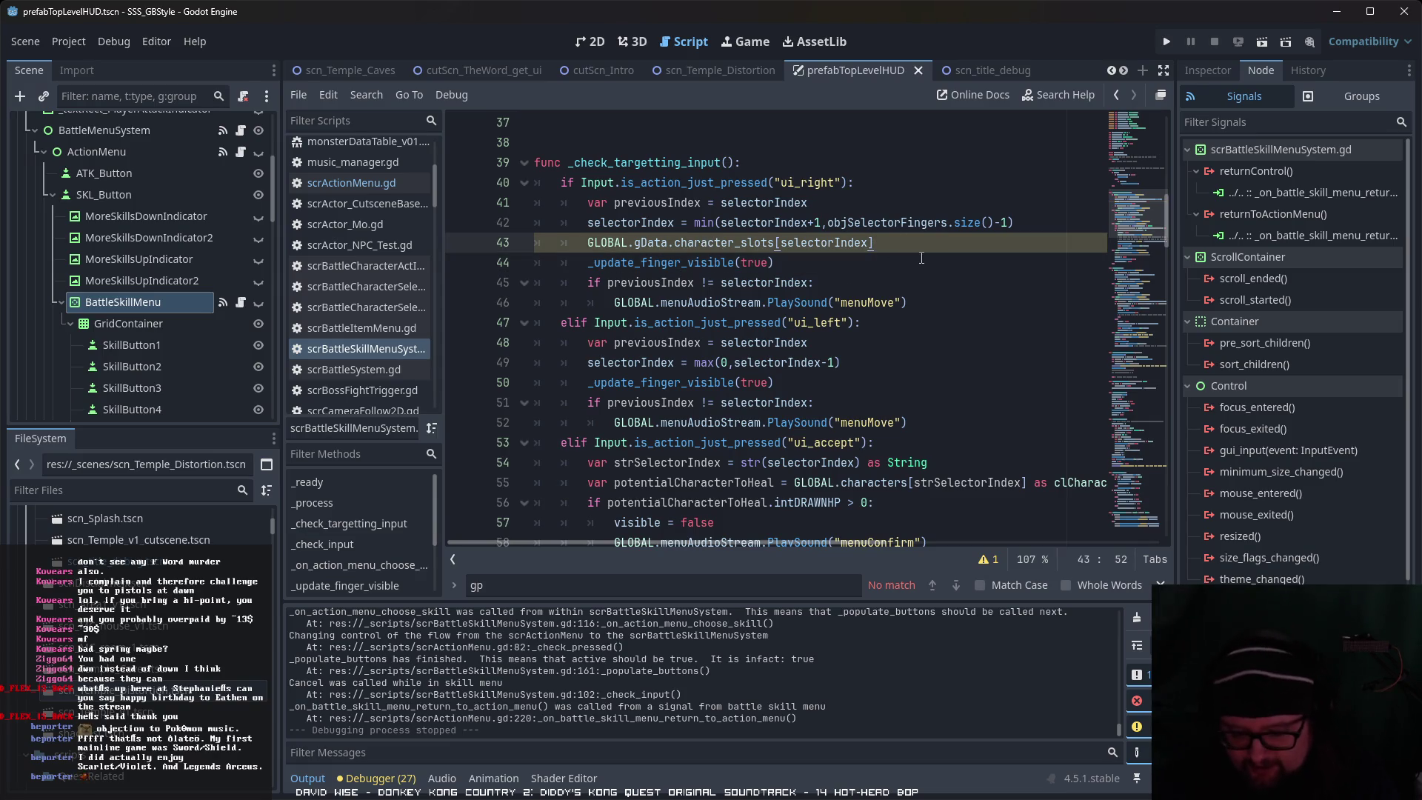
type(".in")
key("Return")
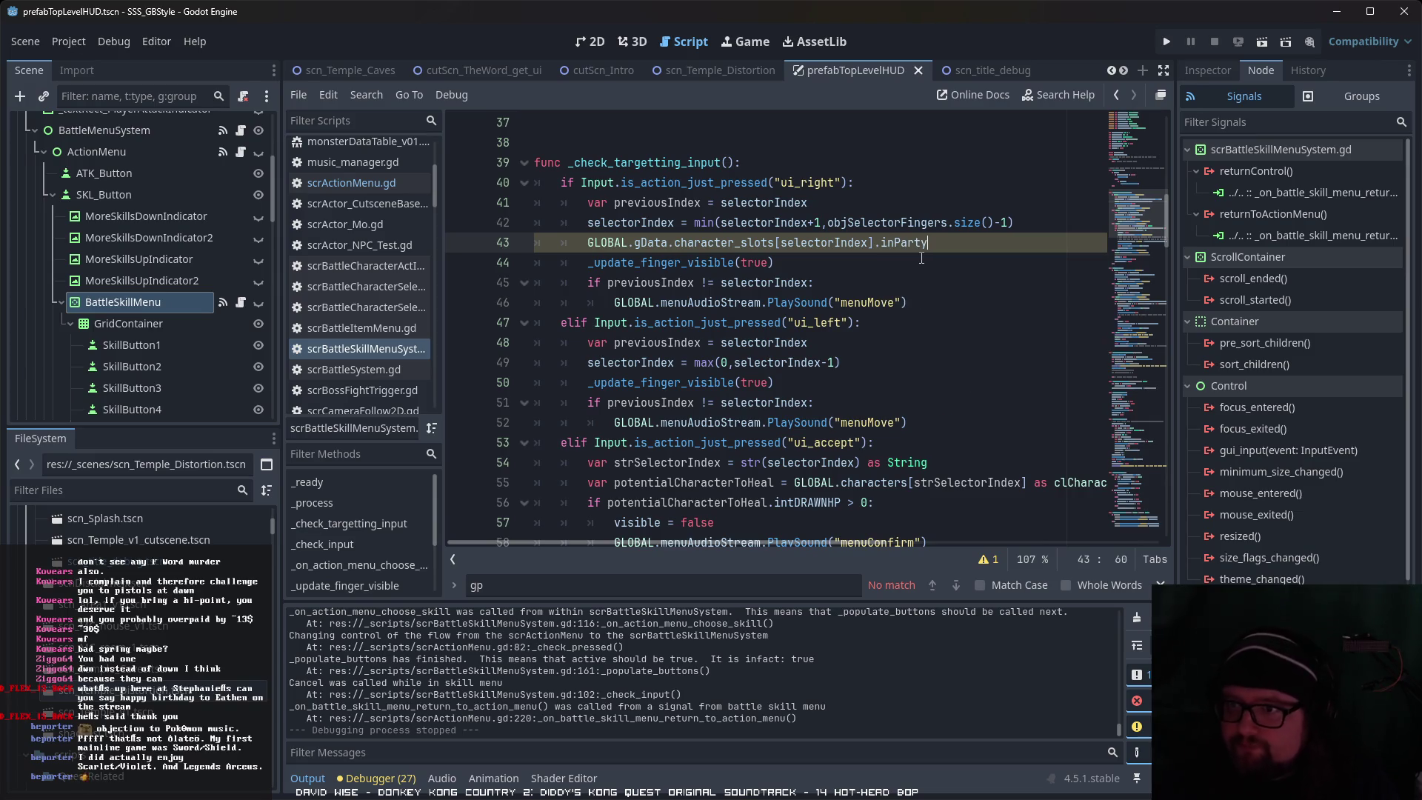
Step: Turn it into 'if (... == false):' with 'selectorIndex = previousIndex' indented below
left_click(590, 243)
type("if (")
left_click(958, 243)
type("):")
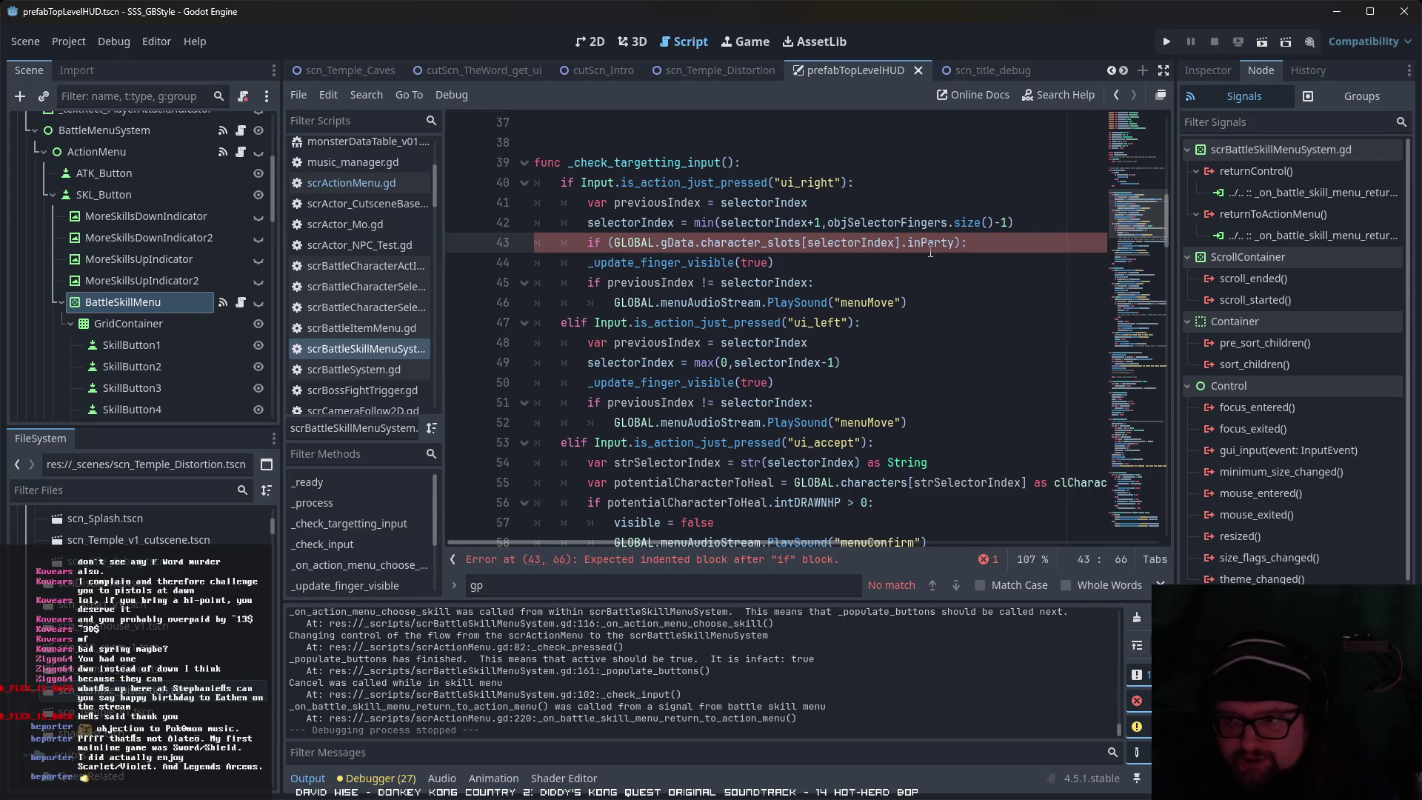
left_click(955, 243)
type("== false")
left_click(1045, 243)
key("Return")
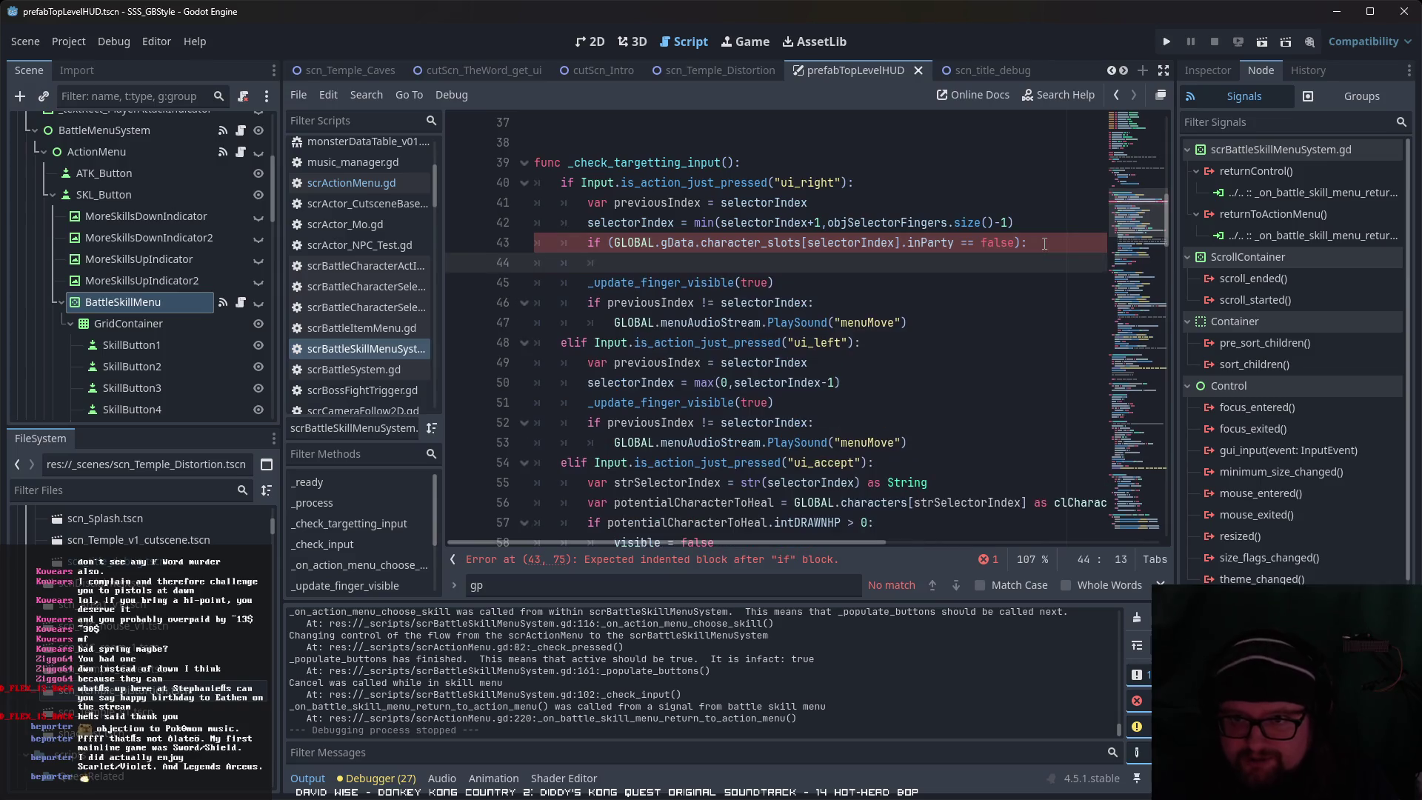
type("sel")
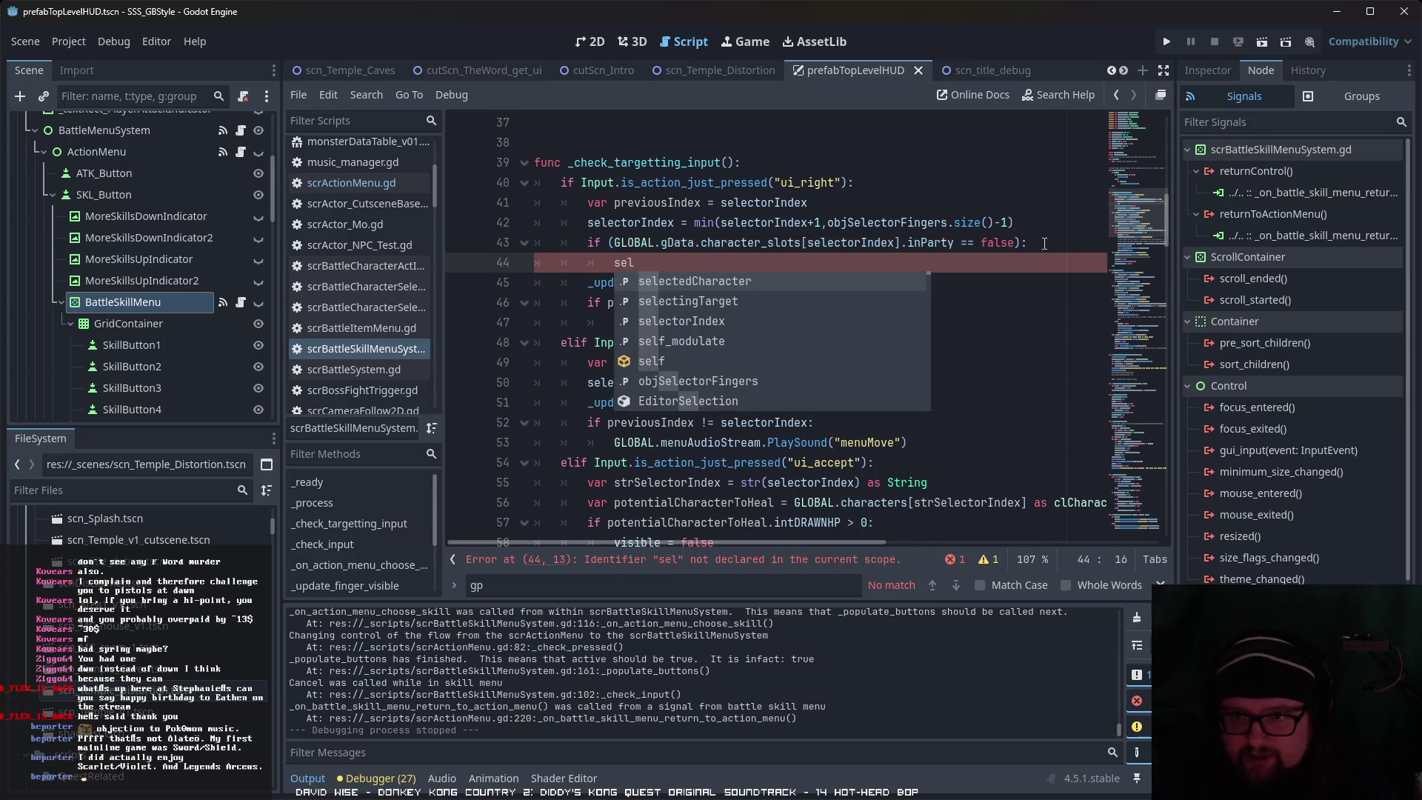
key("Down")
key("Down")
key("Return")
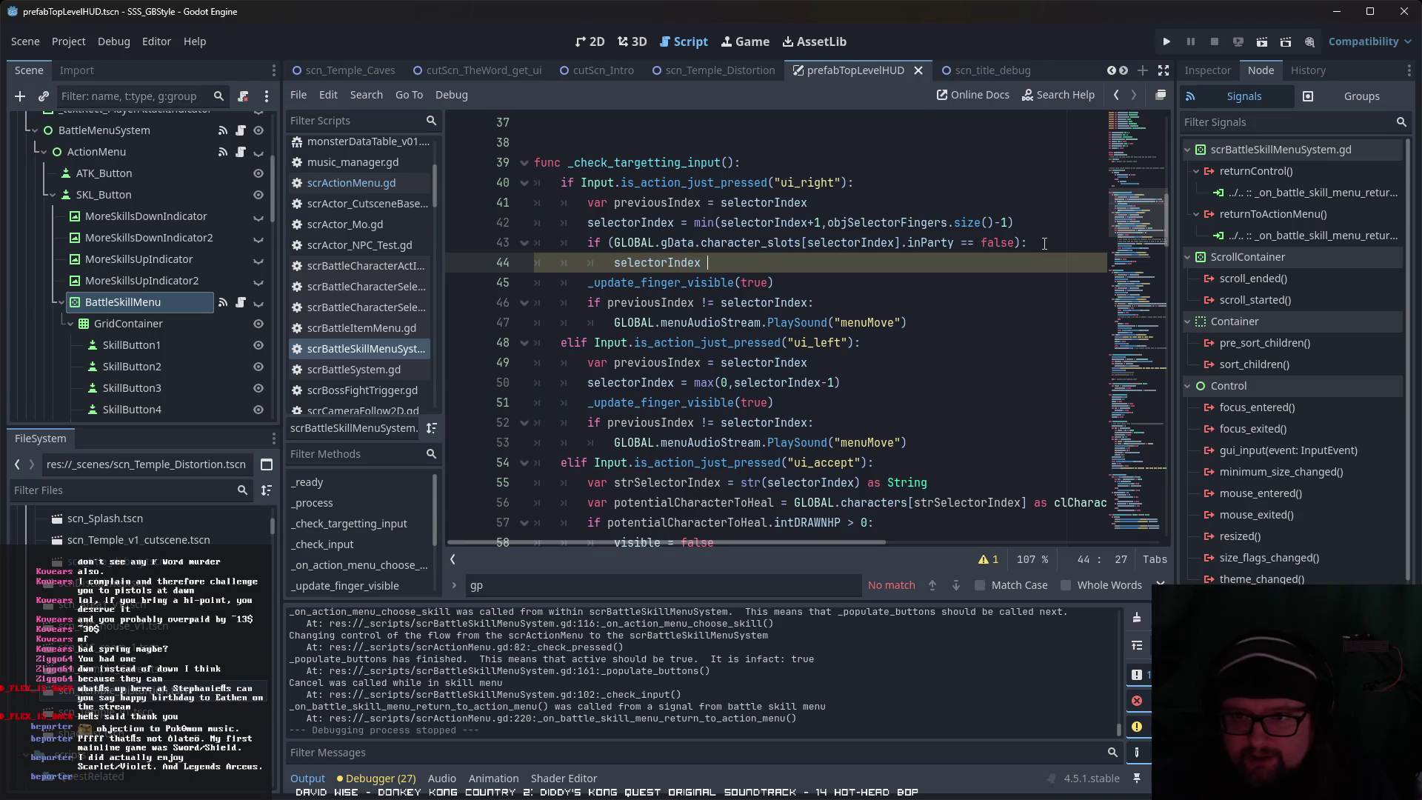
type("= prev")
key("Return")
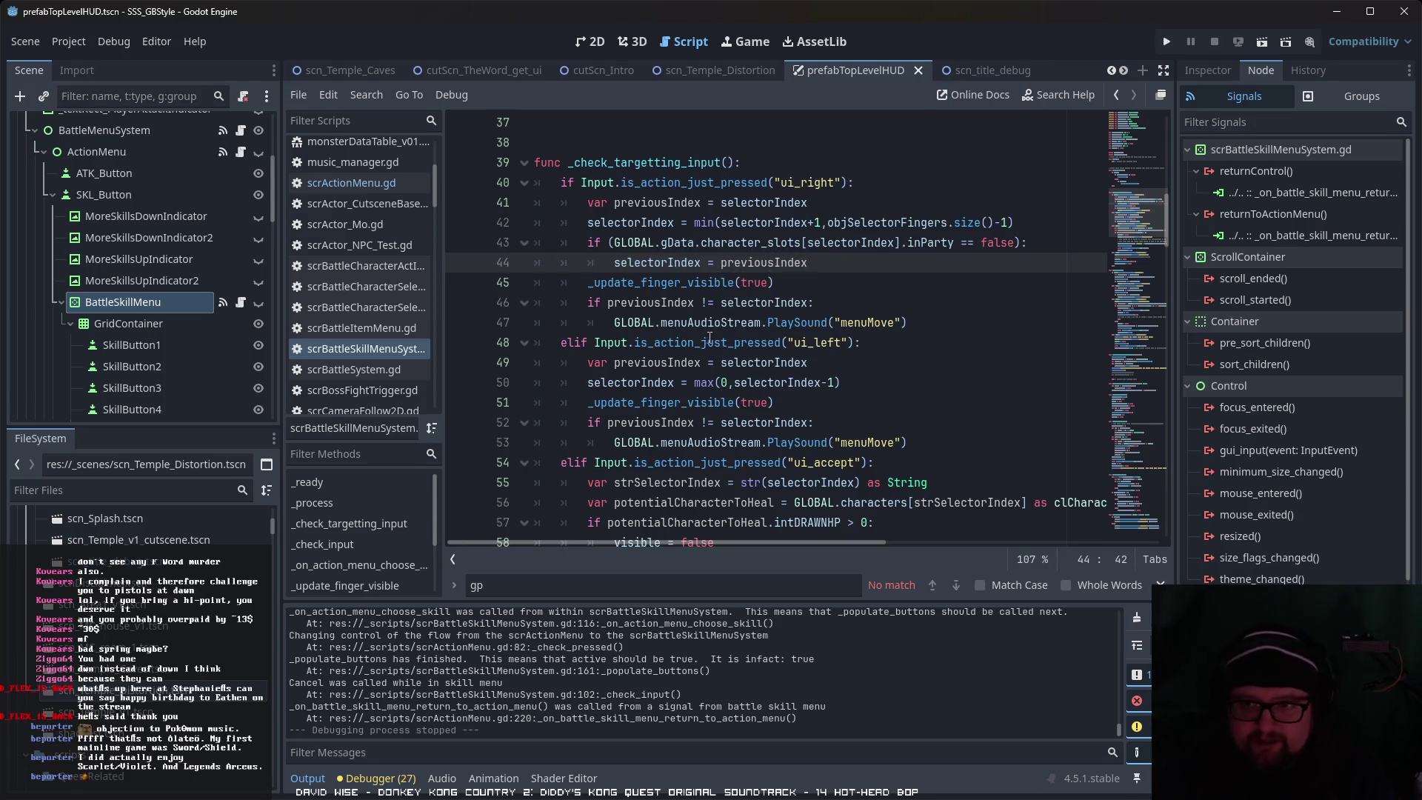
Step: Copy the party check and paste it into the ui_left branch after line 50
key("shift+Up")
key("shift+Home")
key("ctrl+c")
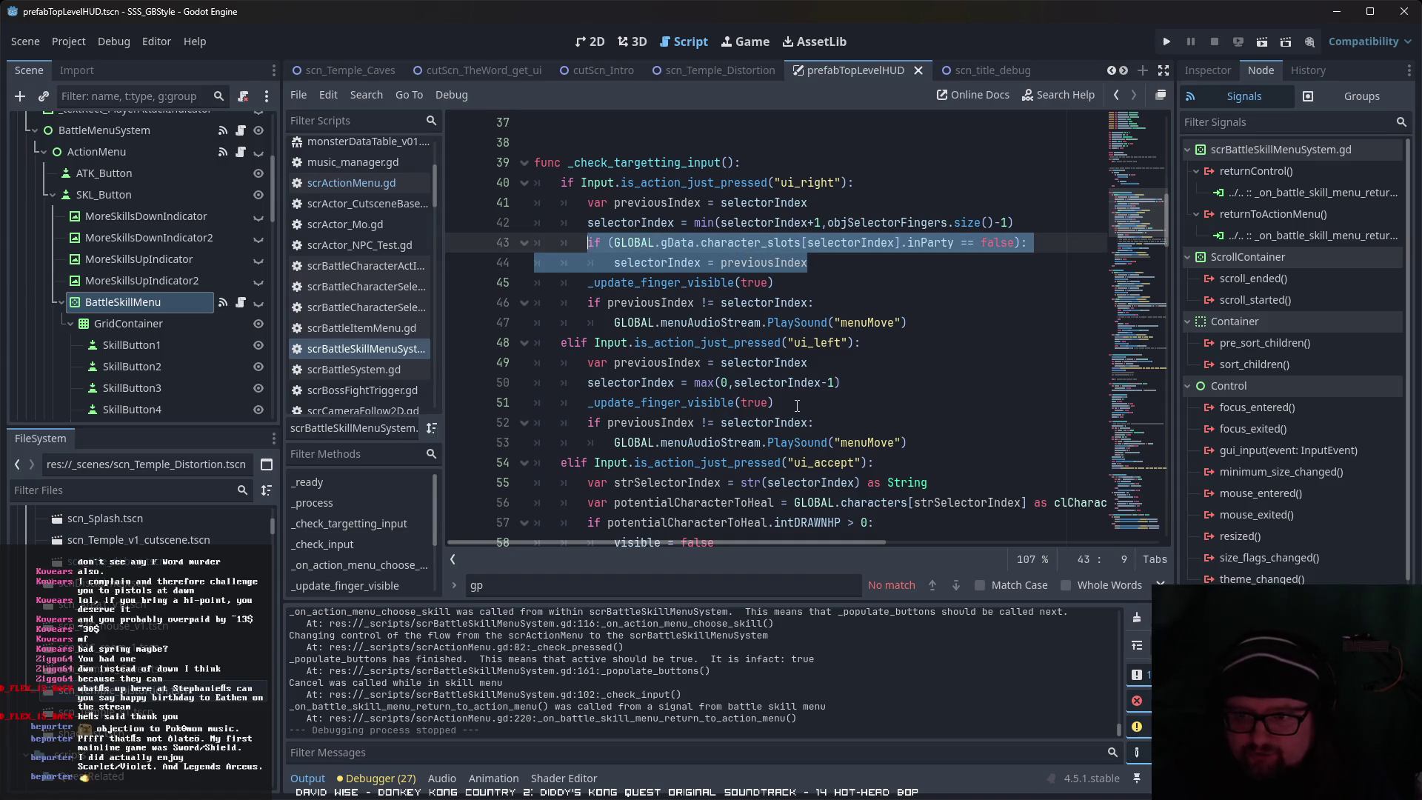
left_click(854, 378)
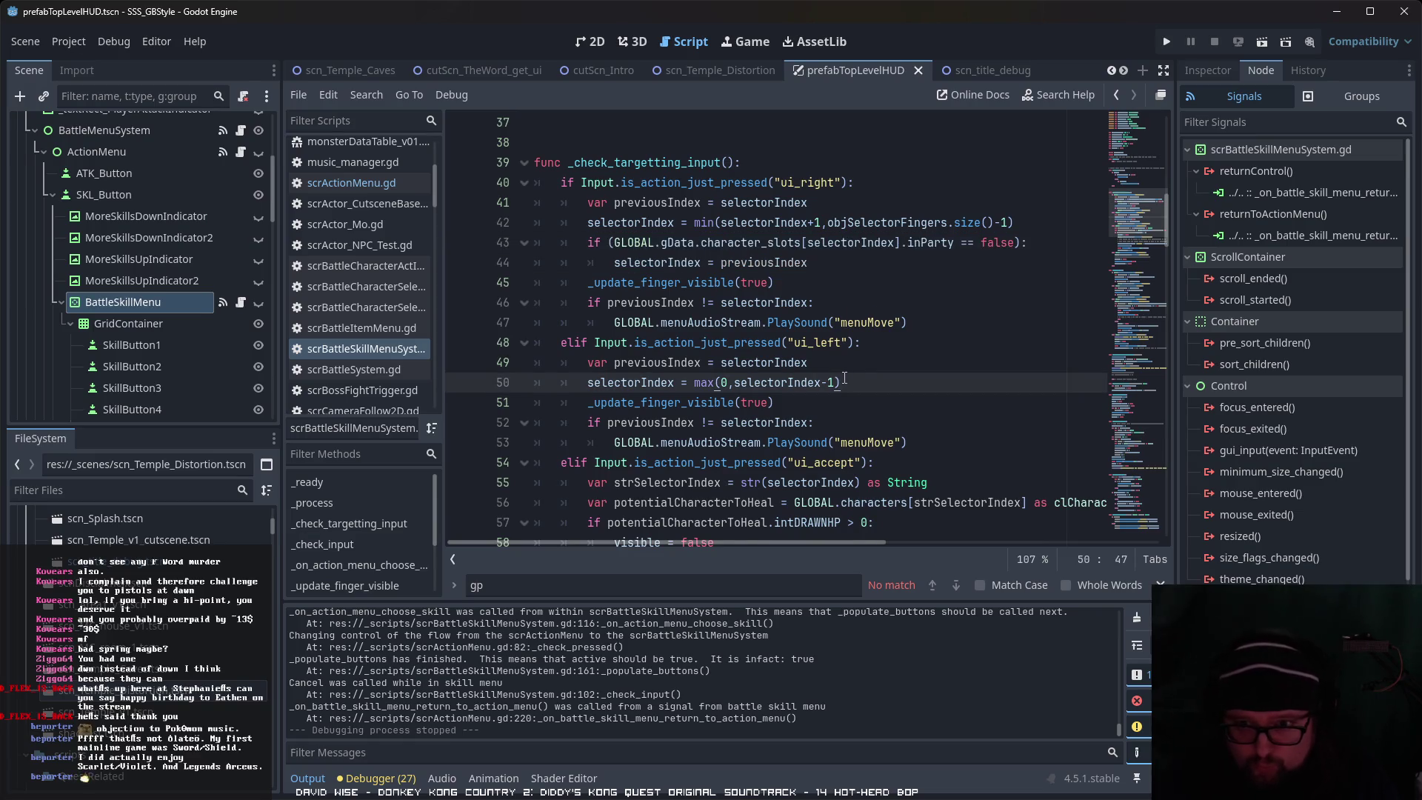
key("Return")
key("ctrl+v")
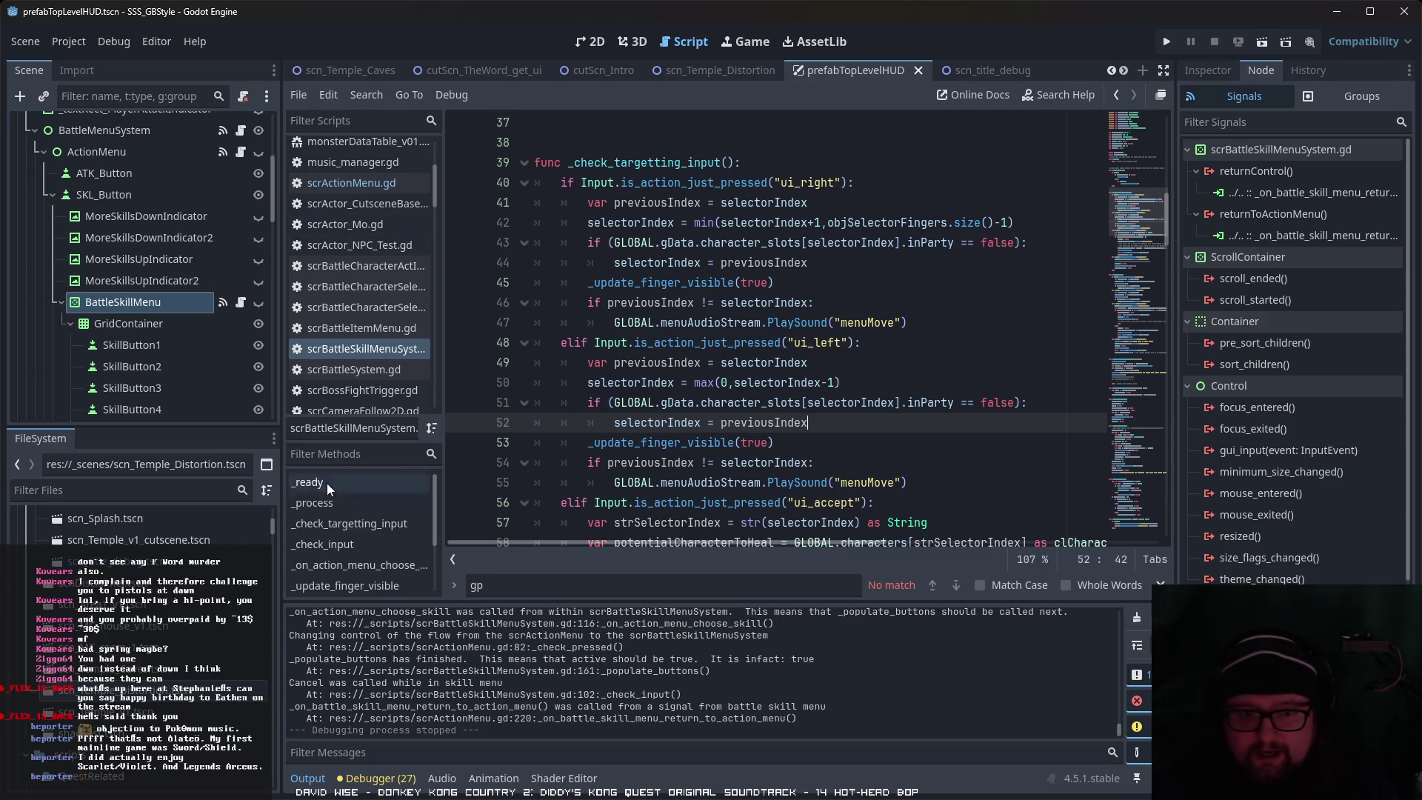
left_click(116, 711)
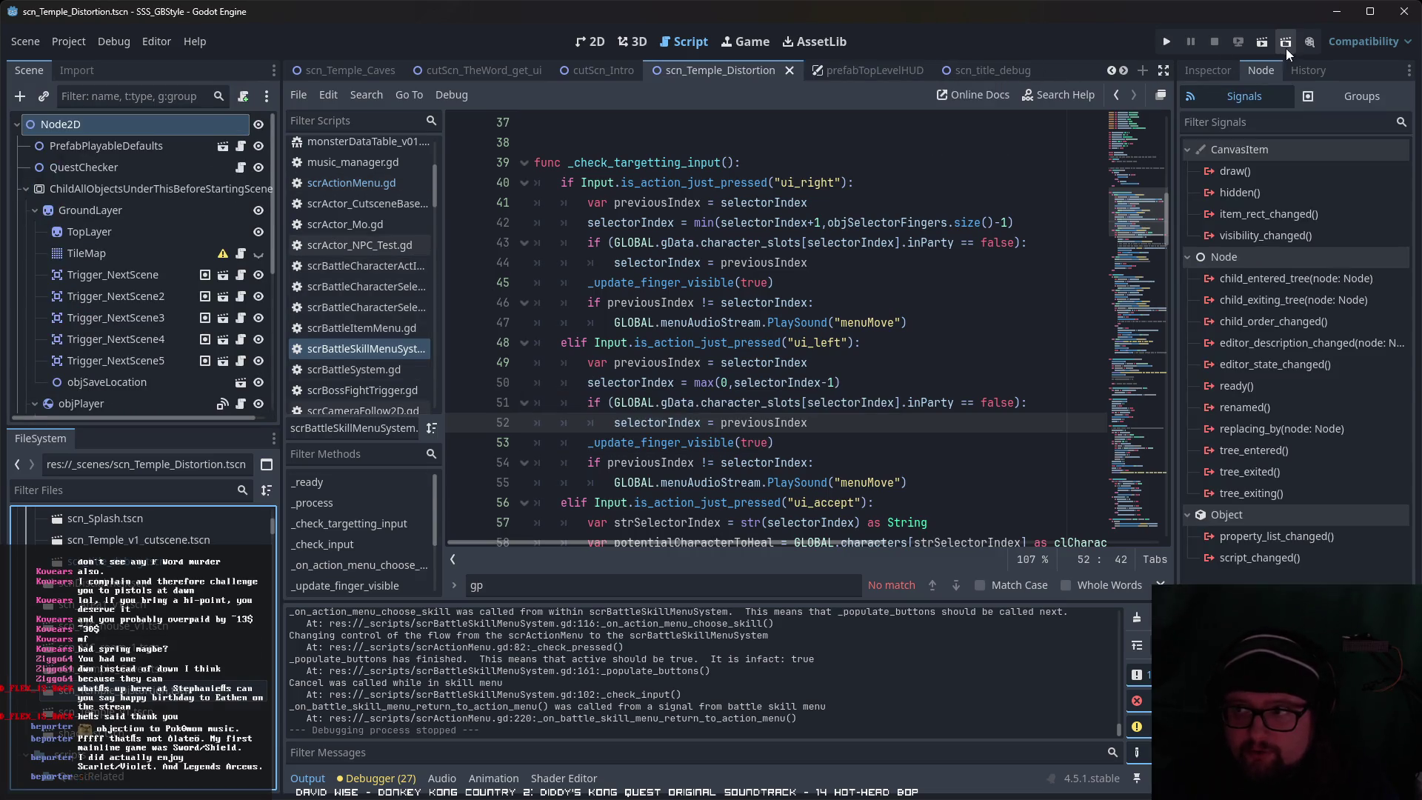
Step: Run the game past the splash screen and choose the Iyashi α skill in battle
left_click(1262, 41)
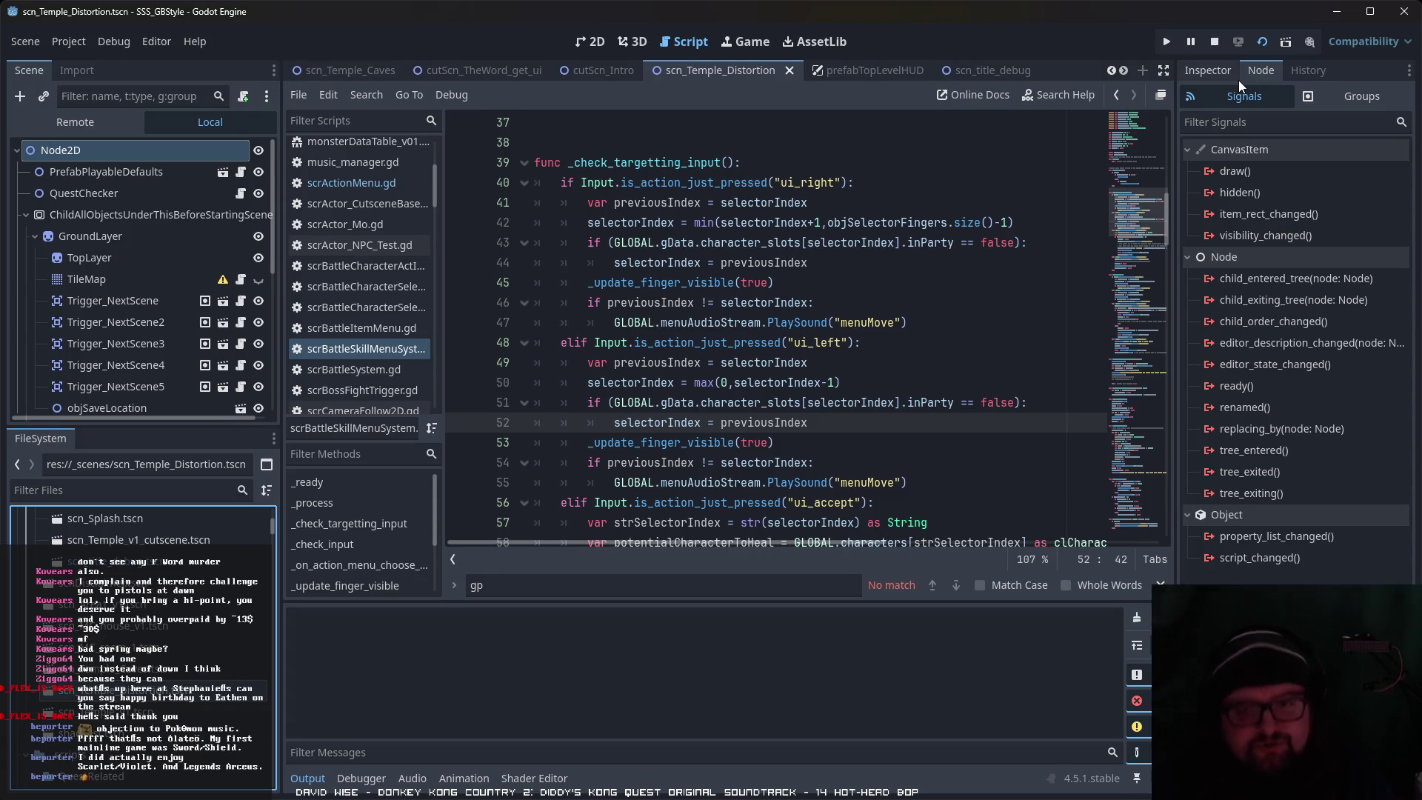
key("F6")
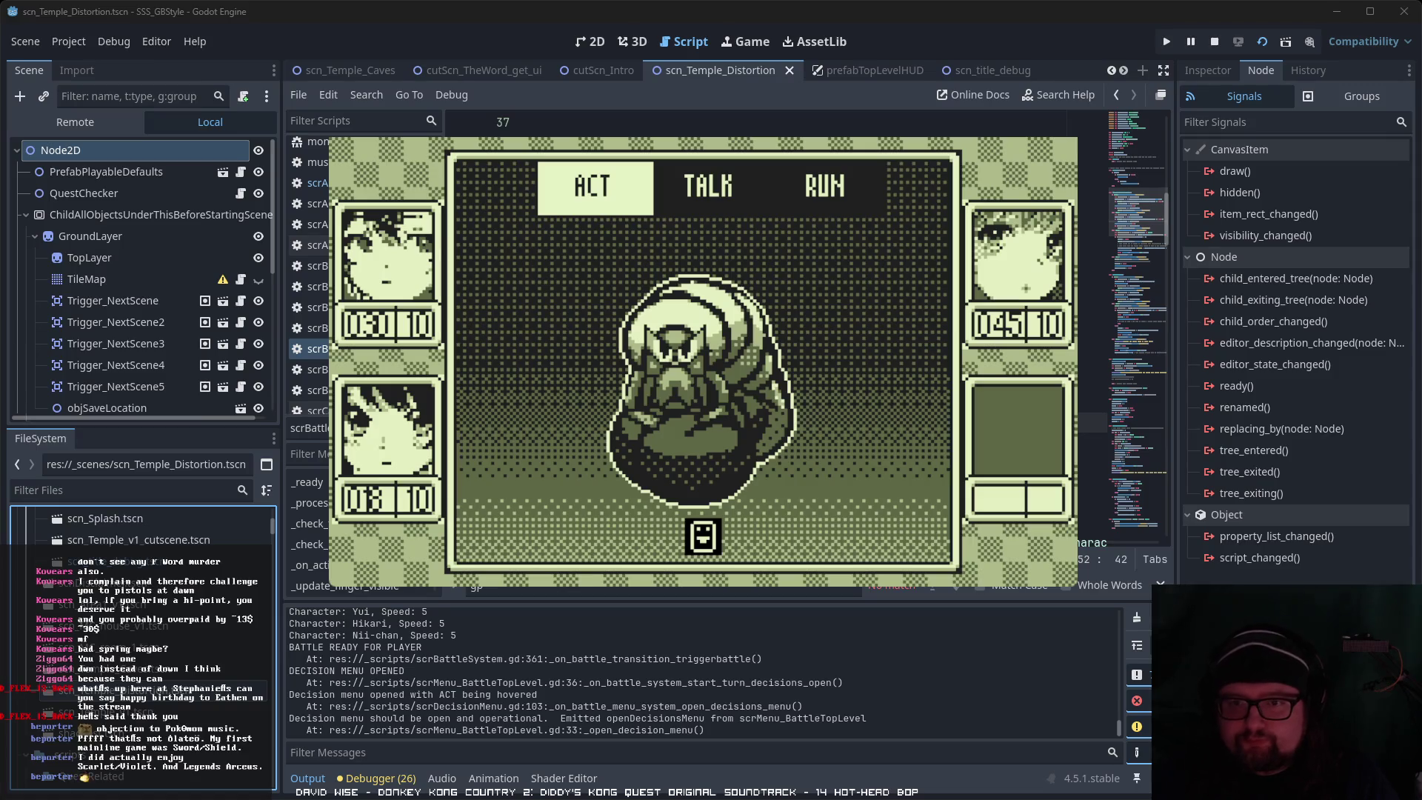
key("Return")
key("Right")
key("Return")
key("Down")
key("Up")
key("Return")
Step: Cycle the Iyashi α target pointer between party members, then stop the game with F8
key("Down")
key("Up")
key("Right")
key("Down")
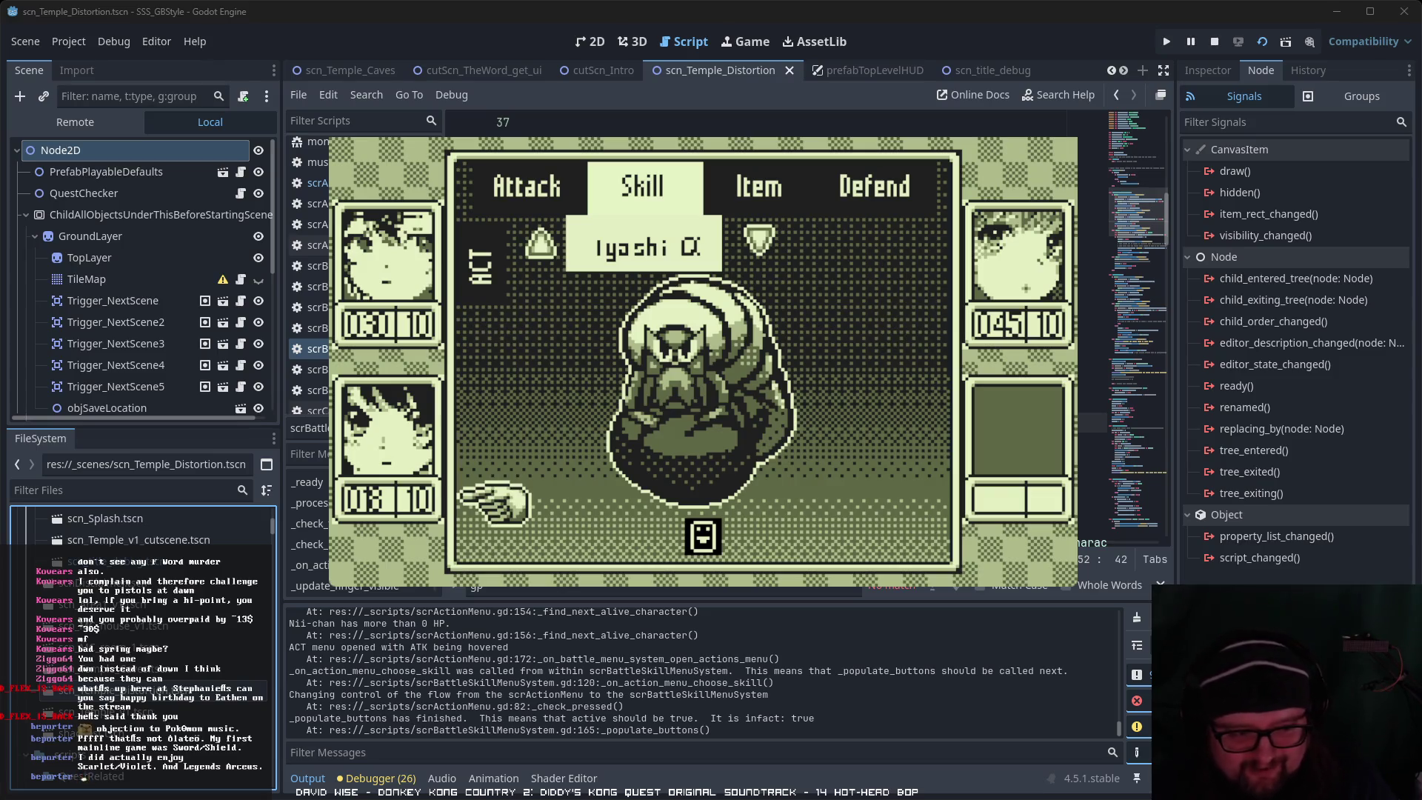
key("Right")
key("Left")
key("Right")
key("Down")
key("Right")
key("Left")
key("Right")
key("Left")
key("Right")
key("Left")
key("Right")
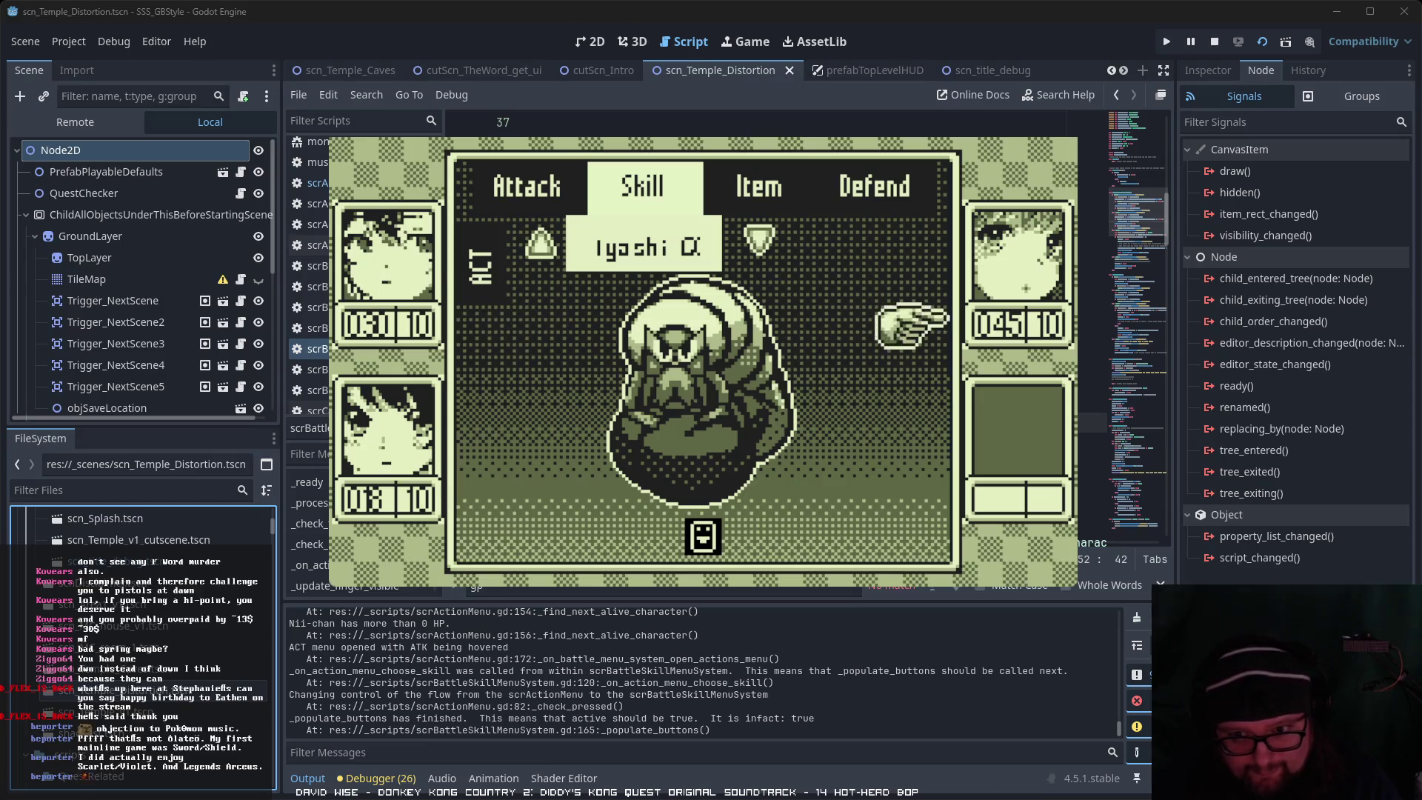
key("Left")
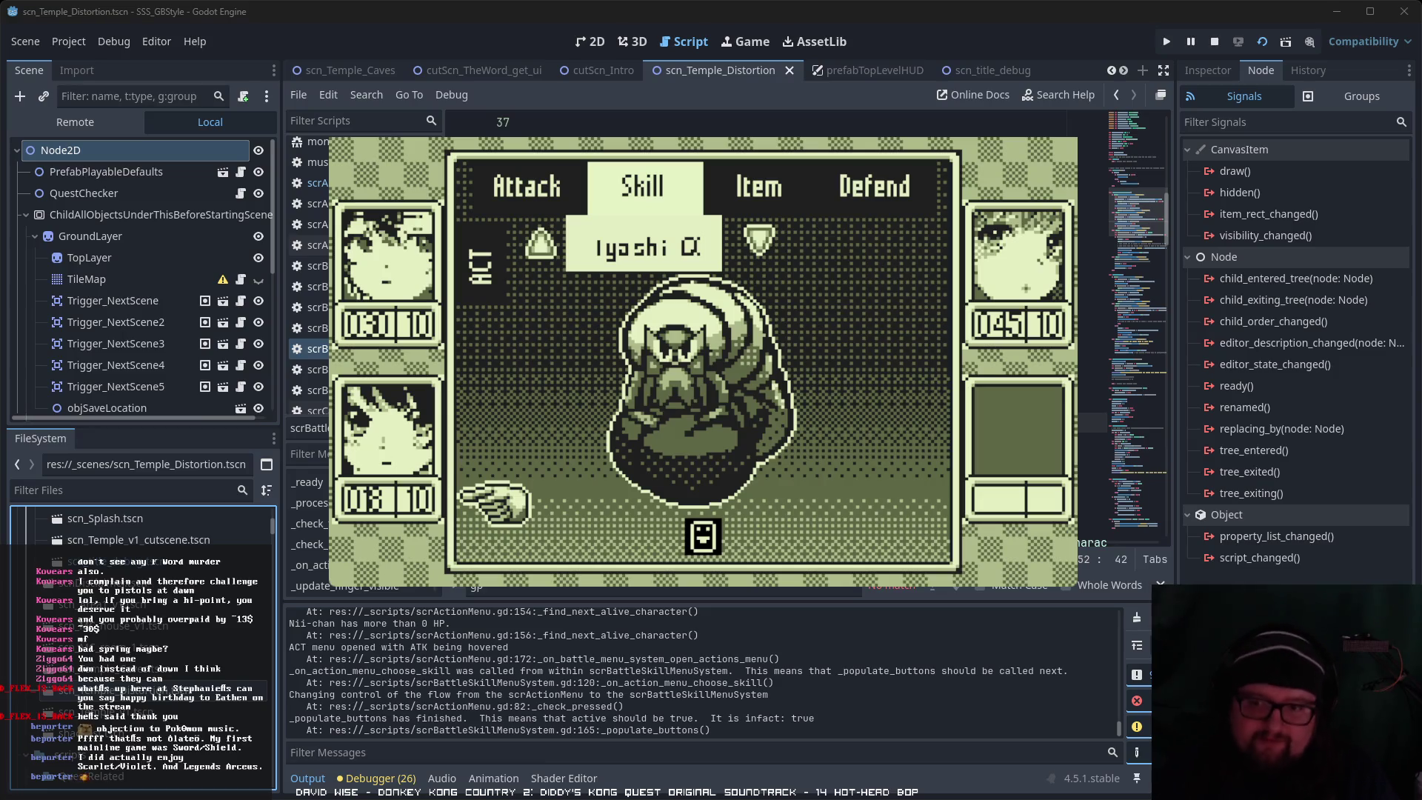
key("Up")
key("Right")
key("Left")
key("Up")
key("Down")
key("Right")
key("Left")
key("Right")
key("Left")
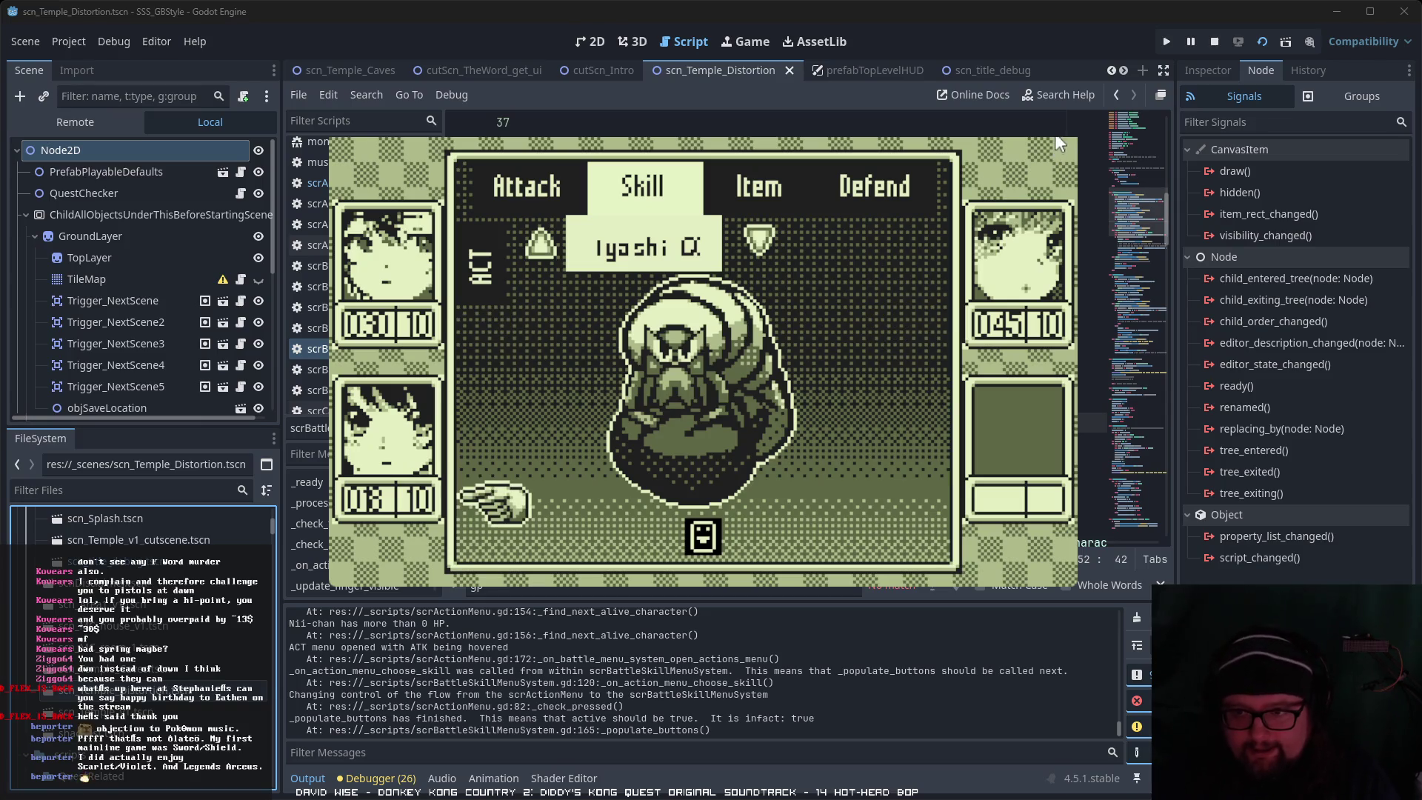
key("F8")
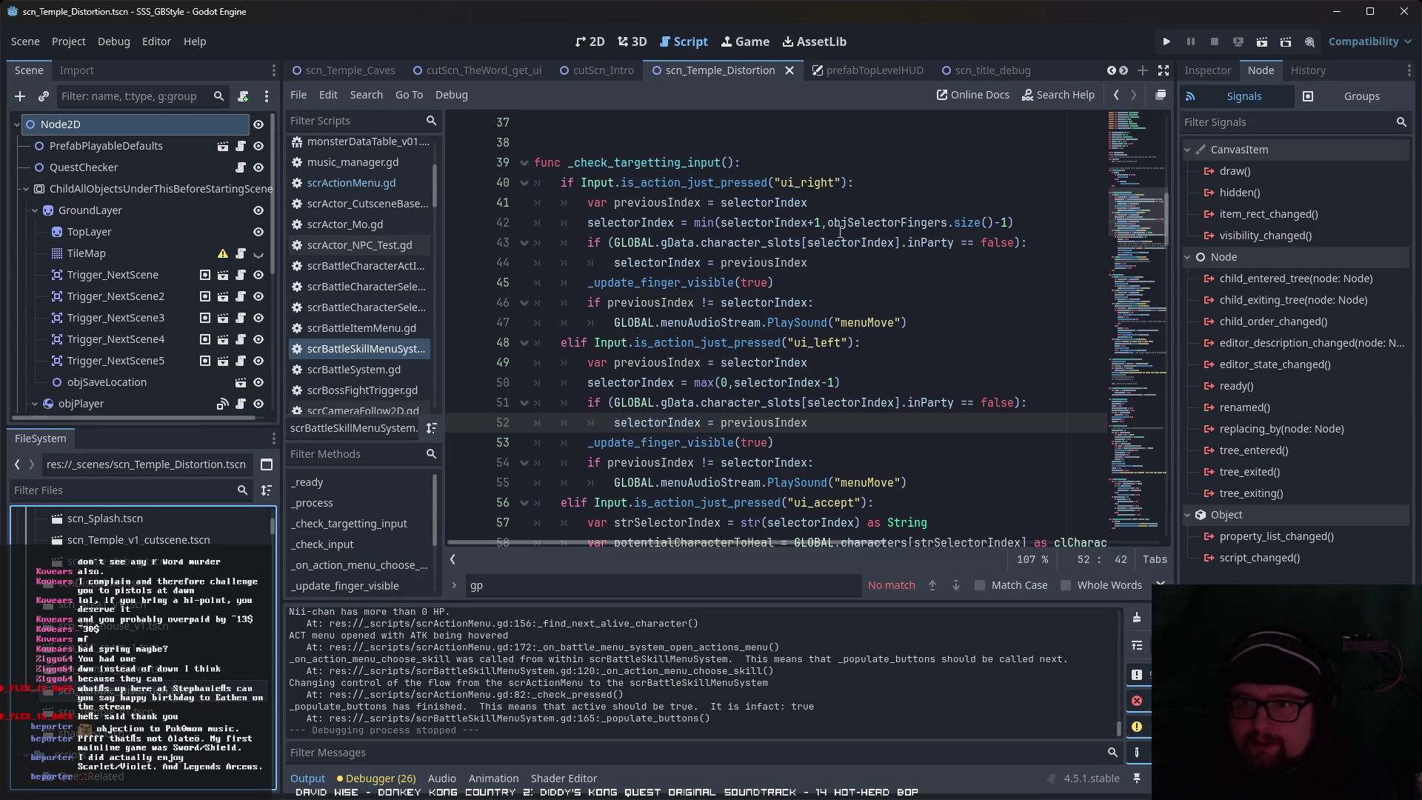
Step: Bring the Chrome window with jfxr in front of the Godot skill menu script
scroll(839, 231, "down", 7)
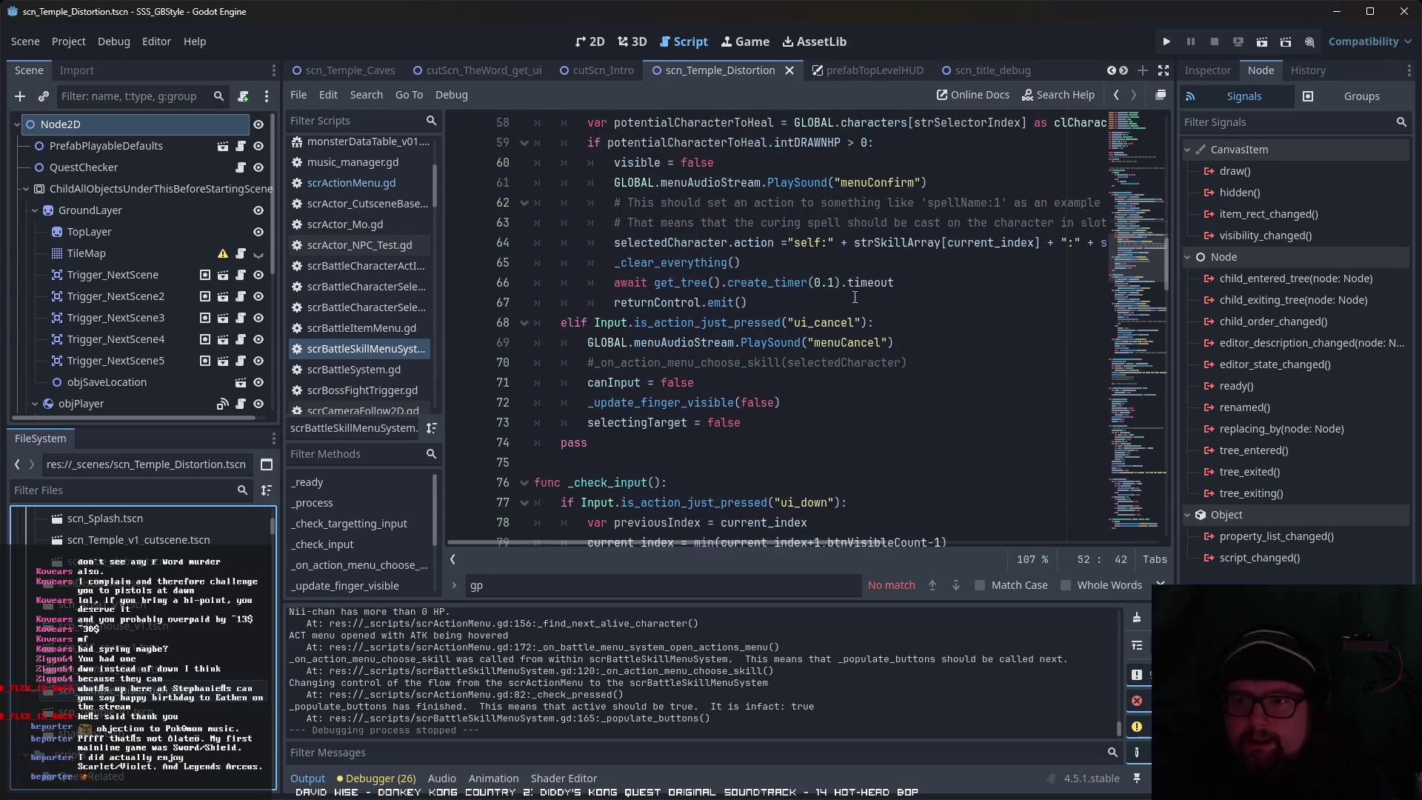
scroll(986, 344, "up", 2)
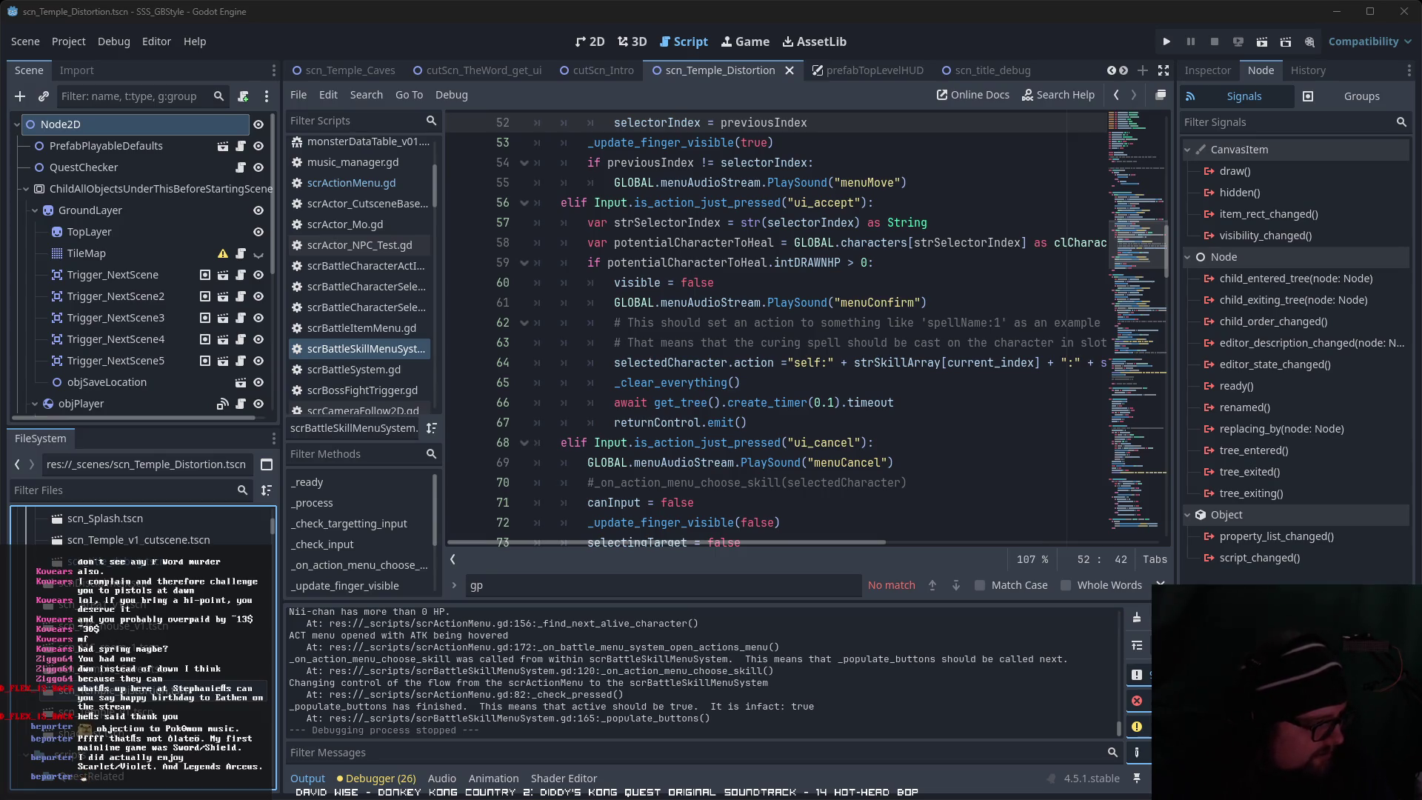
key("alt+Tab")
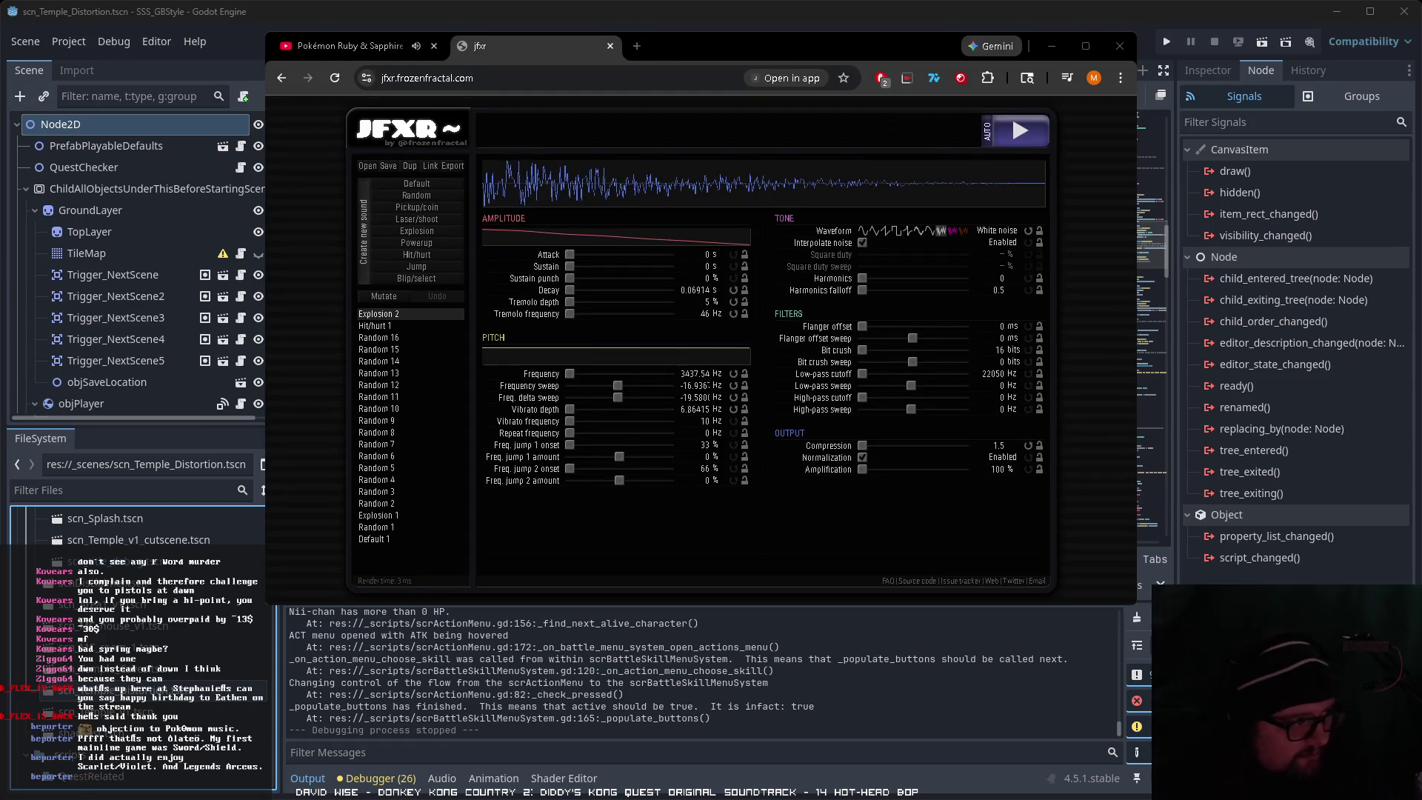
Step: Return from the Pokémon Ruby & Sapphire video tab to jfxr and play the current sound
left_click_drag(740, 45, 747, 73)
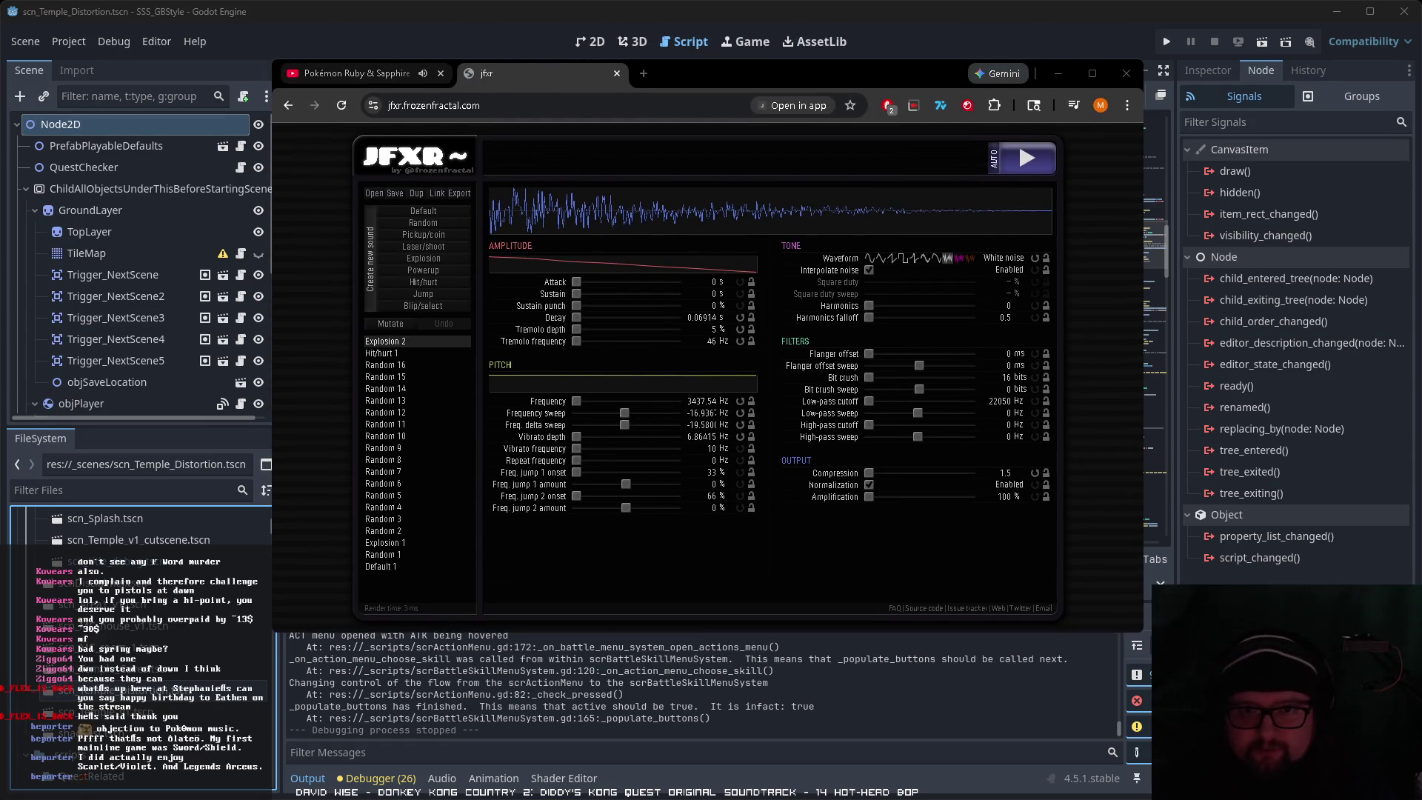
left_click(352, 73)
left_click(530, 74)
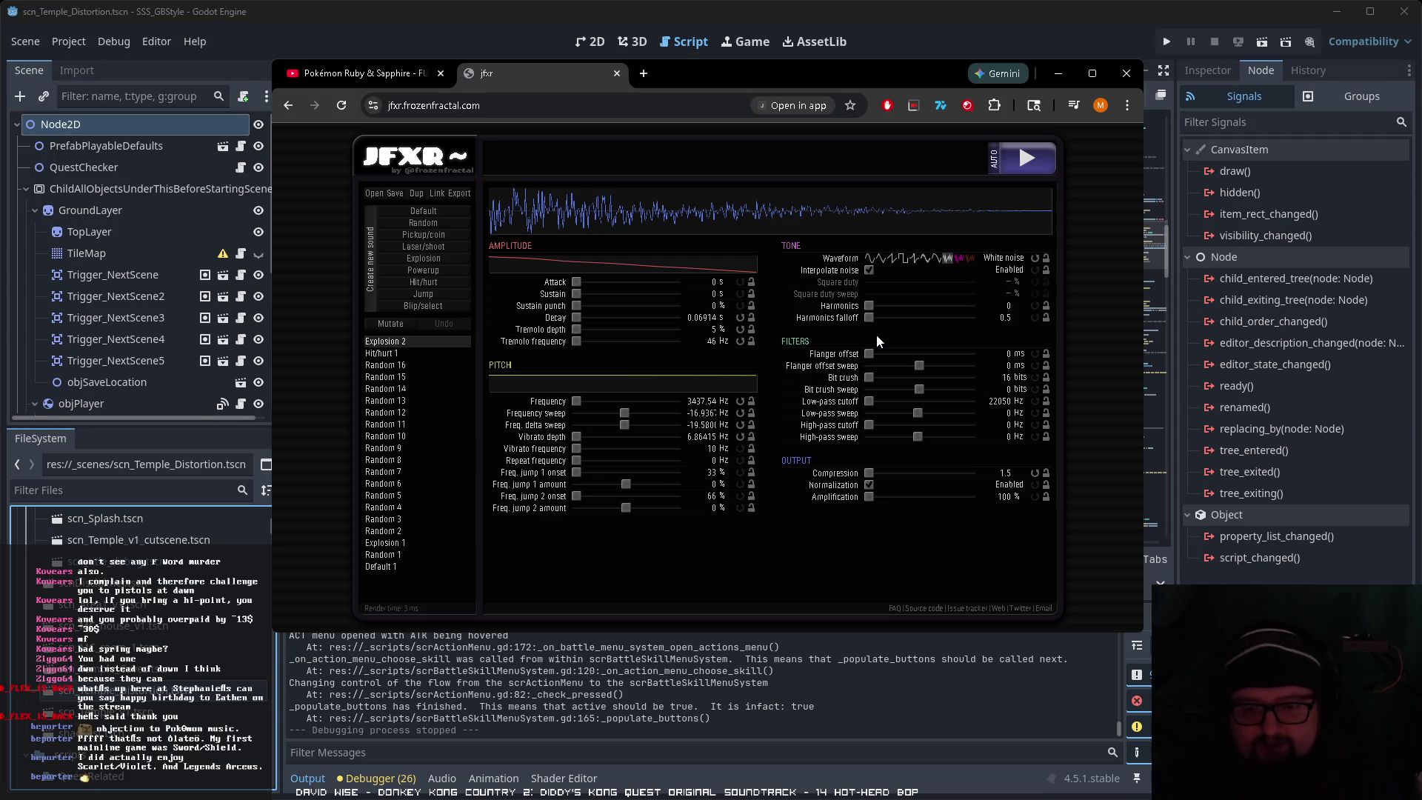
left_click(1037, 170)
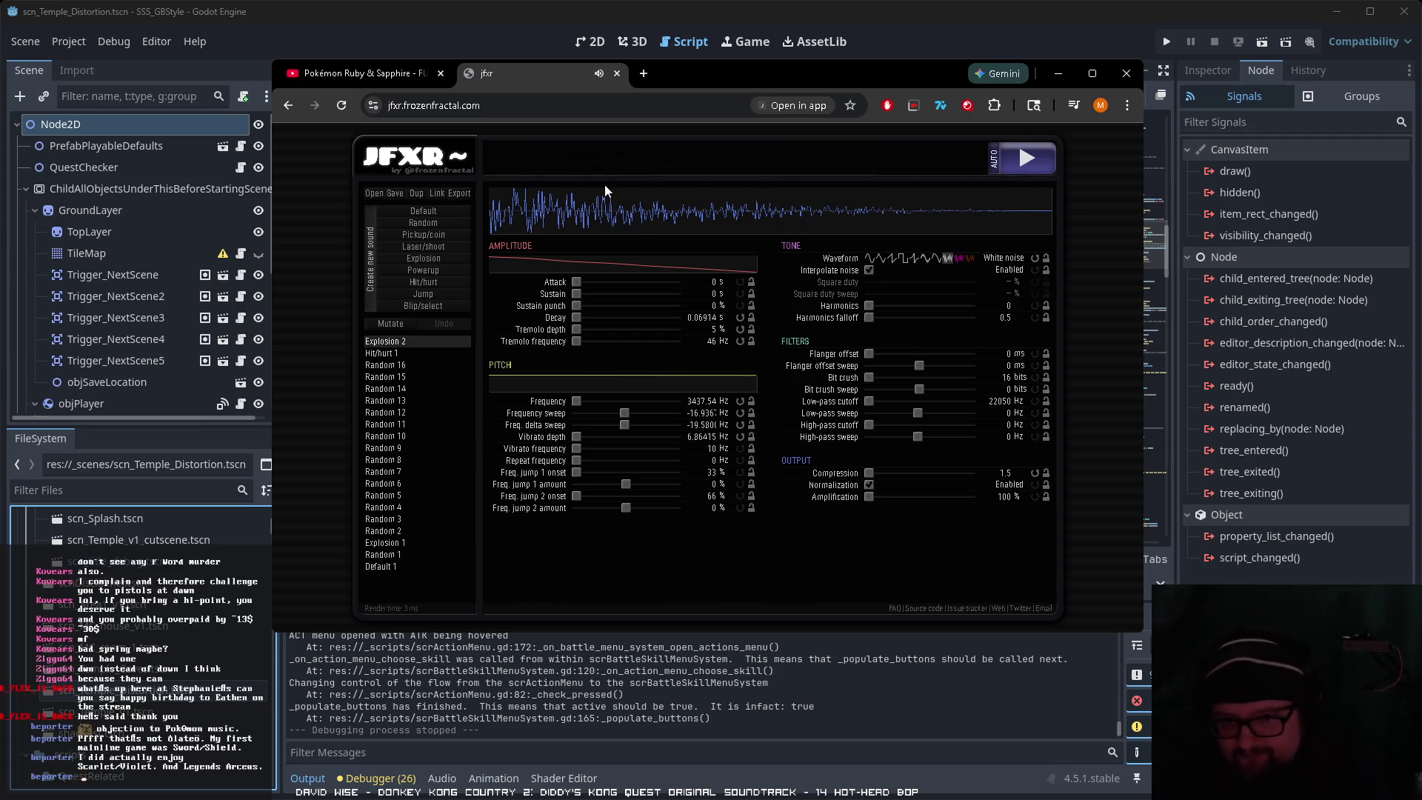
Step: Generate Random 17, switch it to white noise and shorten its decay to about 0.41 s
mouse_move(496, 339)
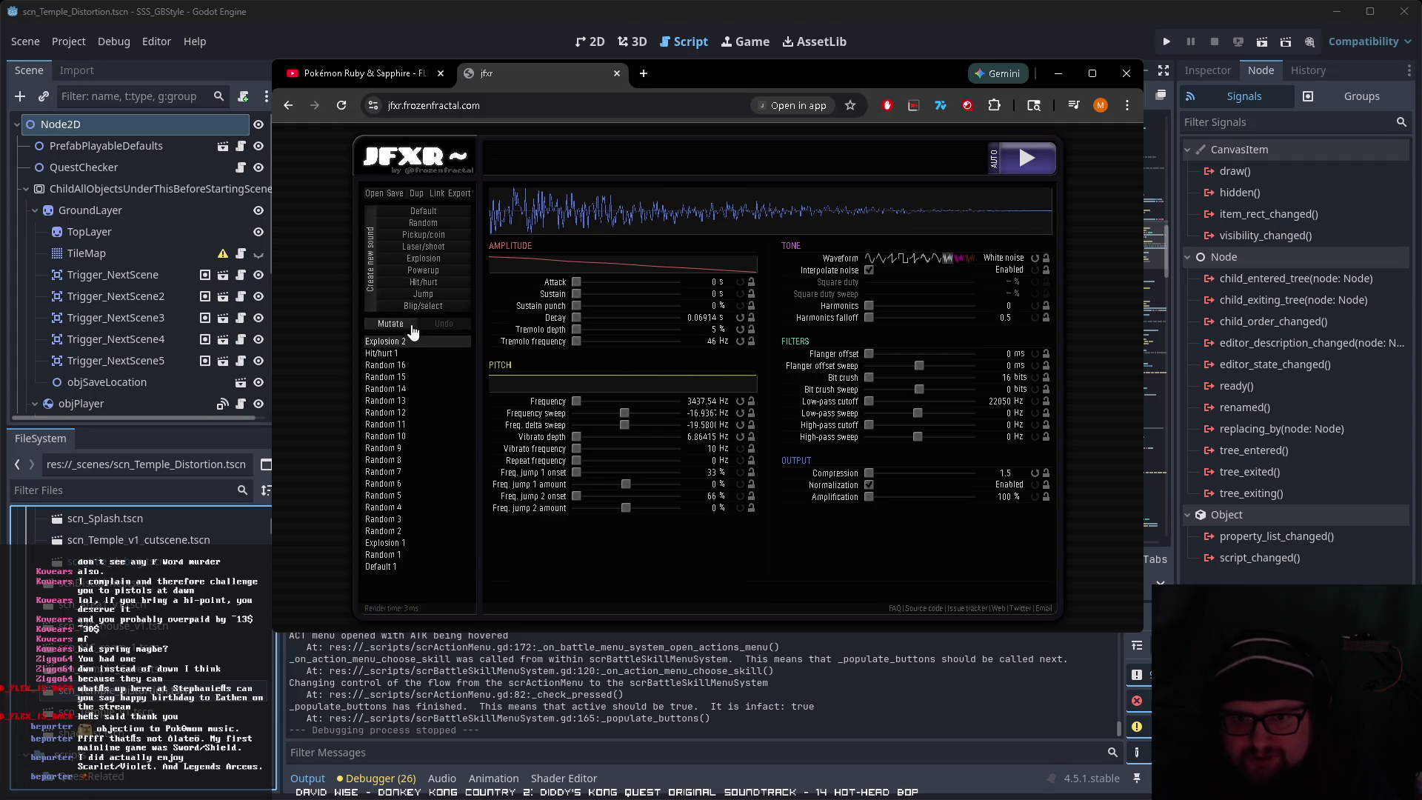
left_click(424, 224)
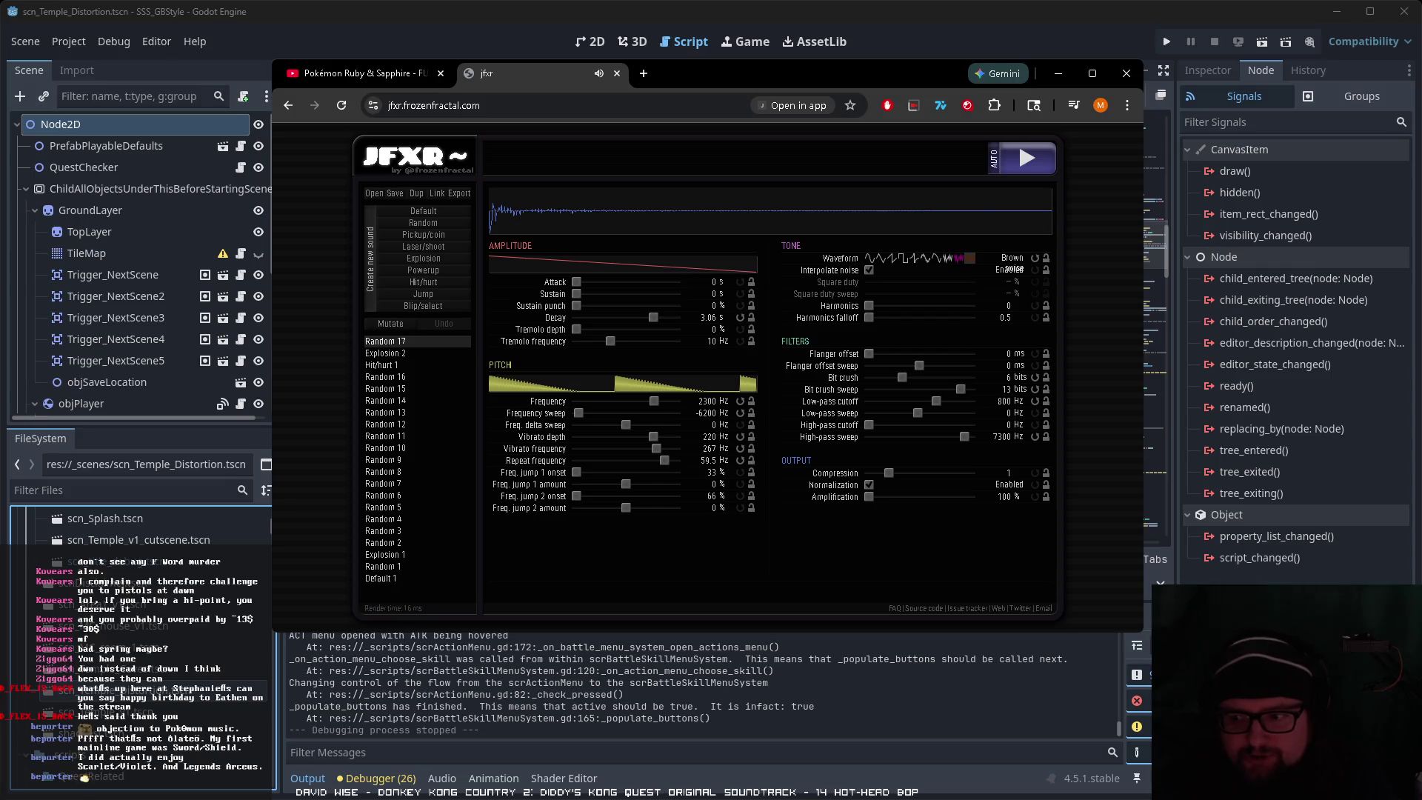
left_click_drag(1139, 629, 1215, 699)
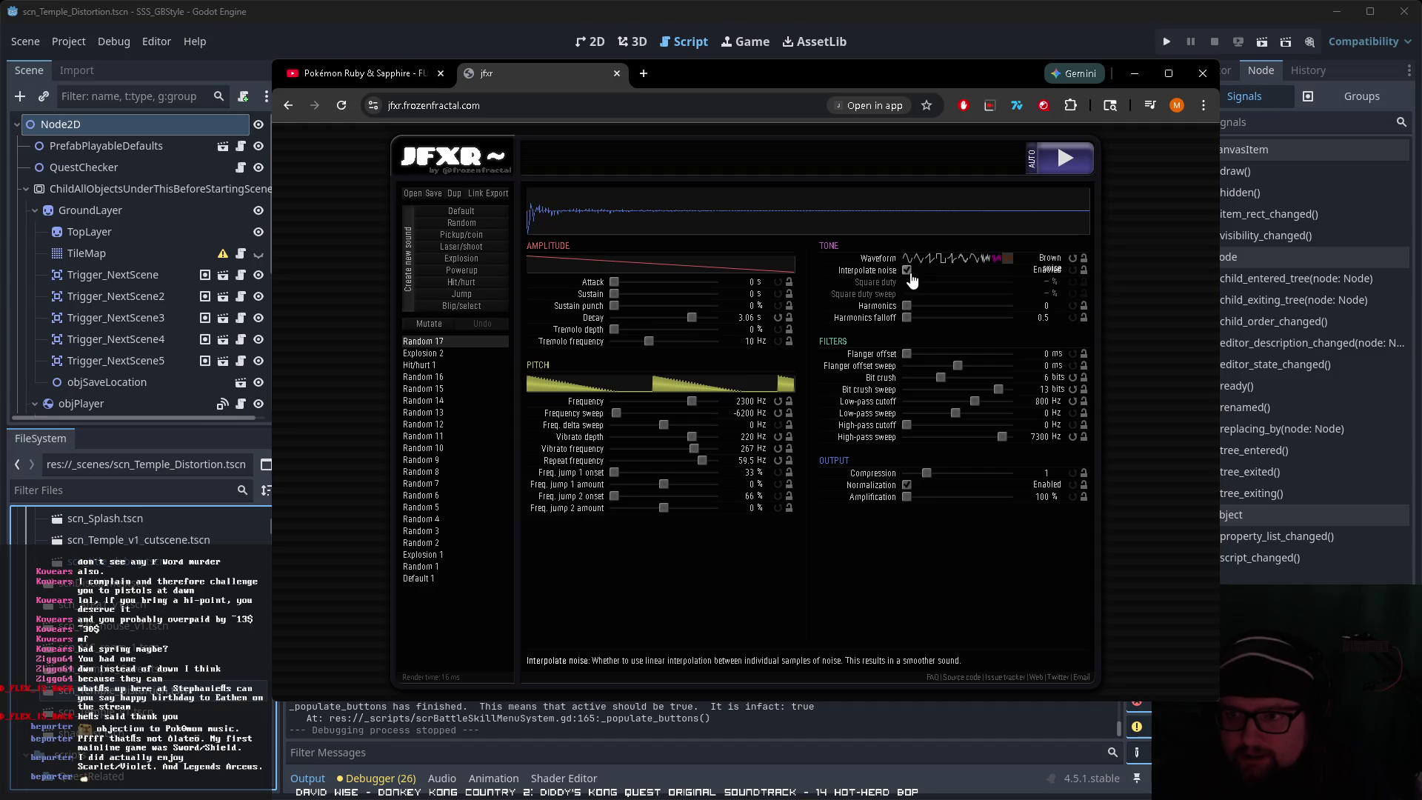
left_click(985, 258)
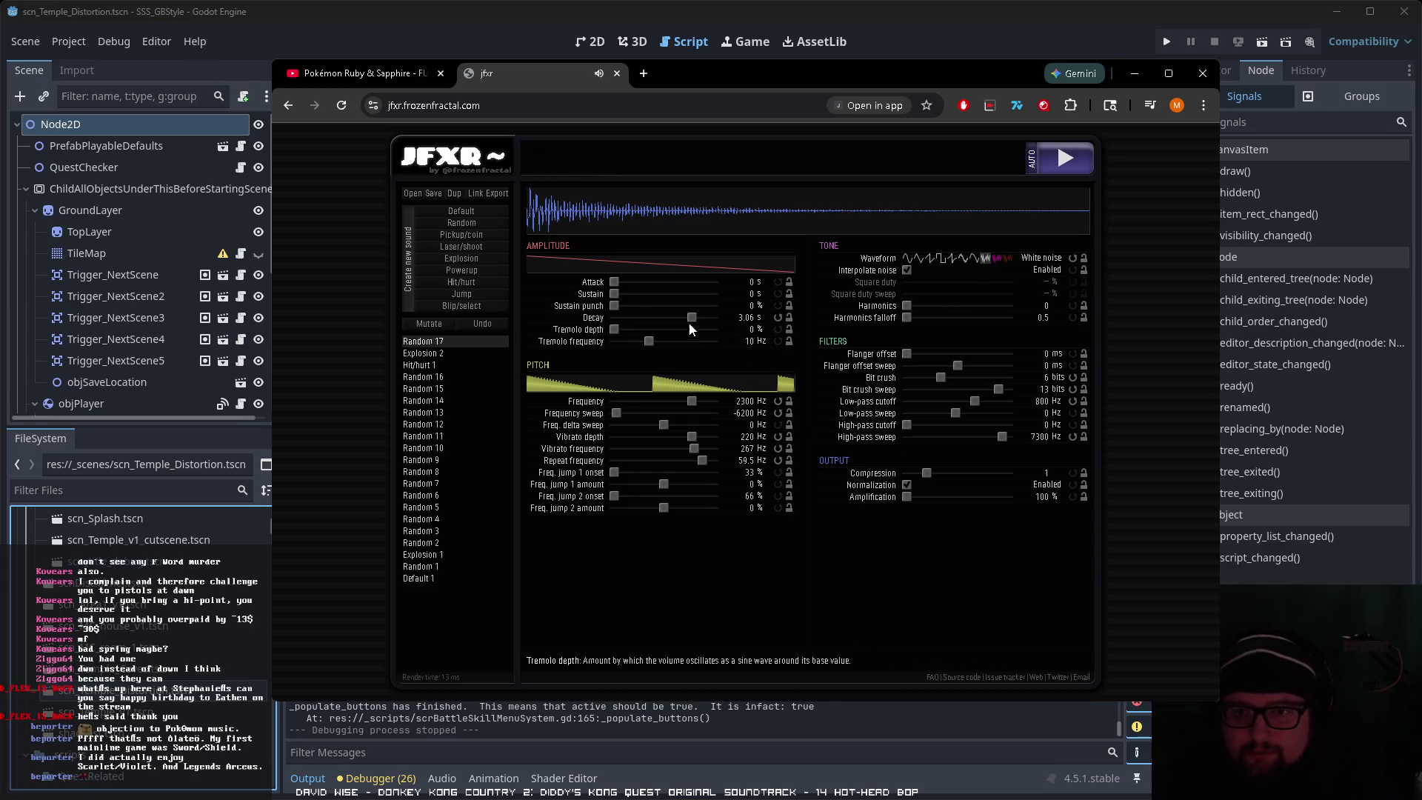
left_click_drag(690, 318, 634, 320)
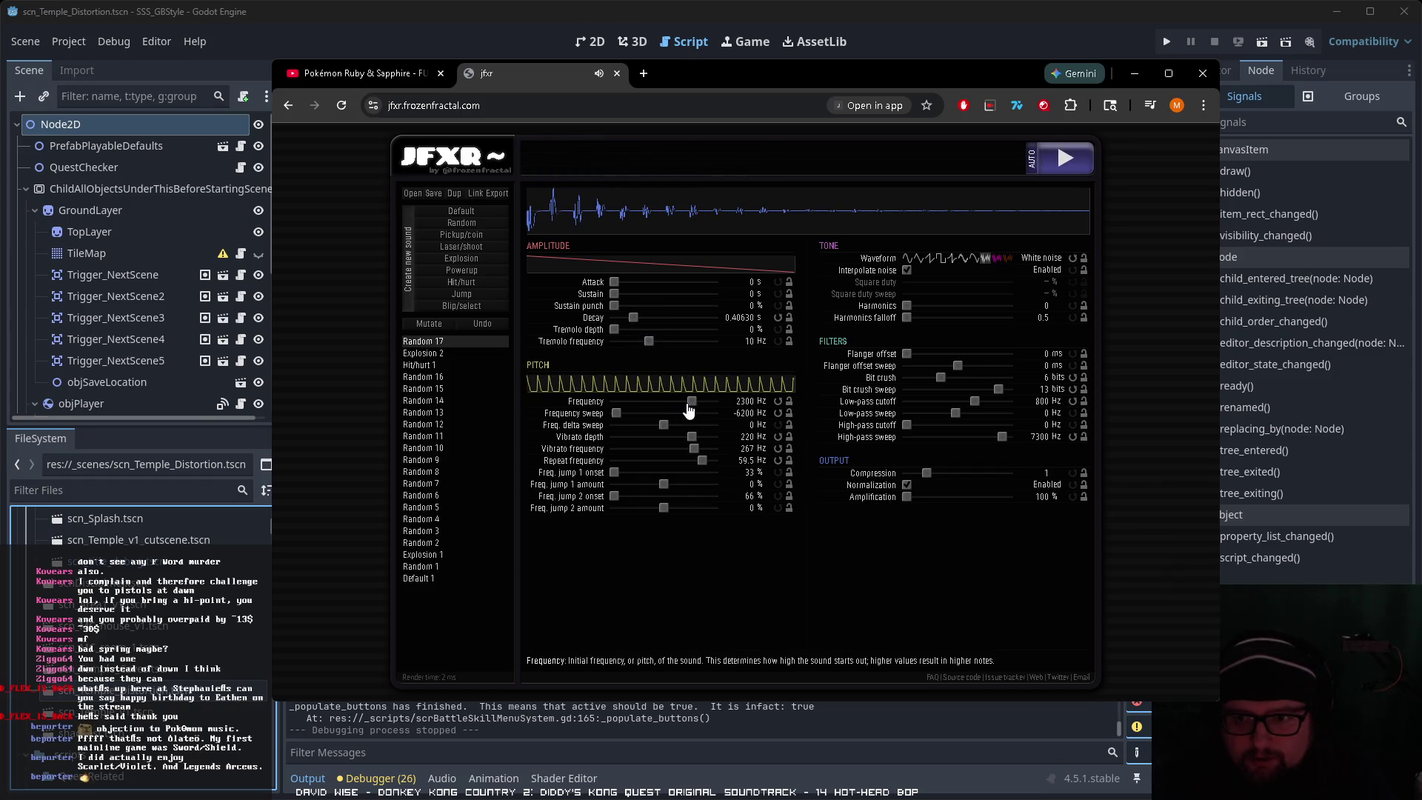
left_click(1044, 165)
left_click(1063, 162)
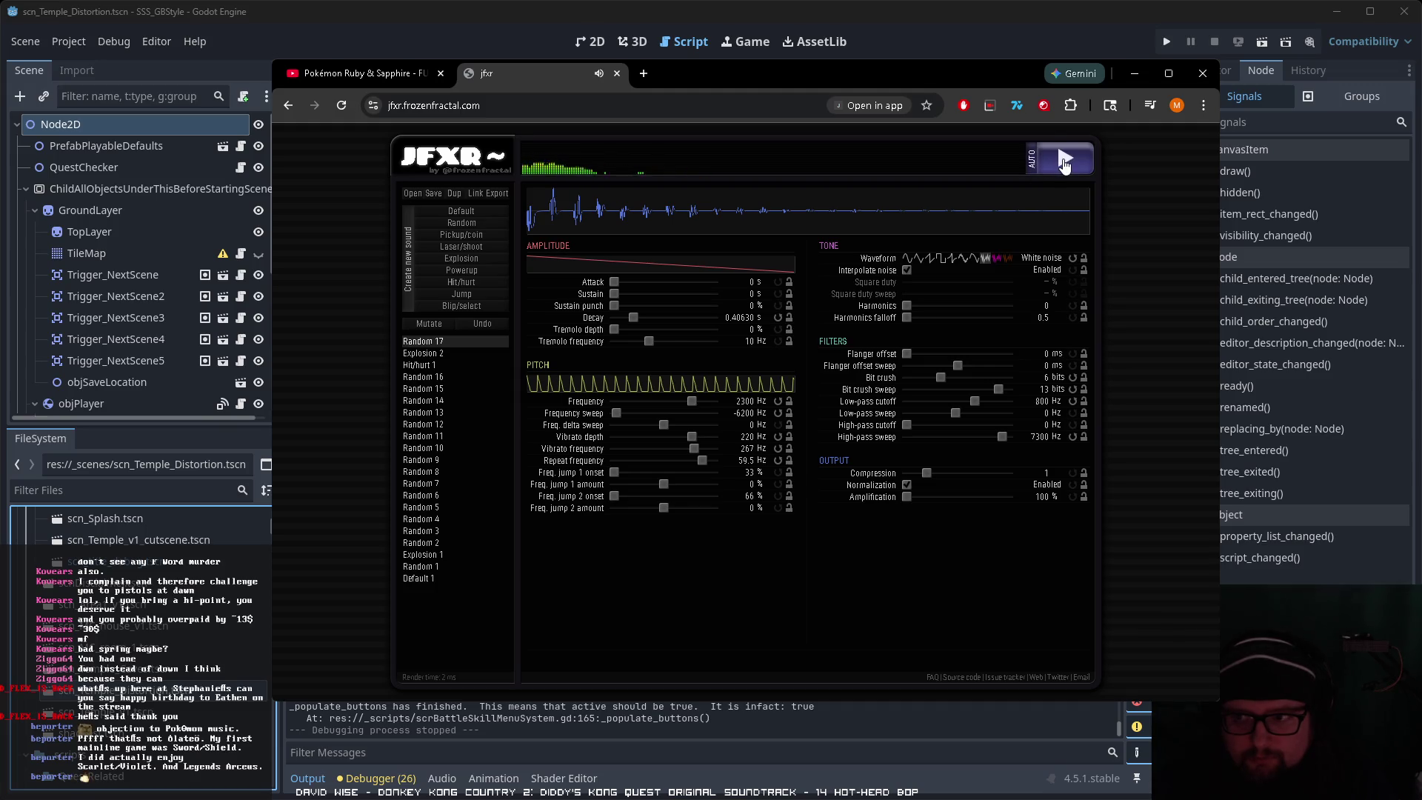
Step: Set the starting frequency to about 395 Hz and switch to the Tangent waveform
left_click_drag(692, 400, 658, 403)
left_click(658, 405)
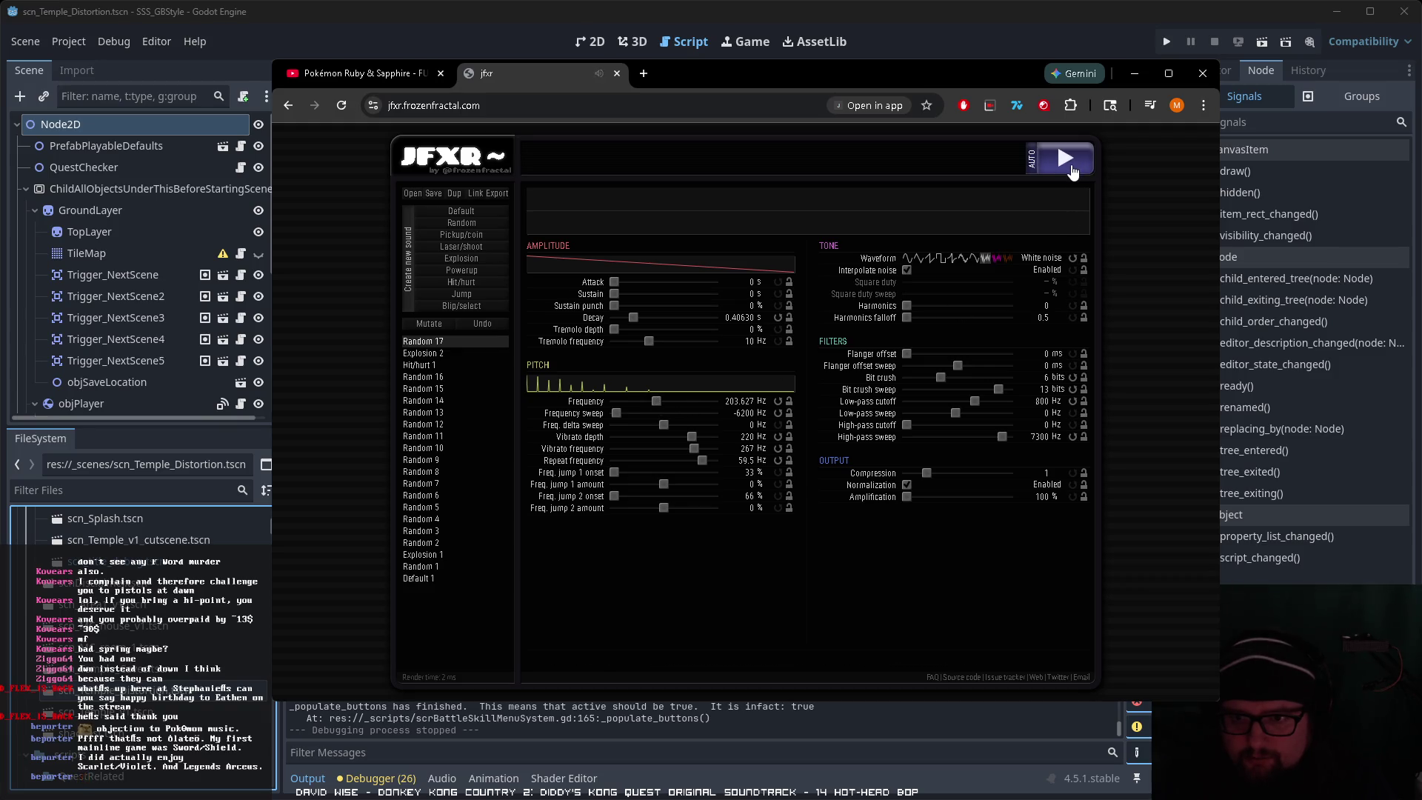
left_click_drag(657, 403, 667, 406)
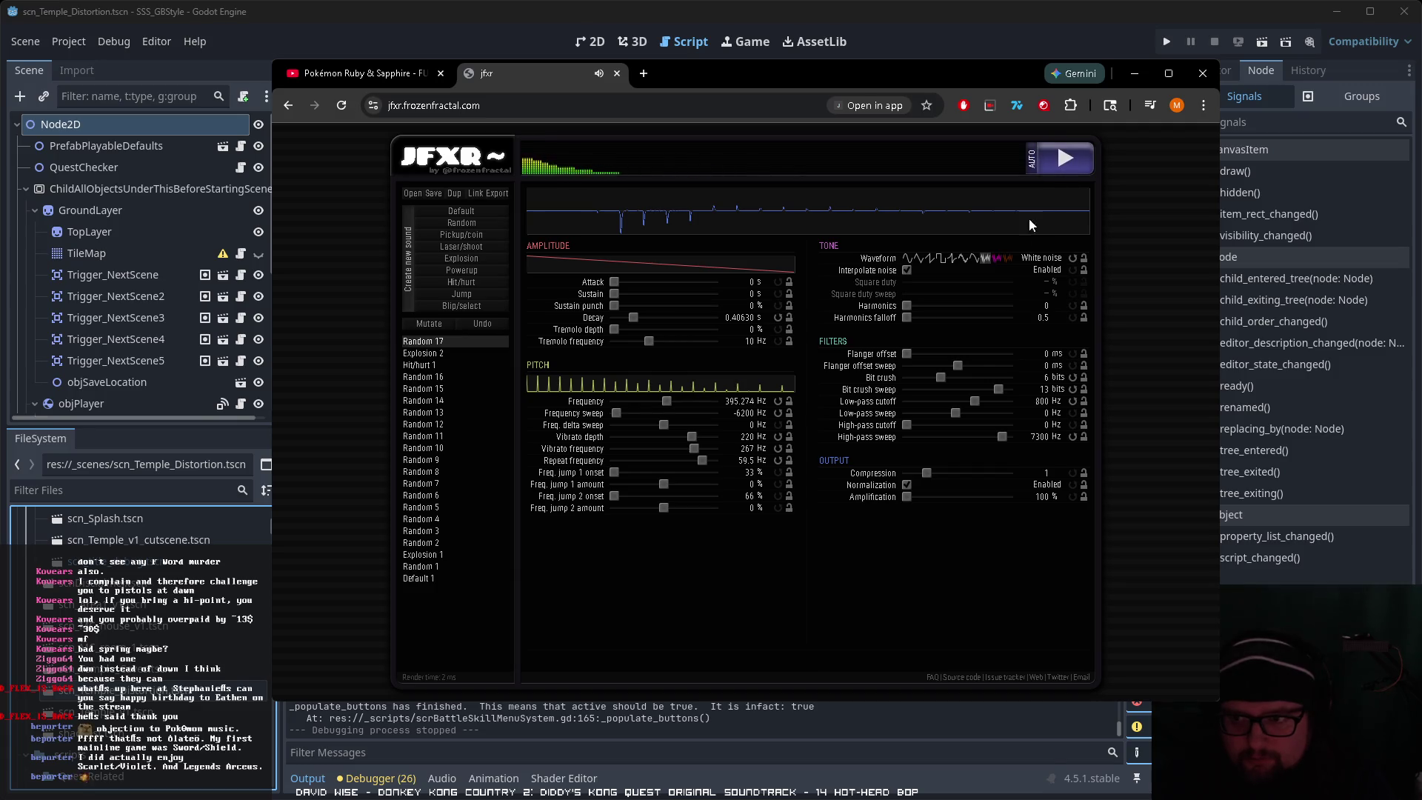
left_click(974, 259)
left_click(955, 260)
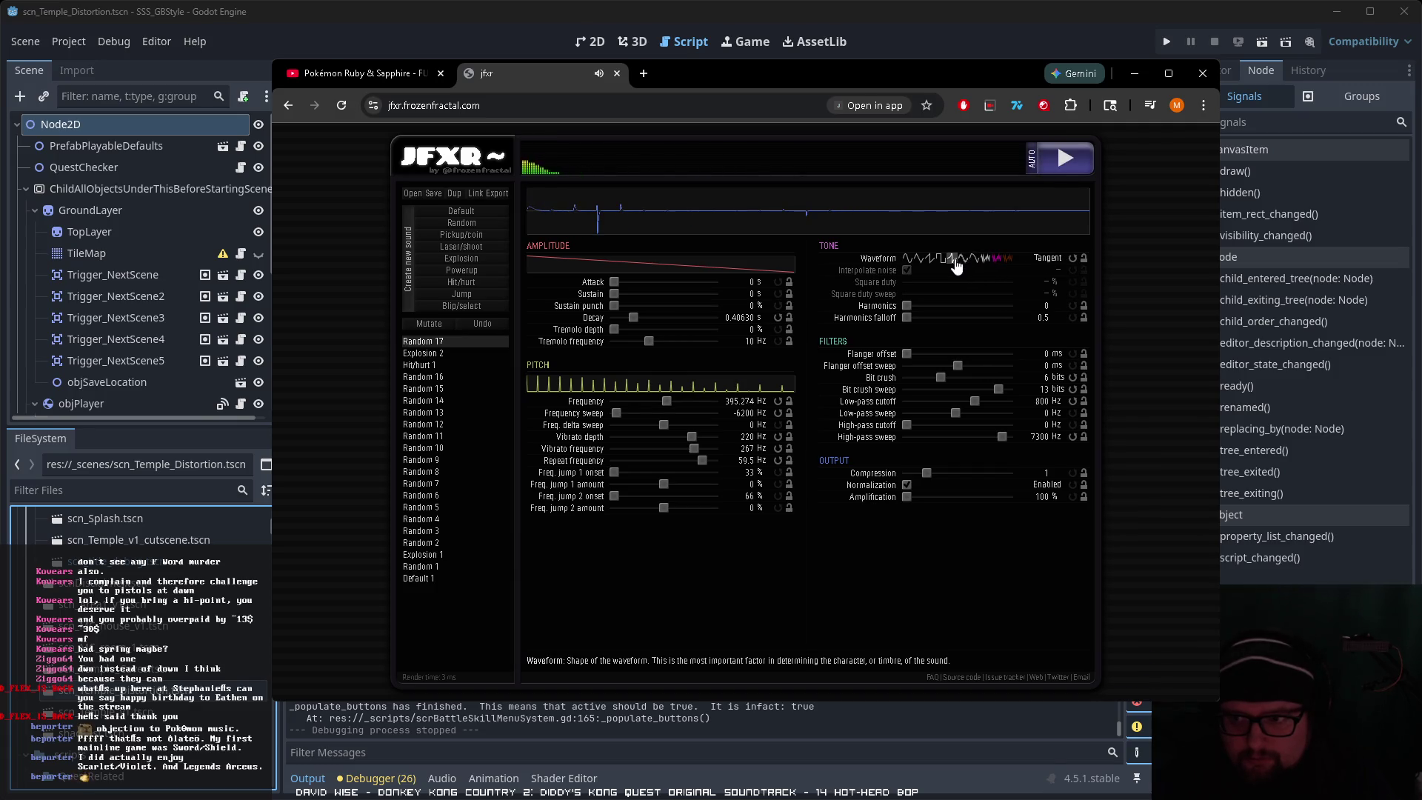
Step: Compare several waveforms, make the pitch sweep upward, and settle on Square
left_click(921, 261)
left_click(930, 261)
left_click(983, 260)
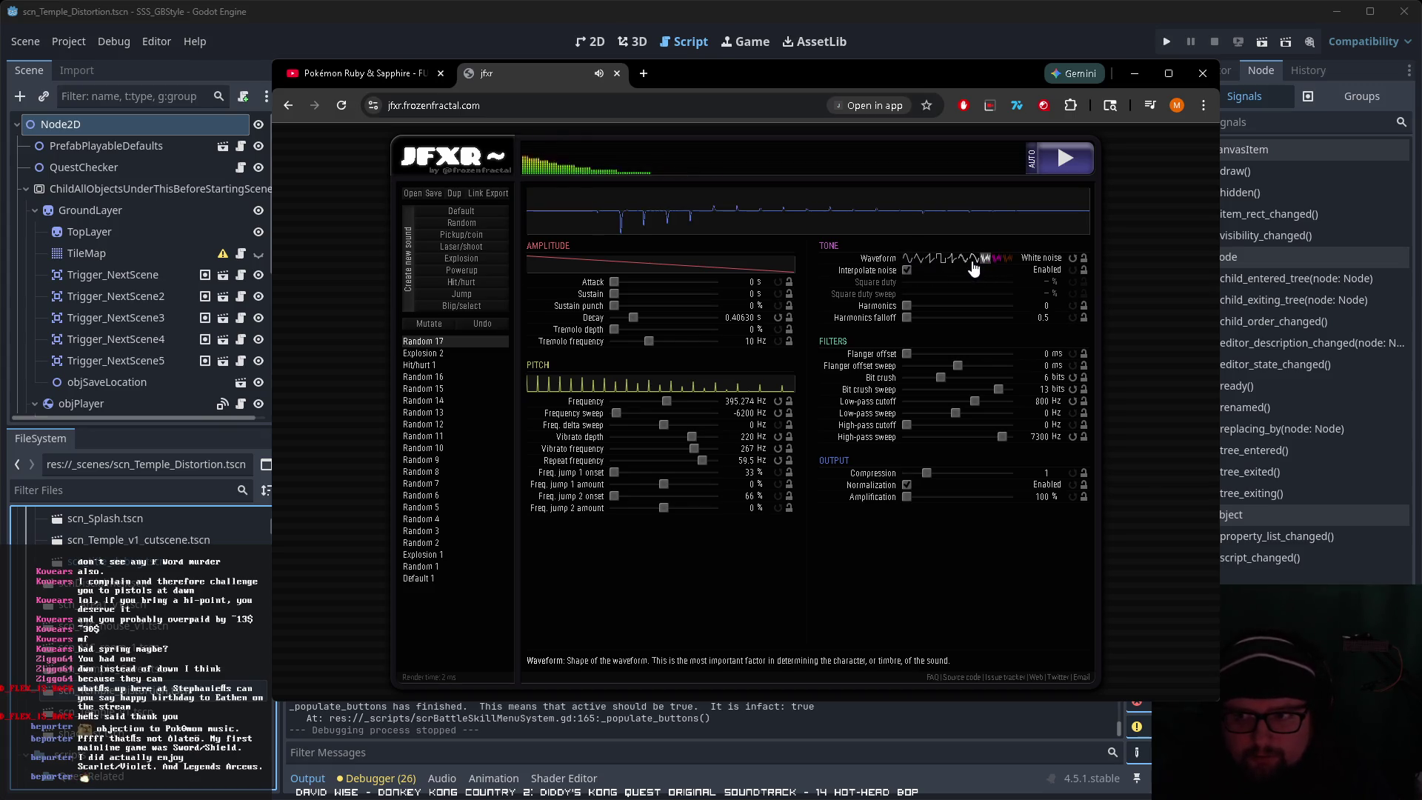
left_click(1049, 174)
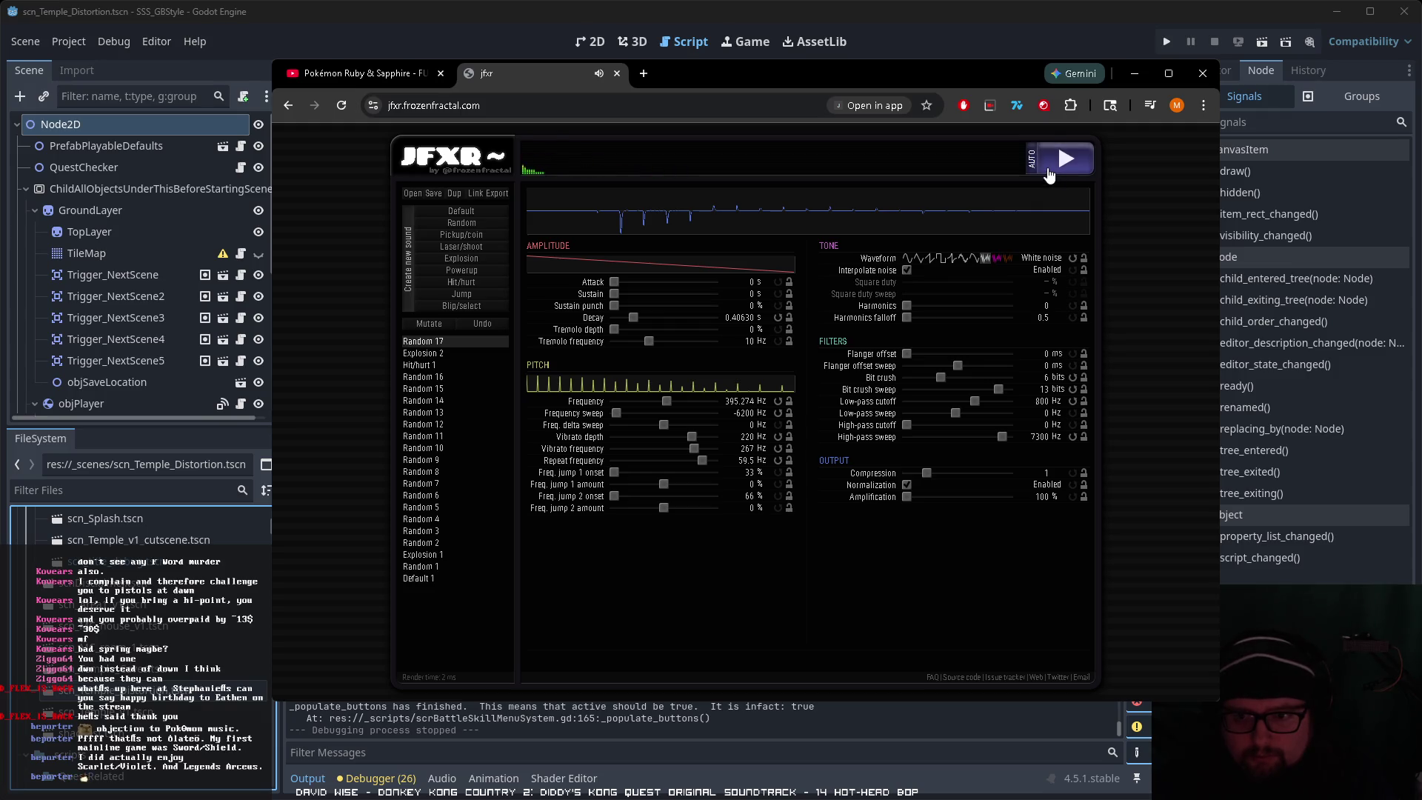
left_click_drag(615, 414, 702, 411)
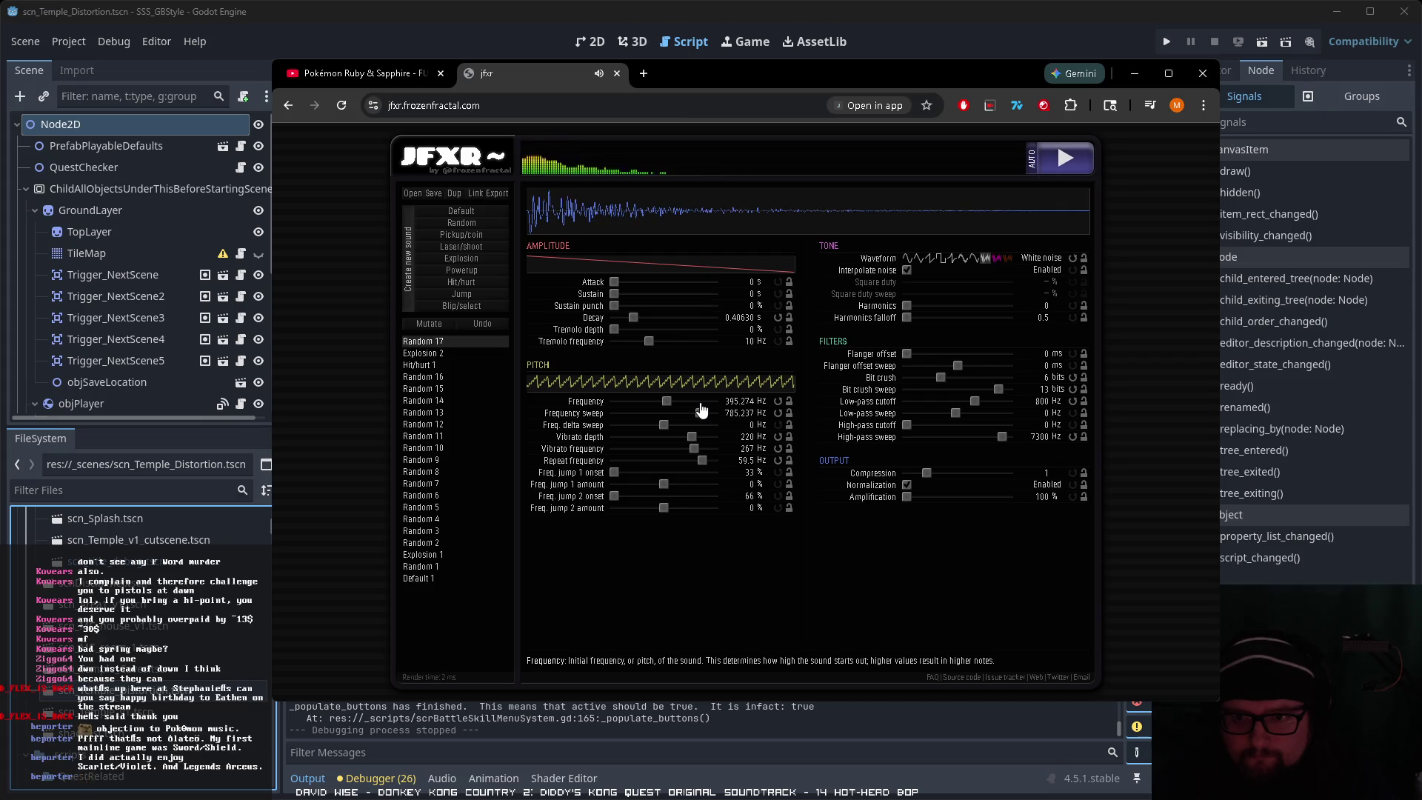
left_click(974, 259)
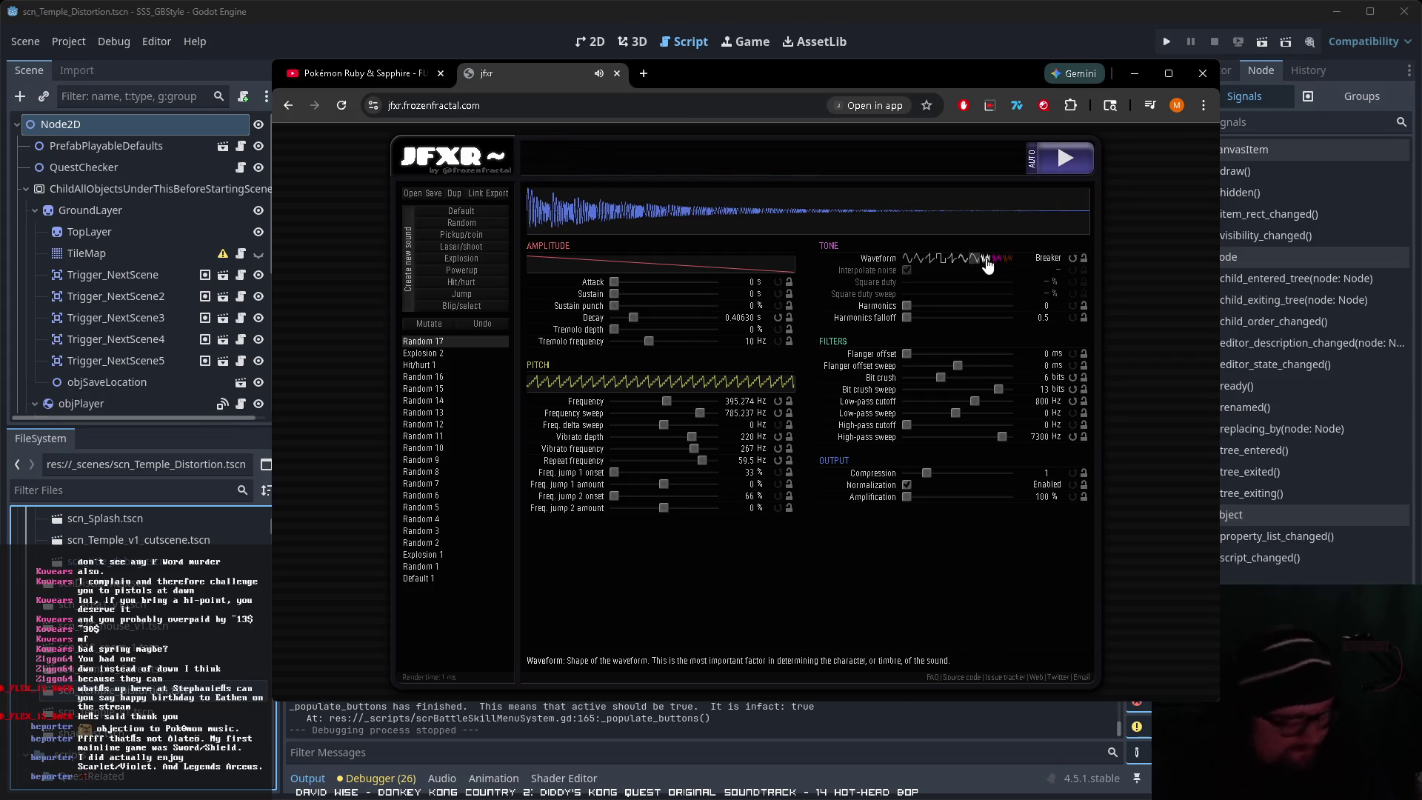
left_click(1000, 263)
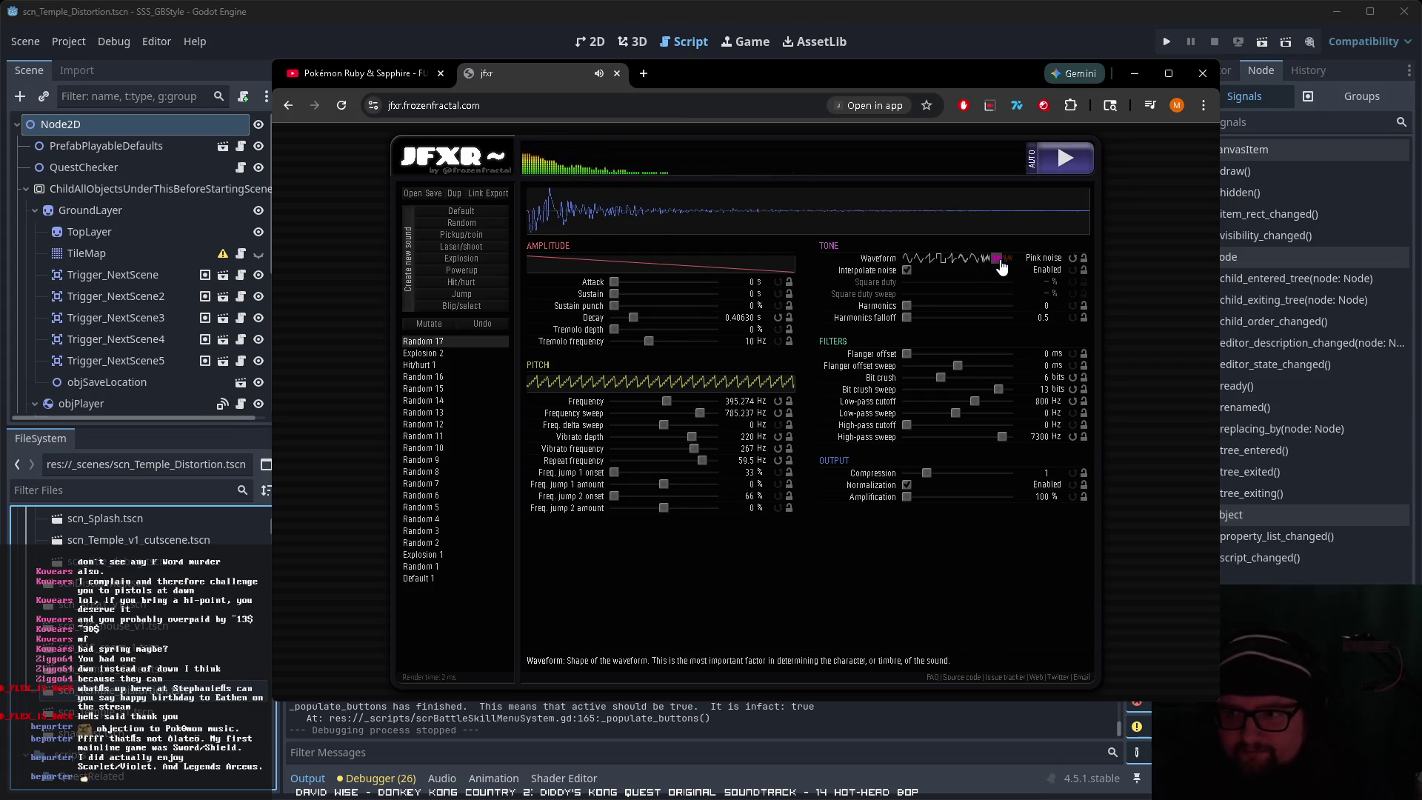
left_click(943, 261)
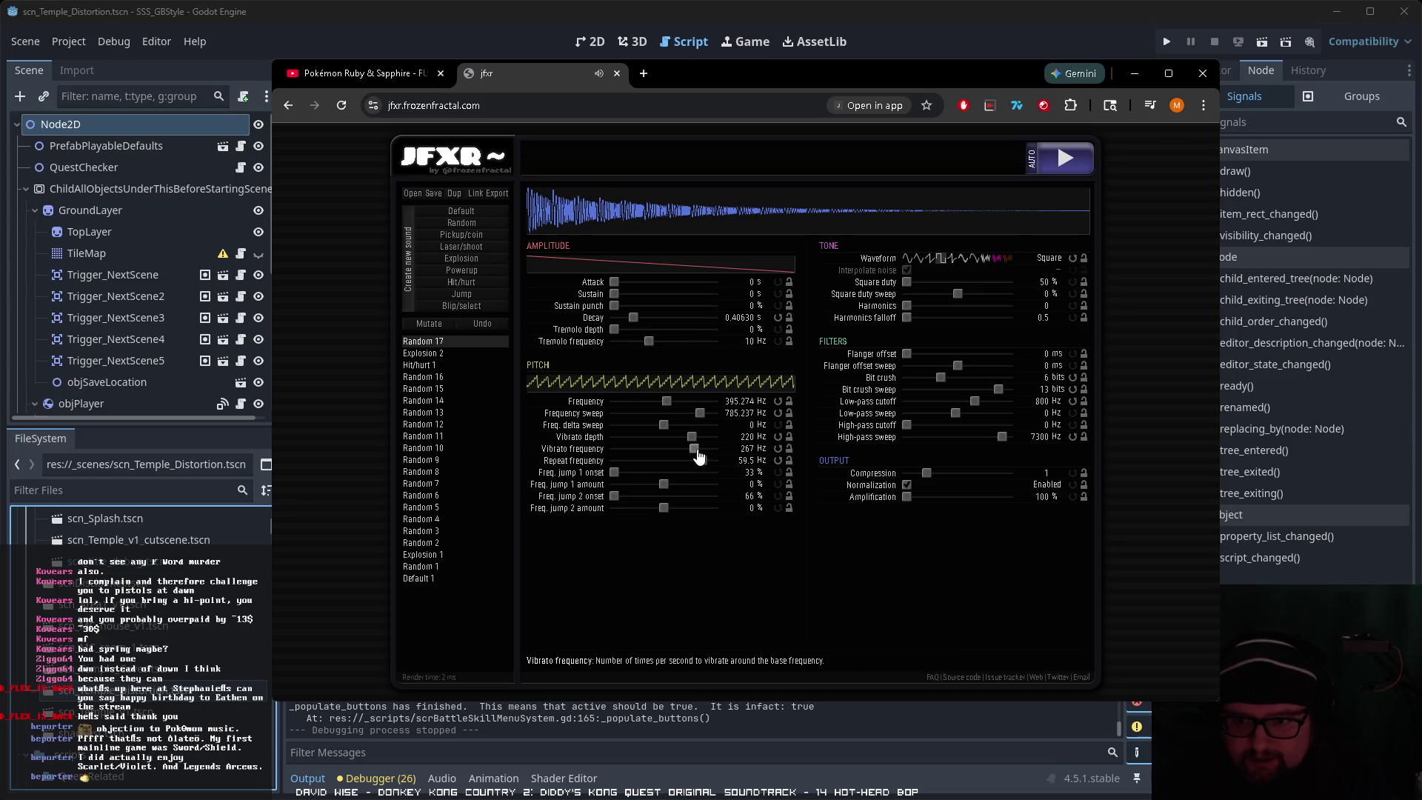
Step: Slow the vibrato to about 62 Hz, set amplification to 30%, and cut repeat to about 6.5 Hz
left_click_drag(694, 449, 685, 449)
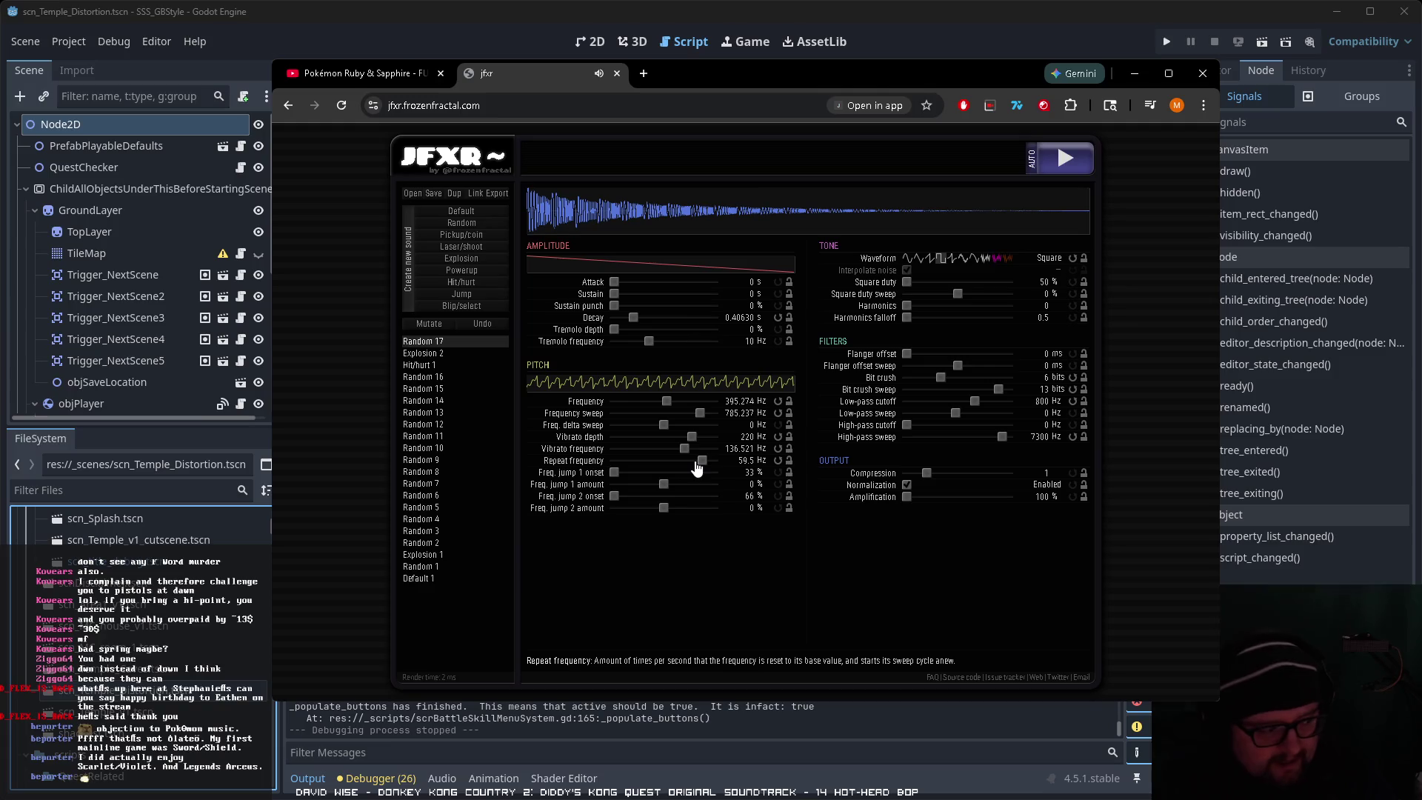
left_click(911, 498)
left_click(911, 498)
left_click(913, 497)
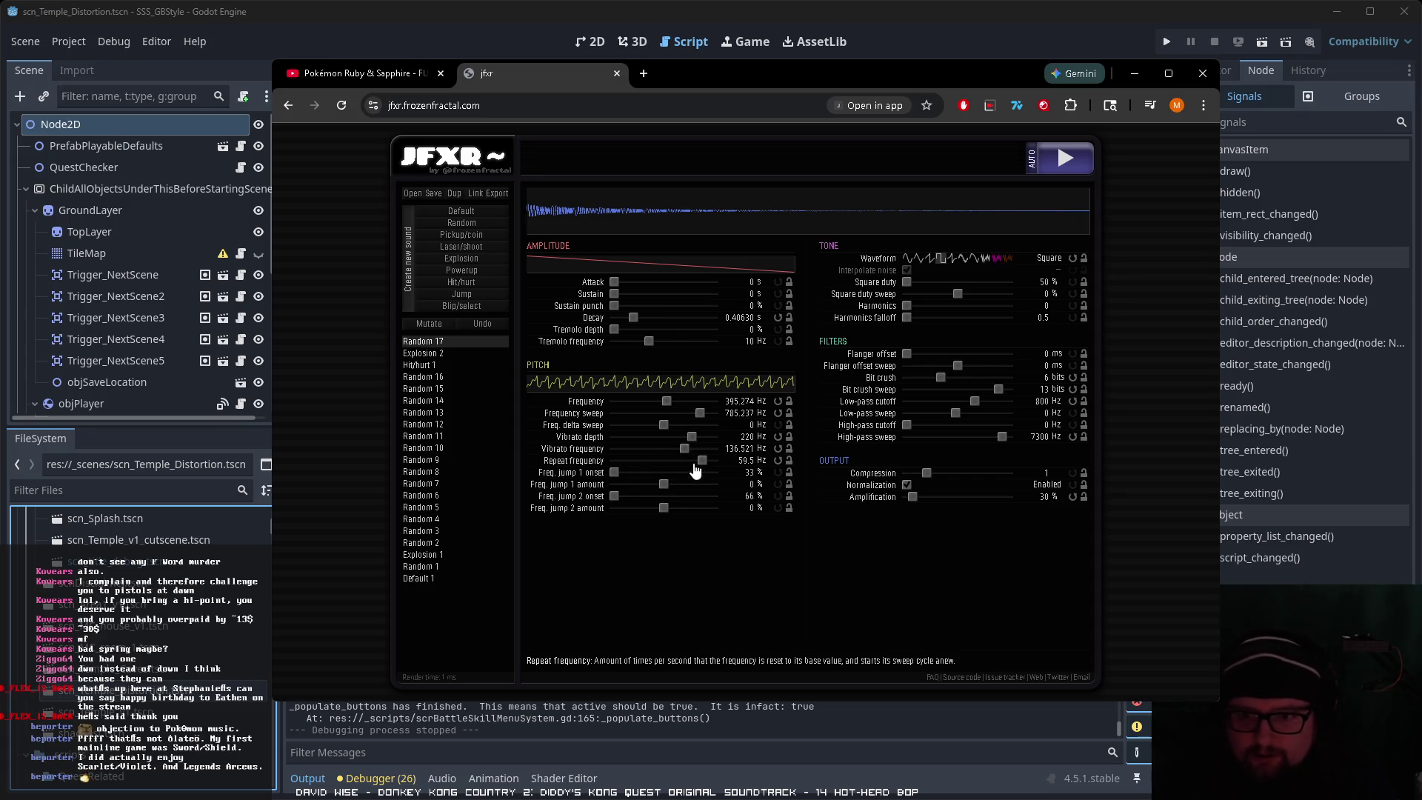
mouse_move(702, 467)
left_mouse_down()
mouse_move(660, 470)
mouse_move(674, 449)
left_mouse_up()
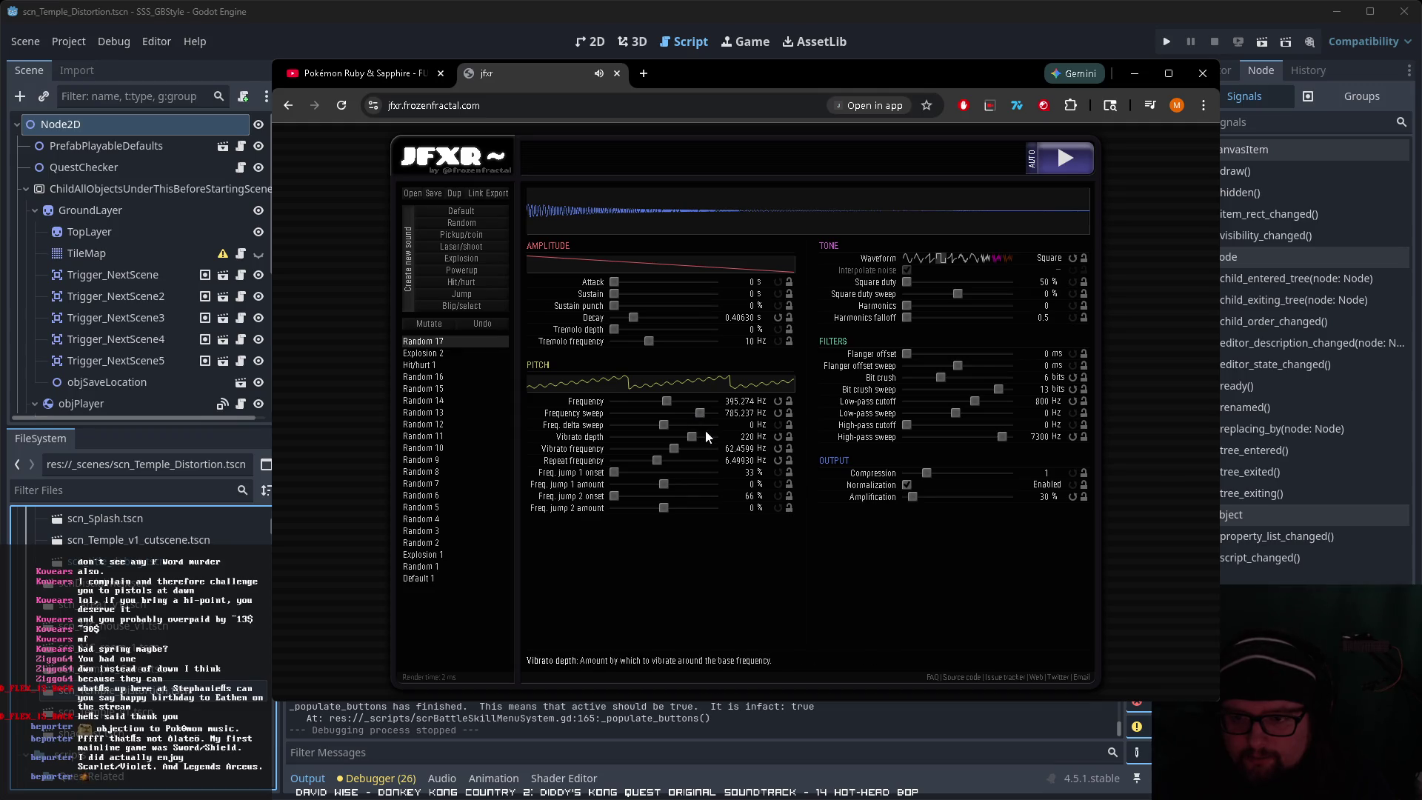
Step: Reduce the upward sweep to about 261 Hz and lower the starting frequency to about 204 Hz
left_click_drag(701, 420, 694, 420)
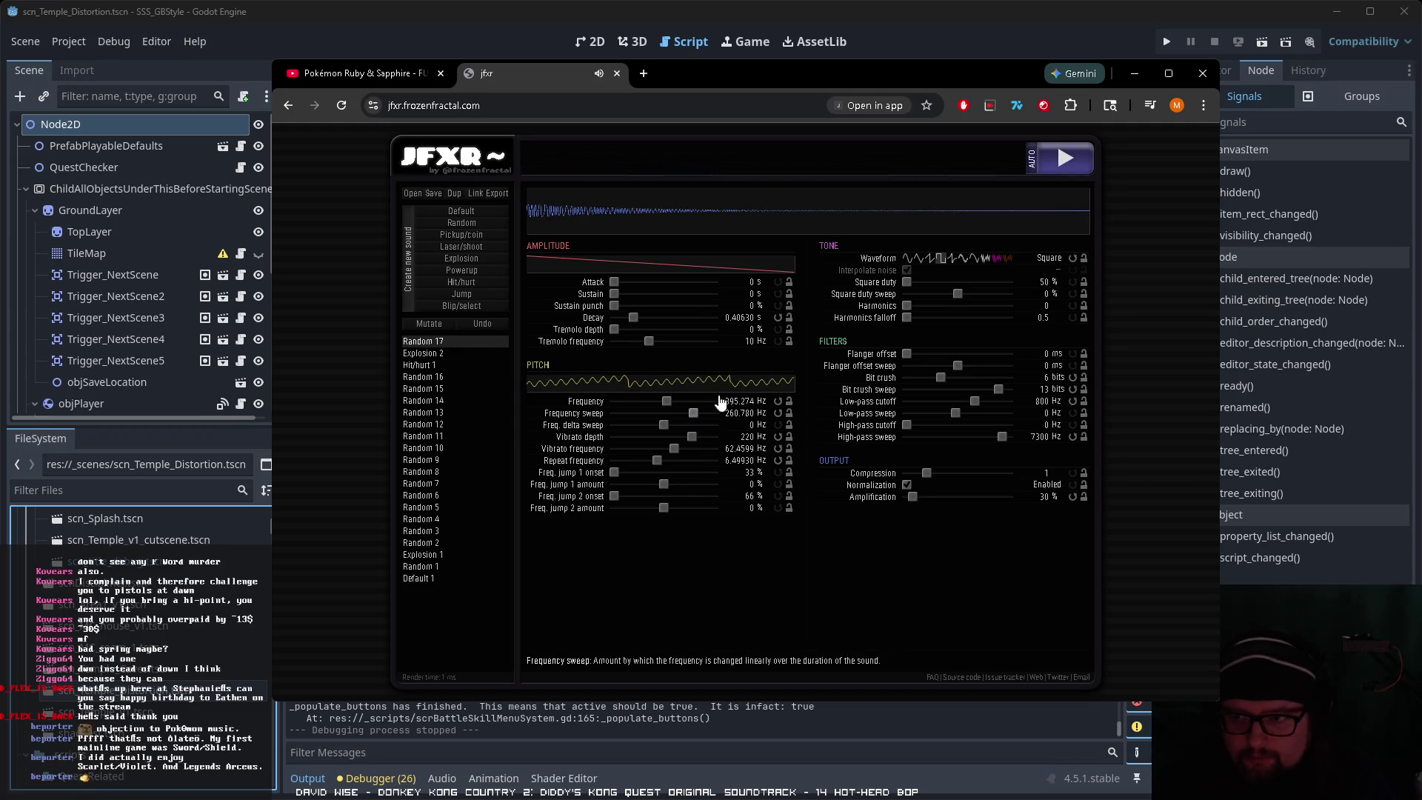
left_click(1062, 170)
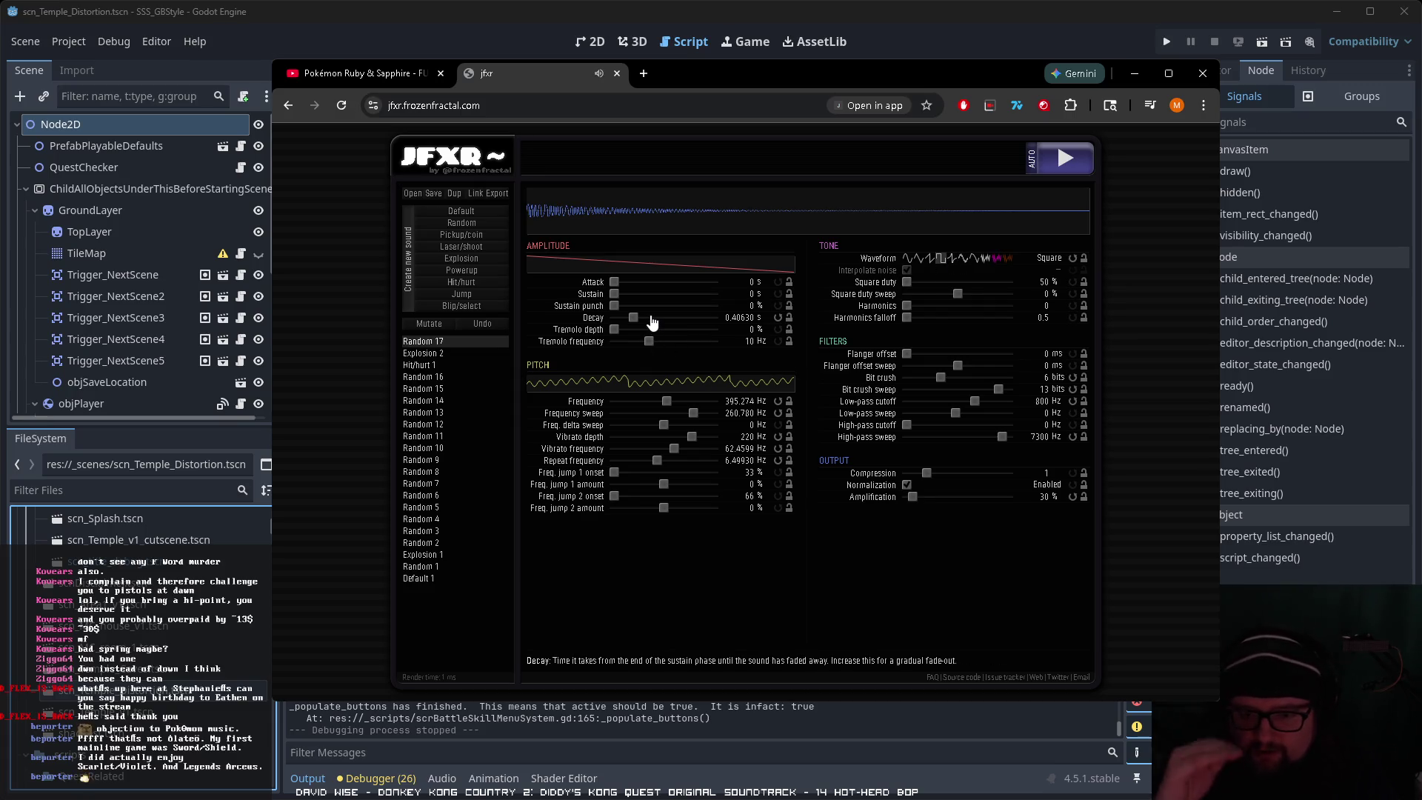
left_click(1079, 166)
left_click(660, 402)
mouse_move(662, 409)
left_mouse_down()
mouse_move(697, 417)
mouse_move(635, 425)
left_mouse_up()
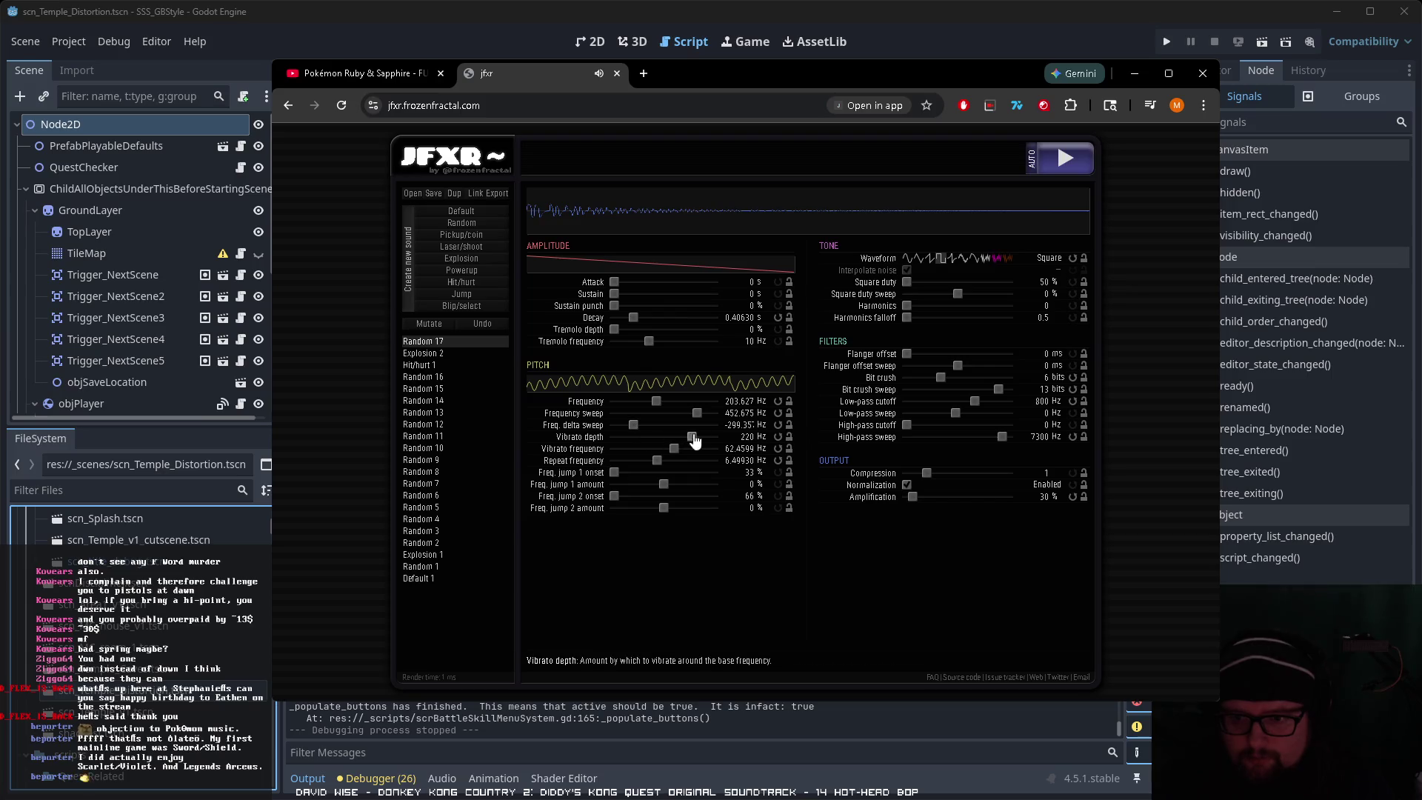
left_click(1064, 167)
left_click(1064, 166)
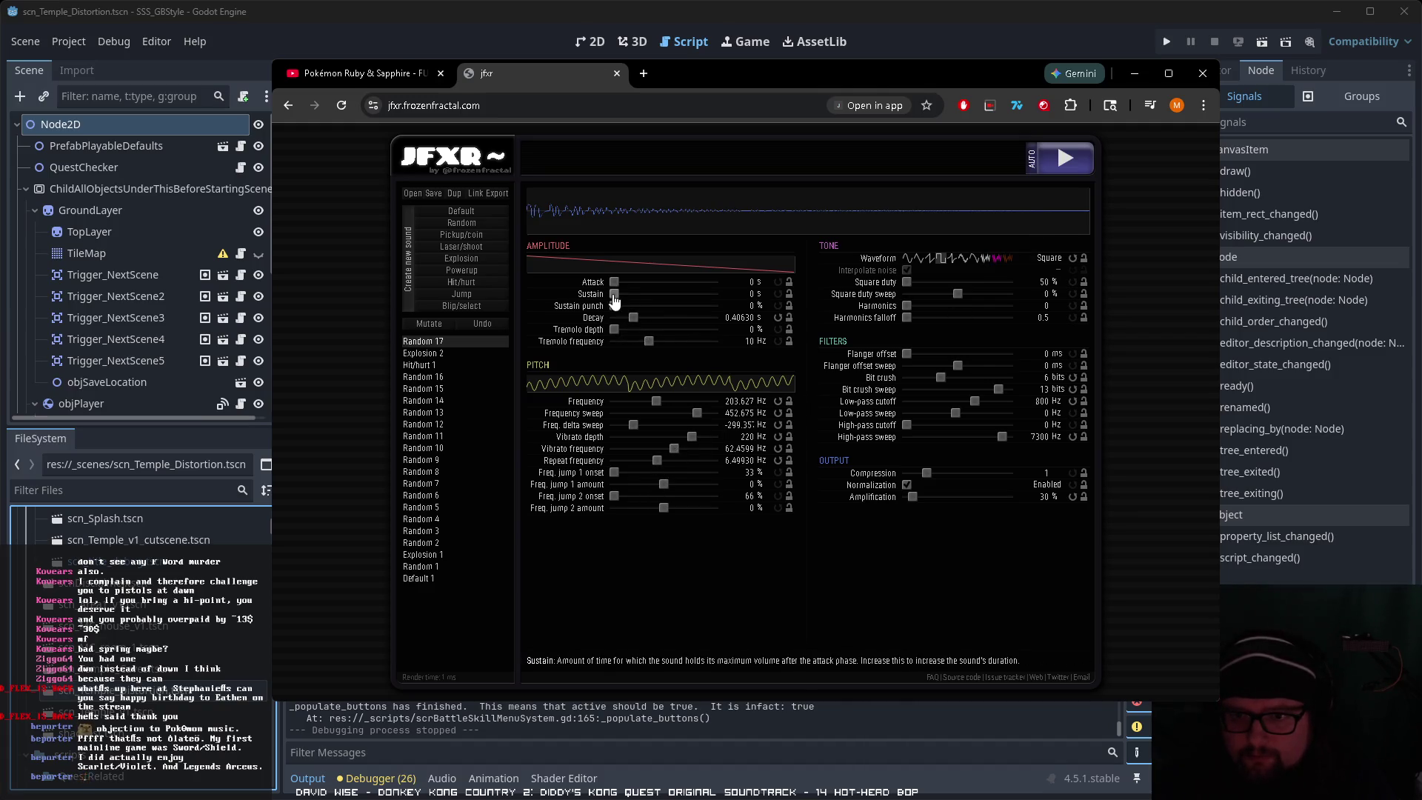
Step: Adjust tremolo frequency, add a pitch jump, and cut the pitch sweep to about 131 Hz
mouse_move(649, 342)
left_mouse_down()
mouse_move(615, 345)
mouse_move(661, 346)
left_mouse_up()
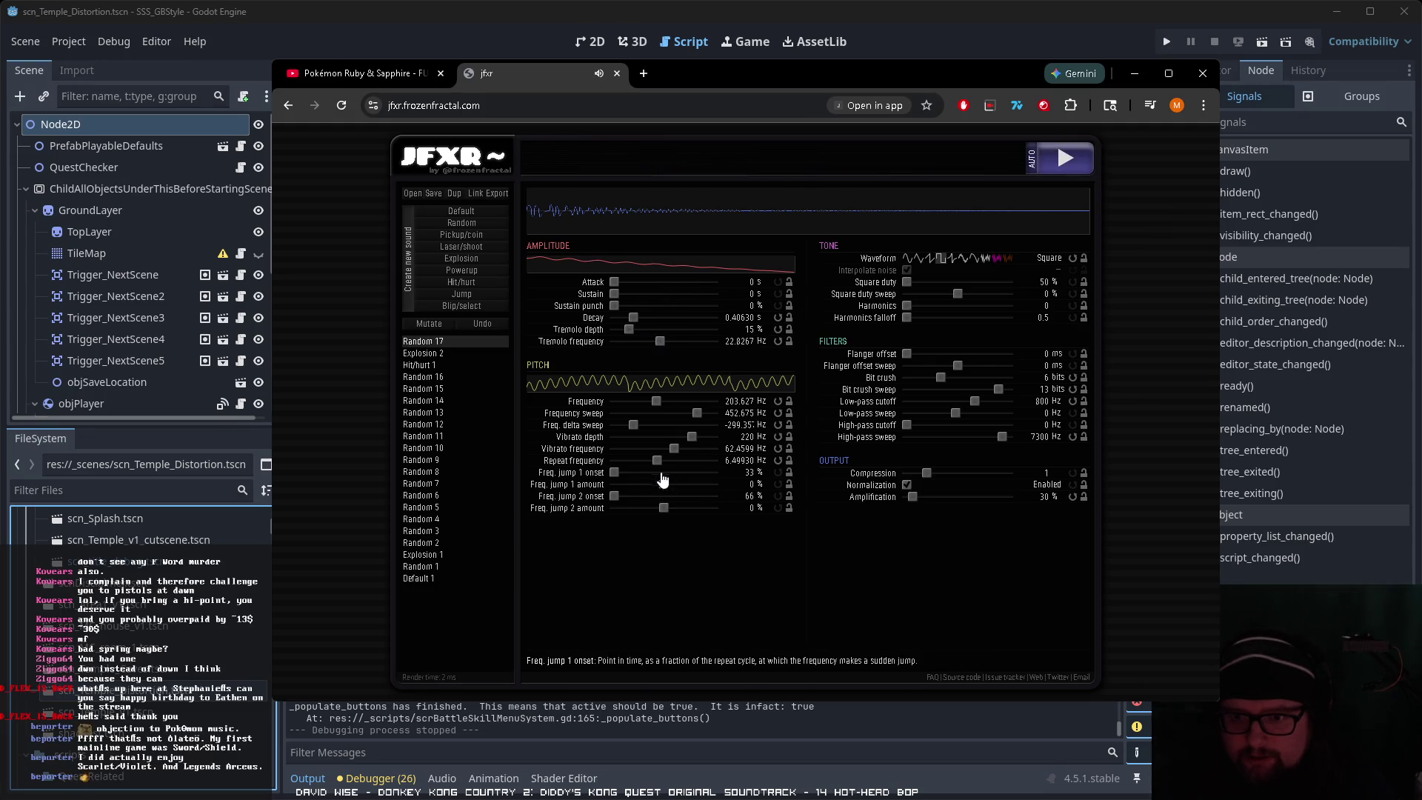
left_click(626, 474)
mouse_move(656, 473)
left_mouse_down()
mouse_move(635, 473)
mouse_move(683, 485)
mouse_move(648, 490)
left_mouse_up()
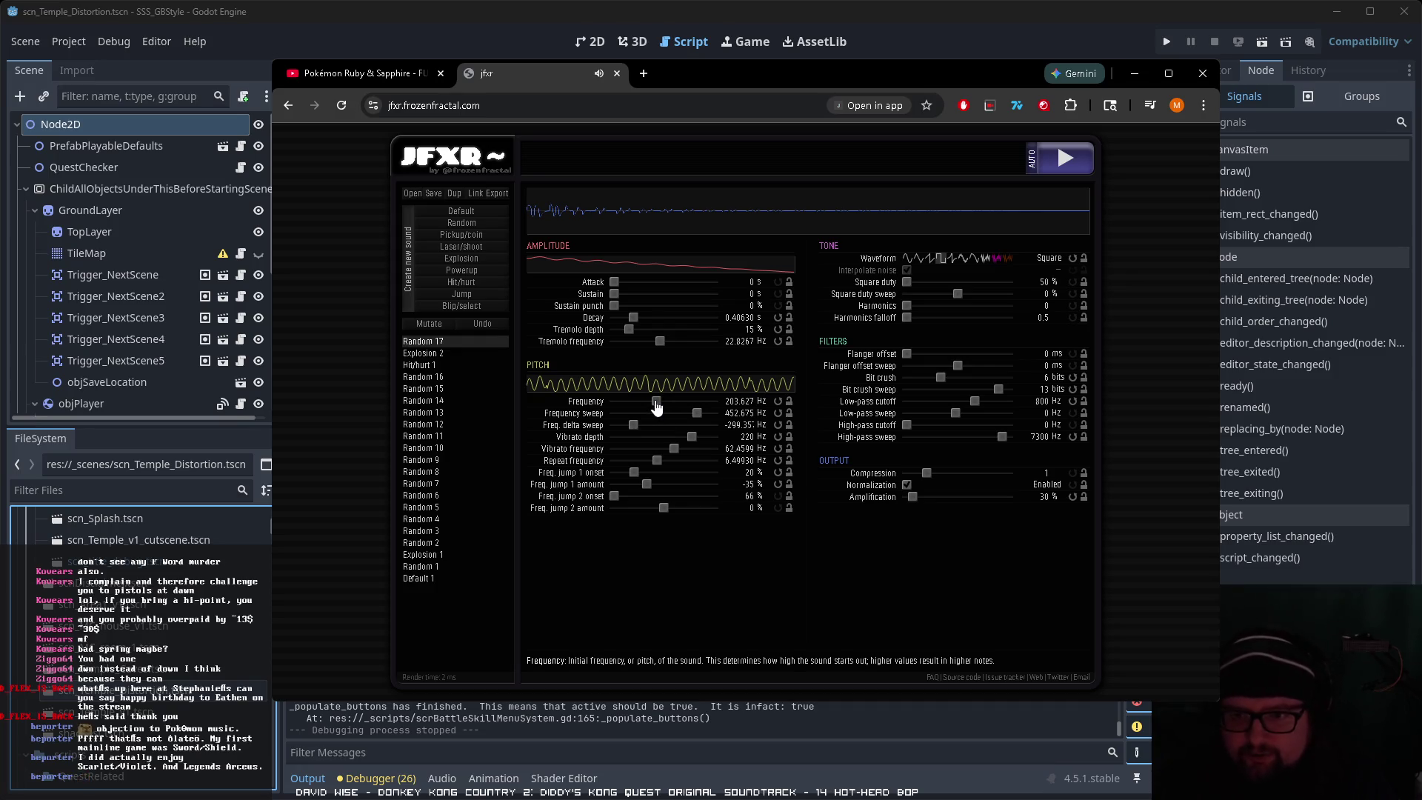
left_click_drag(656, 407, 664, 405)
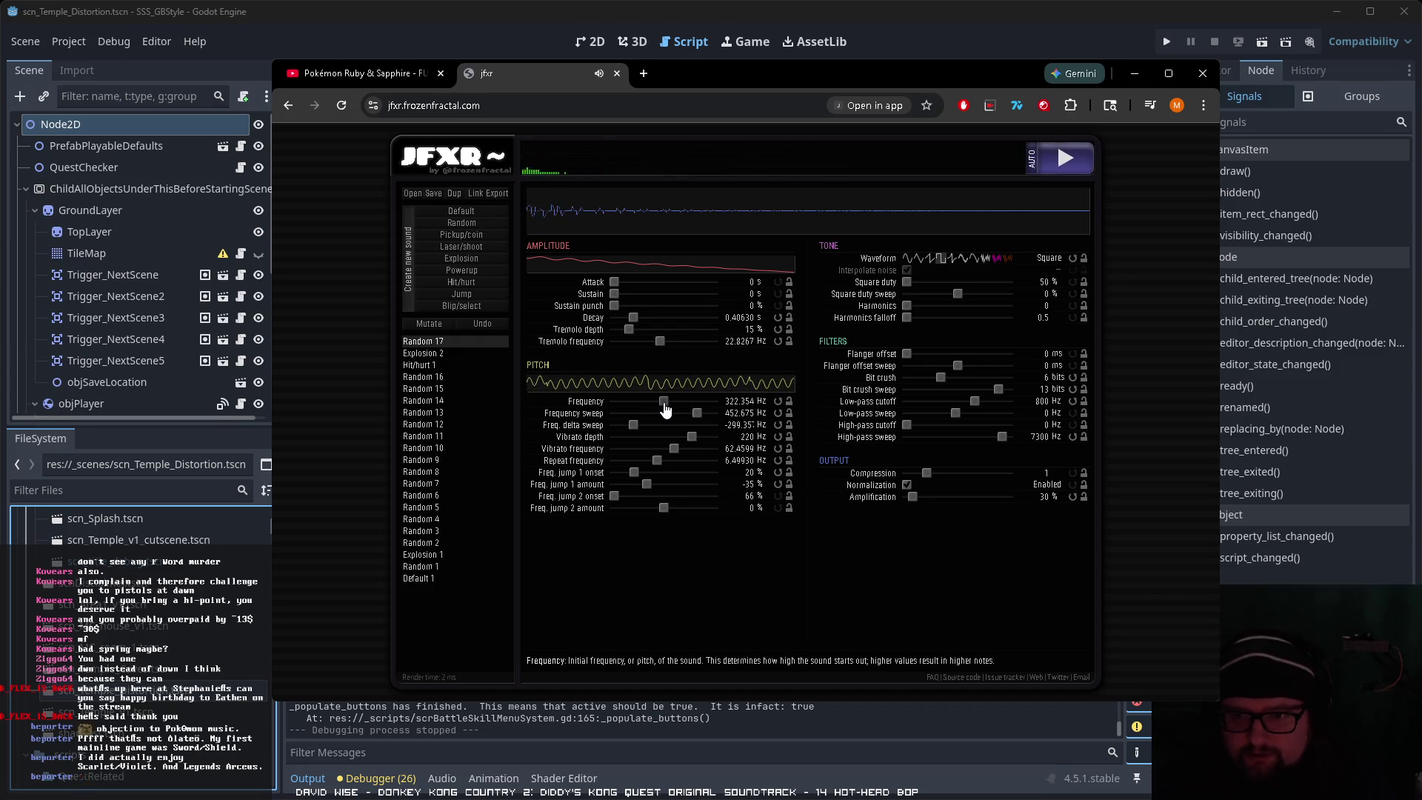
left_click(690, 414)
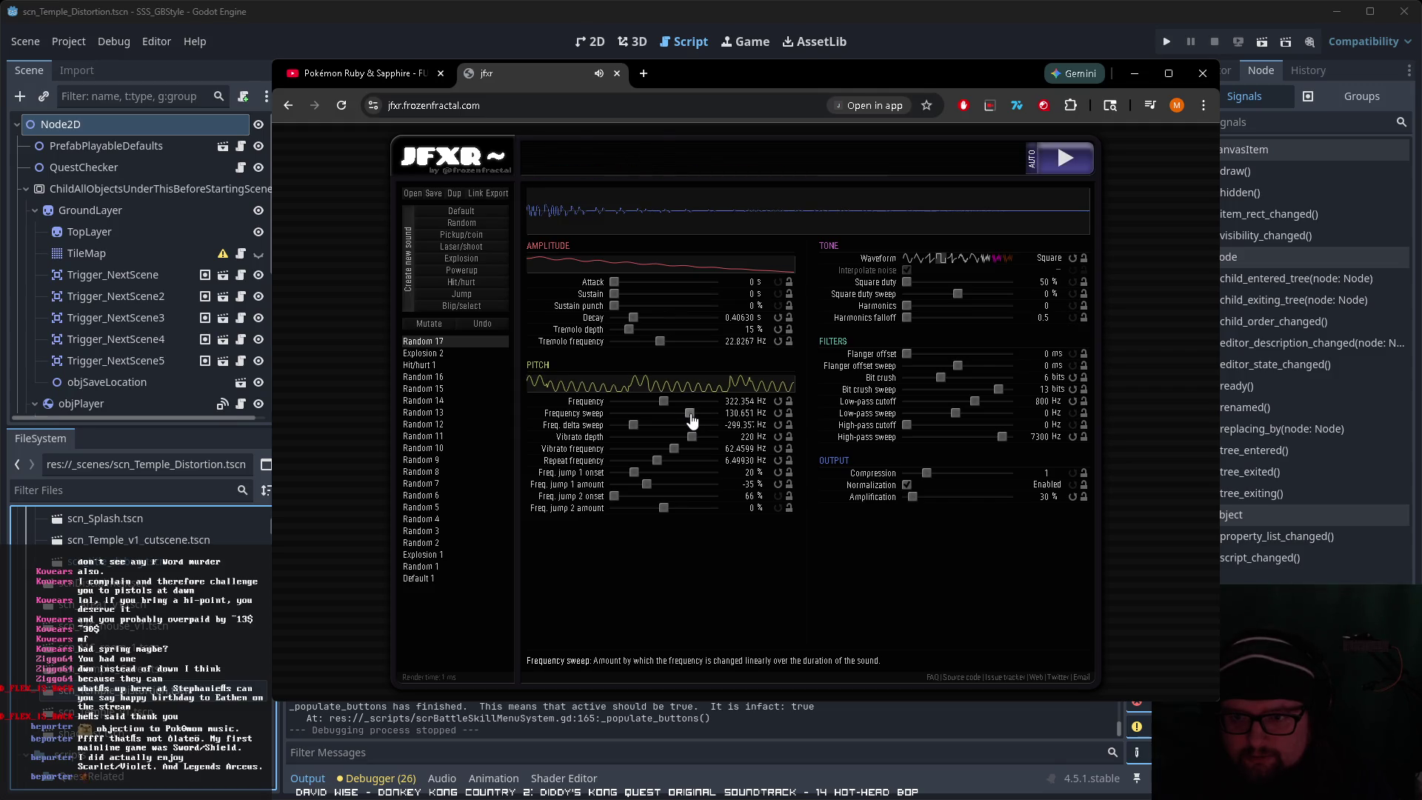
Step: Set vibrato depth to about 81 Hz and frequency to about 22 Hz, ending on Sawtooth
left_click(952, 259)
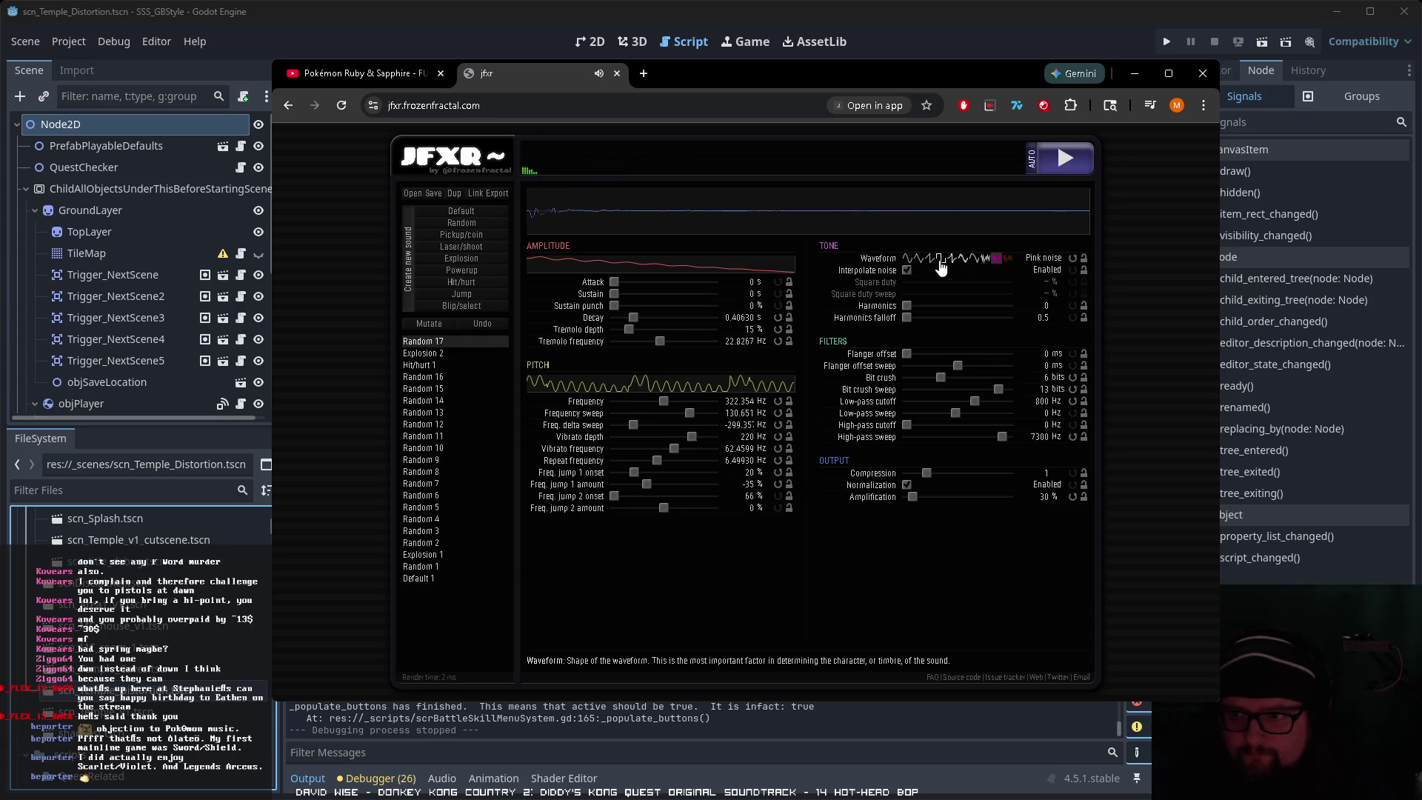
left_click(986, 259)
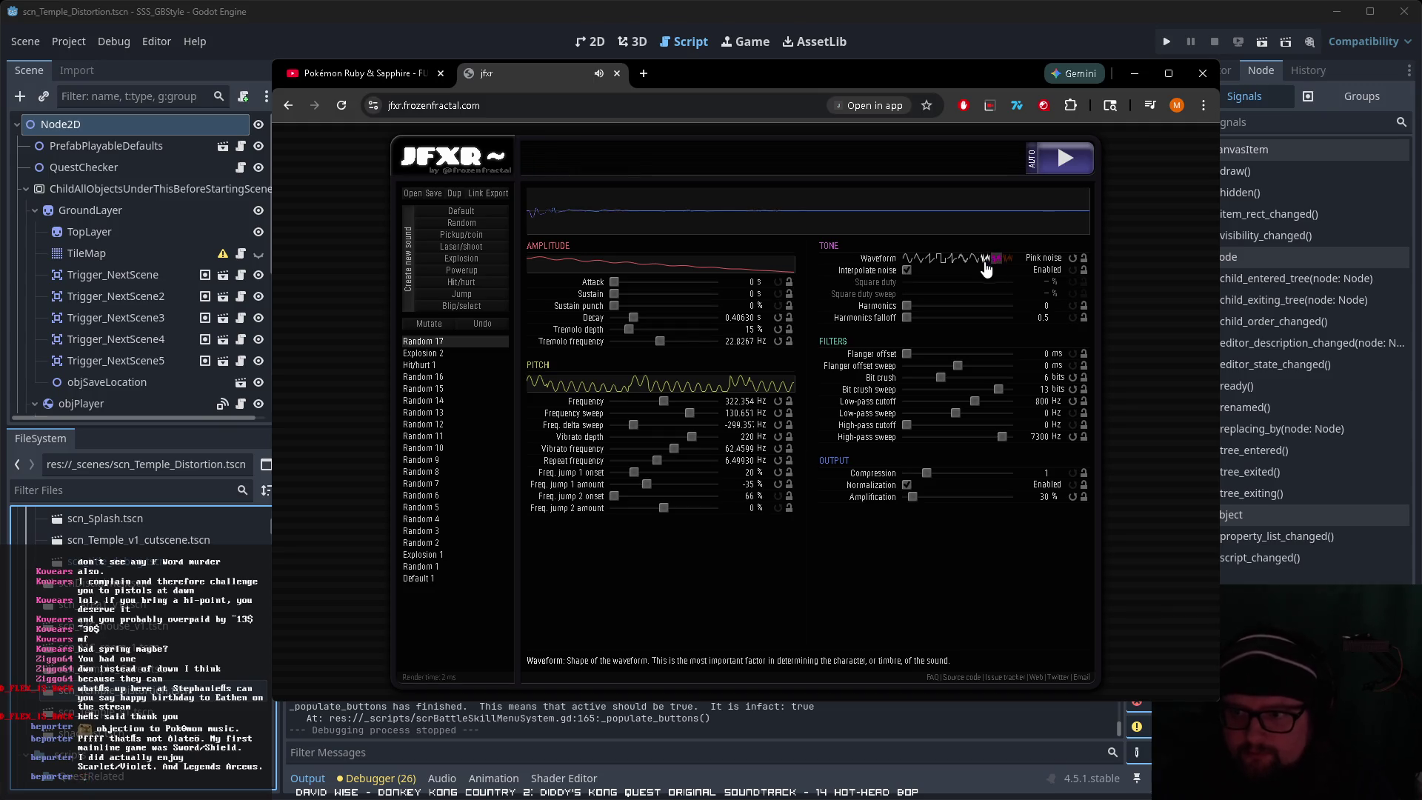
left_click(986, 261)
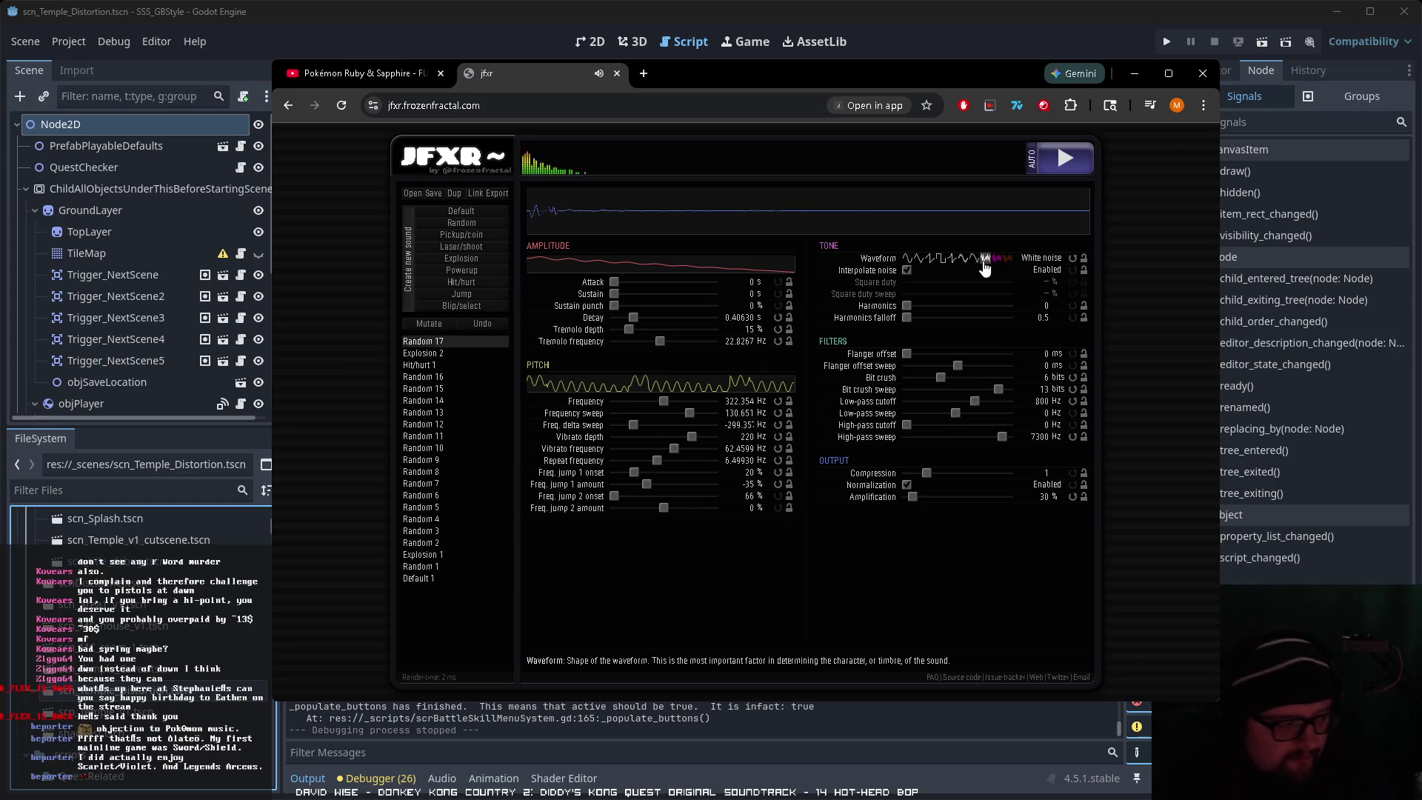
left_click(996, 261)
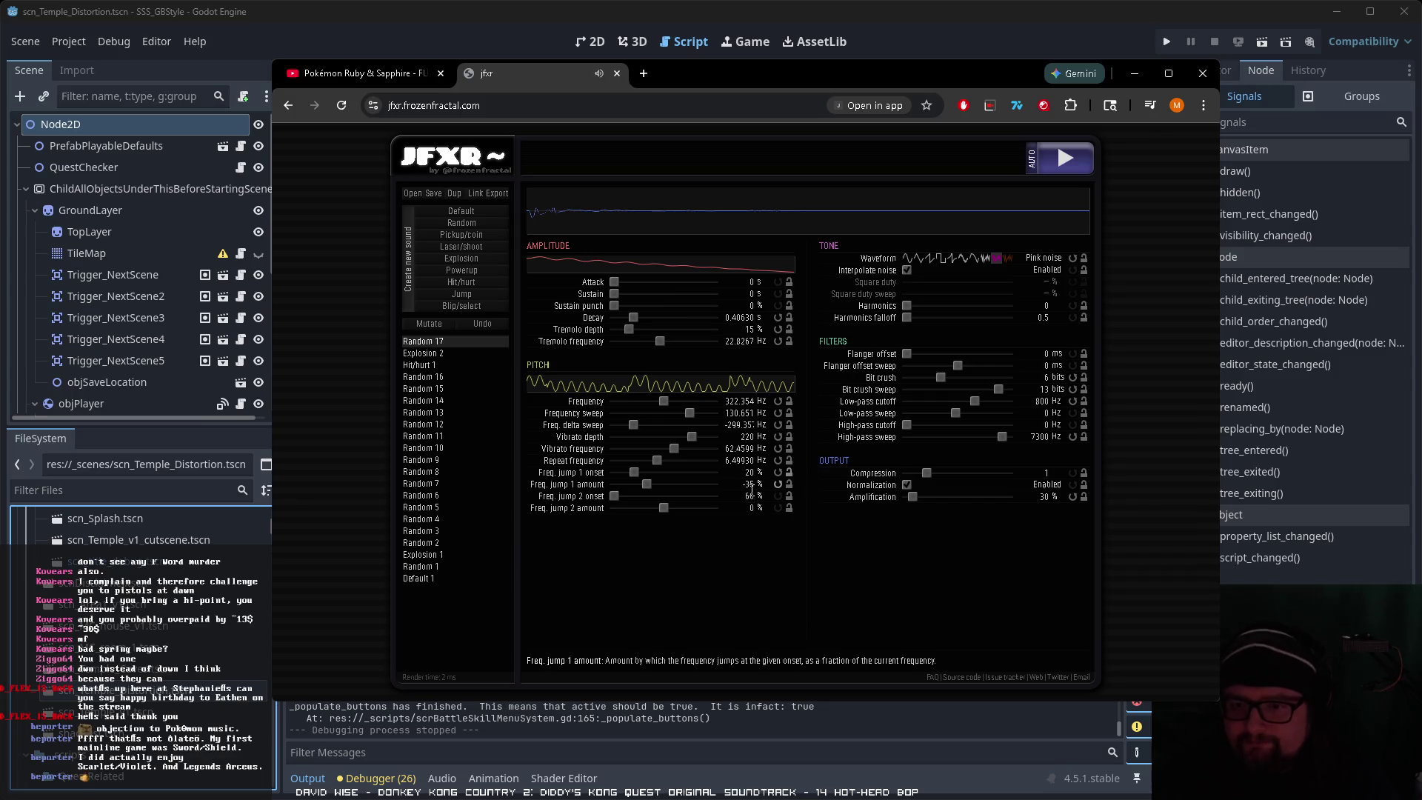
left_click_drag(691, 437, 677, 439)
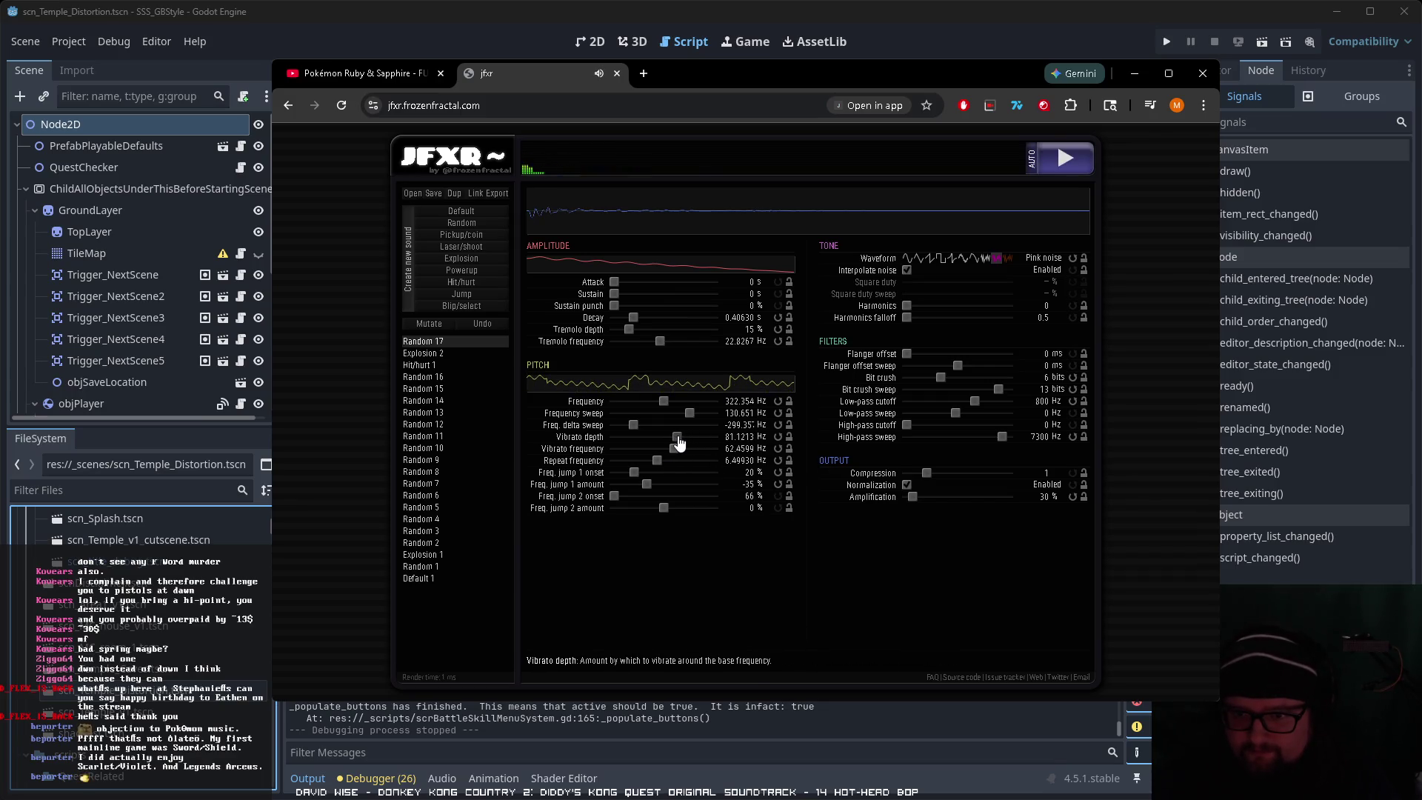
left_click(918, 257)
left_click_drag(674, 449, 660, 449)
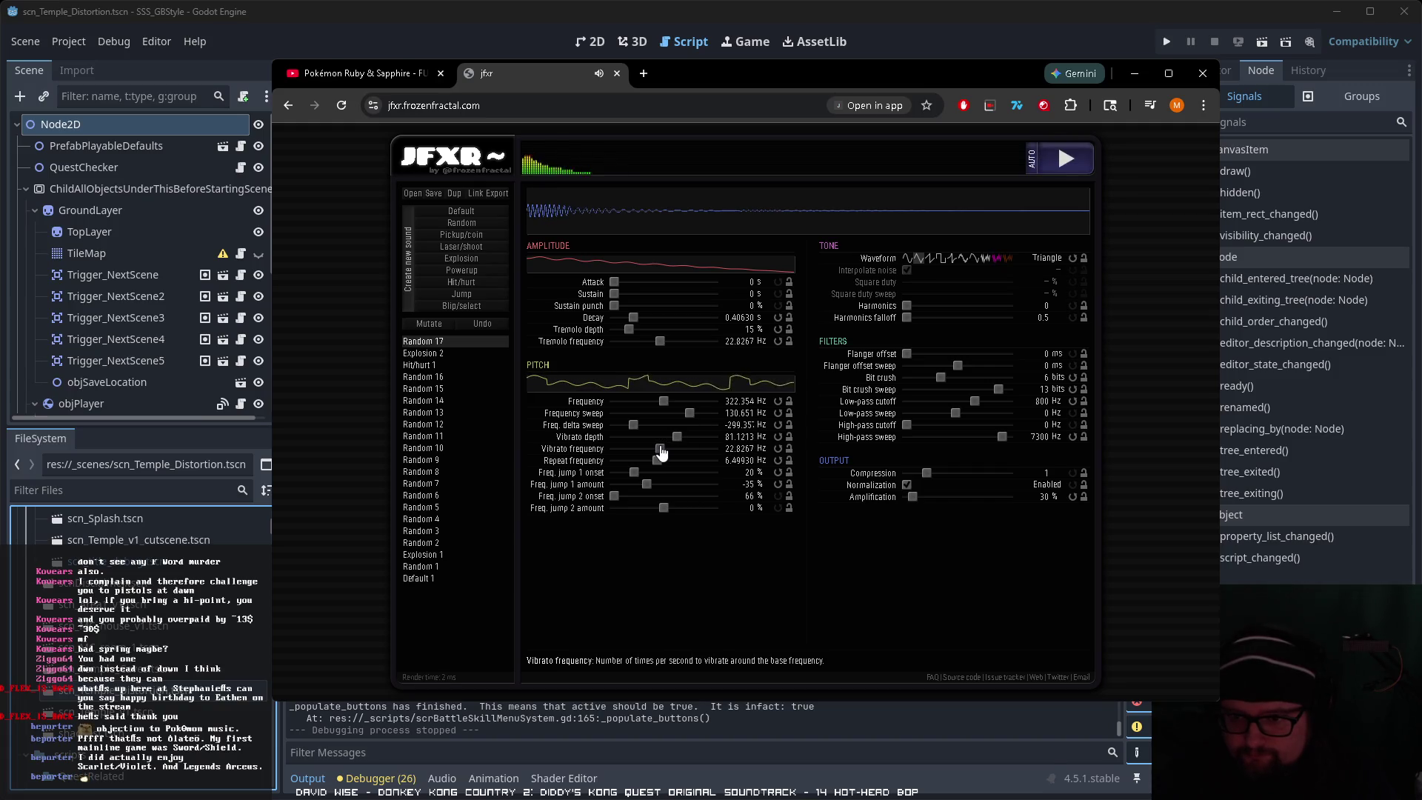
left_click(930, 259)
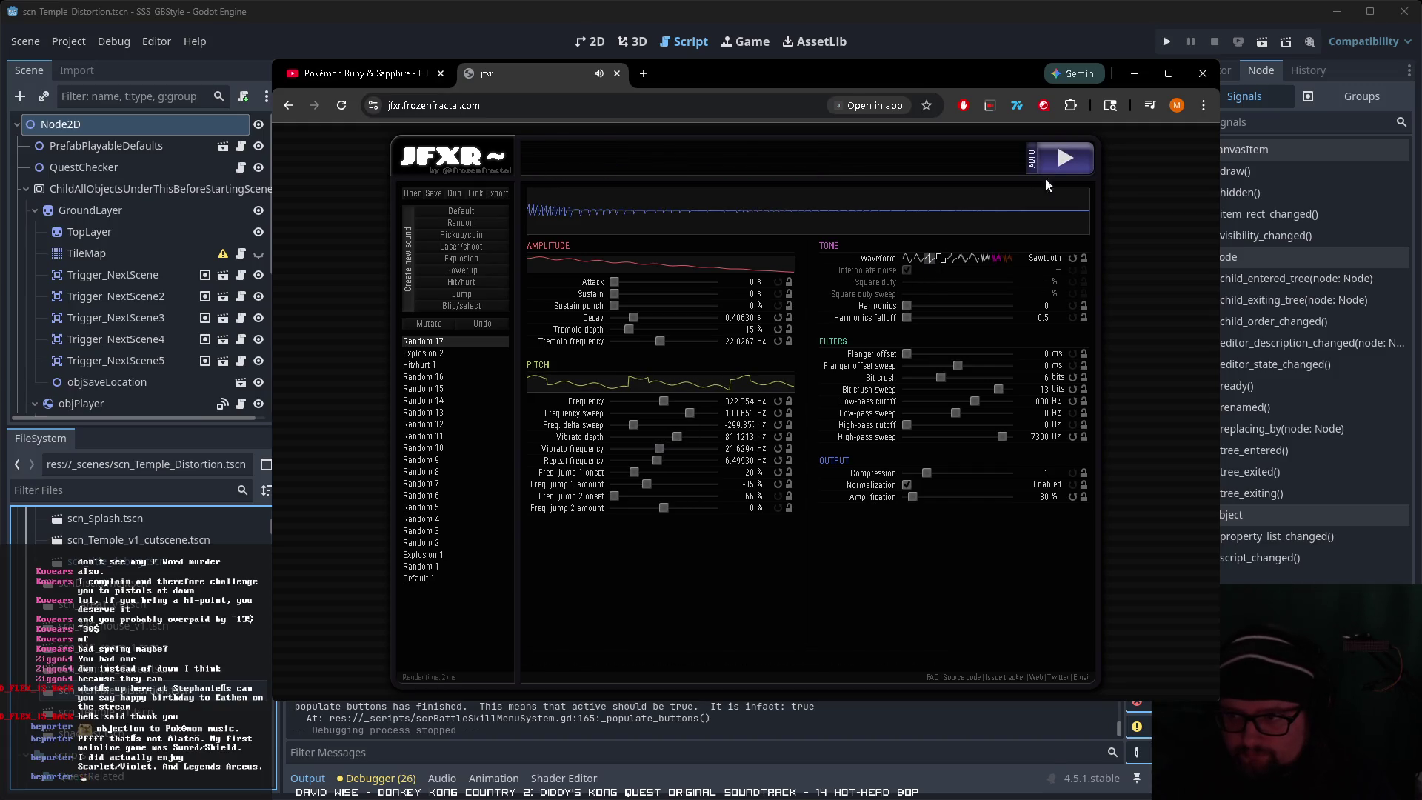
Step: Retune the base frequency, make the sweep fall downward, and lower repeat to about 4.13 Hz
left_click(929, 261)
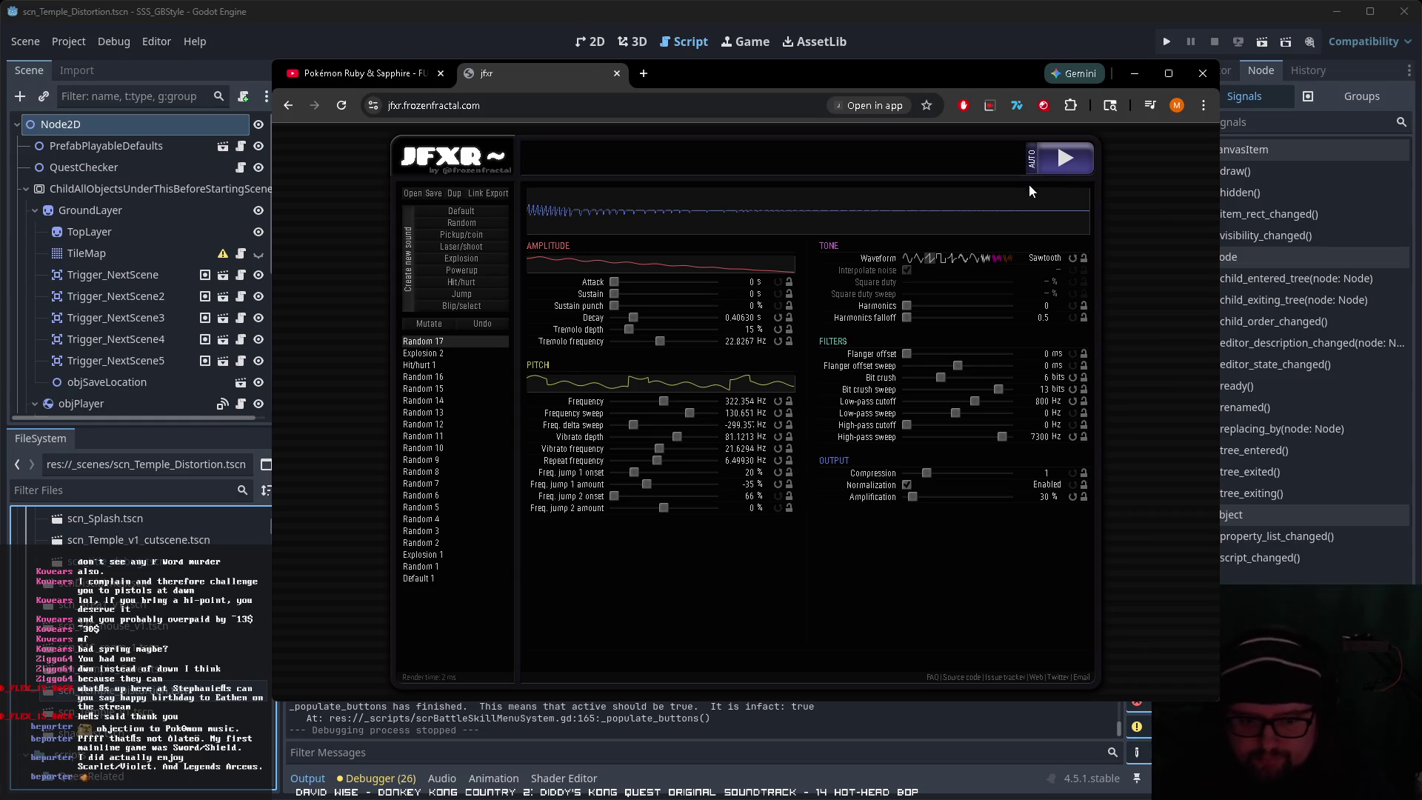
left_click(1064, 158)
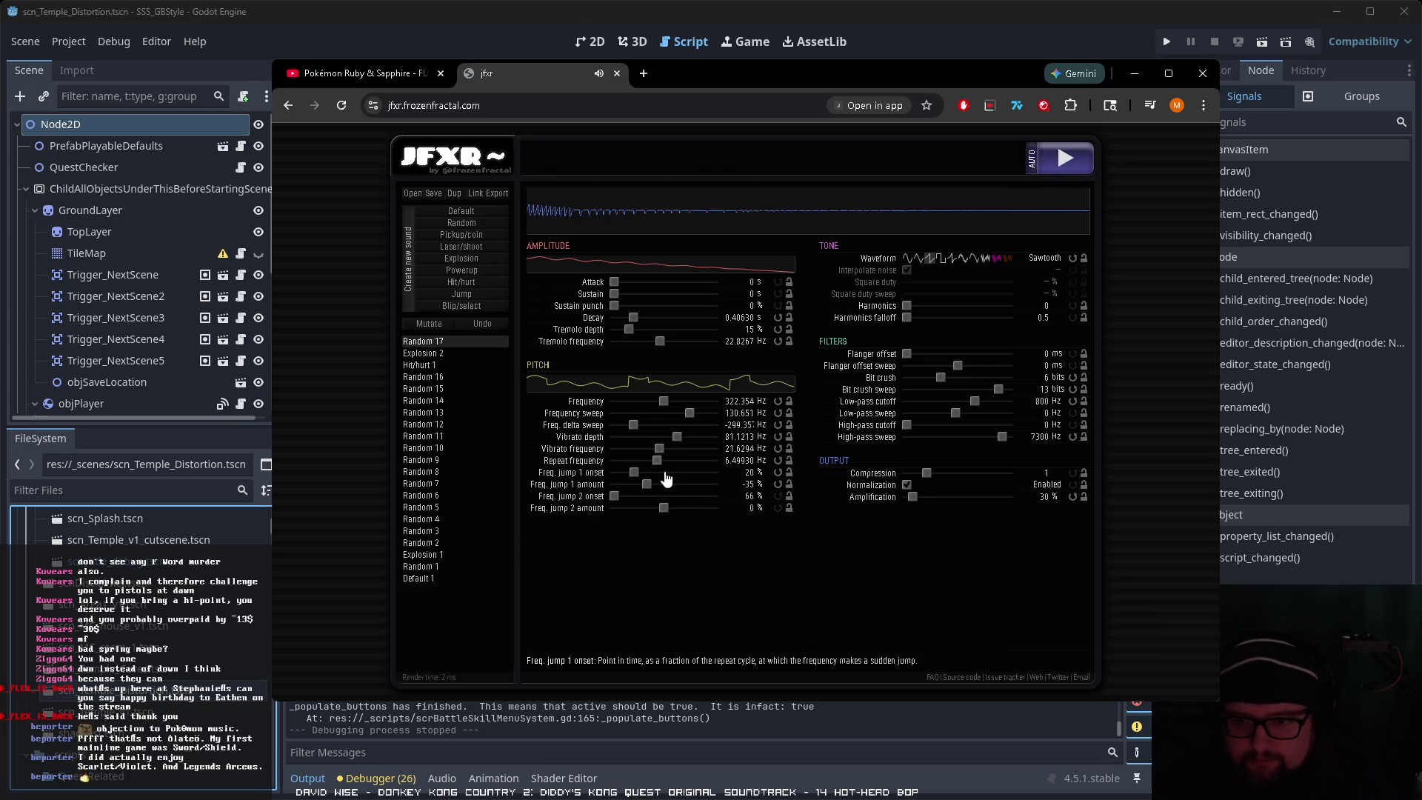
left_click(672, 402)
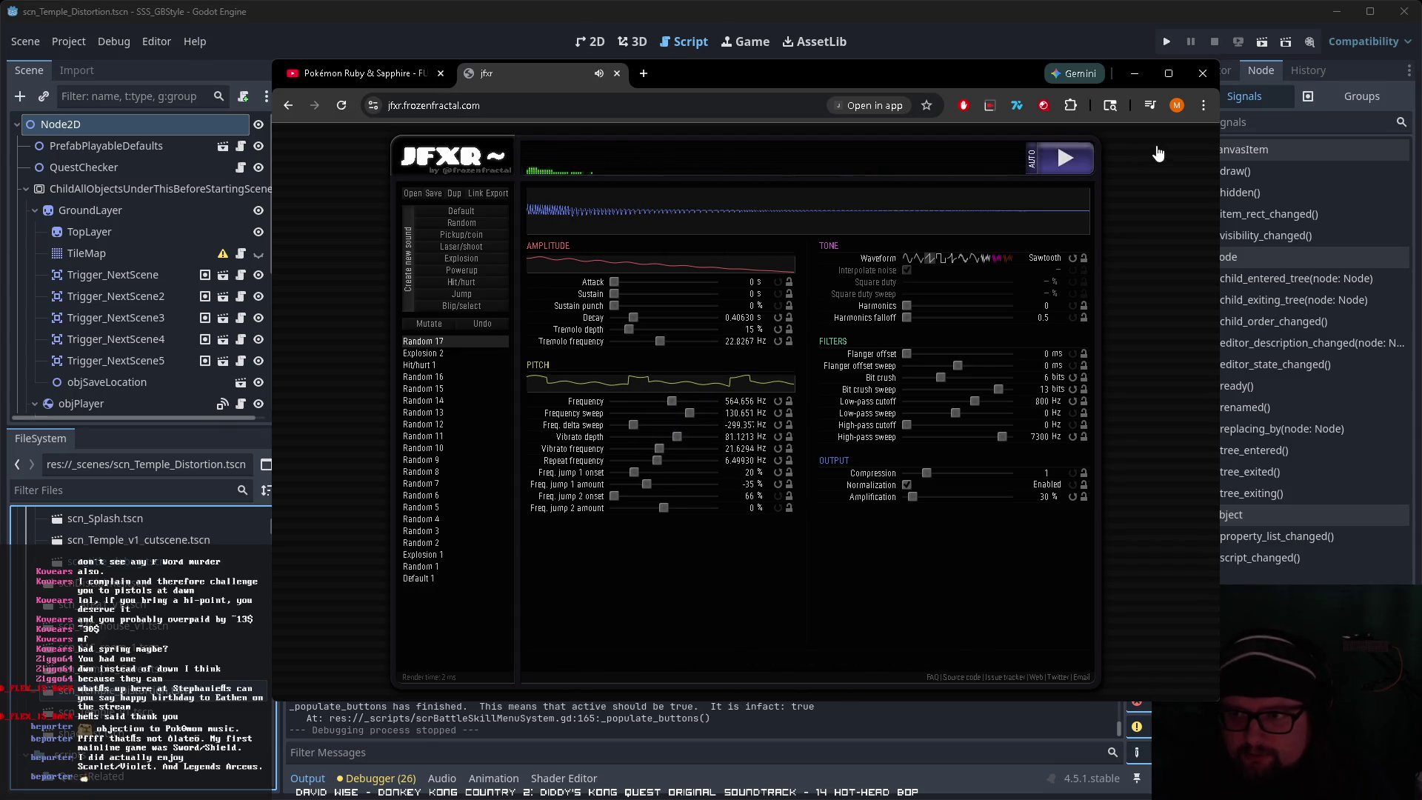
left_click(1086, 163)
left_click(1083, 161)
left_click_drag(667, 415, 630, 418)
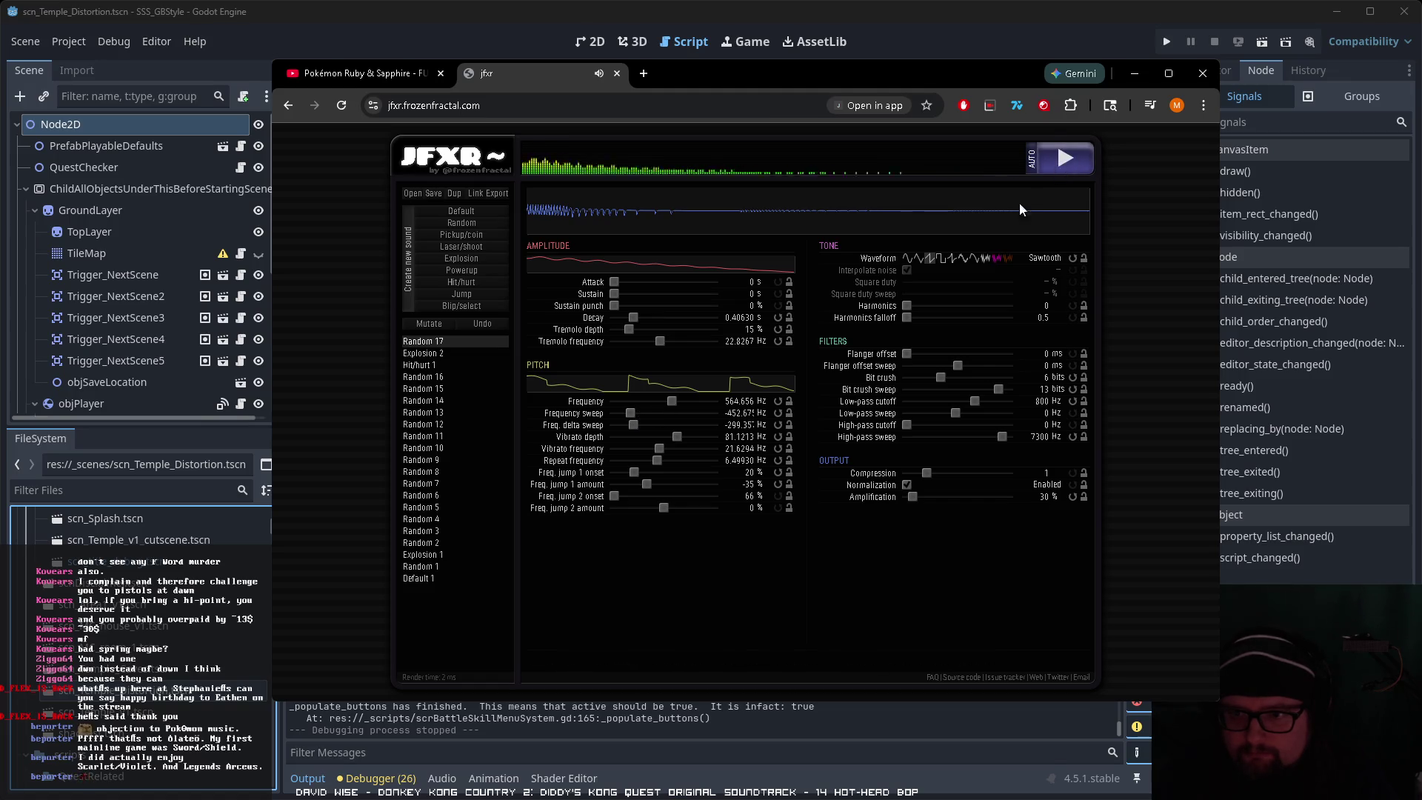
left_click_drag(630, 417, 628, 413)
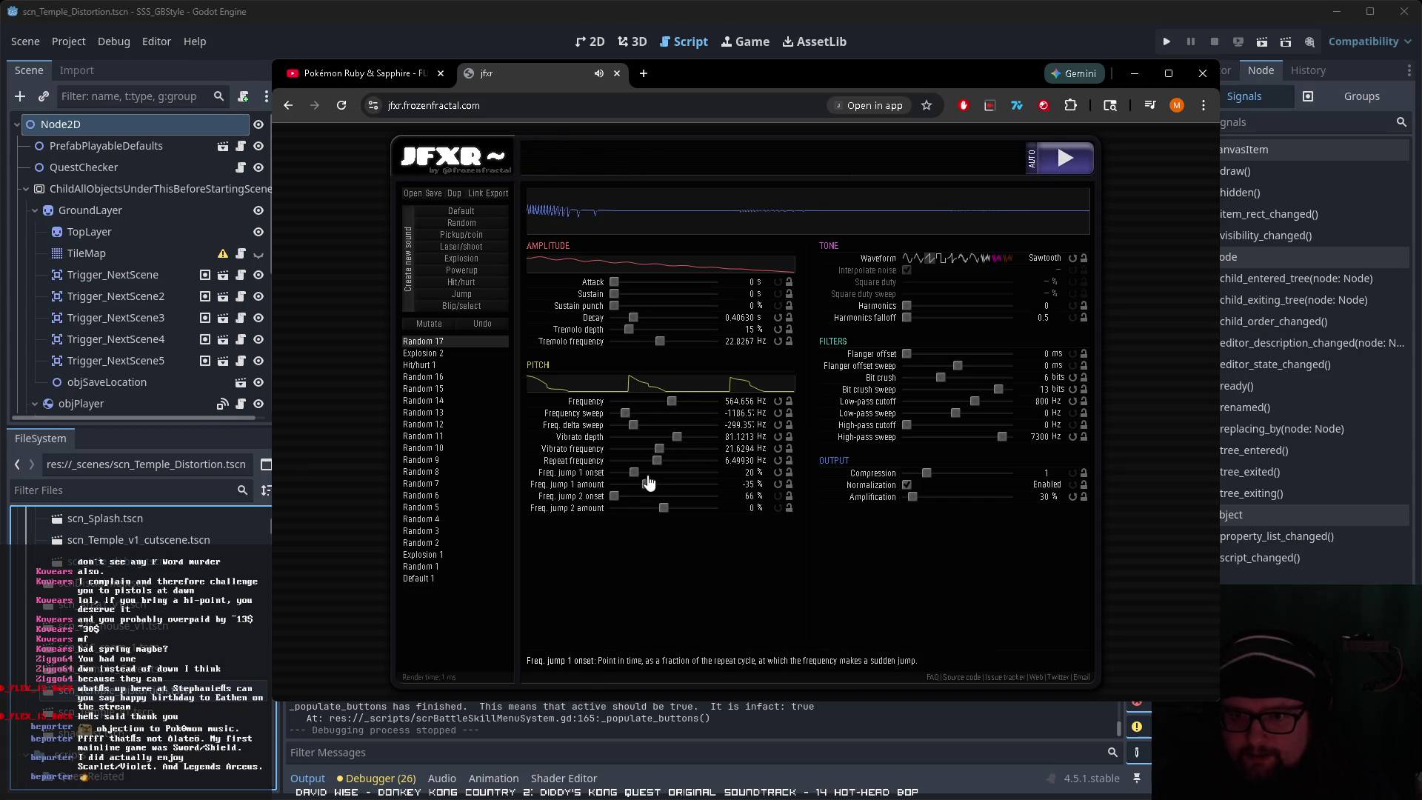
left_click_drag(656, 462, 650, 464)
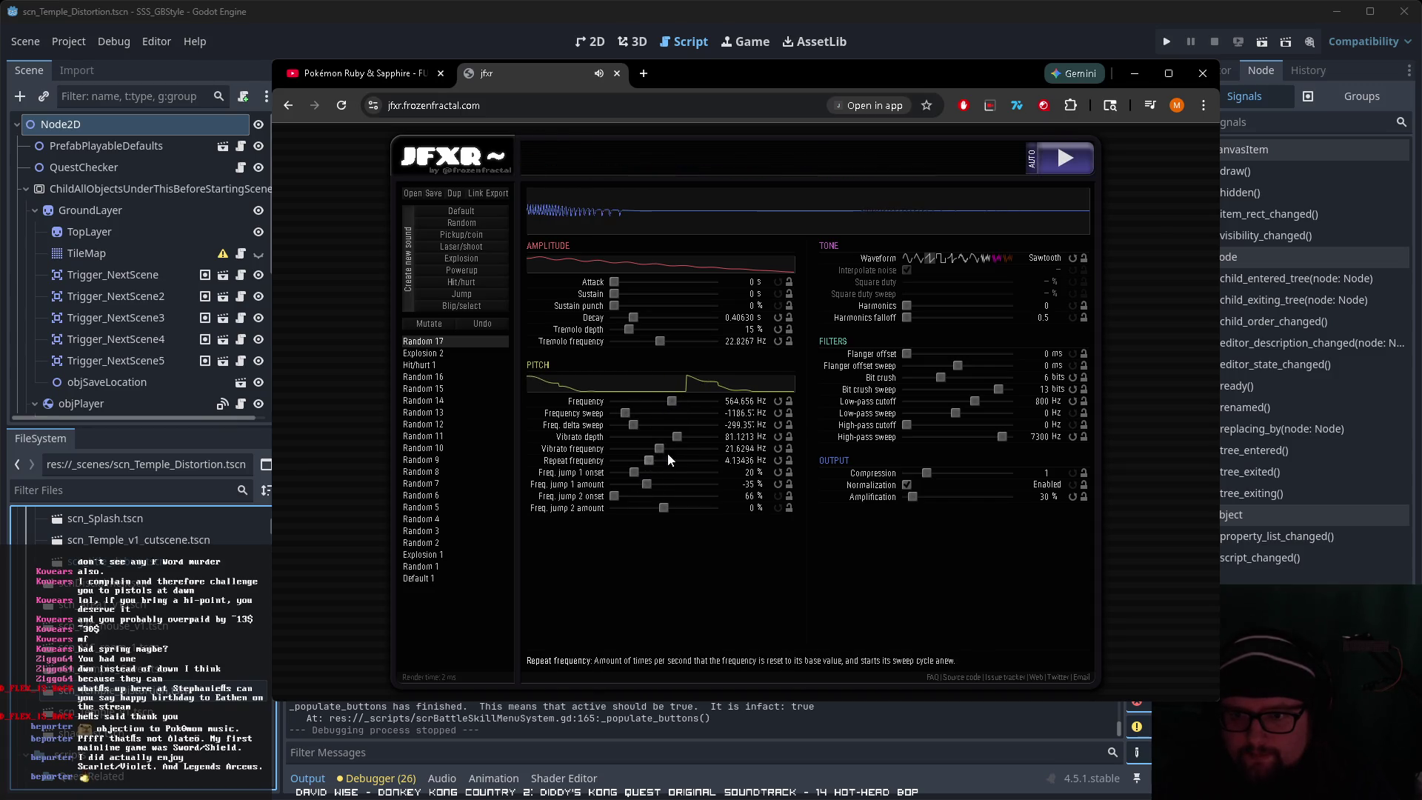
mouse_move(673, 403)
left_mouse_down()
mouse_move(641, 414)
mouse_move(662, 408)
left_mouse_up()
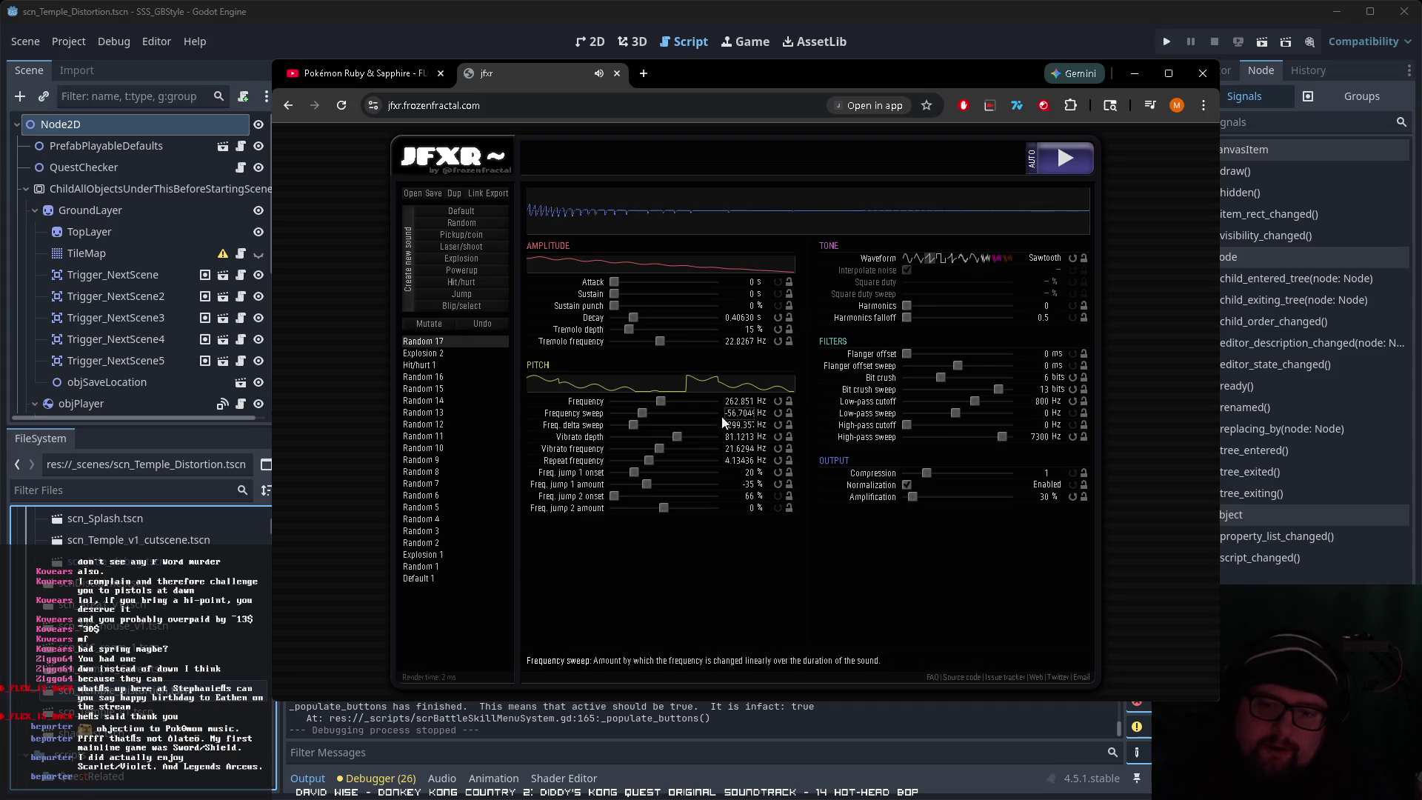
Step: Deepen and slow the tremolo; set sweep to -394.40 Hz and delta sweep to -1361.51 Hz
left_click_drag(659, 449, 678, 454)
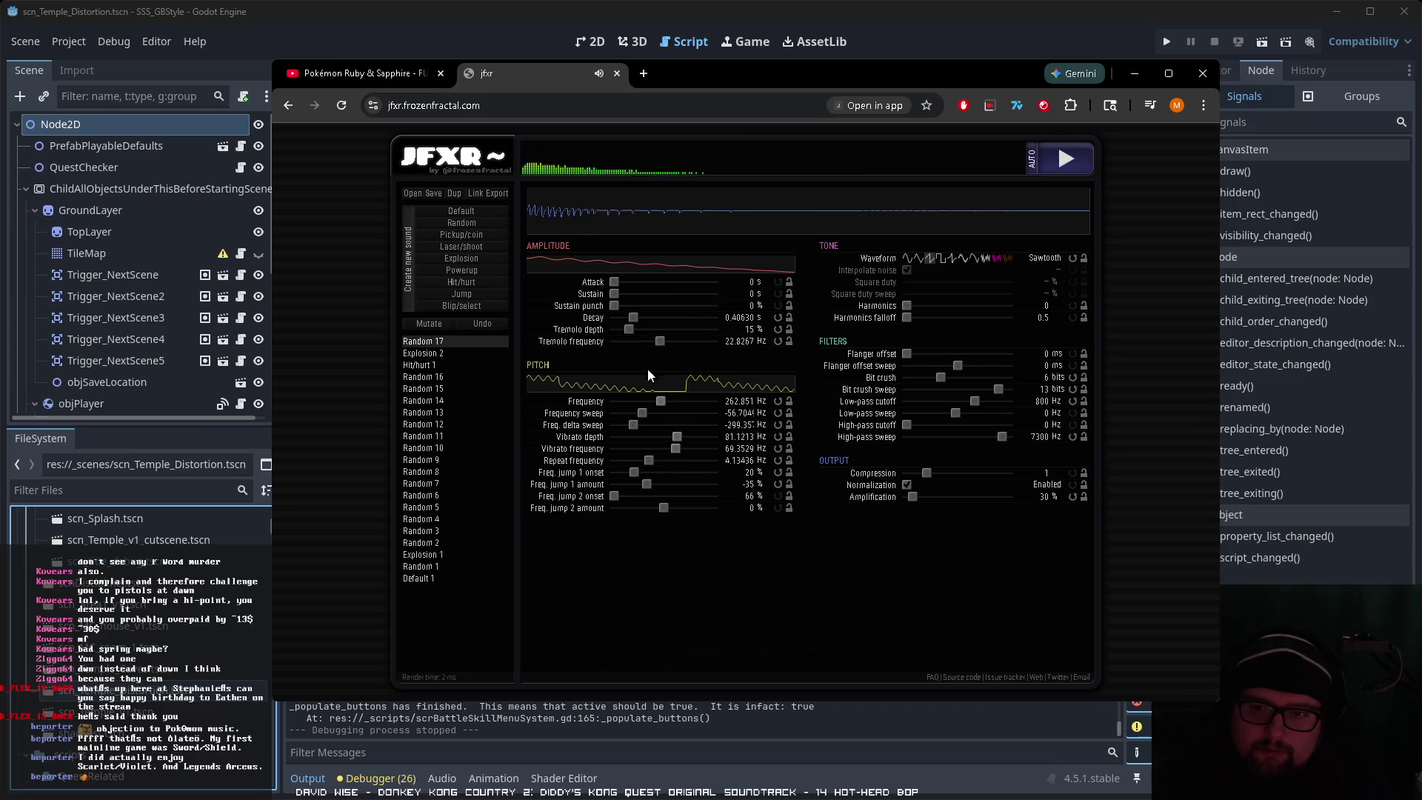
mouse_move(629, 331)
left_mouse_down()
mouse_move(680, 331)
mouse_move(653, 353)
left_mouse_up()
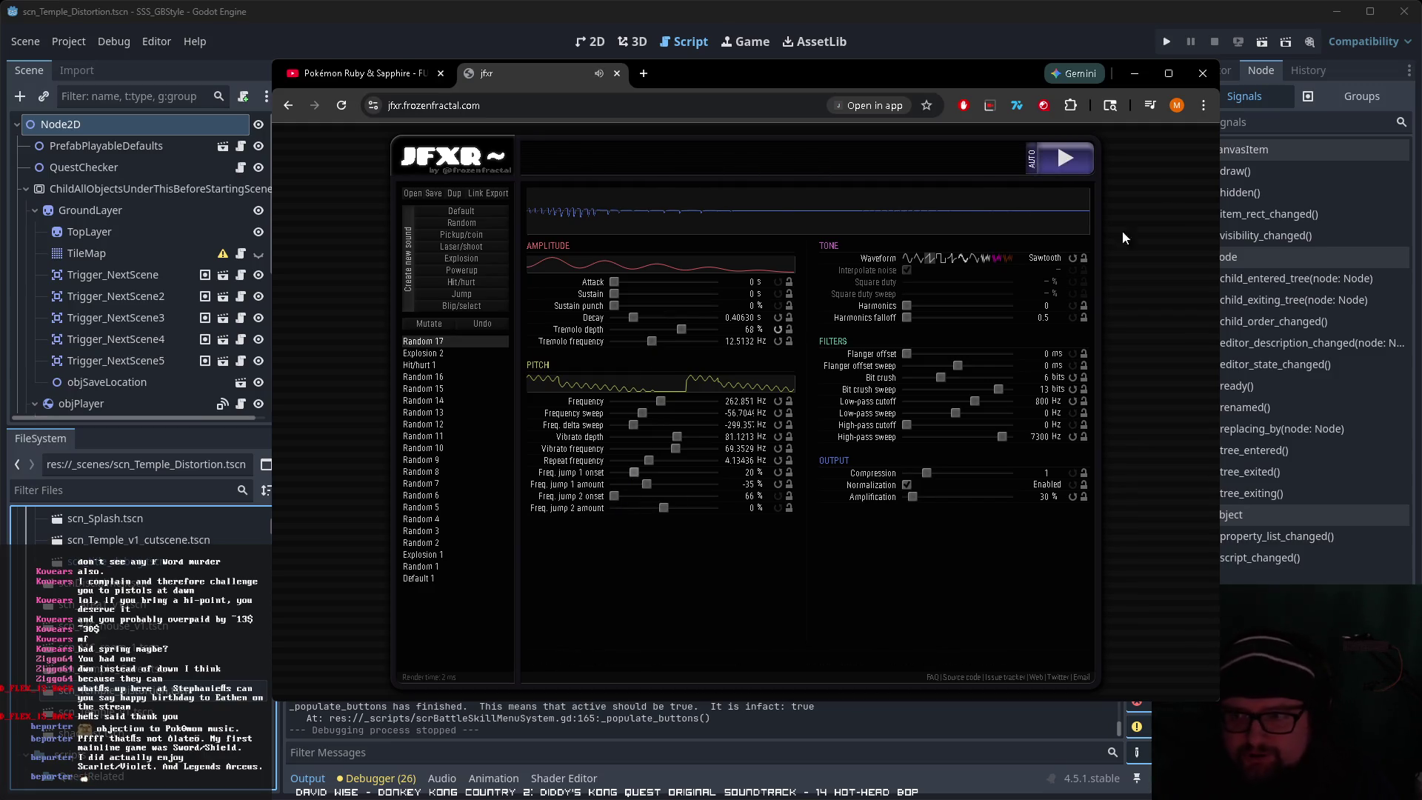
left_click(1074, 166)
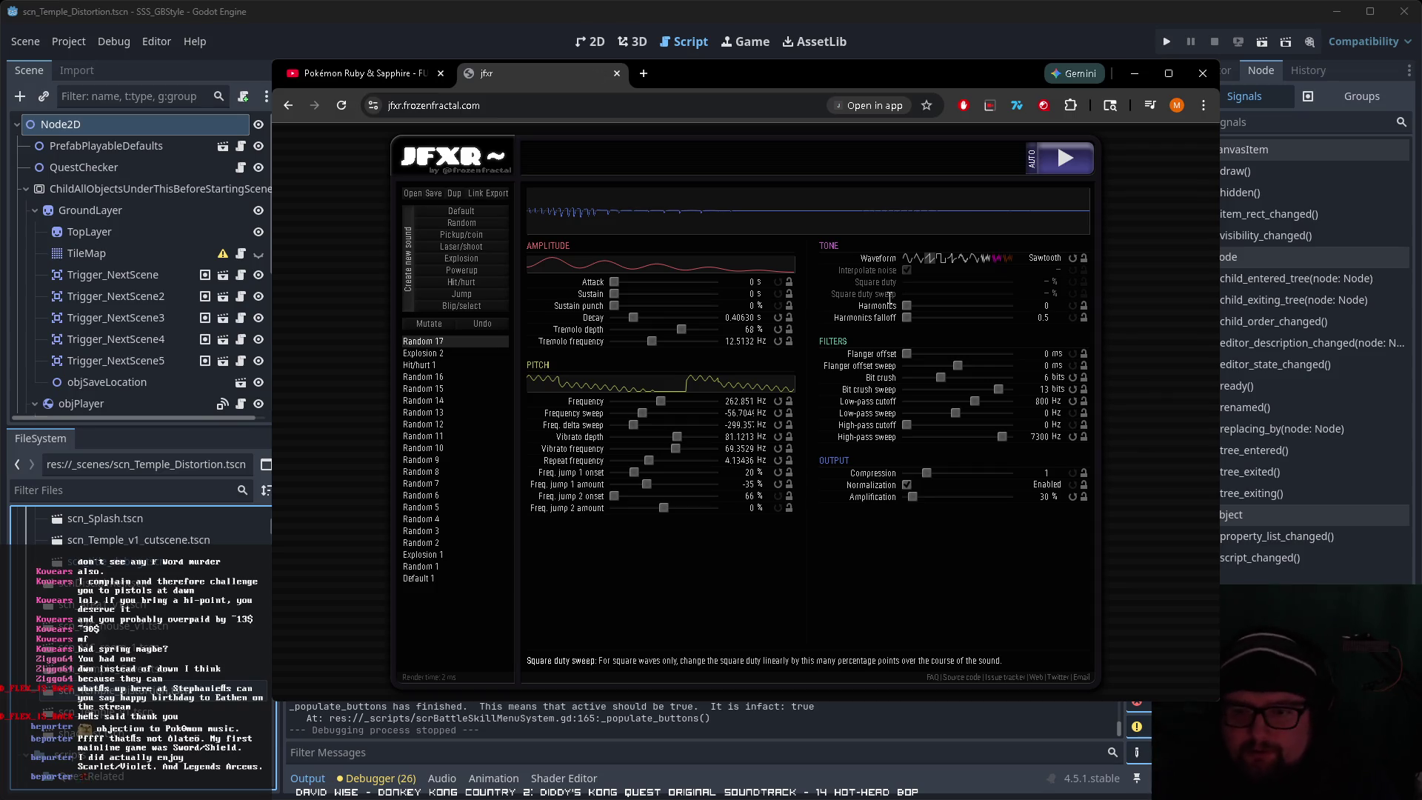
left_click_drag(635, 430, 646, 428)
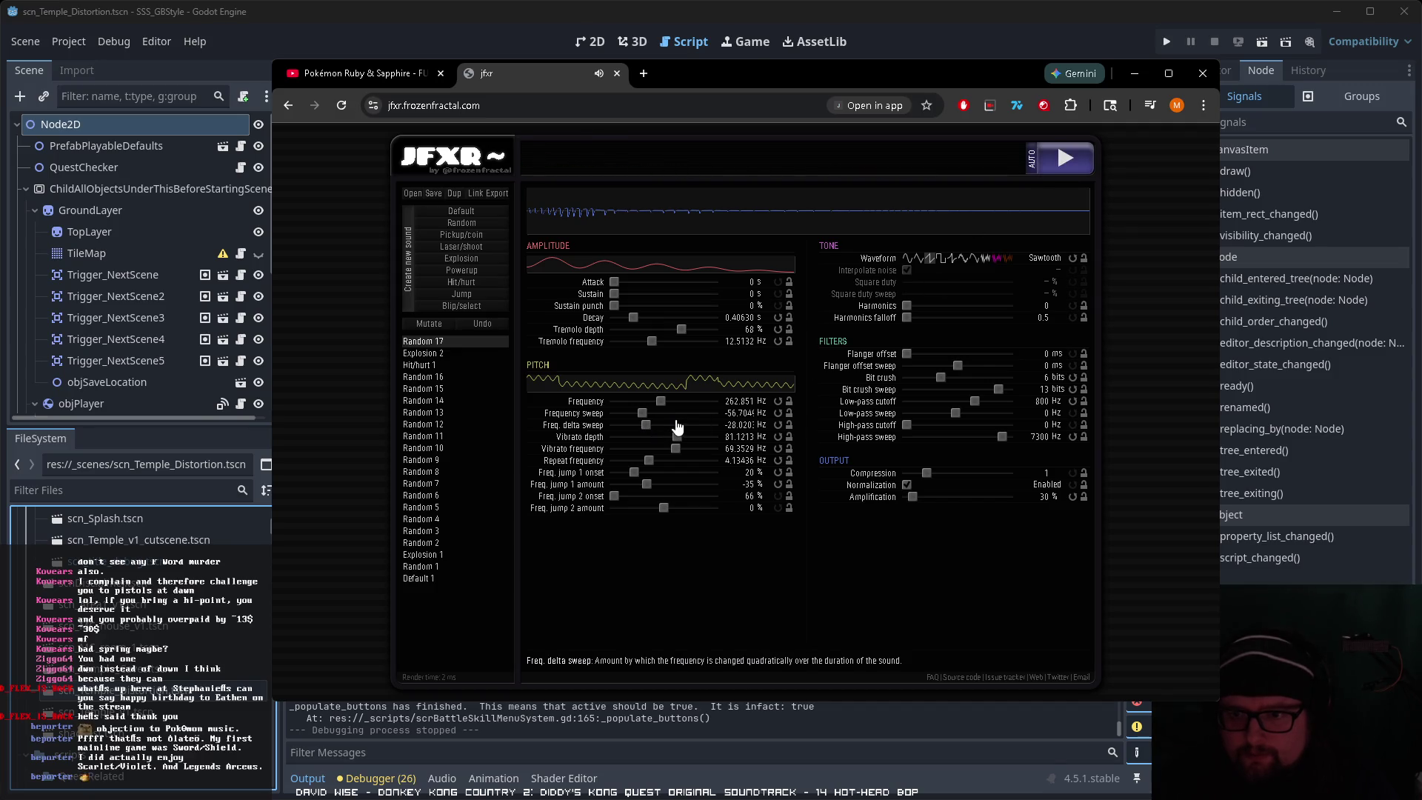
mouse_move(642, 413)
left_mouse_down()
mouse_move(628, 414)
mouse_move(670, 408)
left_mouse_up()
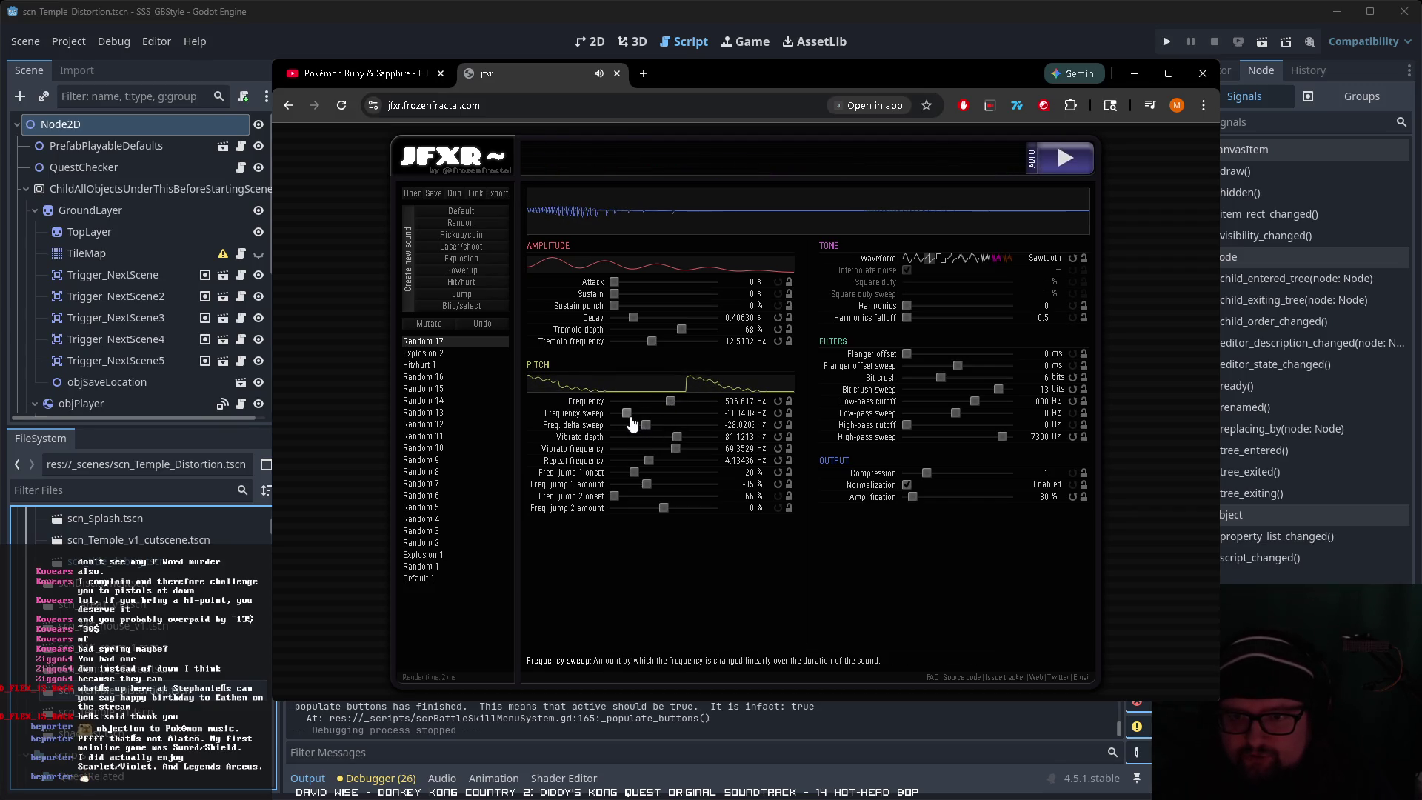
left_click(631, 414)
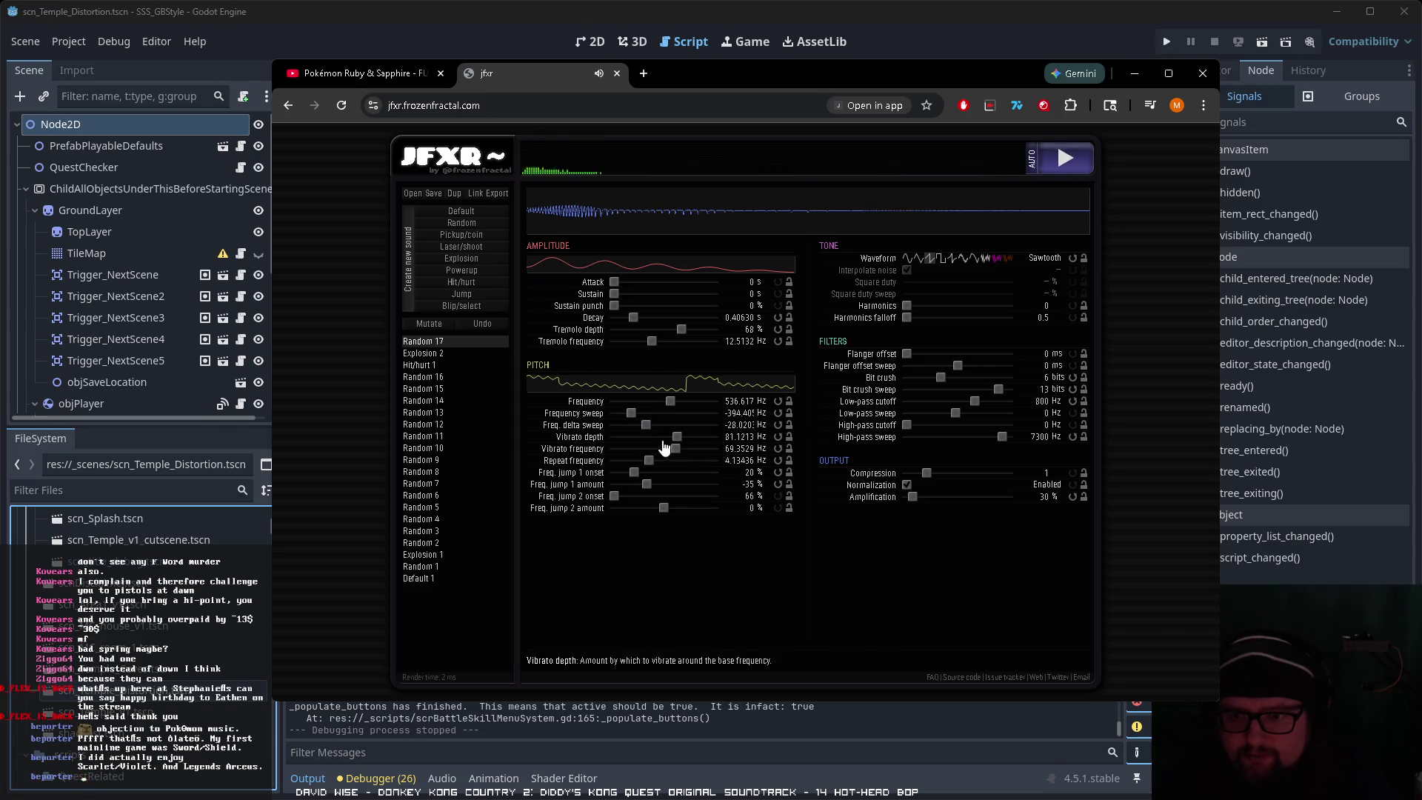
left_click_drag(649, 428, 625, 427)
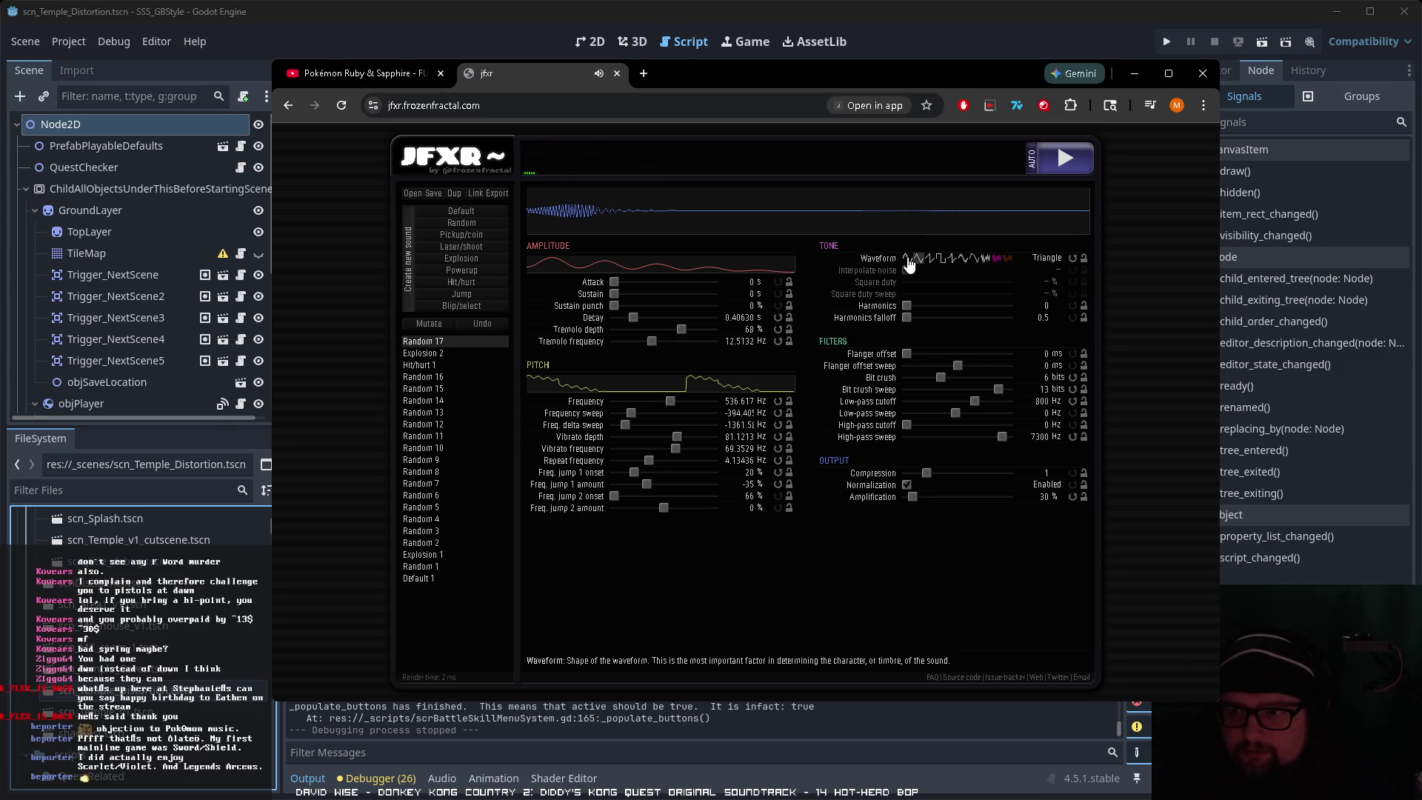
Step: Switch to Triangle, change vibrato frequency, add sustain, and lower repeat to about 3 Hz
left_click(940, 259)
left_click(919, 259)
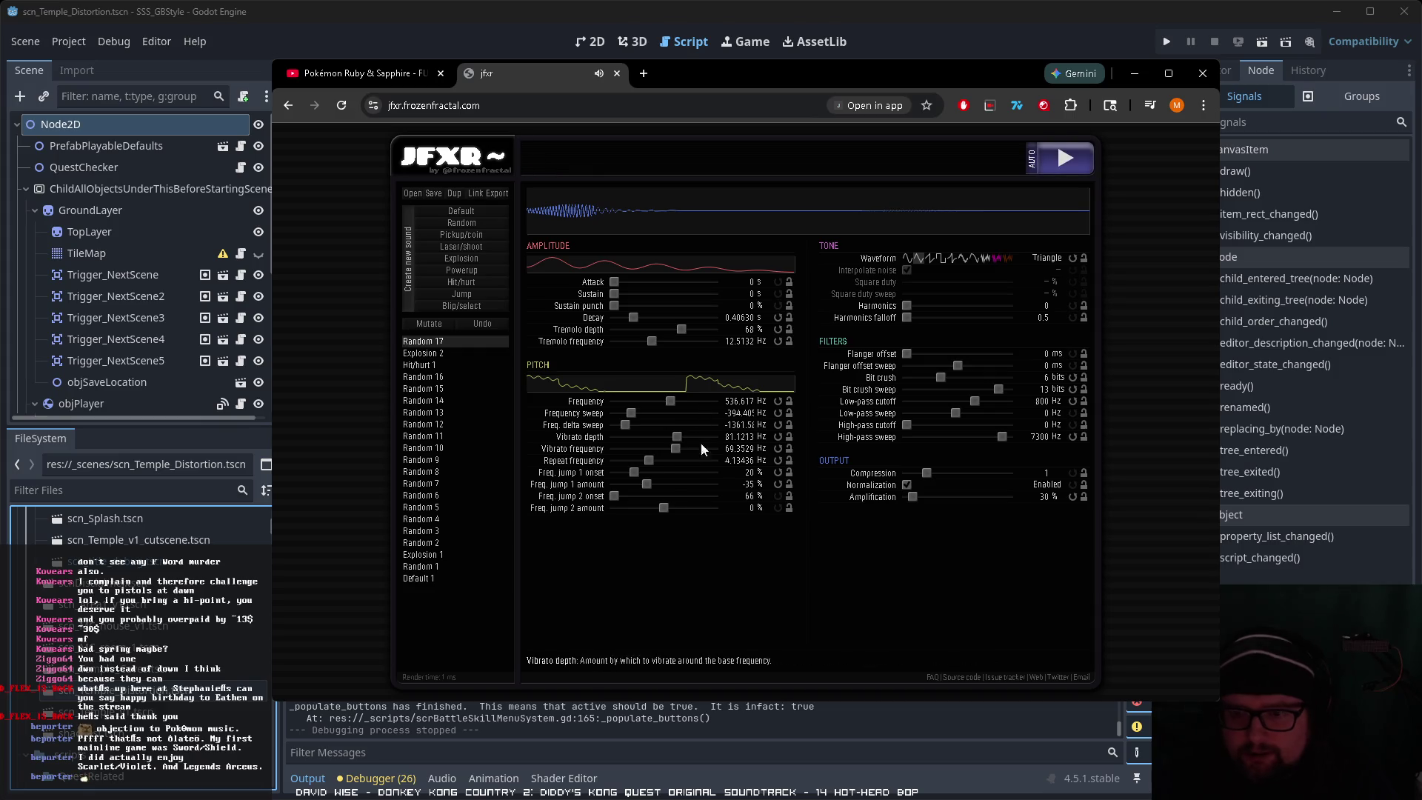
mouse_move(674, 457)
left_mouse_down()
mouse_move(603, 448)
mouse_move(707, 451)
mouse_move(651, 467)
left_mouse_up()
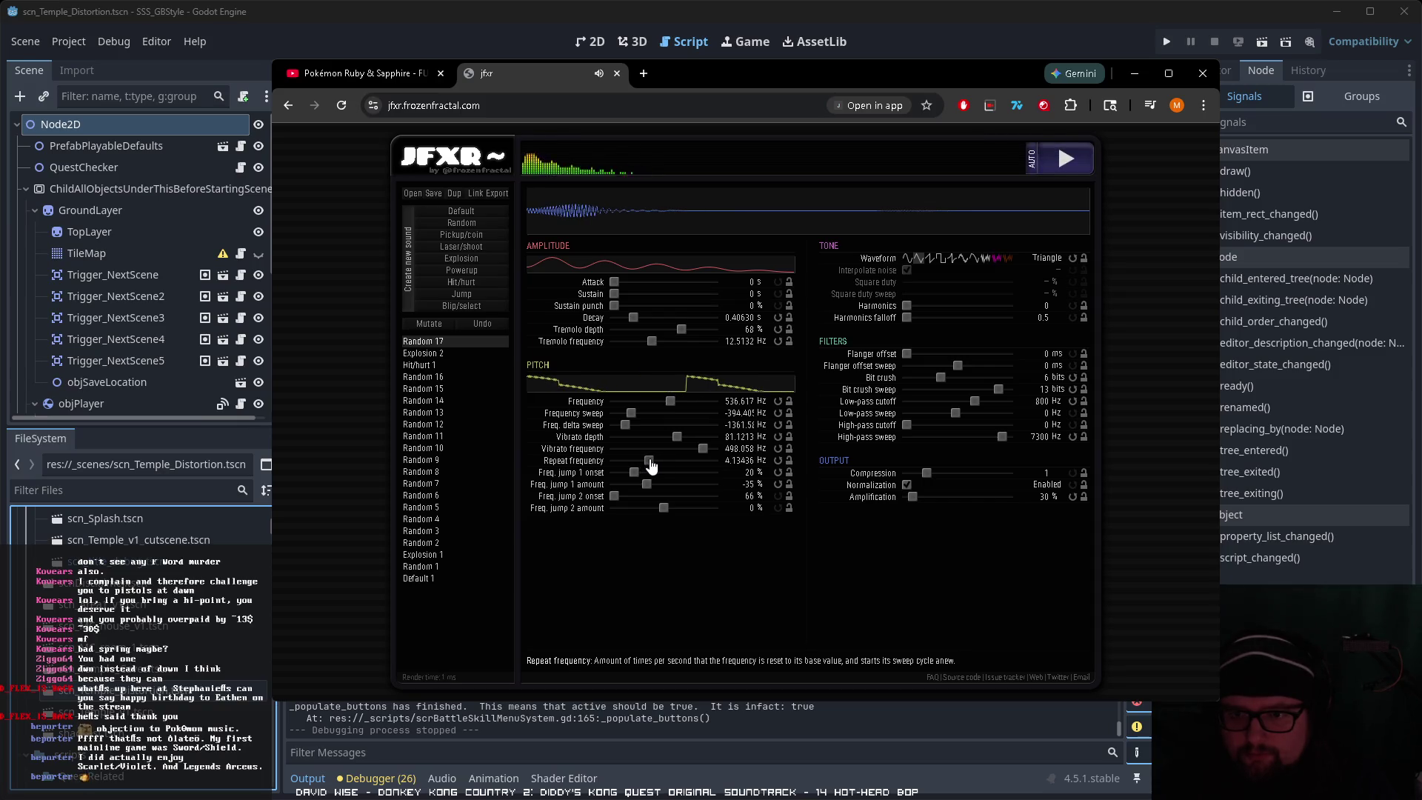
mouse_move(618, 299)
left_mouse_down()
mouse_move(641, 301)
mouse_move(626, 299)
left_mouse_up()
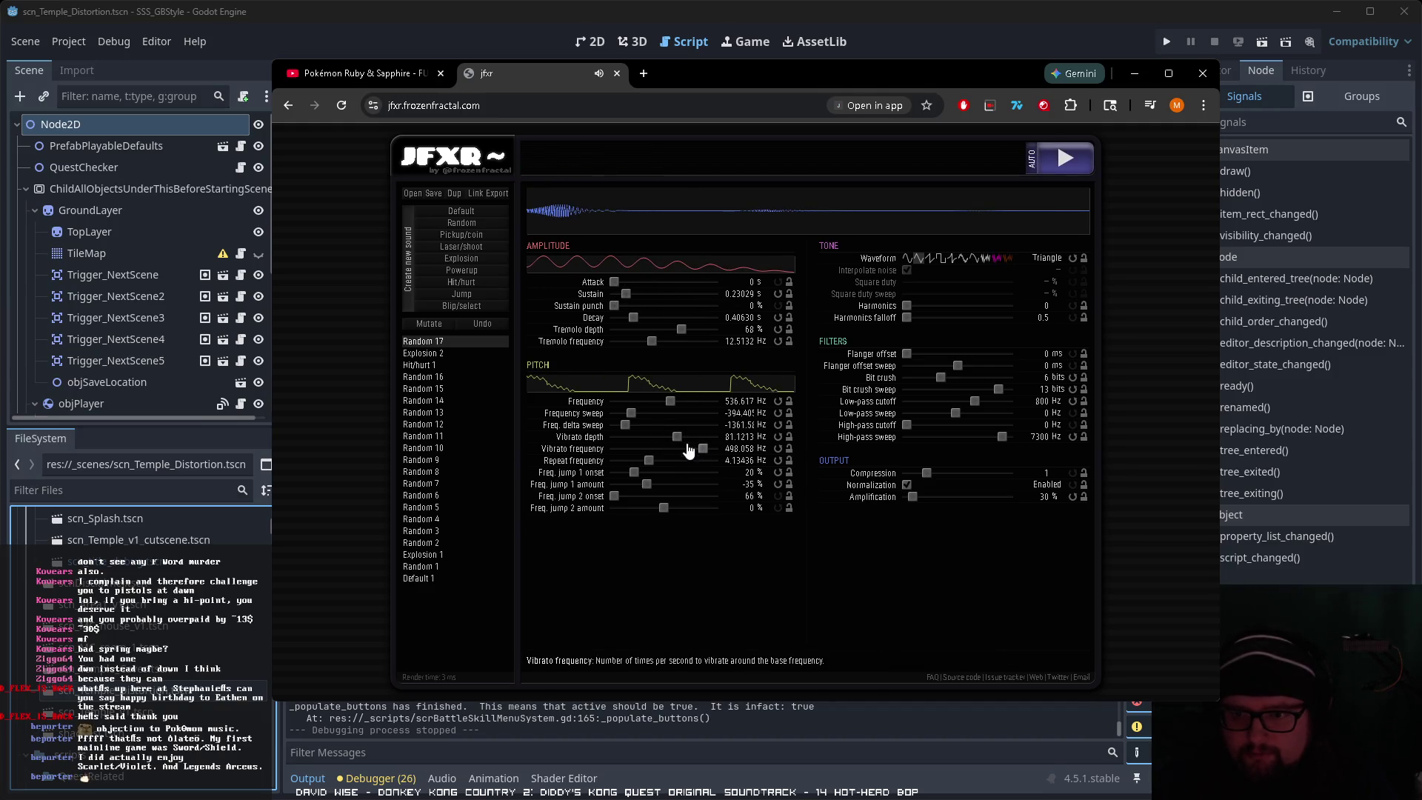
mouse_move(651, 466)
left_mouse_down()
mouse_move(700, 452)
mouse_move(684, 455)
left_mouse_up()
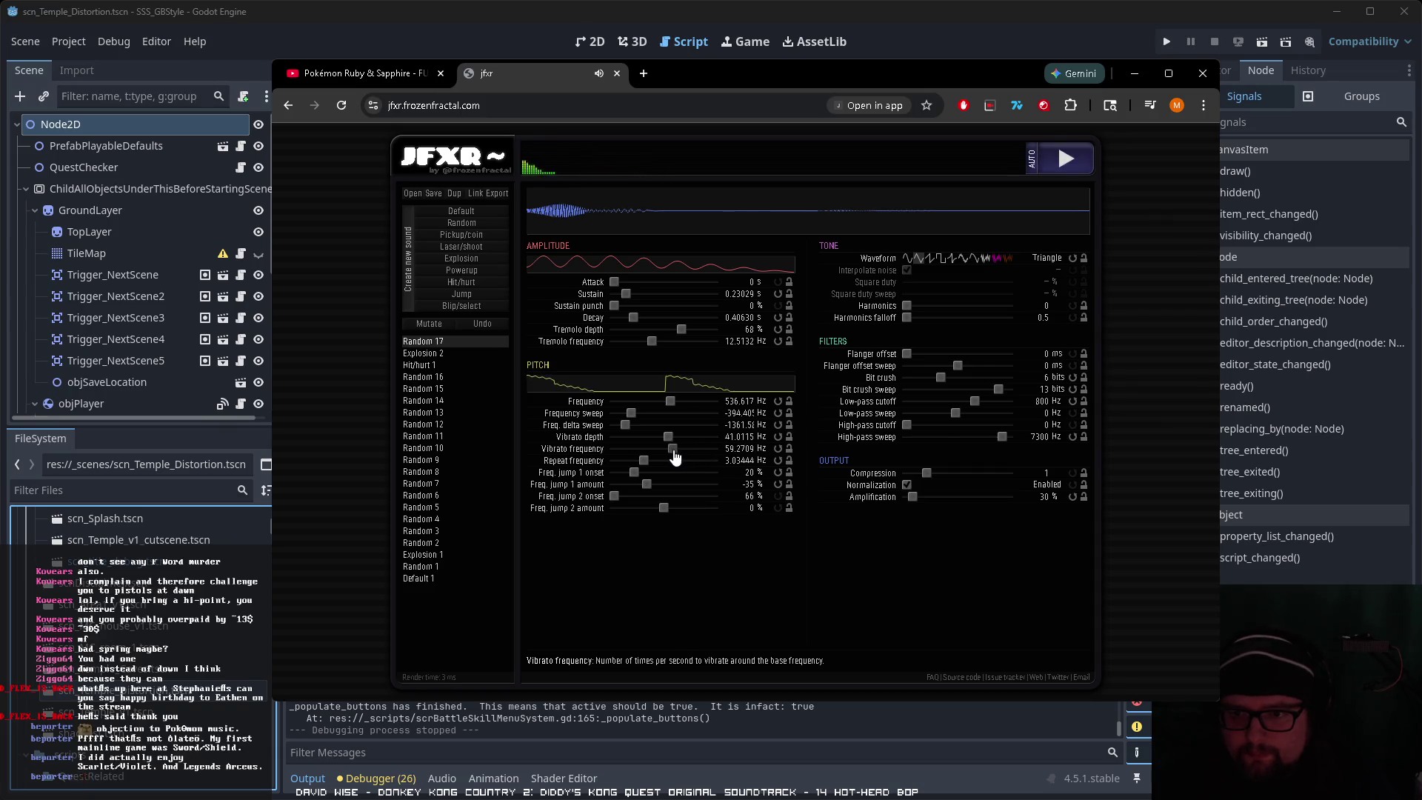
Step: Adjust the base frequency, turn off pitch repeat, and switch the waveform to Sawtooth
left_click(907, 259)
mouse_move(670, 403)
left_mouse_down()
mouse_move(655, 410)
mouse_move(677, 406)
left_mouse_up()
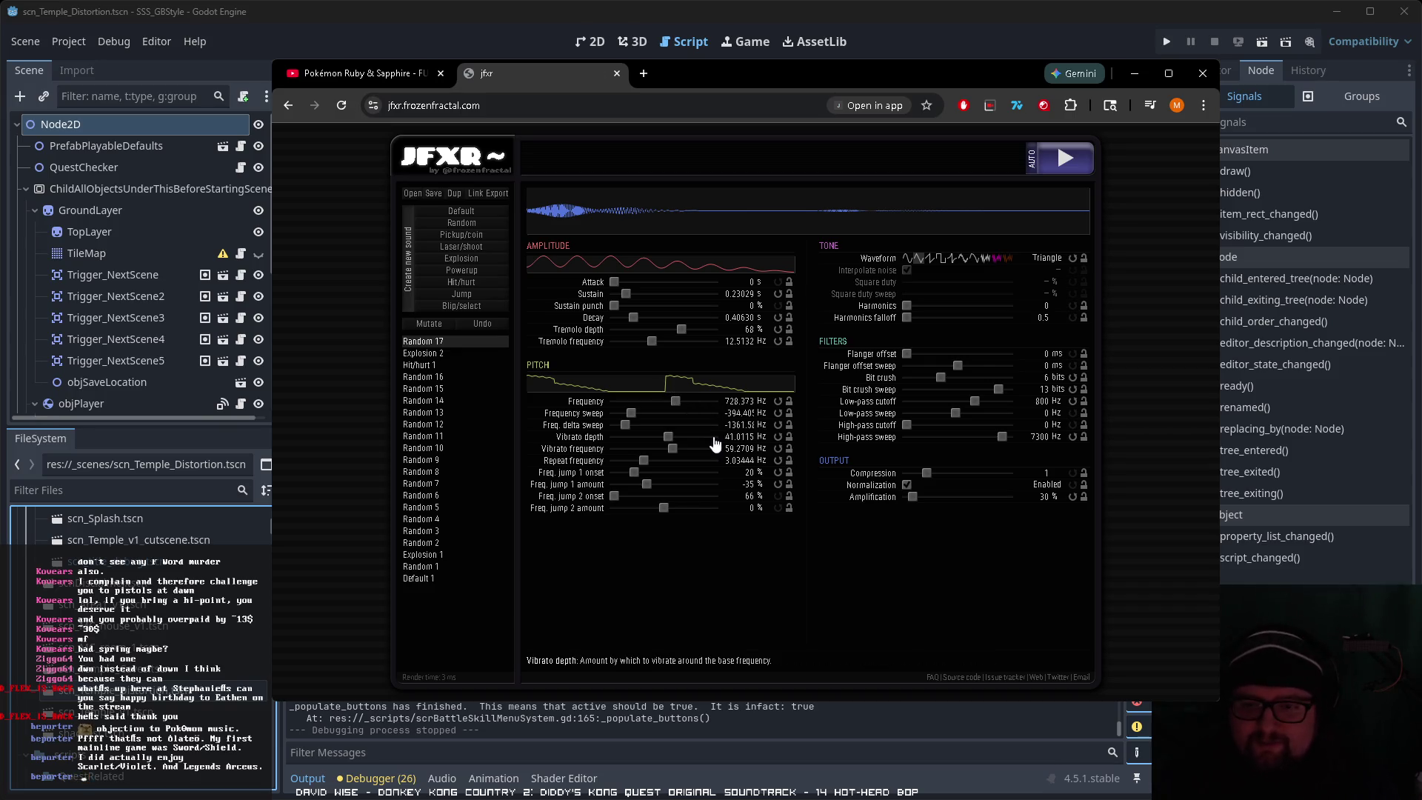
mouse_move(669, 409)
left_mouse_down()
mouse_move(649, 409)
mouse_move(675, 411)
left_mouse_up()
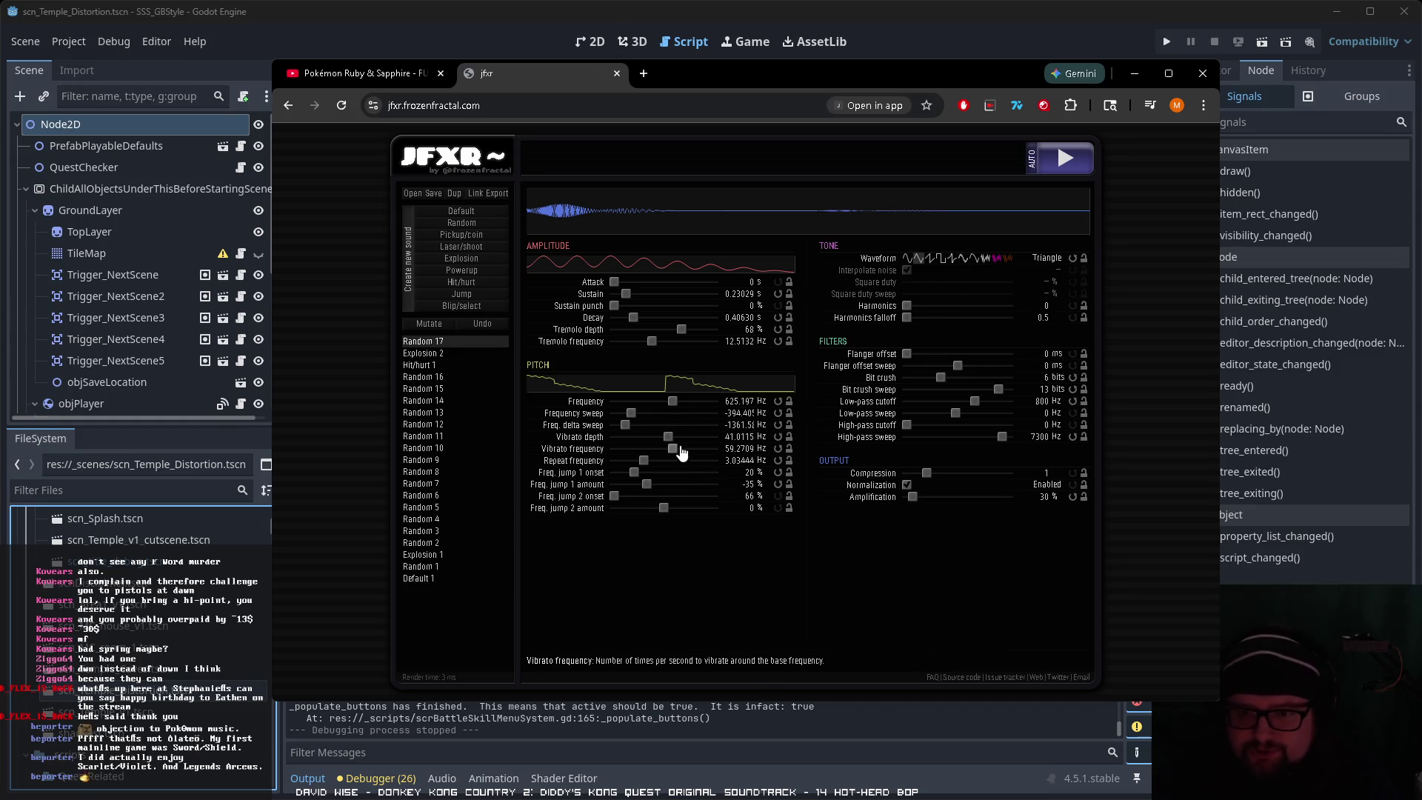
left_click_drag(644, 460, 612, 461)
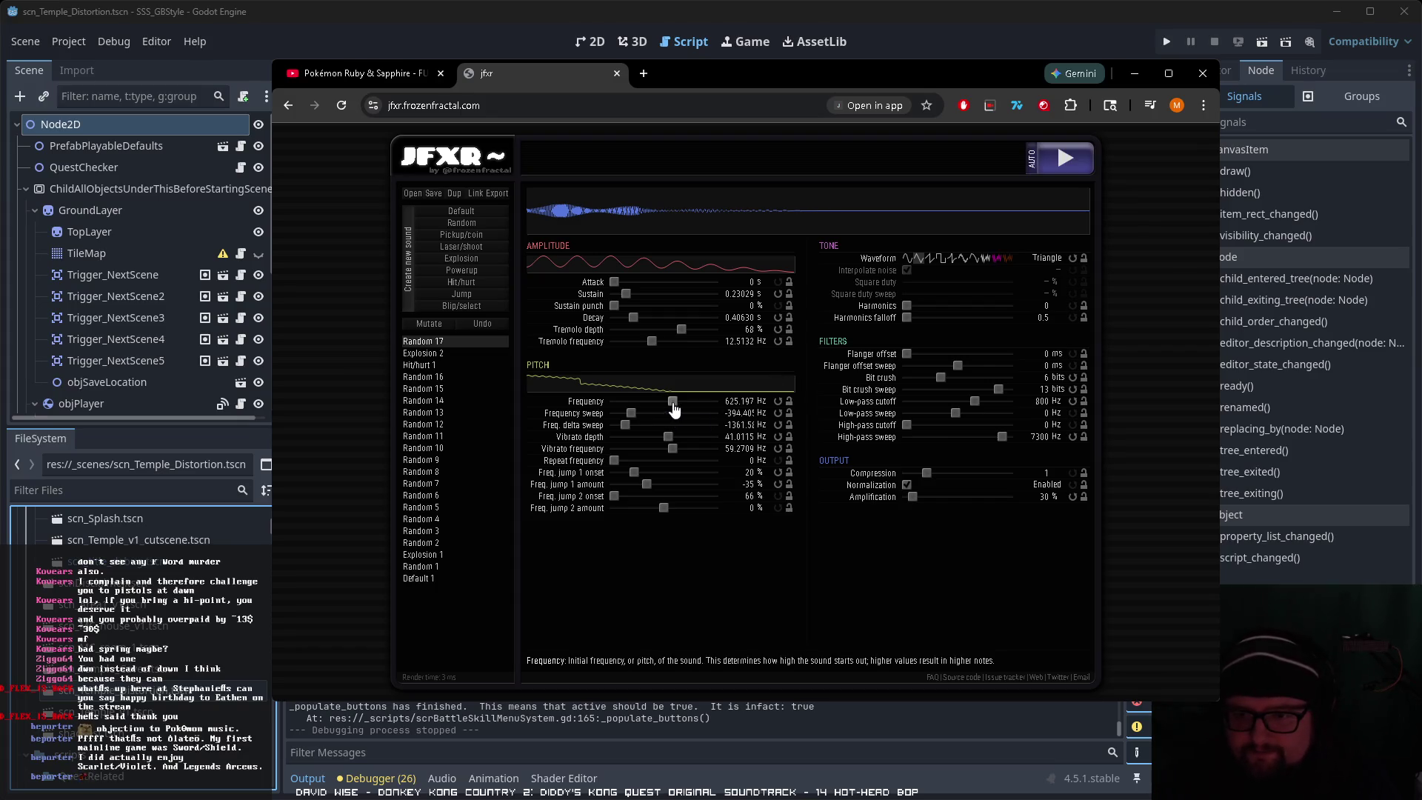
left_click(1059, 164)
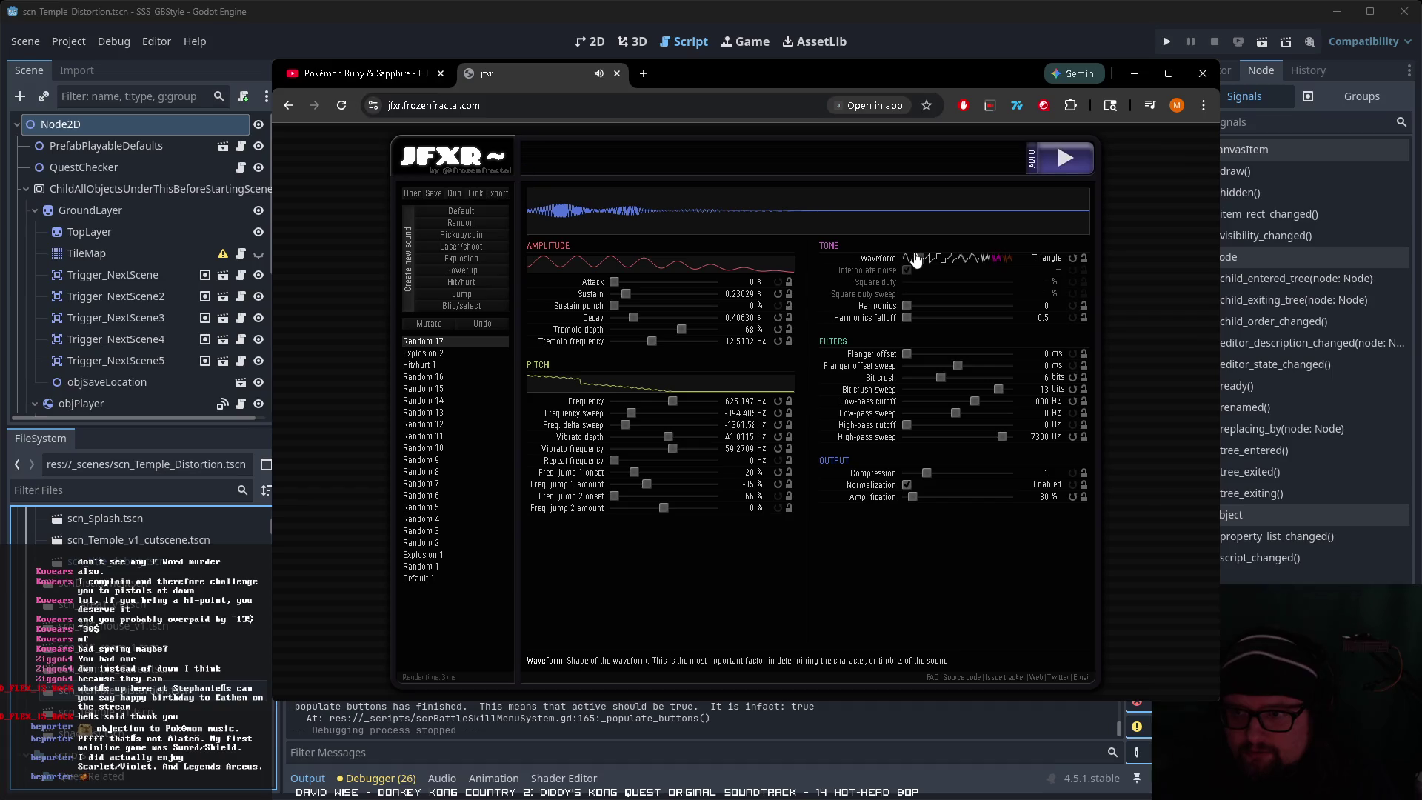
left_click(930, 261)
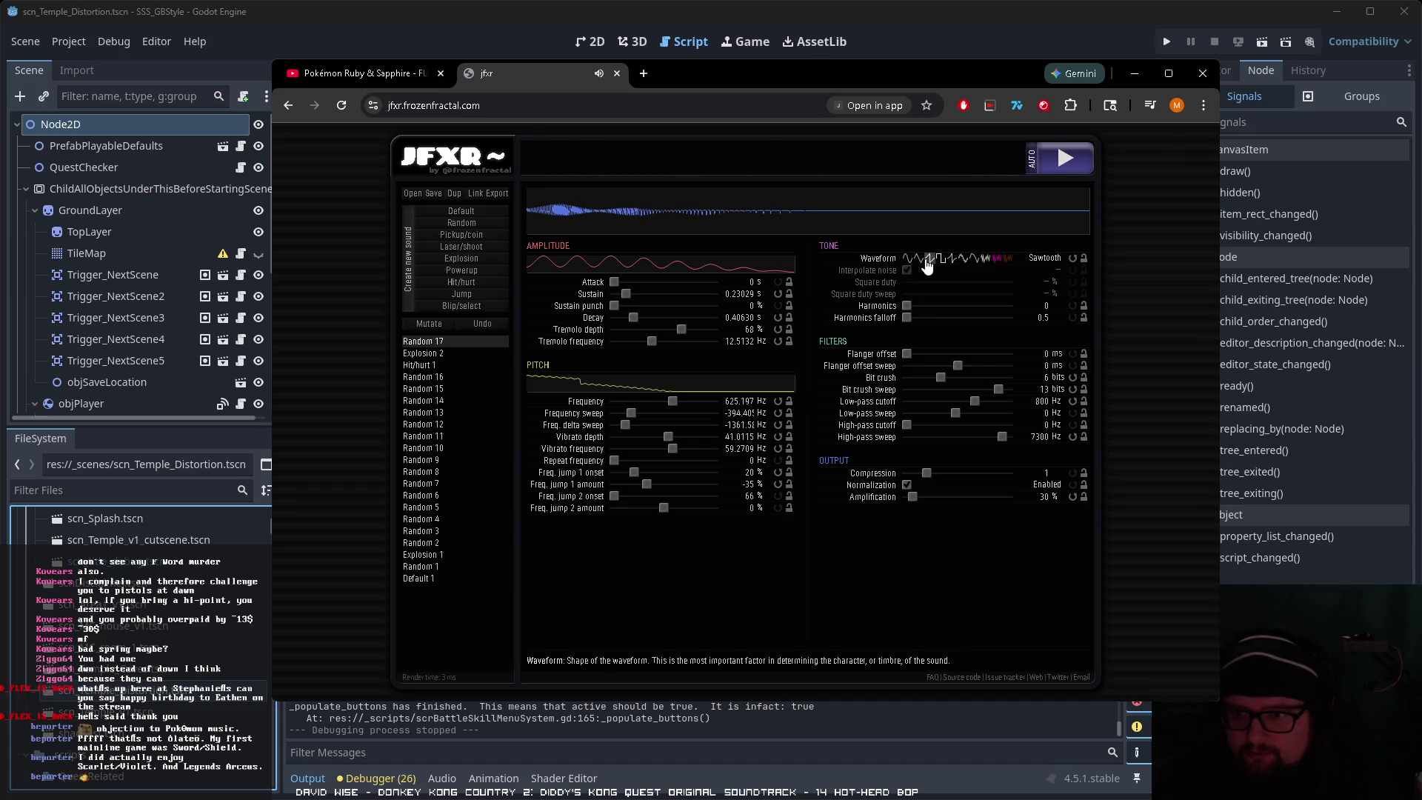
Step: Set both frequency jumps to -100% and lower the base frequency to about 184 Hz
mouse_move(672, 402)
left_mouse_down()
mouse_move(632, 409)
mouse_move(723, 413)
mouse_move(626, 415)
mouse_move(641, 425)
left_mouse_up()
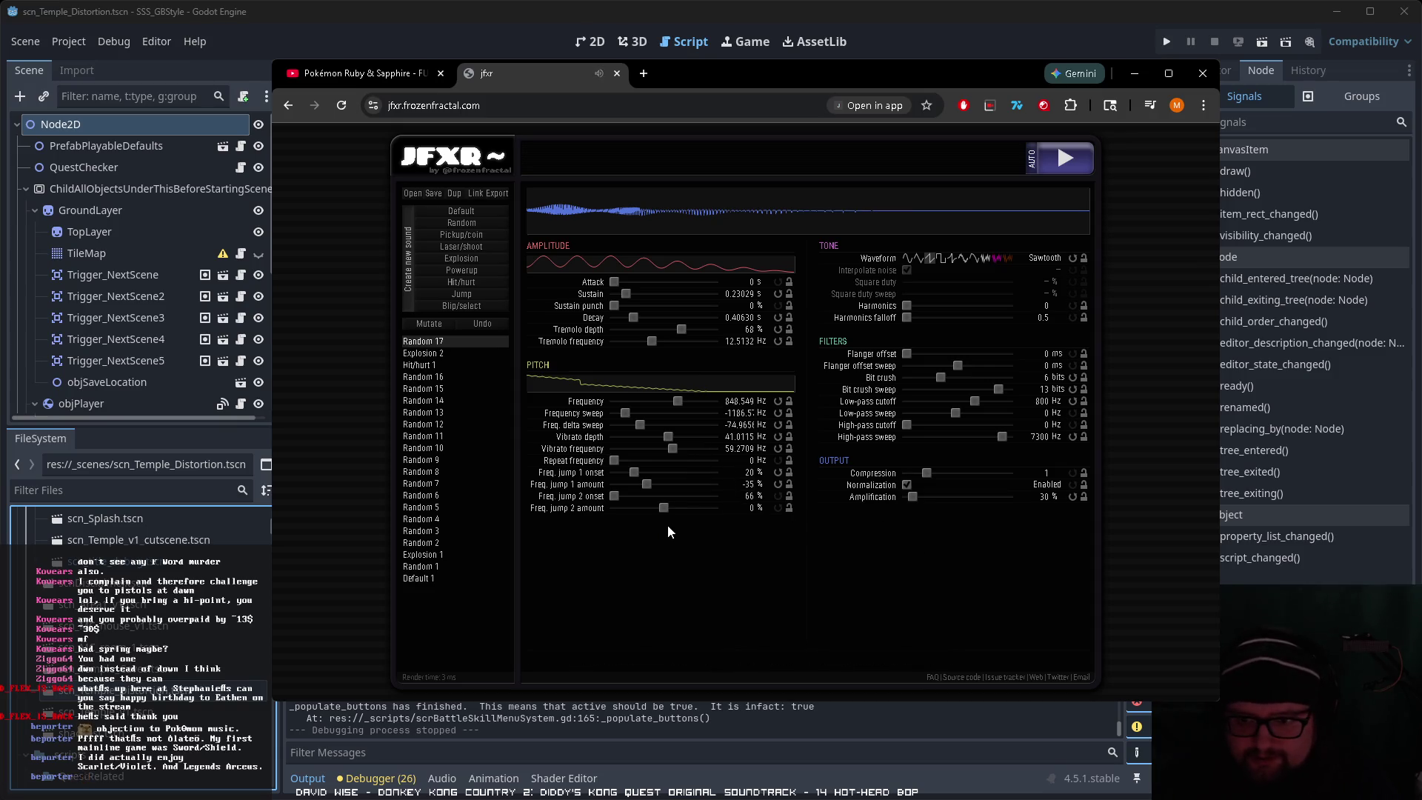
left_click_drag(664, 508, 643, 509)
mouse_move(647, 484)
left_mouse_down()
mouse_move(604, 485)
mouse_move(657, 492)
mouse_move(603, 492)
mouse_move(626, 470)
mouse_move(603, 474)
left_mouse_up()
mouse_move(678, 401)
left_mouse_down()
mouse_move(700, 400)
mouse_move(656, 406)
left_mouse_up()
Step: Steepen the downward sweeps, tweak the vibrato, raise repeat to about 8 Hz, and move jump 1 onset
left_click(634, 413)
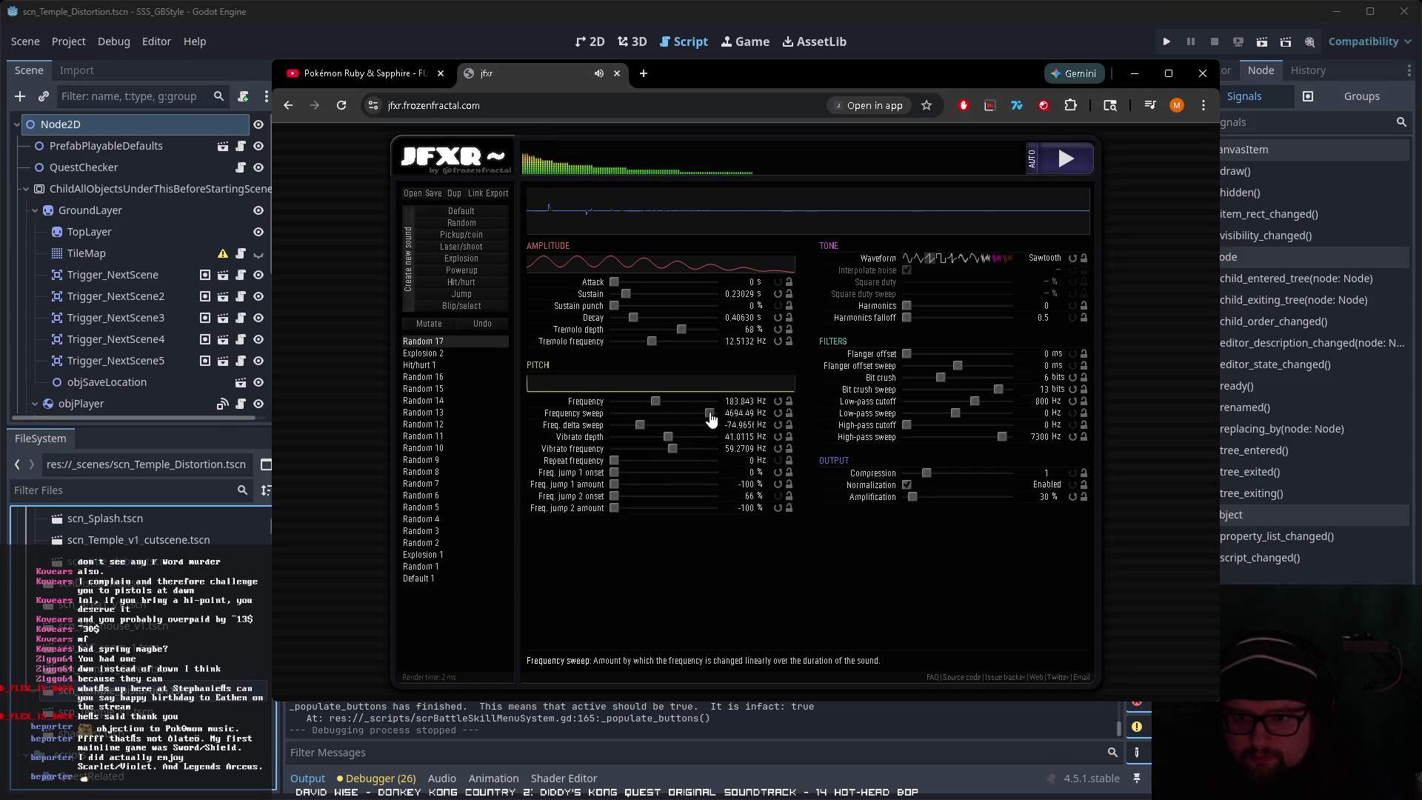
mouse_move(652, 419)
left_mouse_down()
mouse_move(621, 413)
mouse_move(706, 407)
mouse_move(637, 454)
left_mouse_up()
left_click(616, 424)
left_click(672, 437)
left_click(660, 449)
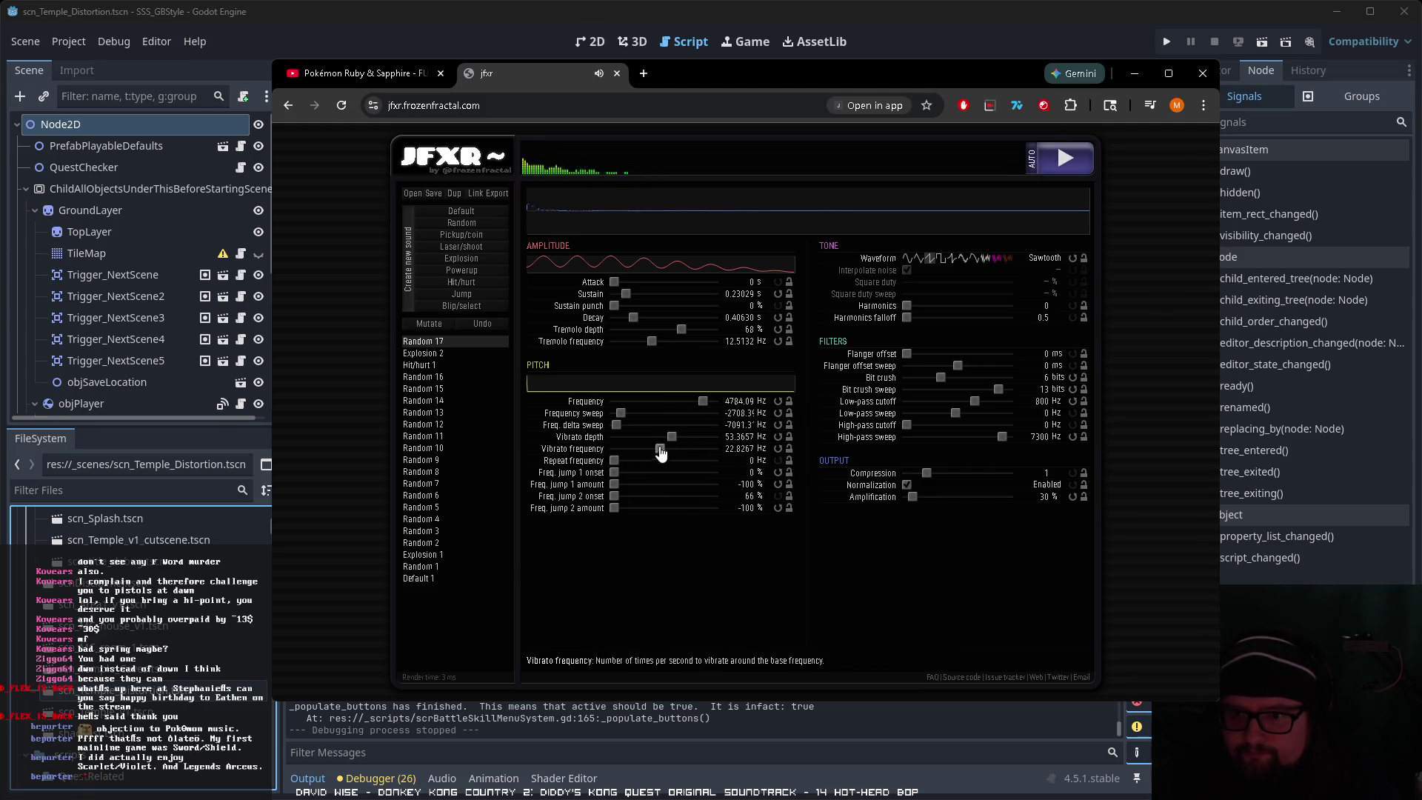
left_click_drag(656, 465, 661, 461)
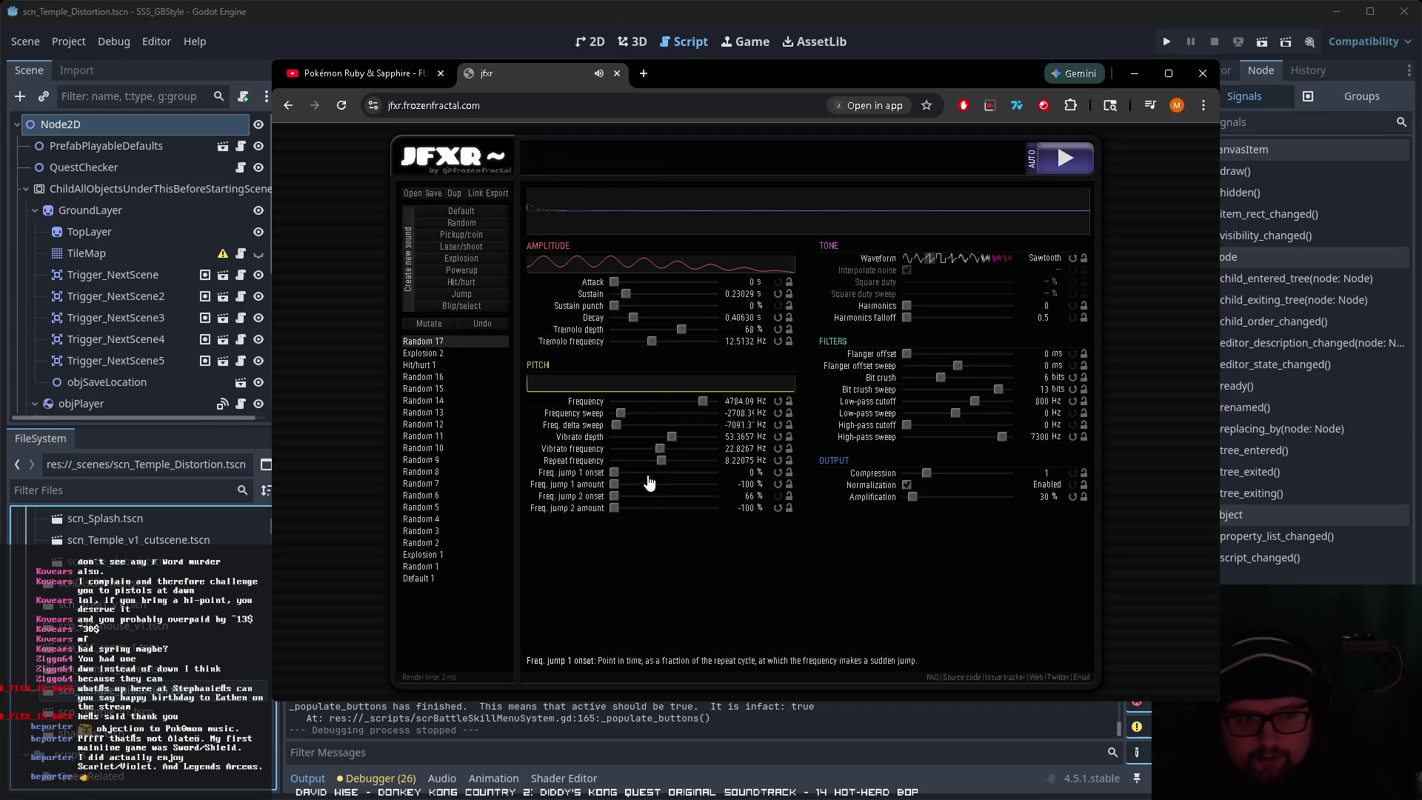
left_click_drag(614, 475, 634, 473)
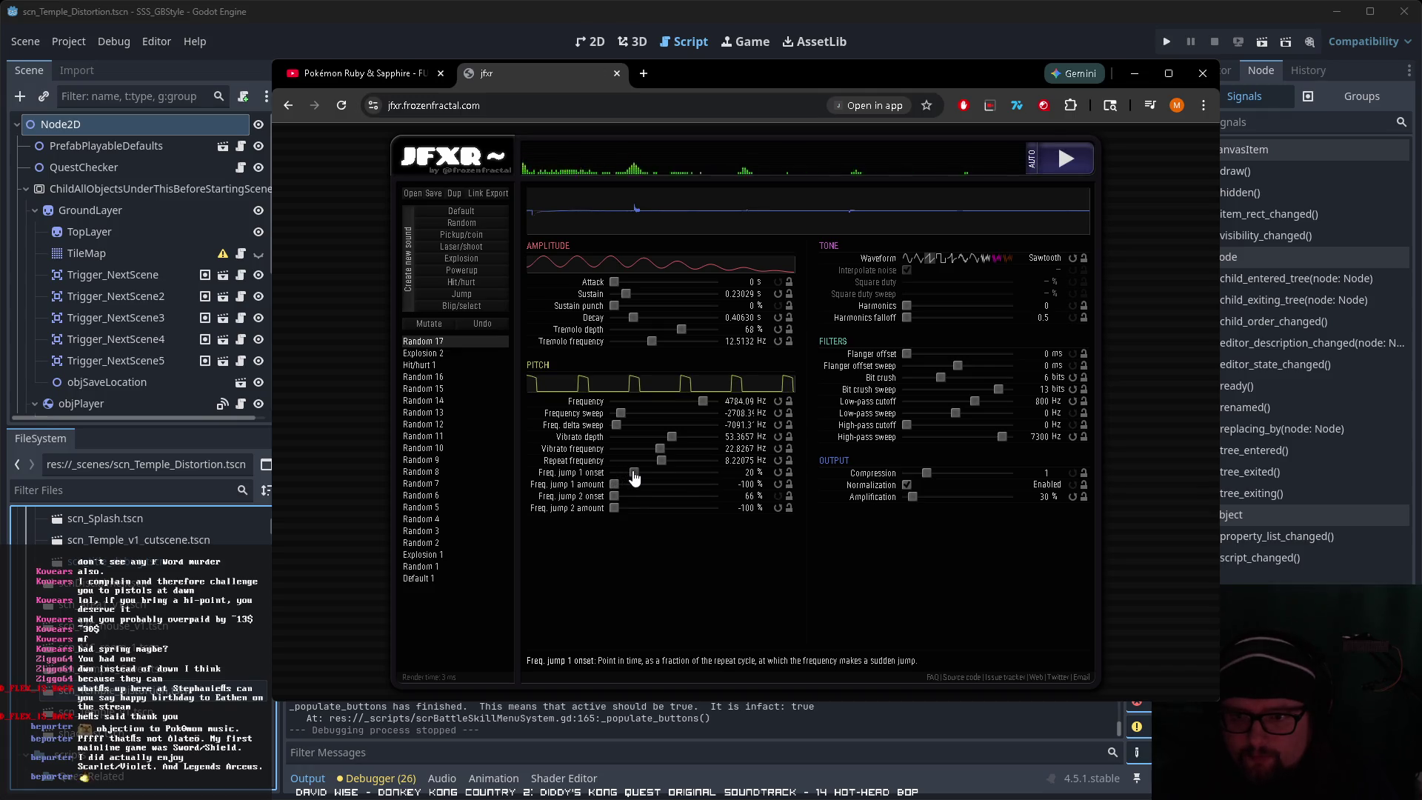
Step: Speed up the jump repeat, reduce delta sweep, weaken vibrato, and drop the starting pitch to about 225 Hz
left_click(681, 401)
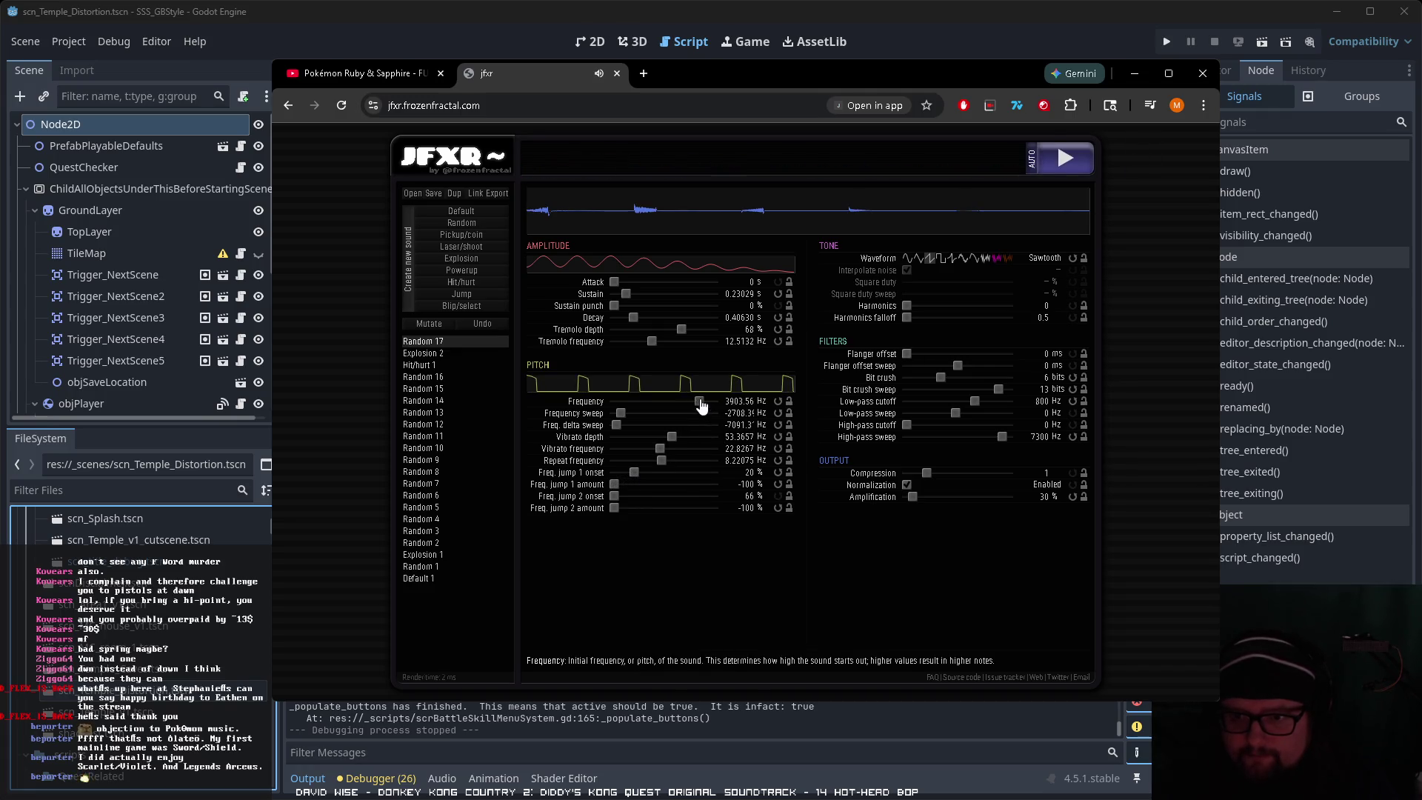
left_click(666, 401)
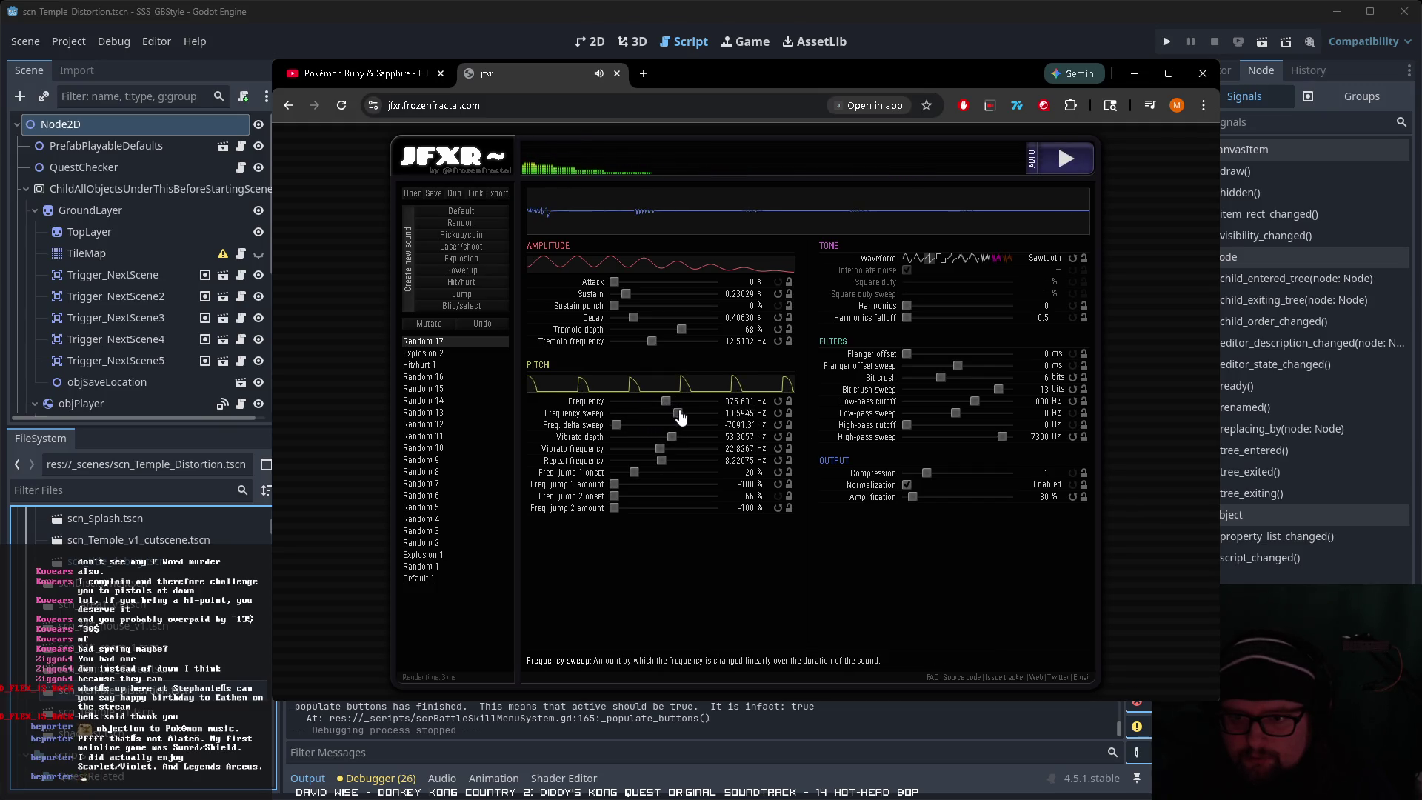
left_click(680, 414)
left_click_drag(663, 465, 679, 469)
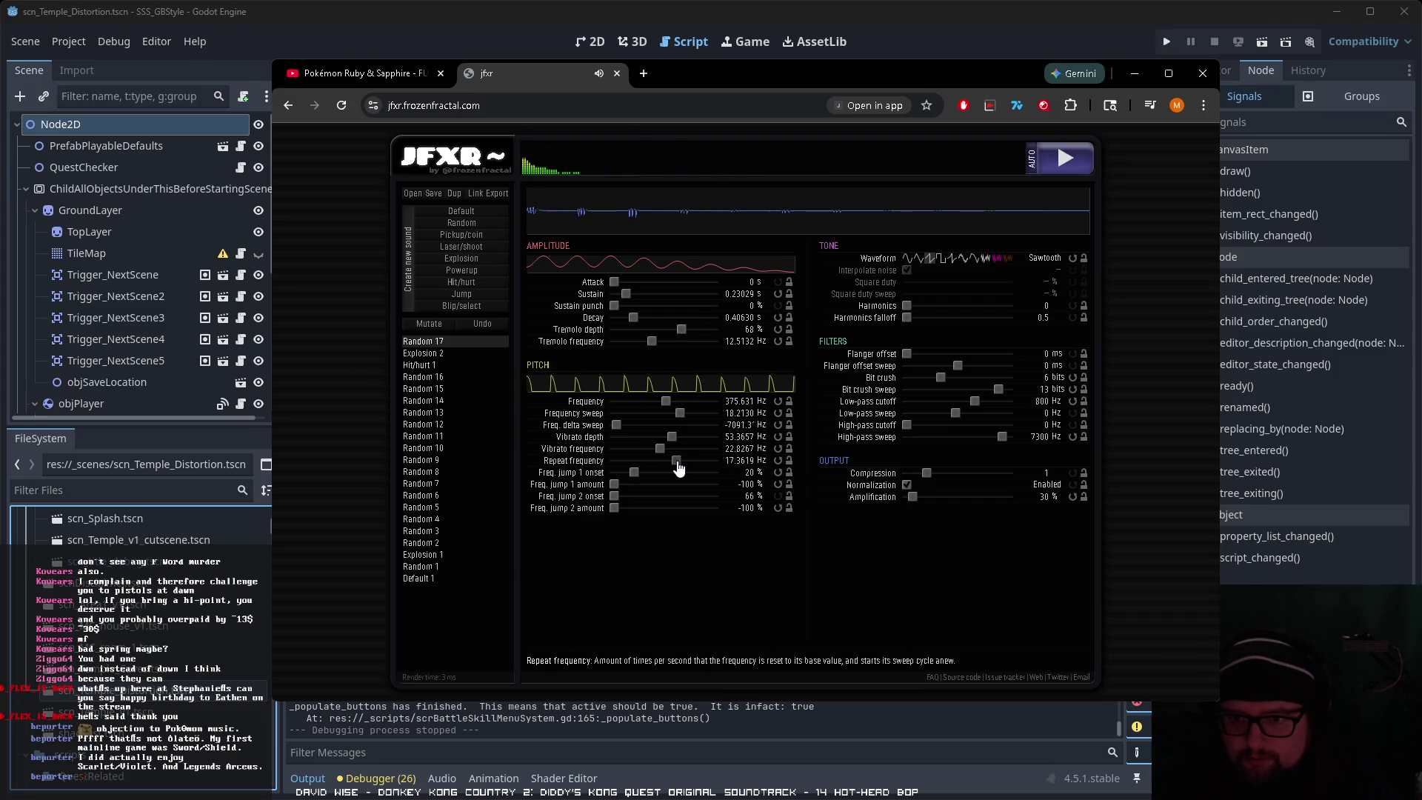
mouse_move(668, 406)
left_mouse_down()
mouse_move(711, 416)
mouse_move(620, 426)
left_mouse_up()
mouse_move(726, 429)
left_mouse_down()
mouse_move(631, 428)
mouse_move(687, 437)
mouse_move(641, 437)
mouse_move(676, 449)
mouse_move(667, 474)
mouse_move(690, 475)
left_mouse_up()
left_click(647, 449)
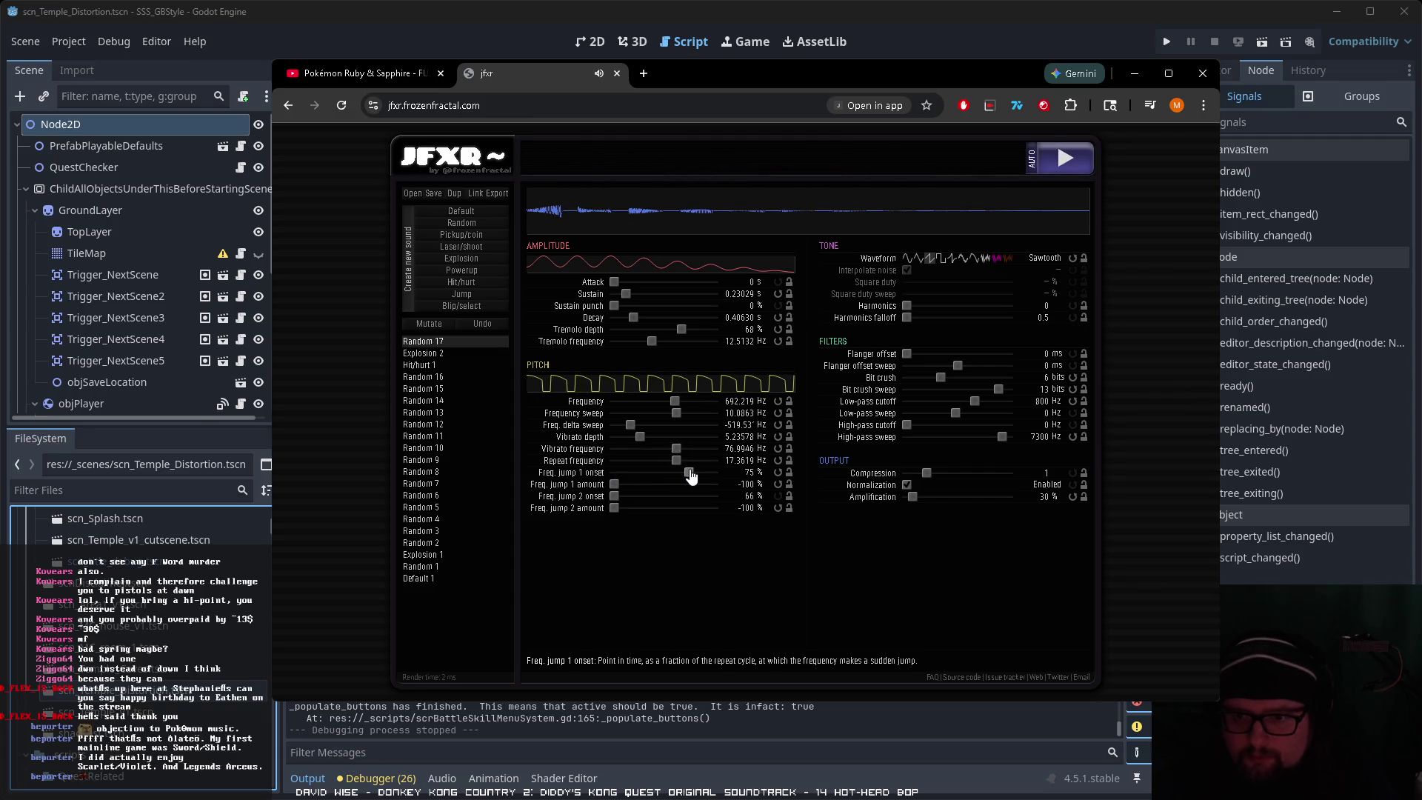
left_click(665, 403)
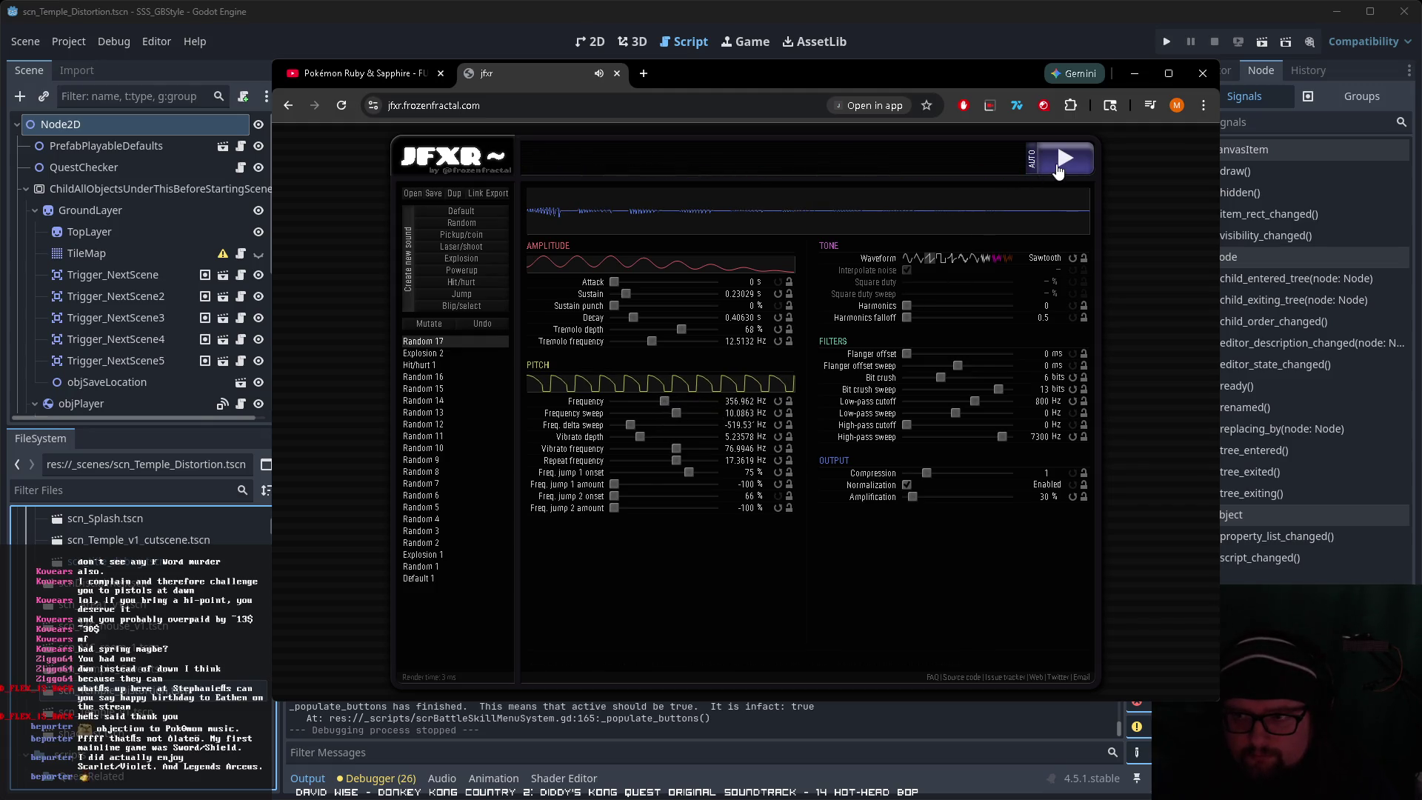
left_click(1058, 171)
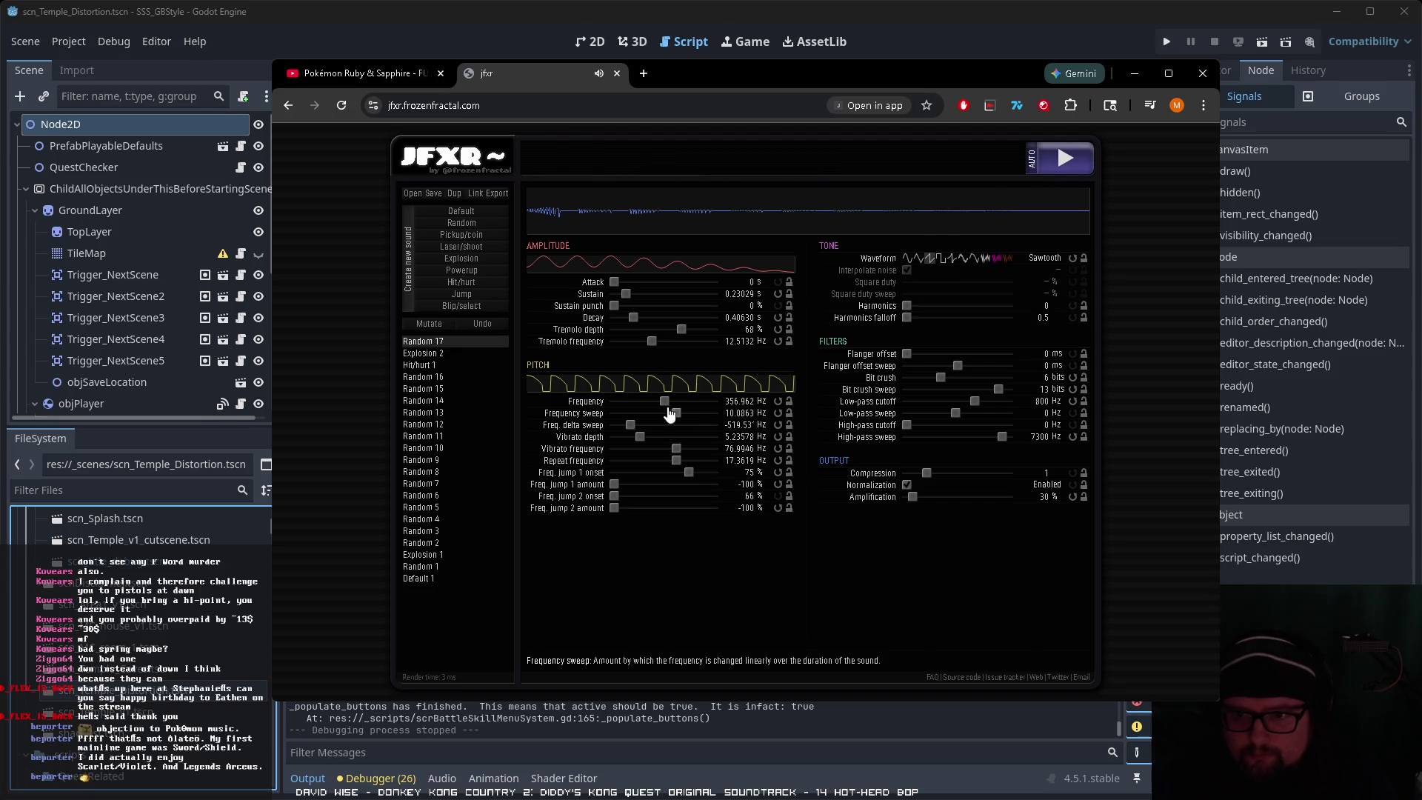
left_click_drag(663, 409, 657, 404)
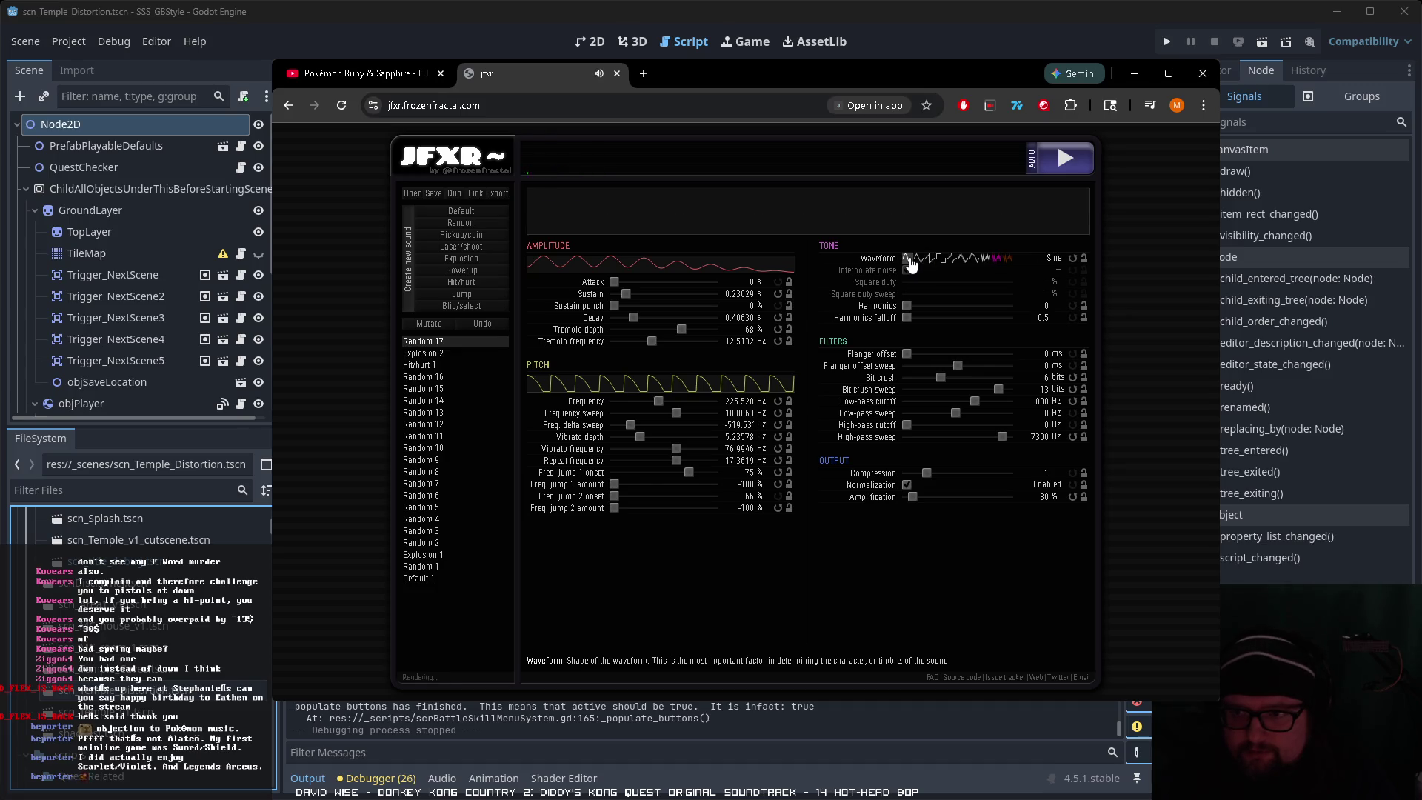
Step: Switch the waveform from Sine to Square and lower the base pitch toward 128 Hz
left_click(954, 259)
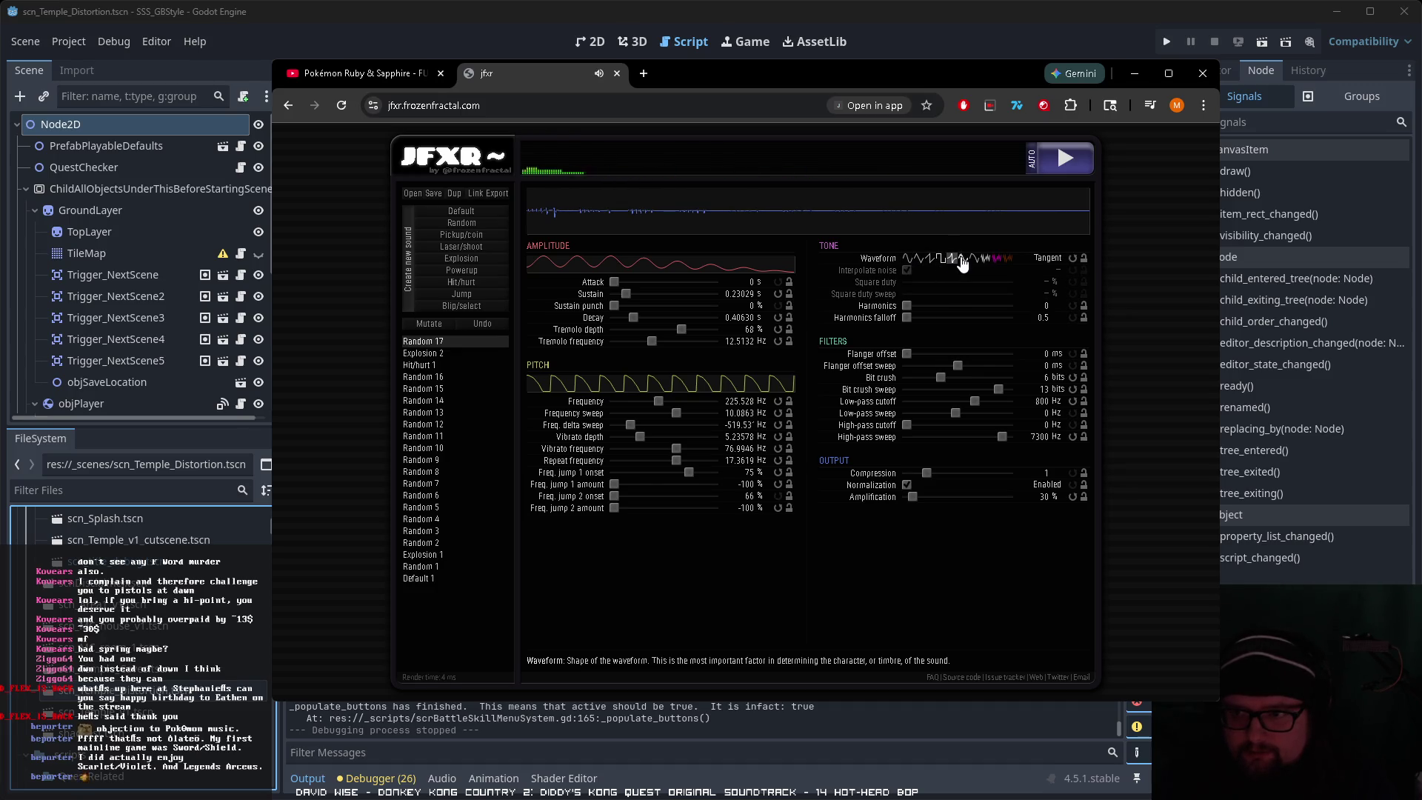
left_click(953, 261)
left_click(939, 260)
left_click_drag(658, 404, 651, 404)
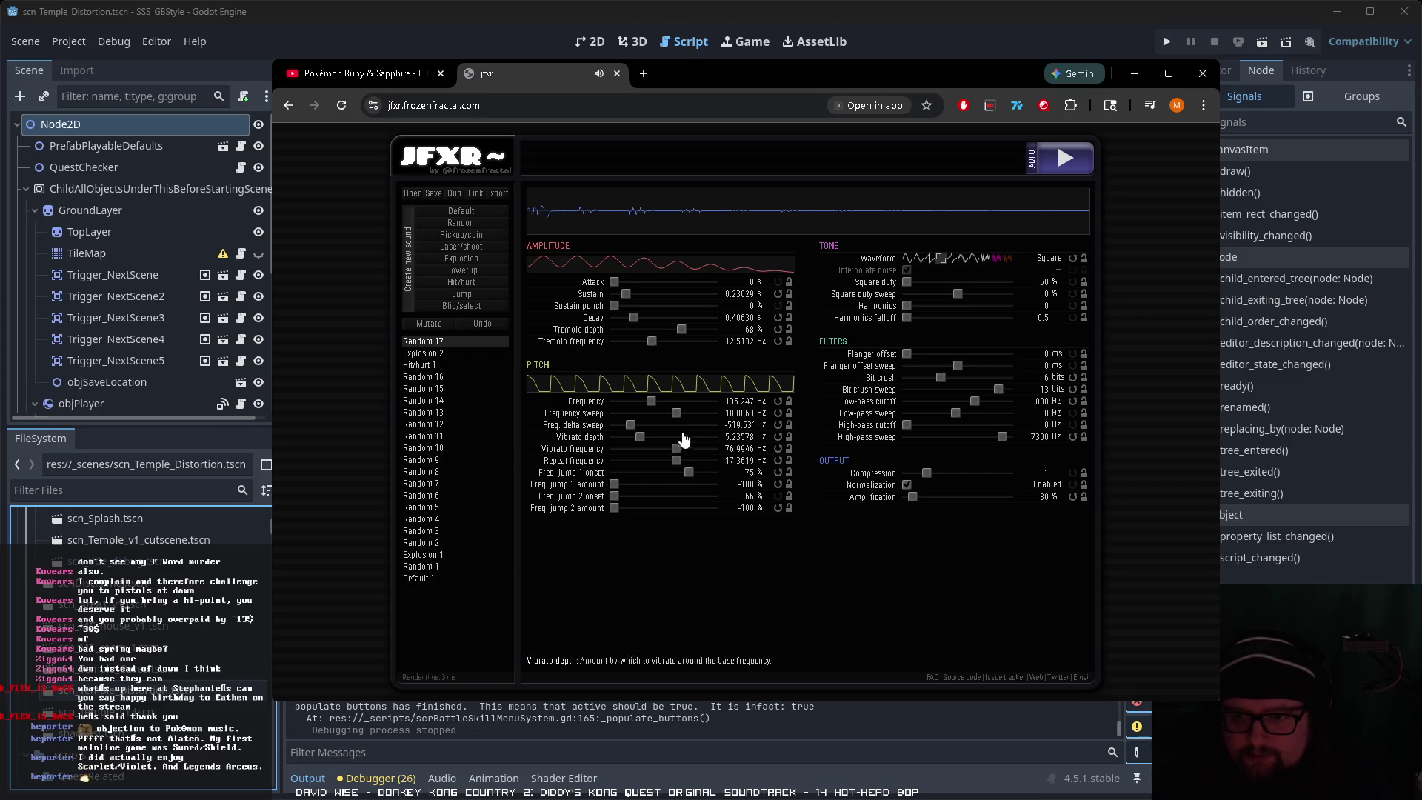
Step: Adjust the repeat frequency and vibrato depth, remove the tremolo, and preview the sound
left_click_drag(676, 461, 683, 460)
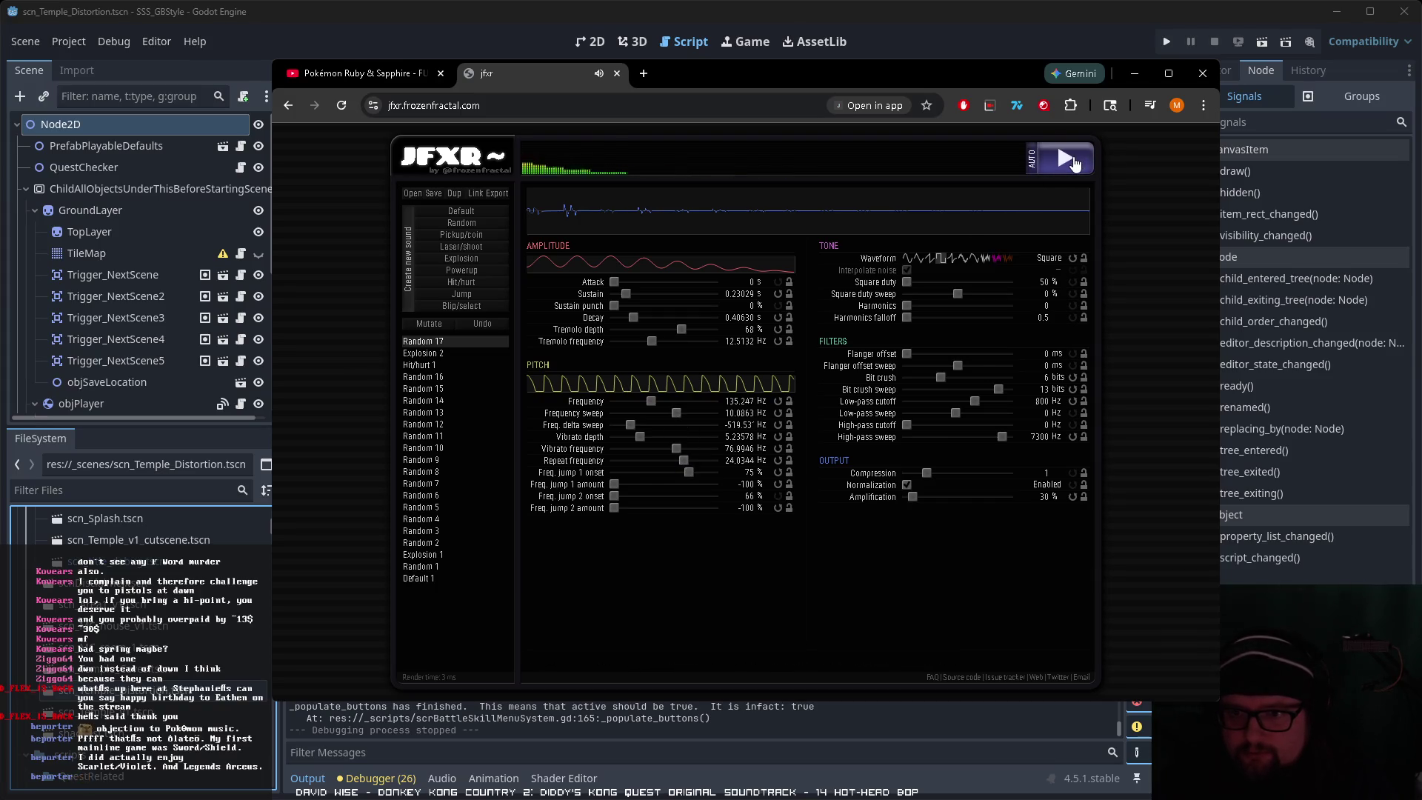
mouse_move(640, 437)
left_mouse_down()
mouse_move(686, 440)
mouse_move(612, 438)
mouse_move(644, 425)
left_mouse_up()
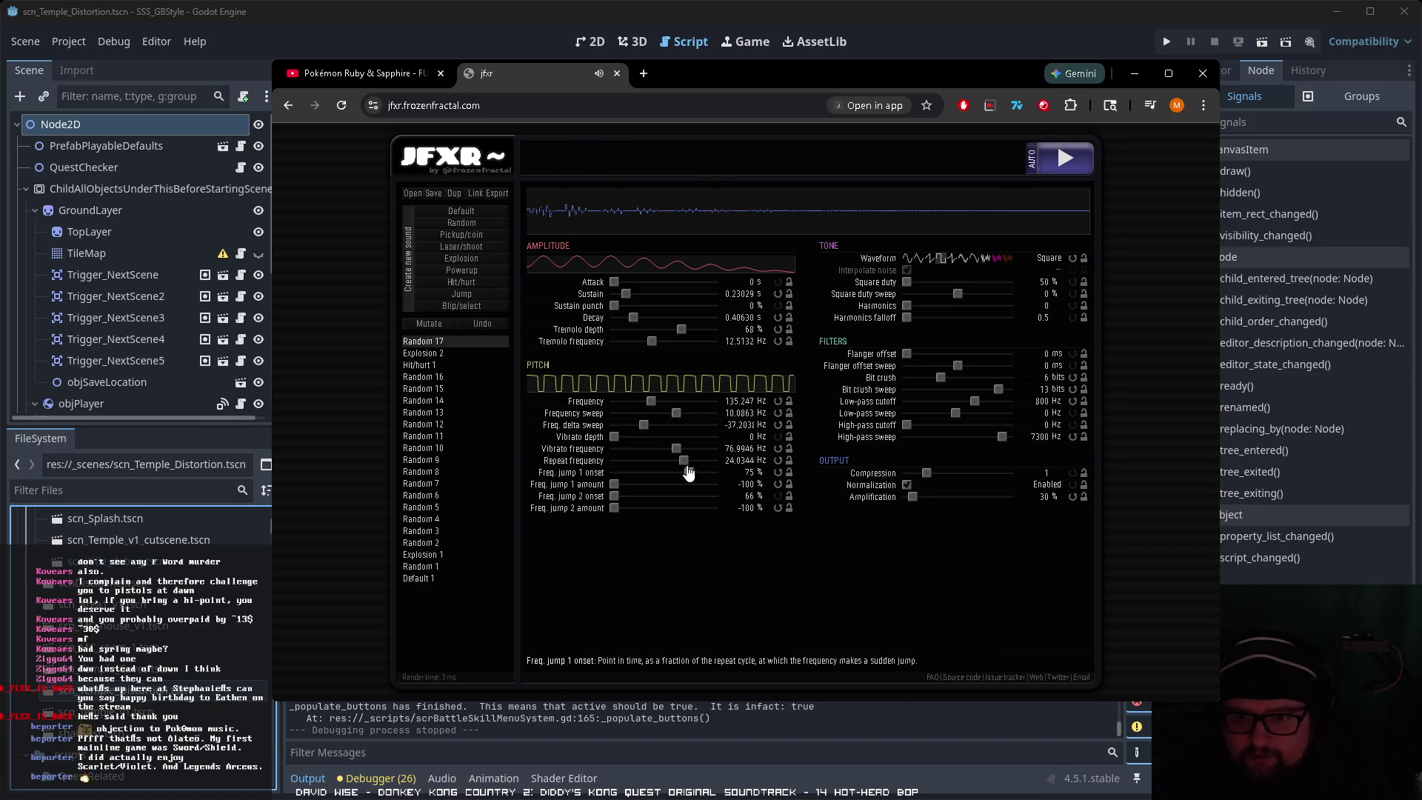
left_click_drag(682, 461, 683, 461)
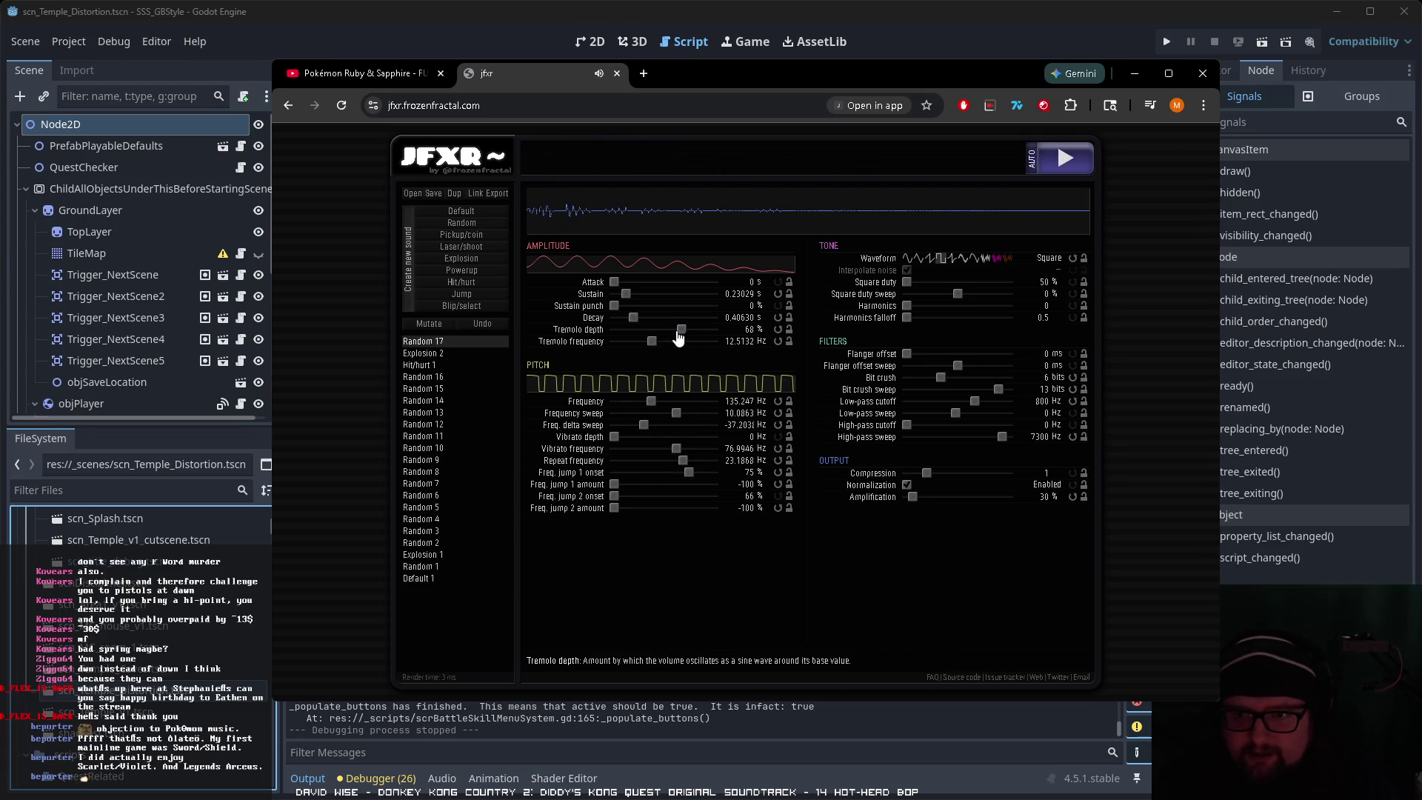
mouse_move(679, 335)
left_mouse_down()
mouse_move(593, 335)
mouse_move(618, 335)
mouse_move(614, 320)
mouse_move(649, 294)
left_mouse_up()
left_click(1065, 172)
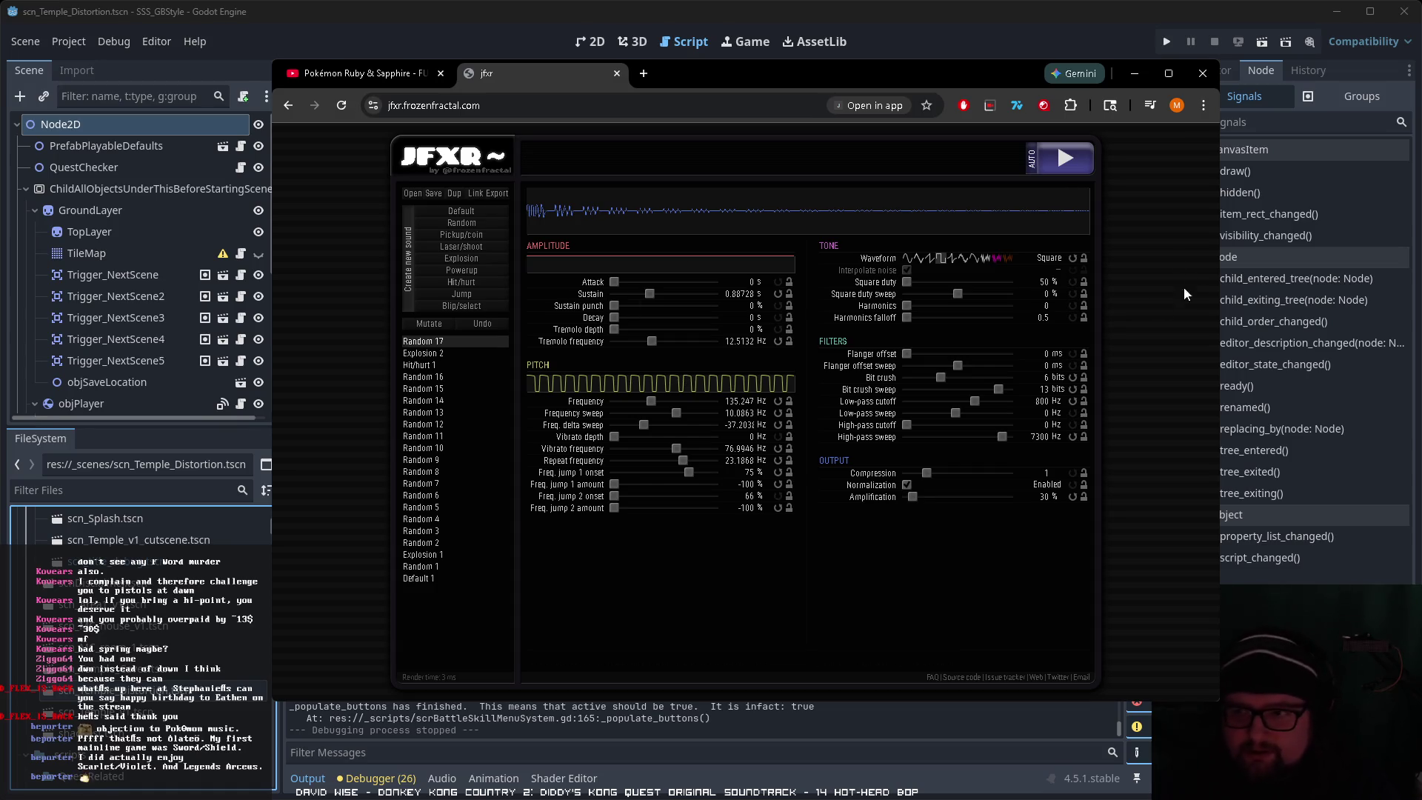
Step: Retune the starting pitch lower and start adding an upward frequency sweep
left_click(655, 402)
left_click_drag(657, 406, 643, 411)
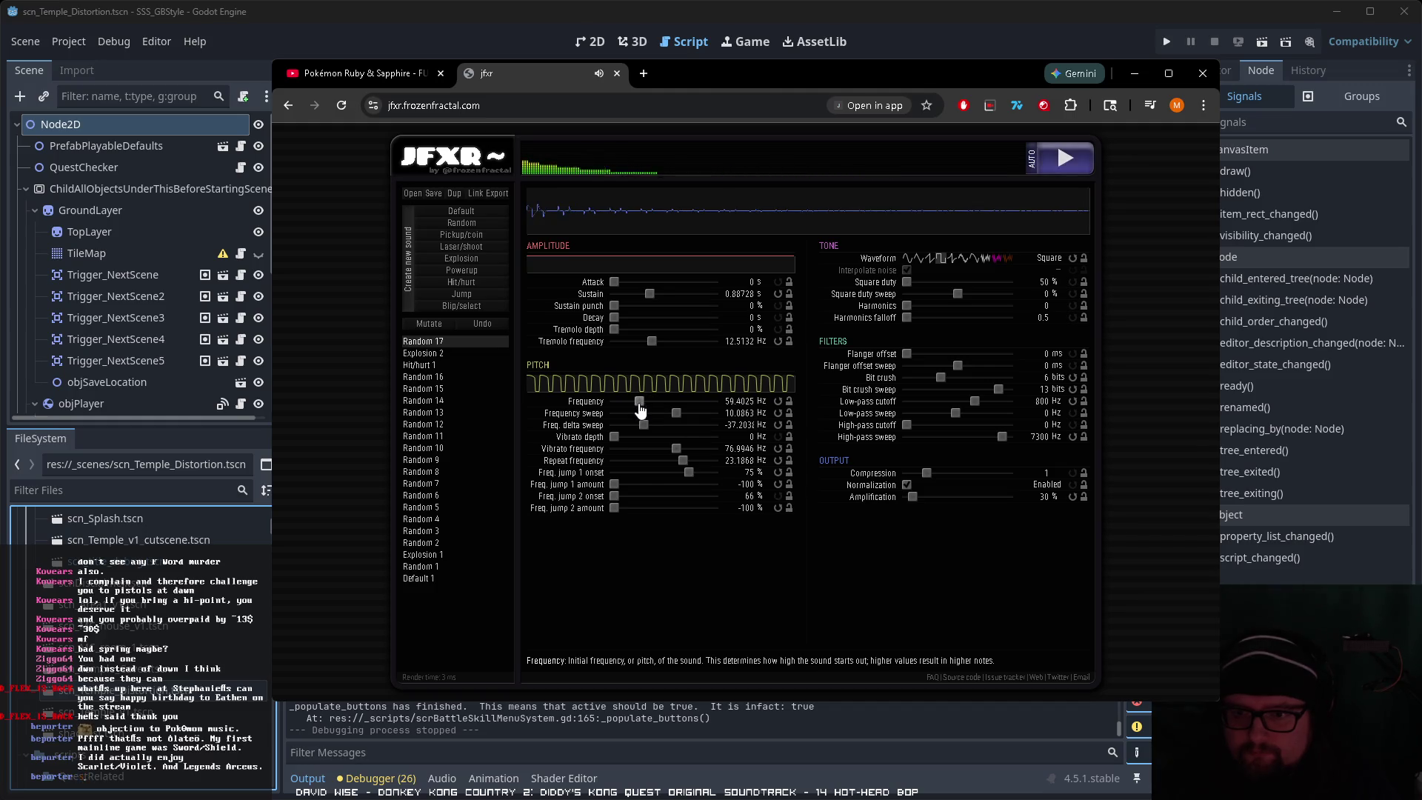
left_click(650, 410)
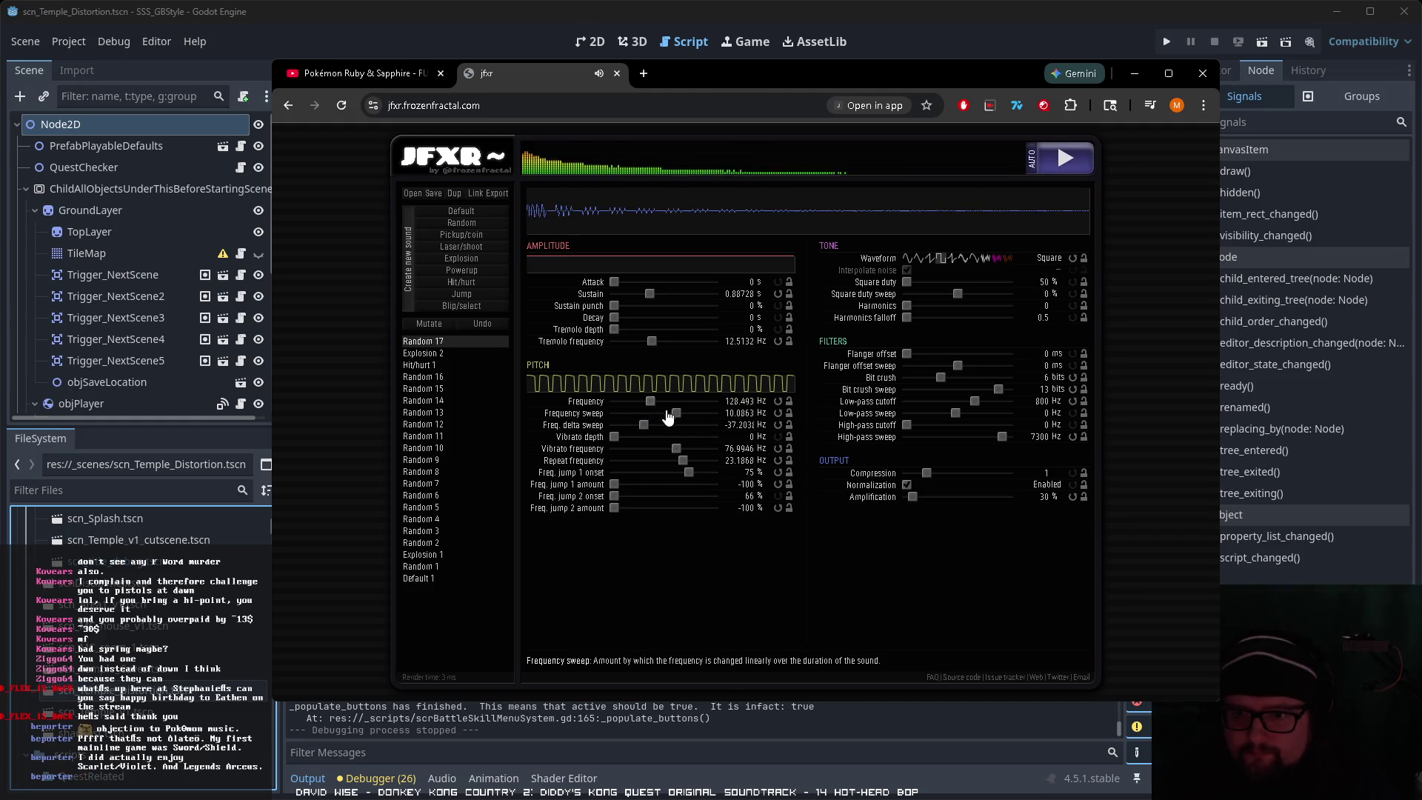
Step: Set an upward frequency sweep of about 49 Hz and change the Freq. delta sweep
left_click(663, 413)
left_click(686, 414)
mouse_move(688, 416)
left_mouse_down()
mouse_move(700, 418)
mouse_move(648, 407)
left_mouse_up()
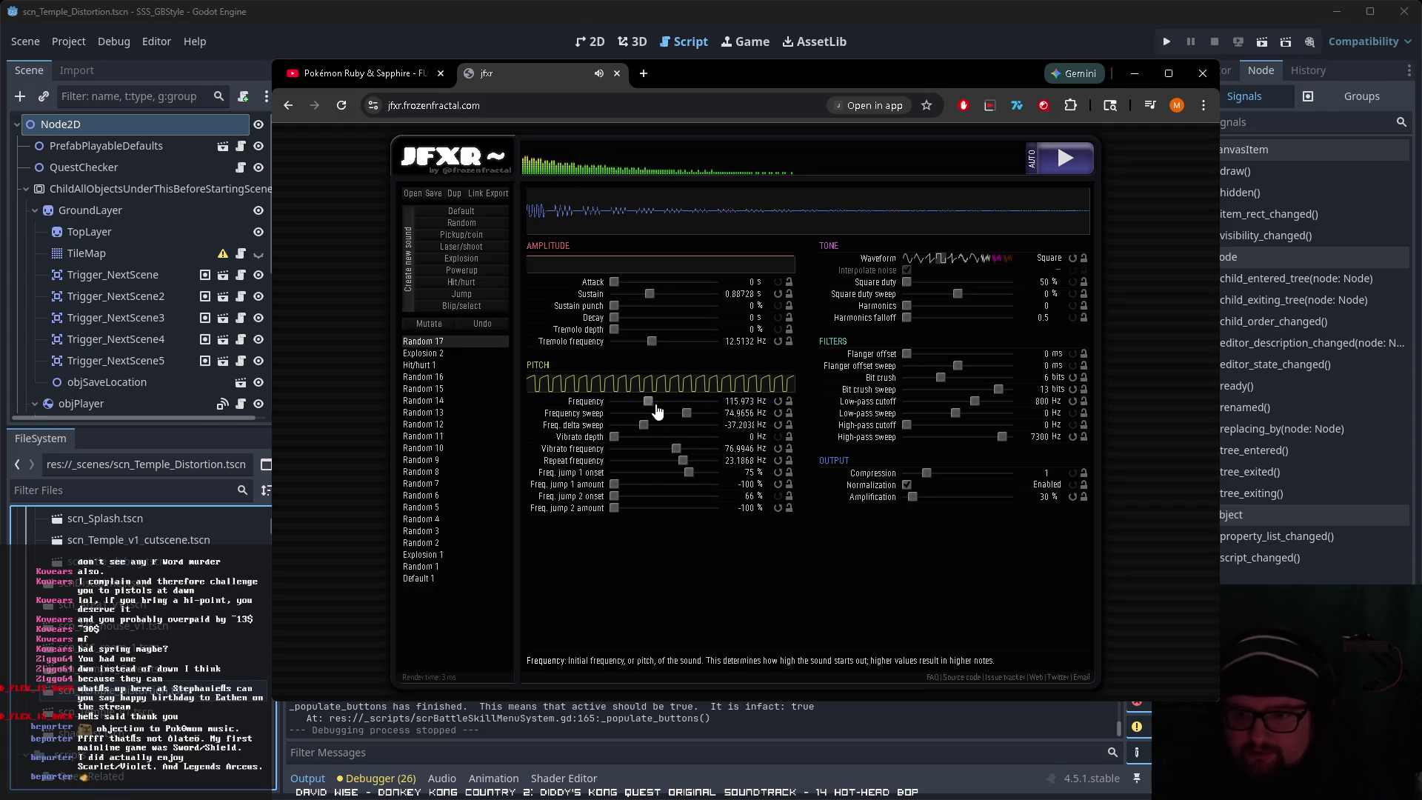
mouse_move(689, 418)
left_mouse_down()
mouse_move(655, 419)
mouse_move(698, 420)
left_mouse_up()
left_click(687, 420)
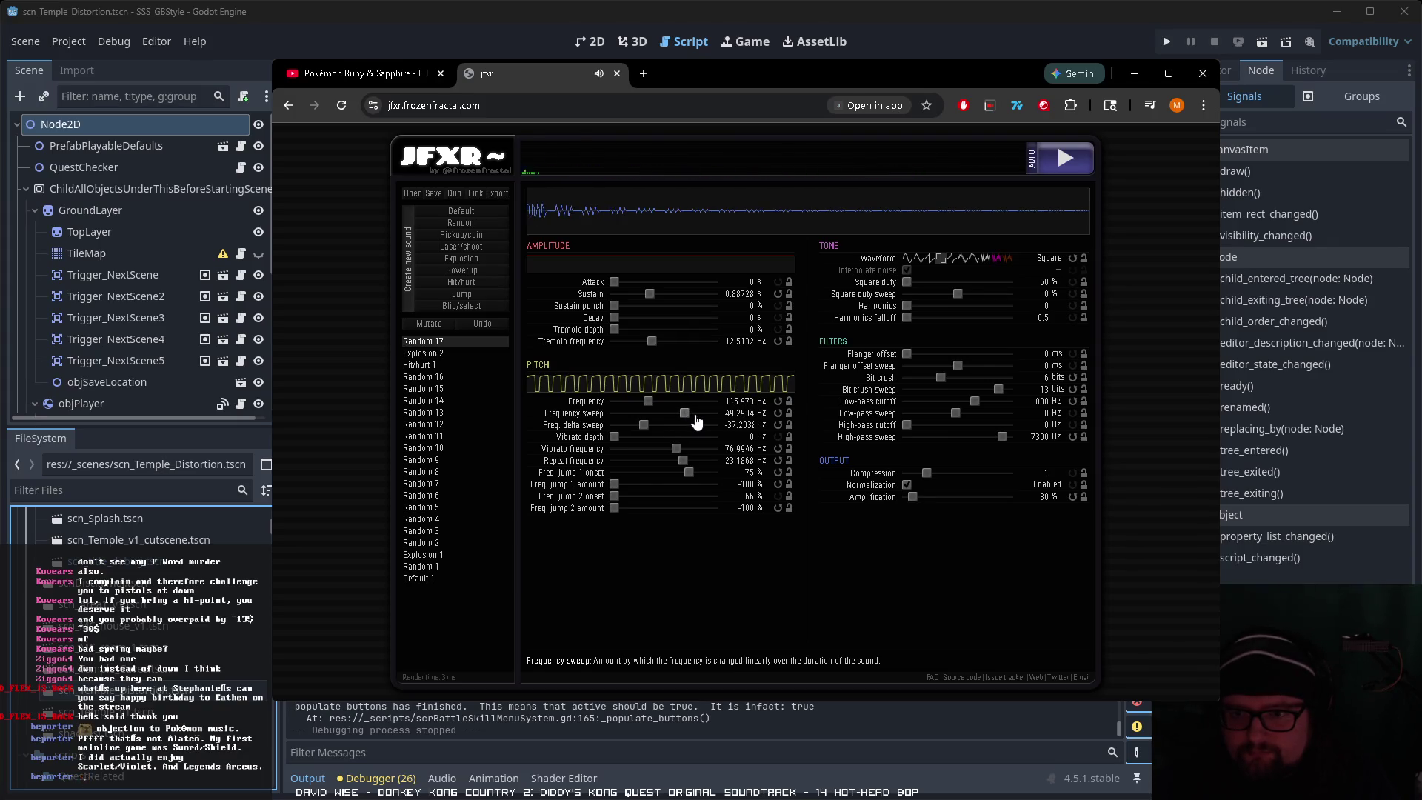
mouse_move(654, 428)
left_mouse_down()
mouse_move(685, 428)
mouse_move(628, 428)
mouse_move(669, 440)
left_mouse_up()
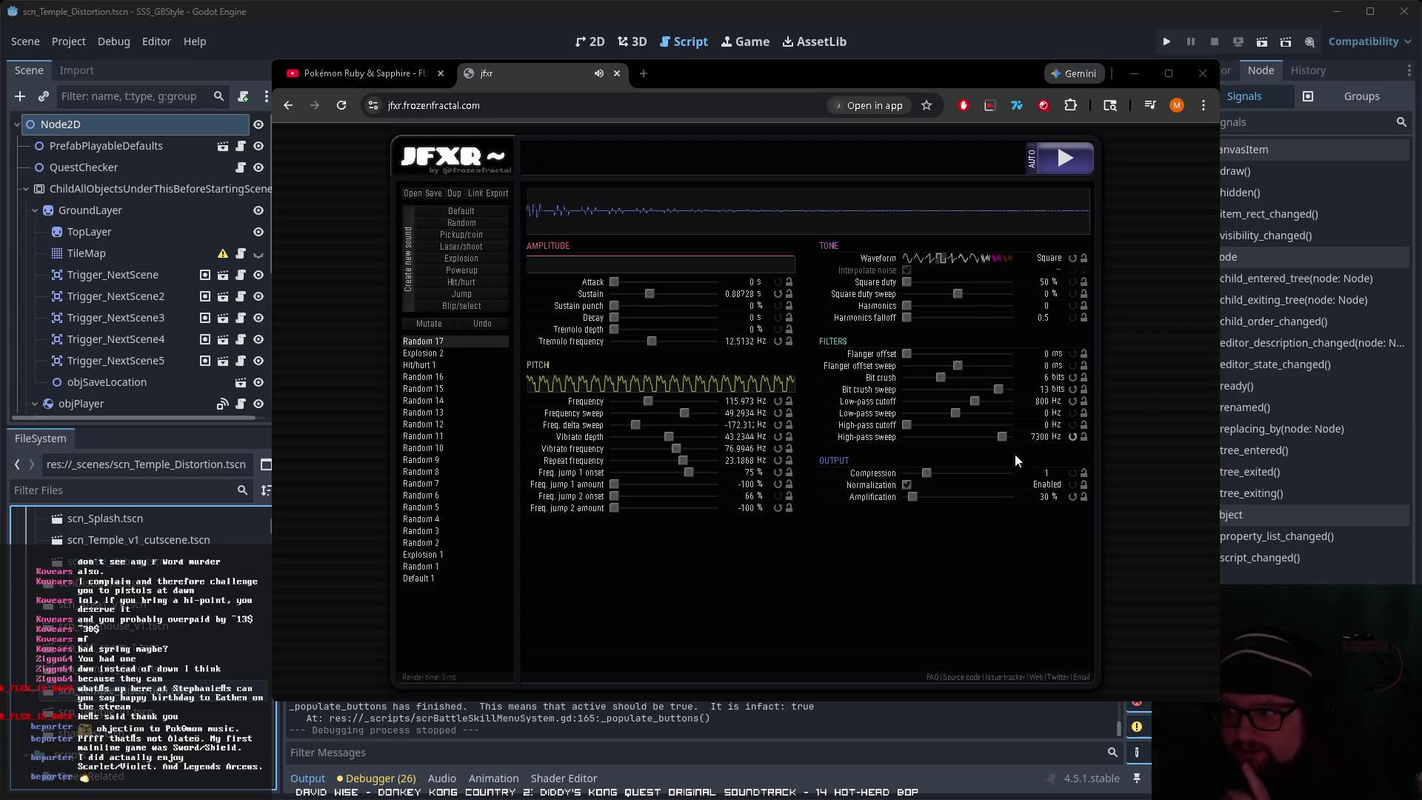
Step: Tweak the pitch-jump timing, speed up the vibrato, and raise the pitch to about 184 Hz
left_click_drag(683, 460, 678, 471)
left_click_drag(650, 294, 637, 300)
left_click_drag(676, 456, 692, 467)
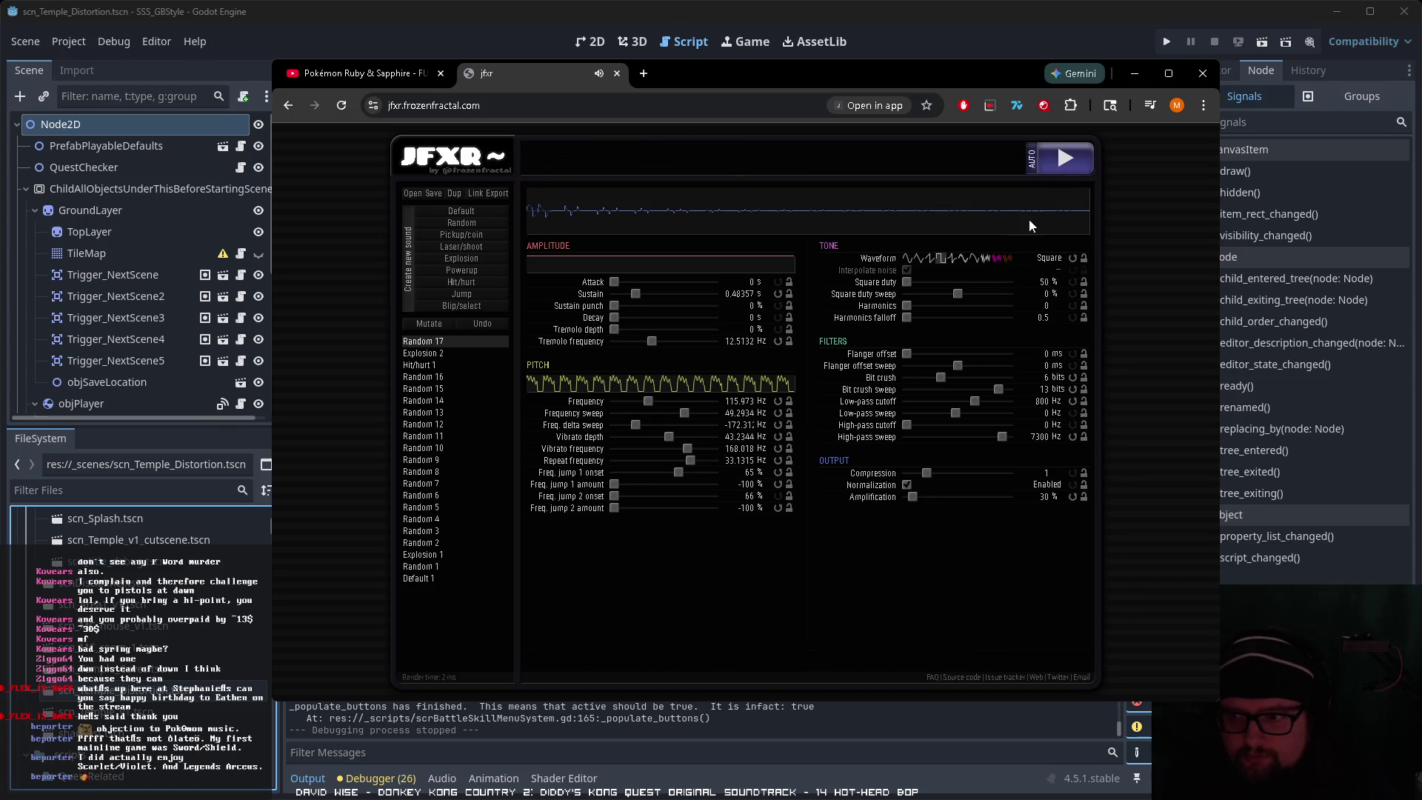
left_click(1070, 160)
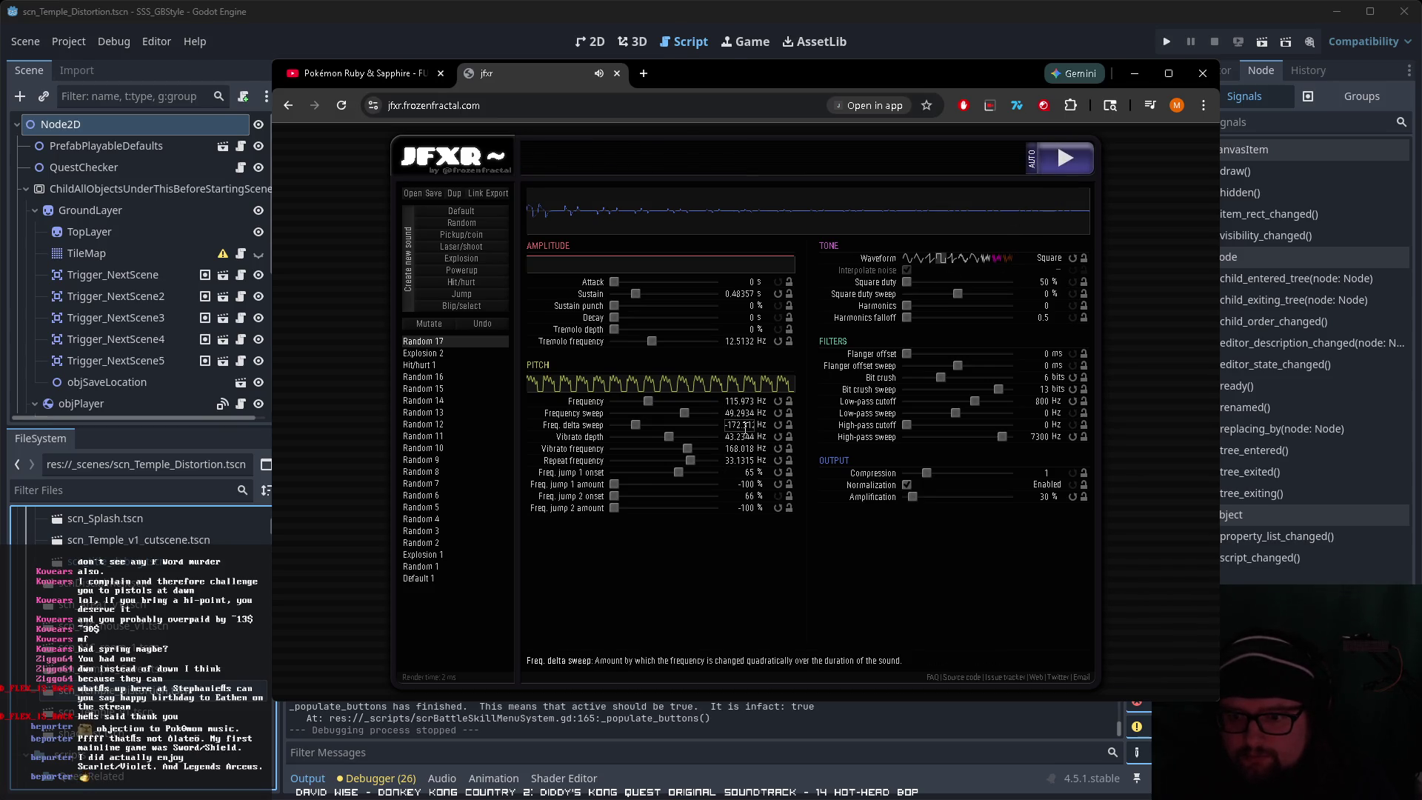
left_click_drag(648, 401, 655, 401)
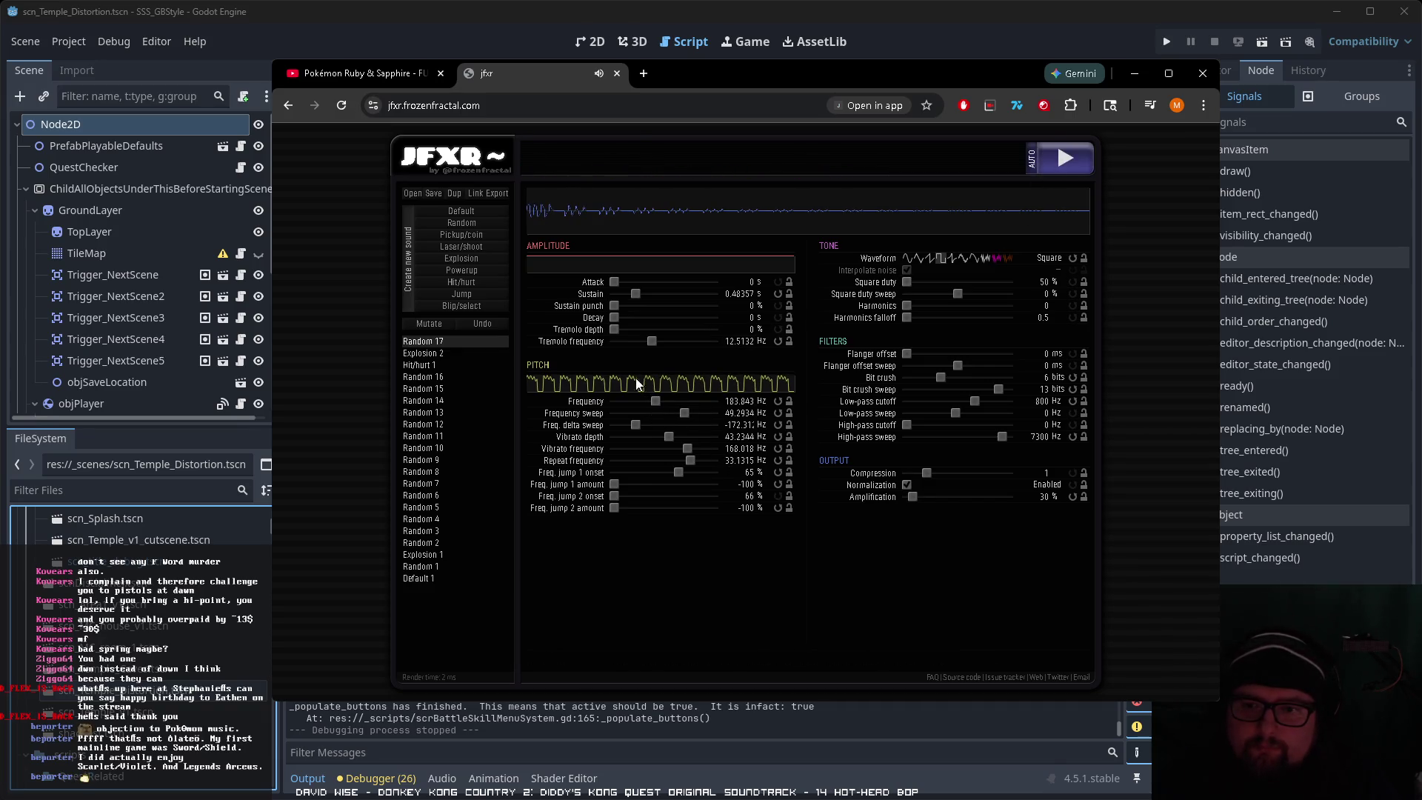
left_click(937, 294)
Step: Reset the square duty sweep, flanger offset, flanger sweep and bit crush sweep to zero
left_click_drag(939, 286, 947, 283)
left_click(1073, 294)
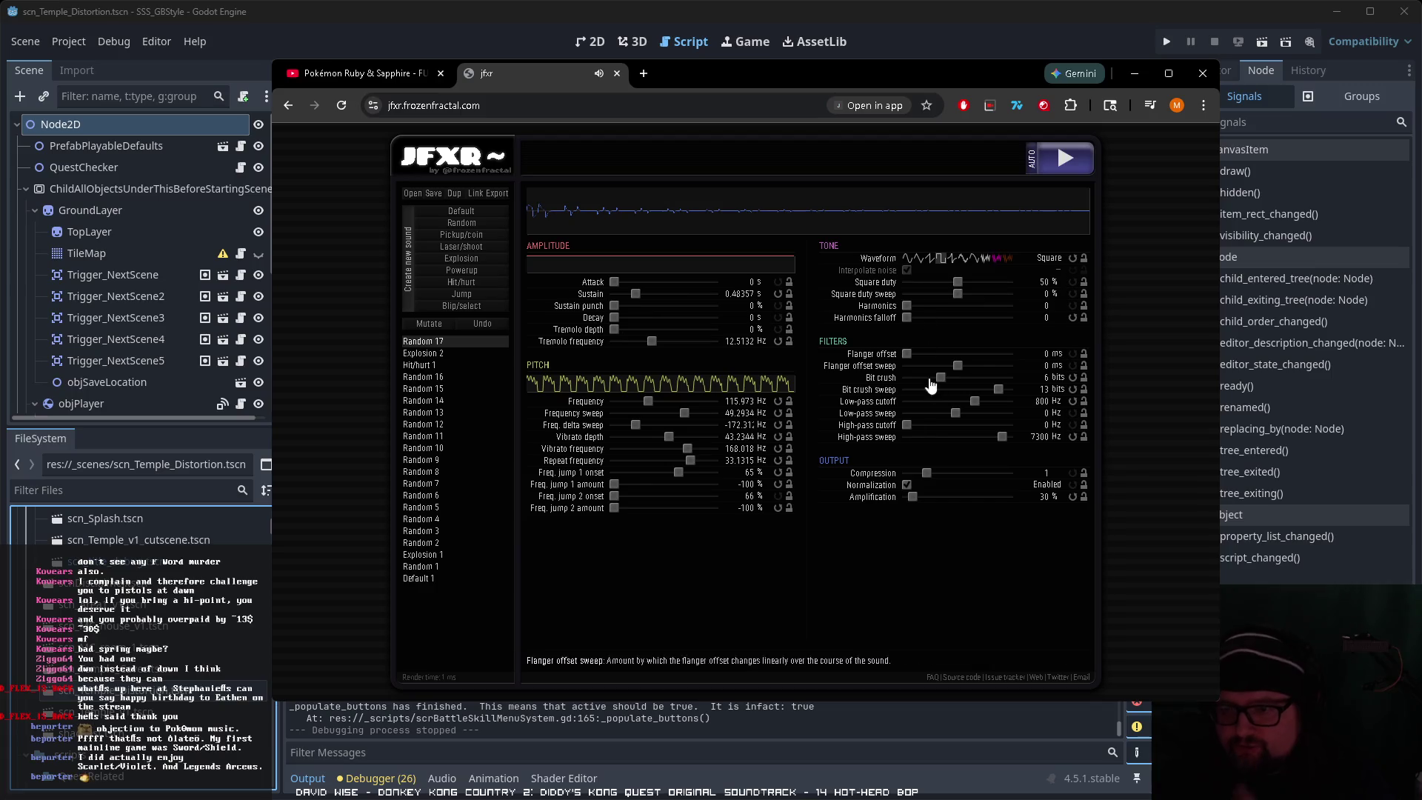
left_click(929, 355)
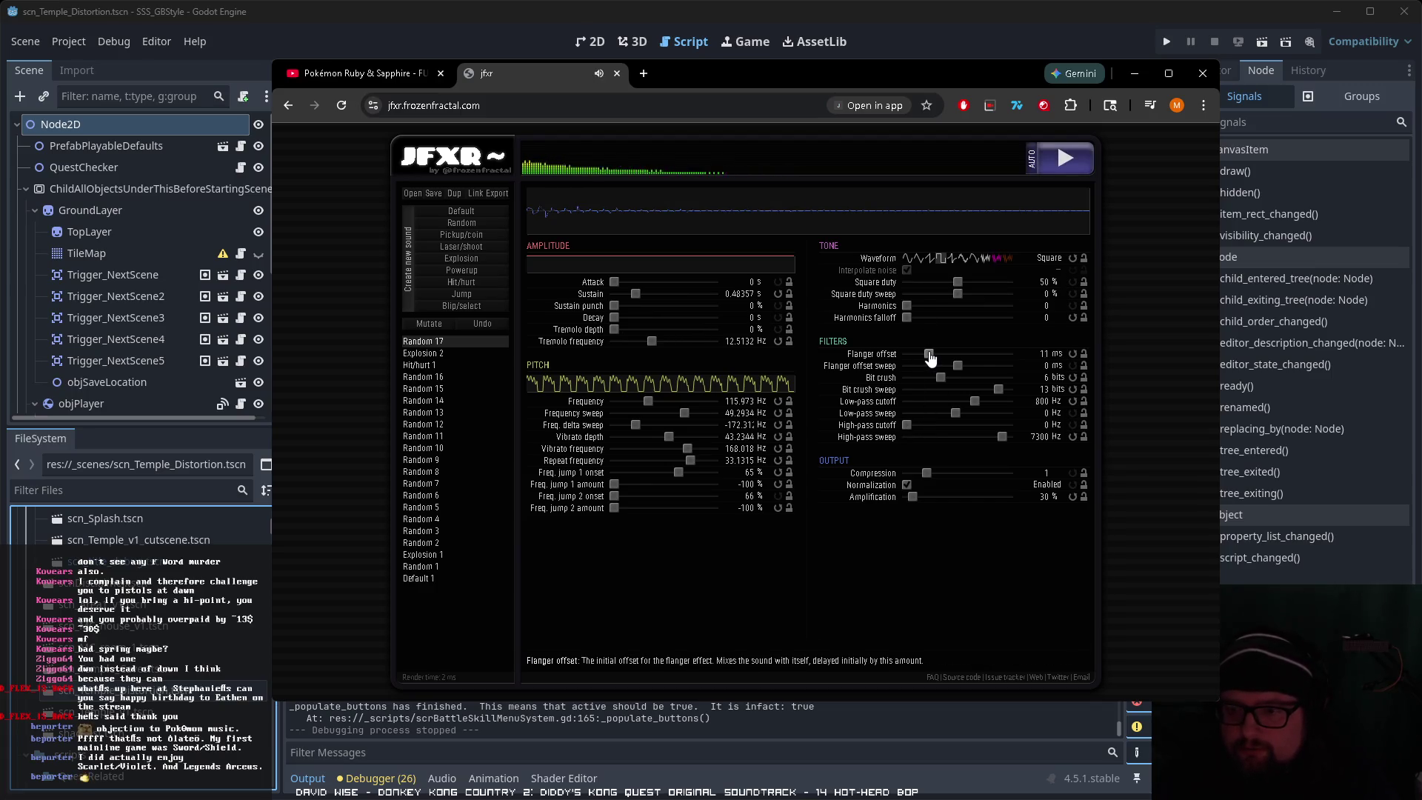
left_click_drag(930, 358, 900, 365)
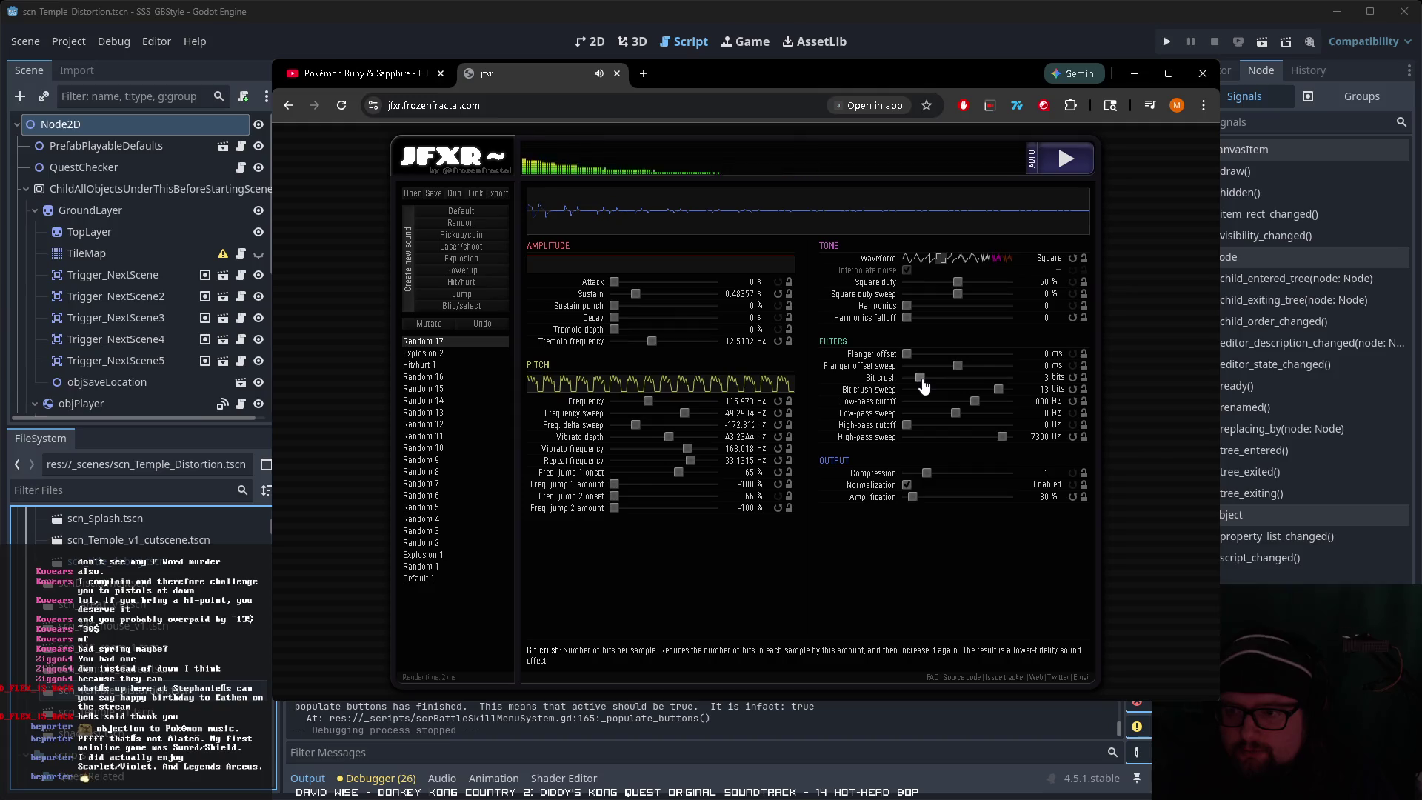
left_click_drag(956, 366, 943, 367)
left_click(1072, 366)
left_click(971, 402)
left_click(1073, 389)
Step: Set the low-pass cutoff near 198 Hz with a reduced sweep, and boost amplification to 80%
left_click(1073, 401)
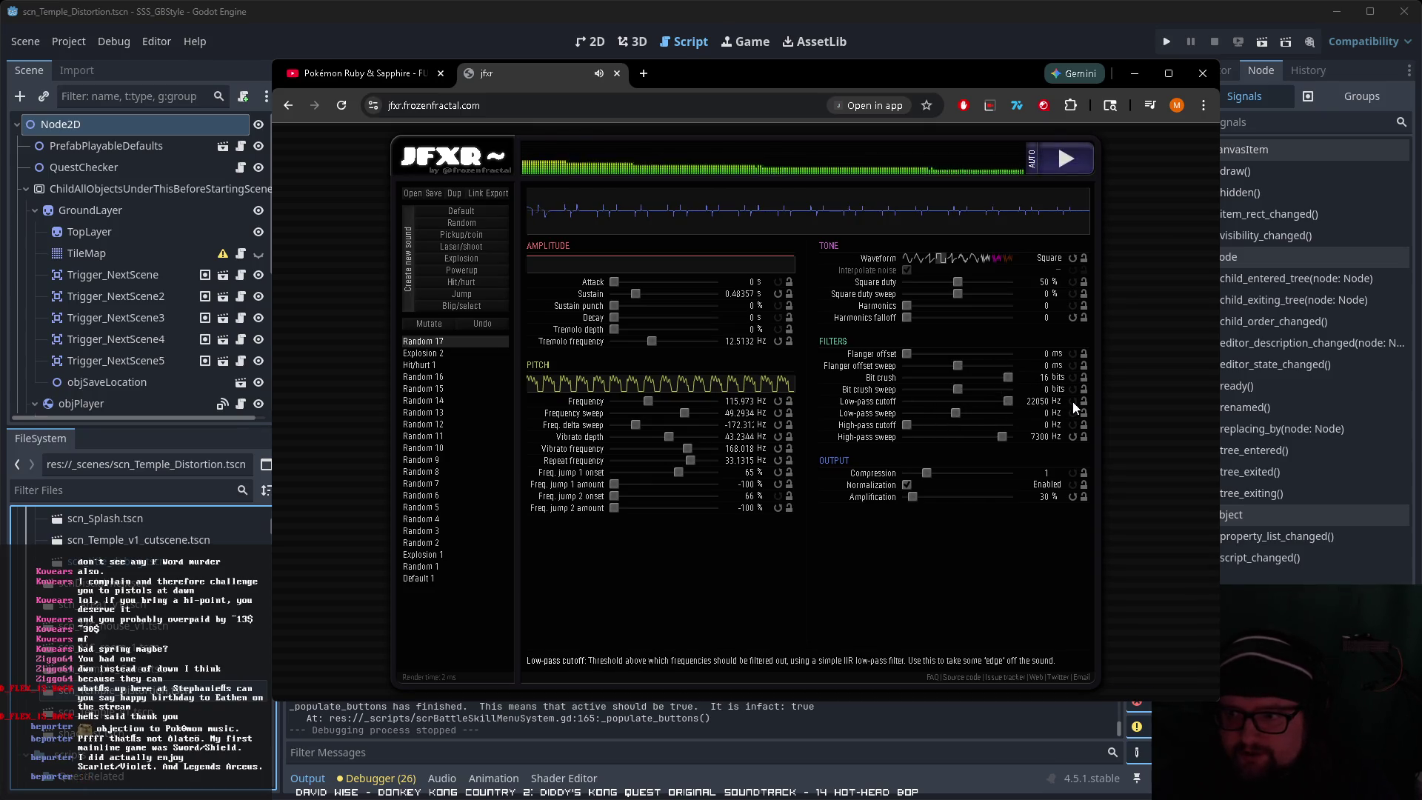
left_click(948, 400)
left_click(974, 401)
left_click(961, 400)
left_click(963, 413)
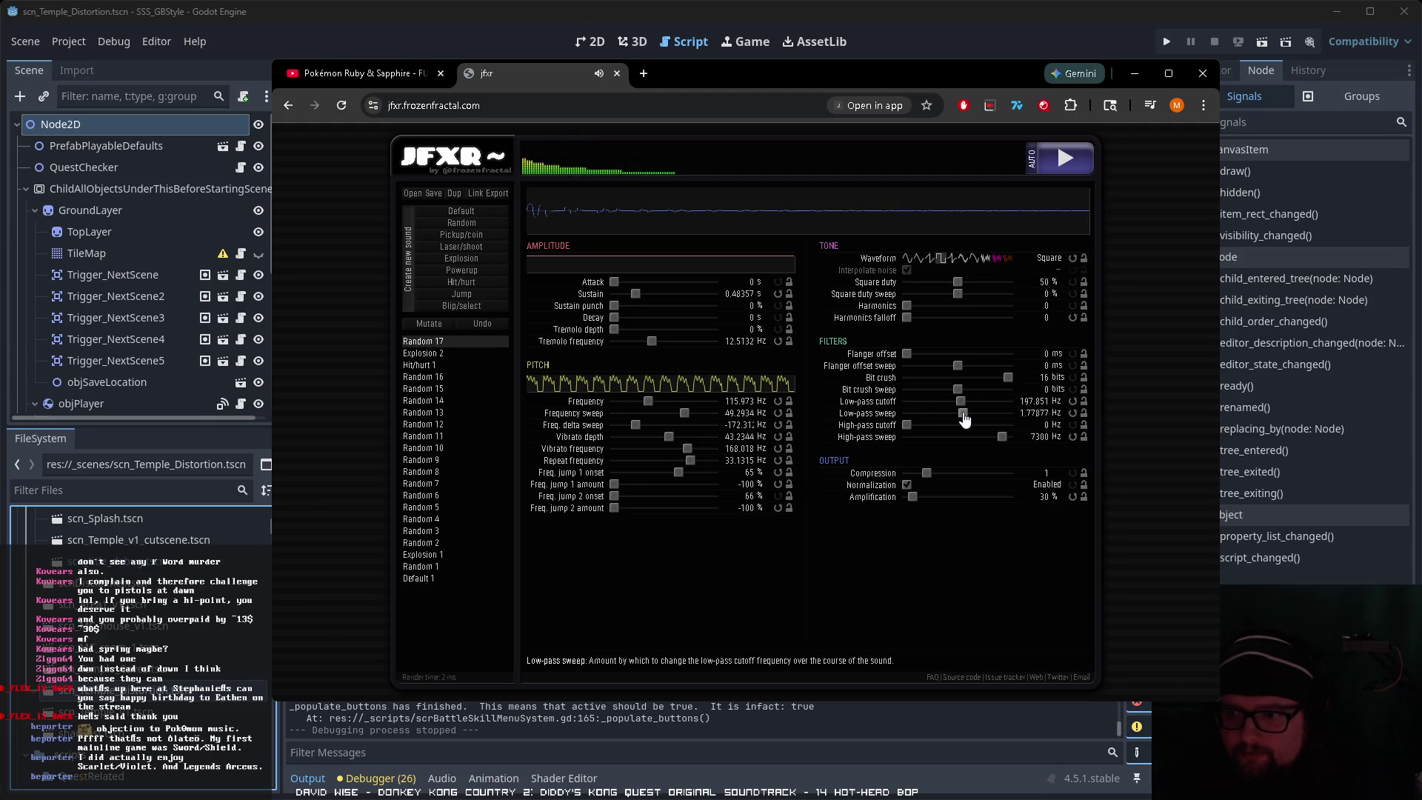
left_click(925, 497)
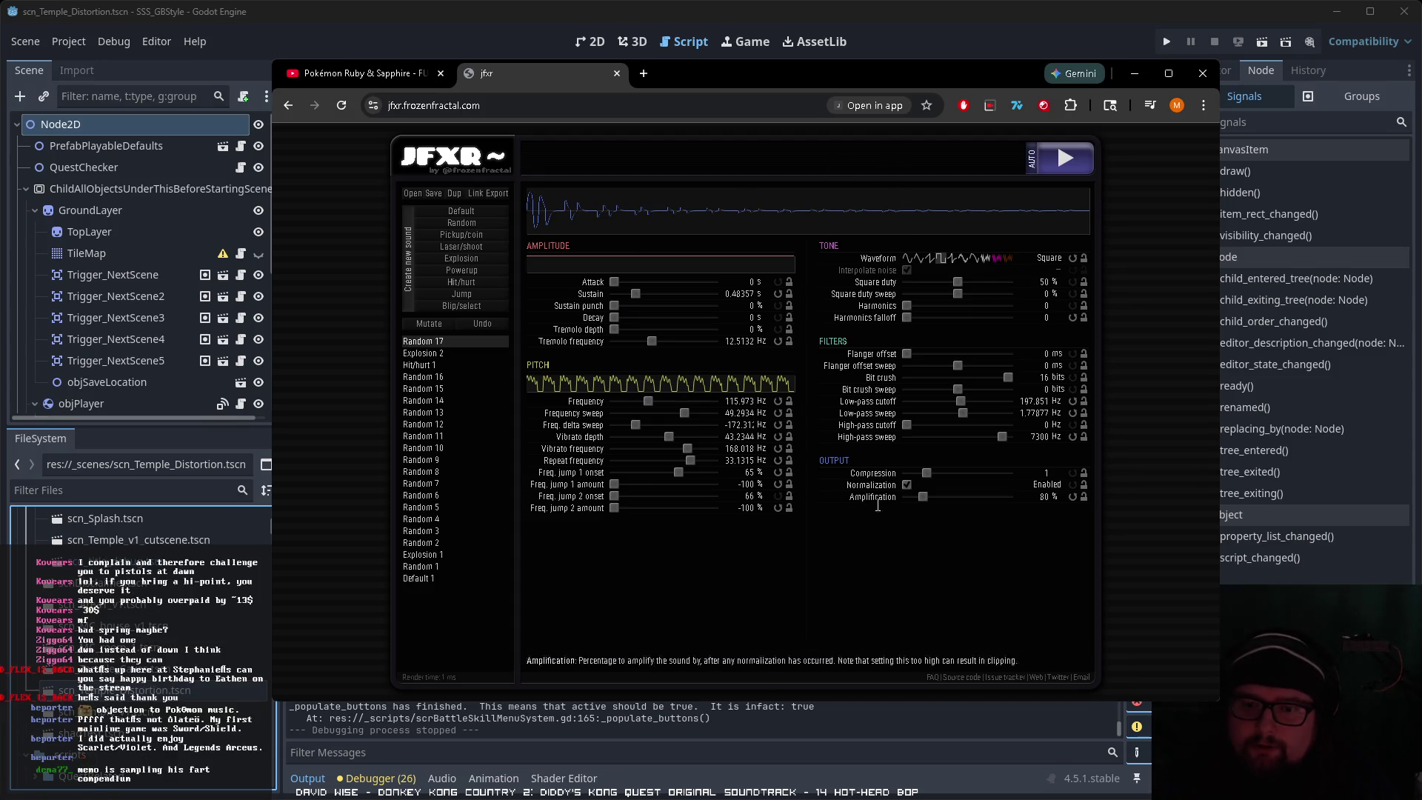
left_click(644, 74)
Step: Search for 'daayjo zelda sounds' and browse the Link's Awakening sound list
type("daayjo ze")
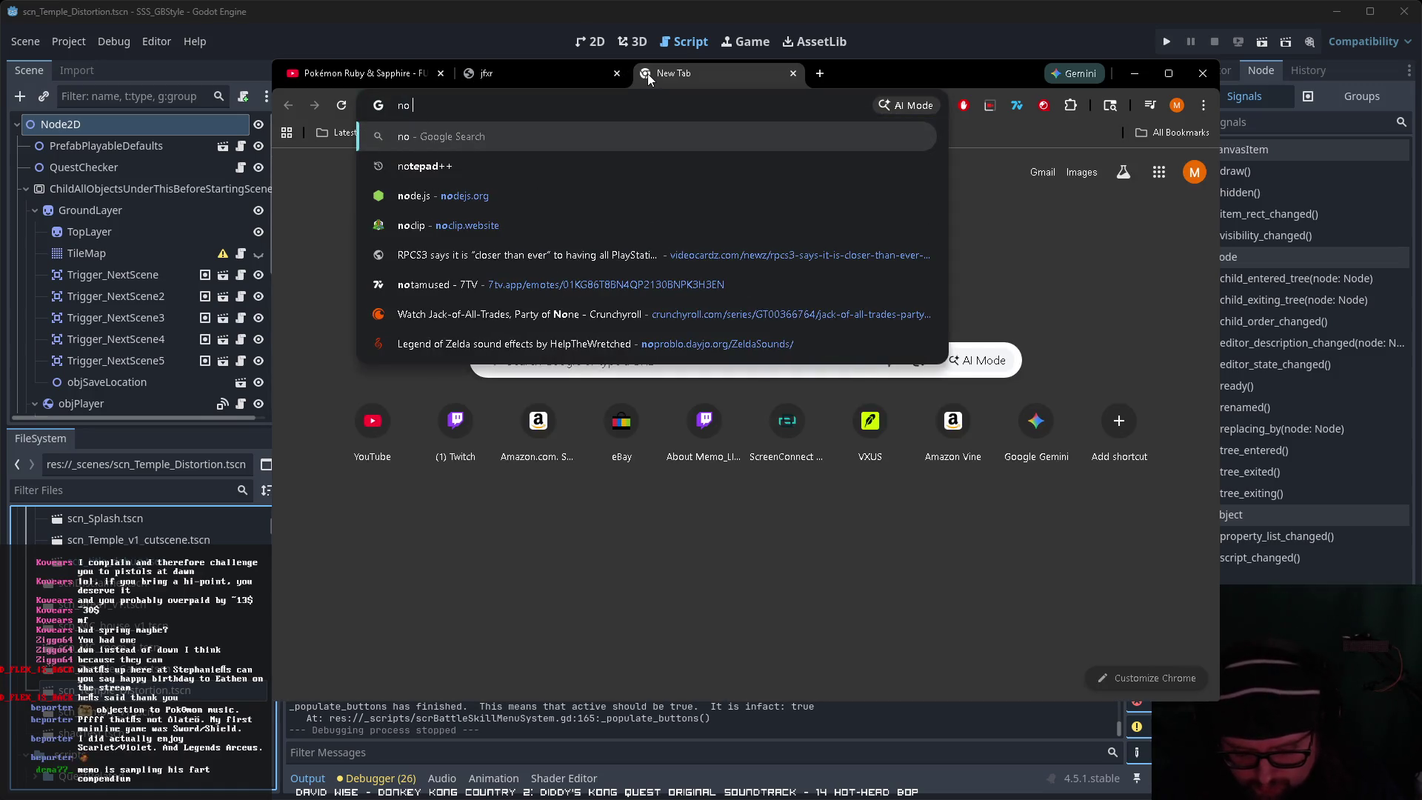
type("lda sounds")
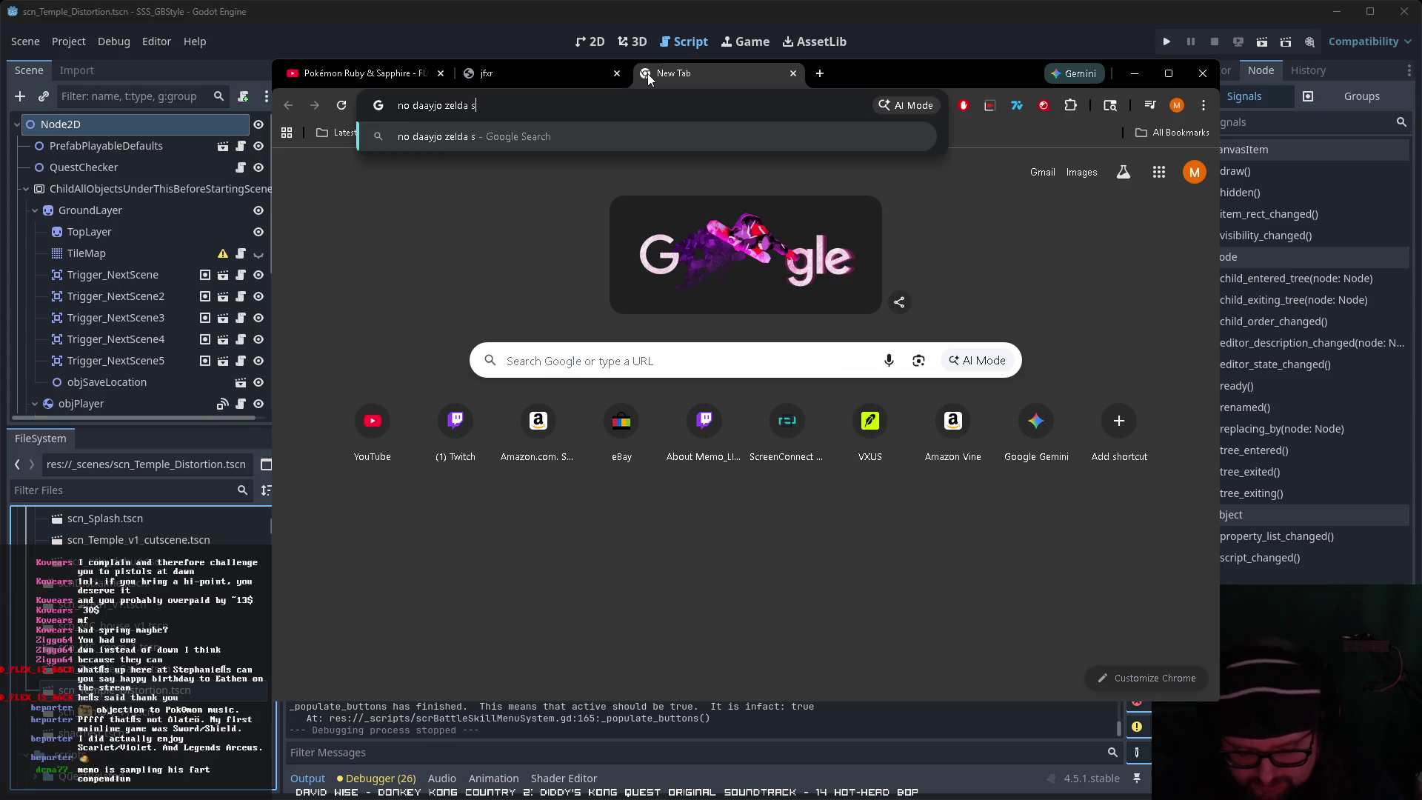
key("Return")
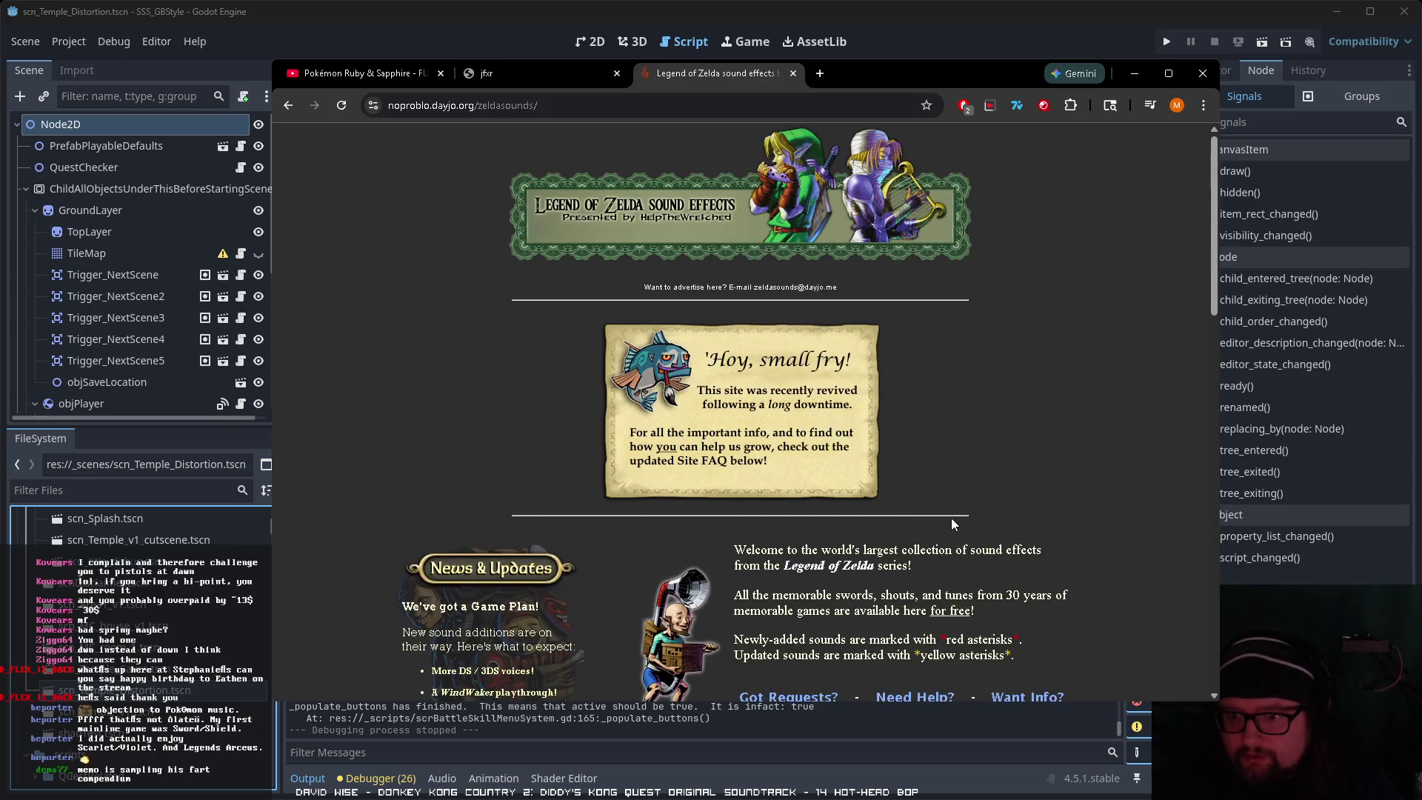
scroll(953, 524, "down", 10)
scroll(687, 523, "down", 1)
scroll(696, 510, "up", 4)
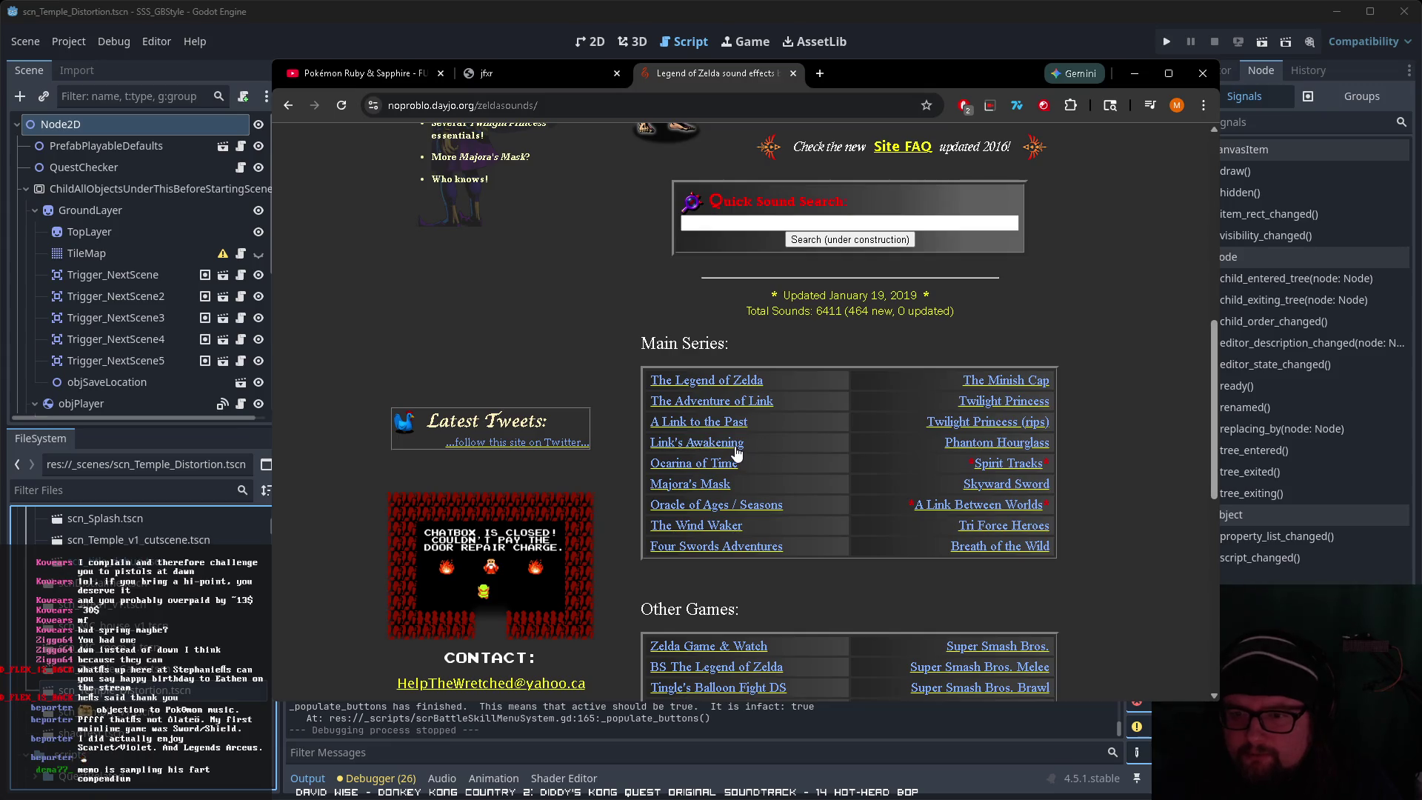
scroll(842, 502, "down", 5)
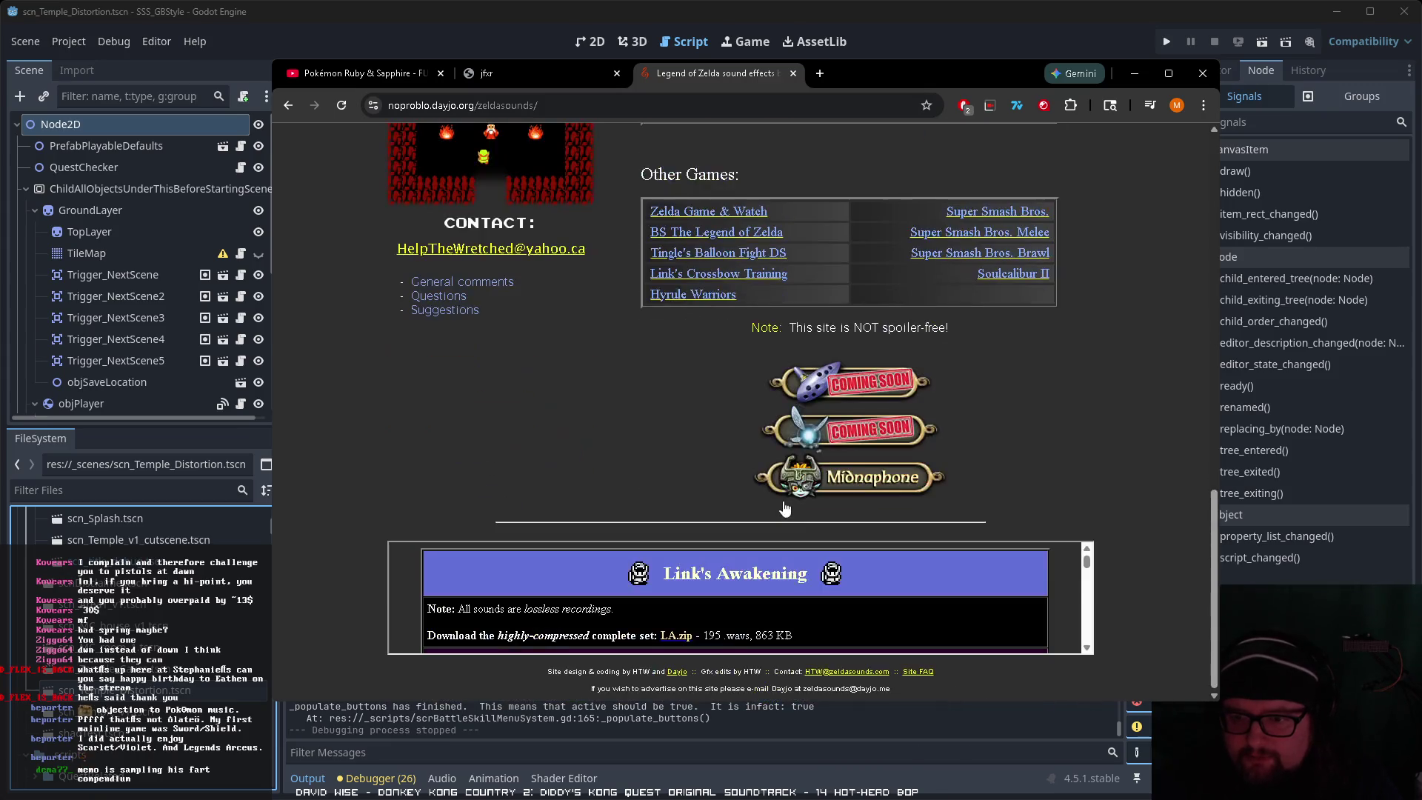
scroll(1089, 582, "down", 5)
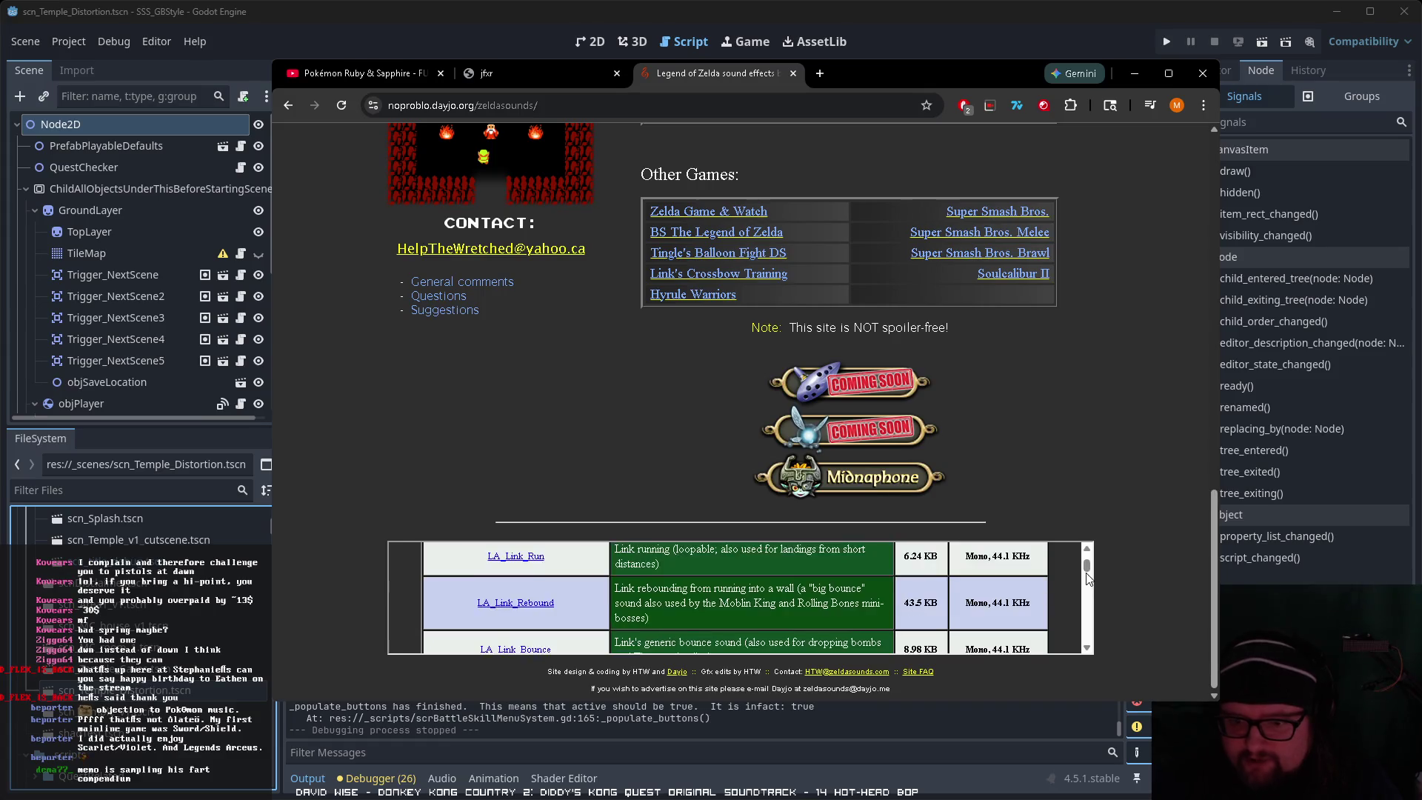
left_click_drag(741, 701, 741, 769)
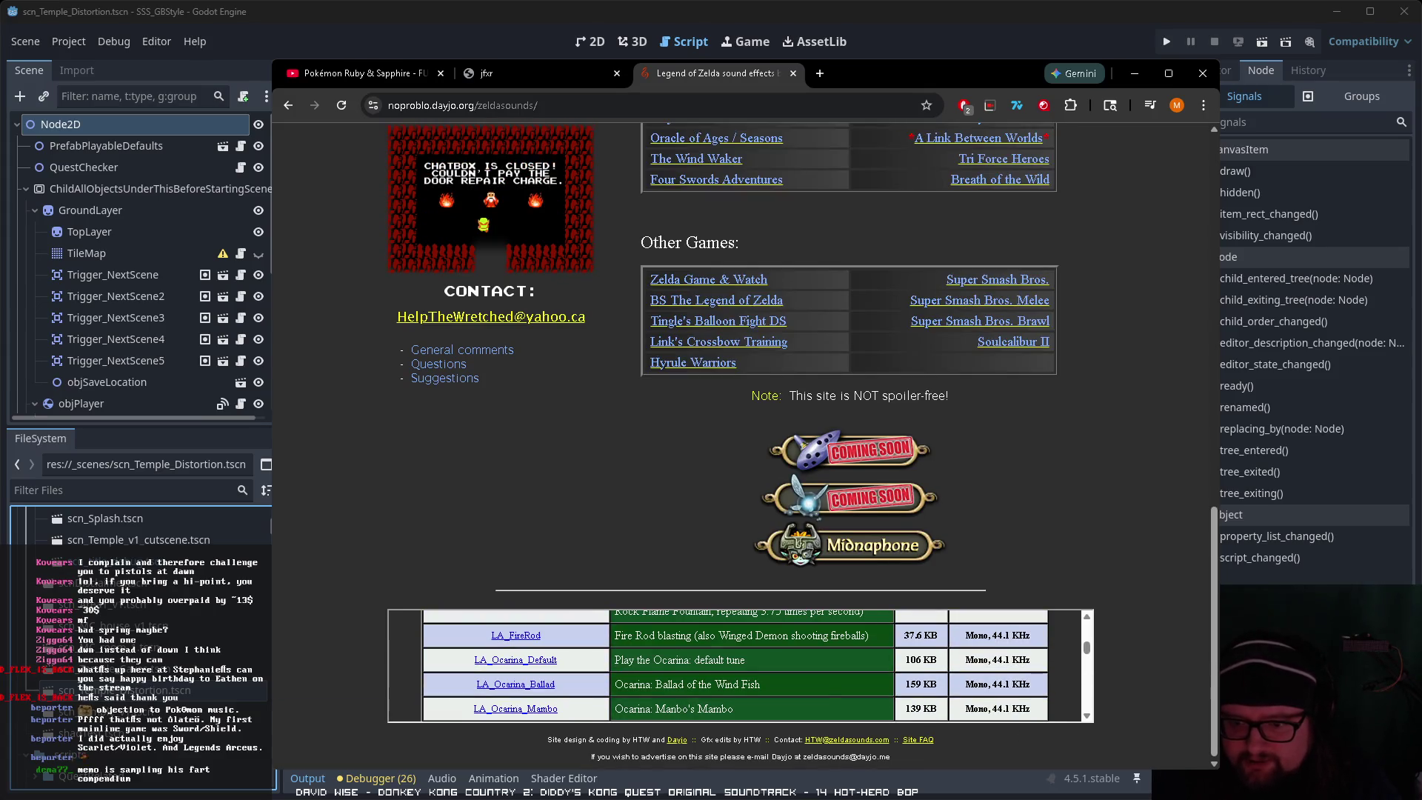
scroll(938, 674, "up", 5)
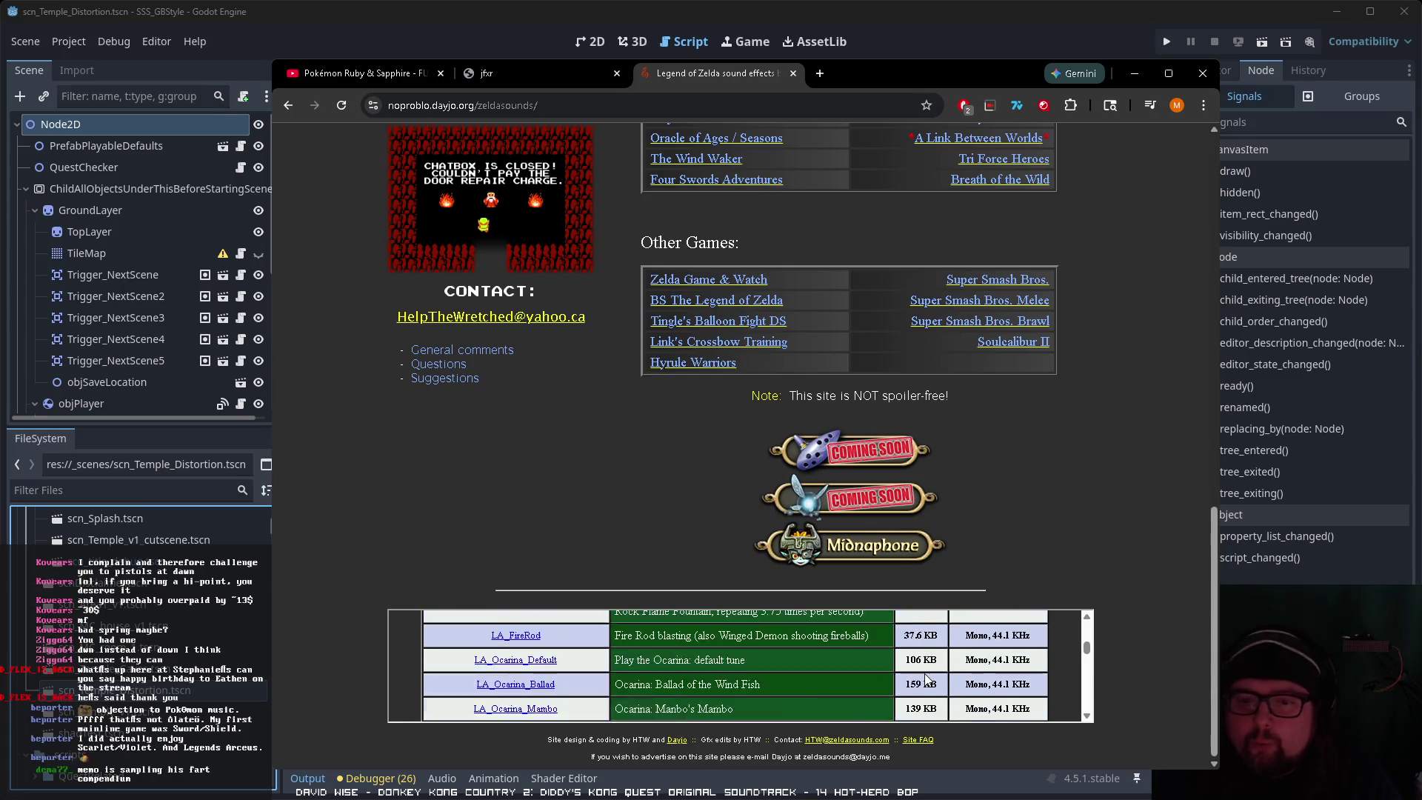
scroll(938, 674, "down", 2)
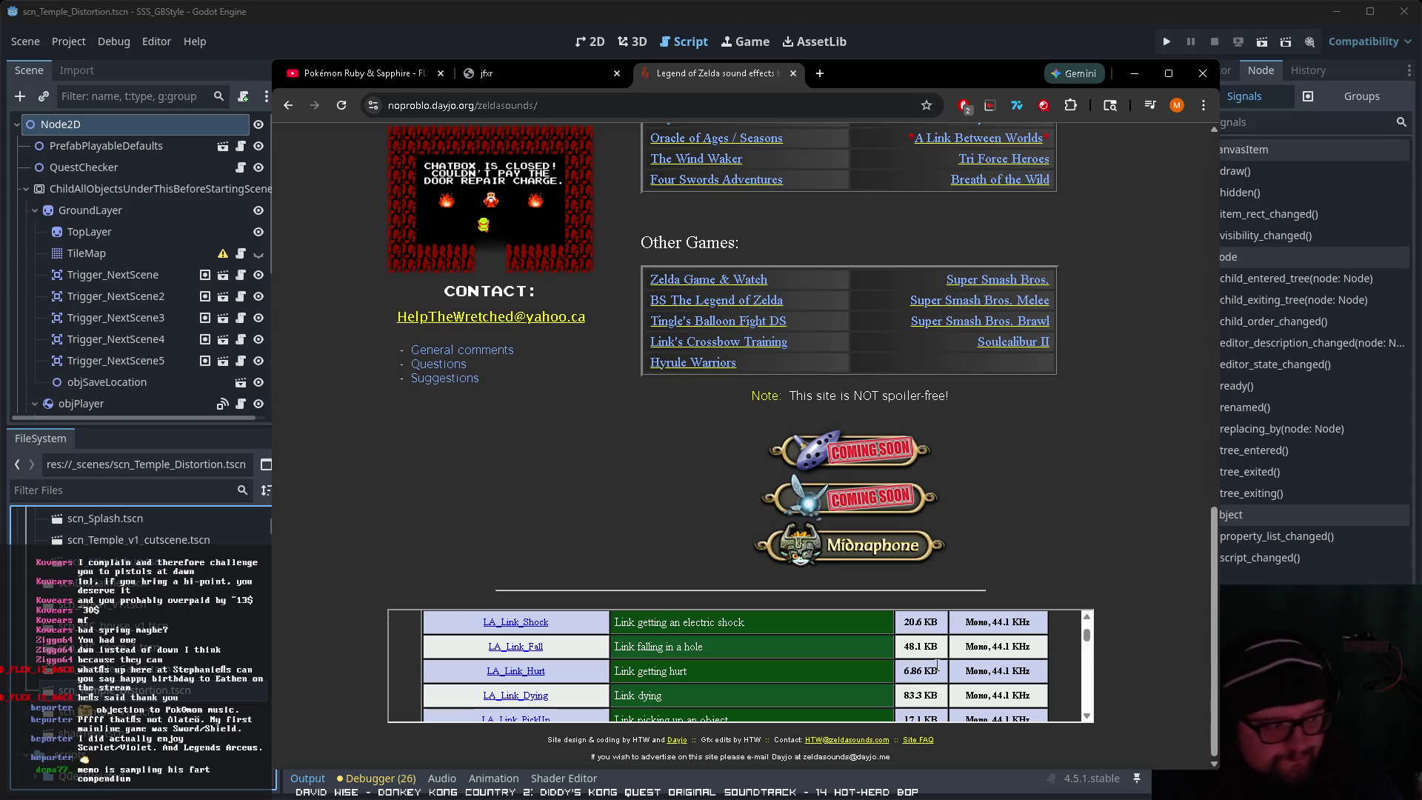
scroll(779, 661, "up", 10)
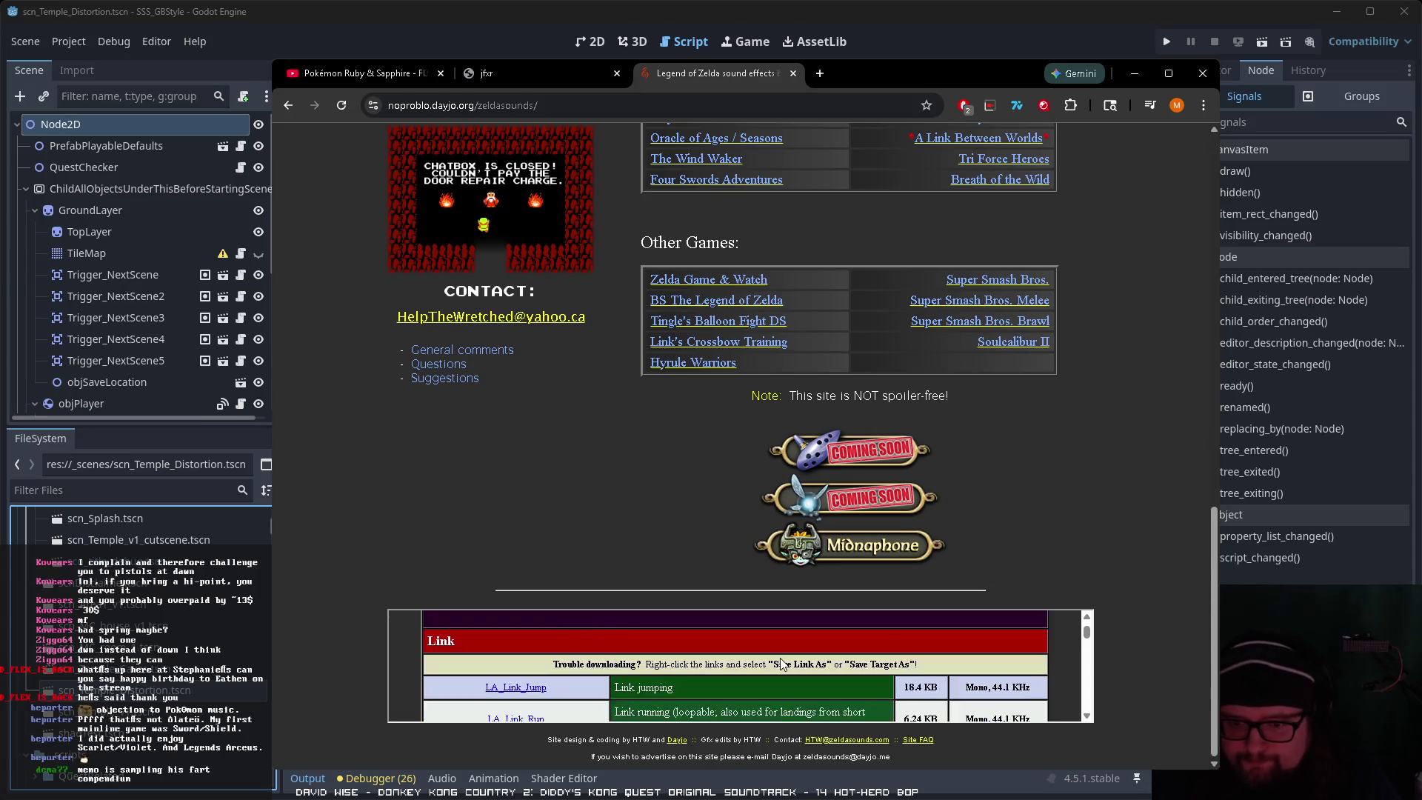
scroll(504, 673, "down", 1)
Step: Play the LA_Error sample from the Menus section, then replay the jfxr sound for comparison
left_click(503, 667)
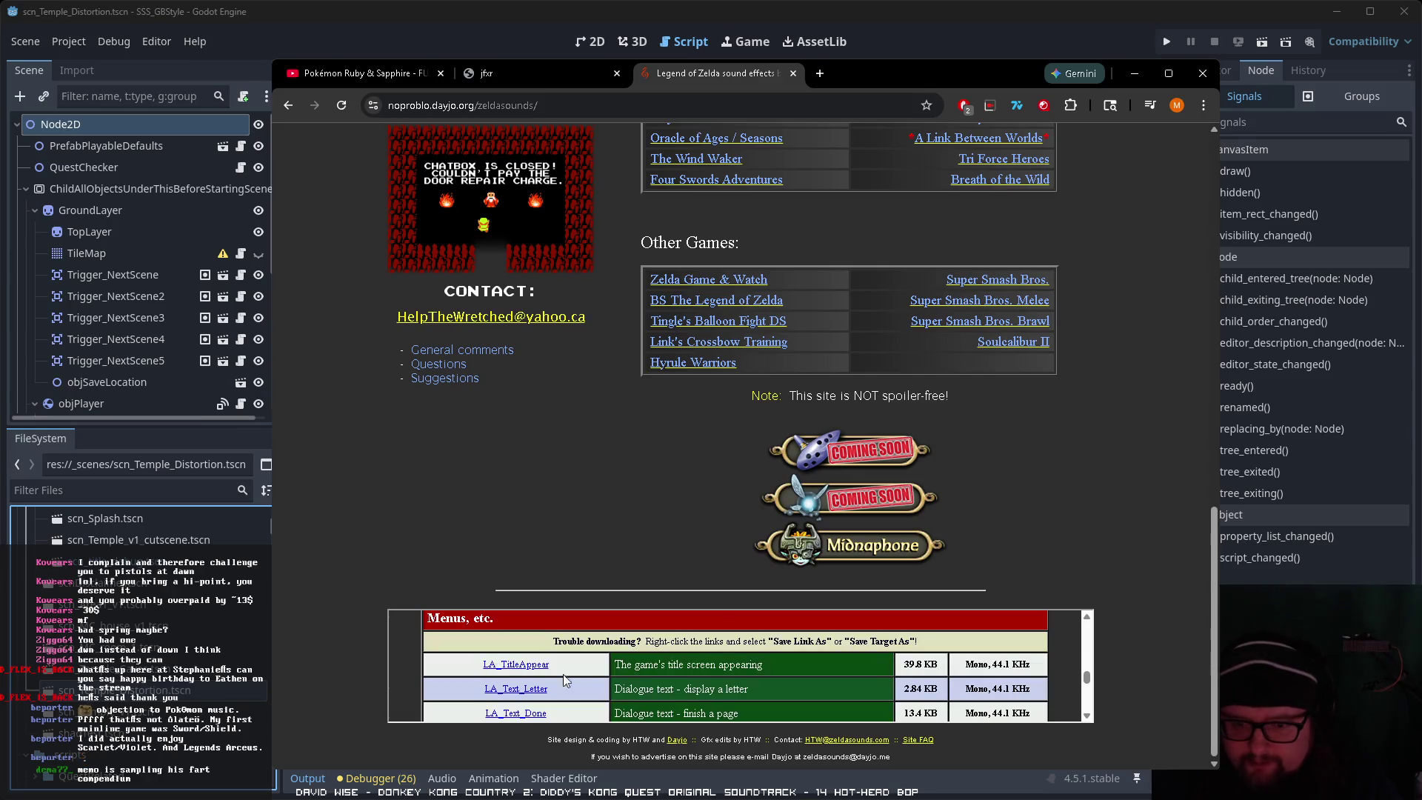
scroll(619, 690, "down", 1)
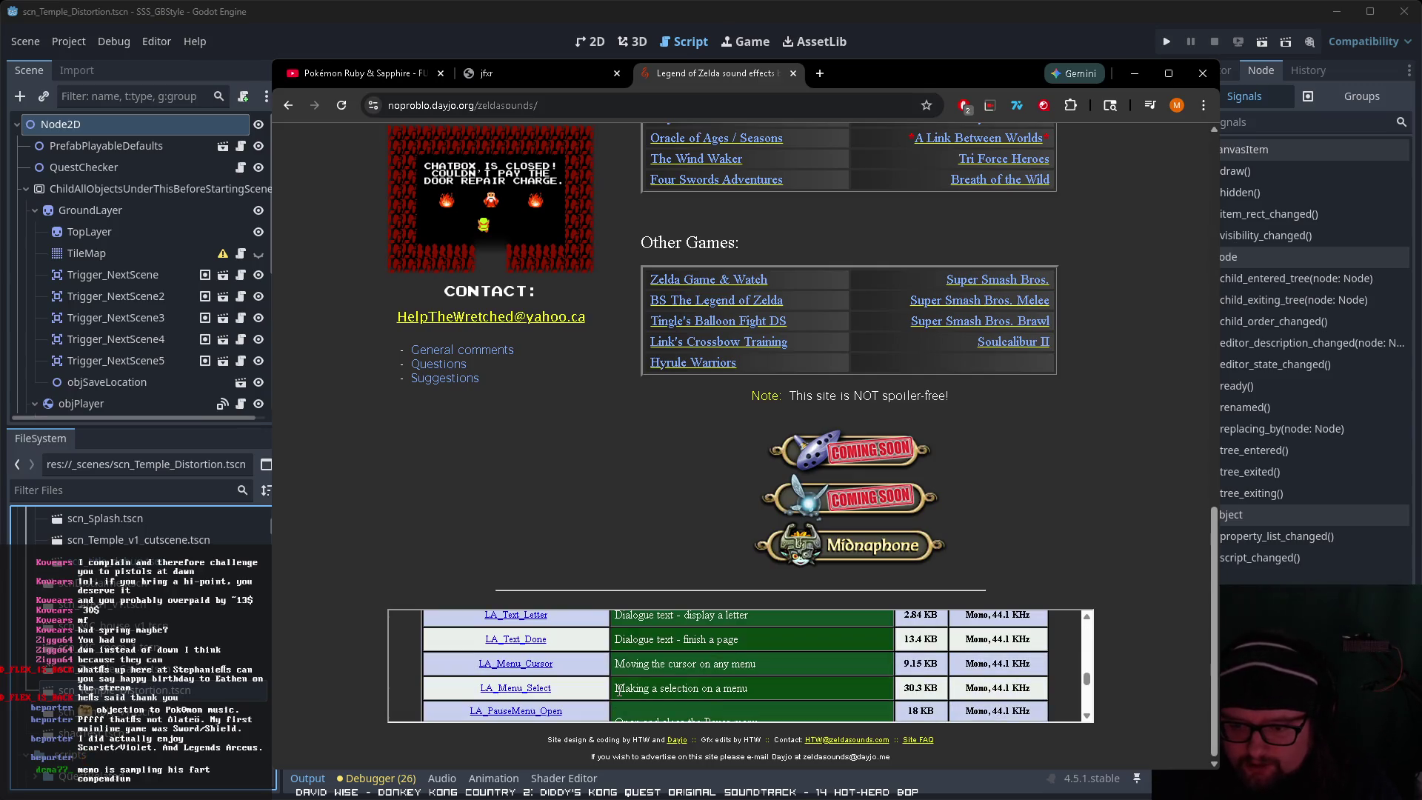
scroll(679, 711, "down", 1)
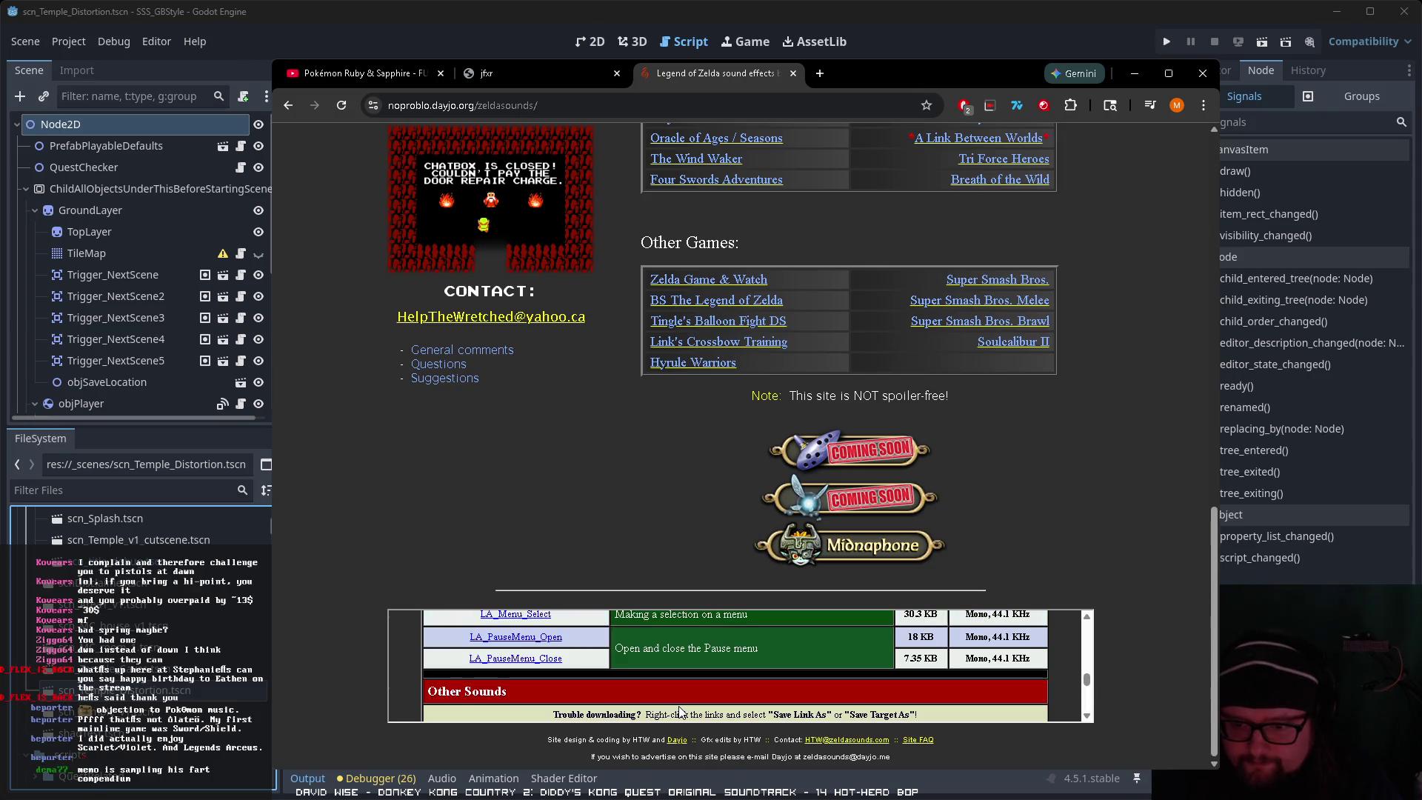
scroll(679, 712, "up", 1)
scroll(679, 711, "up", 1)
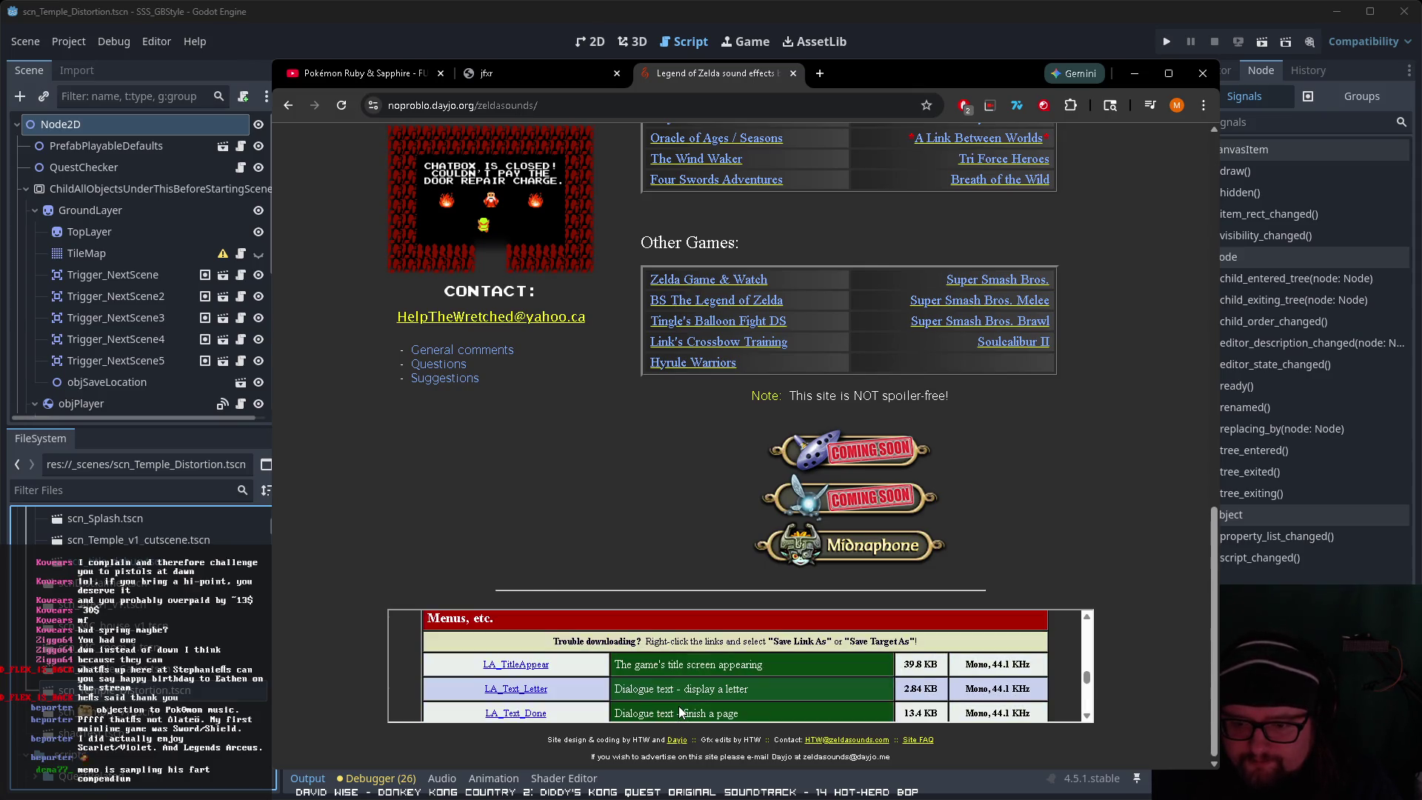
scroll(679, 705, "down", 1)
scroll(679, 706, "down", 1)
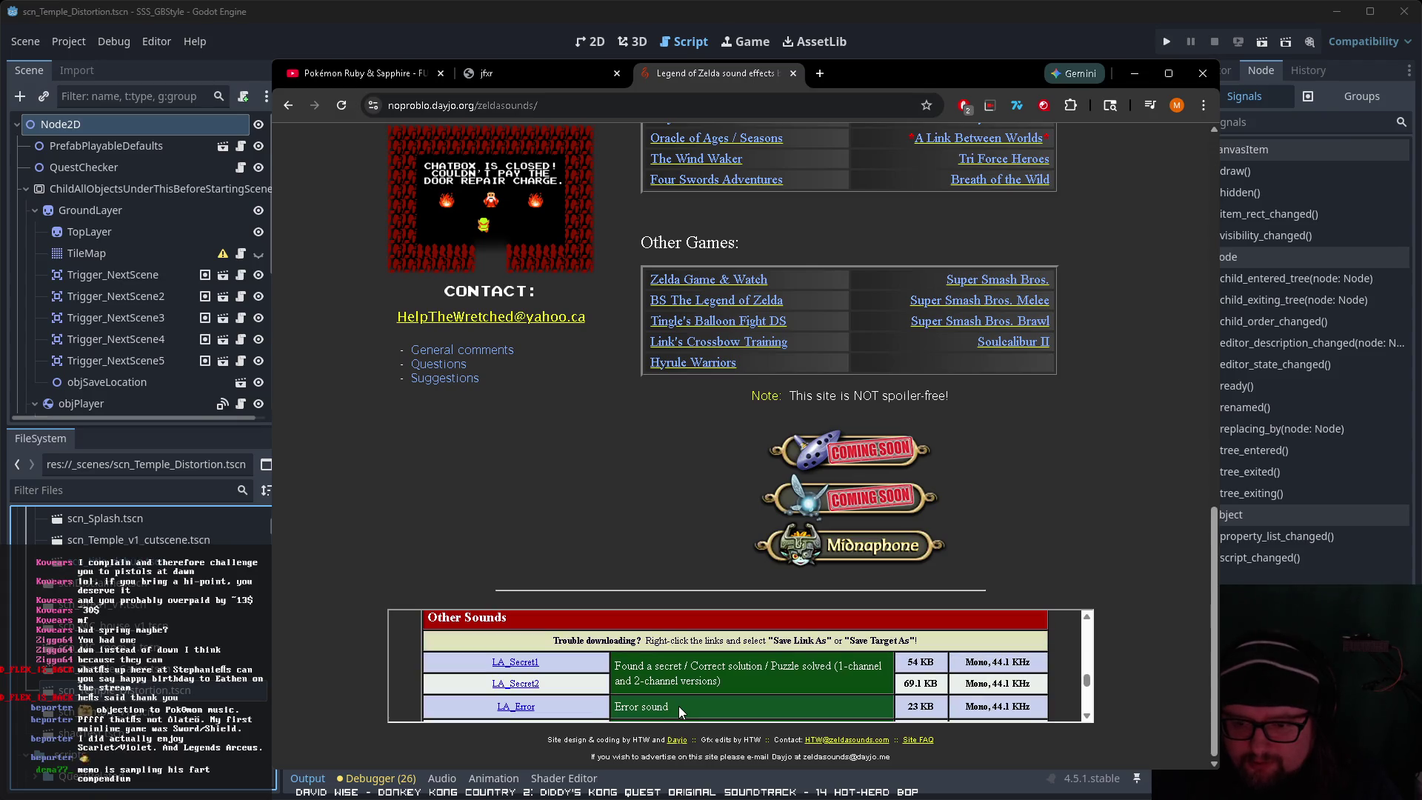
left_click(507, 708)
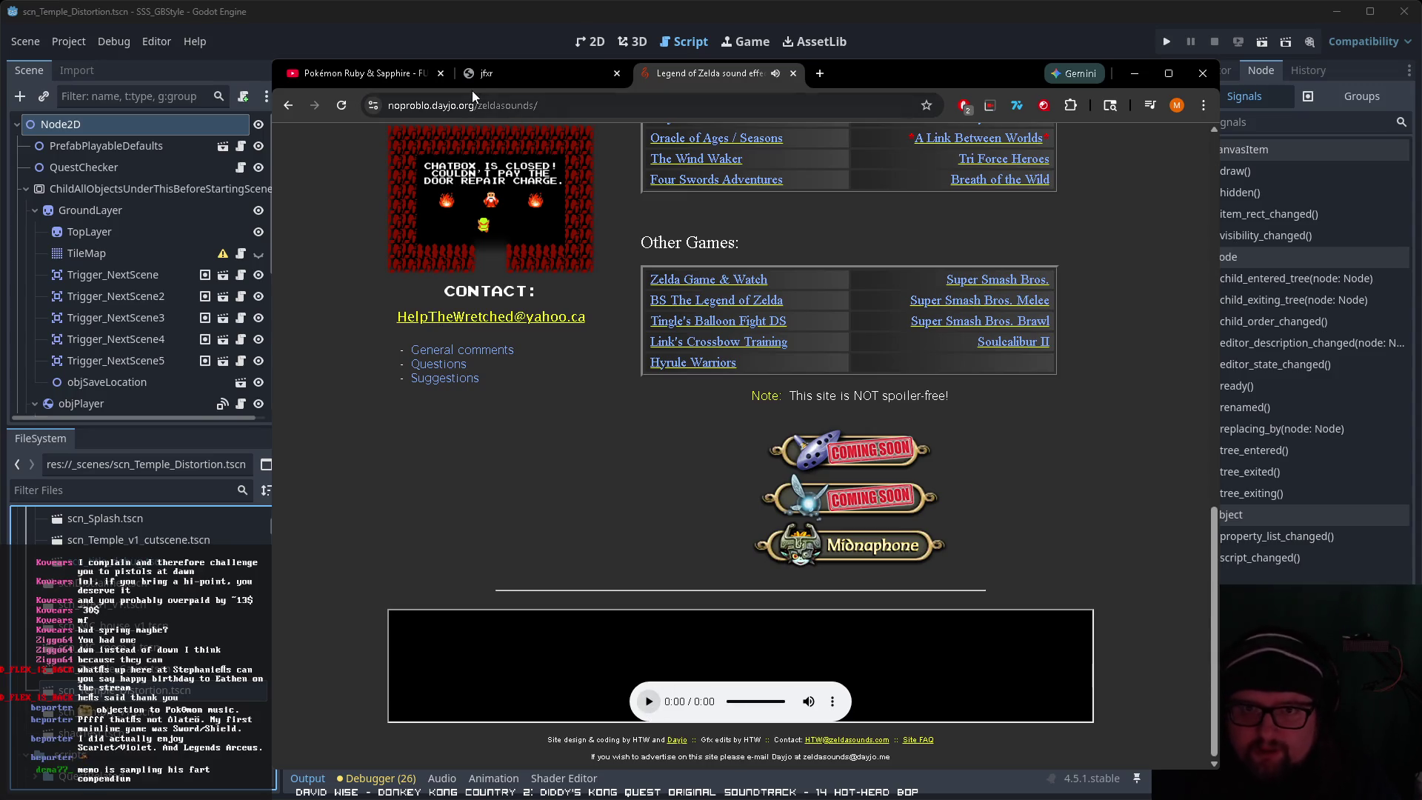
left_click(508, 81)
left_click(1067, 159)
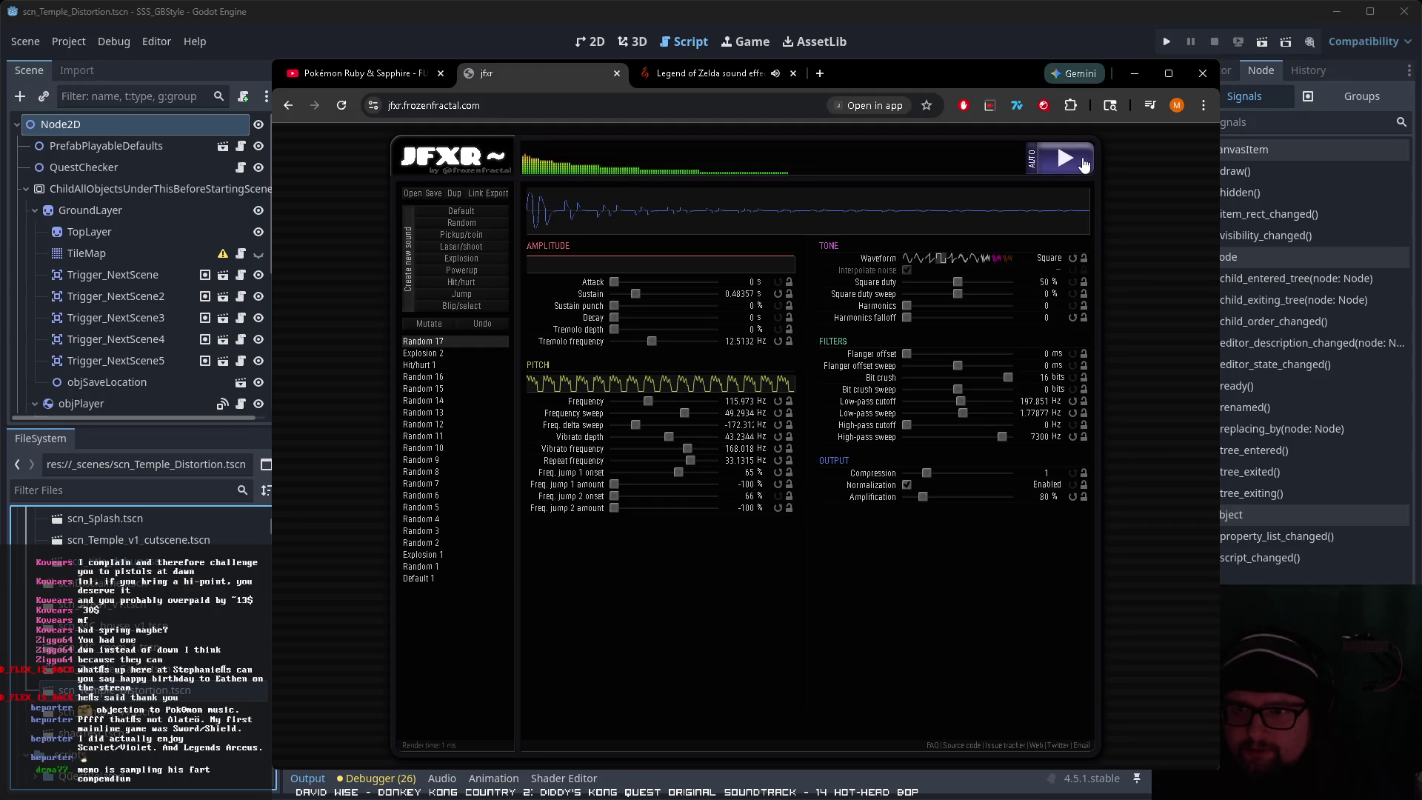
Step: Use the Tangent waveform at 249.773 Hz and compare it against the Zelda sample
left_click(980, 258)
left_click(988, 258)
left_click(997, 258)
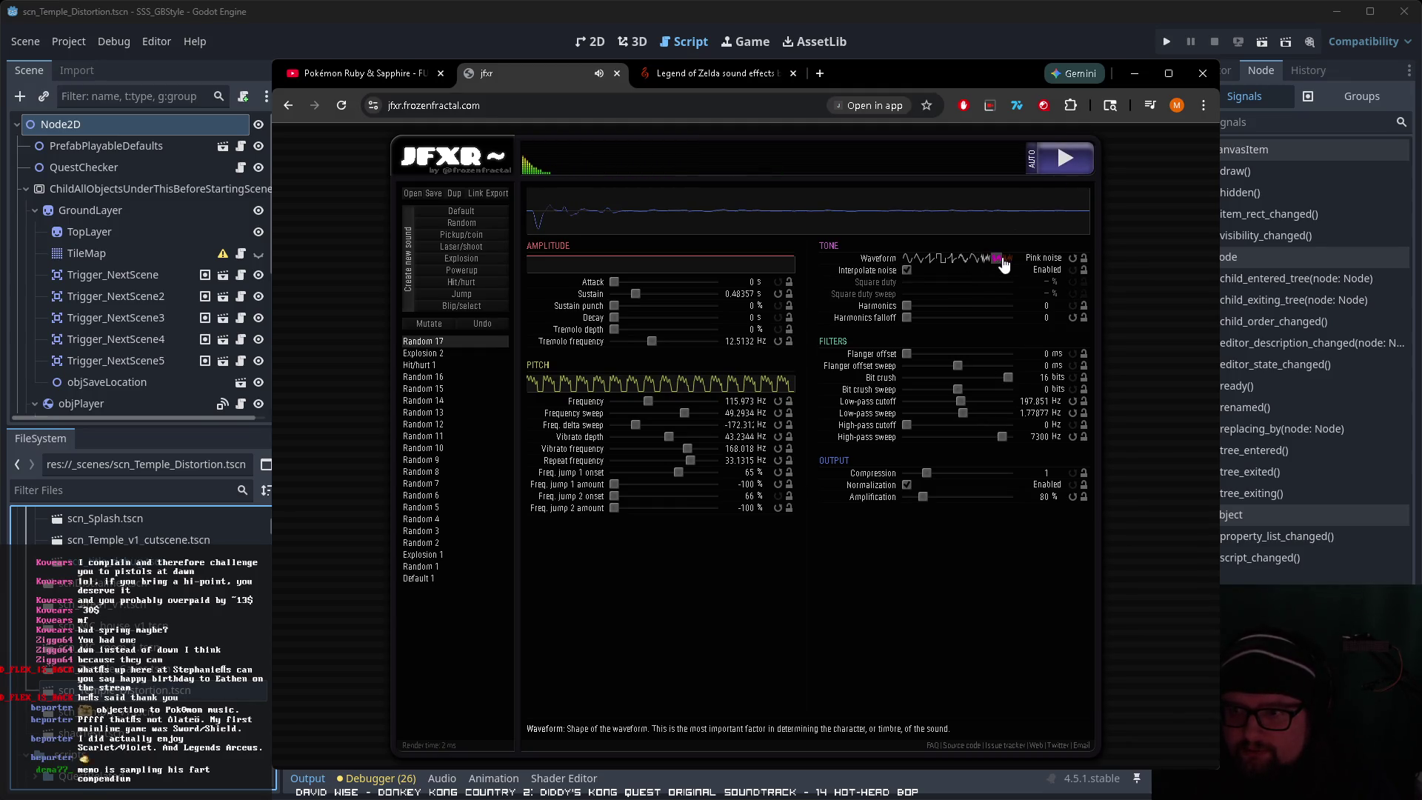
left_click(954, 257)
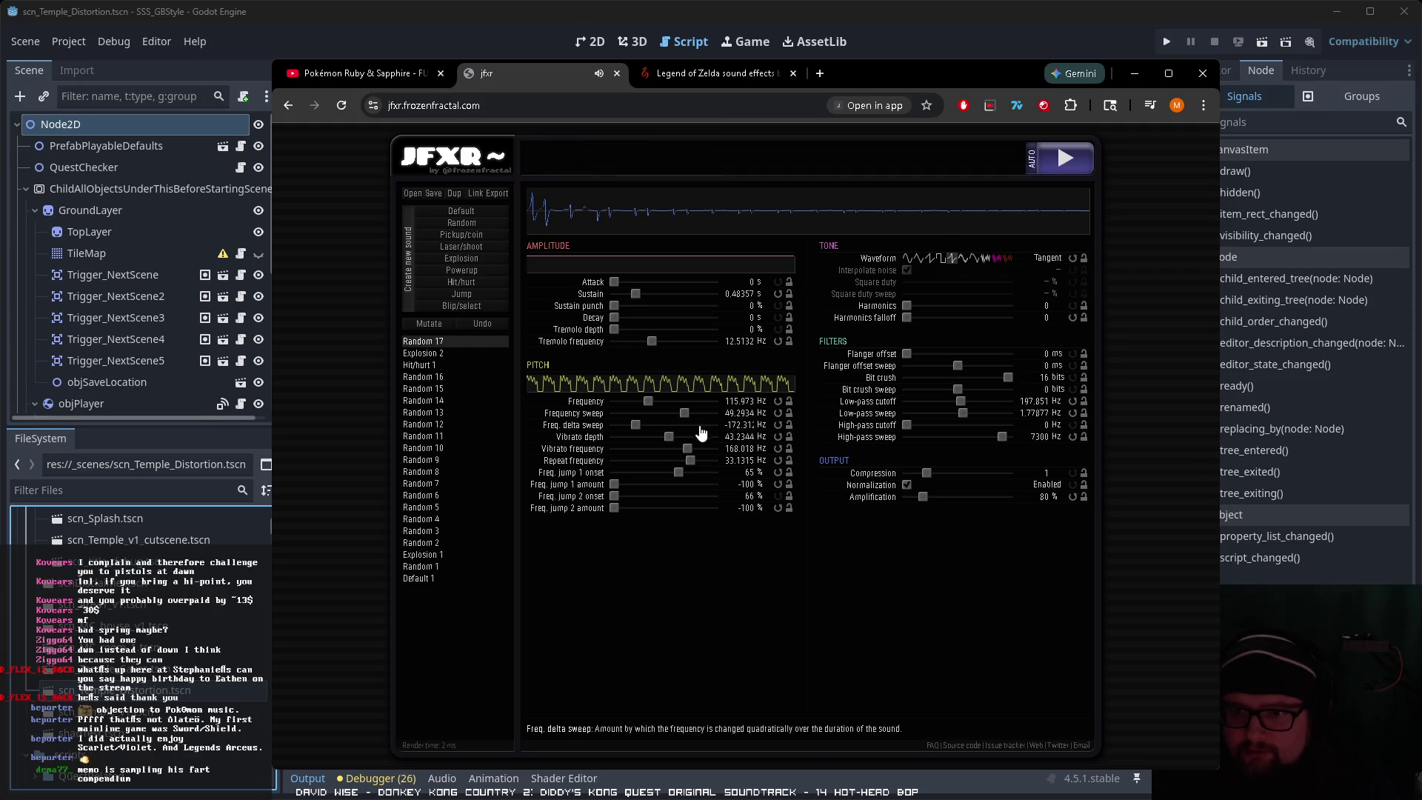
left_click_drag(648, 401, 662, 406)
left_click(1067, 162)
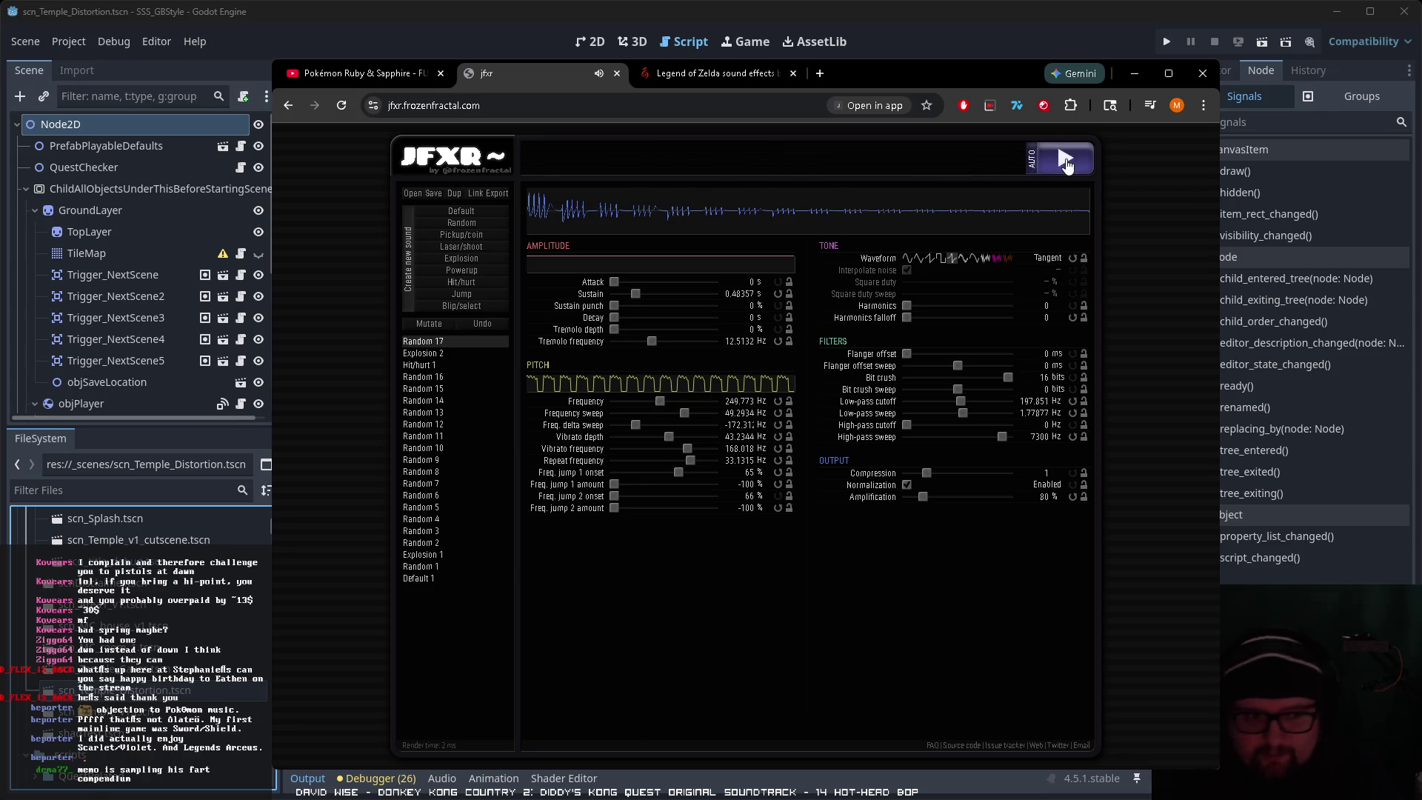
left_click(1060, 160)
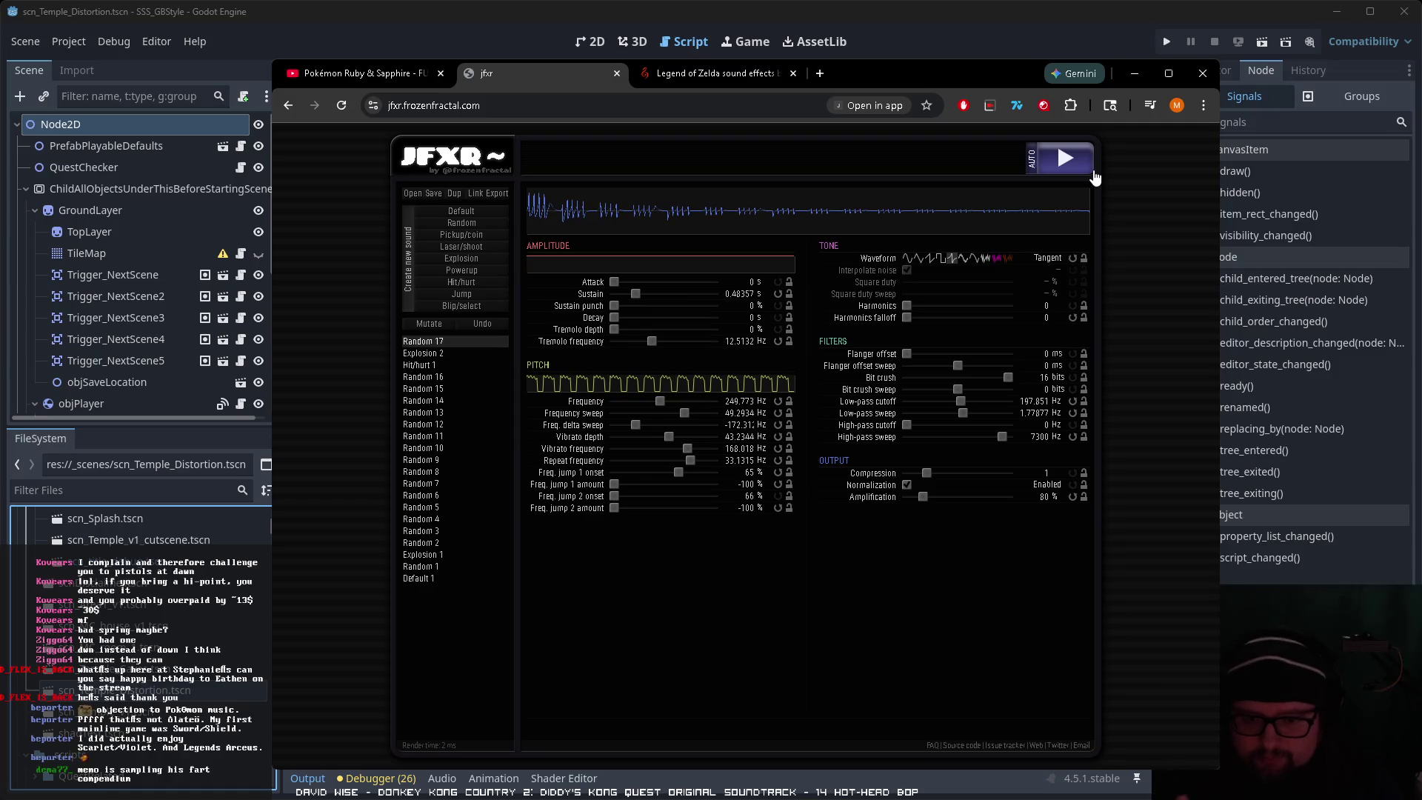
left_click(1067, 159)
left_click(715, 73)
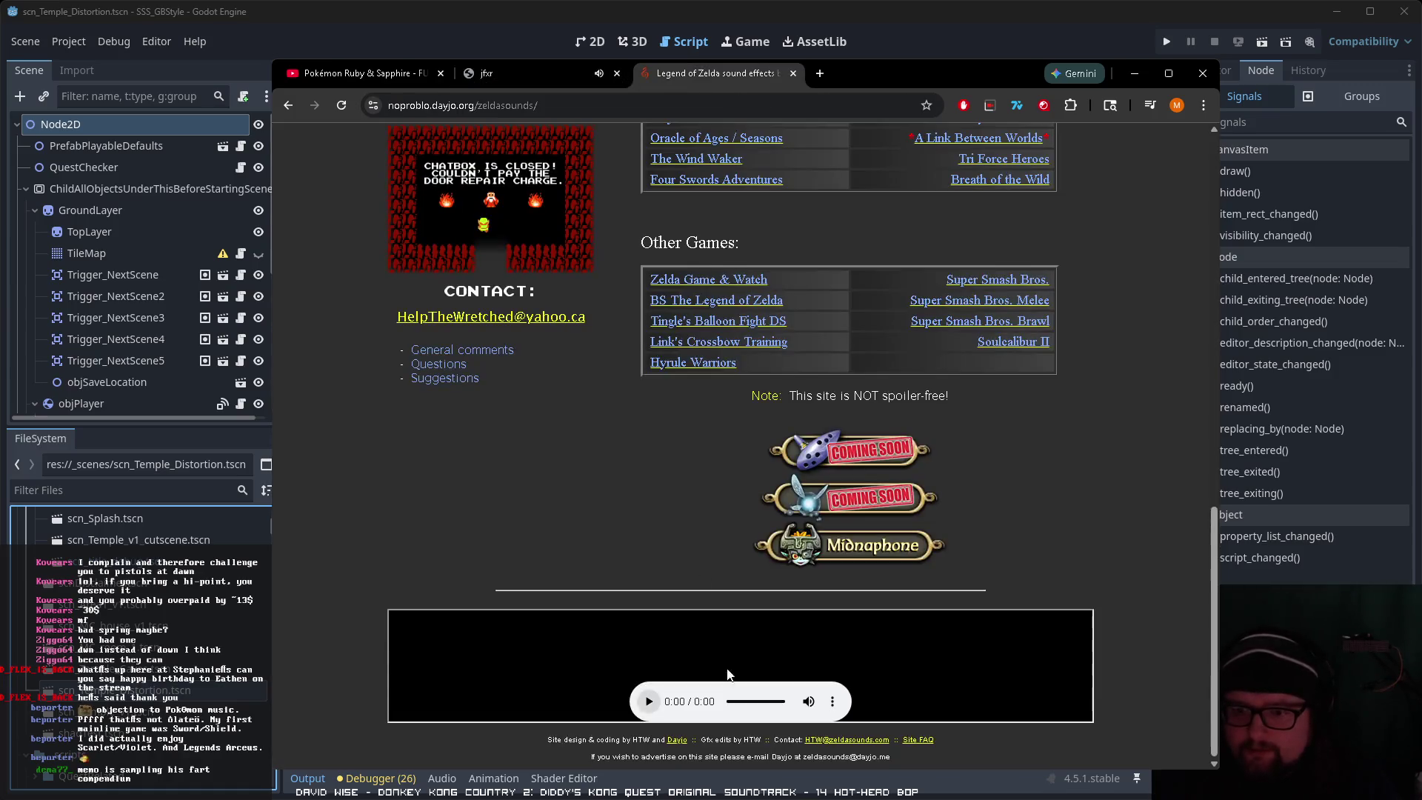
left_click(547, 77)
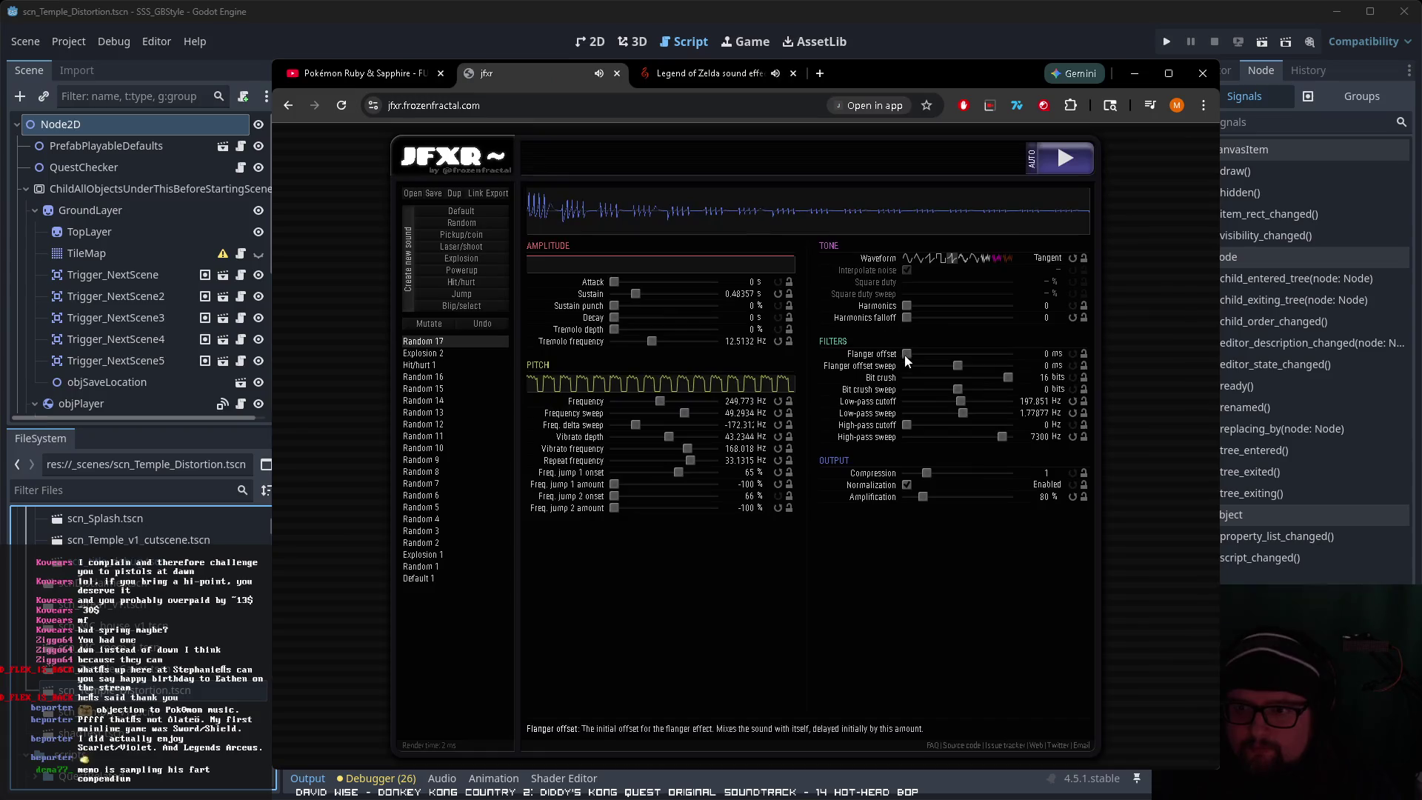
left_click(1061, 171)
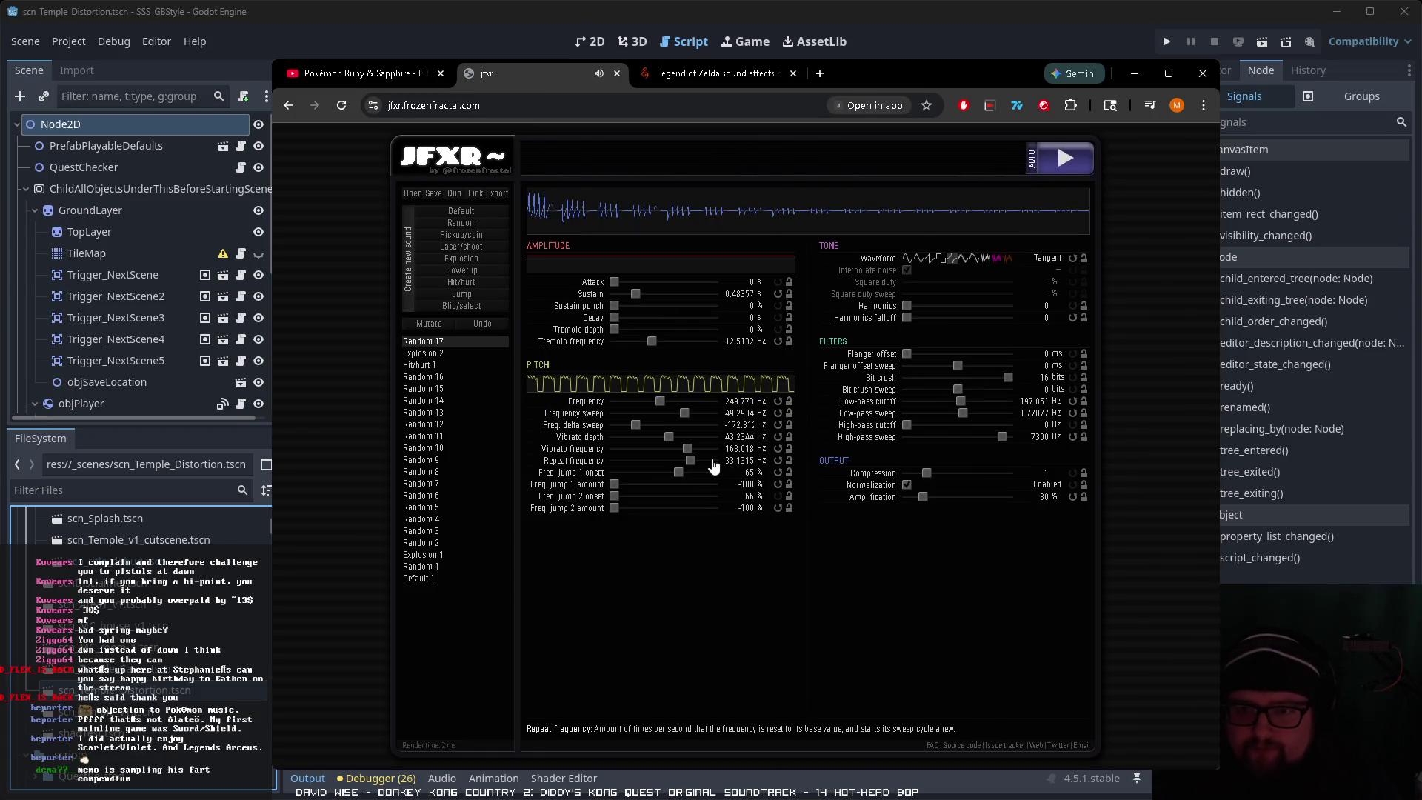
Step: Retune the frequency jumps to go downward, with jump 1 onset at 100%, and preview
mouse_move(620, 489)
left_mouse_down()
mouse_move(704, 489)
mouse_move(654, 476)
mouse_move(703, 474)
left_mouse_up()
left_click_drag(1000, 532, 725, 539)
mouse_move(704, 483)
left_mouse_down()
mouse_move(626, 497)
mouse_move(689, 500)
mouse_move(655, 517)
mouse_move(674, 499)
left_mouse_up()
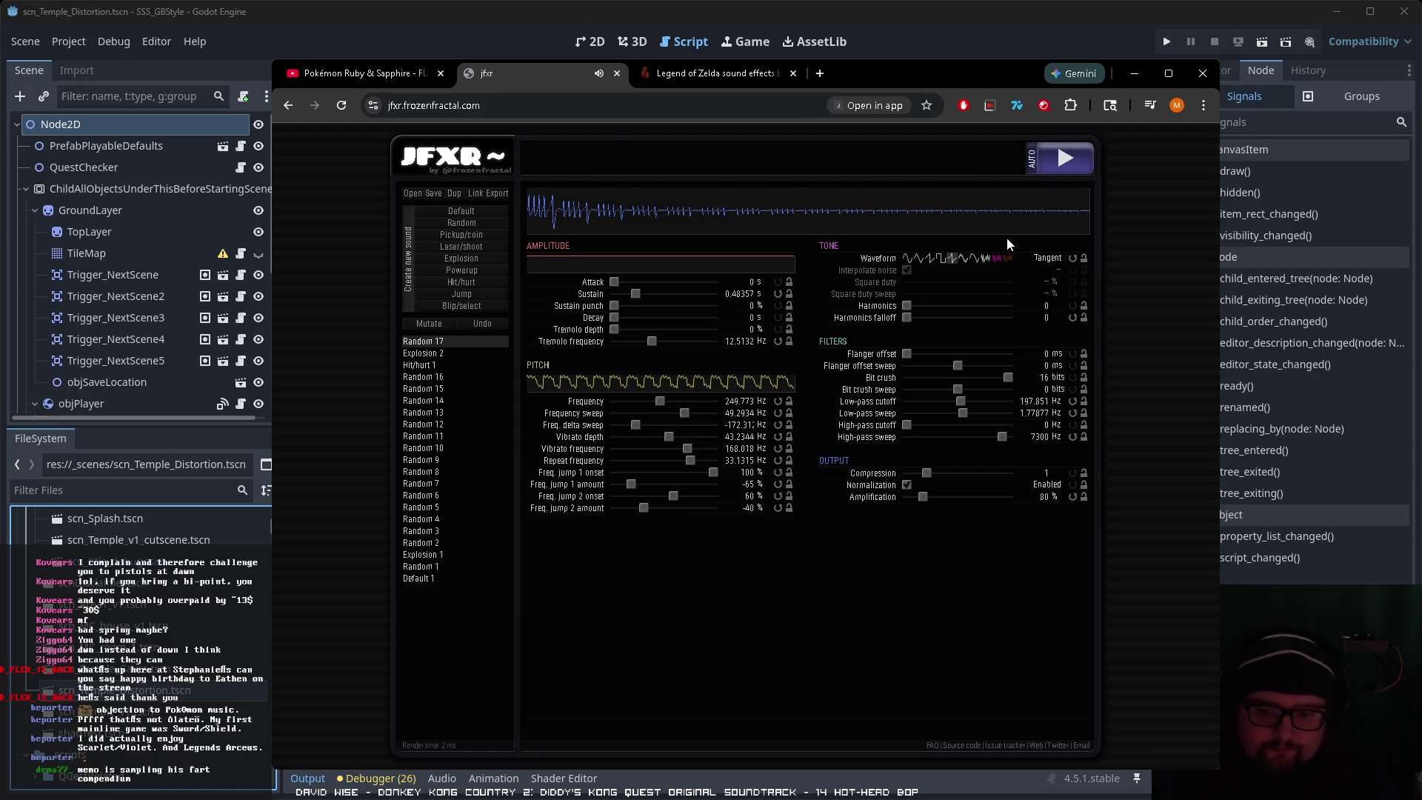
left_click(1067, 159)
Step: Audition sawtooth, noise and square waveforms and compare them with the Zelda reference sample
left_click(930, 258)
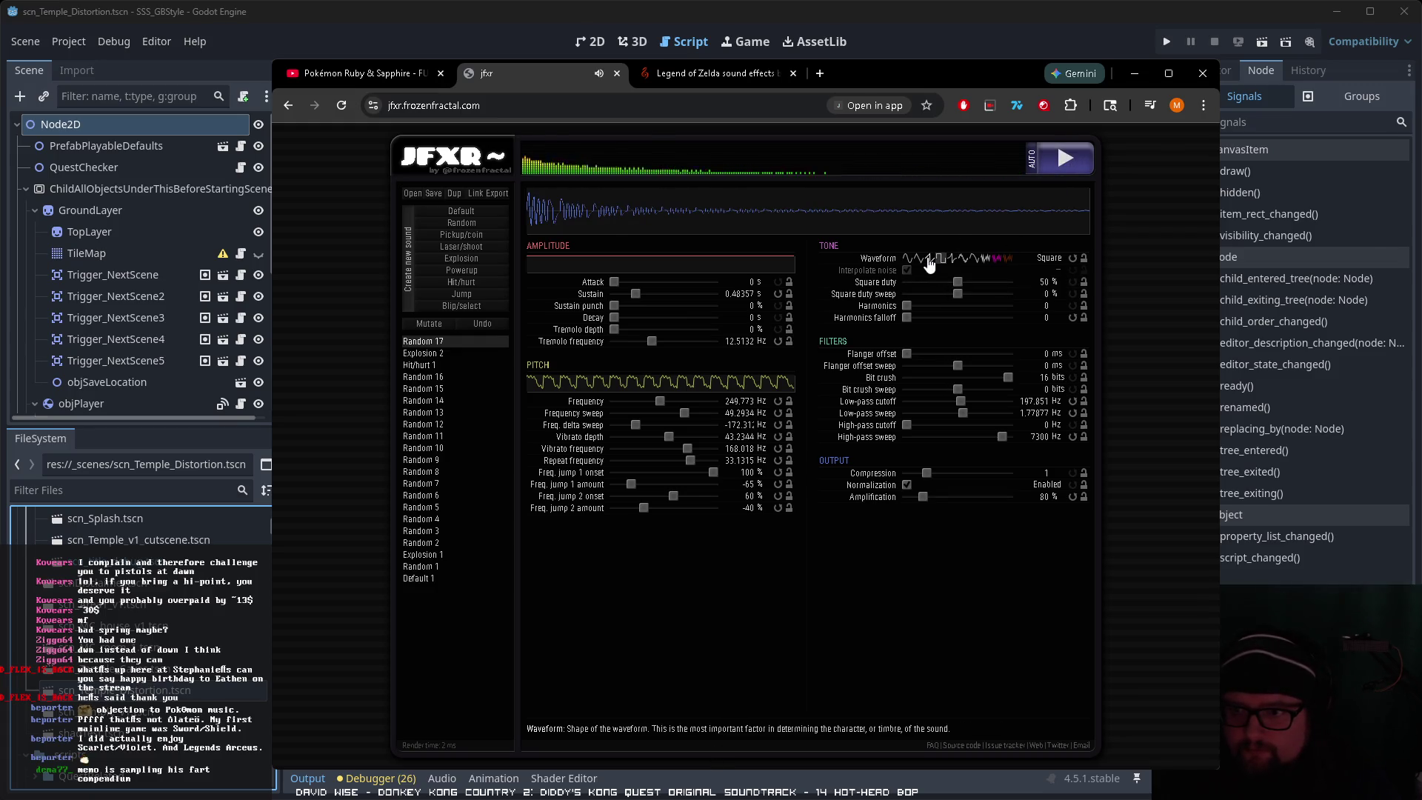
left_click(998, 260)
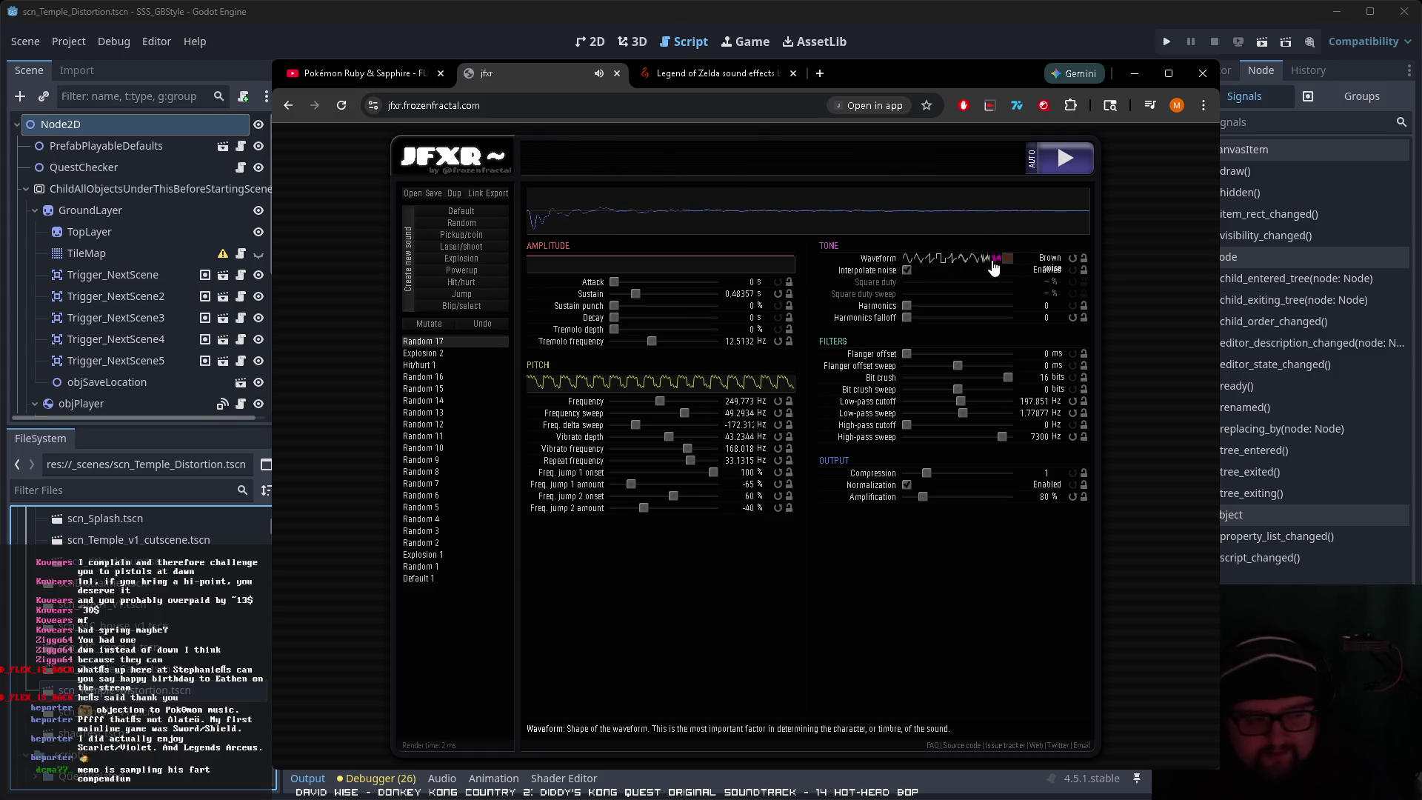
left_click(1010, 260)
left_click(987, 260)
left_click(963, 261)
left_click(953, 260)
left_click(942, 260)
left_click(931, 261)
left_click(942, 261)
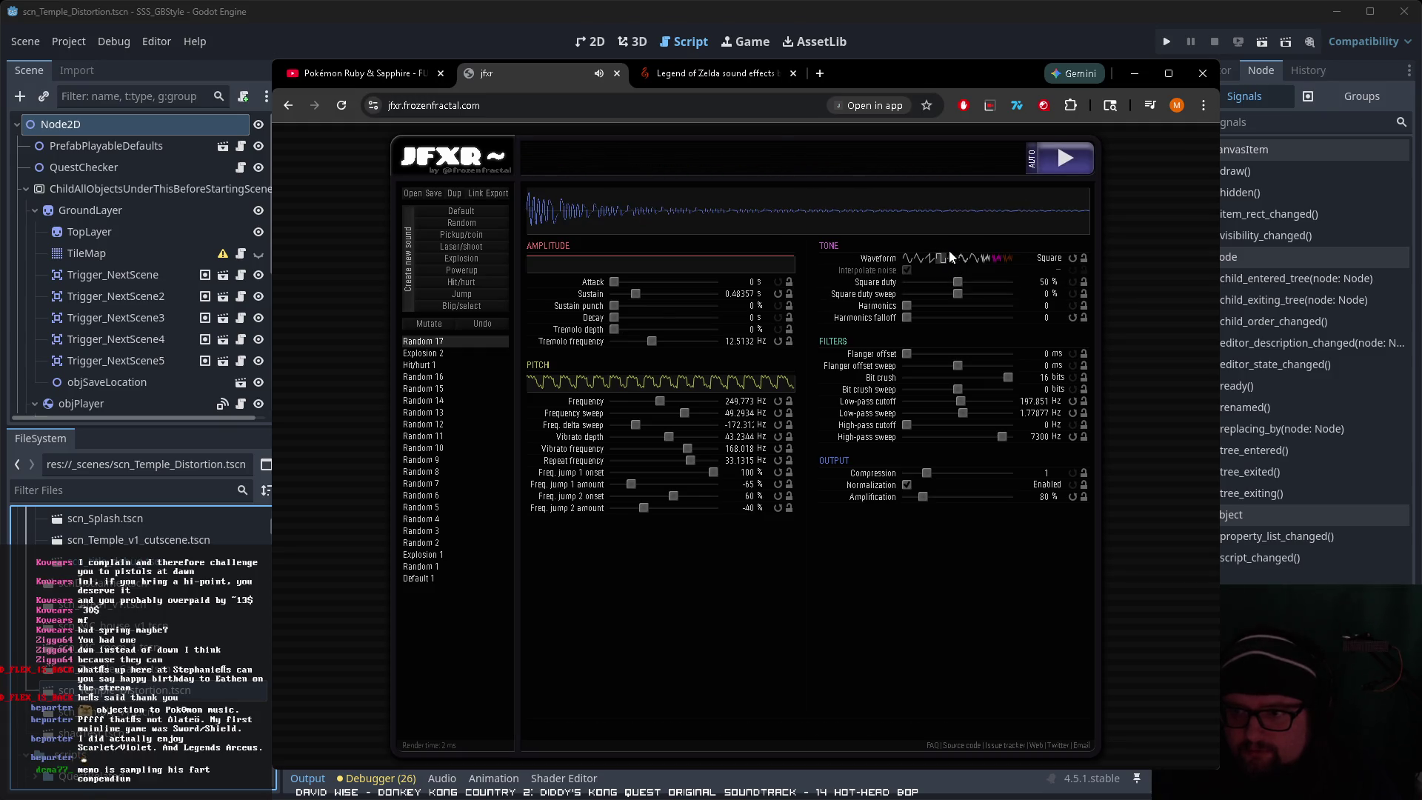
left_click(704, 73)
left_click(648, 702)
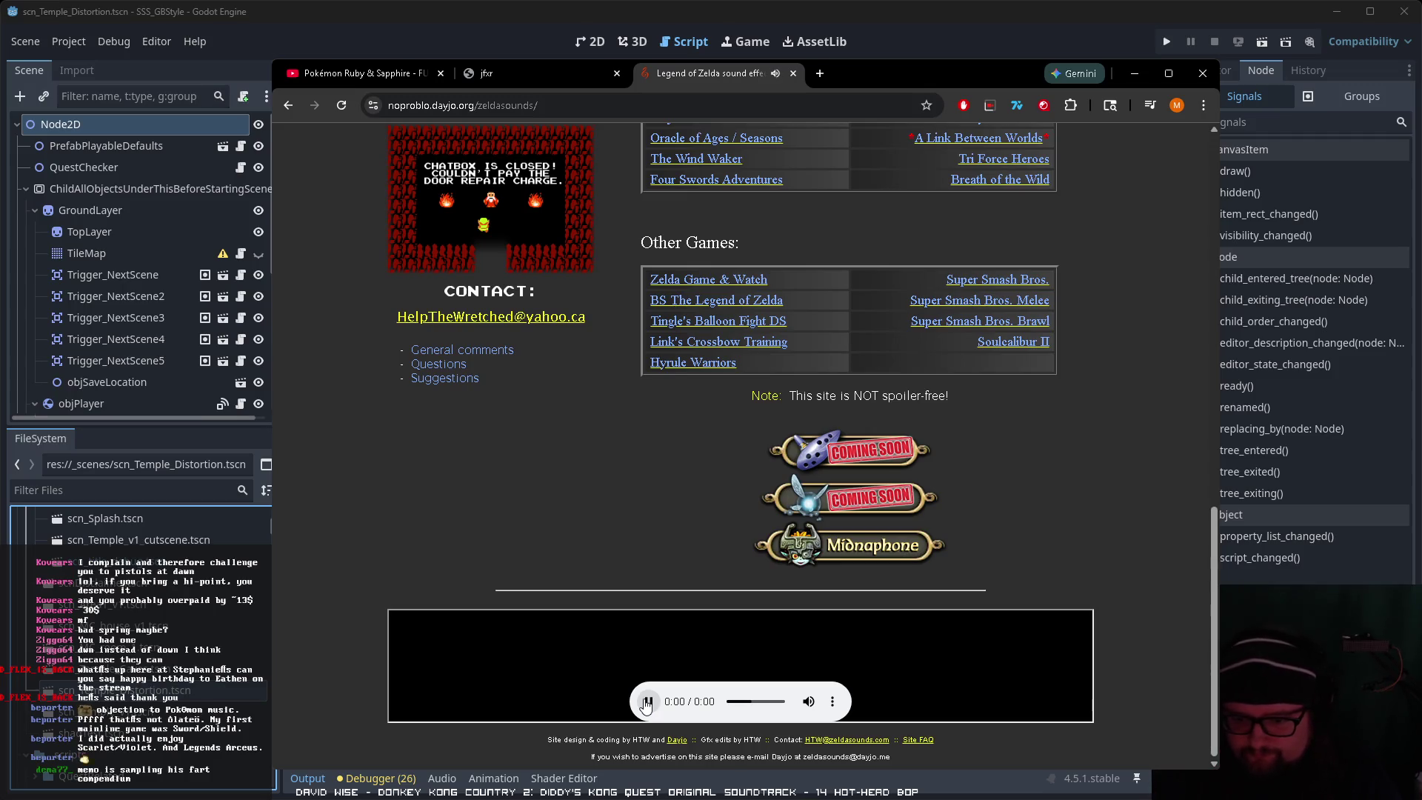
left_click(530, 74)
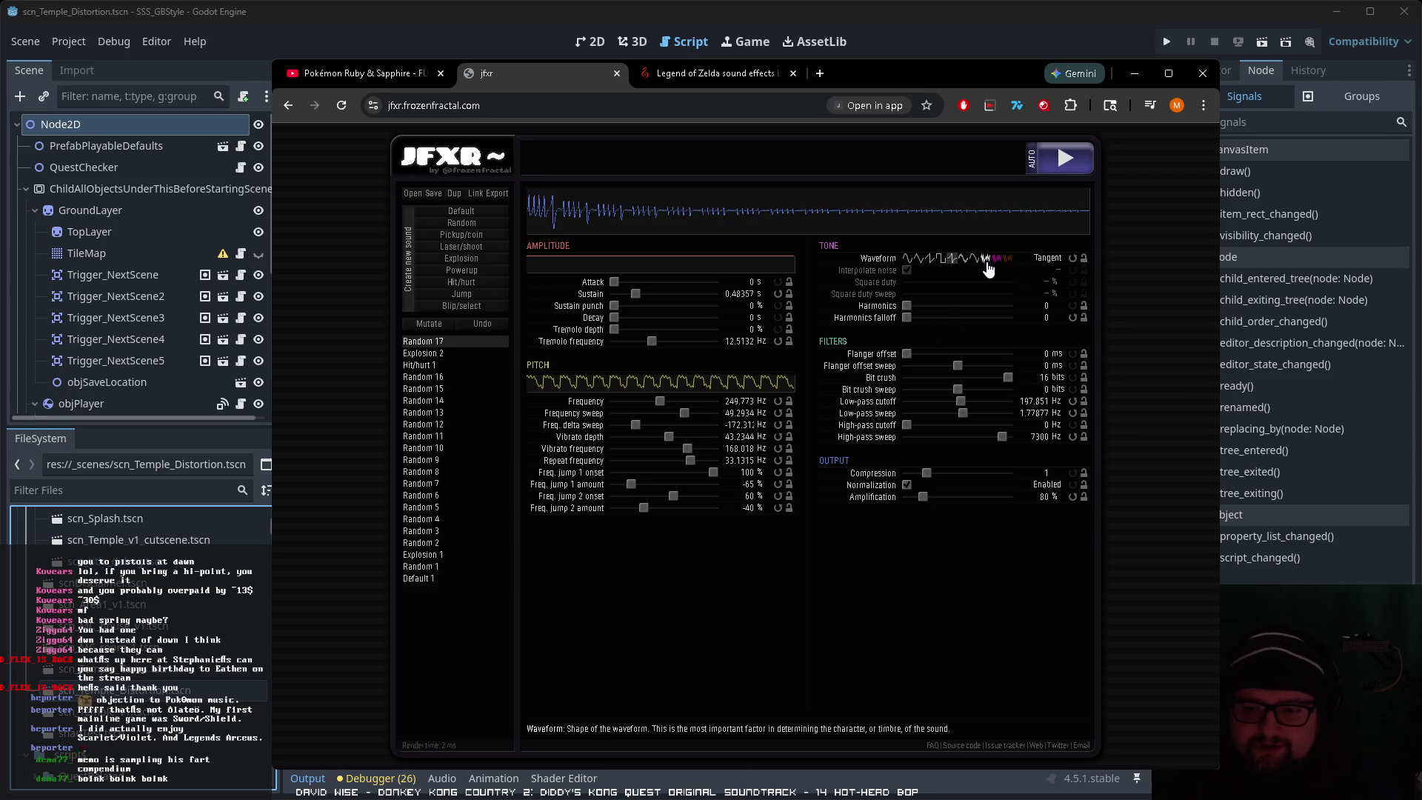
Step: Try the white noise and square waveforms again, then settle back on Tangent
left_click(986, 260)
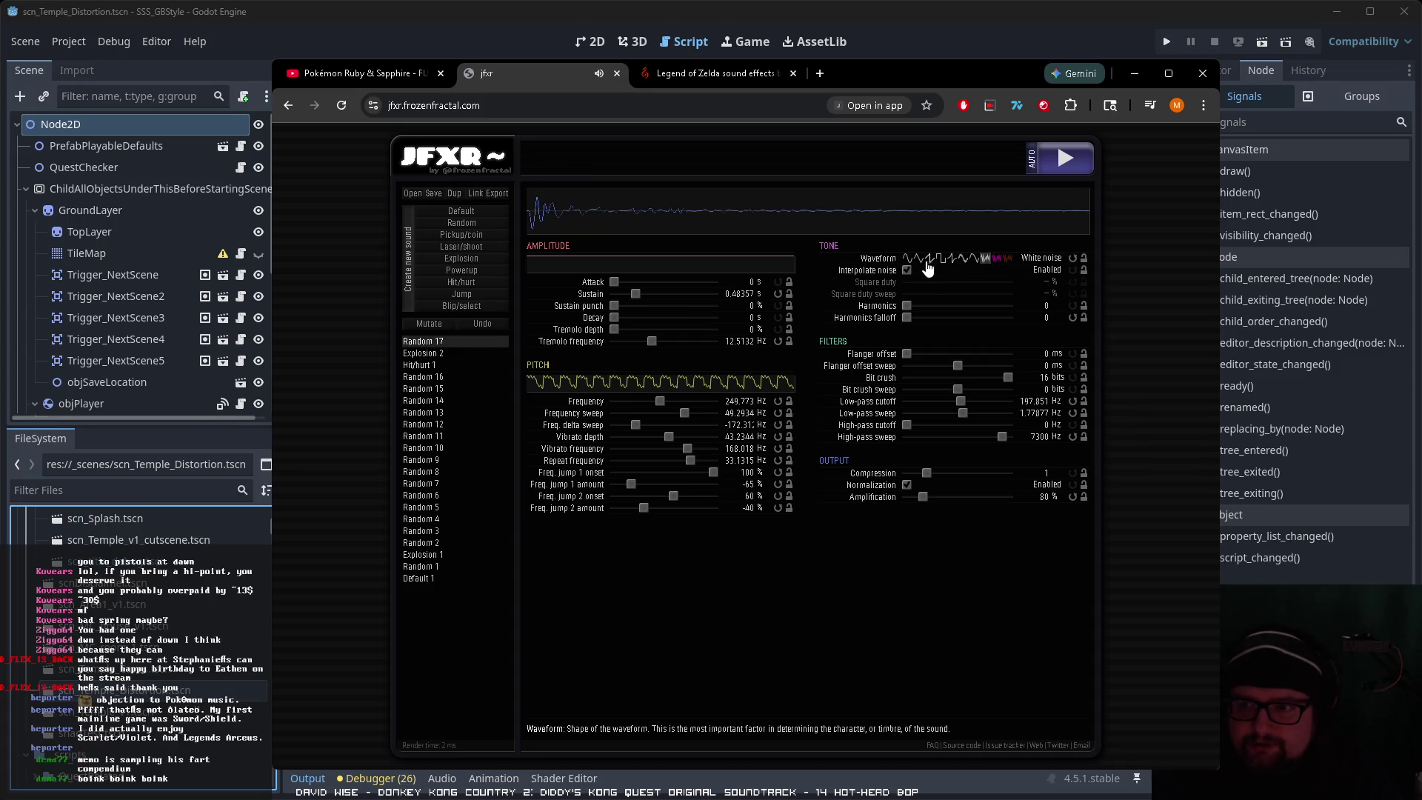
left_click(921, 259)
left_click(930, 259)
left_click(939, 261)
left_click(951, 259)
left_click(958, 261)
left_click(955, 265)
left_click(1064, 158)
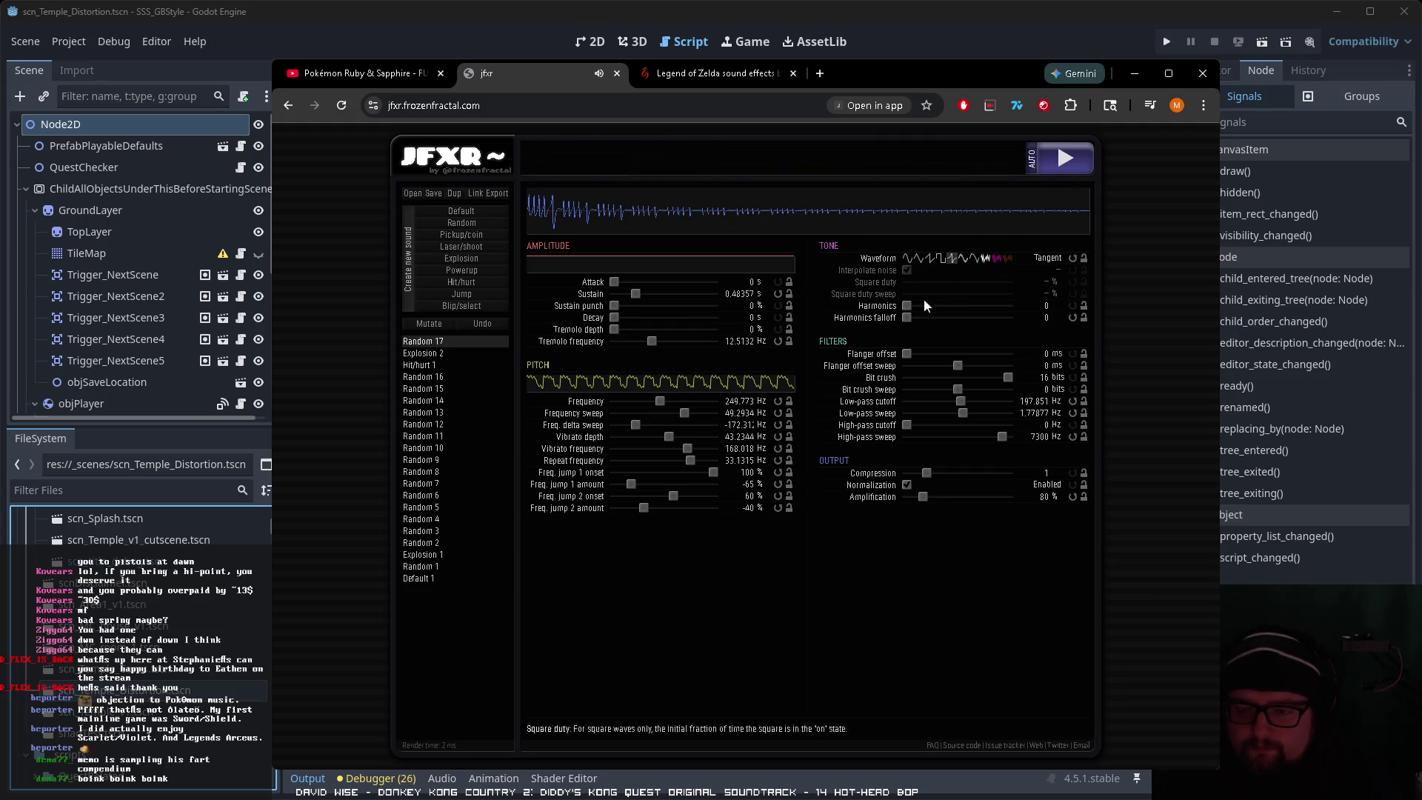
Step: Lower the base frequency to 225.528 Hz and export the sound as a download
mouse_move(660, 401)
left_mouse_down()
mouse_move(647, 400)
mouse_move(695, 417)
mouse_move(654, 402)
mouse_move(661, 411)
left_mouse_up()
left_click(1052, 165)
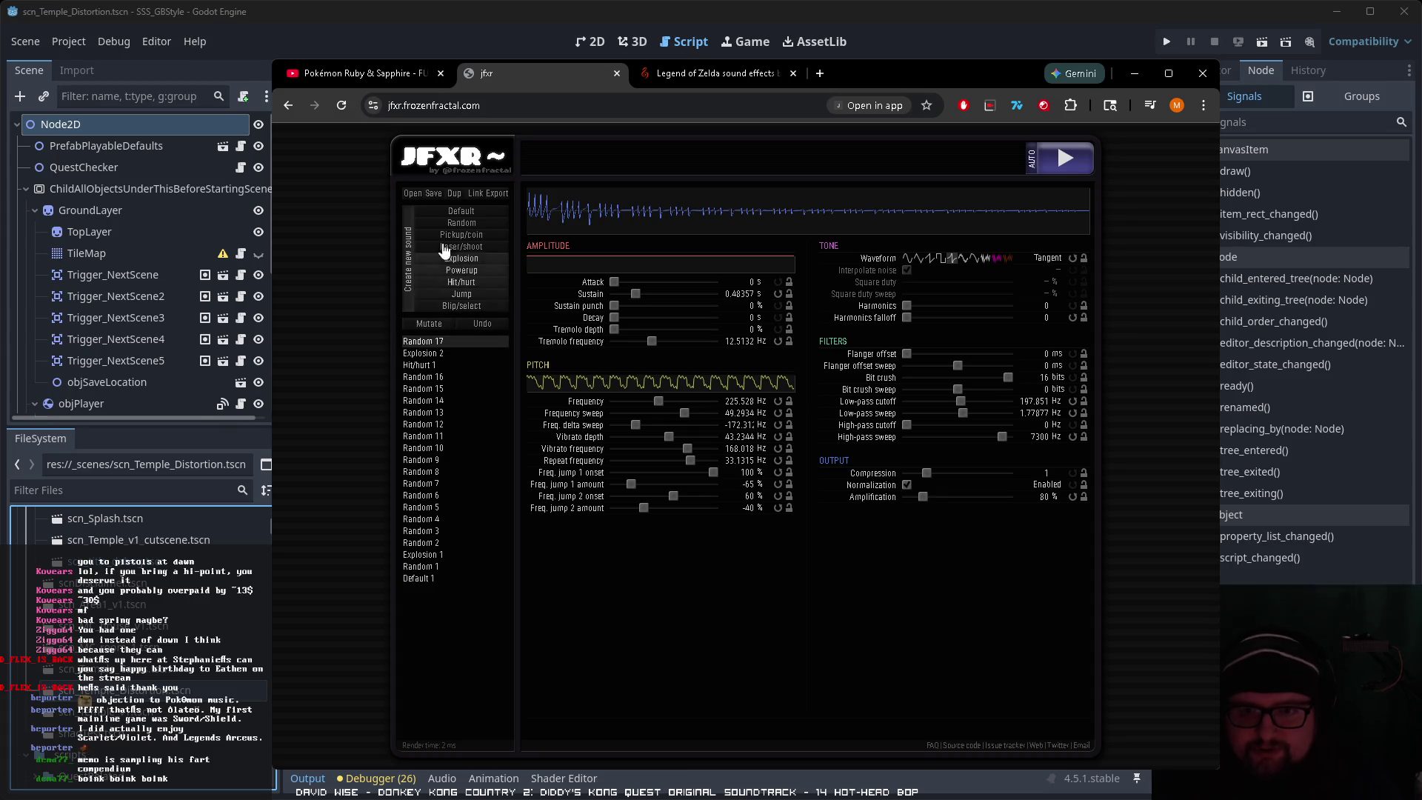
left_click(488, 196)
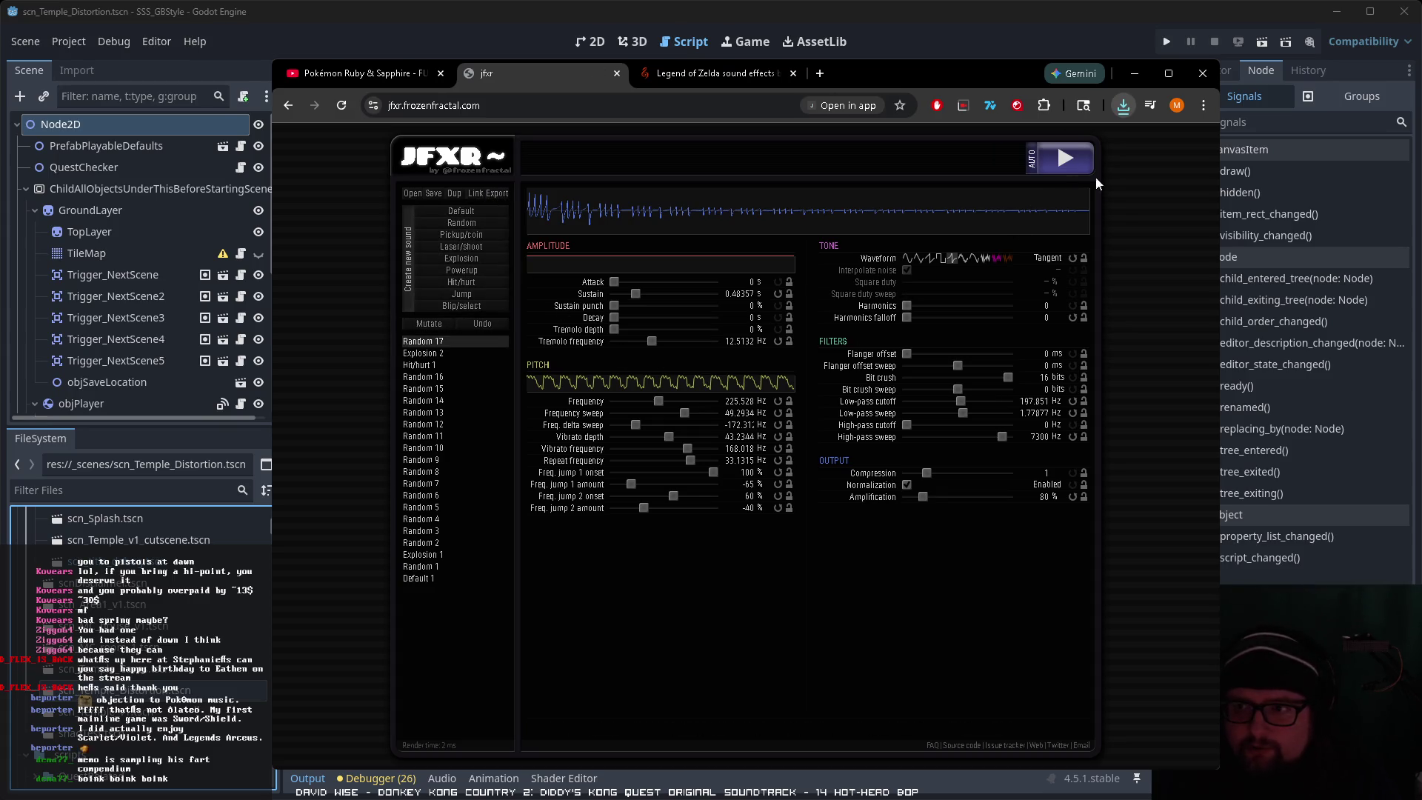
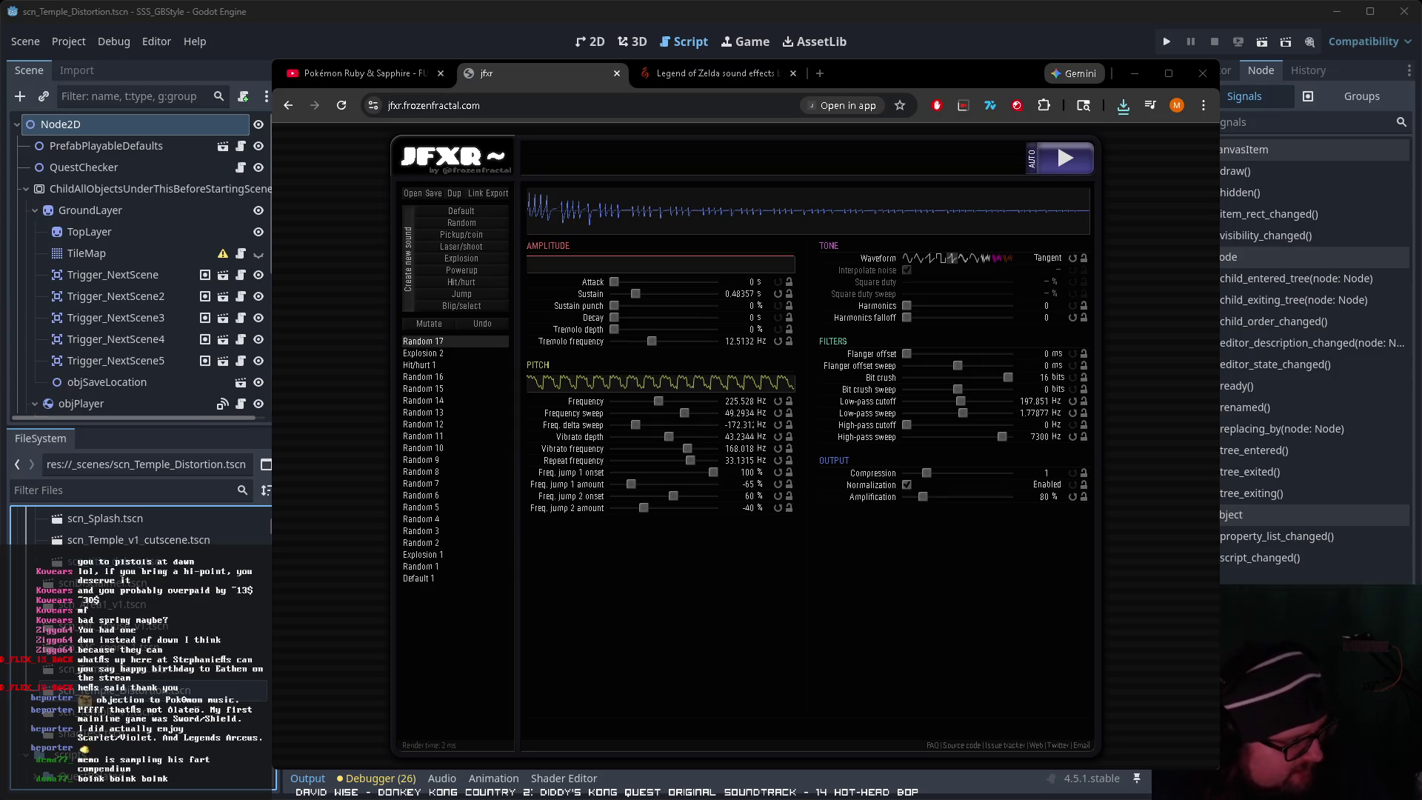
Step: Bring the Audacity window holding the Random 17 waveform to the front
key("alt+Tab")
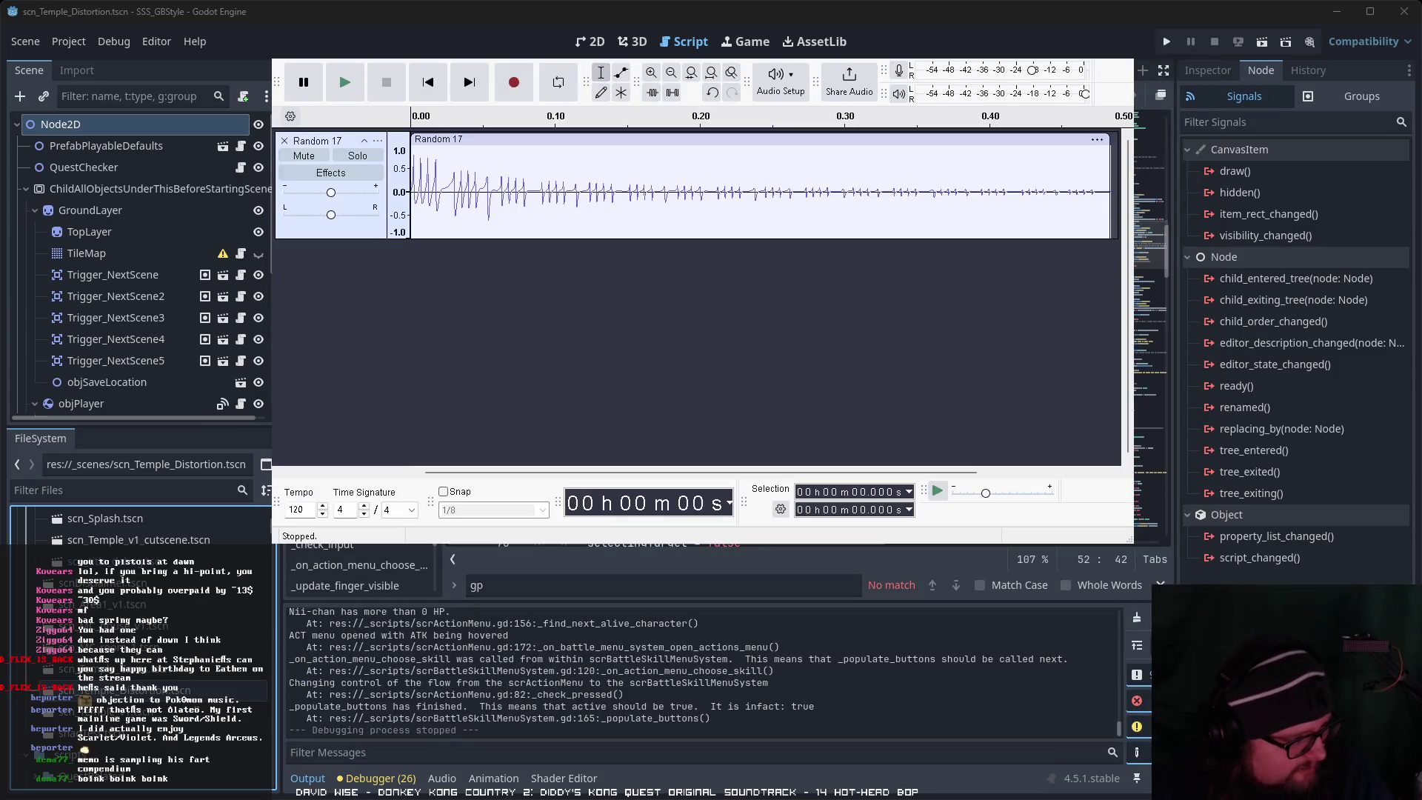
Step: Paste a second copy of the Random 17 clip directly after the original
left_click(346, 83)
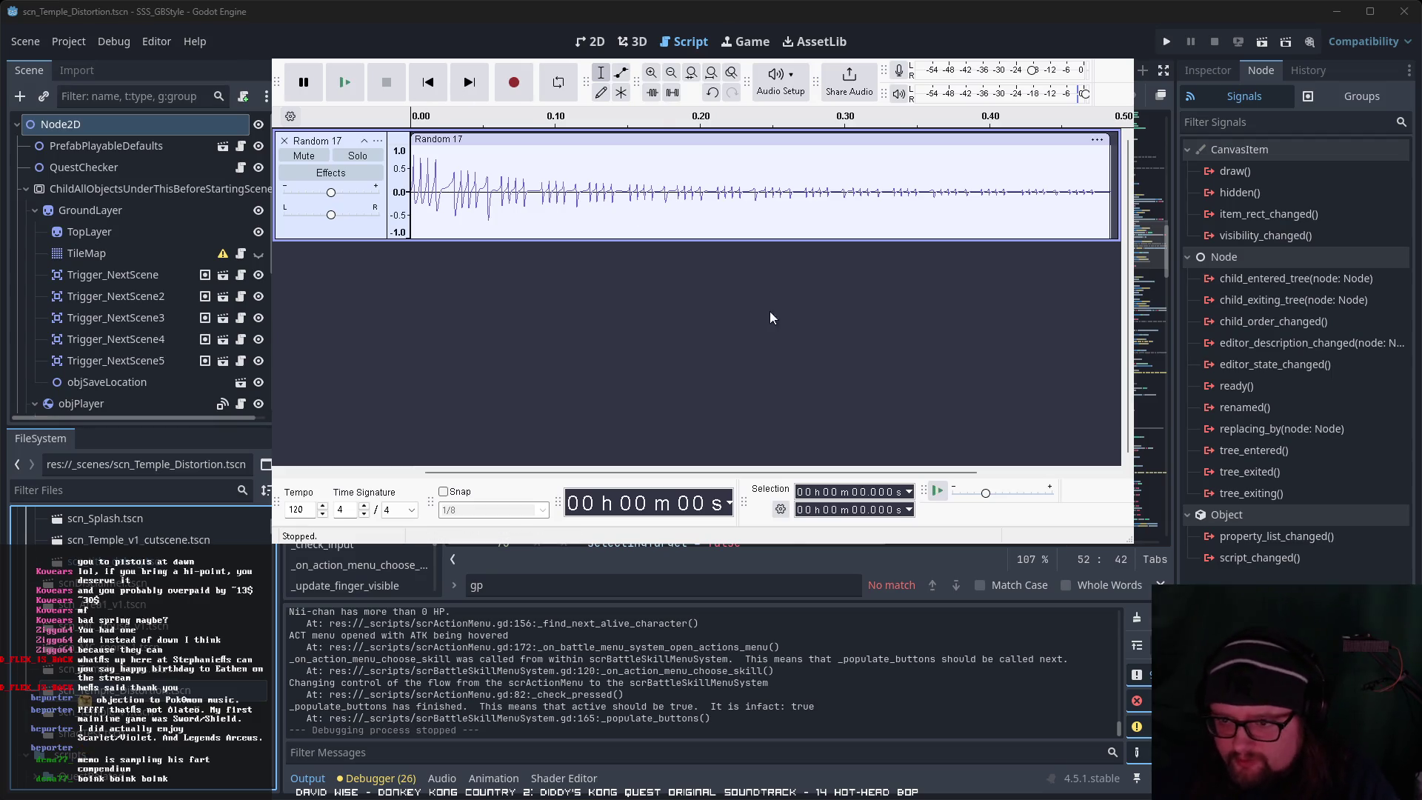
scroll(776, 309, "down", 4)
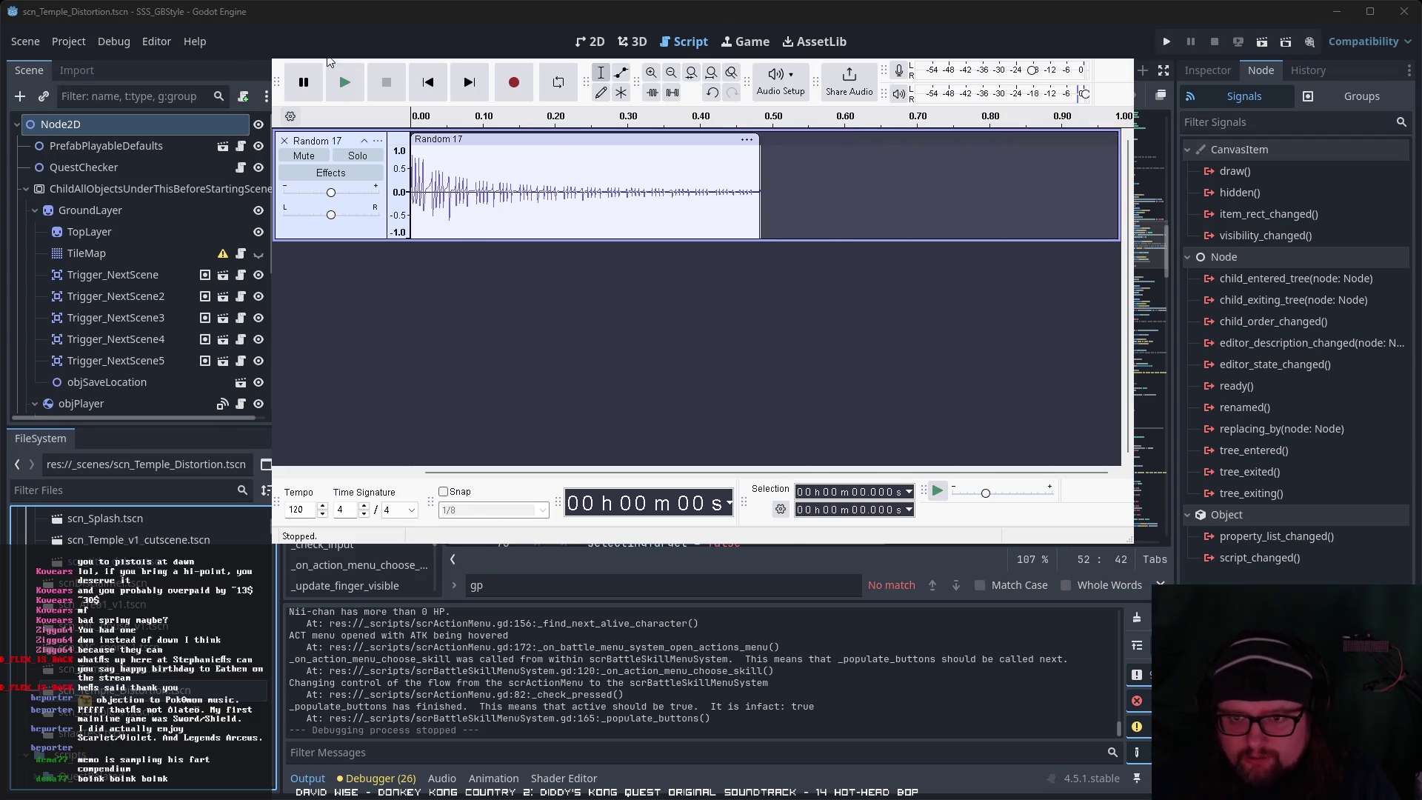
left_click(400, 143)
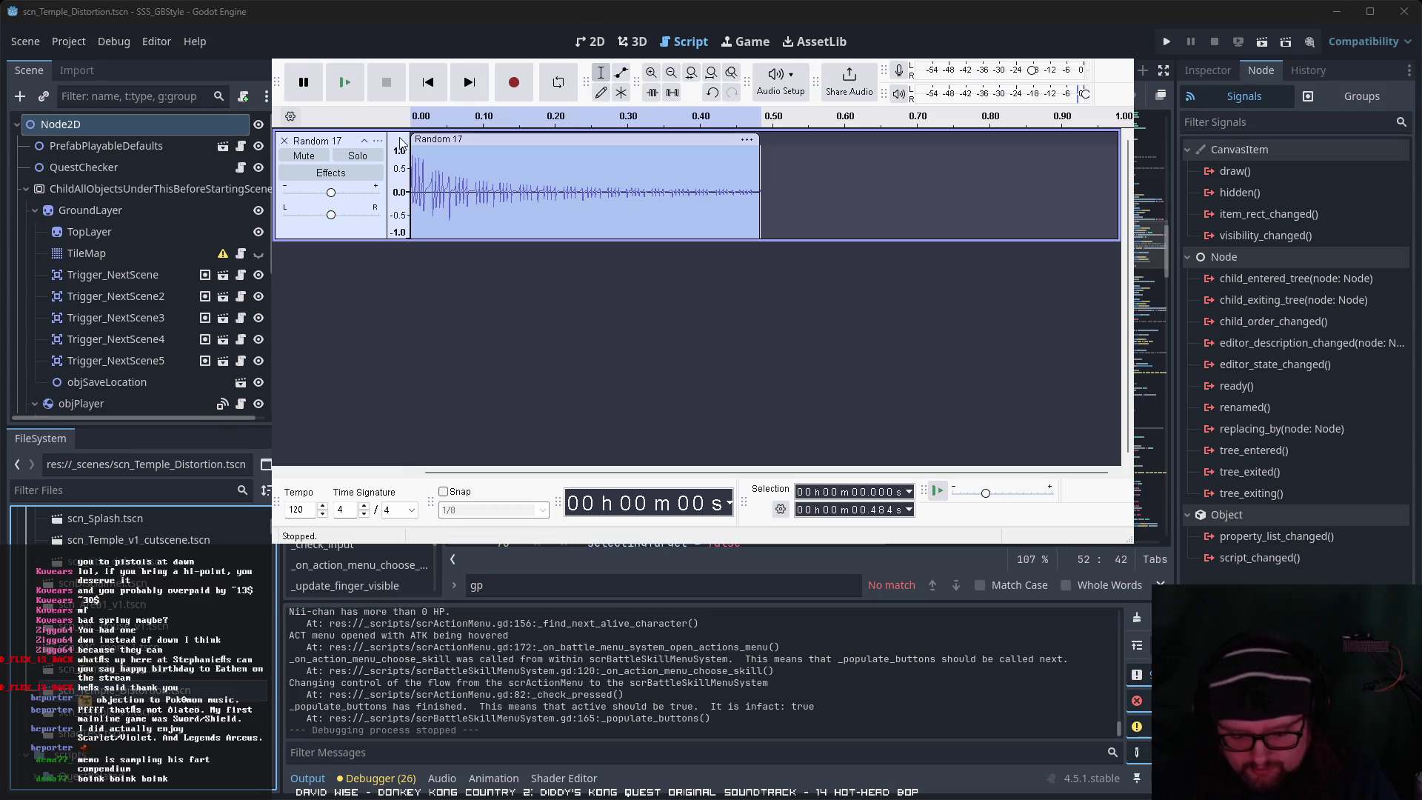
left_click(579, 319)
left_click(878, 190)
key("ctrl+v")
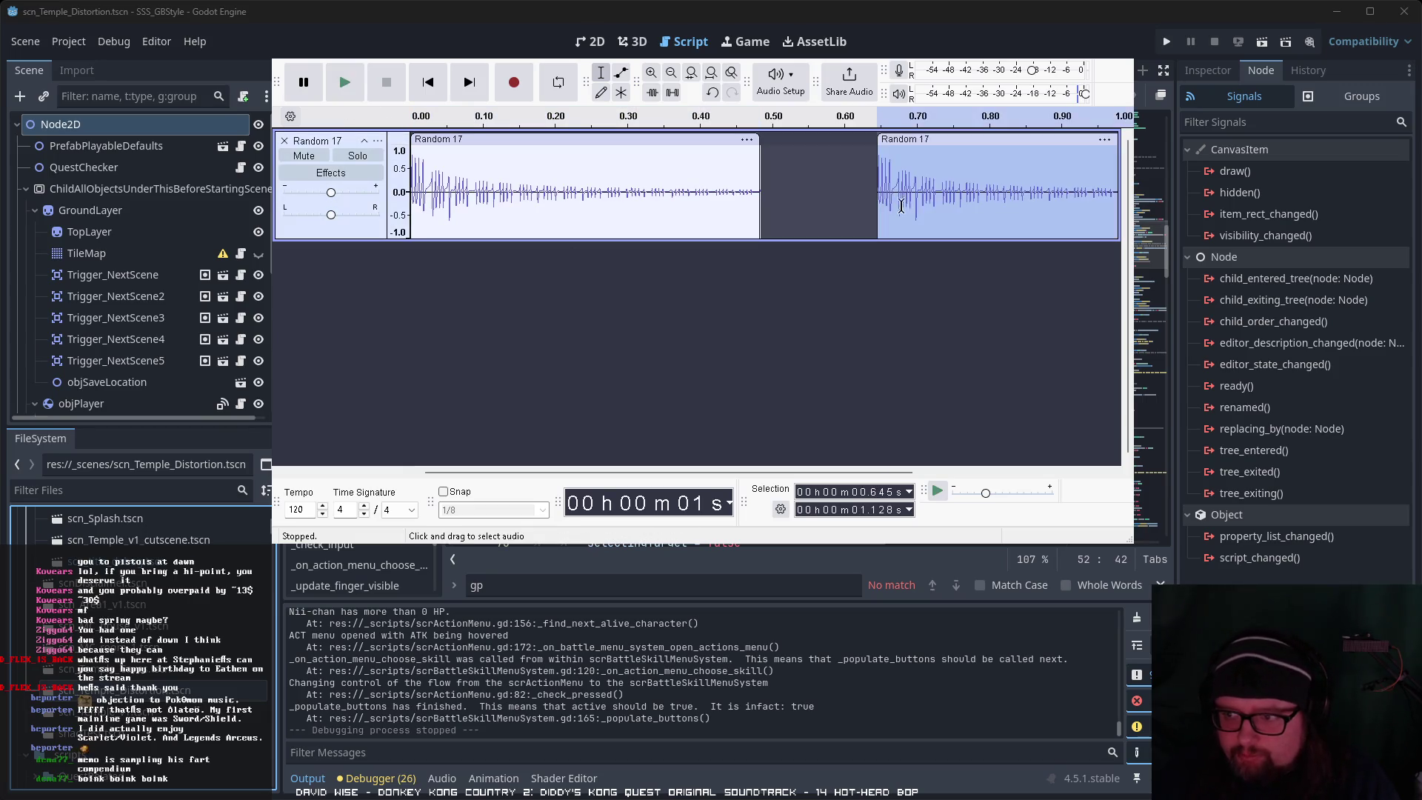
mouse_move(948, 141)
left_mouse_down()
mouse_move(607, 143)
mouse_move(563, 155)
left_mouse_up()
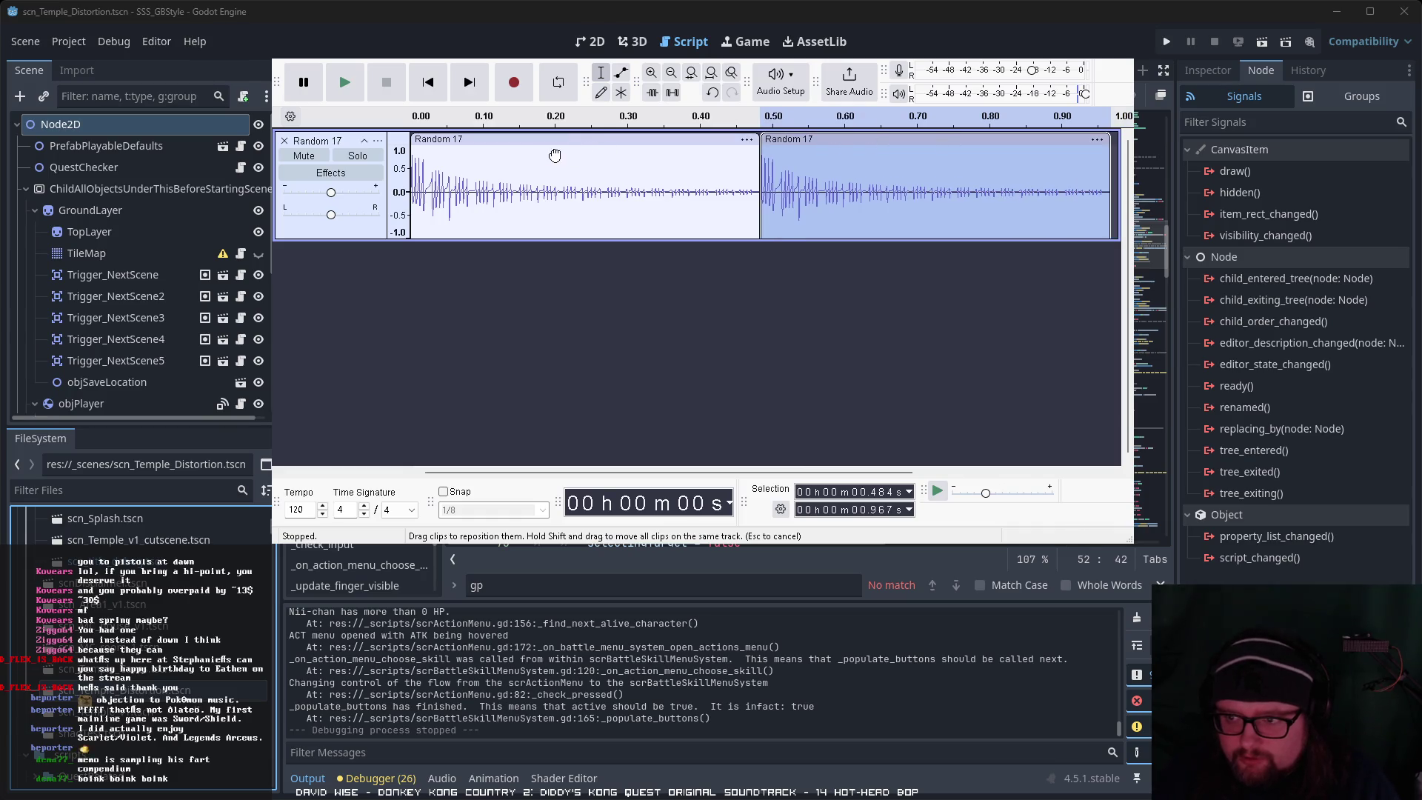
Step: Cut 0.079–0.967 s so a short fragment precedes a full copy of the sound
left_click_drag(765, 180, 467, 185)
key("Delete")
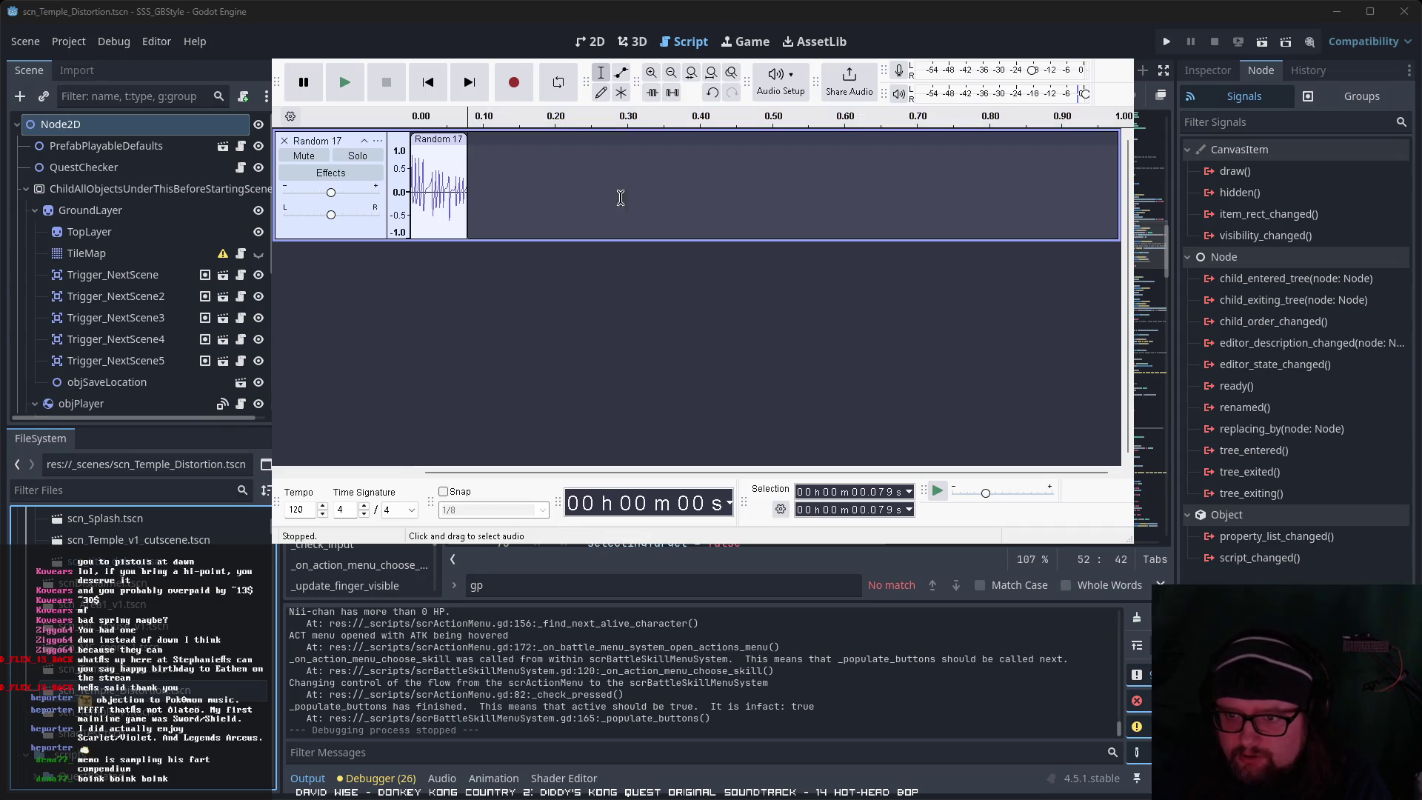
key("ctrl+z")
left_click(344, 82)
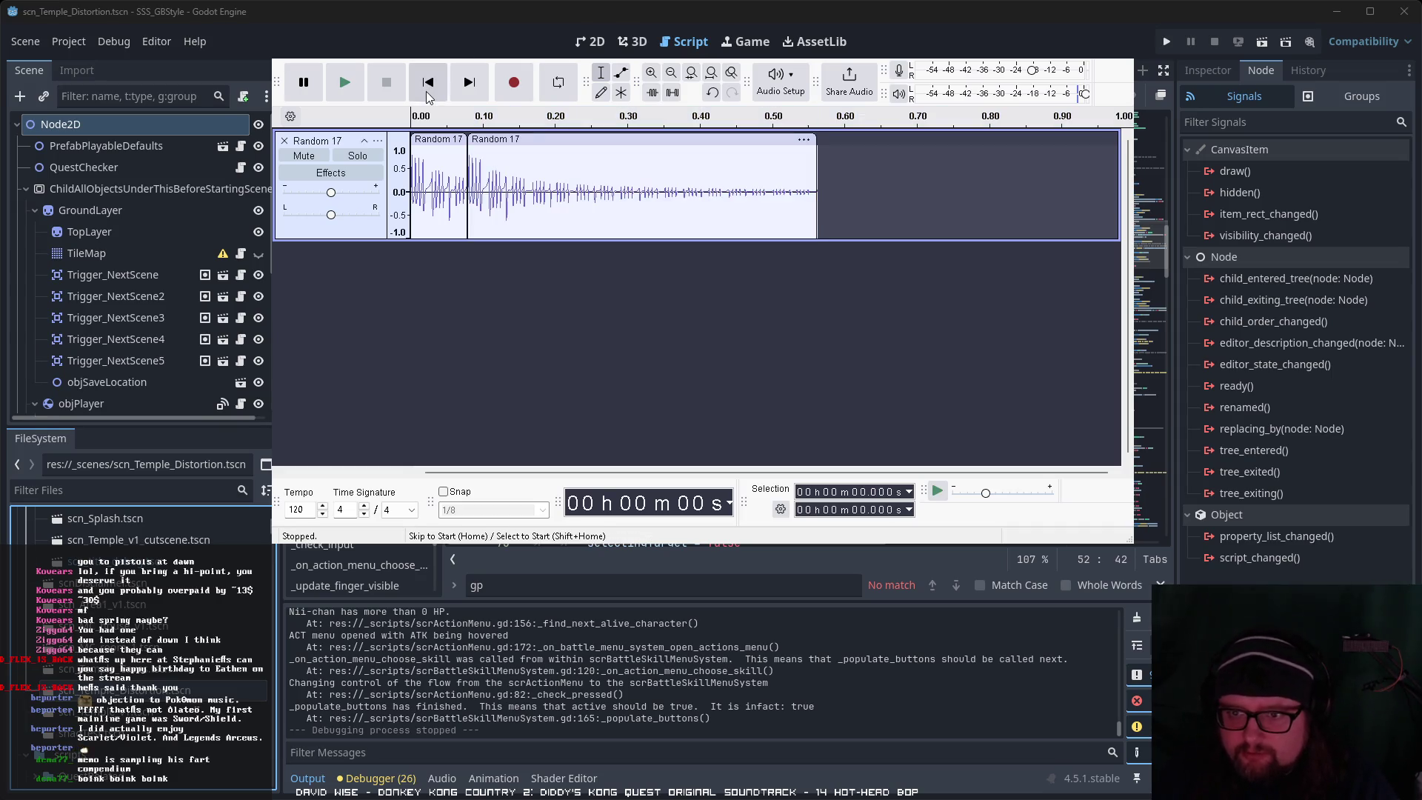
Step: Shift the second clip later to leave a short gap, and audition it
left_click_drag(508, 141, 560, 128)
left_click(354, 81)
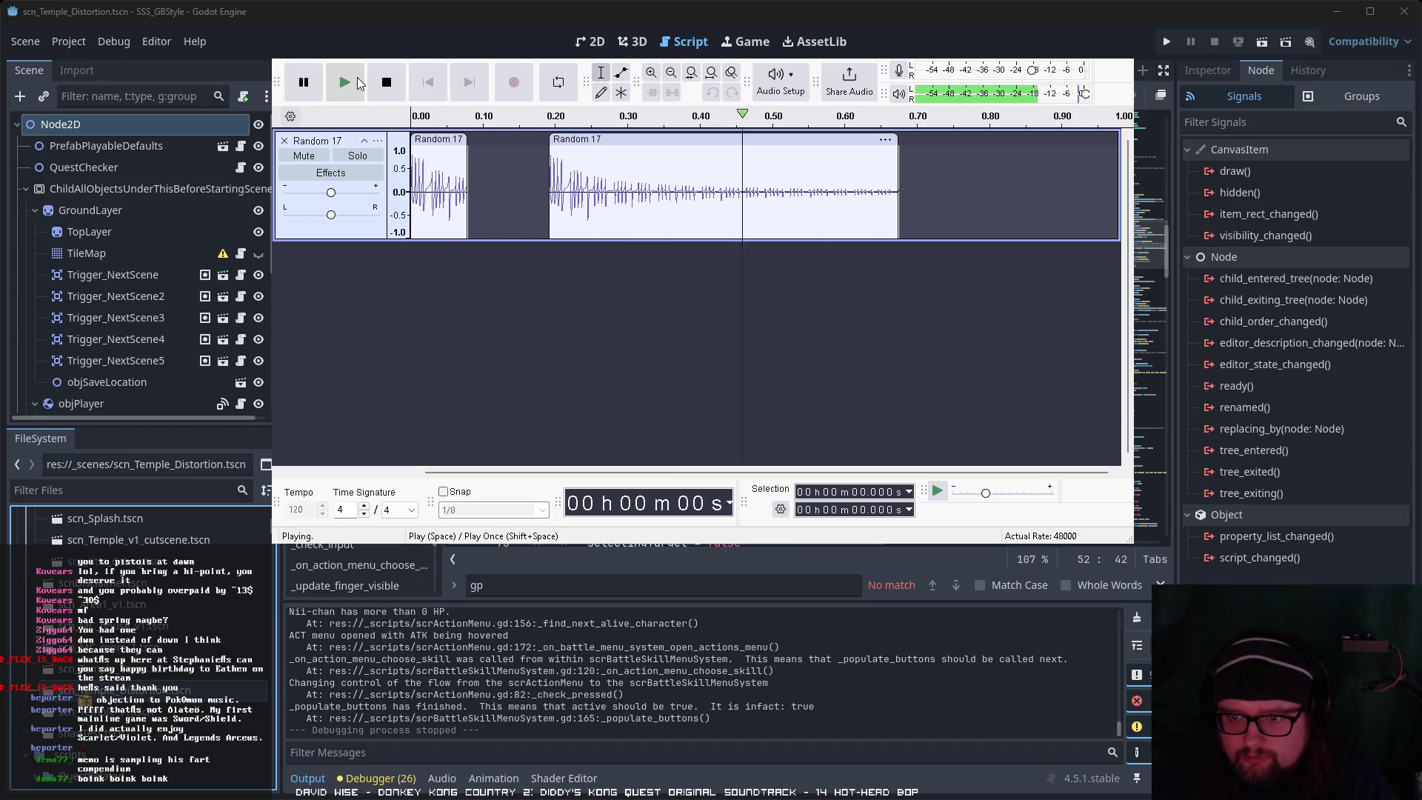
left_click(355, 81)
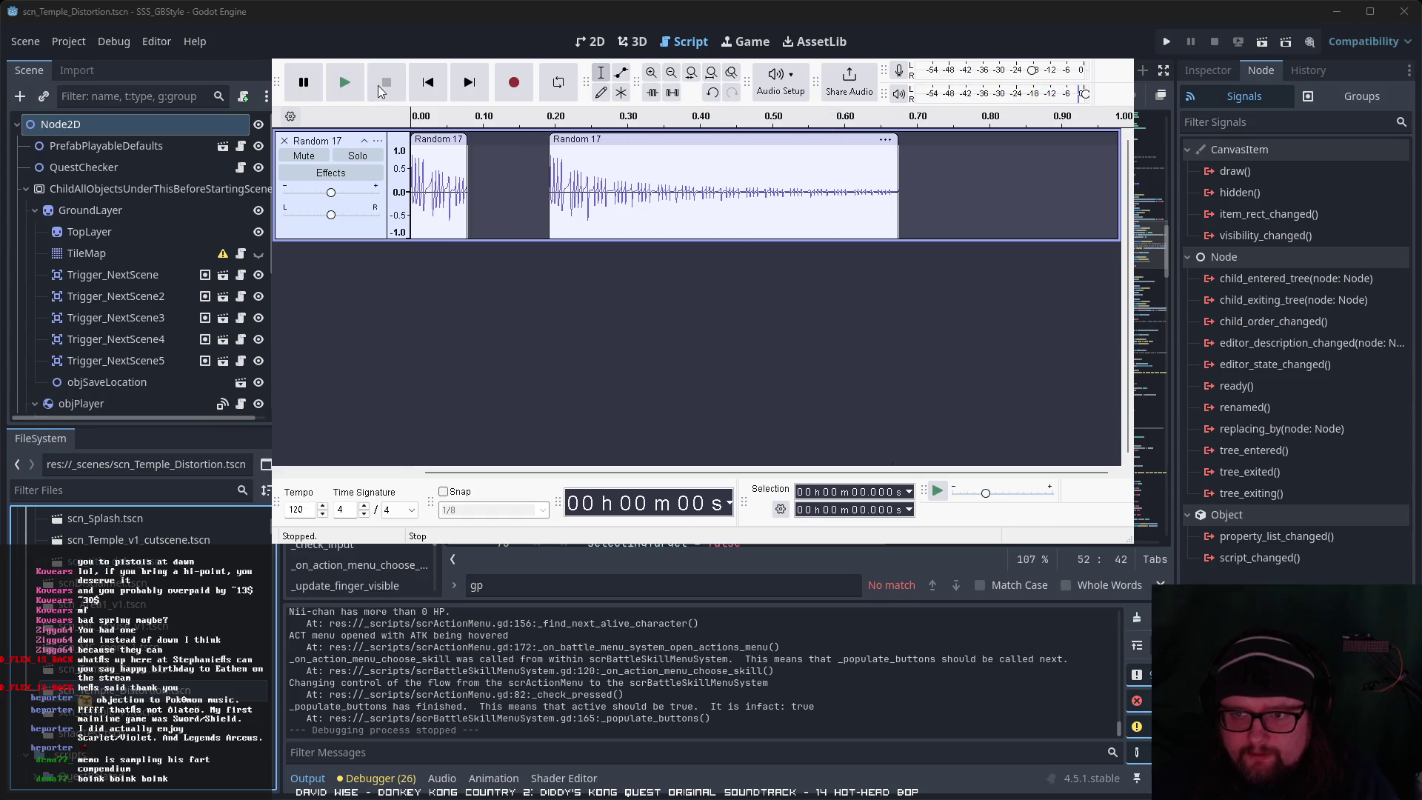
left_click(356, 84)
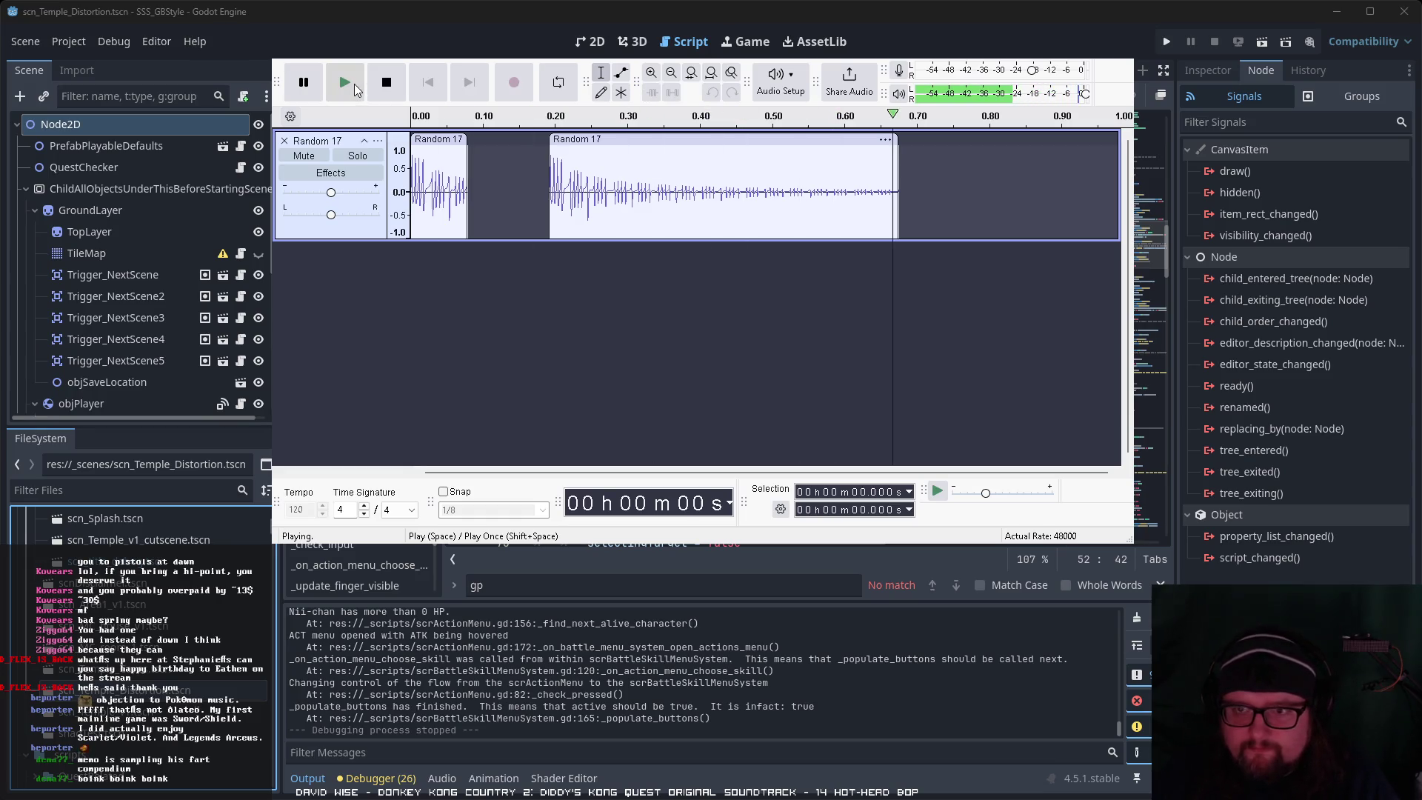
left_click(355, 83)
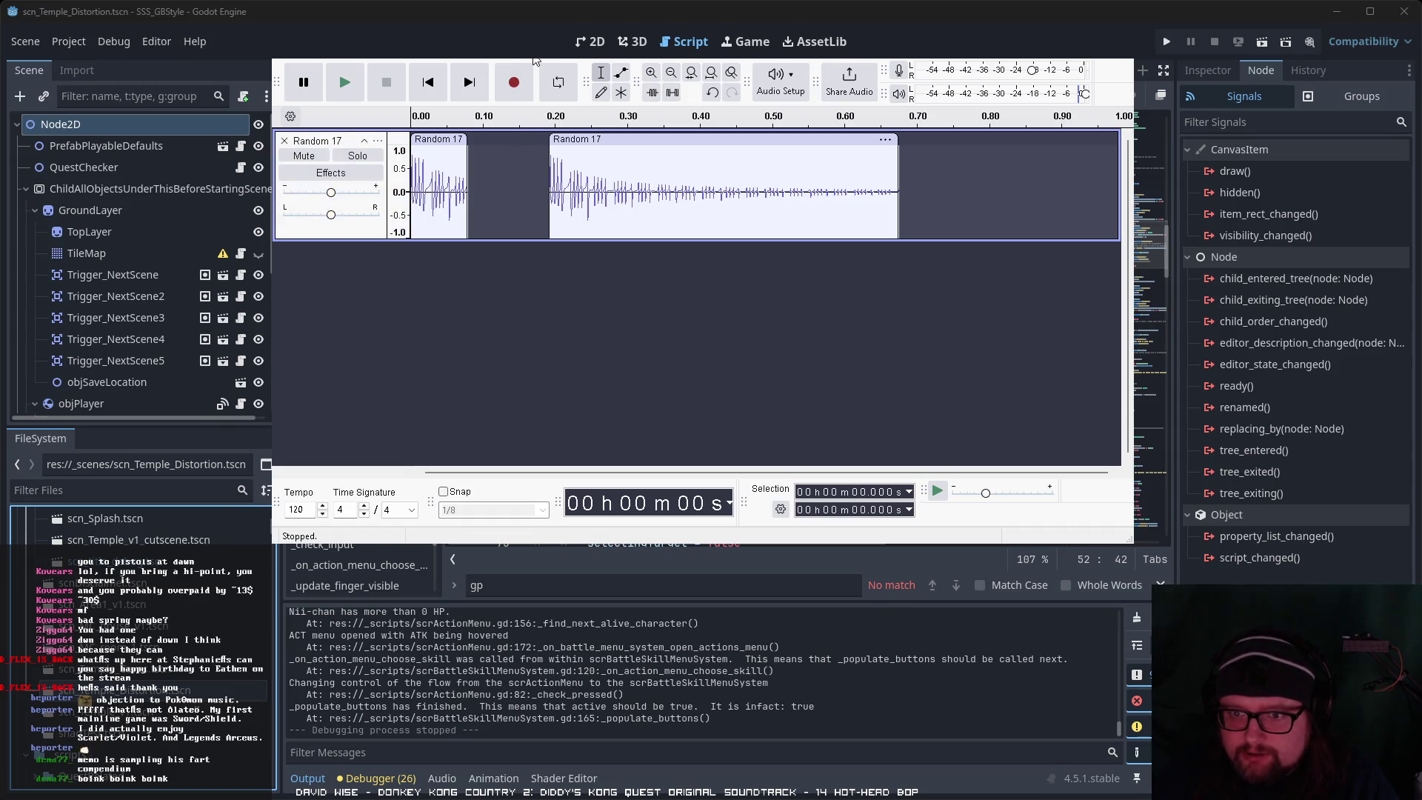
Step: Lower the track gain by 2 dB and listen to the quieter result
left_click_drag(327, 193, 323, 194)
left_click(345, 82)
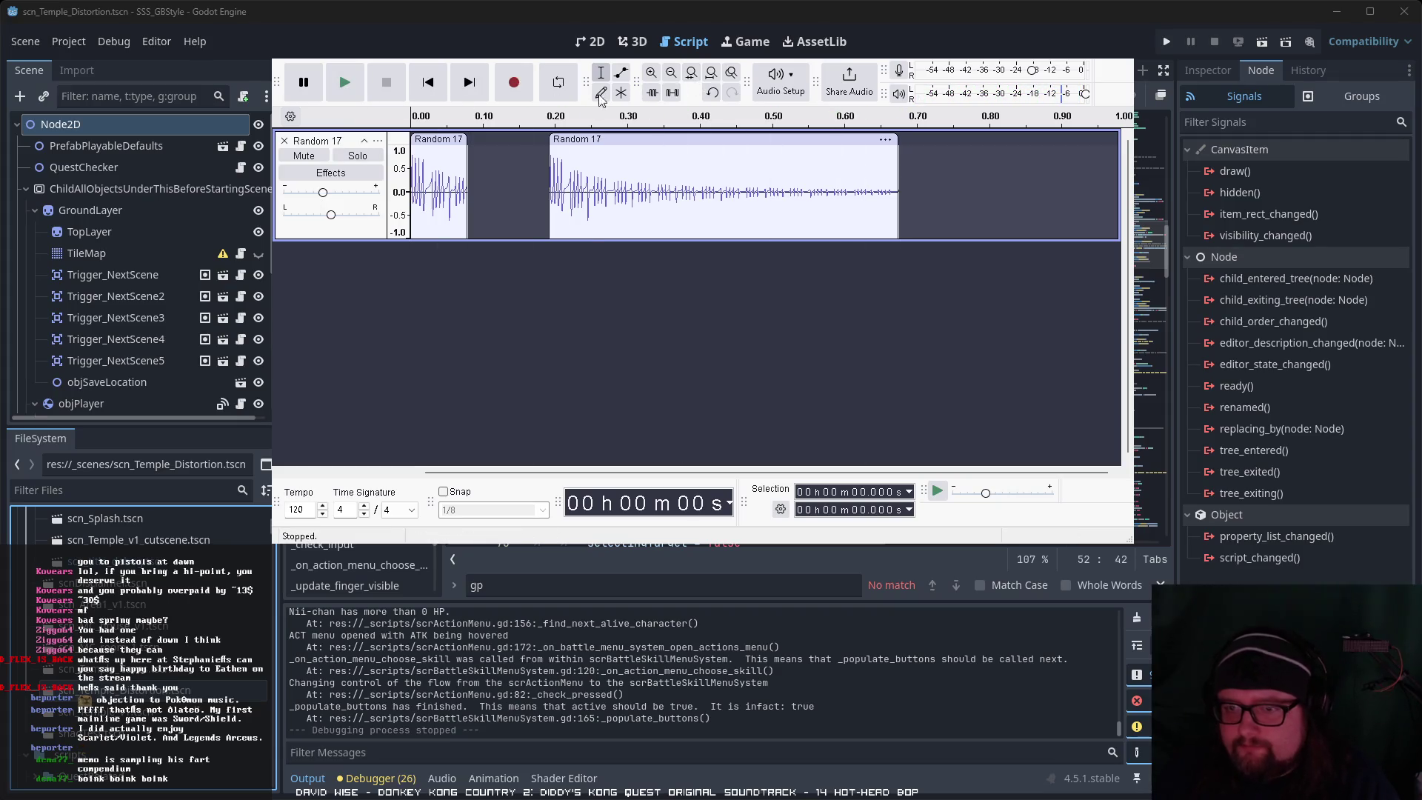
left_click(354, 91)
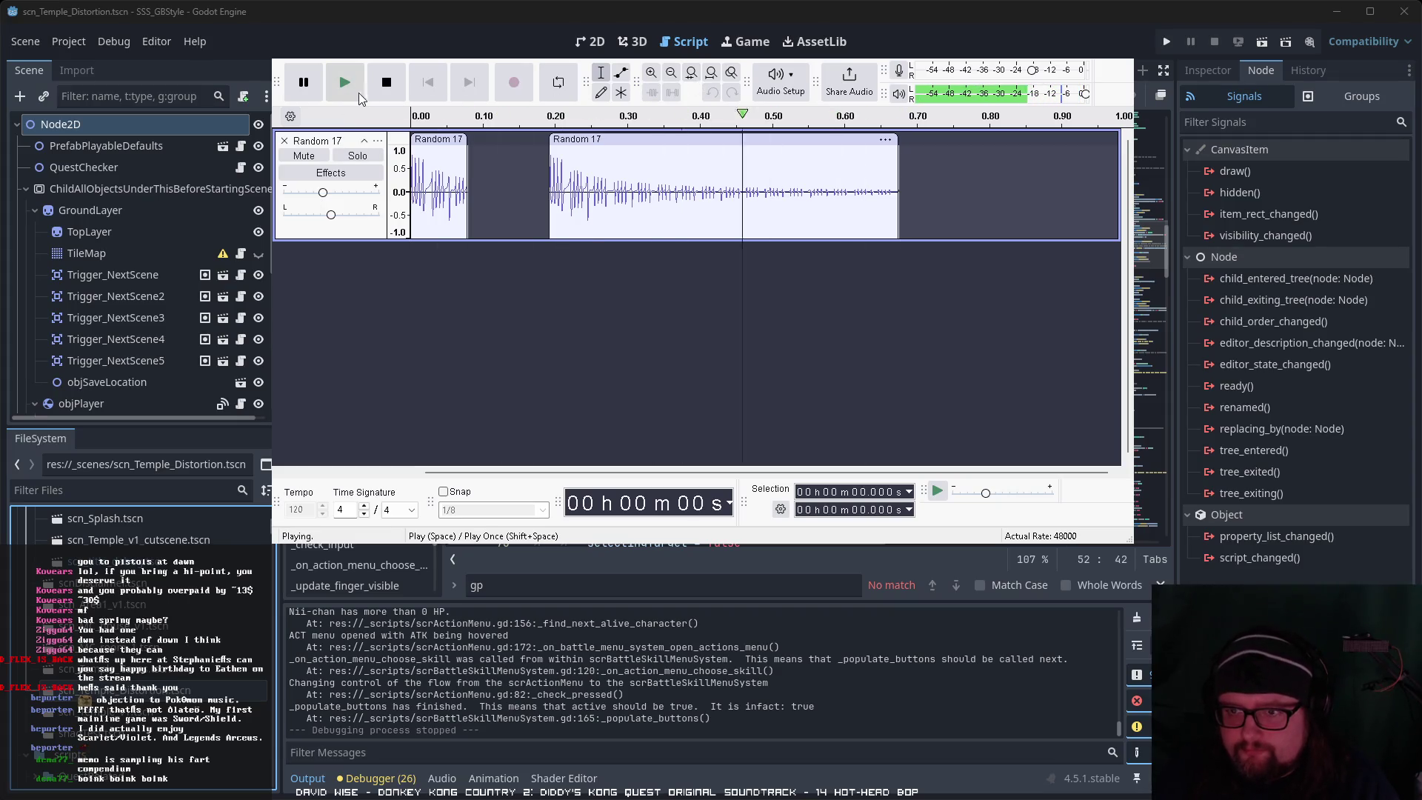
Step: Trim the second clip's tail and fine-tune its position to about 0.16–0.55 s
left_click(904, 176)
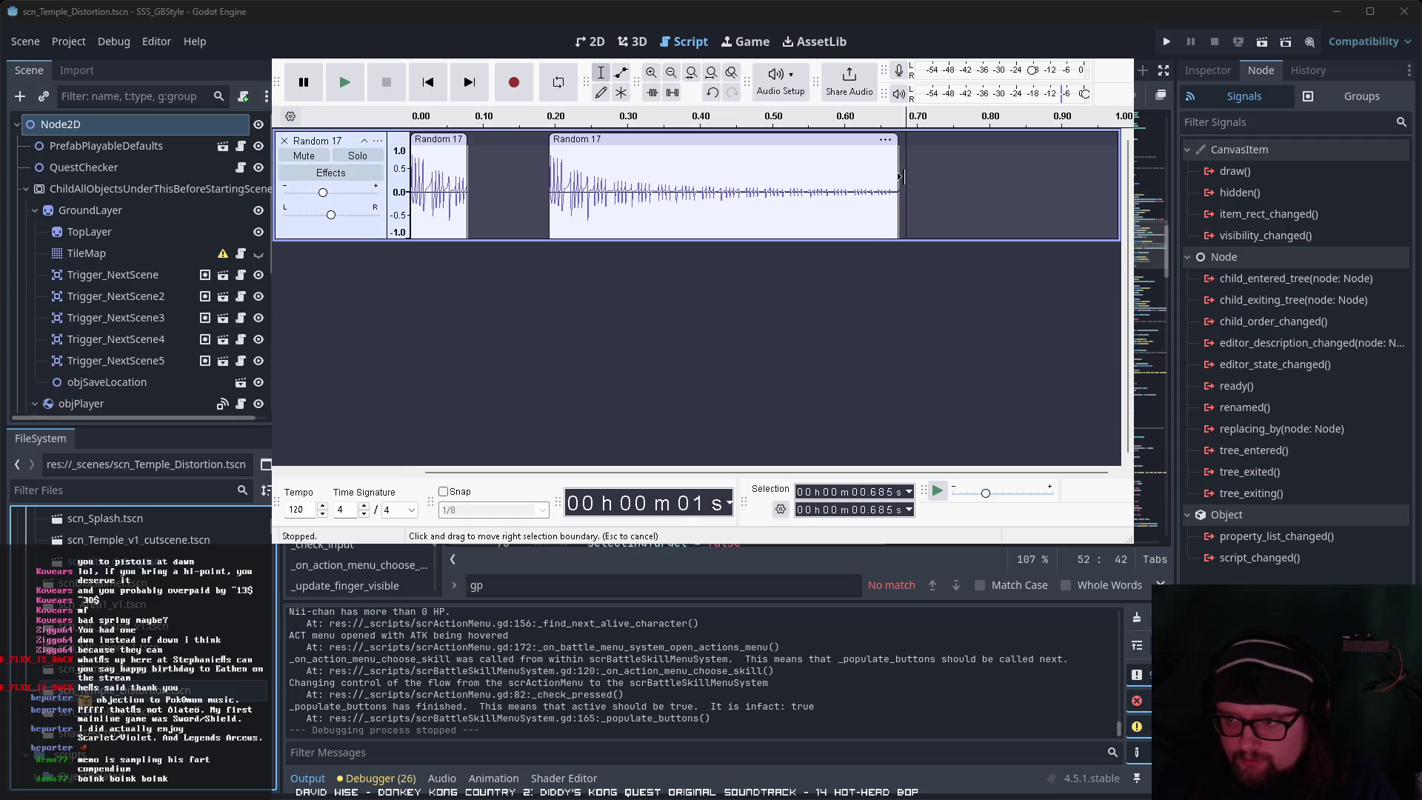
left_click(933, 174)
left_click_drag(902, 172, 799, 172)
left_click(344, 83)
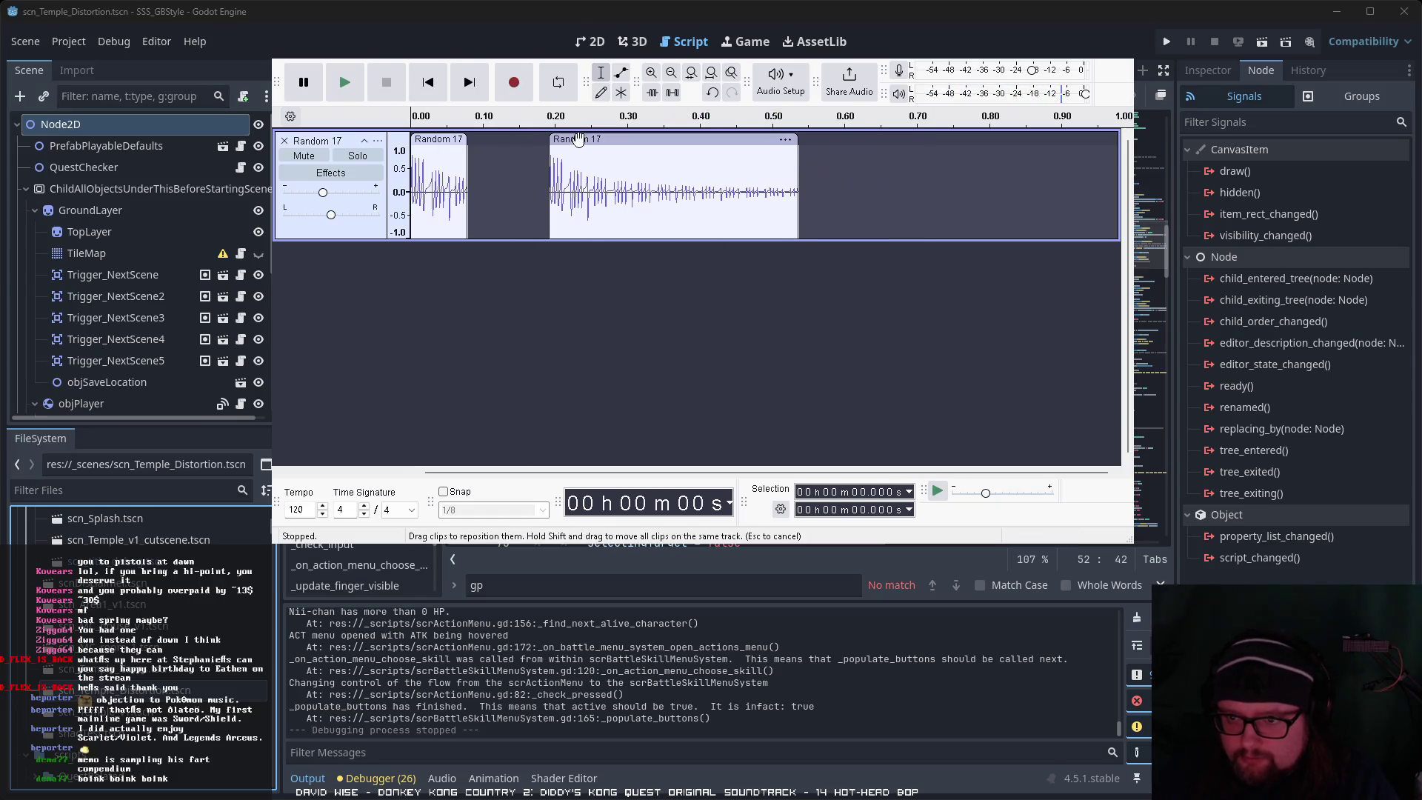
left_click_drag(562, 137, 528, 137)
left_click(344, 83)
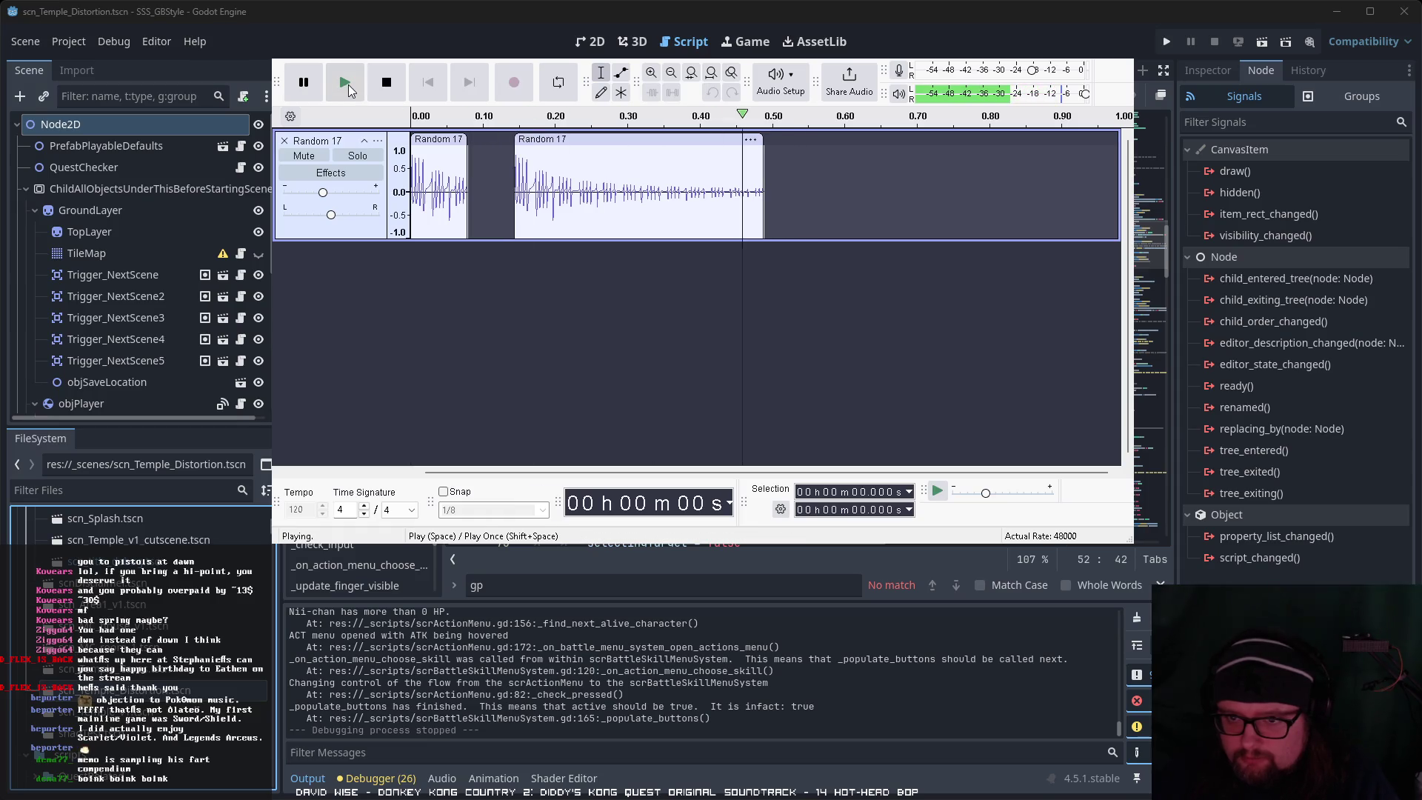
left_click_drag(548, 138, 552, 138)
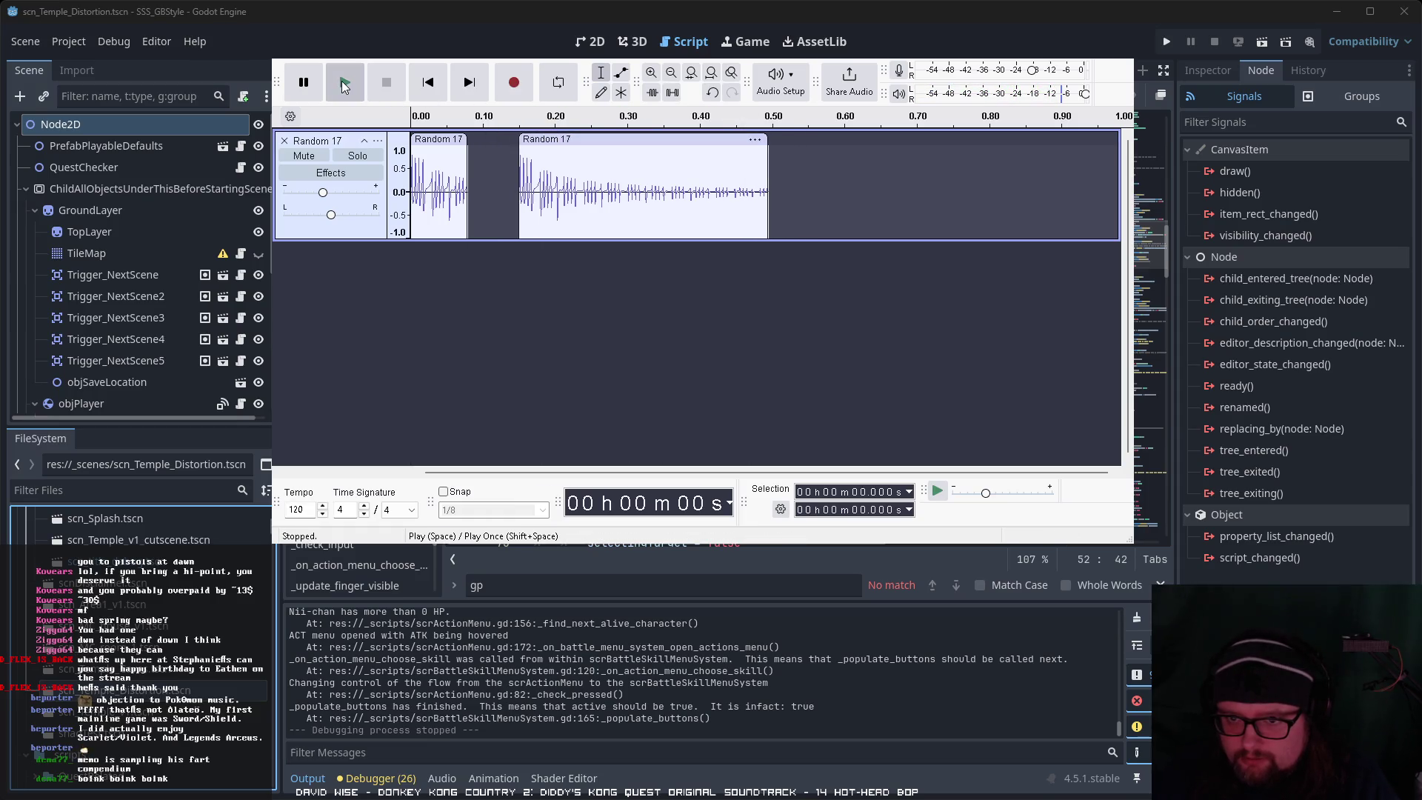
left_click(345, 82)
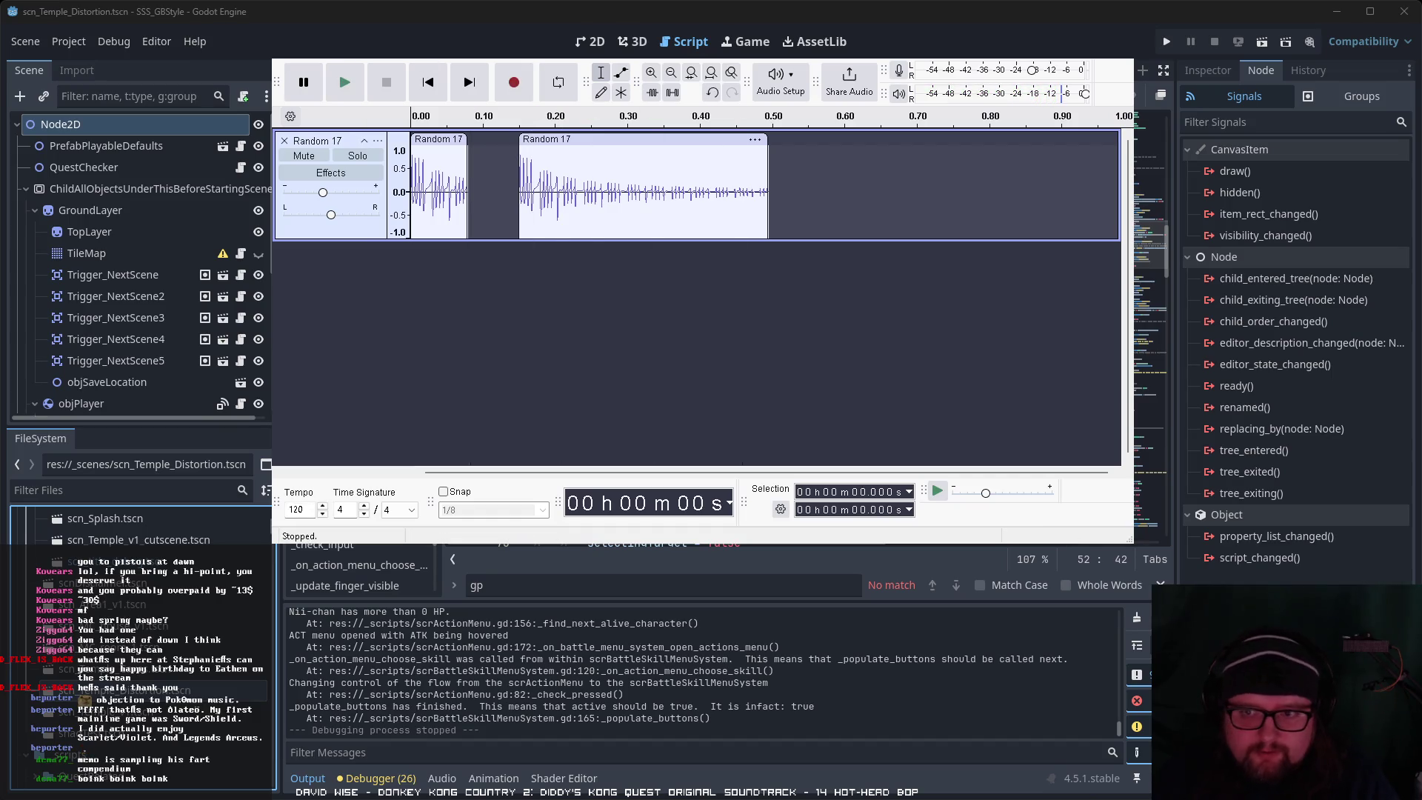
left_click(353, 82)
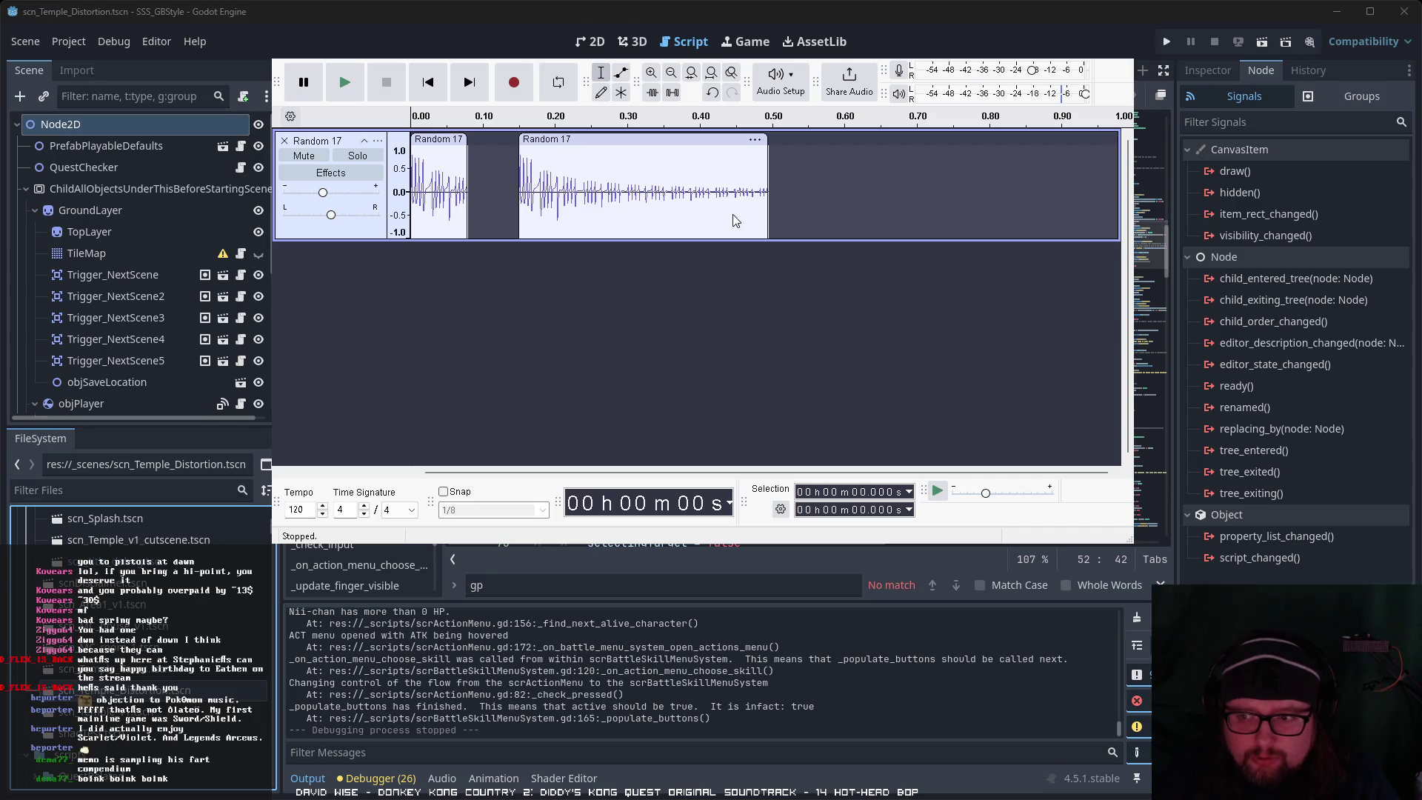
left_click(672, 276)
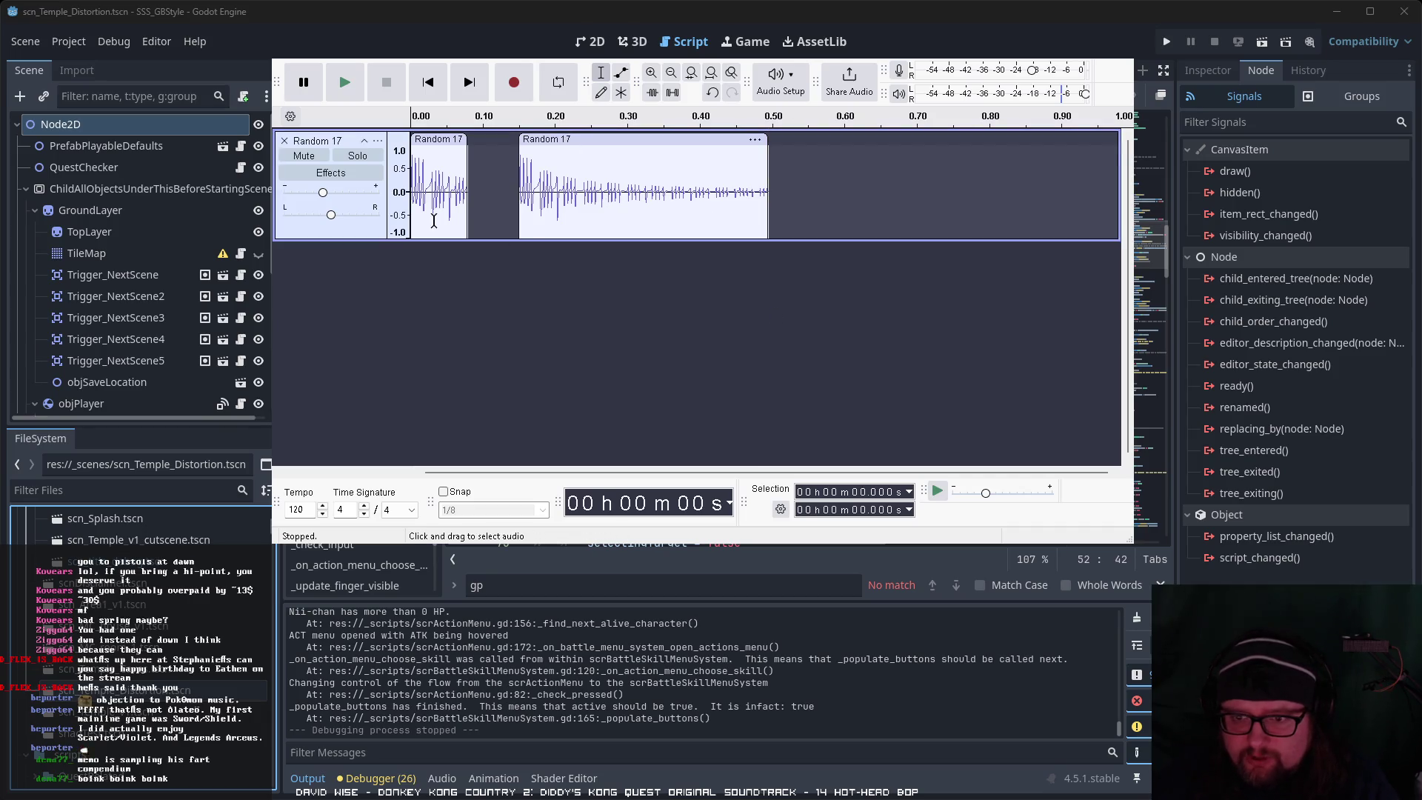
left_click(370, 234)
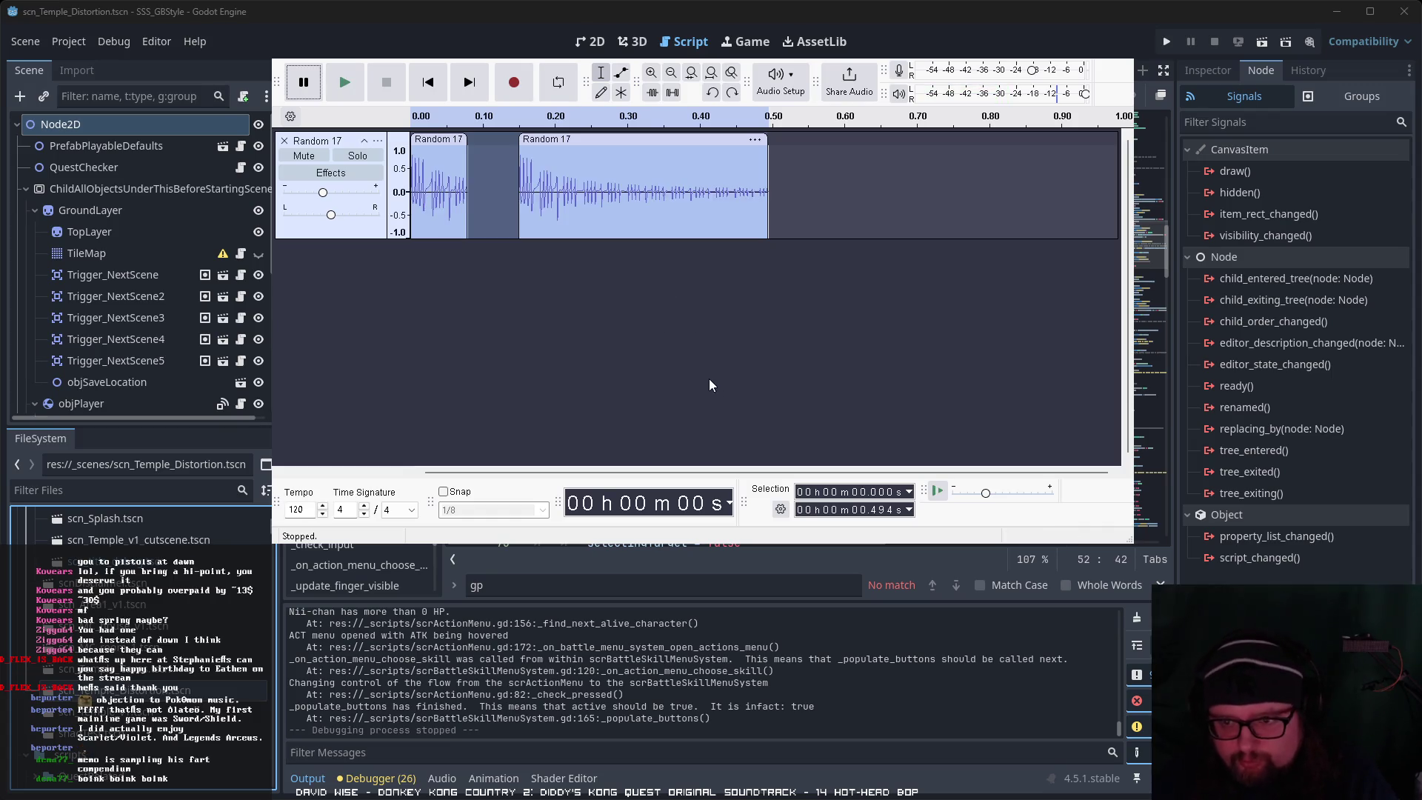
left_click(355, 83)
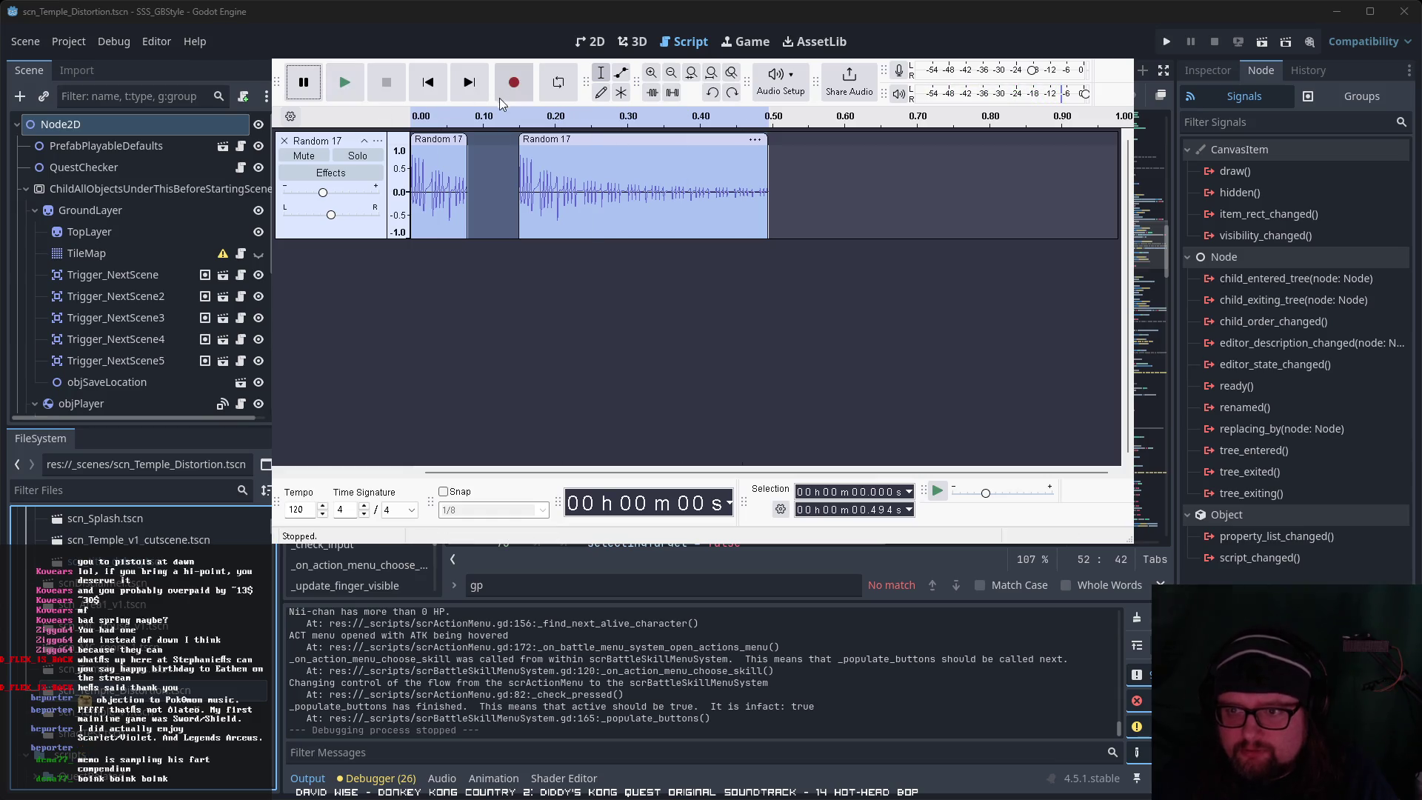
key("space")
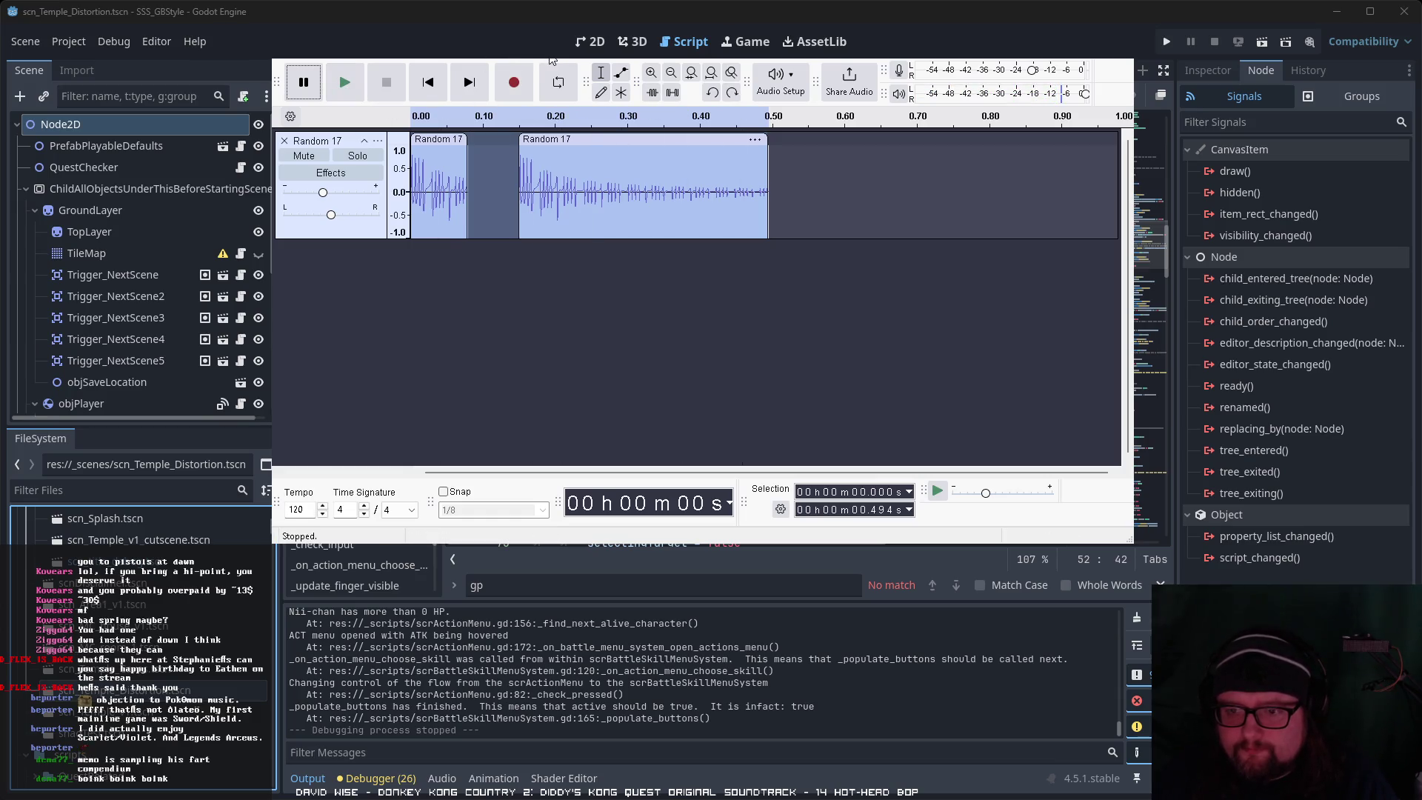
left_click(449, 140)
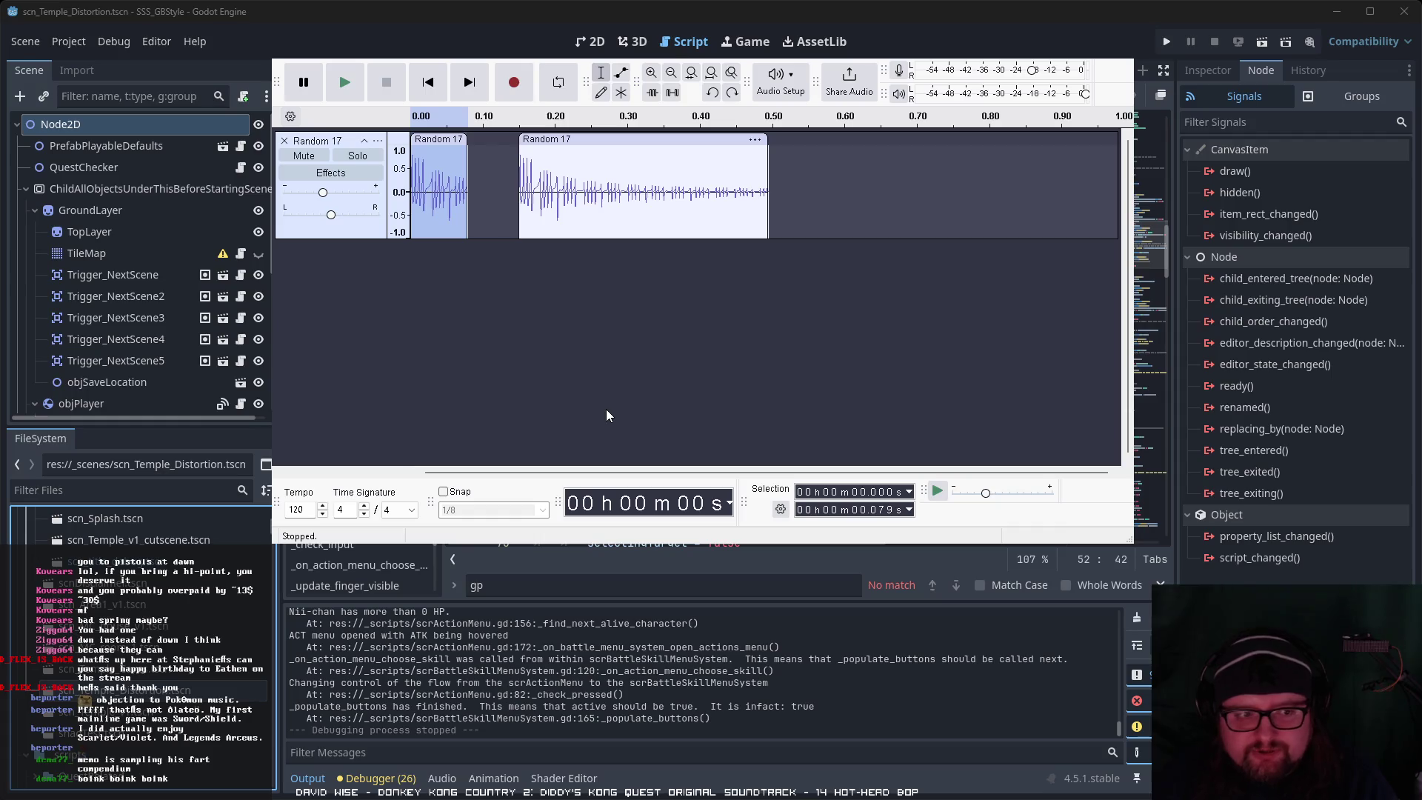
Step: Trim the end of the second Random 17 clip and audition it
left_click(349, 87)
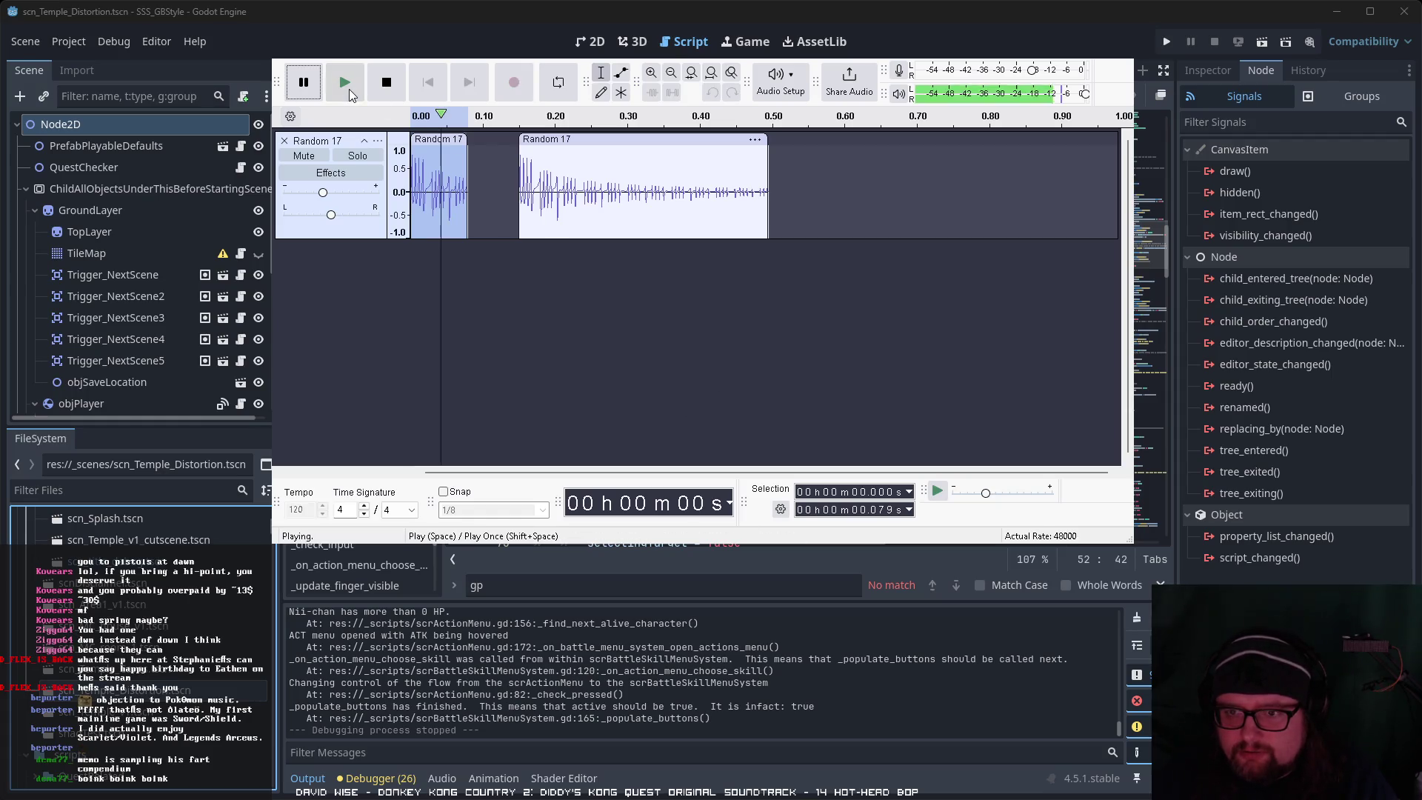
left_click(390, 93)
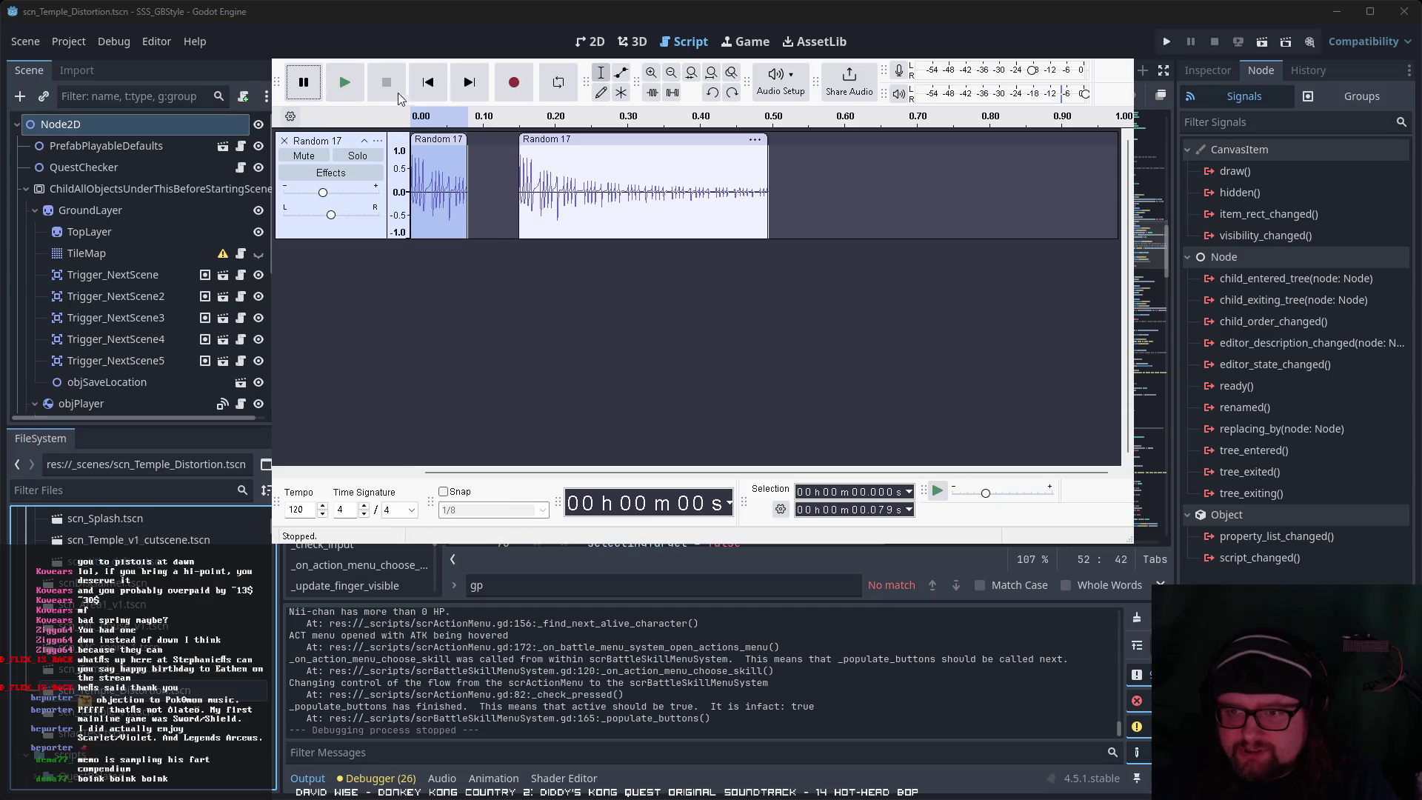
left_click(428, 82)
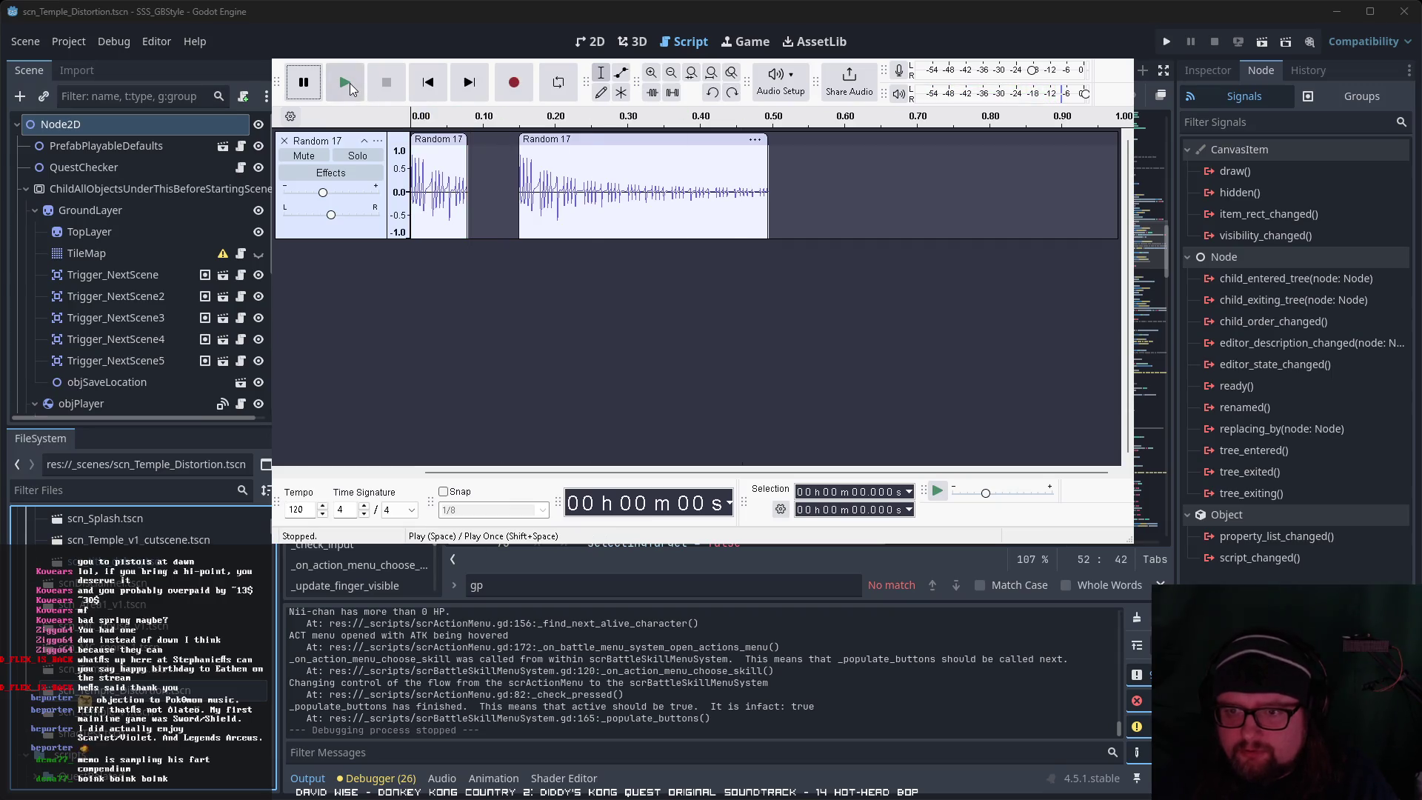
left_click(347, 84)
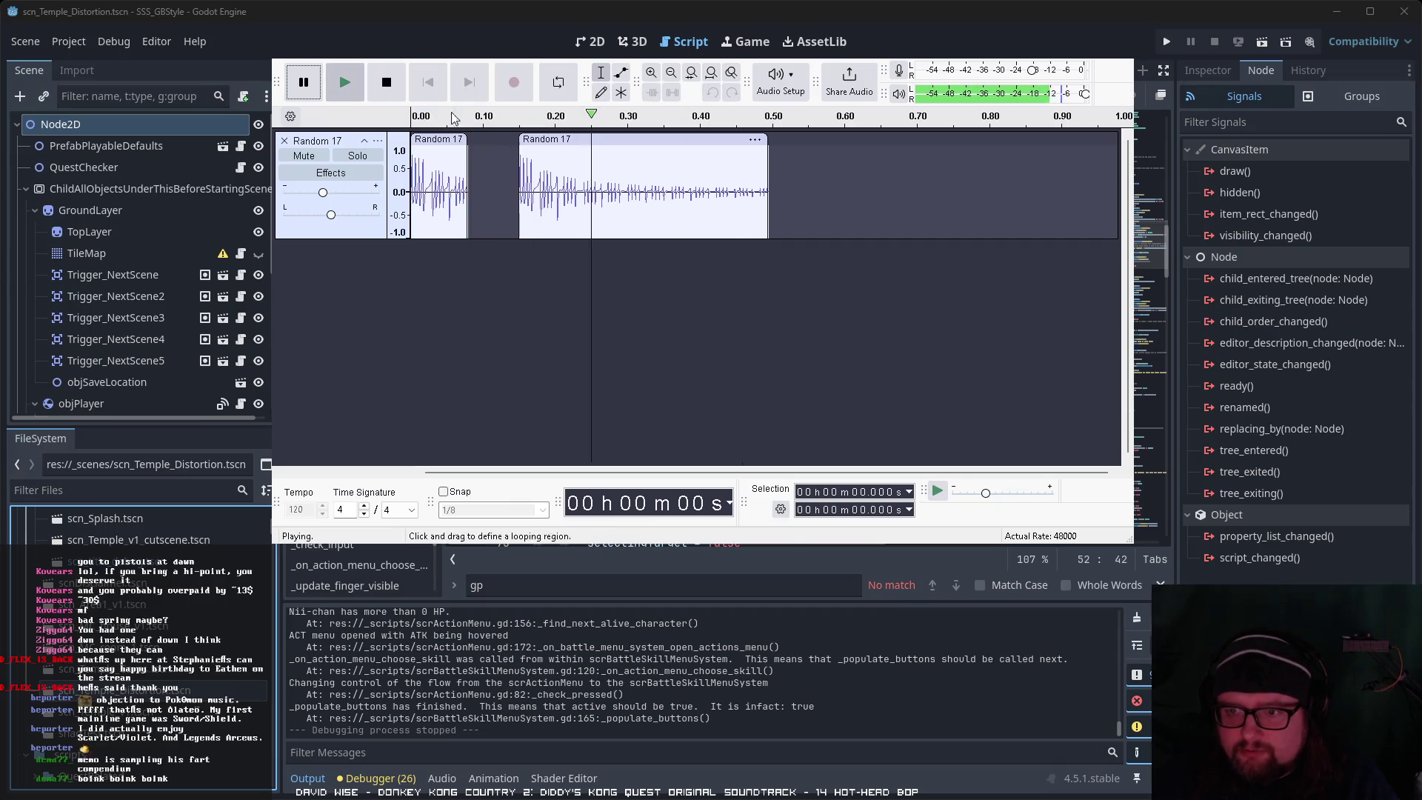
left_click(777, 166)
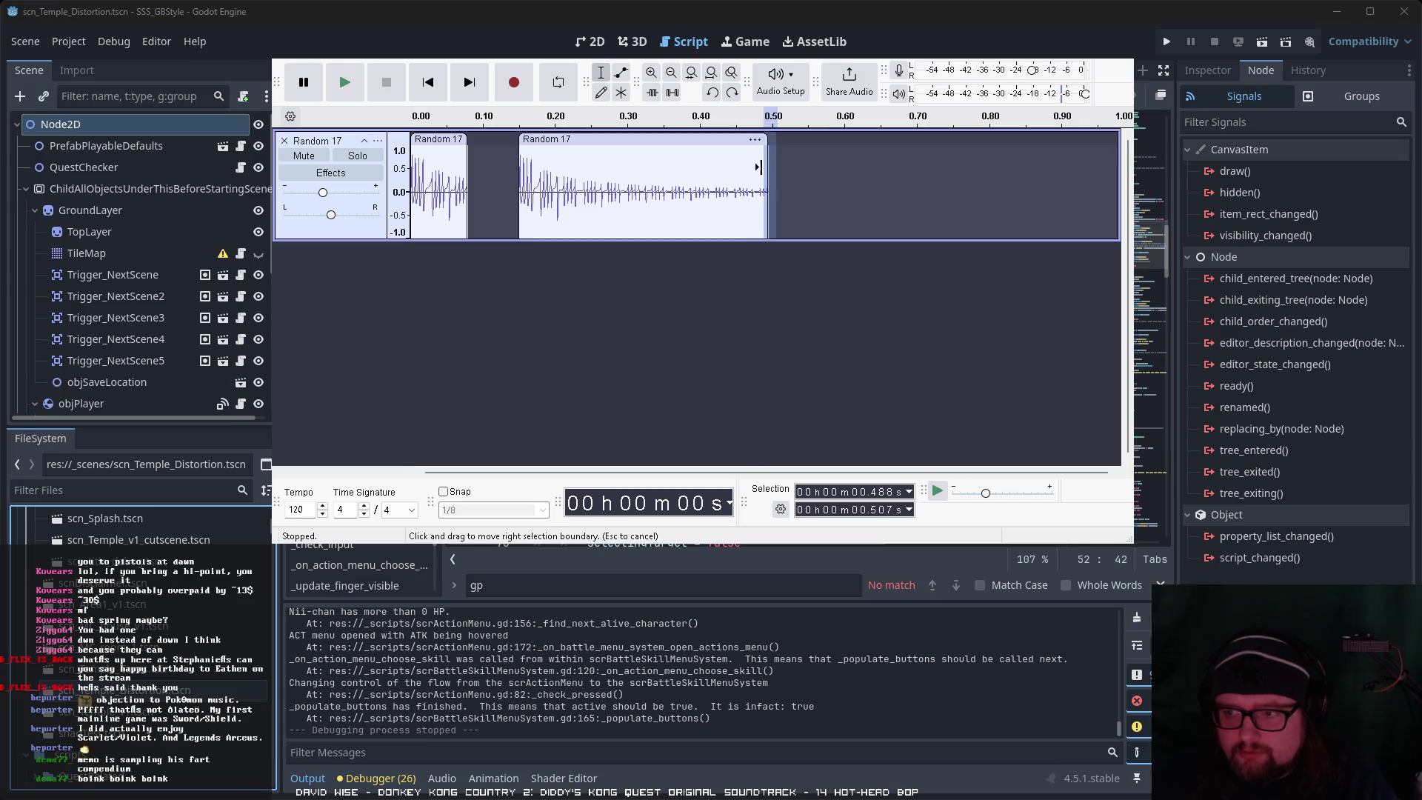
left_click_drag(768, 166, 707, 166)
left_click(428, 84)
left_click(354, 83)
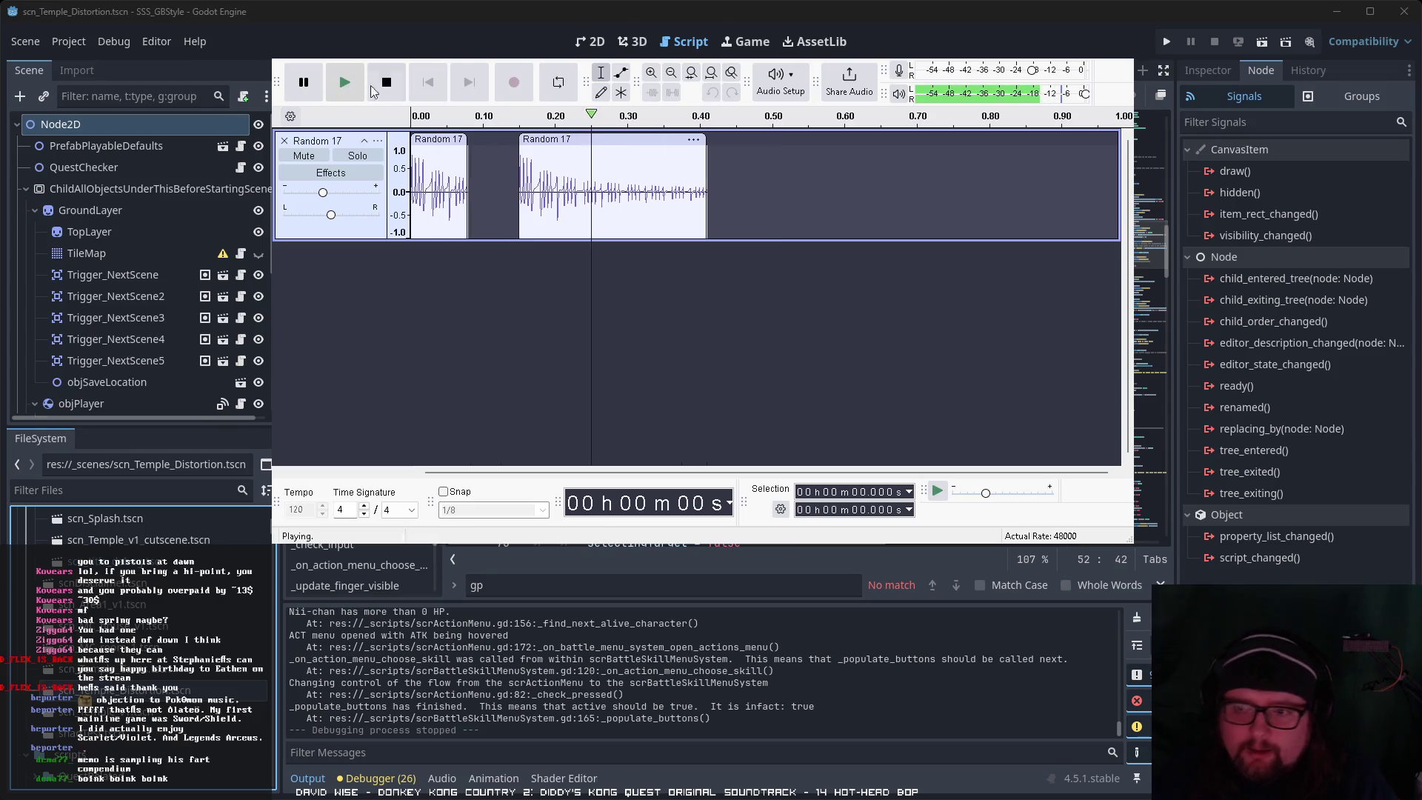
Step: Move the second clip later to roughly 0.19–0.46 s and replay the arrangement
left_click_drag(592, 138, 625, 139)
left_click(348, 86)
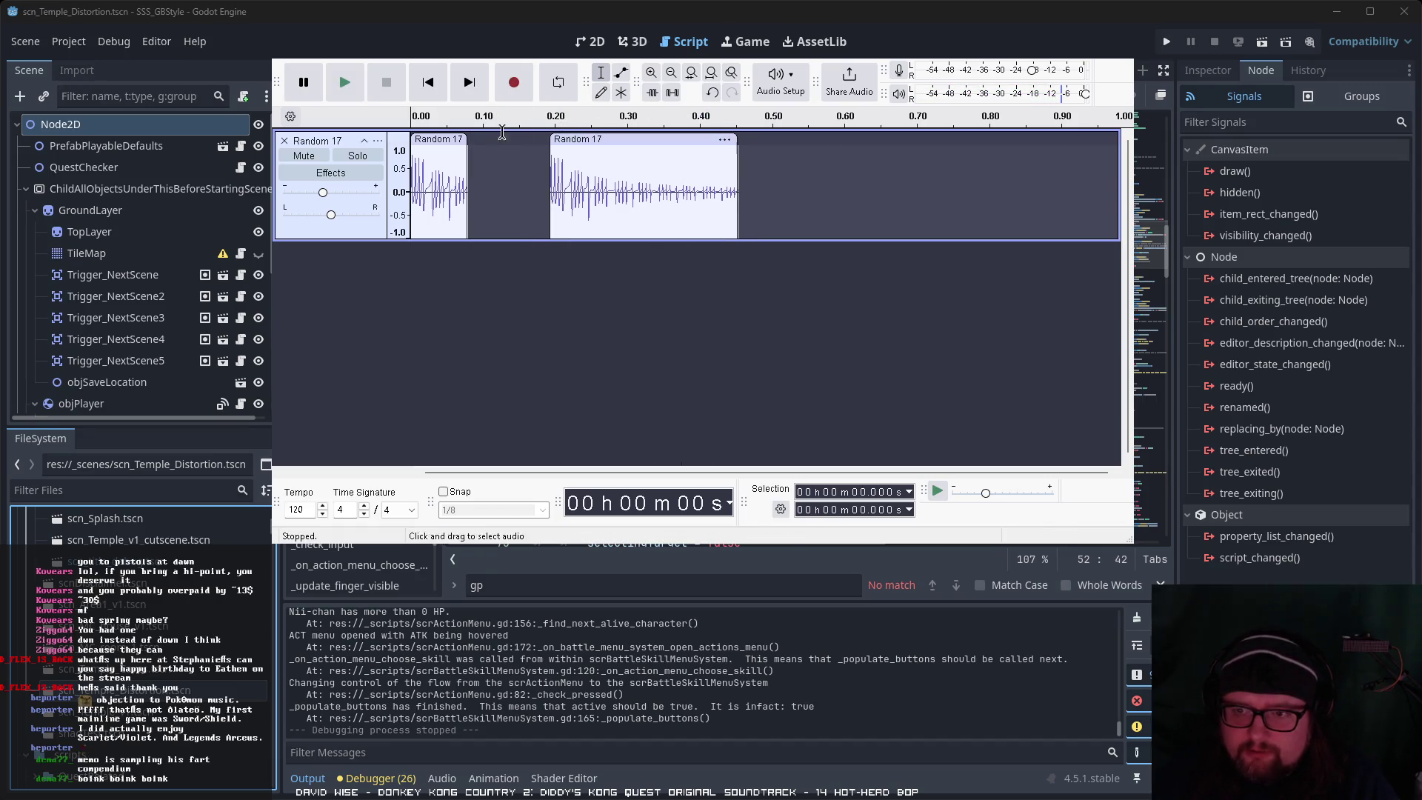
left_click(359, 86)
left_click(358, 86)
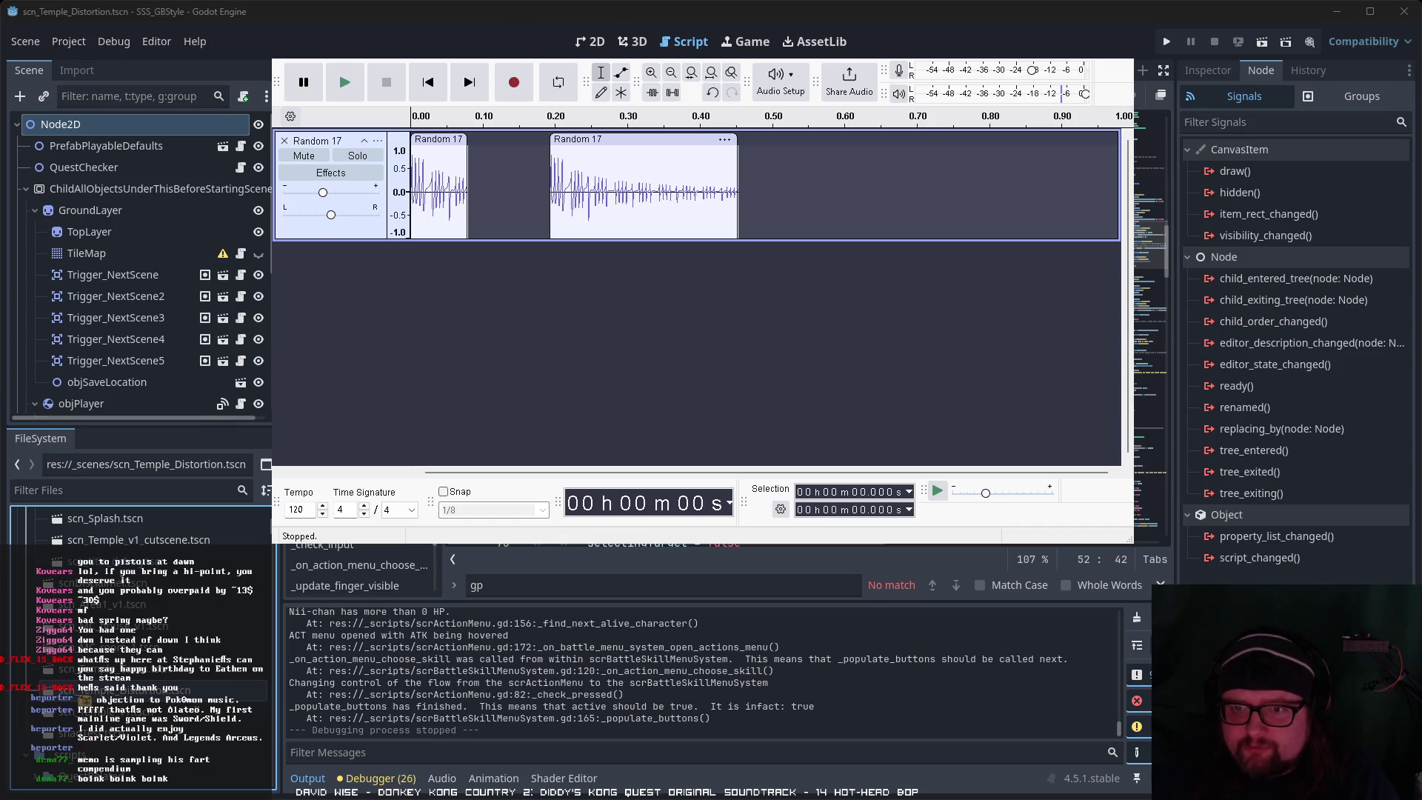
left_click(344, 82)
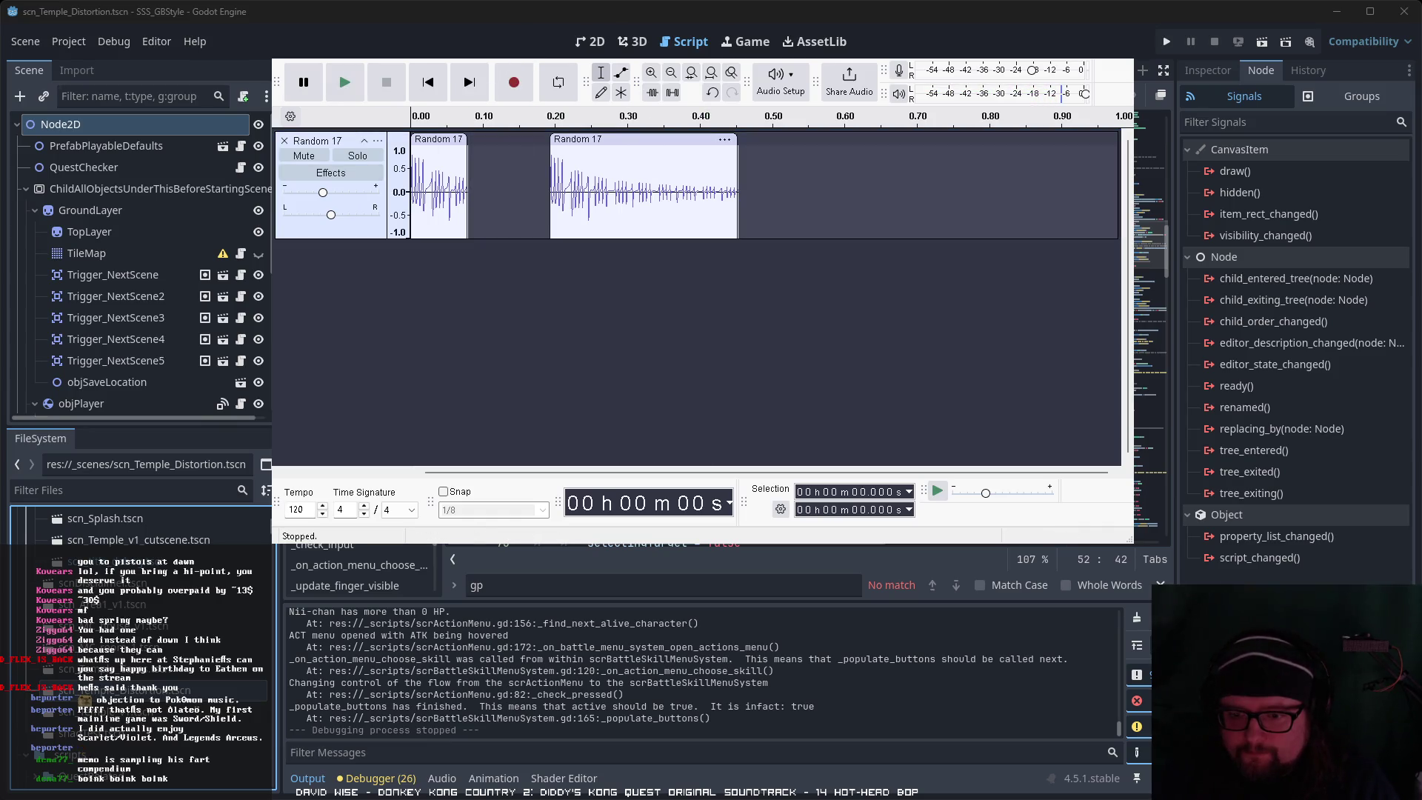
left_click(1033, 435)
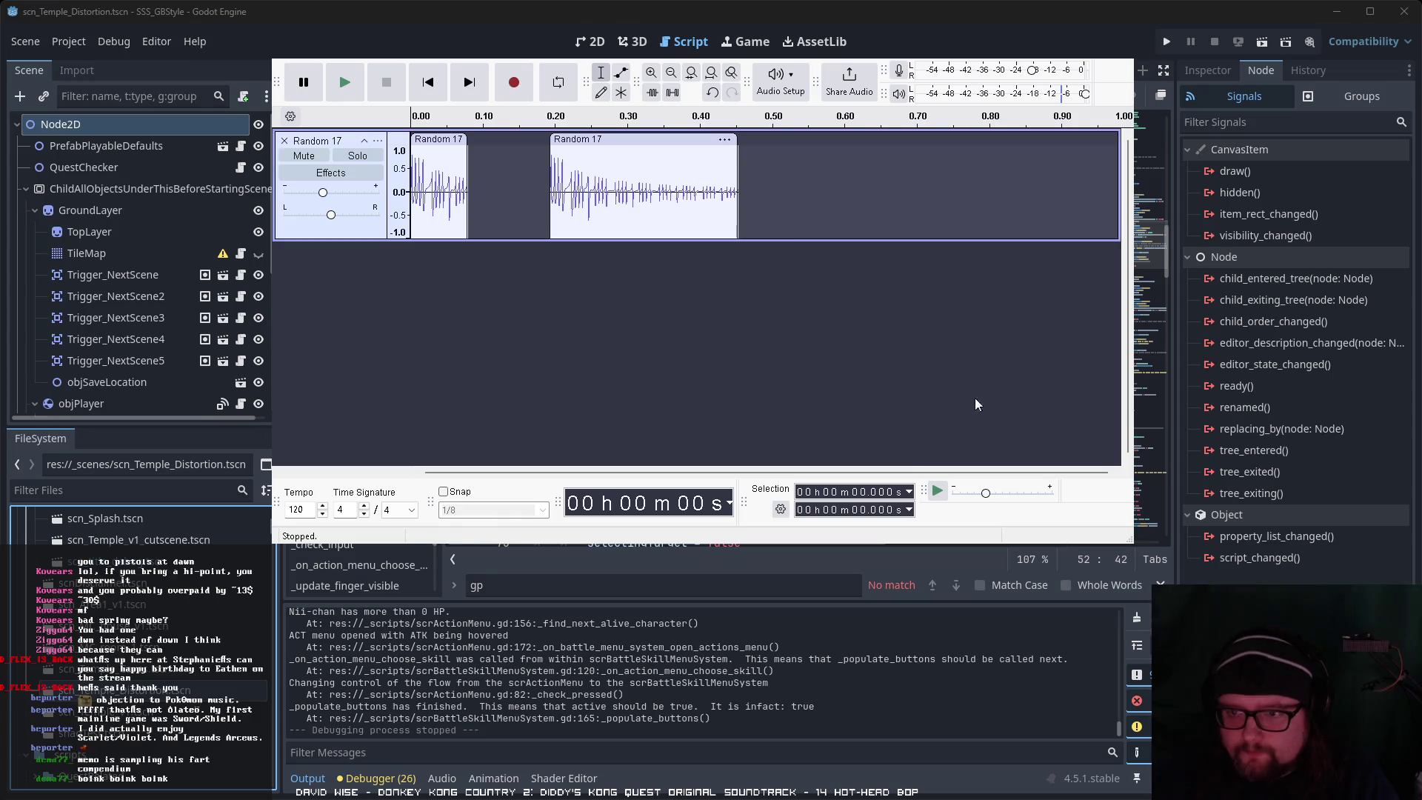
left_click(342, 88)
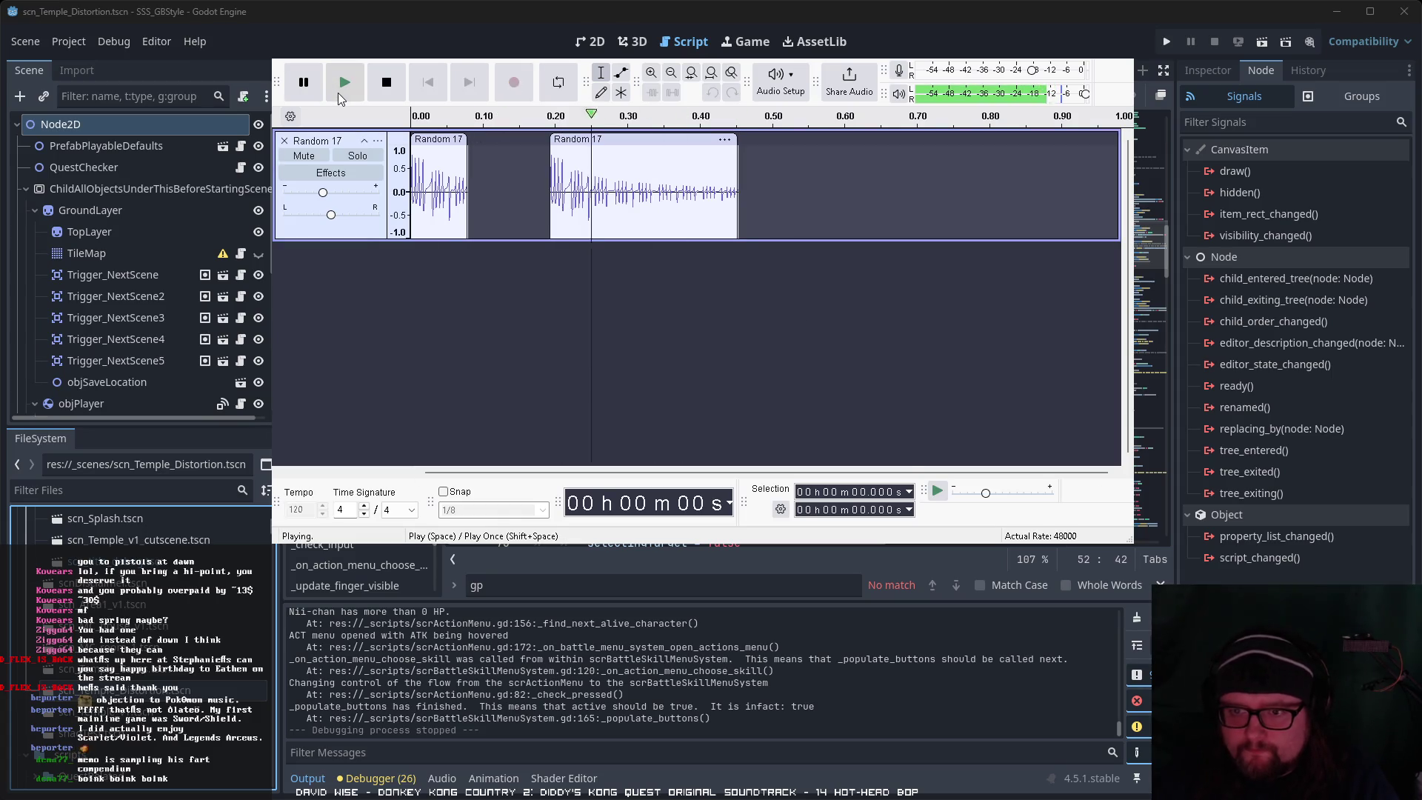
left_click(342, 92)
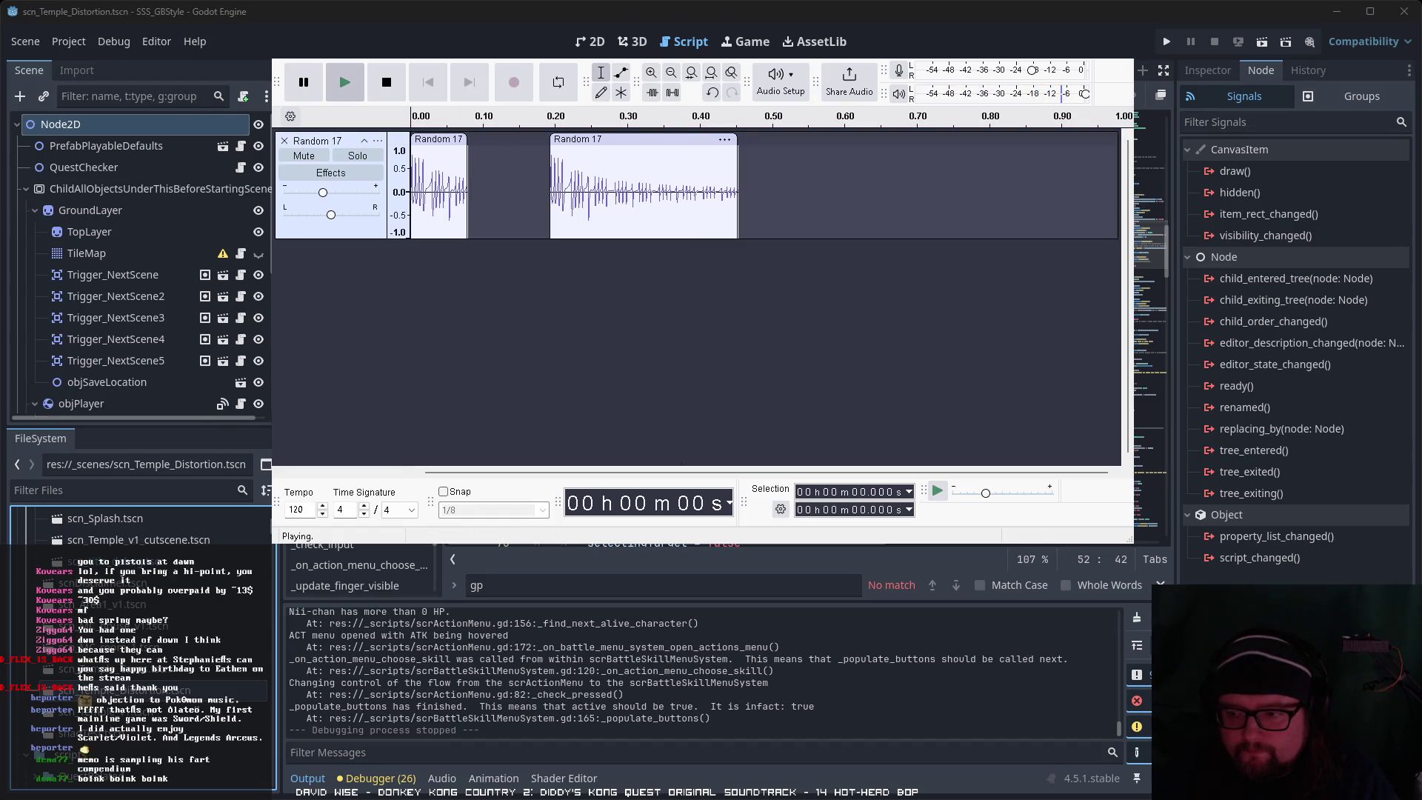
left_click(341, 83)
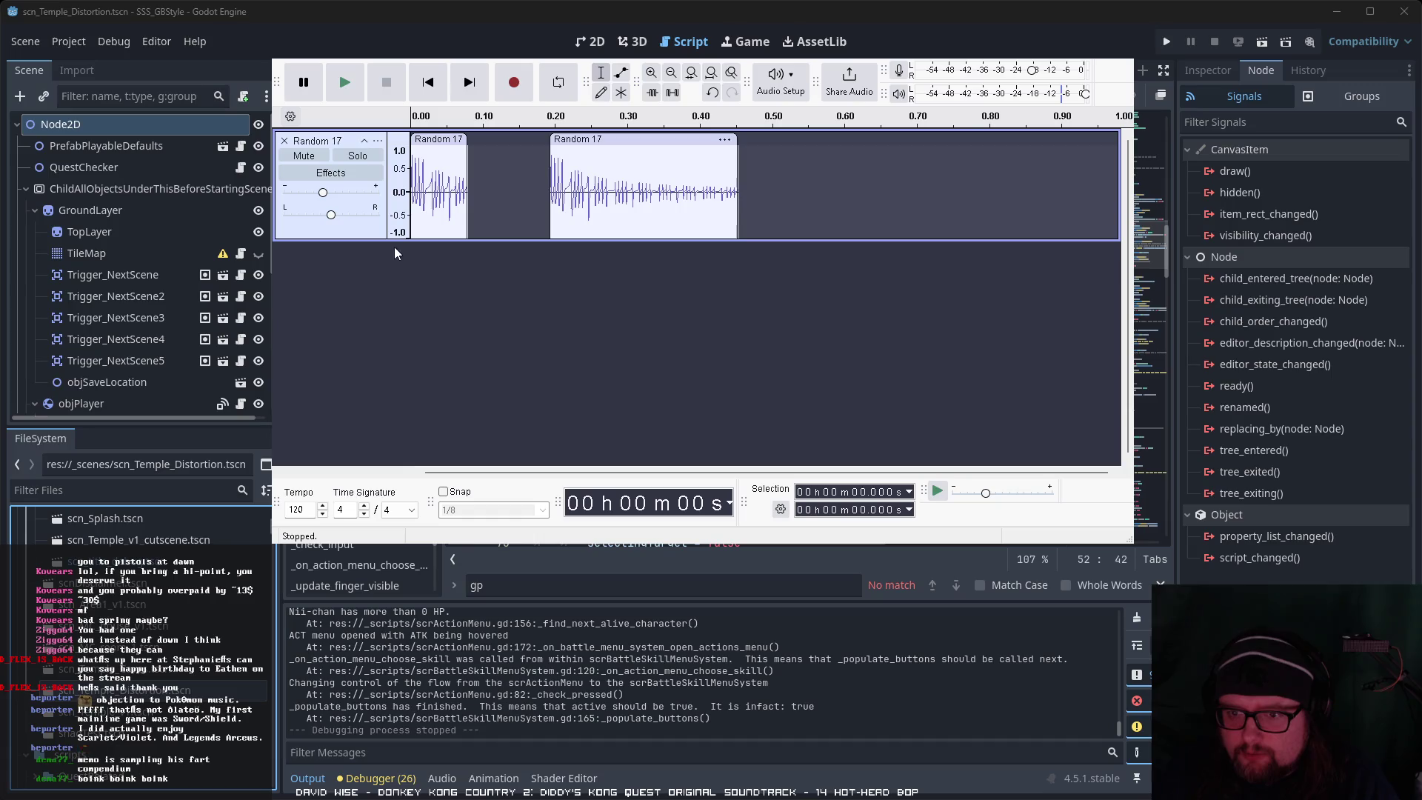
Step: Select all and repeat the stretch effect to lengthen both clips slightly
key("ctrl+a")
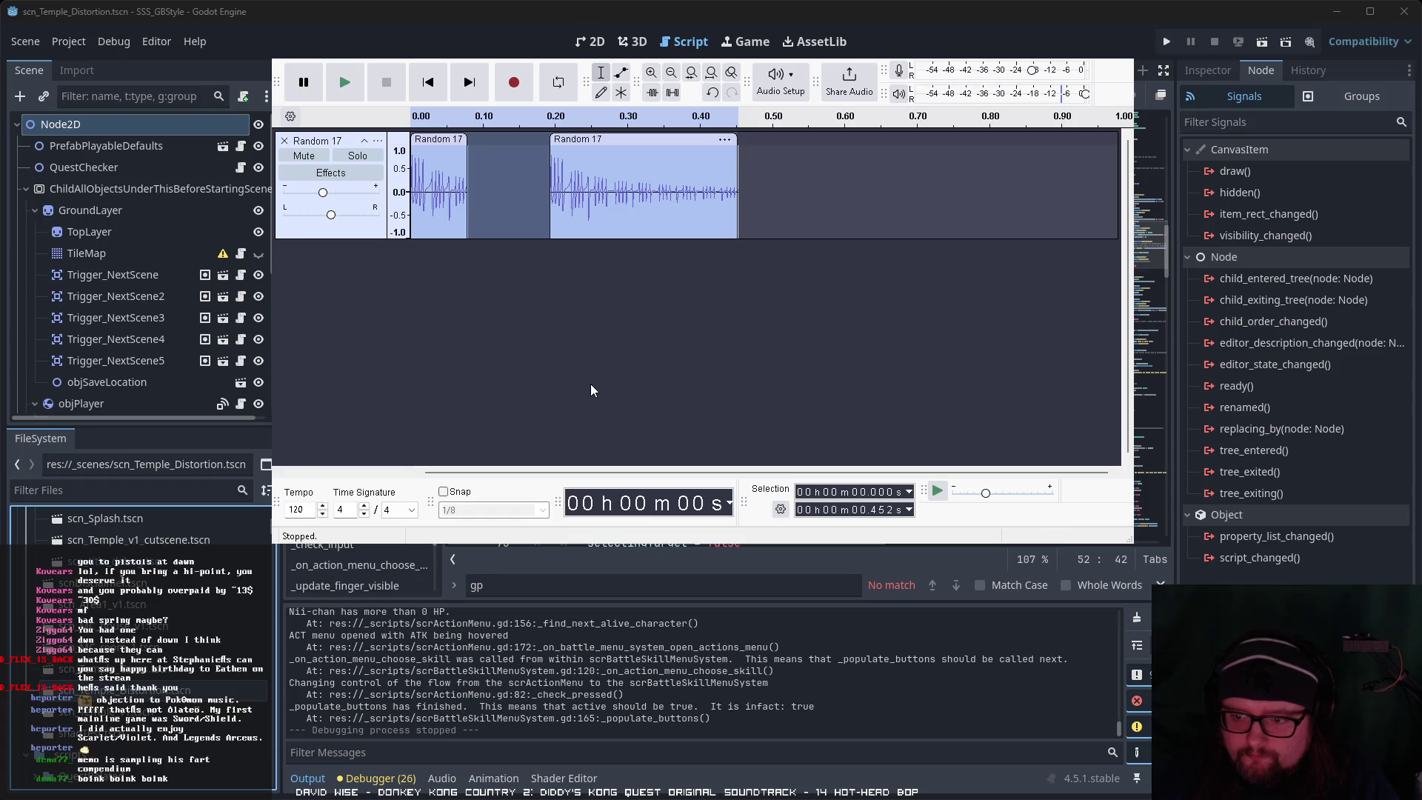
key("ctrl+r")
mouse_move(617, 133)
left_mouse_down()
mouse_move(669, 133)
mouse_move(568, 140)
mouse_move(611, 141)
left_mouse_up()
left_click(345, 82)
left_click(354, 87)
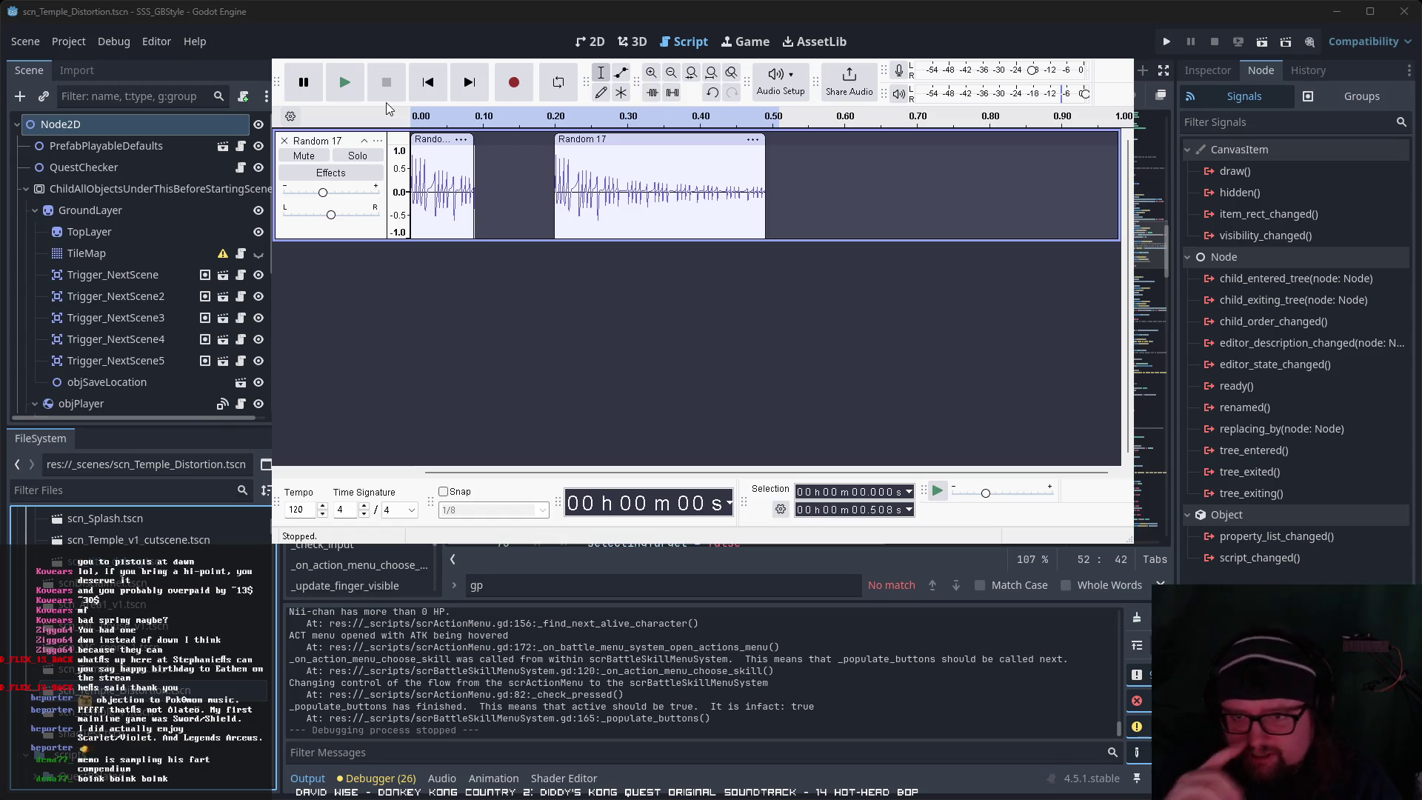
left_click(345, 82)
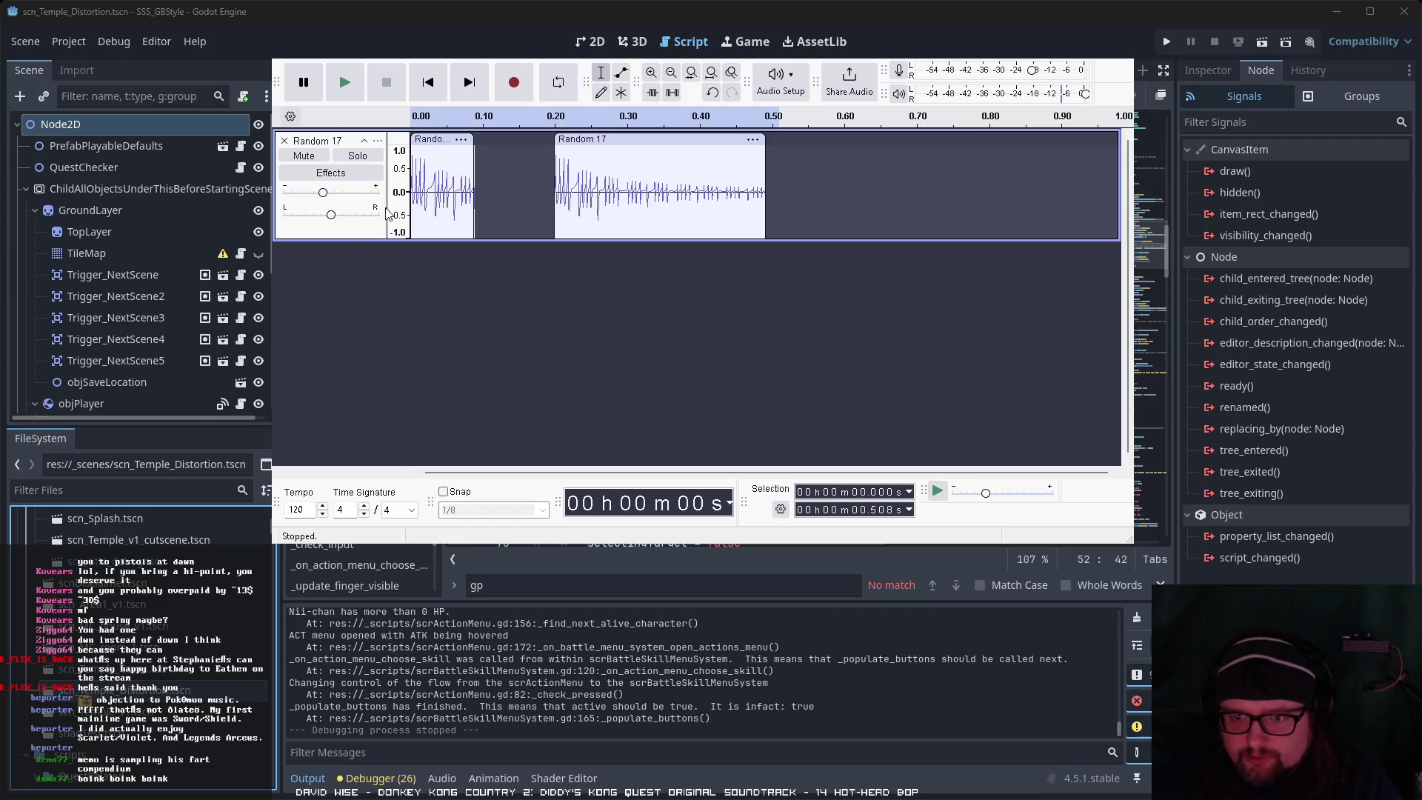
Step: Raise the track gain to 0 dB and audition the louder sound
mouse_move(330, 215)
left_mouse_down()
mouse_move(353, 215)
mouse_move(330, 216)
mouse_move(334, 194)
left_mouse_up()
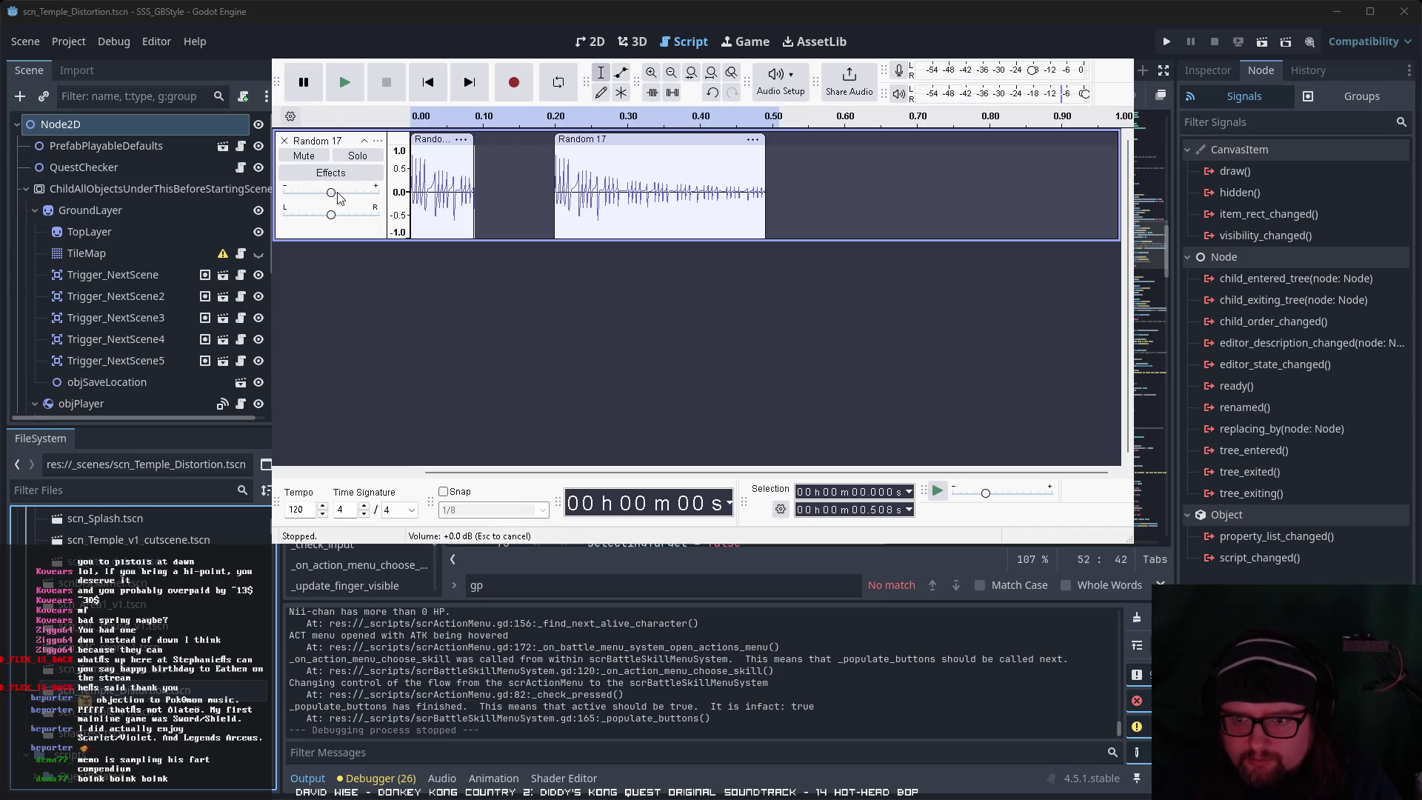
left_click(352, 80)
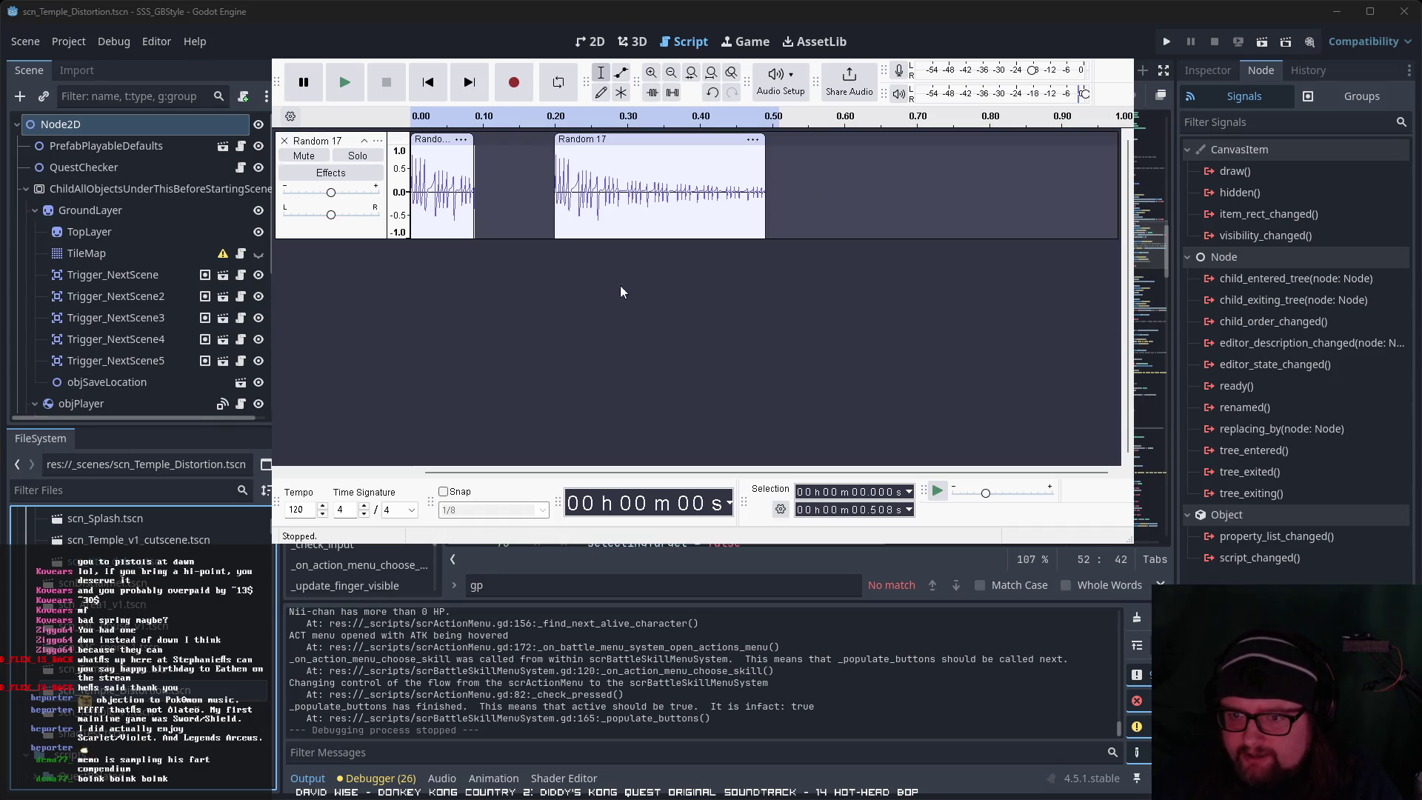
key("ctrl+a")
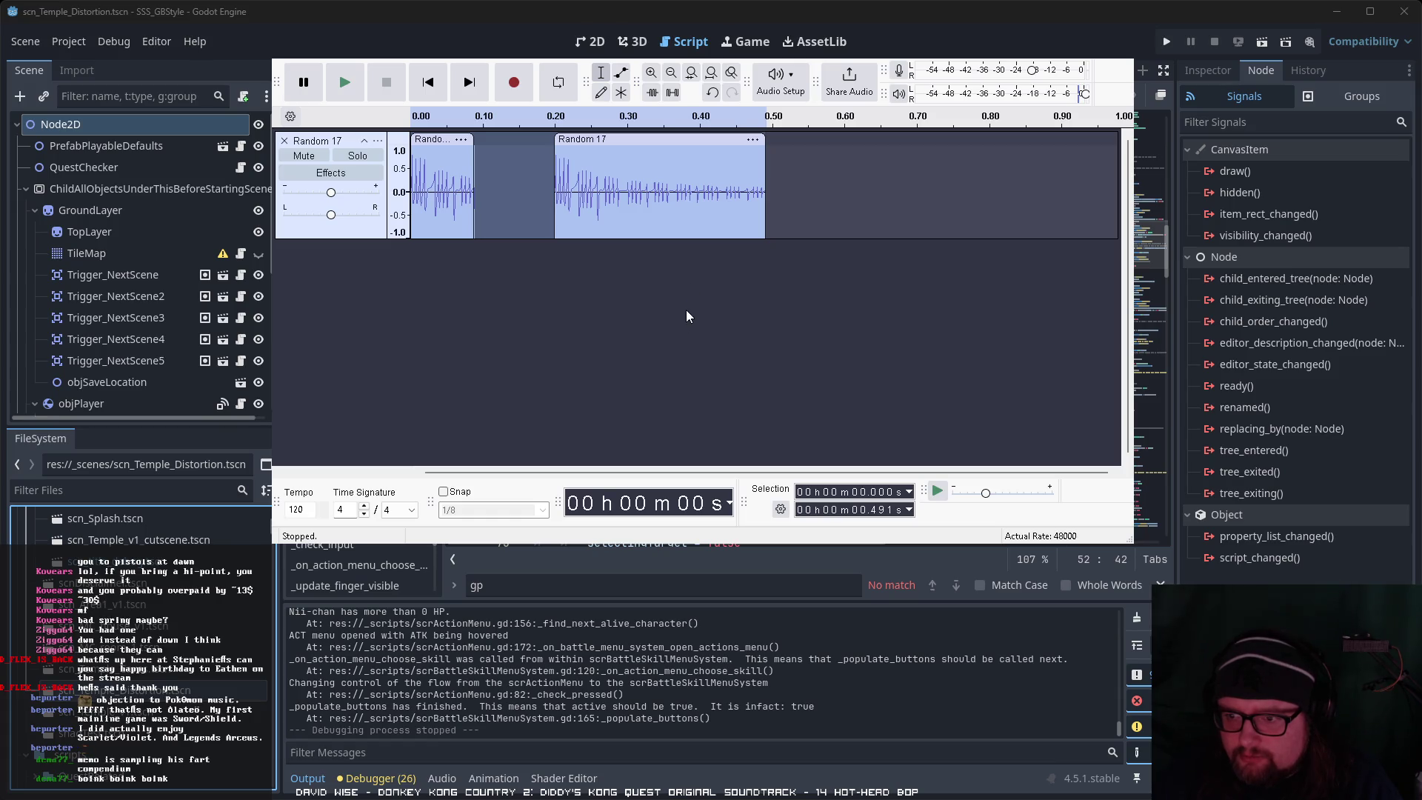
Step: Audition the quieter Random 17 clips, then return to Godot's skill-menu script
left_click(303, 82)
left_click(359, 86)
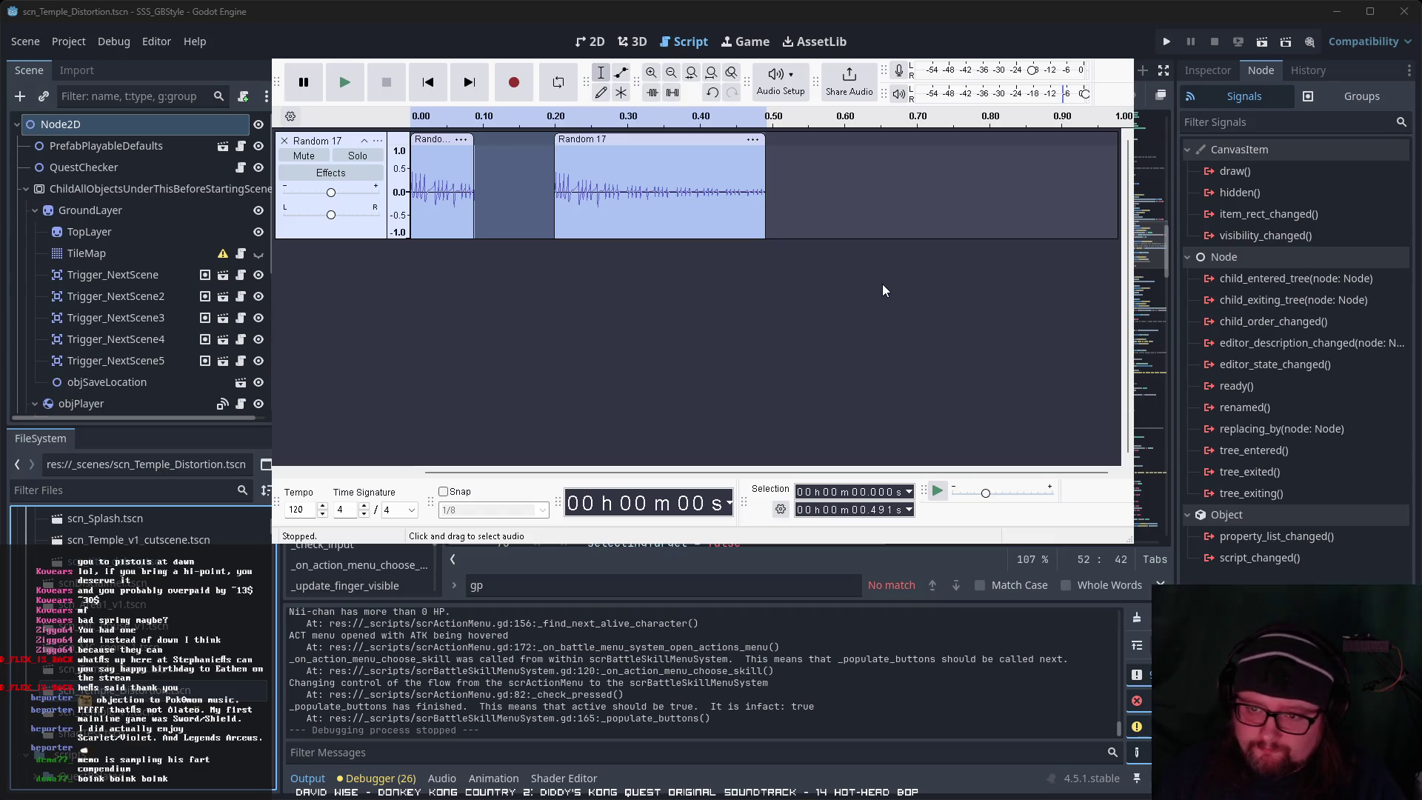
key("space")
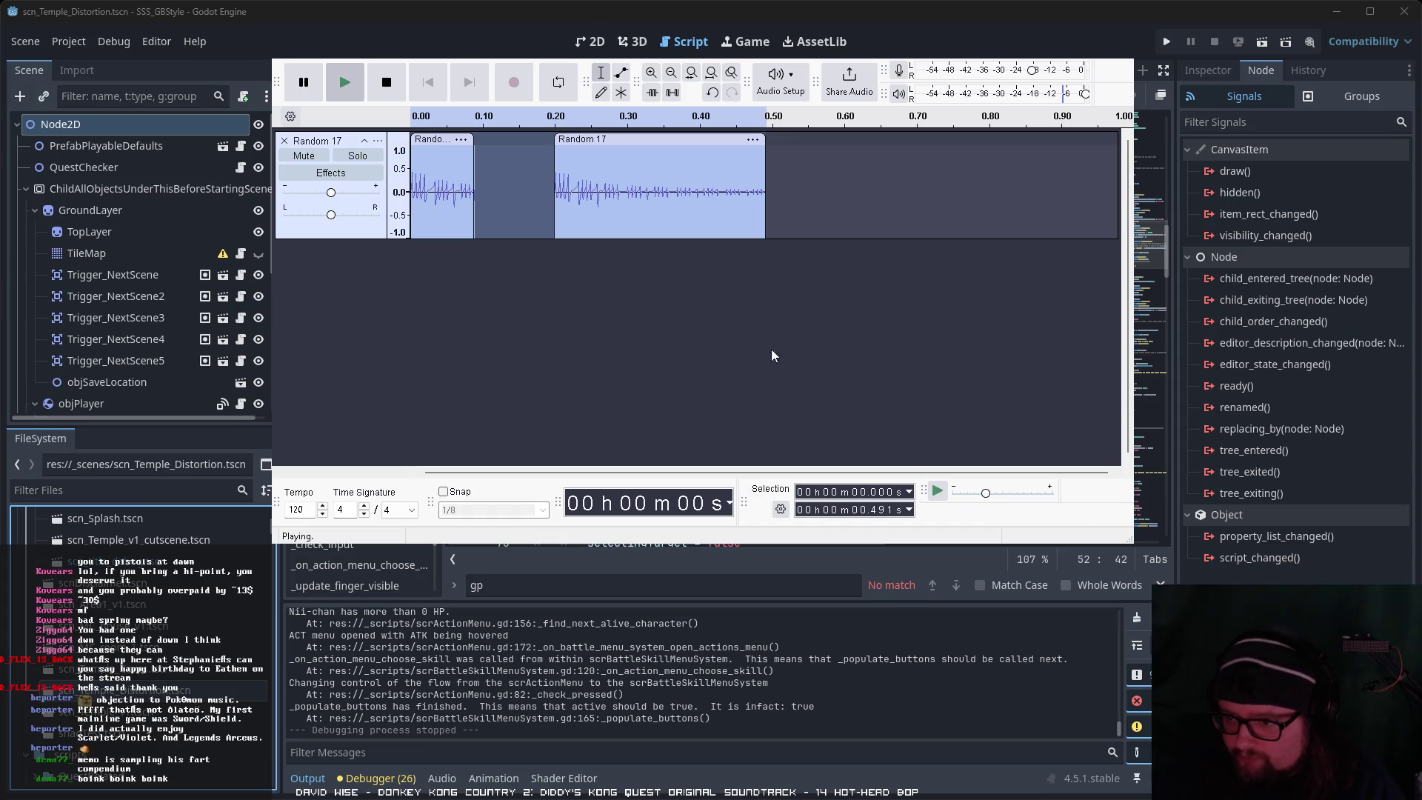
key("space")
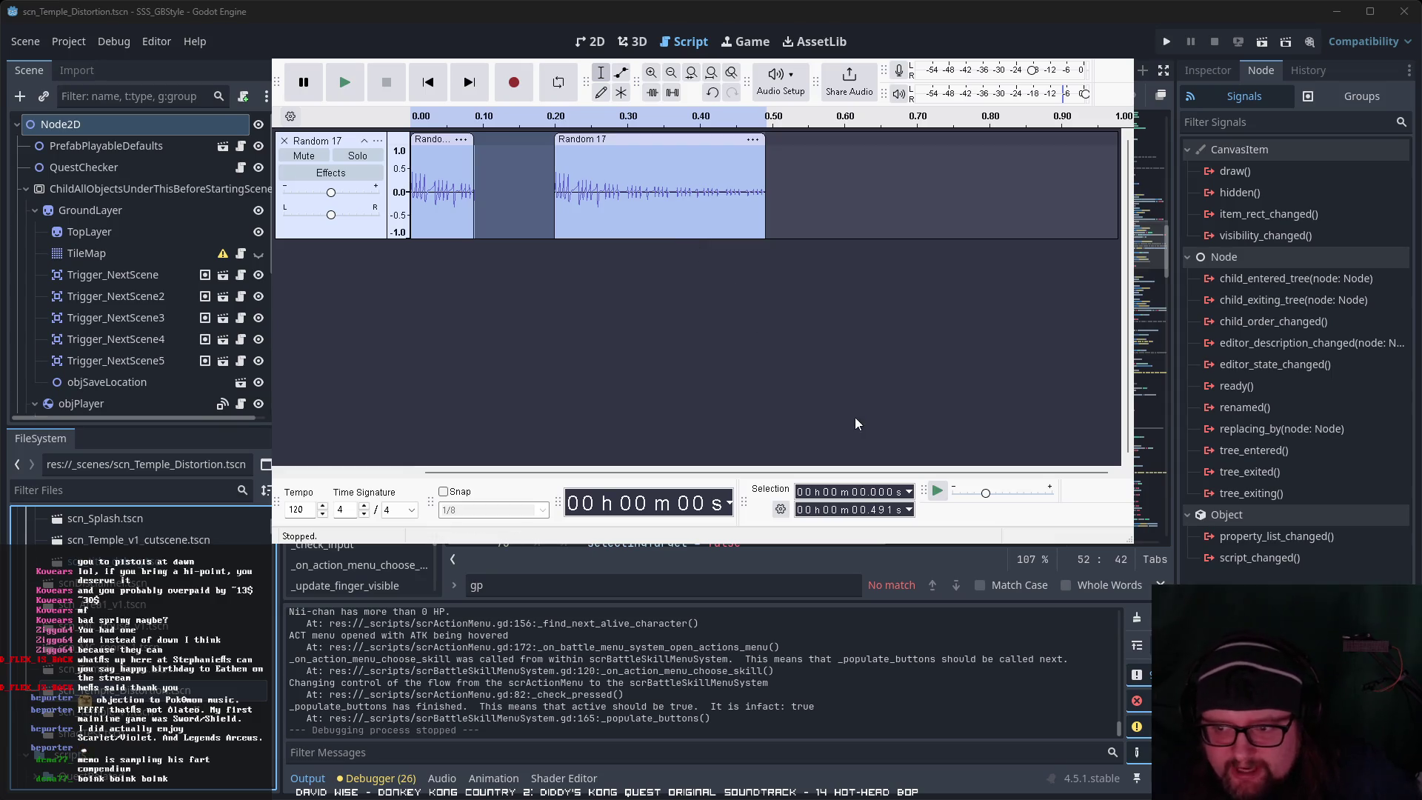
key("p")
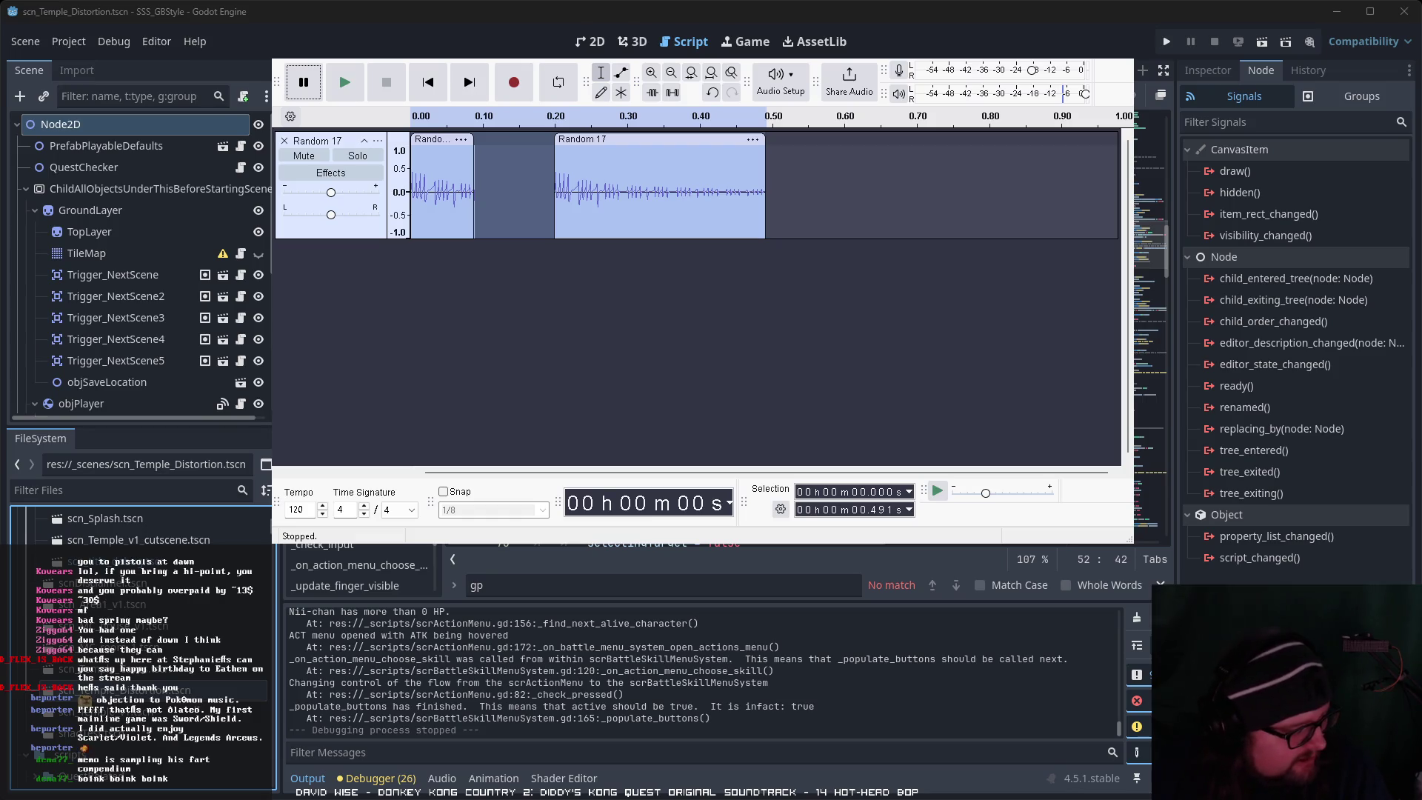
key("alt+Tab")
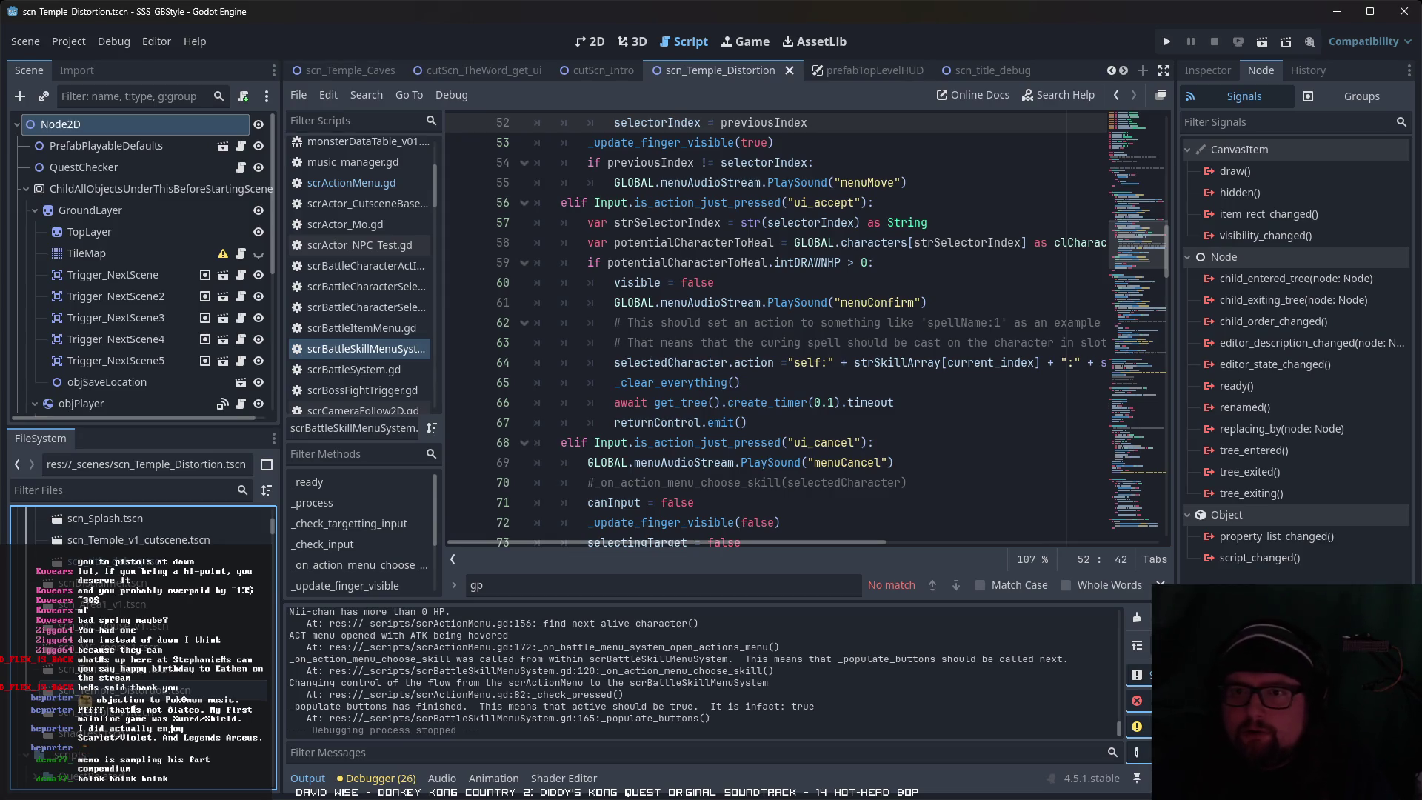
Step: Look through music_manager.gd and globalfunctions.gd in the script list
left_click(985, 97)
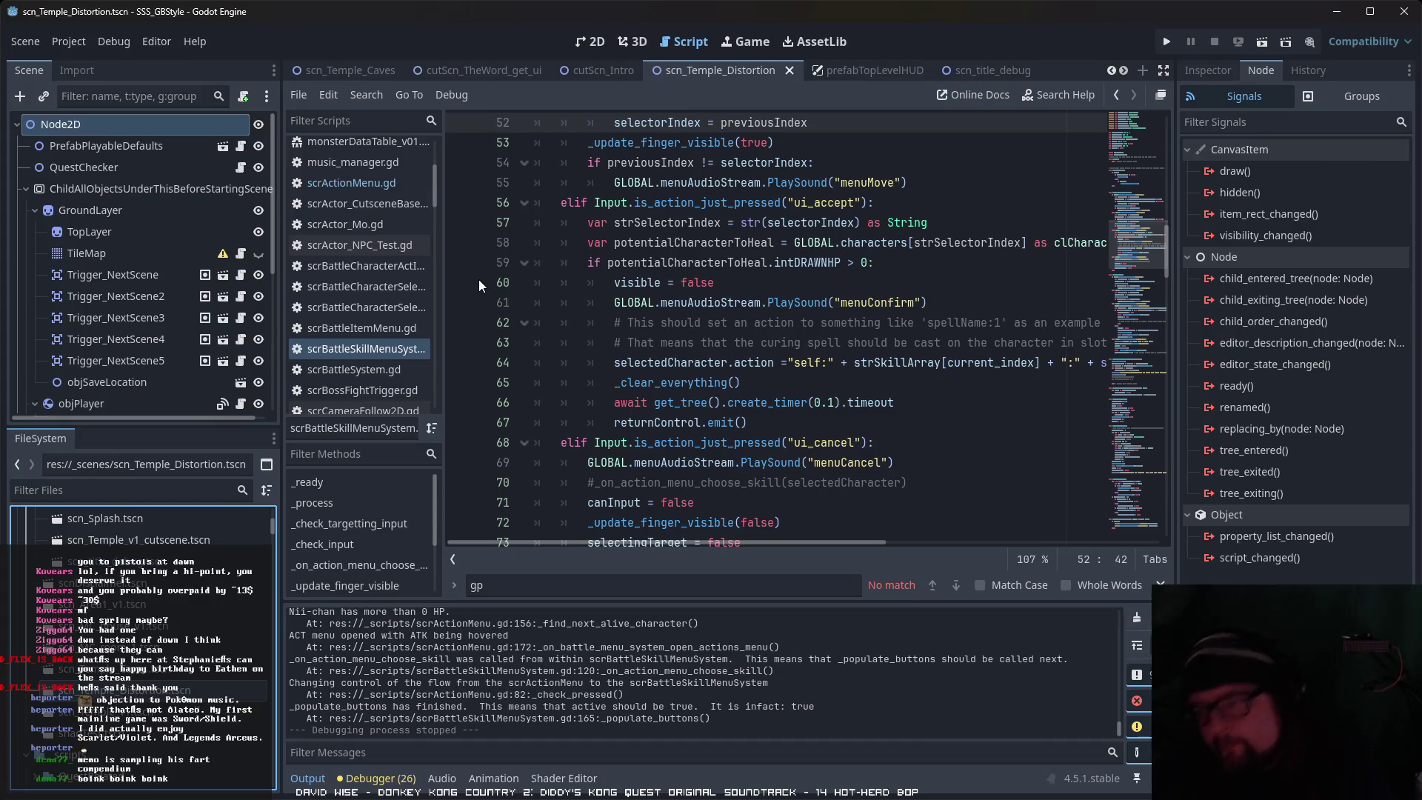
scroll(162, 295, "down", 5)
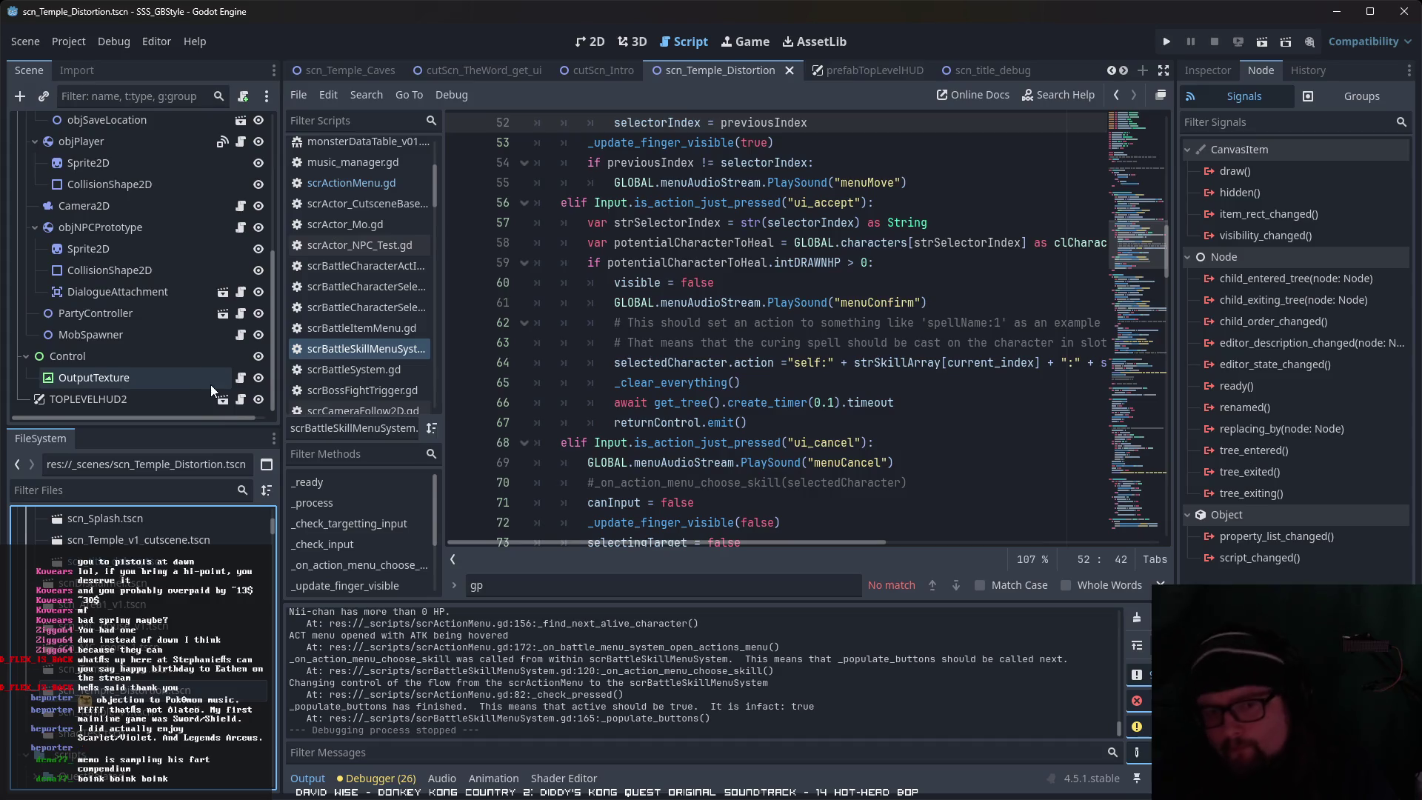
scroll(170, 574, "up", 3)
scroll(170, 575, "up", 2)
scroll(395, 260, "up", 3)
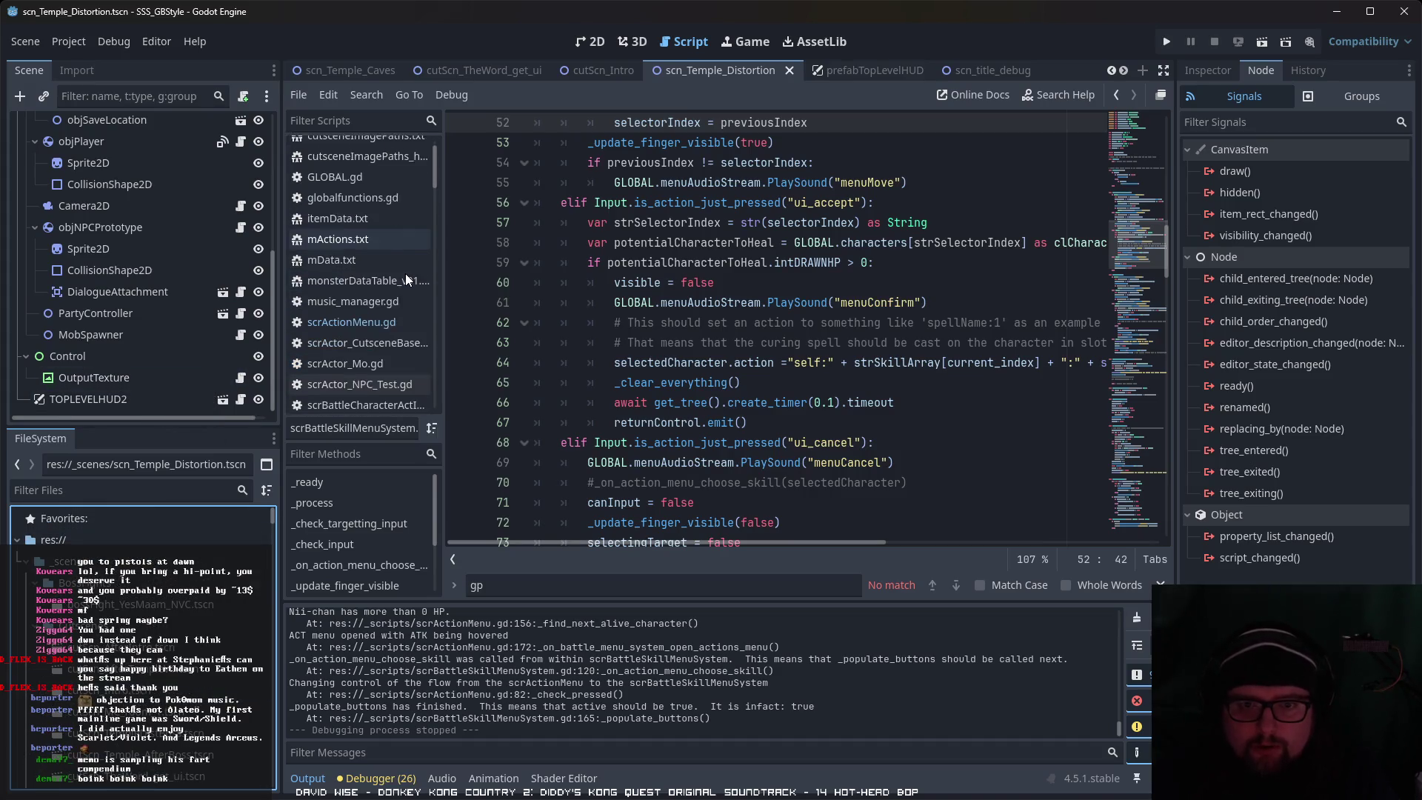
scroll(402, 278, "down", 1)
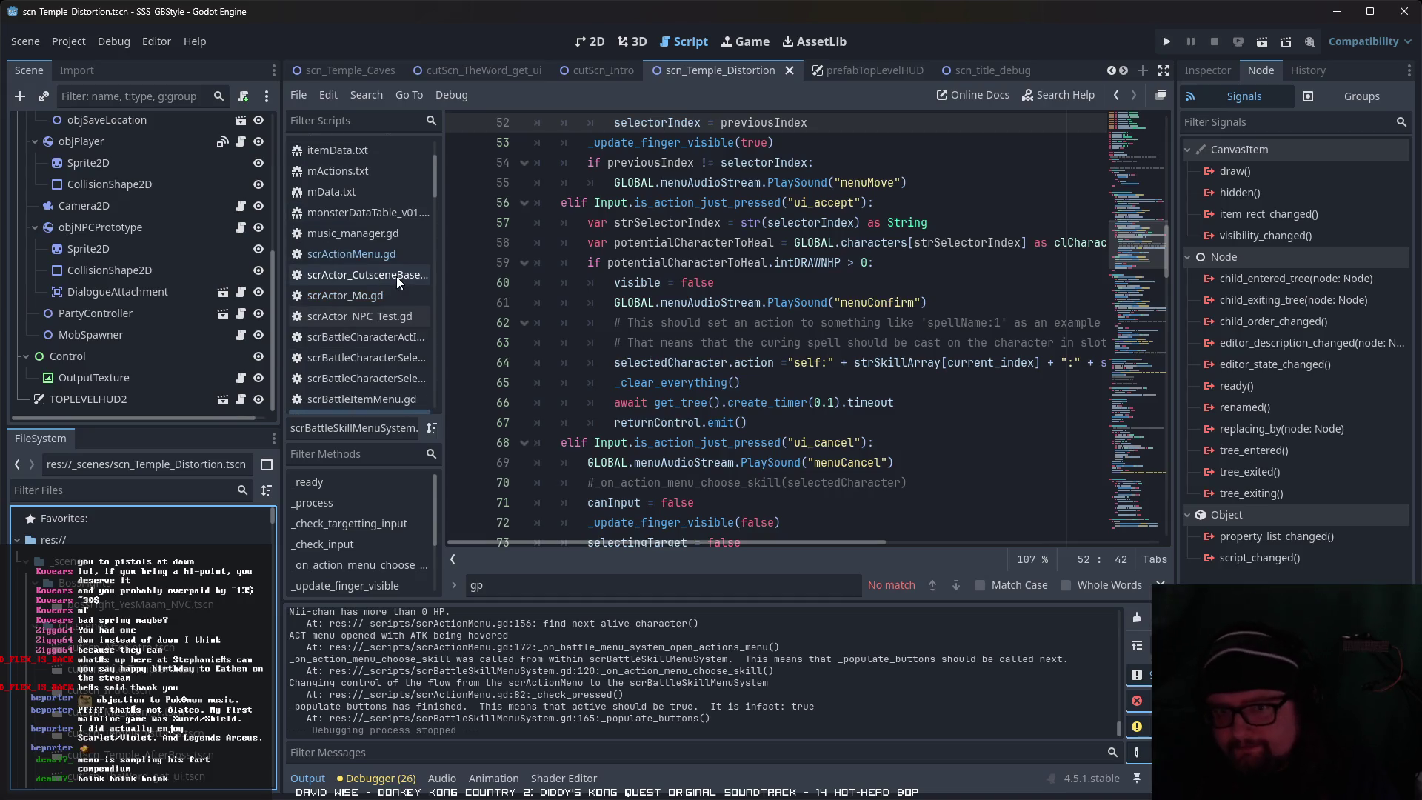
left_click(372, 236)
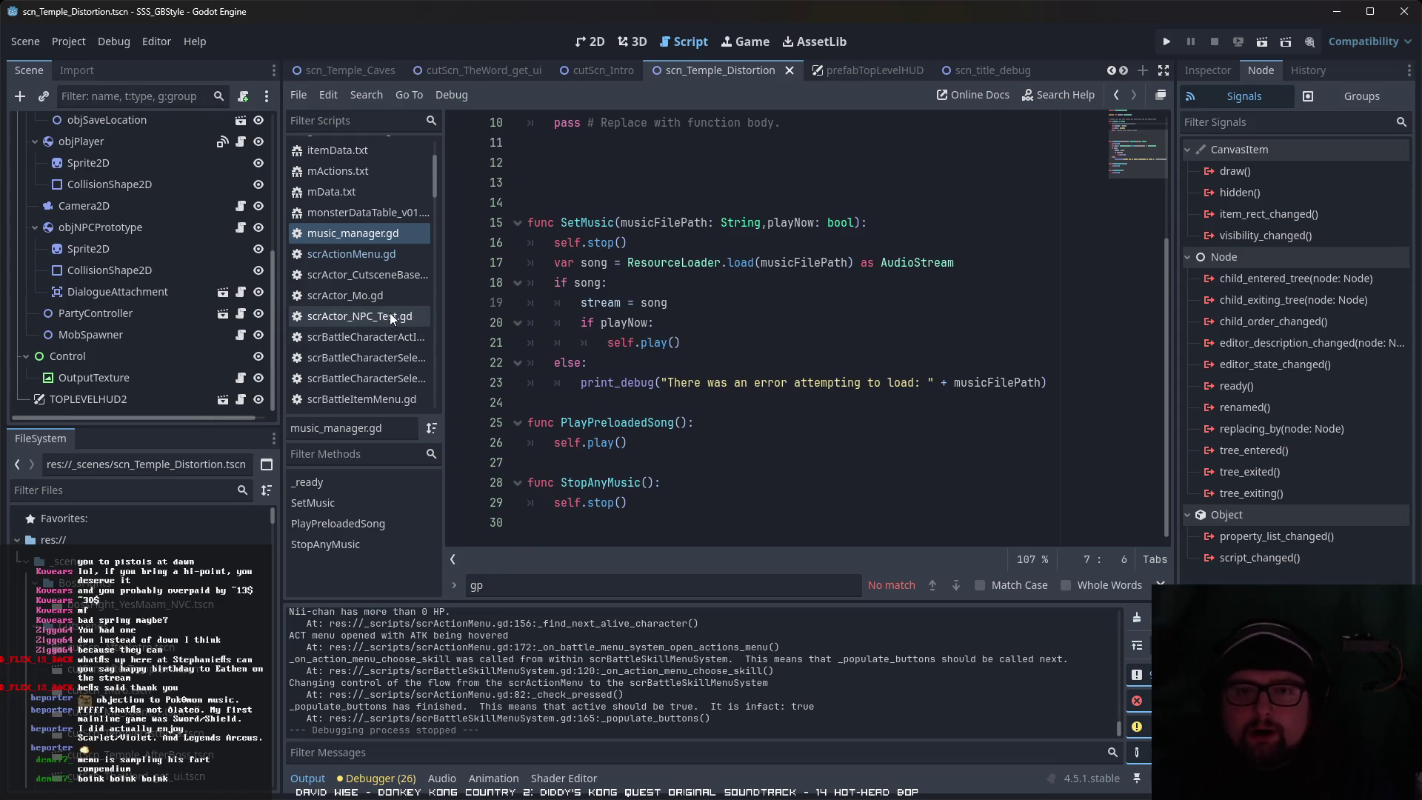
scroll(390, 314, "up", 3)
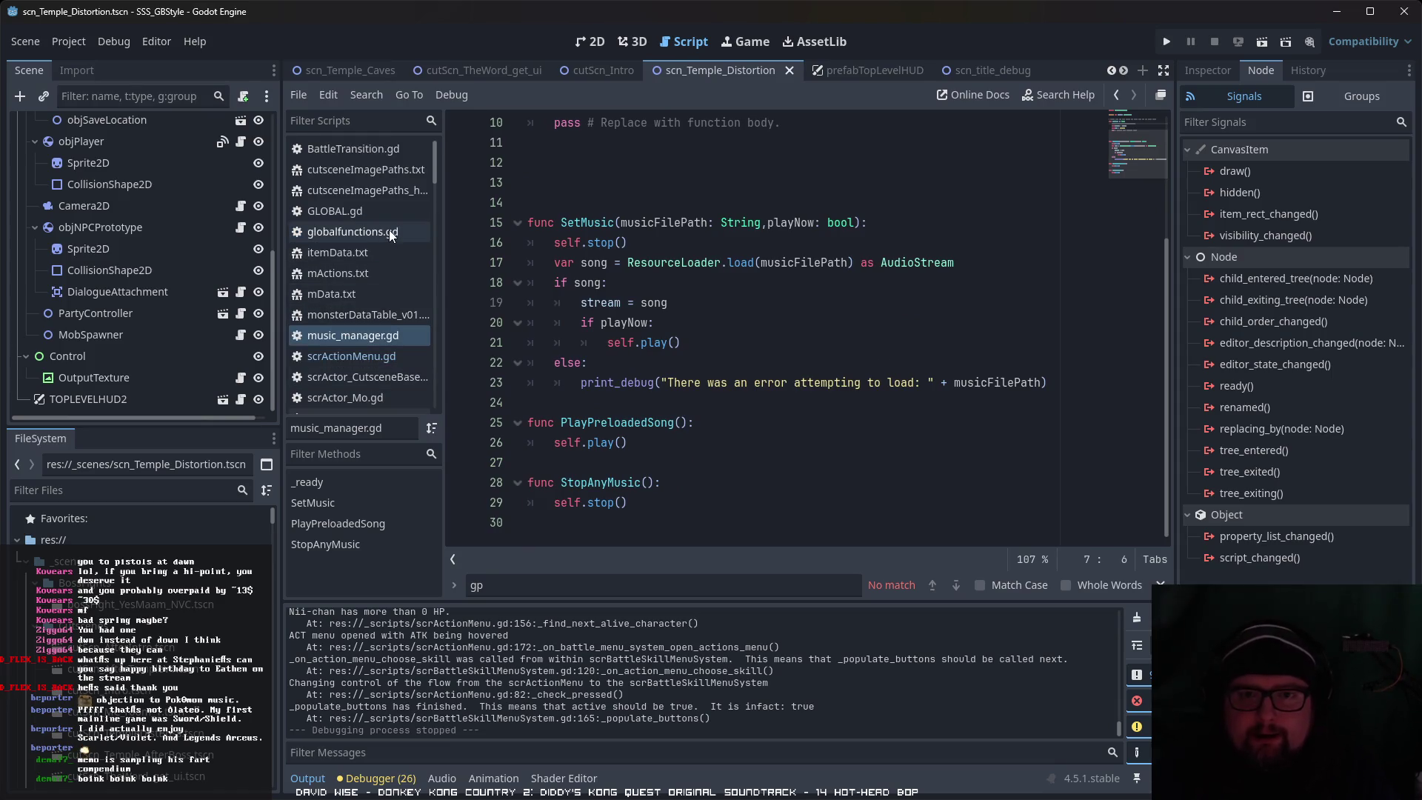
scroll(389, 230, "down", 2)
left_click(386, 200)
Step: Open scrMenuSoundsController.gd with the prefabTopLevelHUD scene active
scroll(603, 246, "up", 2)
scroll(603, 247, "down", 5)
scroll(379, 287, "down", 3)
scroll(387, 288, "down", 10)
scroll(397, 293, "down", 2)
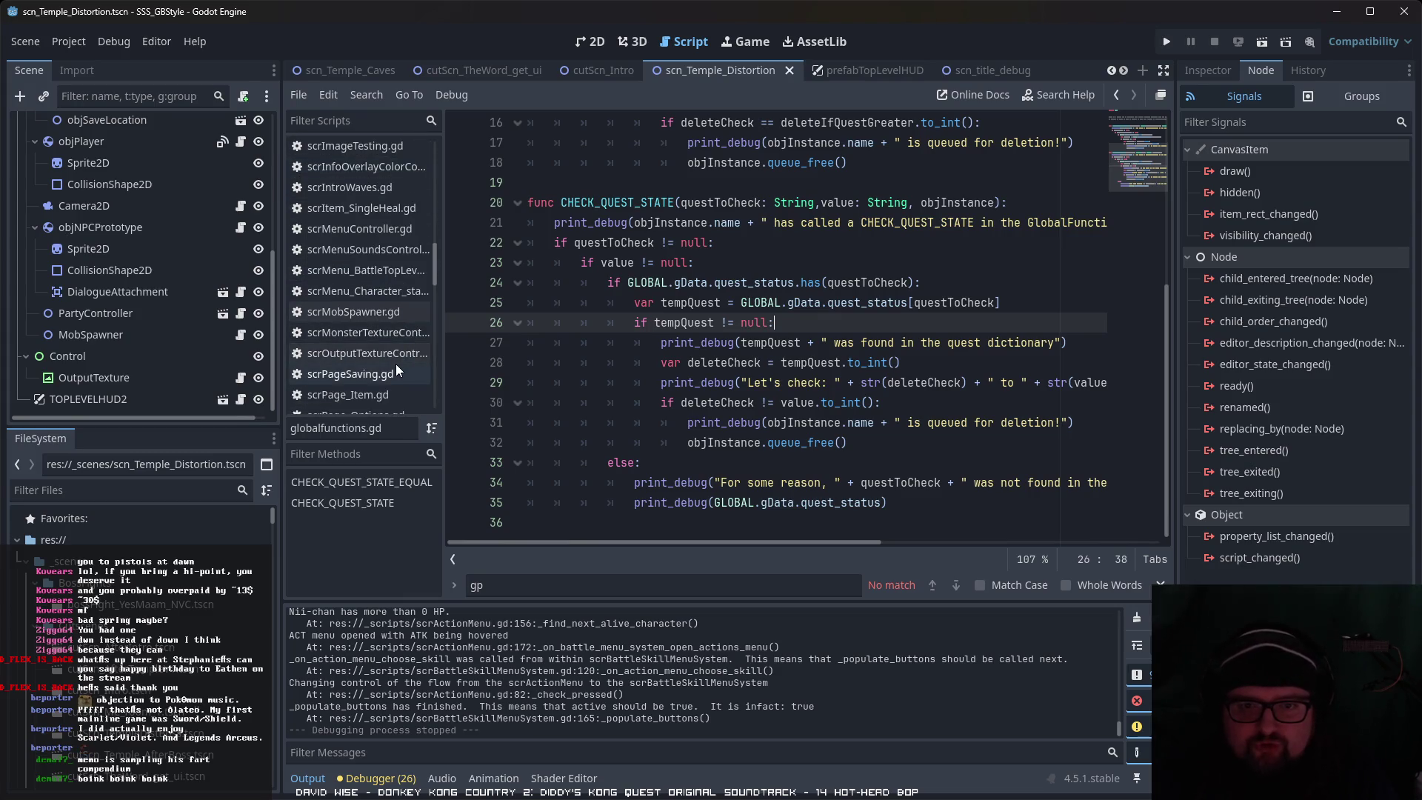
left_click(384, 253)
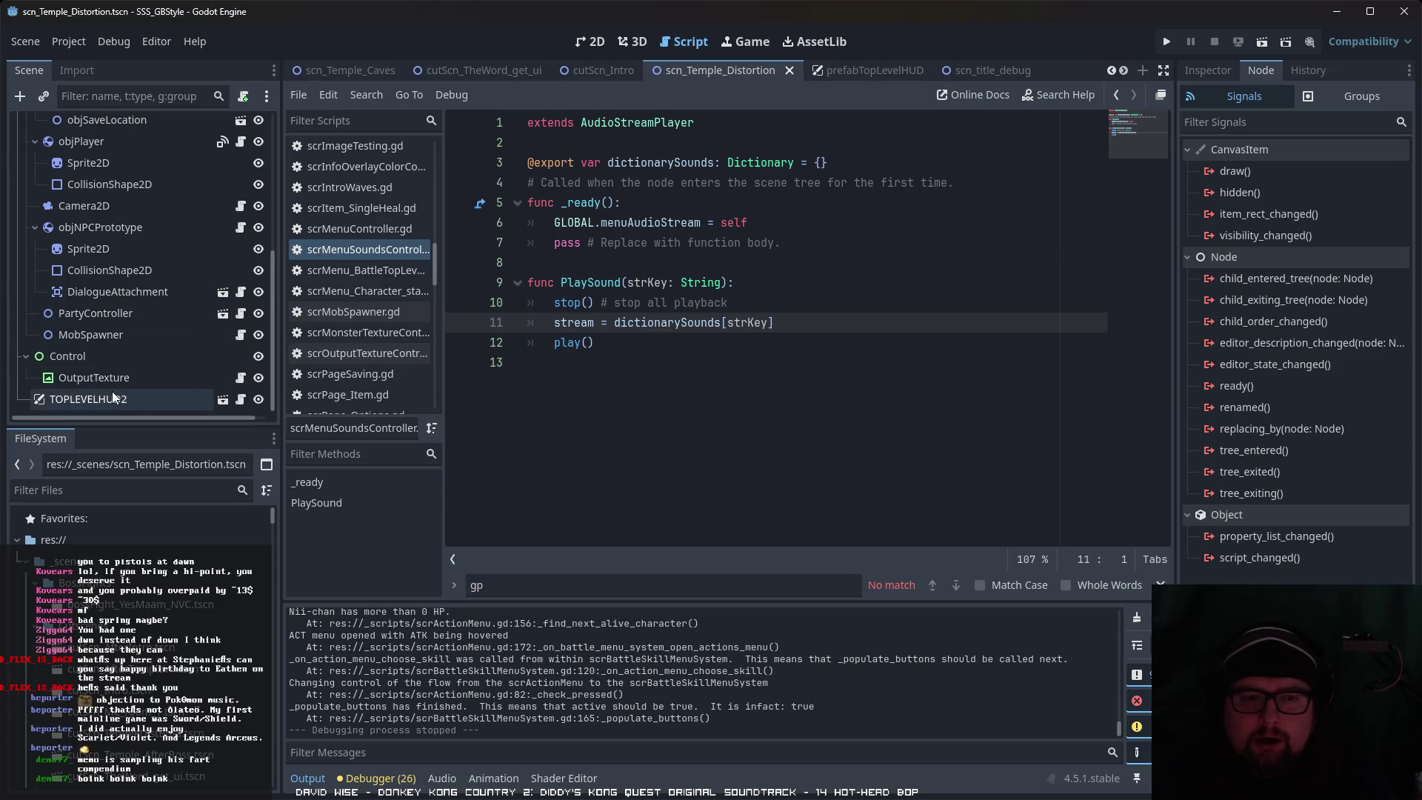
left_click(221, 401)
Step: Select the HUD's AudioStreamPlayer node and show its properties in the Inspector
scroll(199, 375, "down", 5)
scroll(199, 370, "down", 6)
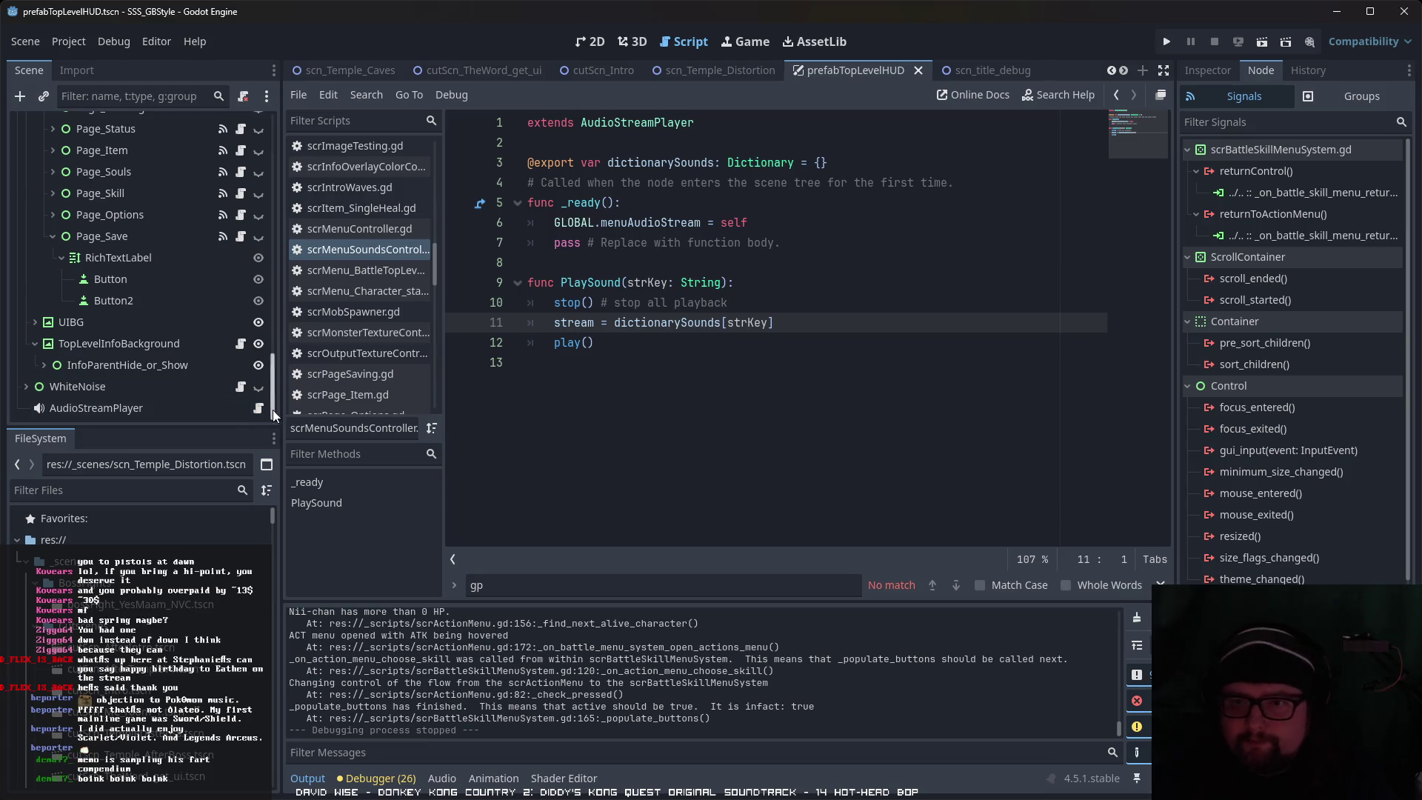
left_click(535, 415)
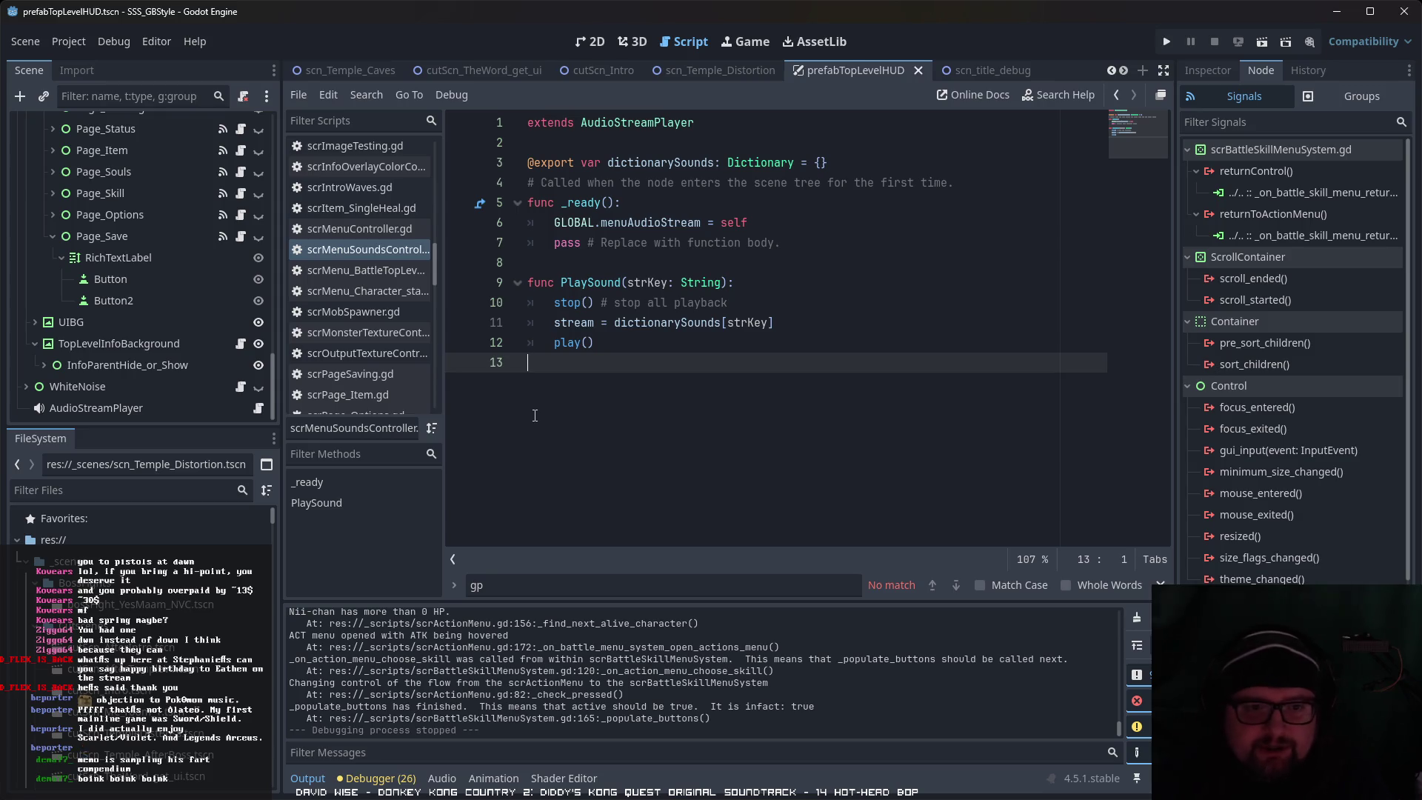
left_click(175, 407)
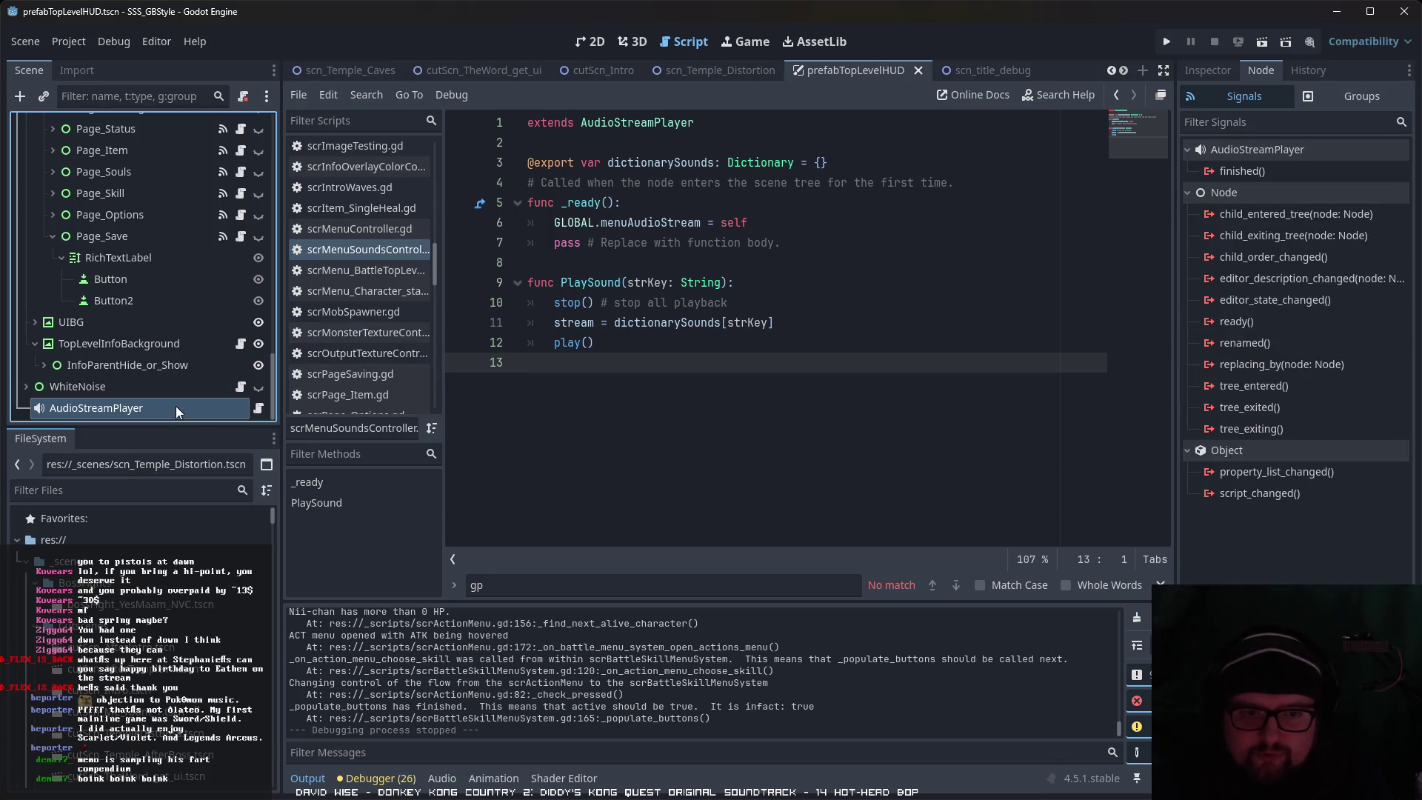
left_click(1222, 70)
Step: Expand dictionarySounds and preview the menuCancel and menuConfirm sounds
left_click(1339, 191)
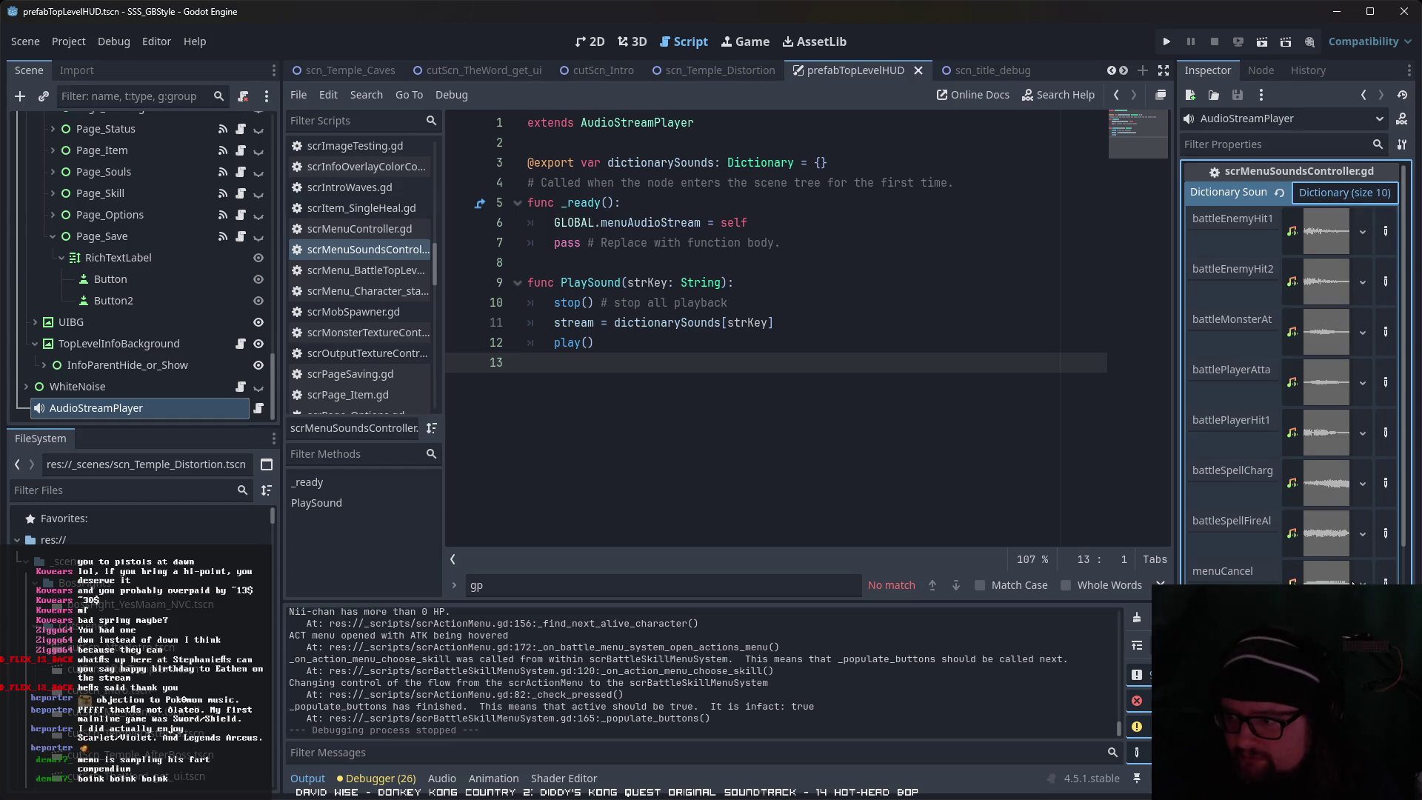
left_click(1317, 571)
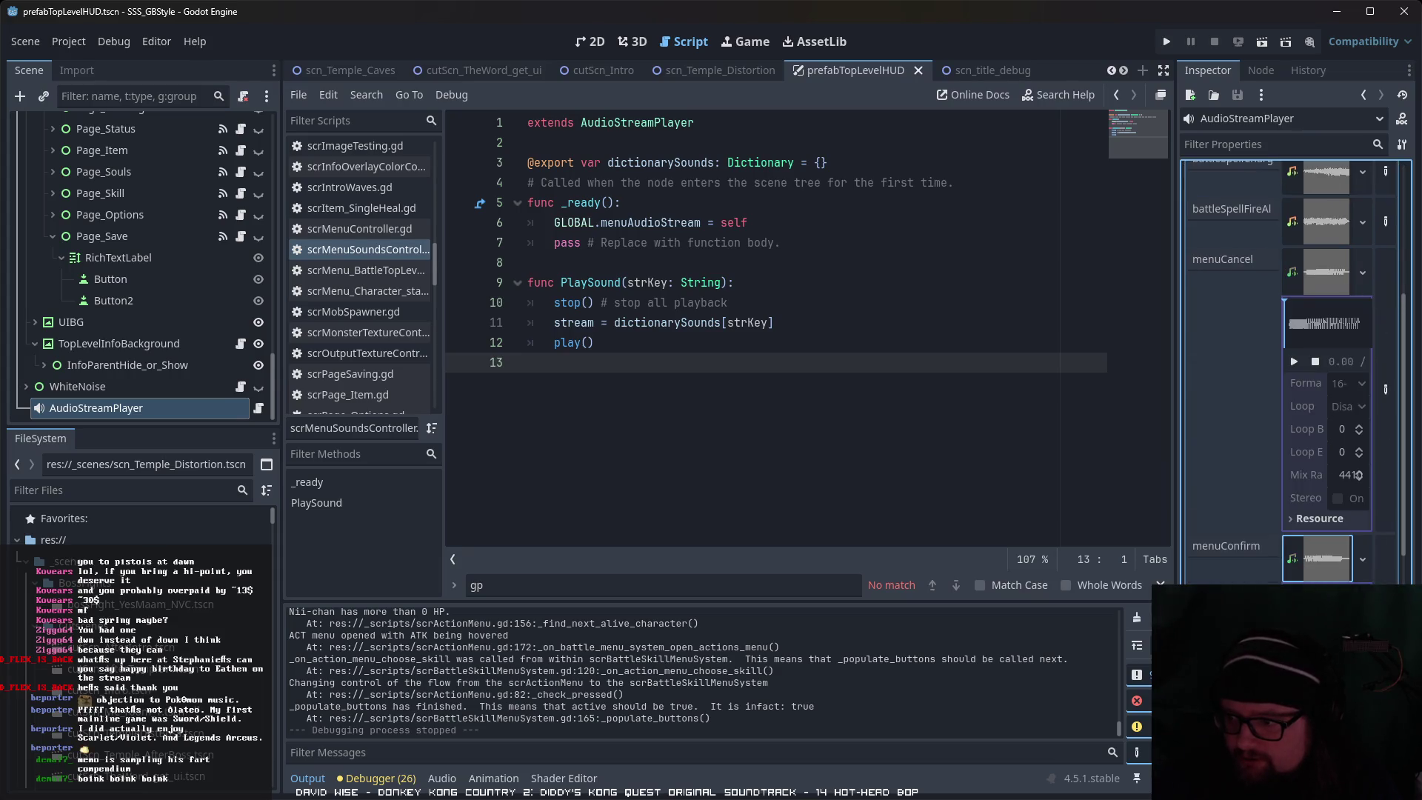
left_click(1318, 558)
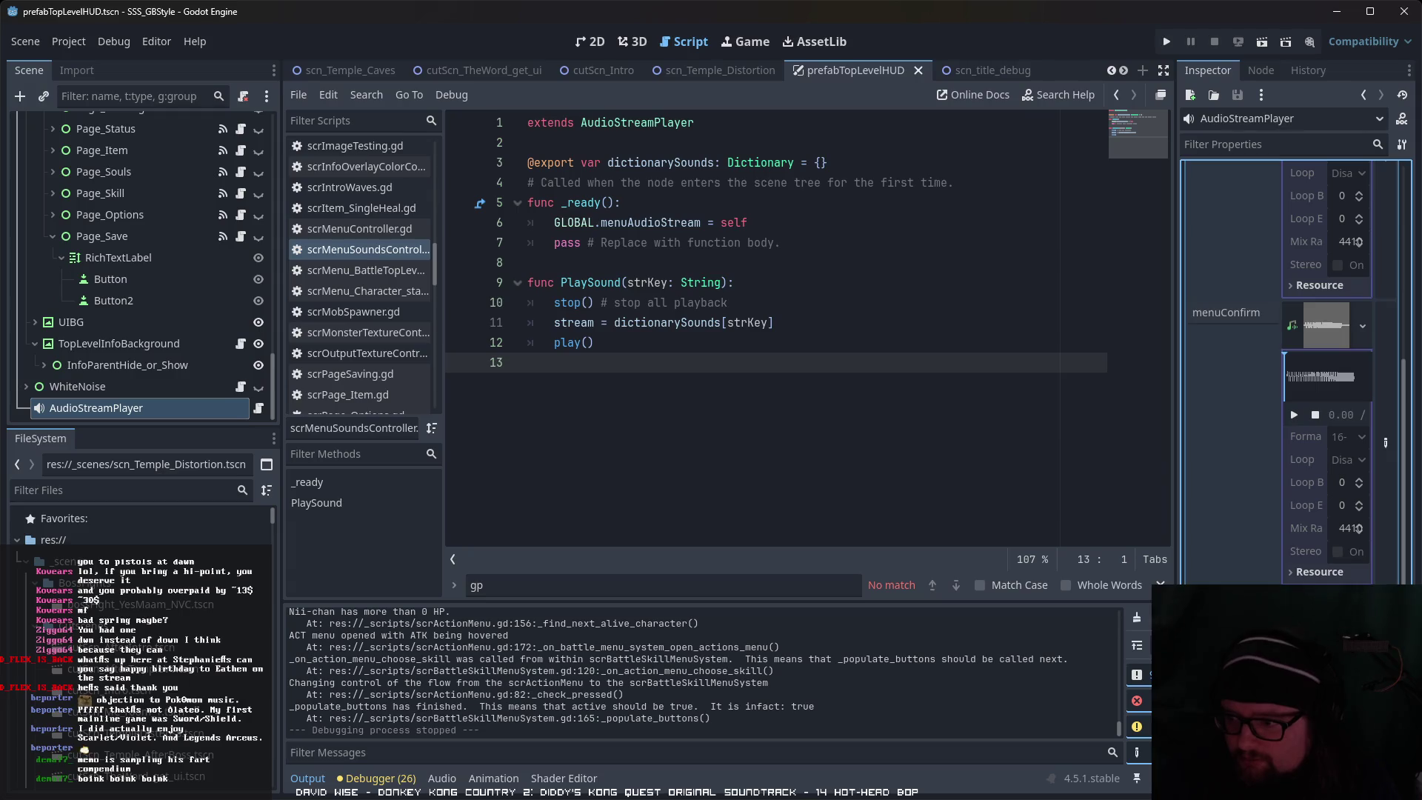
scroll(1292, 370, "up", 5)
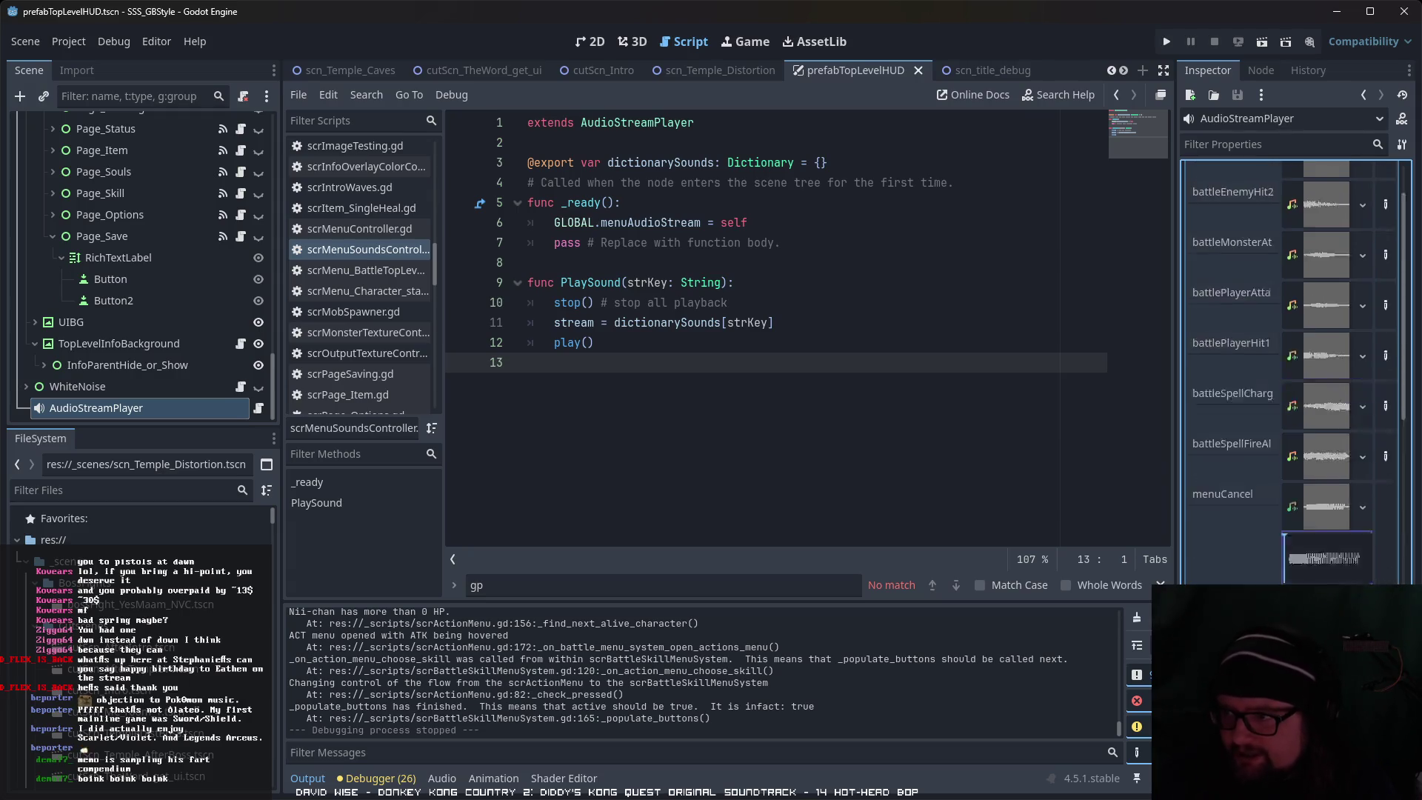
scroll(1292, 370, "down", 5)
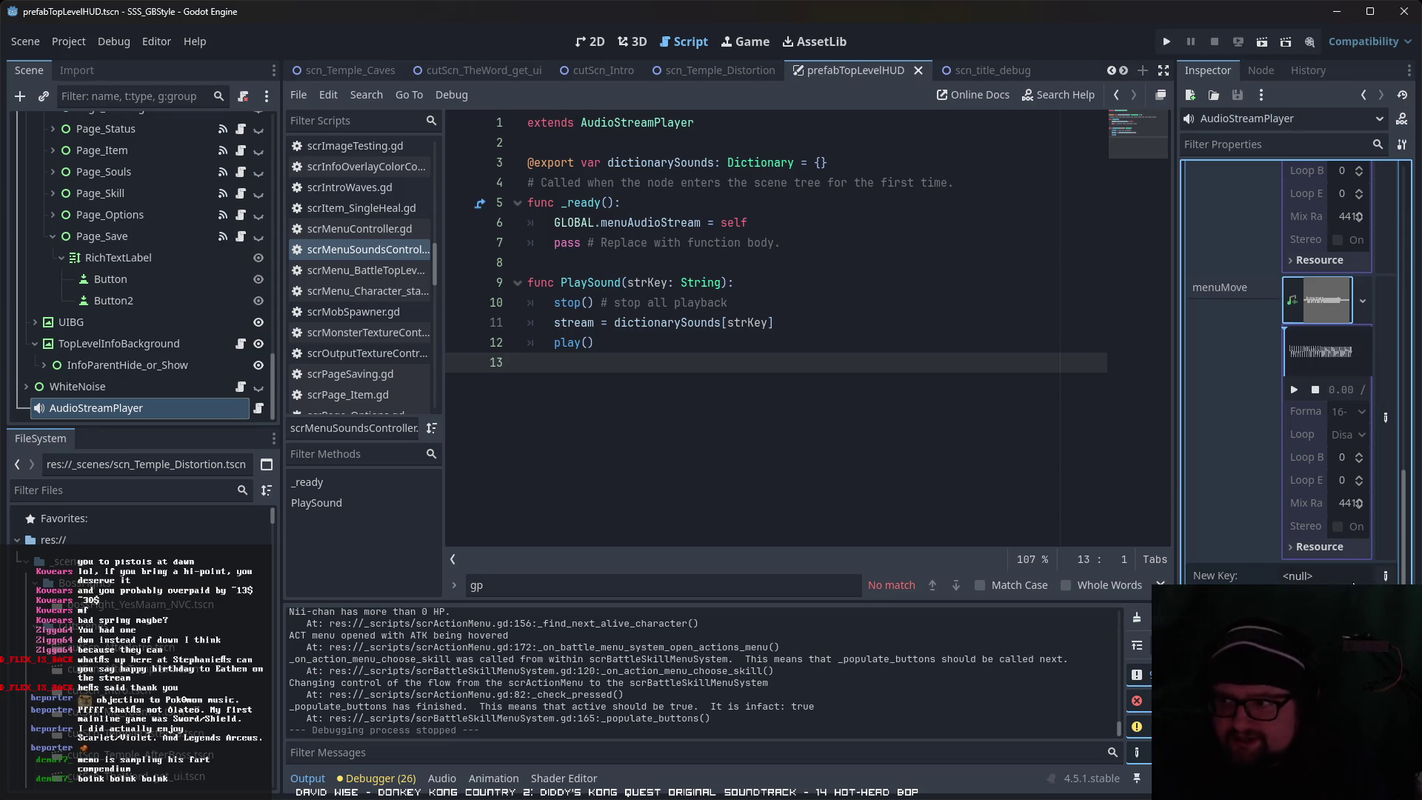
Step: Browse the FileSystem to res://Resources/Sounds/Menus
scroll(1332, 532, "up", 5)
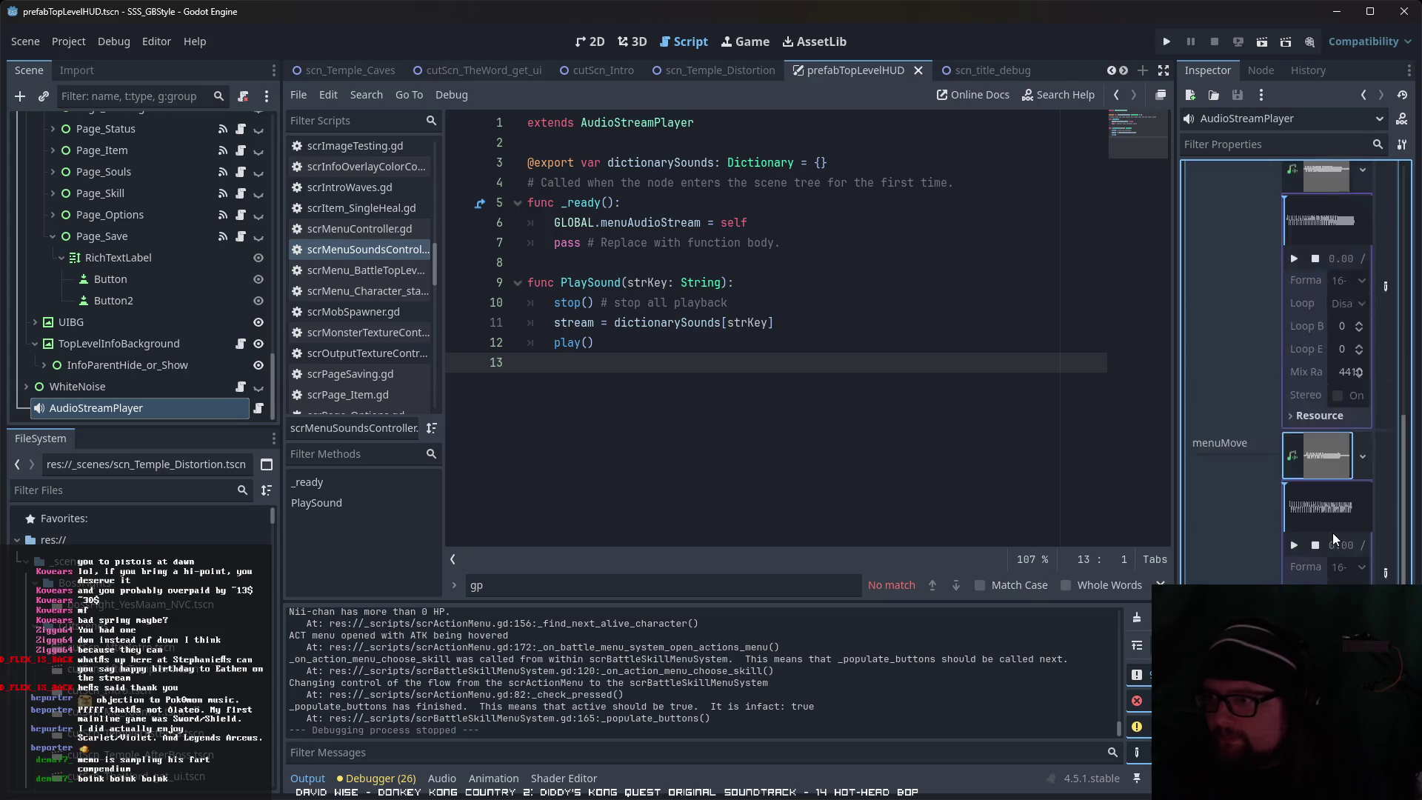
scroll(1332, 532, "down", 2)
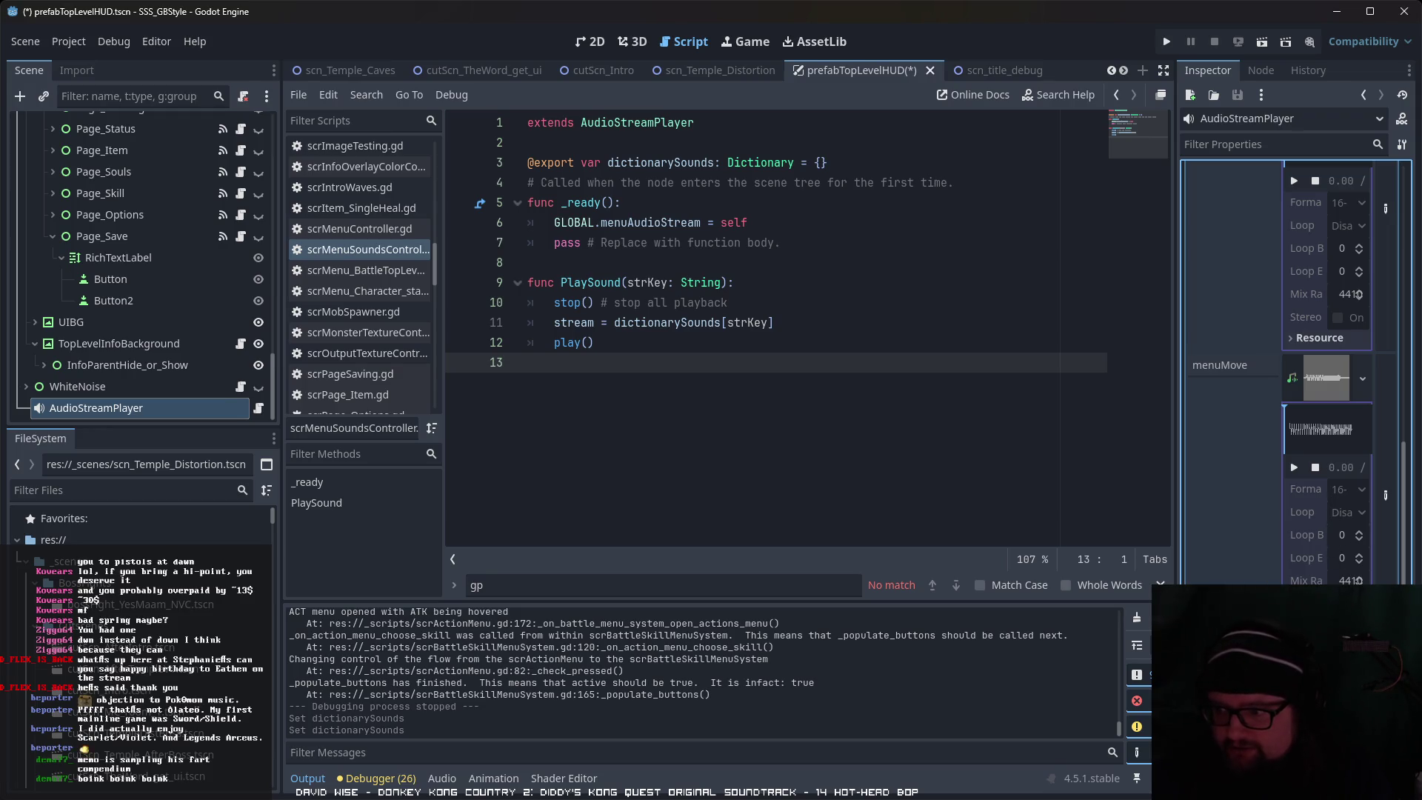
scroll(227, 680, "down", 15)
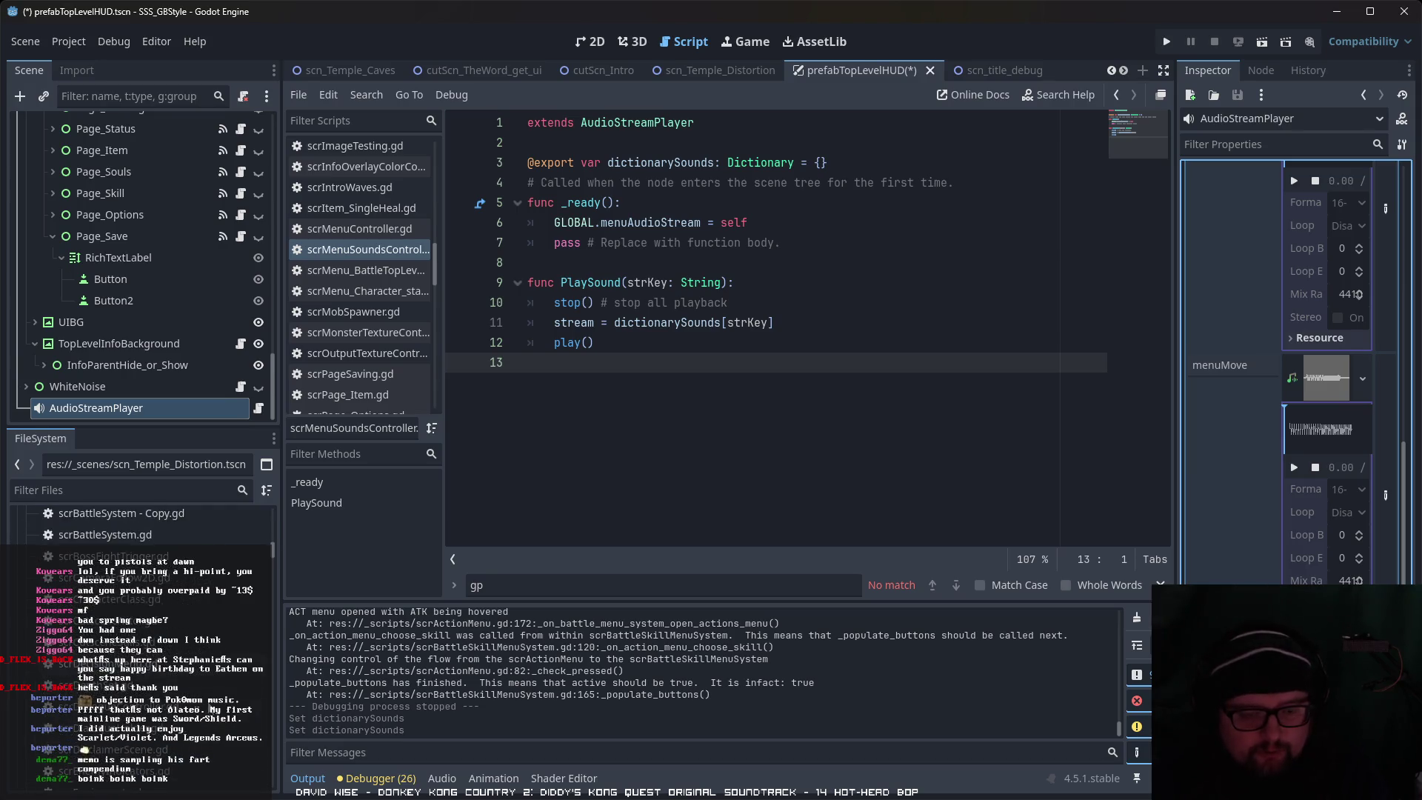
scroll(227, 681, "up", 10)
left_click(37, 700)
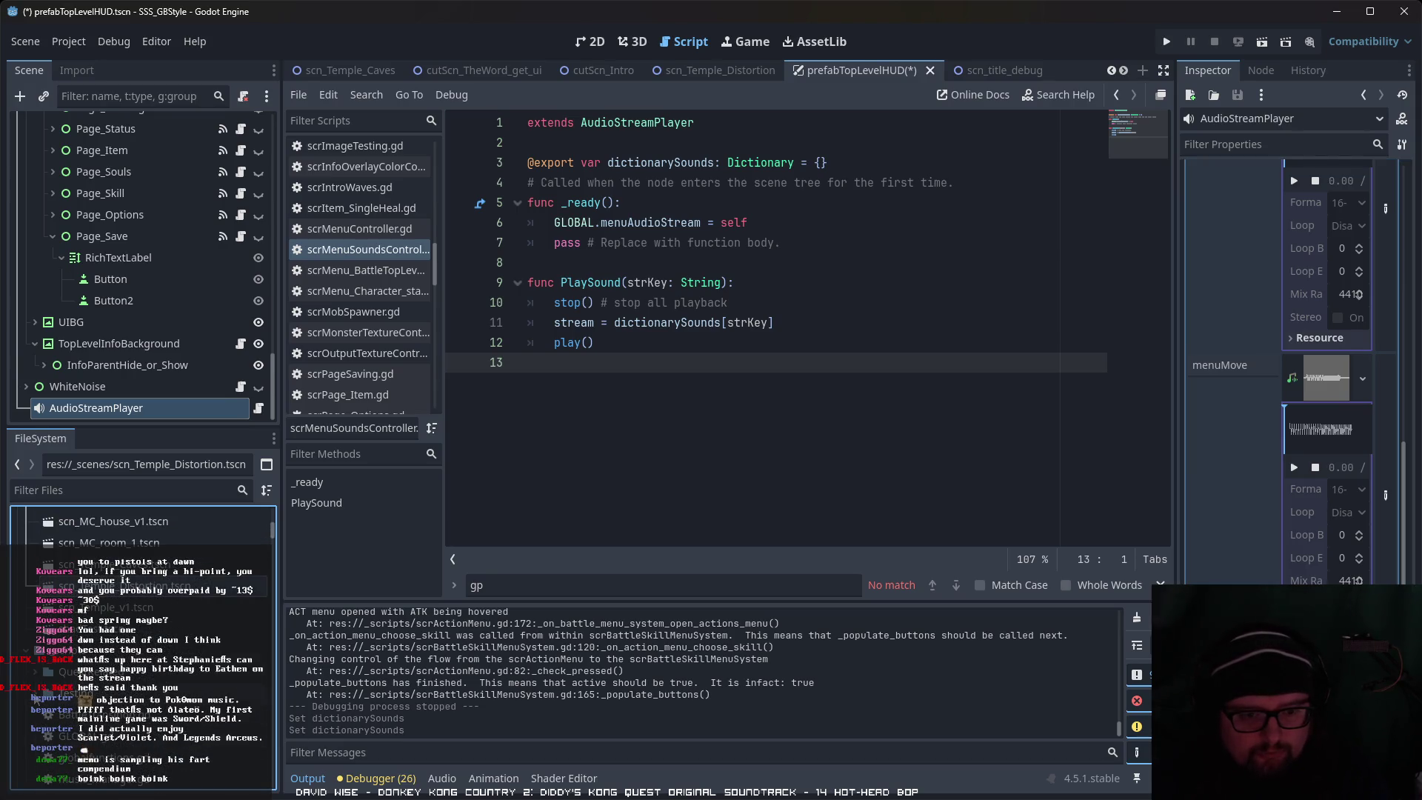
scroll(141, 644, "down", 10)
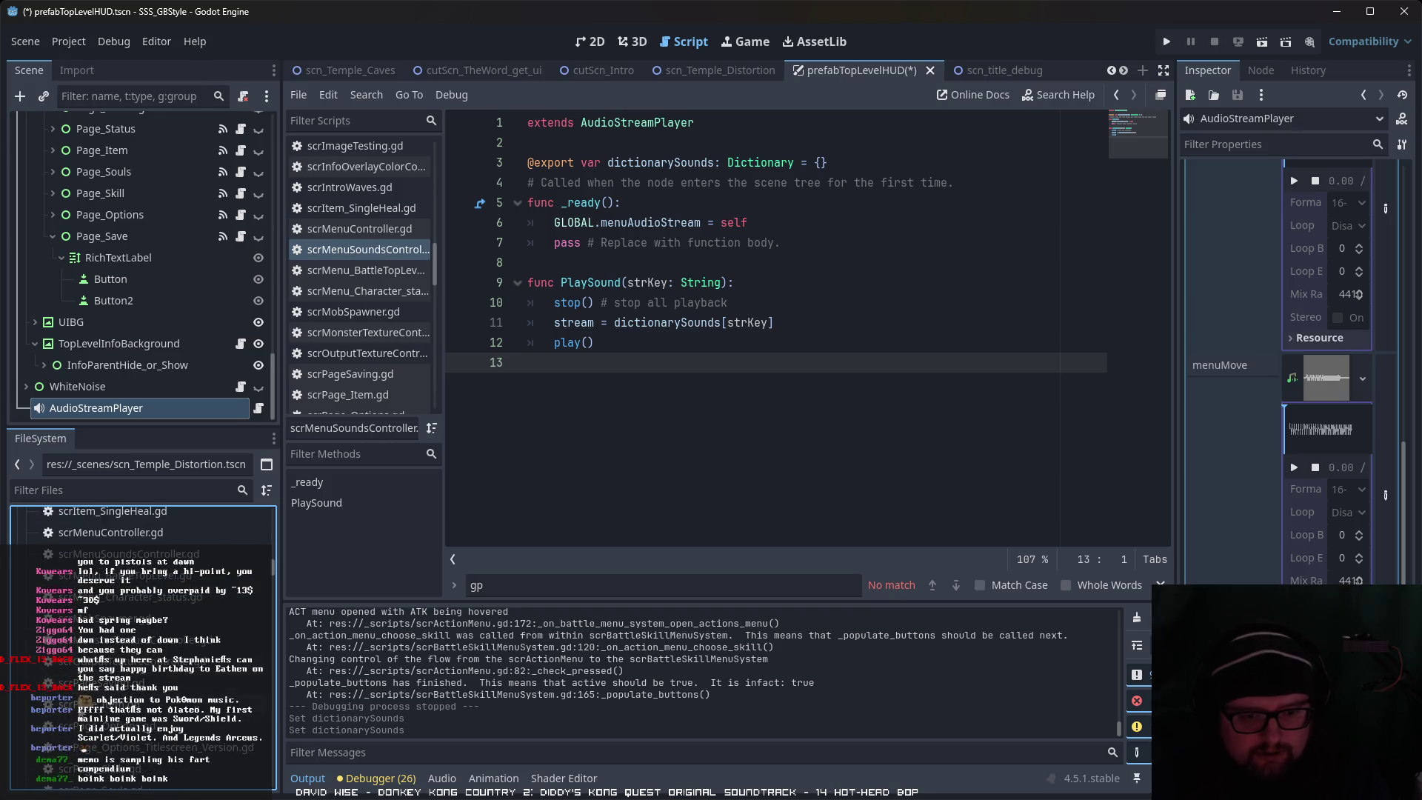
scroll(140, 620, "up", 10)
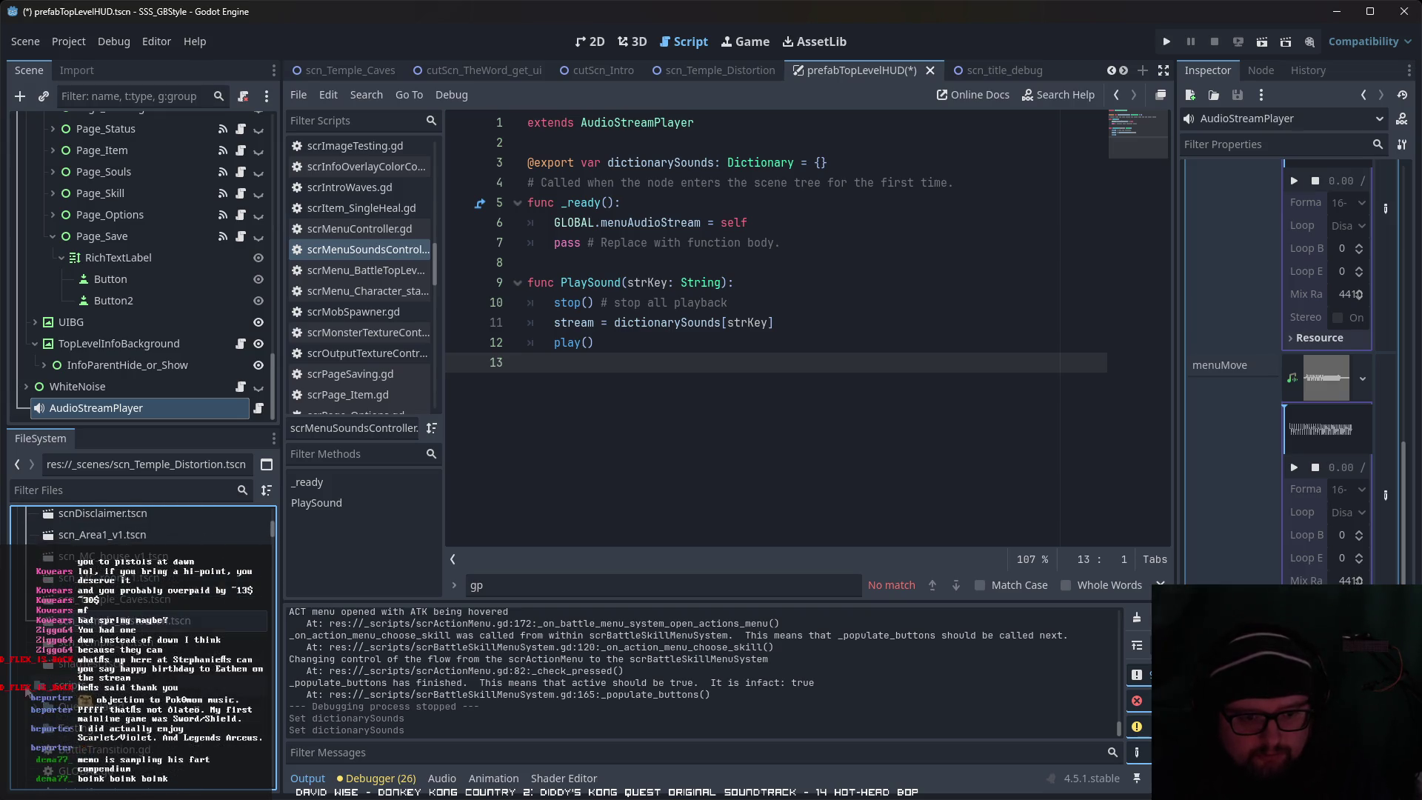
scroll(141, 620, "down", 5)
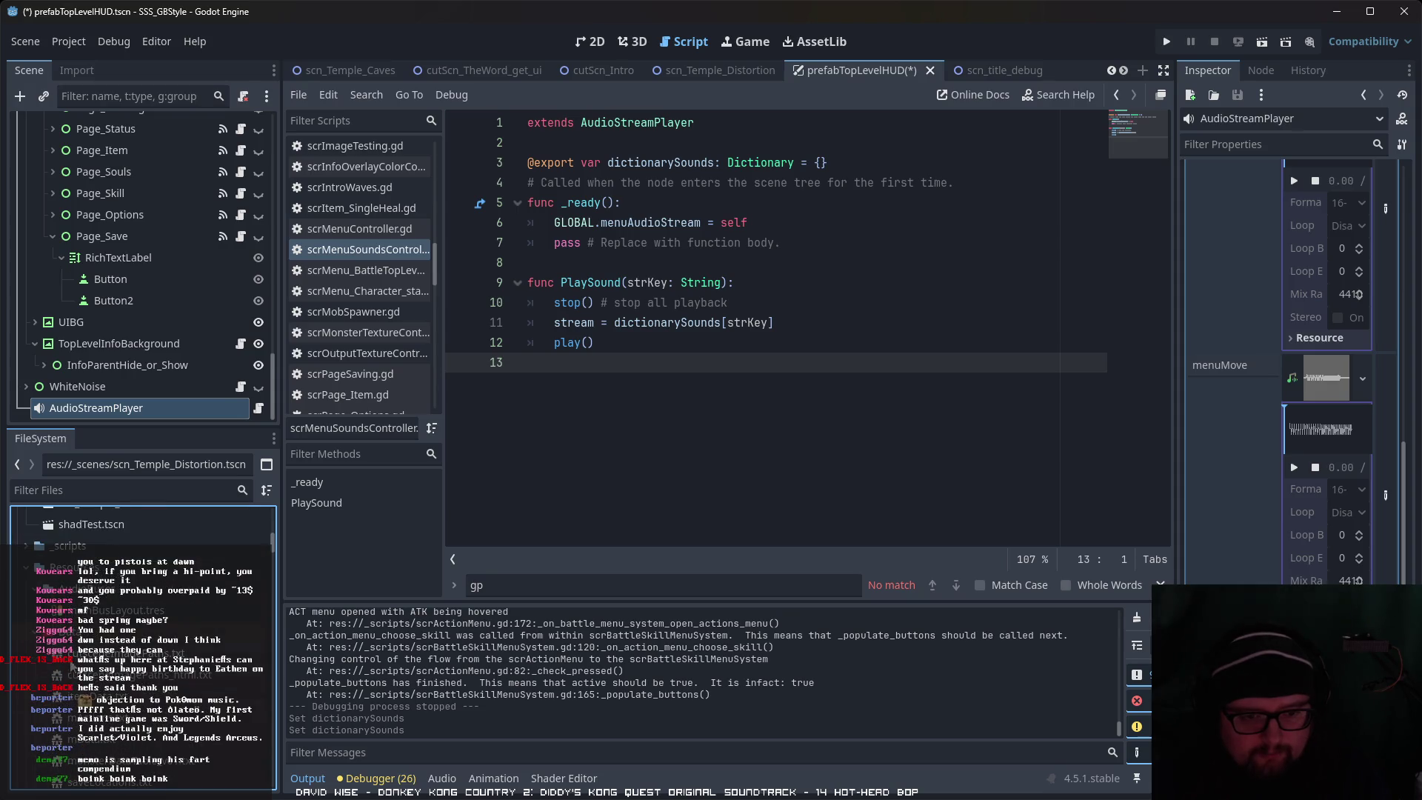
scroll(56, 665, "down", 5)
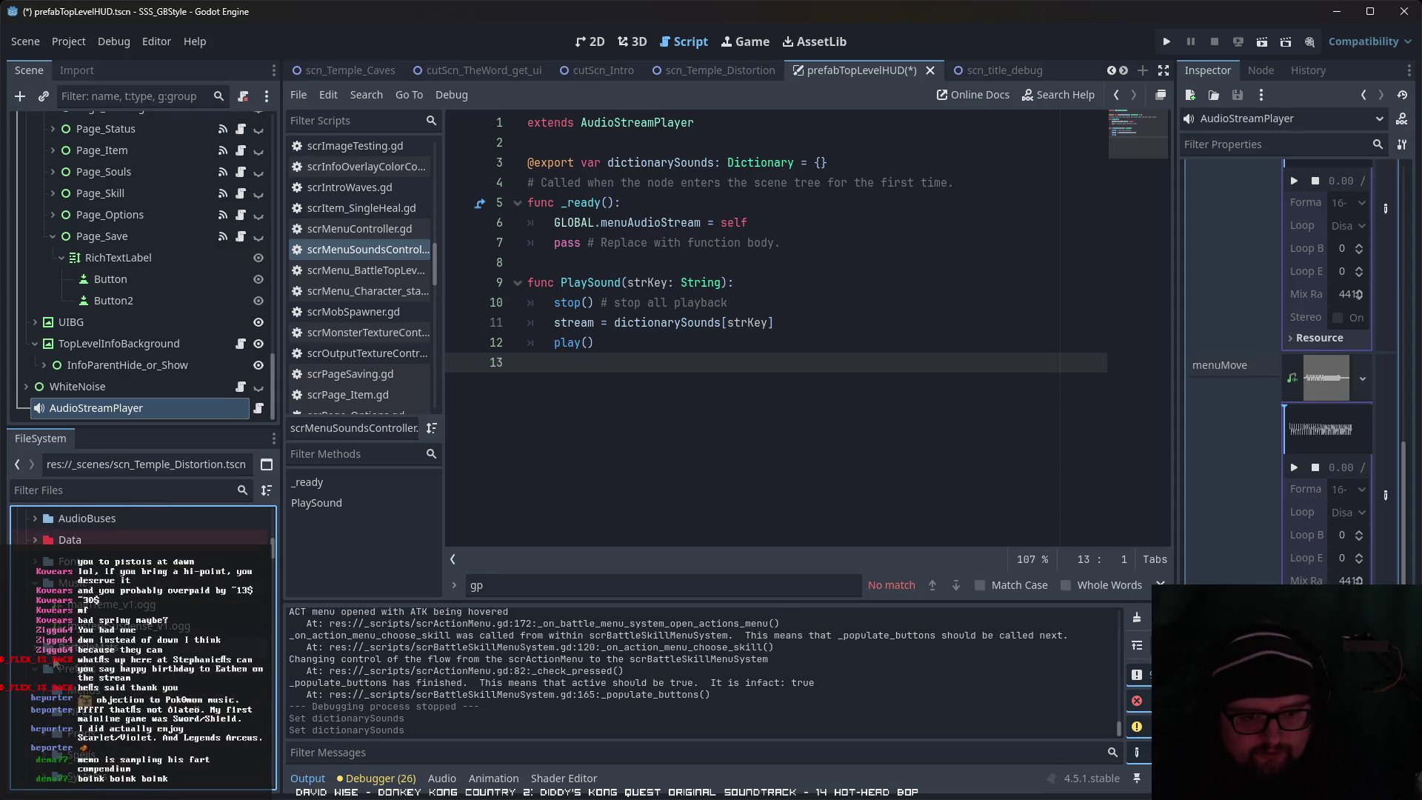
scroll(56, 665, "down", 2)
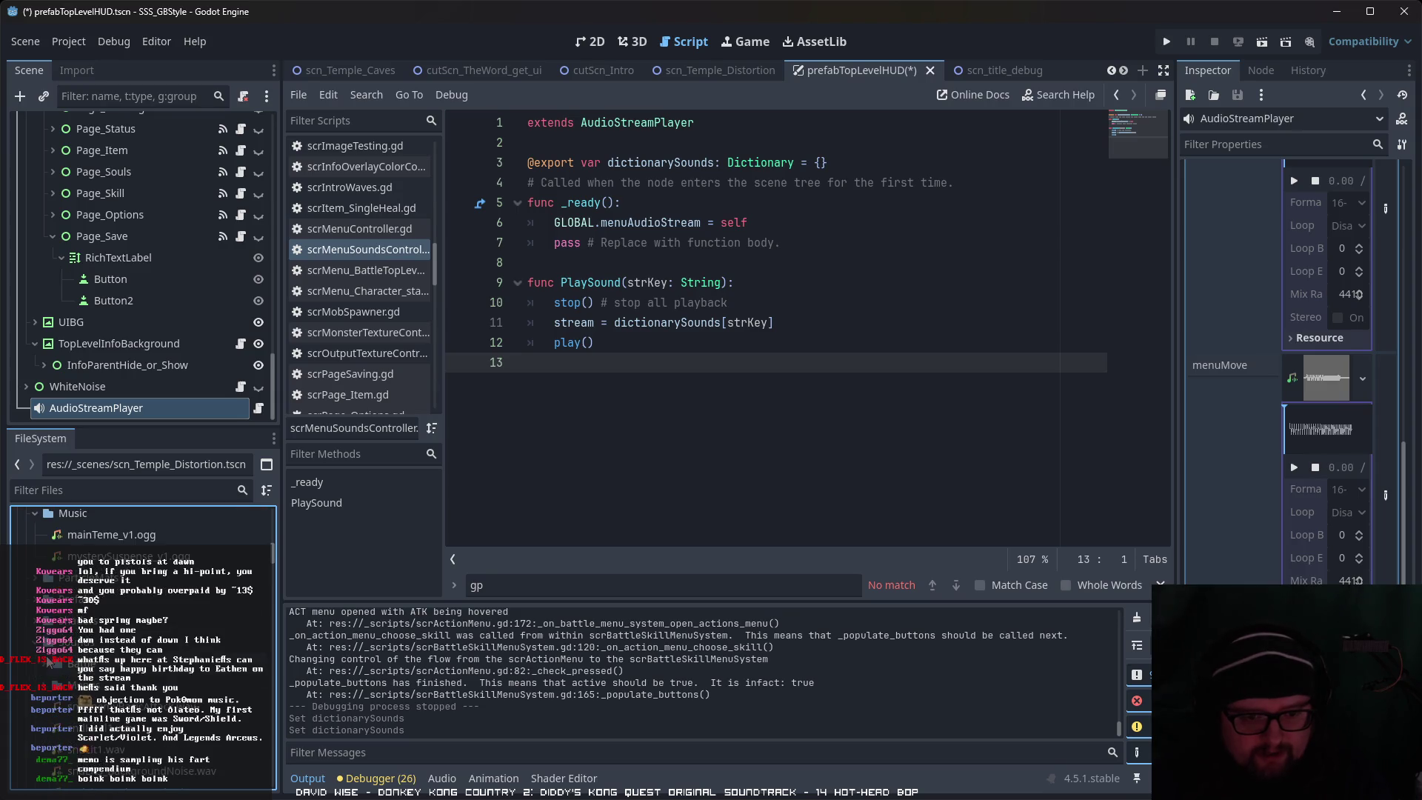
scroll(51, 661, "down", 4)
Step: Assign the new sfxMenu sound file to the menuMove entry
left_click(185, 685)
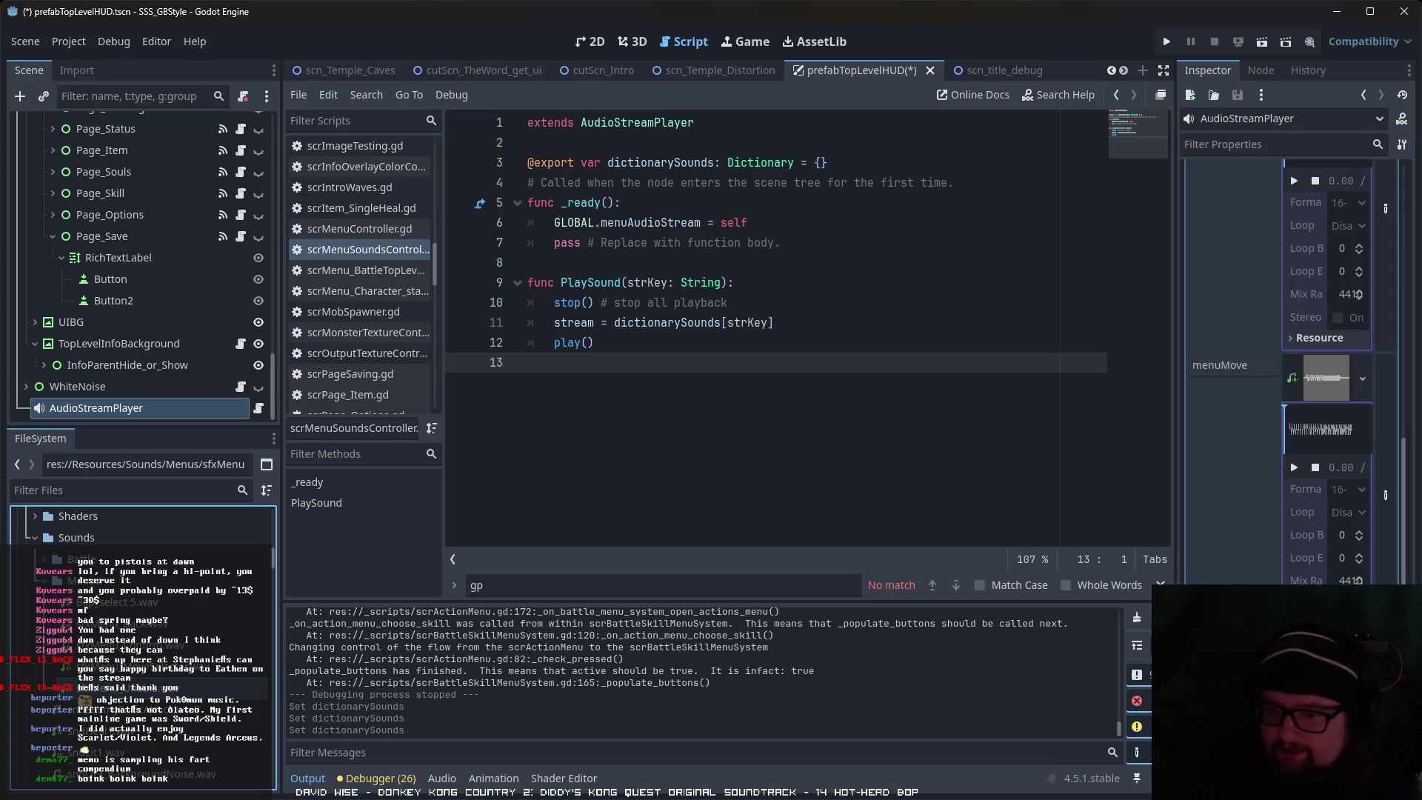
scroll(1296, 370, "down", 2)
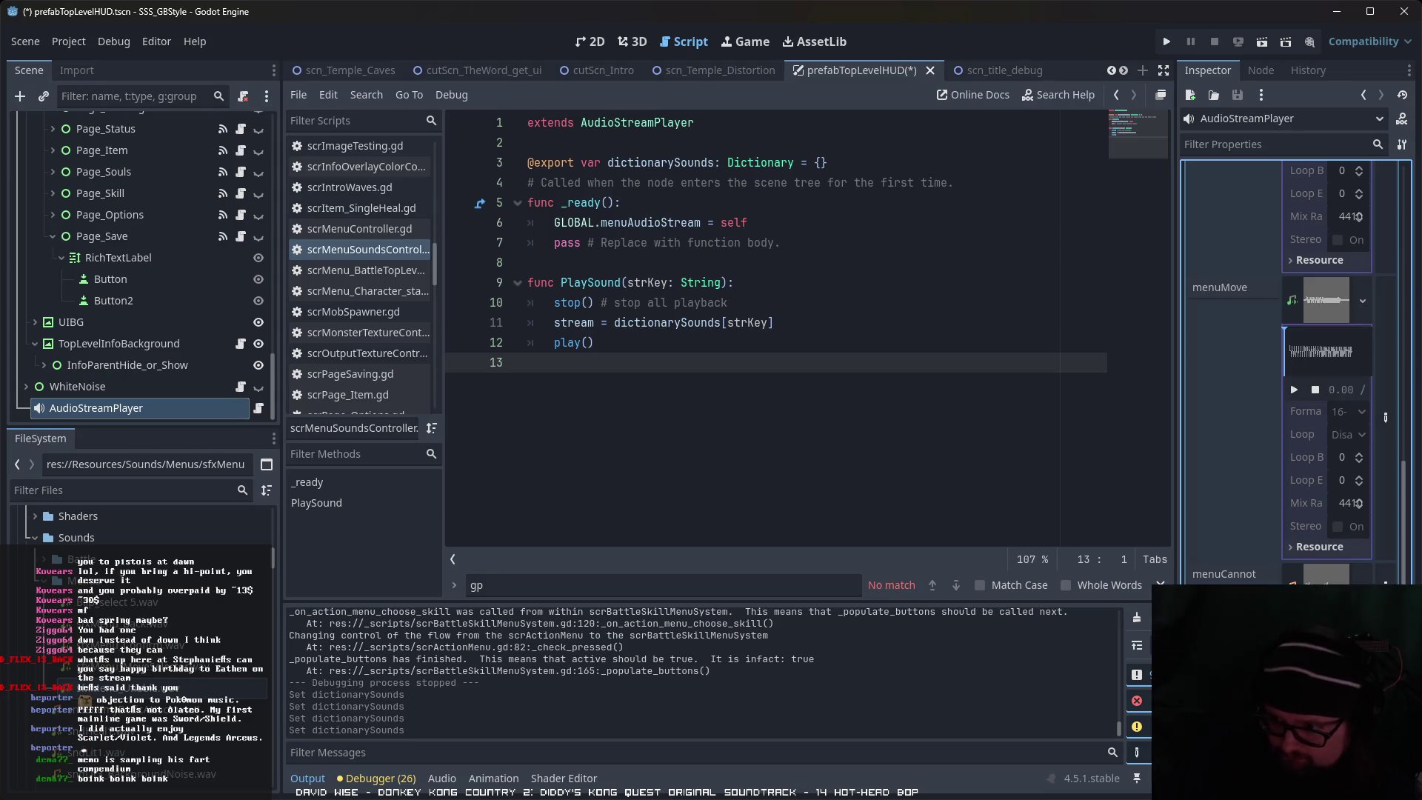
scroll(1296, 370, "up", 2)
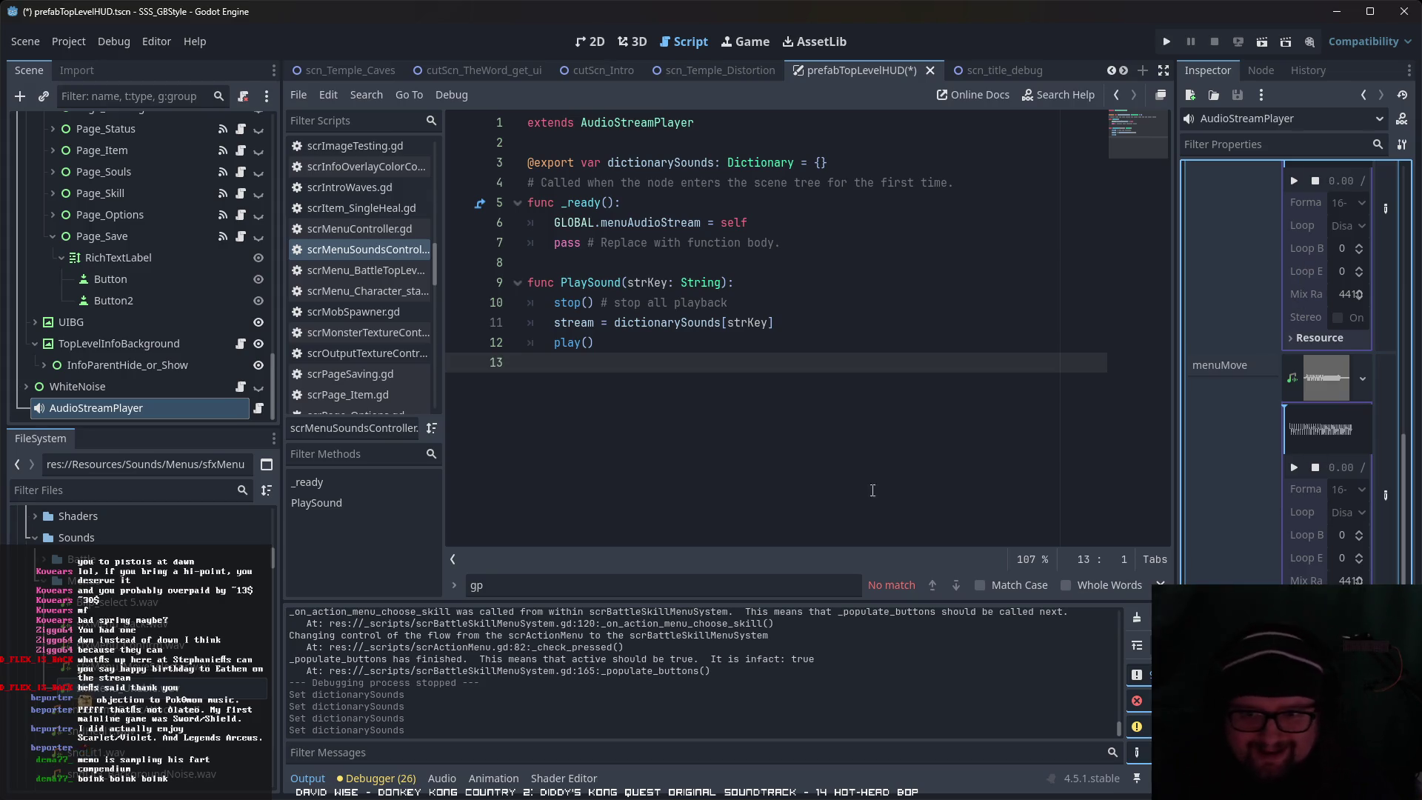
Step: Save the HUD scene and open scrPage_Souls.gd
key("ctrl+s")
scroll(251, 386, "up", 1)
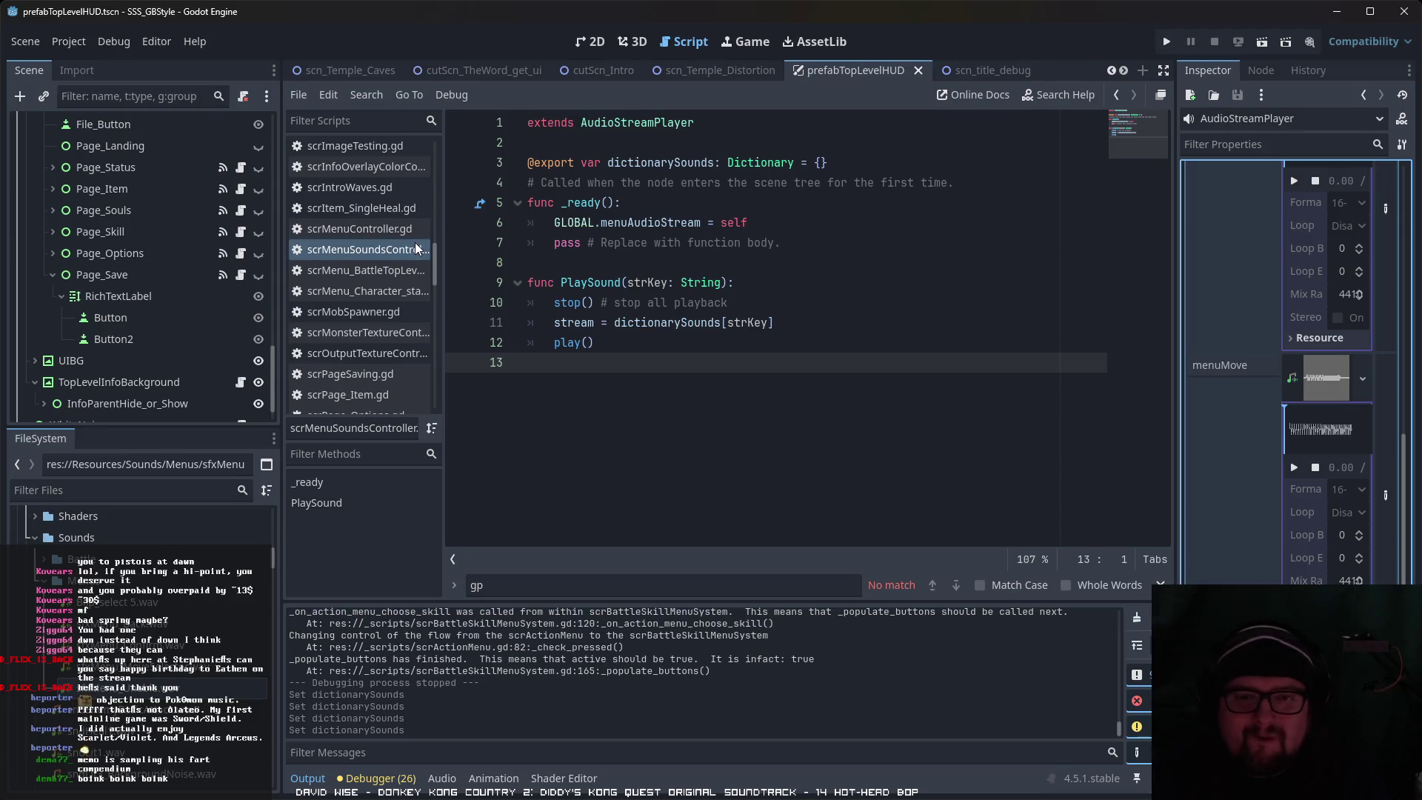
scroll(362, 318, "up", 5)
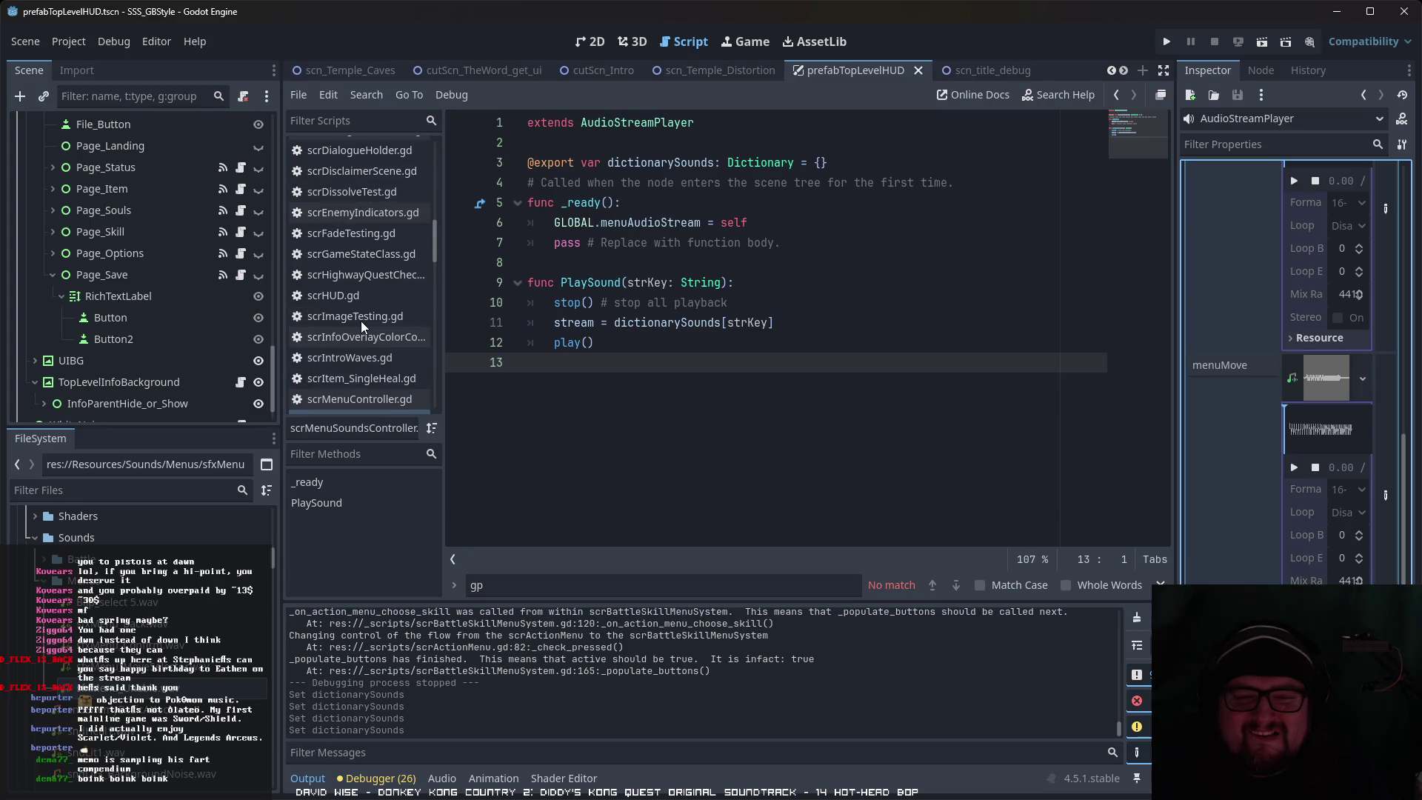
scroll(362, 326, "up", 5)
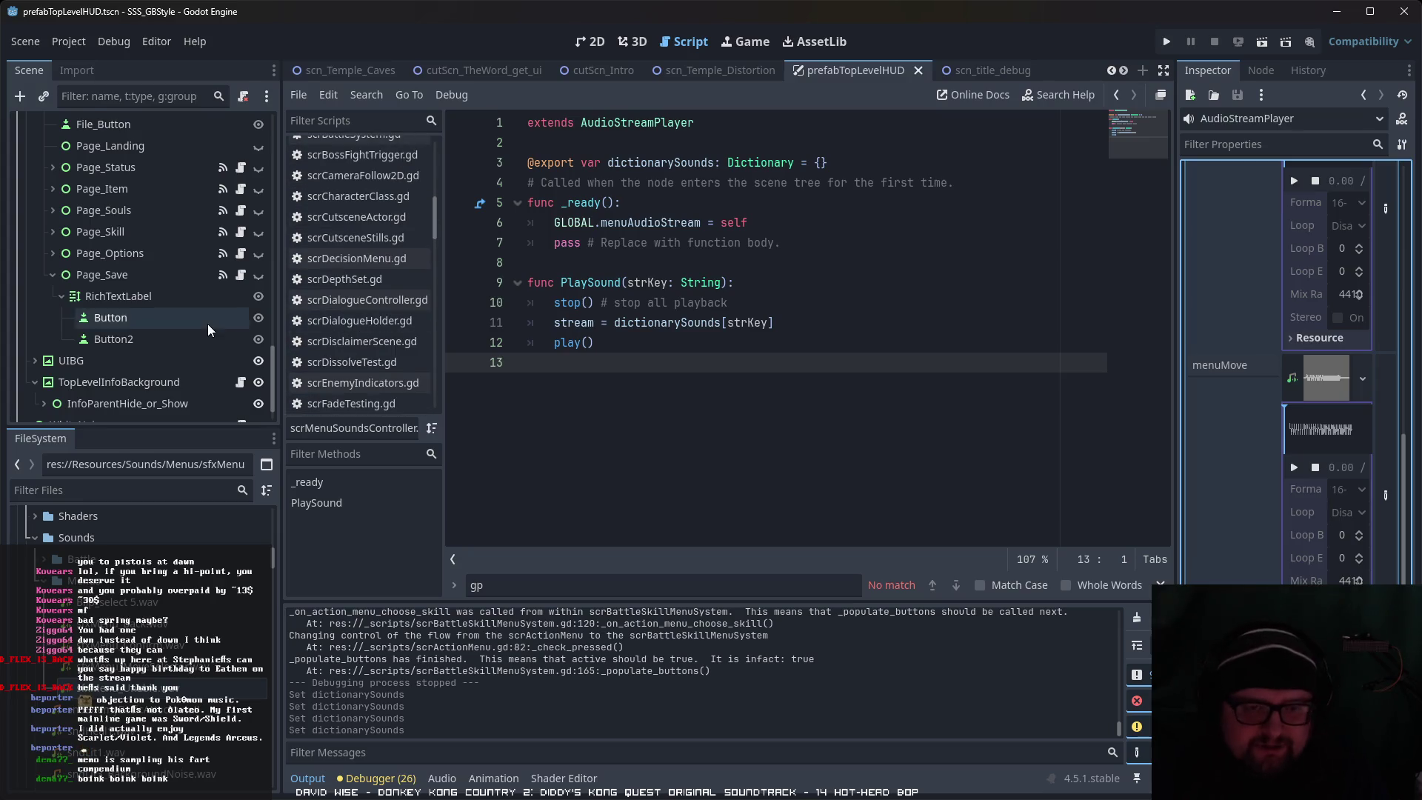
scroll(208, 330, "up", 3)
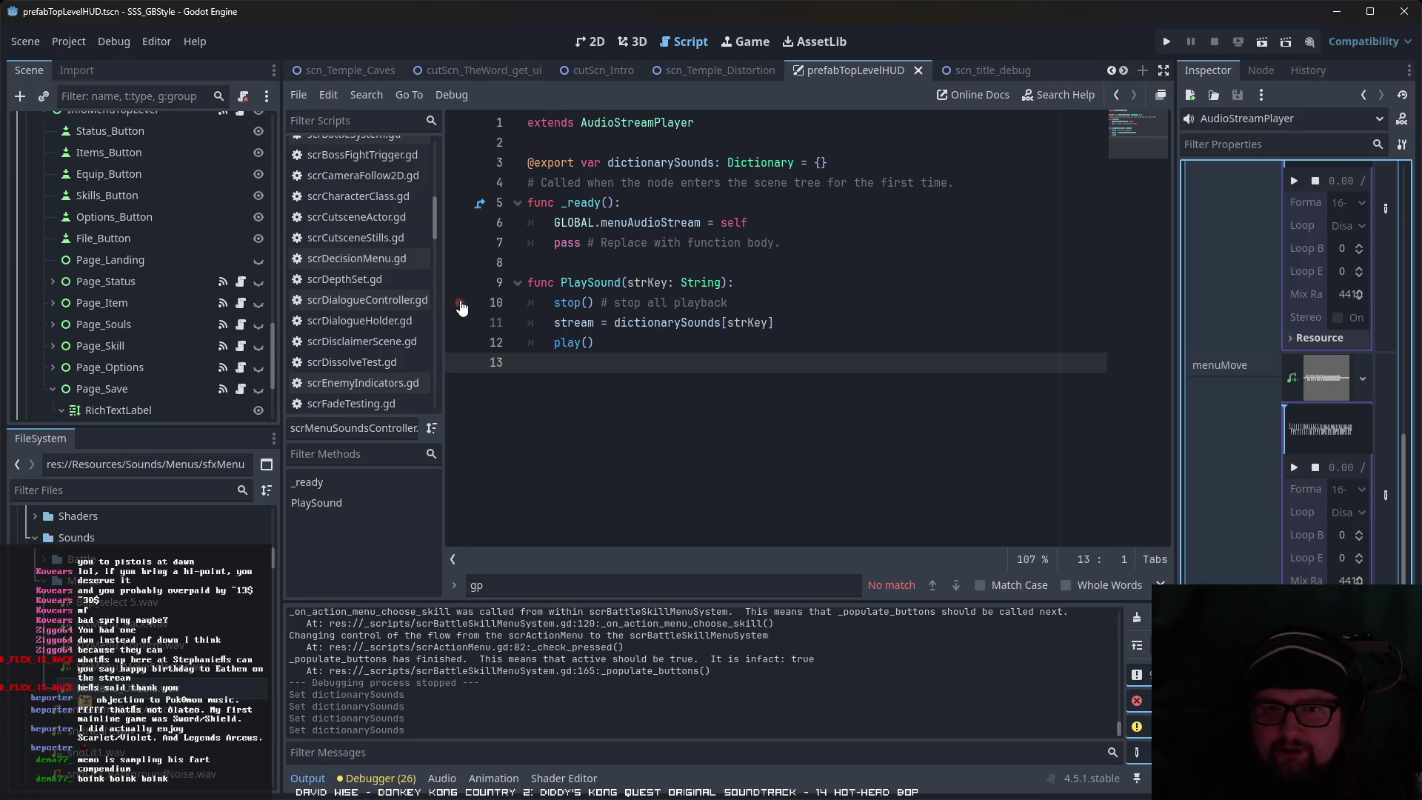
scroll(404, 303, "down", 10)
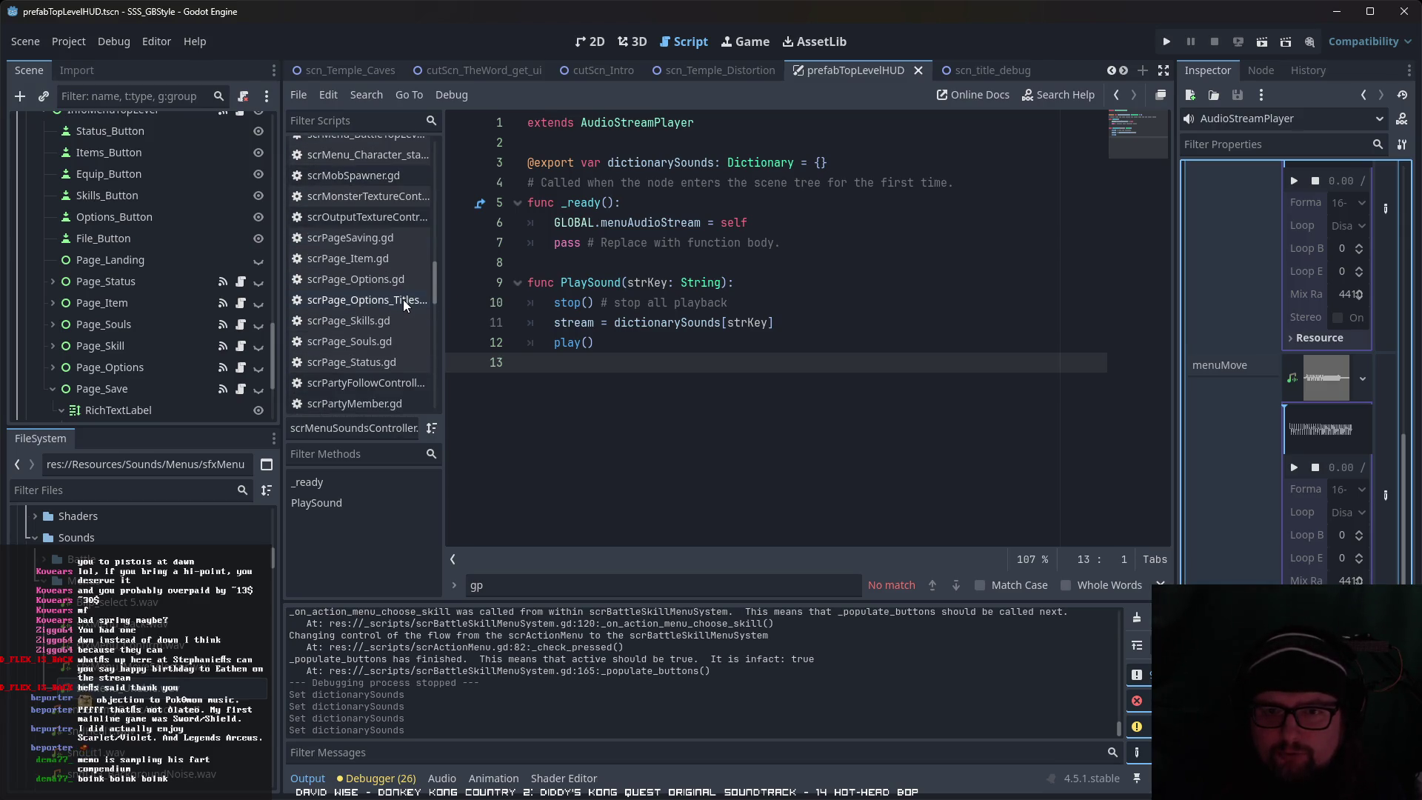
scroll(405, 304, "down", 2)
left_click(405, 307)
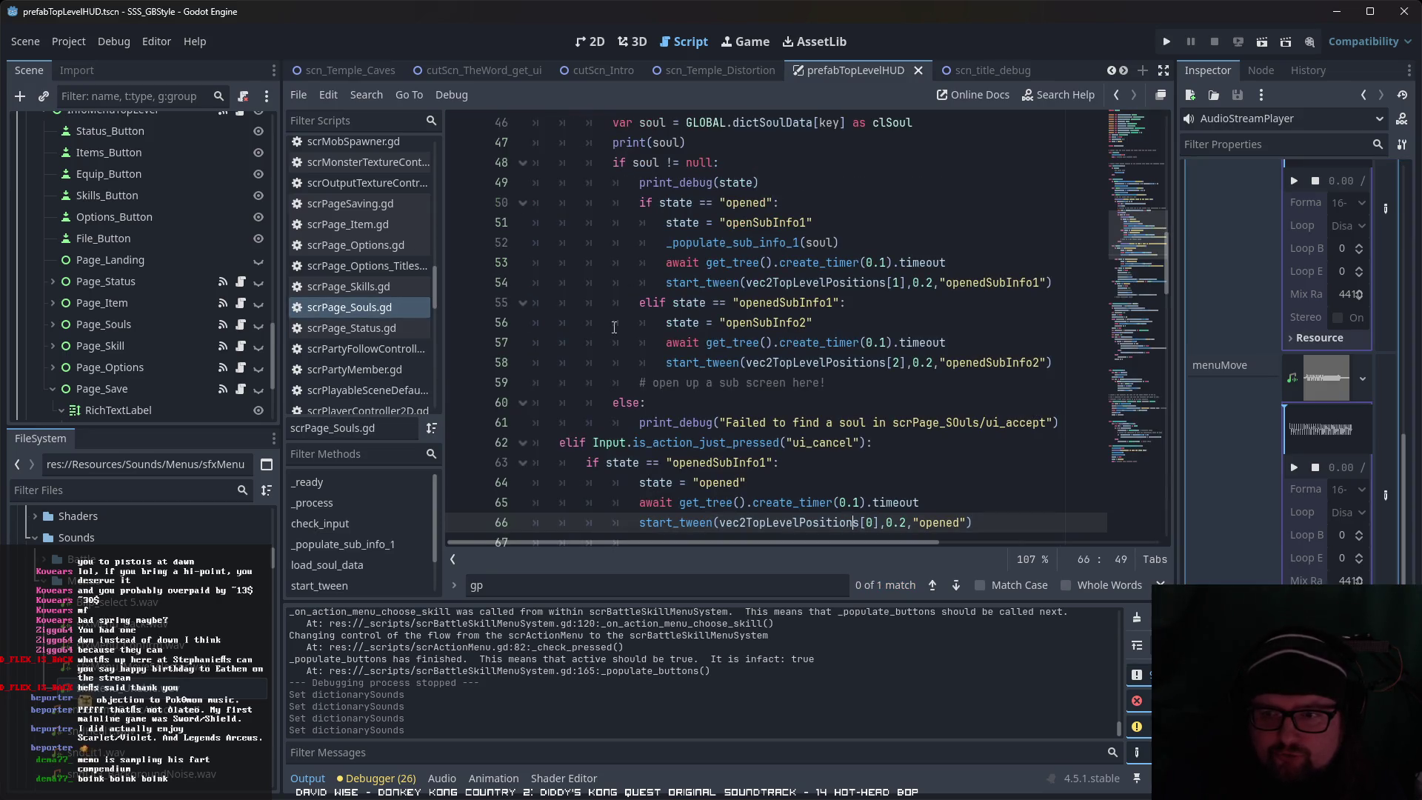
Step: Inspect the code of scrSkillCharacterInfo.gd and scrSoul_Skill_Info_Object.gd
scroll(618, 329, "up", 4)
scroll(623, 331, "up", 1)
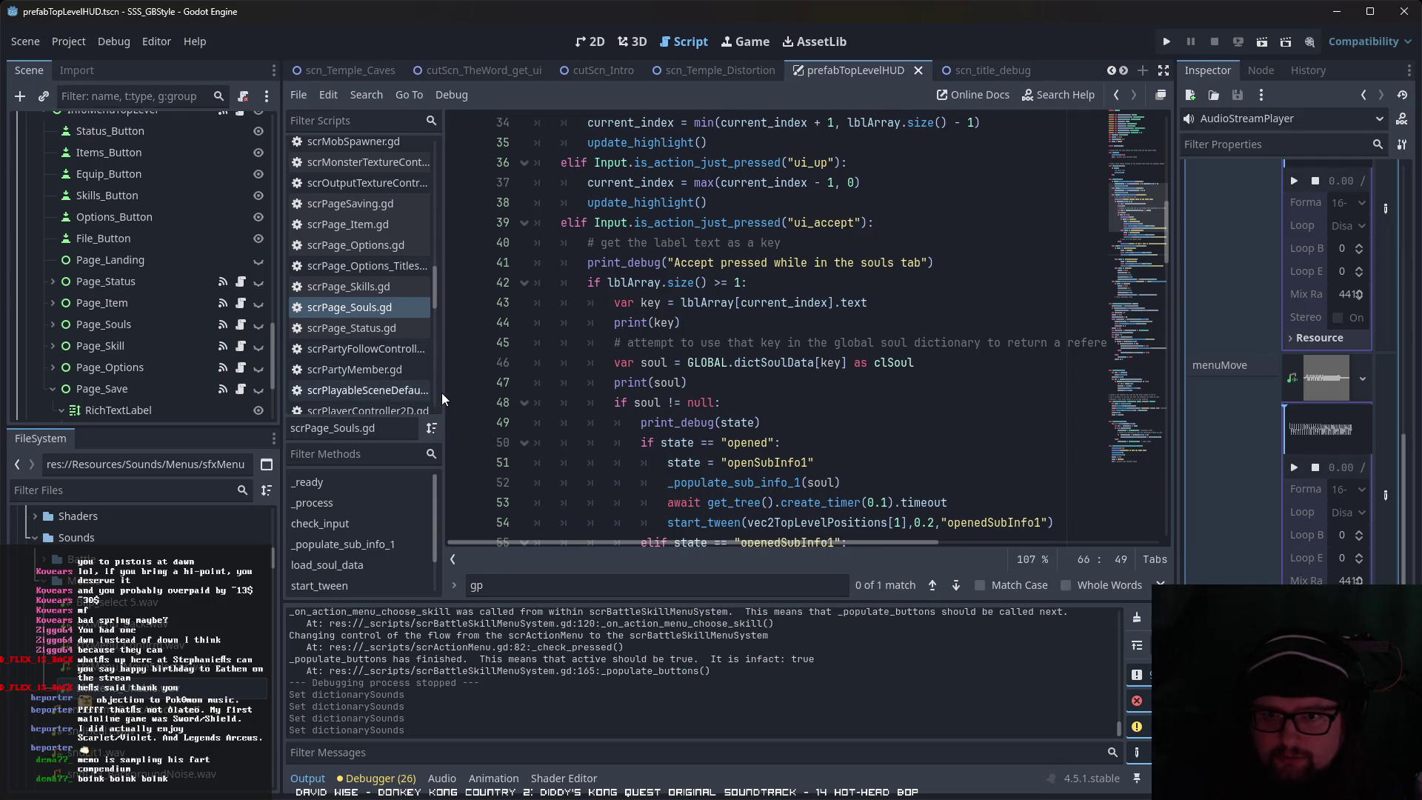
left_click_drag(442, 393, 477, 393)
scroll(408, 359, "down", 1)
scroll(426, 359, "down", 5)
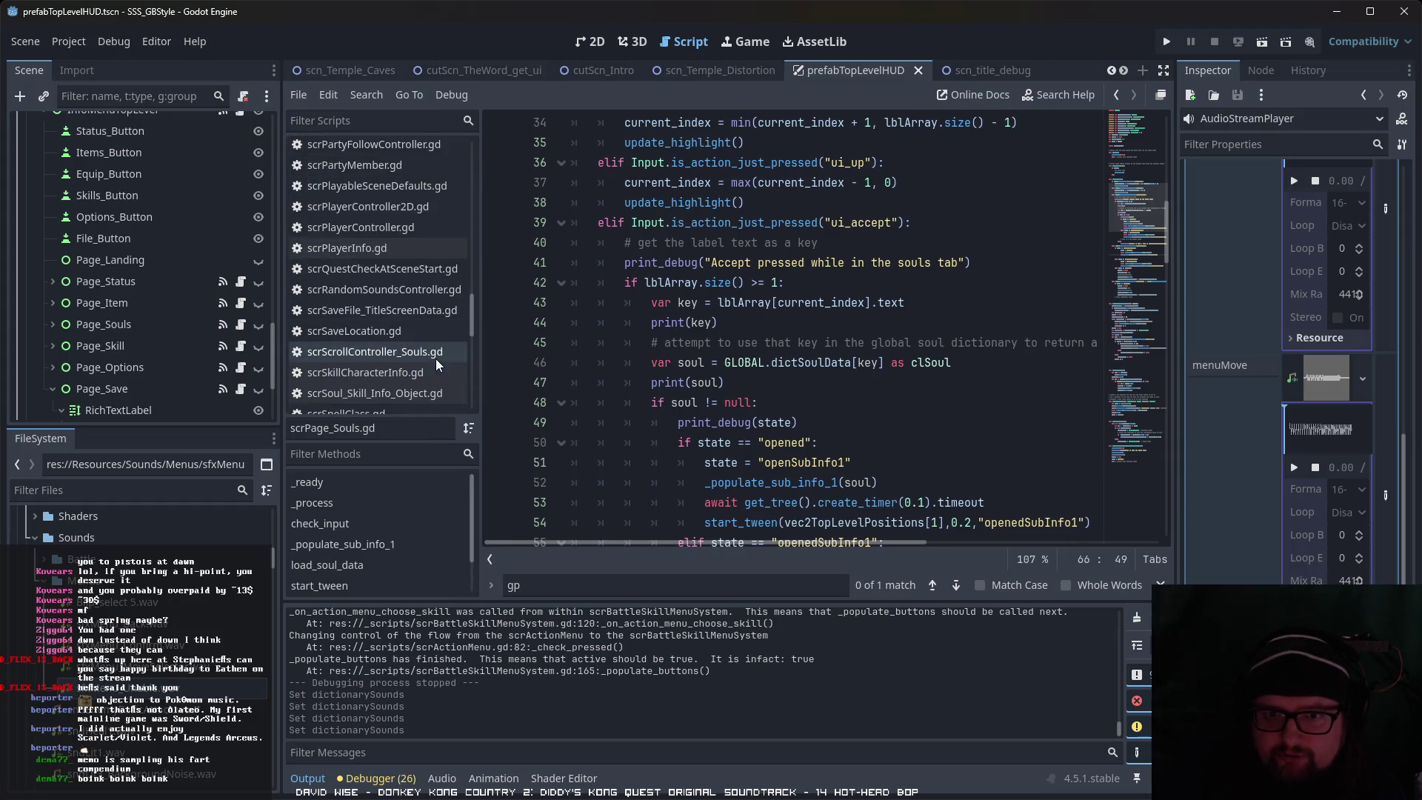
left_click(441, 339)
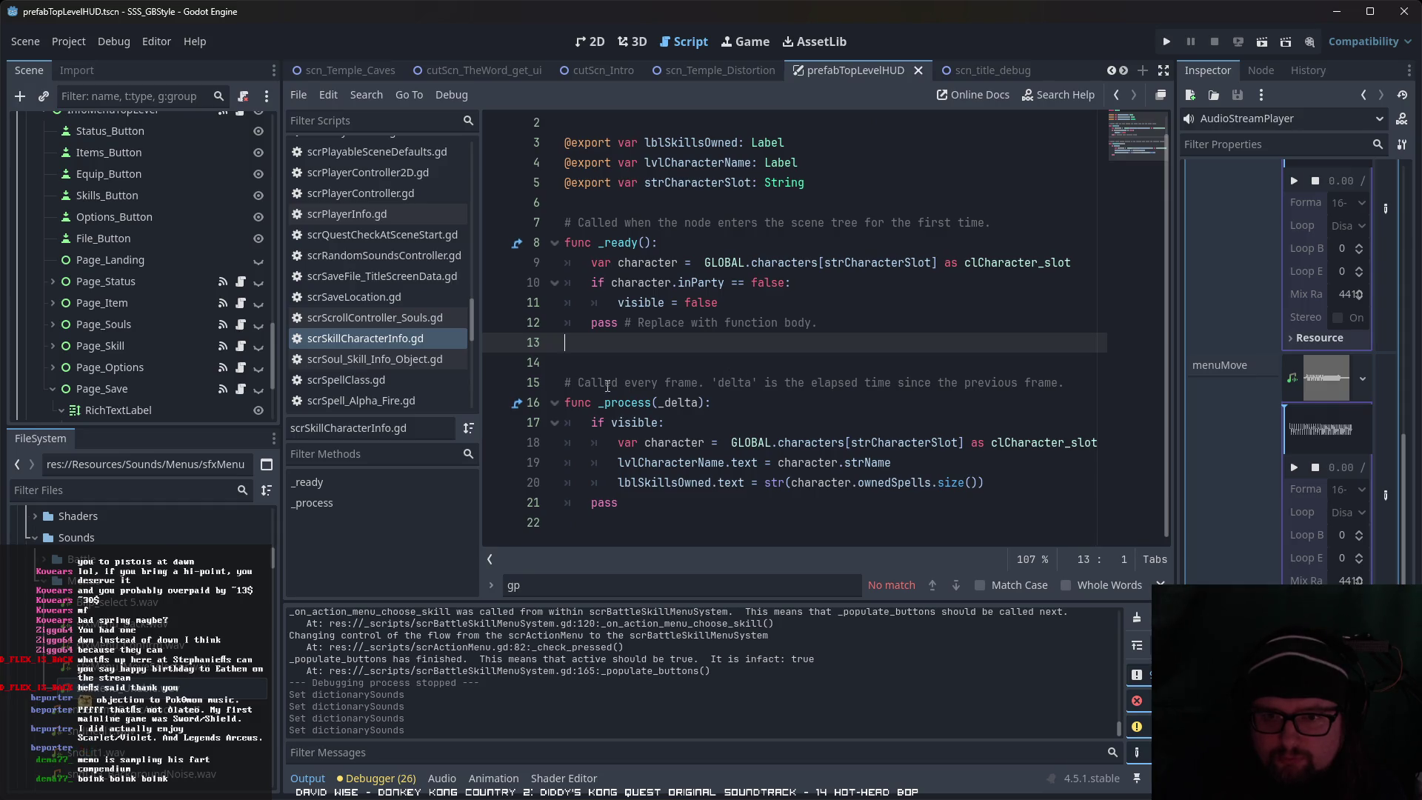
left_click(439, 361)
Step: Review scrSubPage_SkillInfo.gd's input handling
scroll(446, 354, "down", 3)
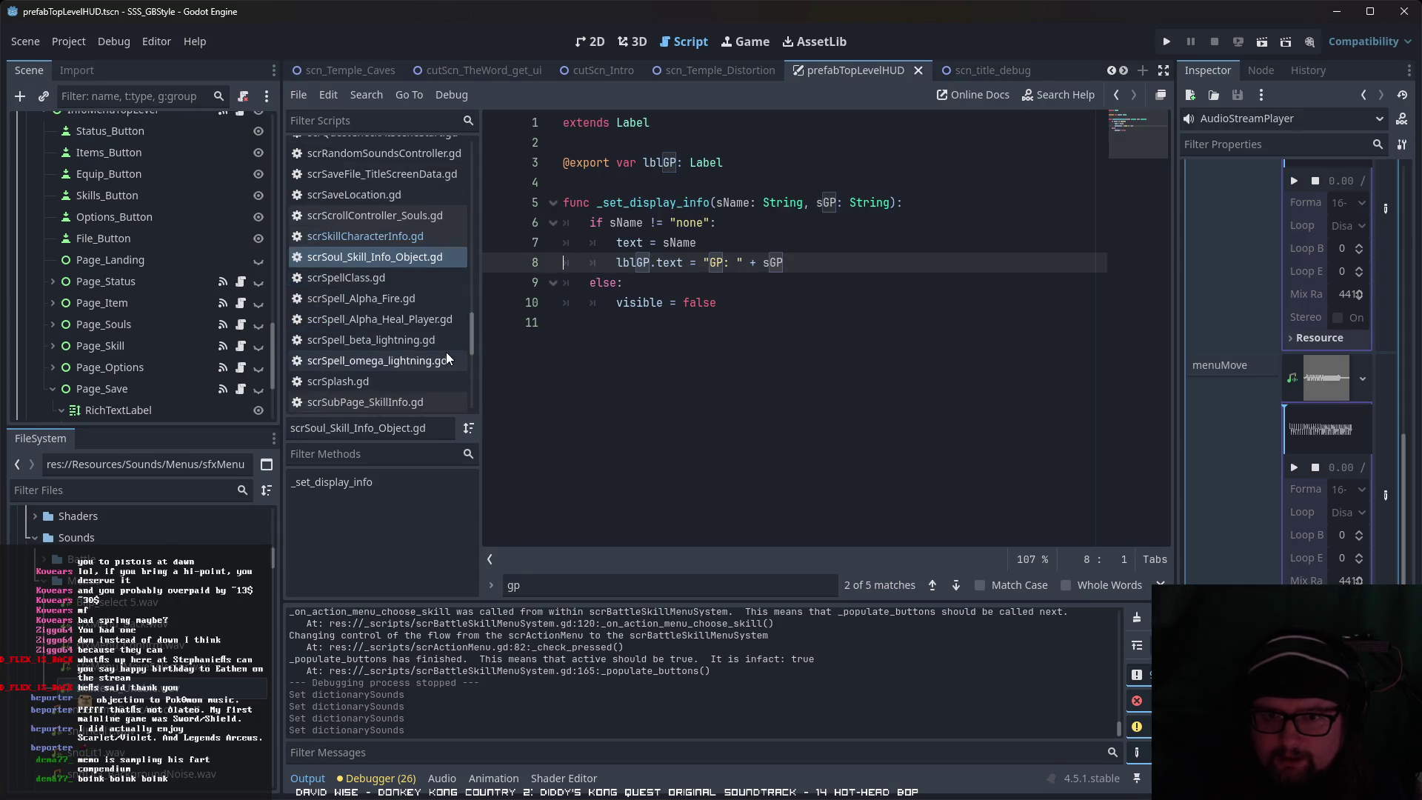
scroll(449, 353, "down", 1)
left_click(424, 368)
scroll(687, 386, "down", 7)
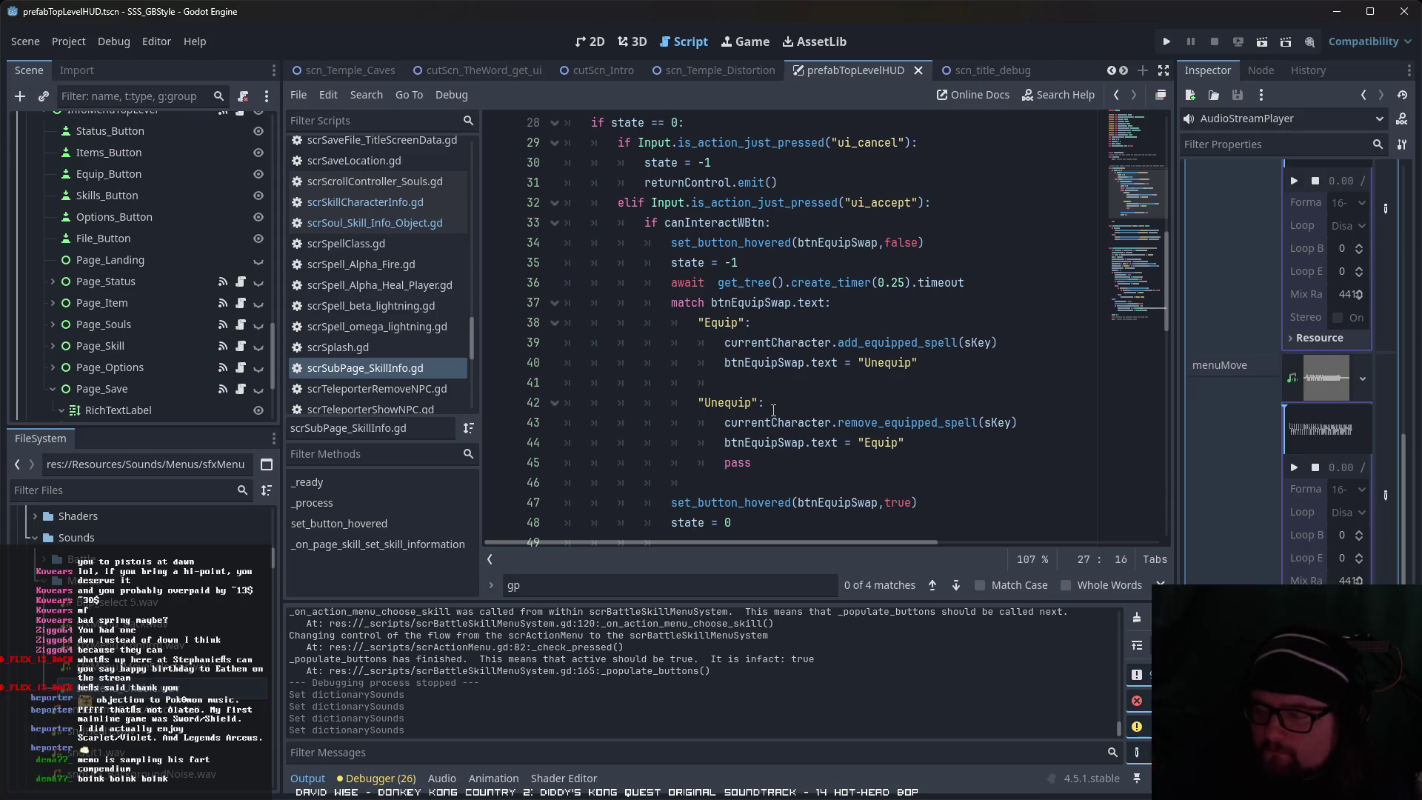
scroll(411, 353, "down", 4)
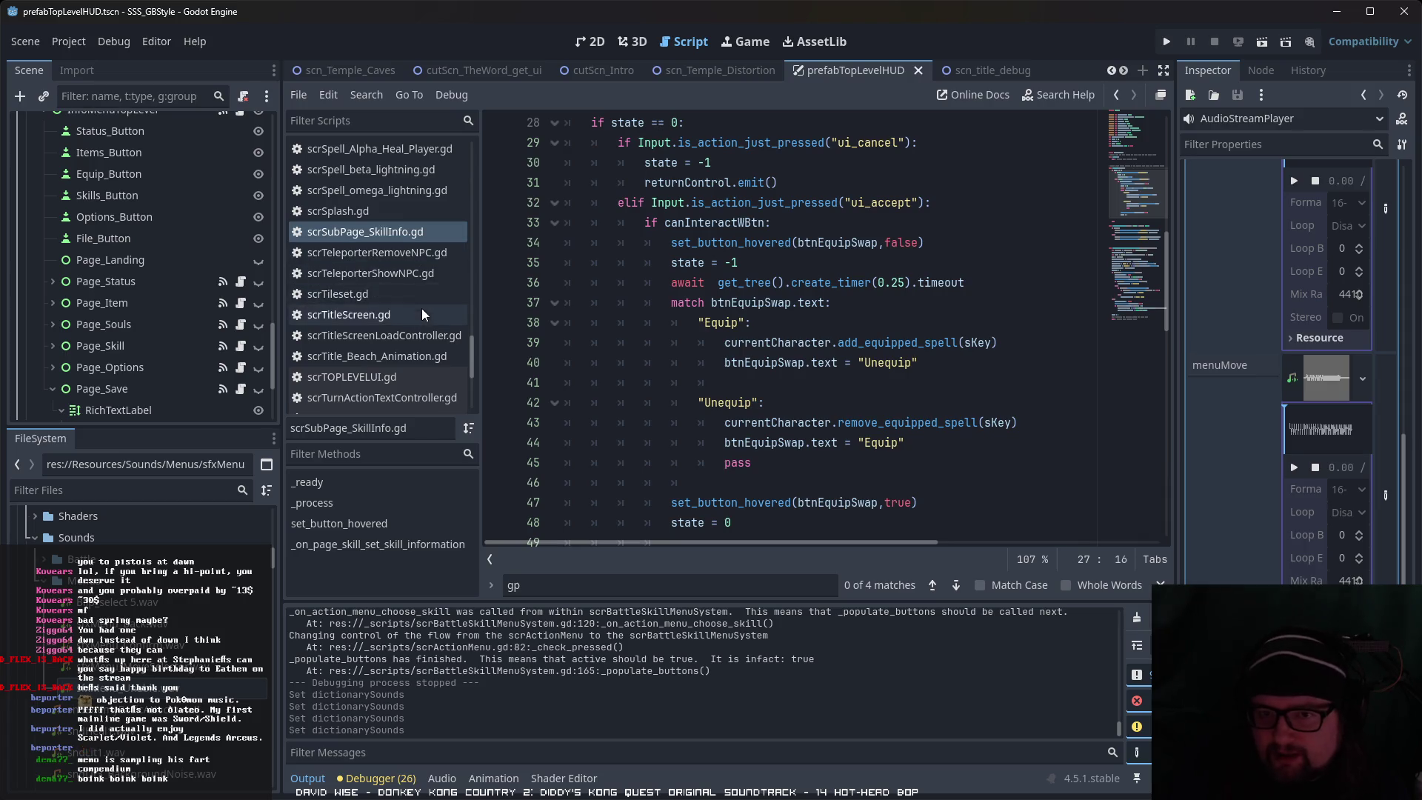
scroll(419, 318, "up", 6)
scroll(417, 332, "up", 6)
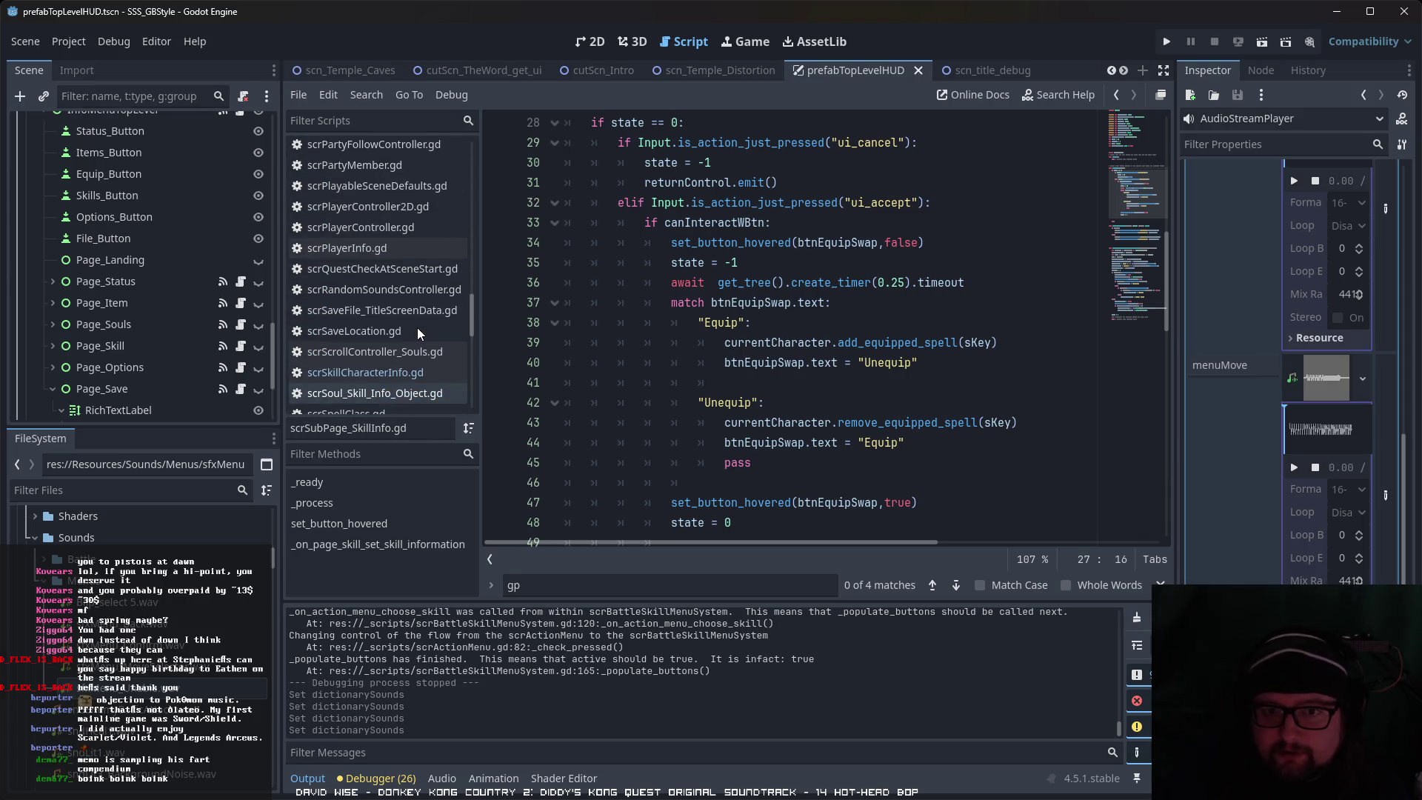
scroll(417, 327, "up", 2)
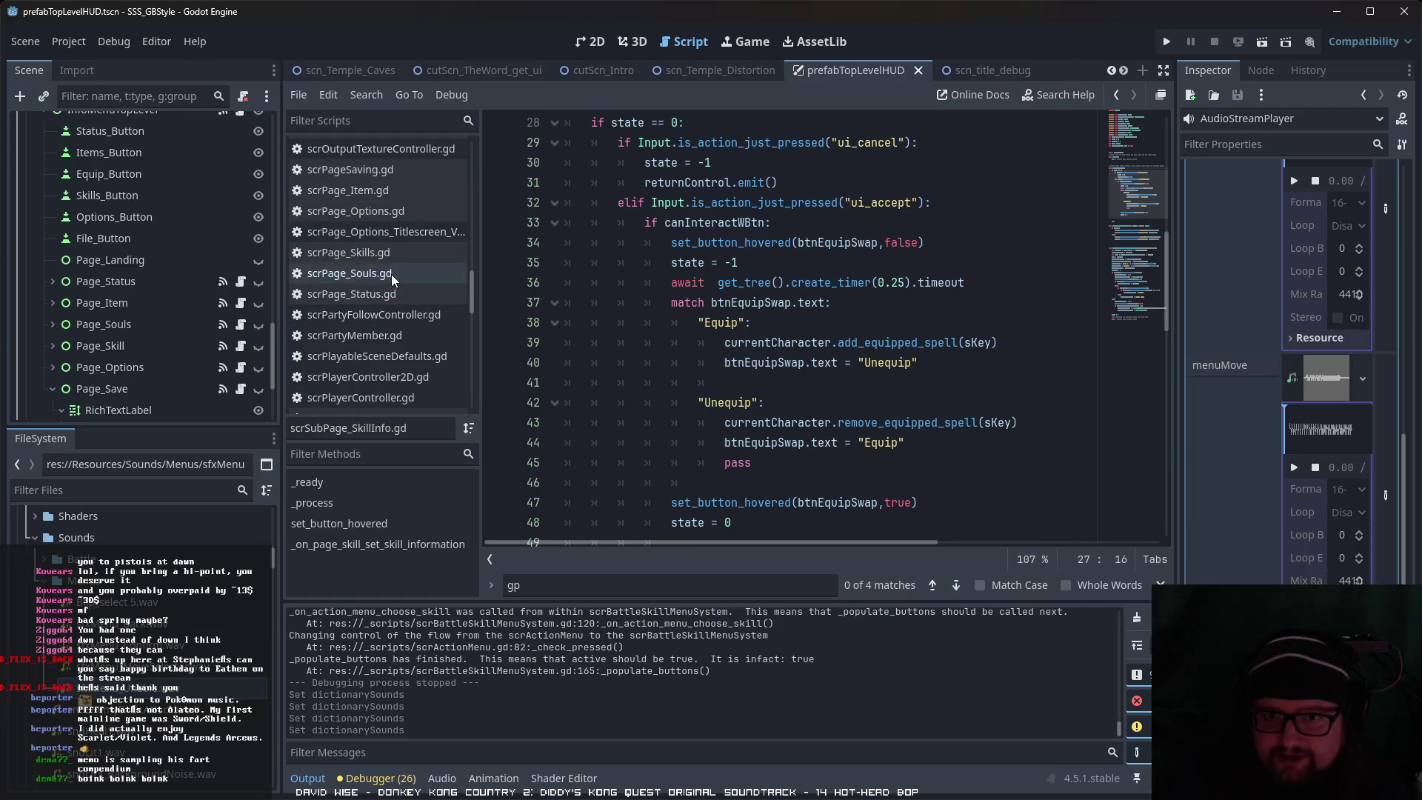
Step: Review scrPage_Status.gd's menu sound calls around the openSoulMenu emit line
left_click(385, 294)
scroll(969, 411, "up", 1)
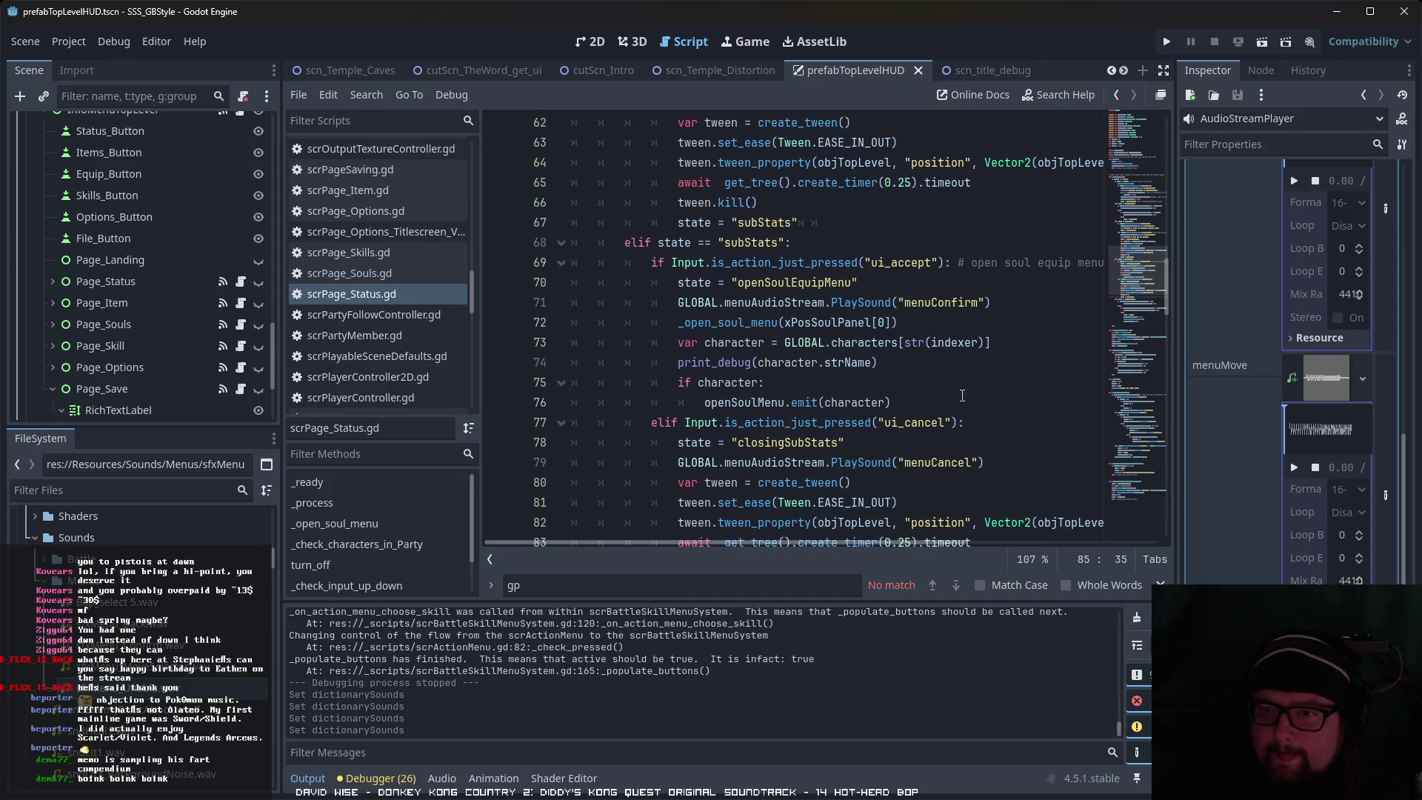
scroll(962, 395, "up", 4)
scroll(963, 396, "down", 3)
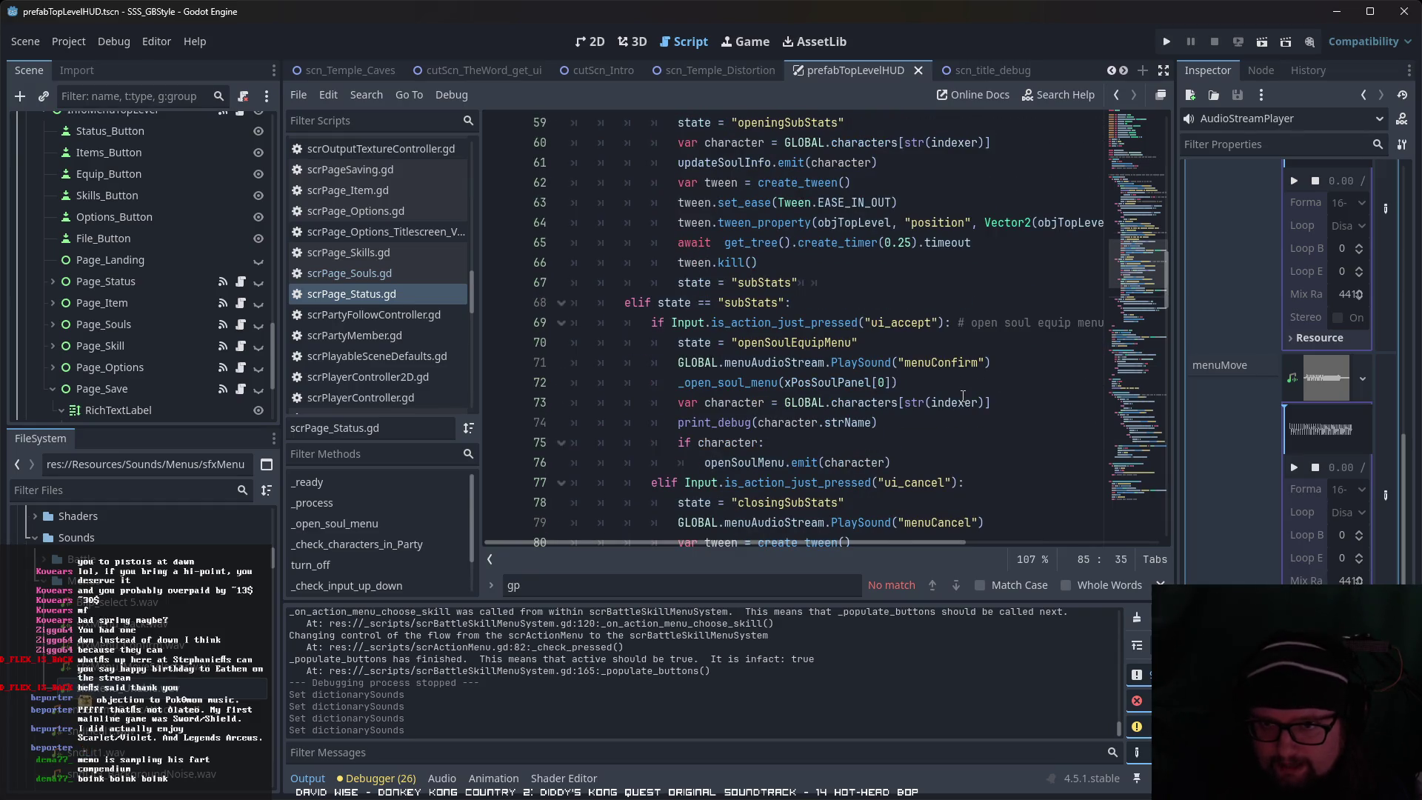
scroll(962, 396, "up", 9)
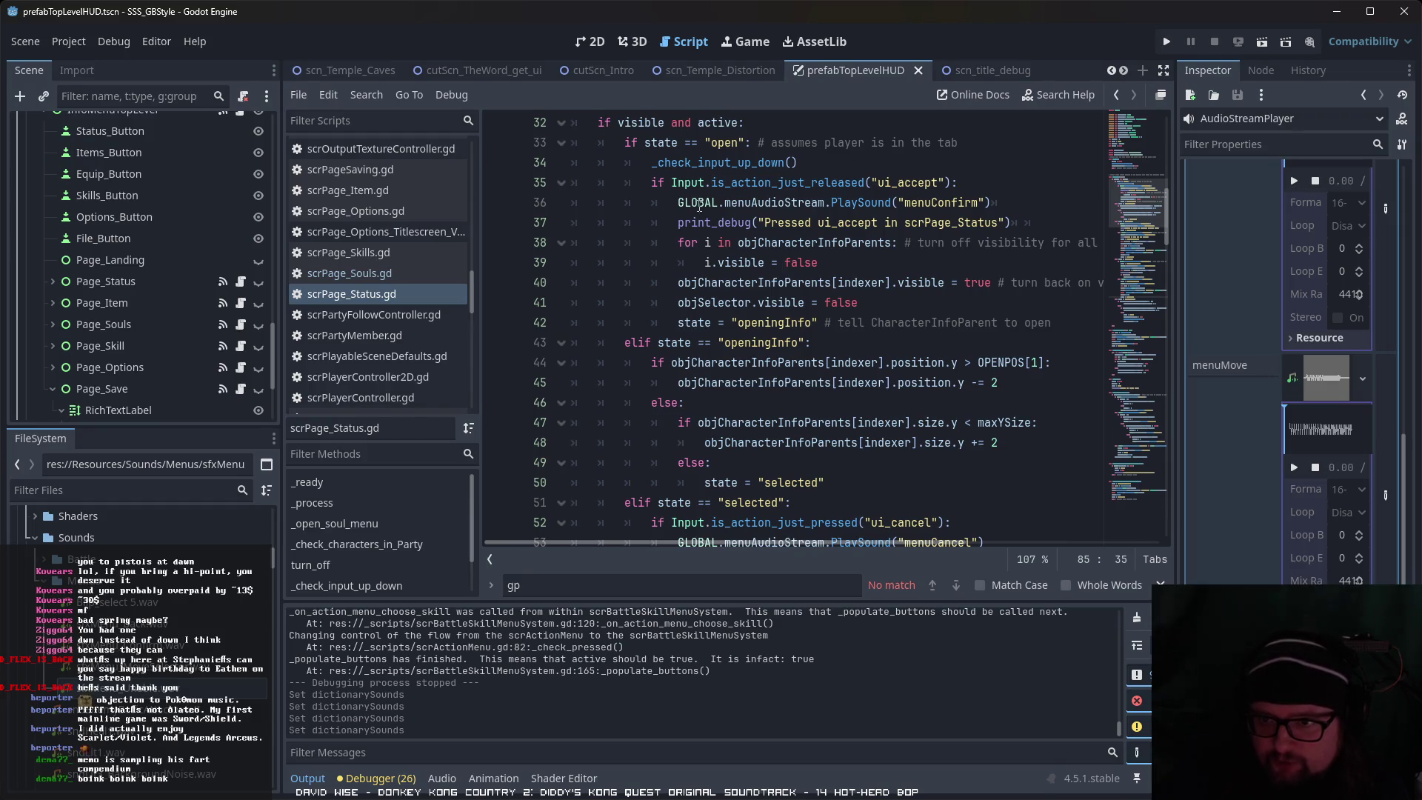
scroll(785, 317, "down", 1)
scroll(722, 276, "down", 4)
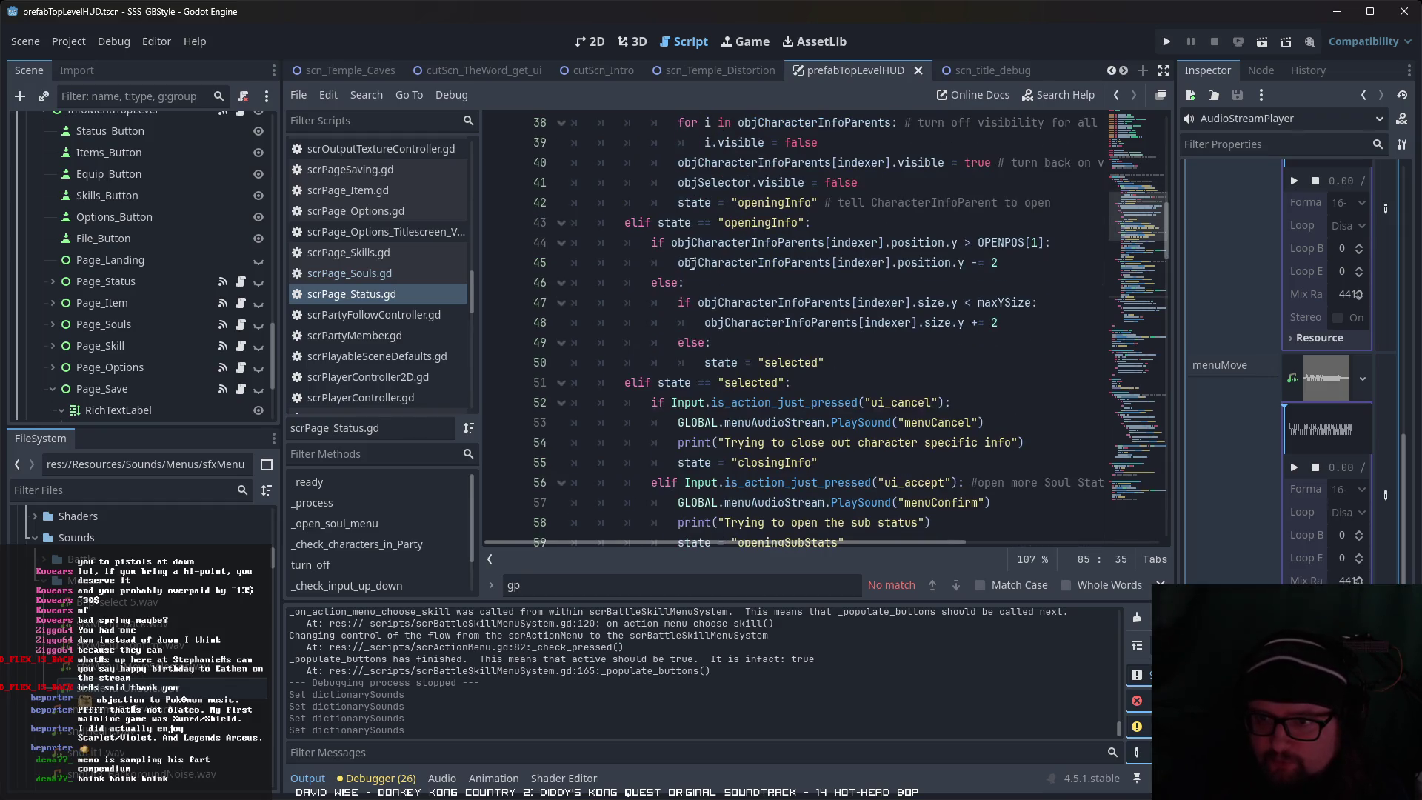
scroll(824, 276, "down", 1)
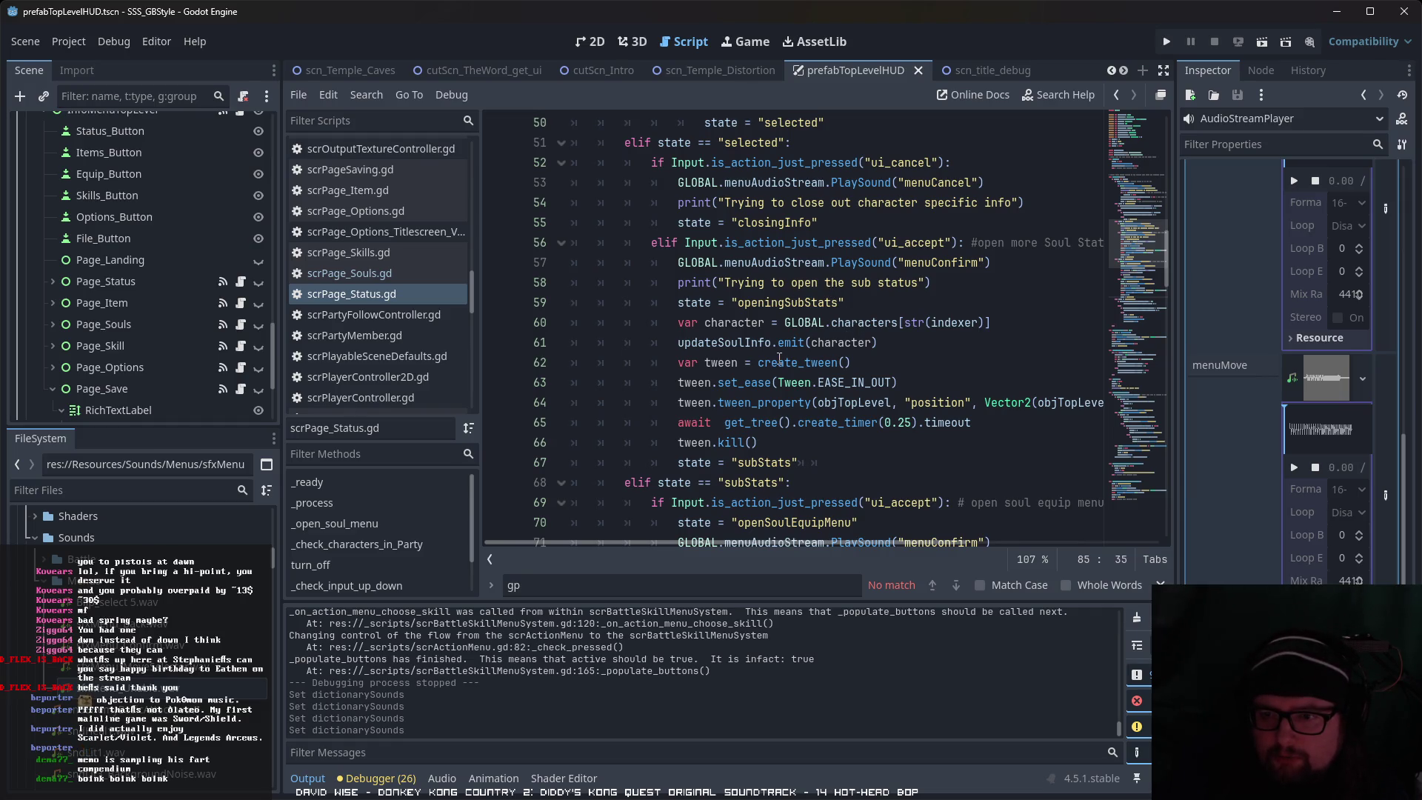
scroll(787, 364, "down", 2)
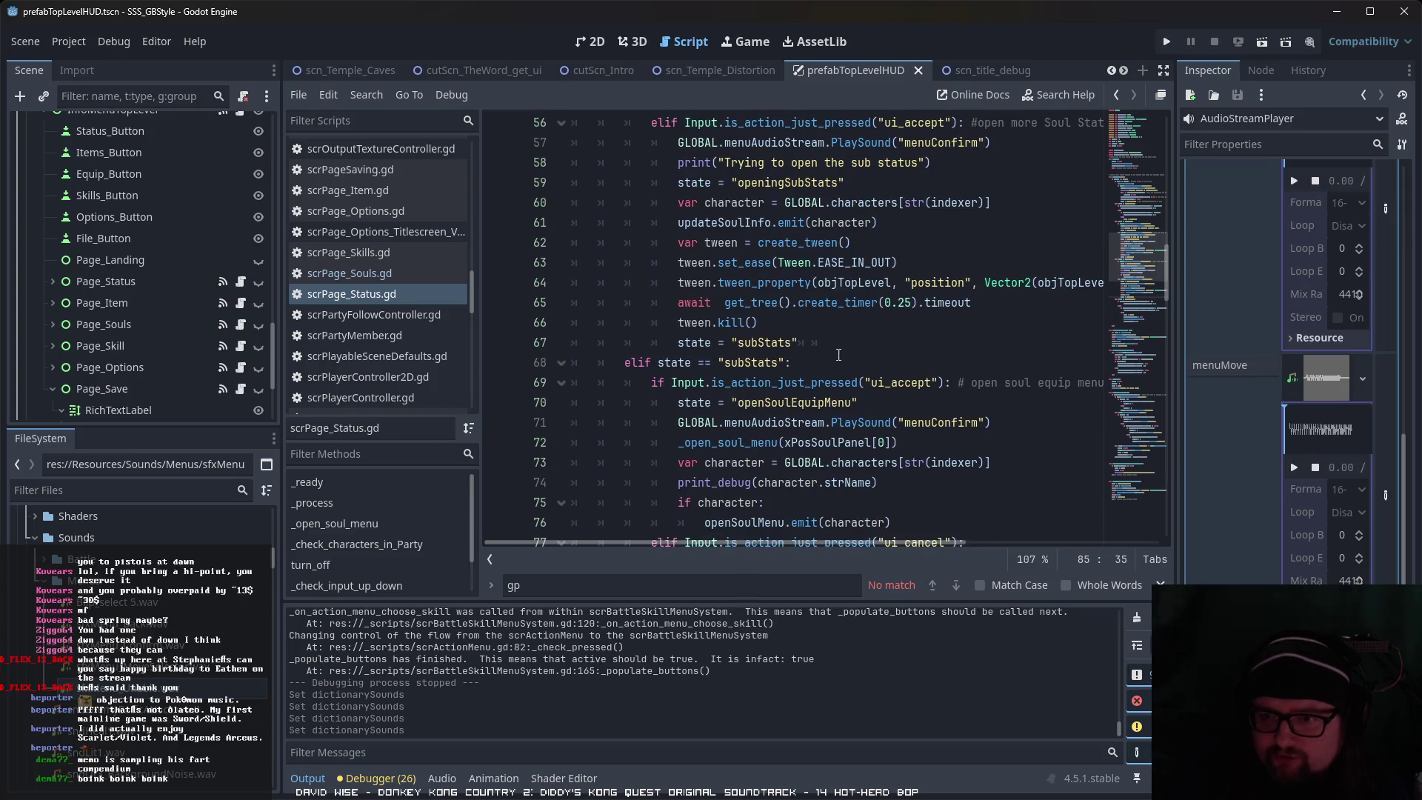
scroll(831, 355, "down", 2)
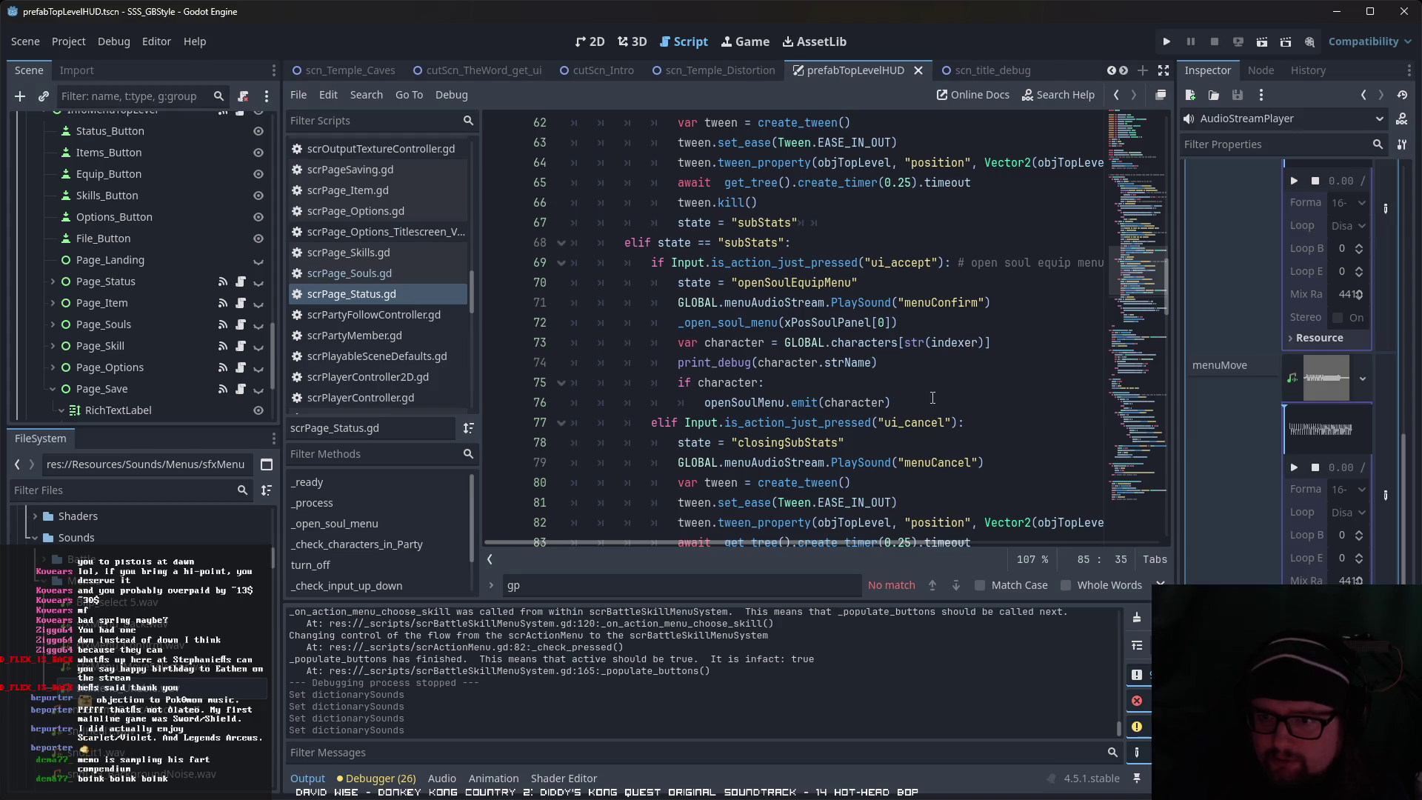
left_click(895, 402)
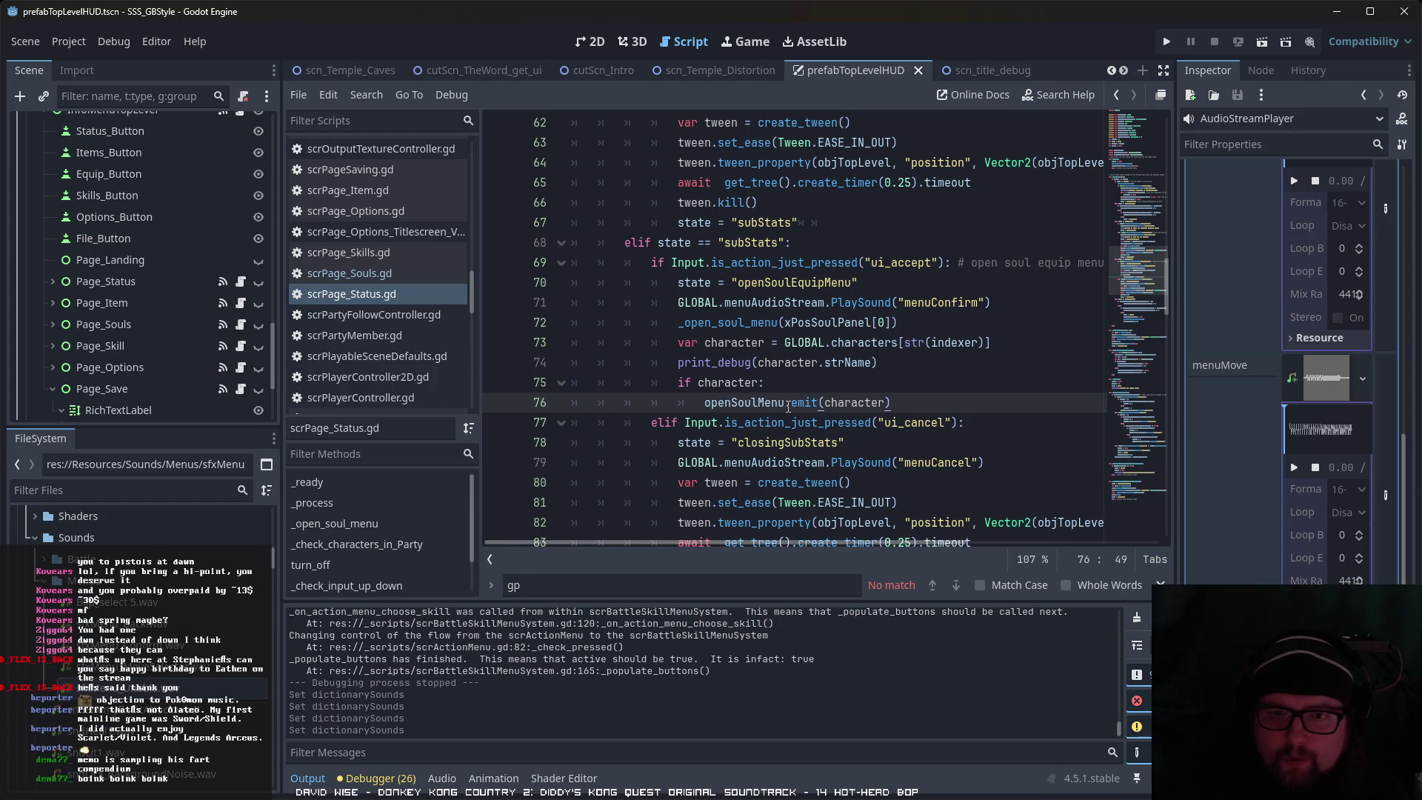
Step: Open scrMenu_Character_status.gd for editing
scroll(441, 327, "up", 3)
scroll(440, 327, "up", 5)
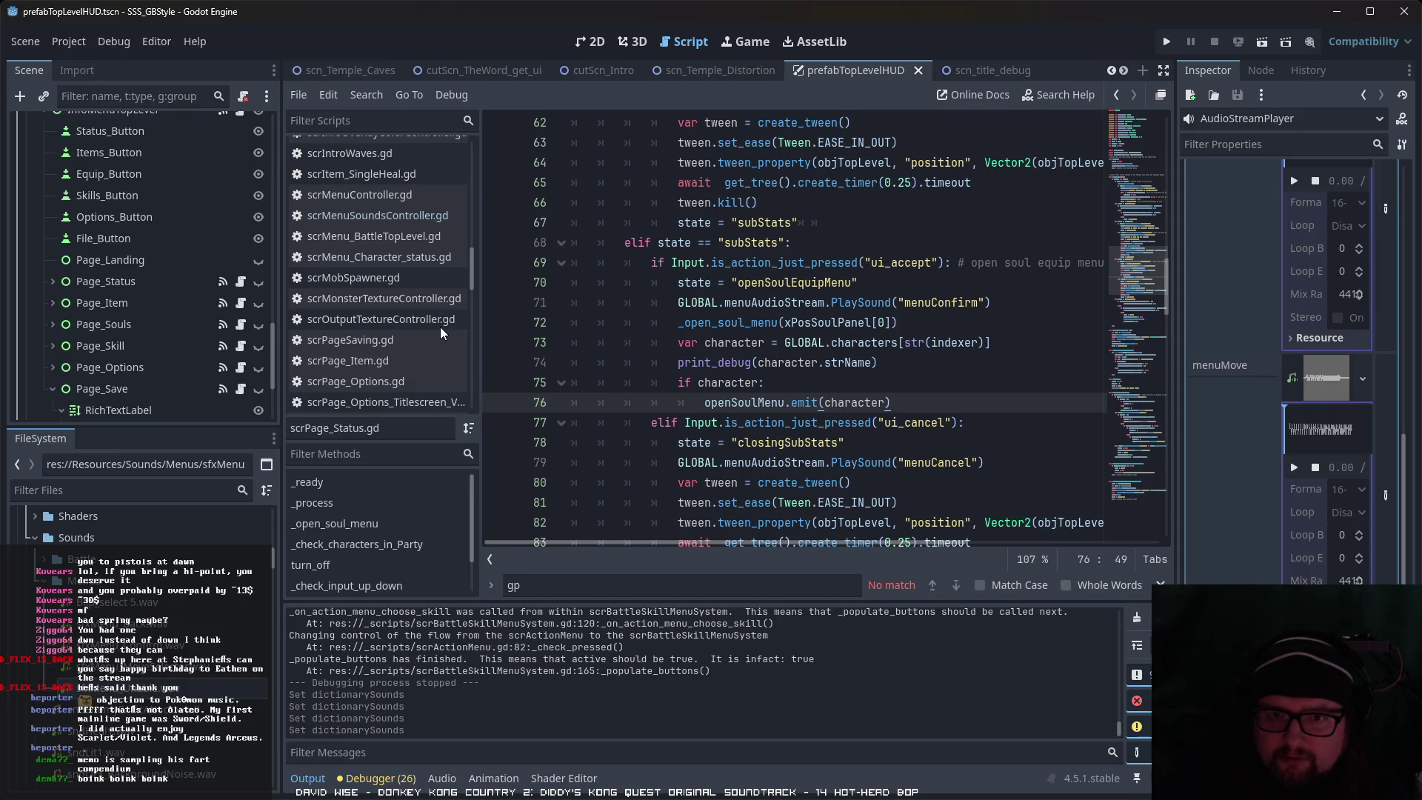
left_click(446, 259)
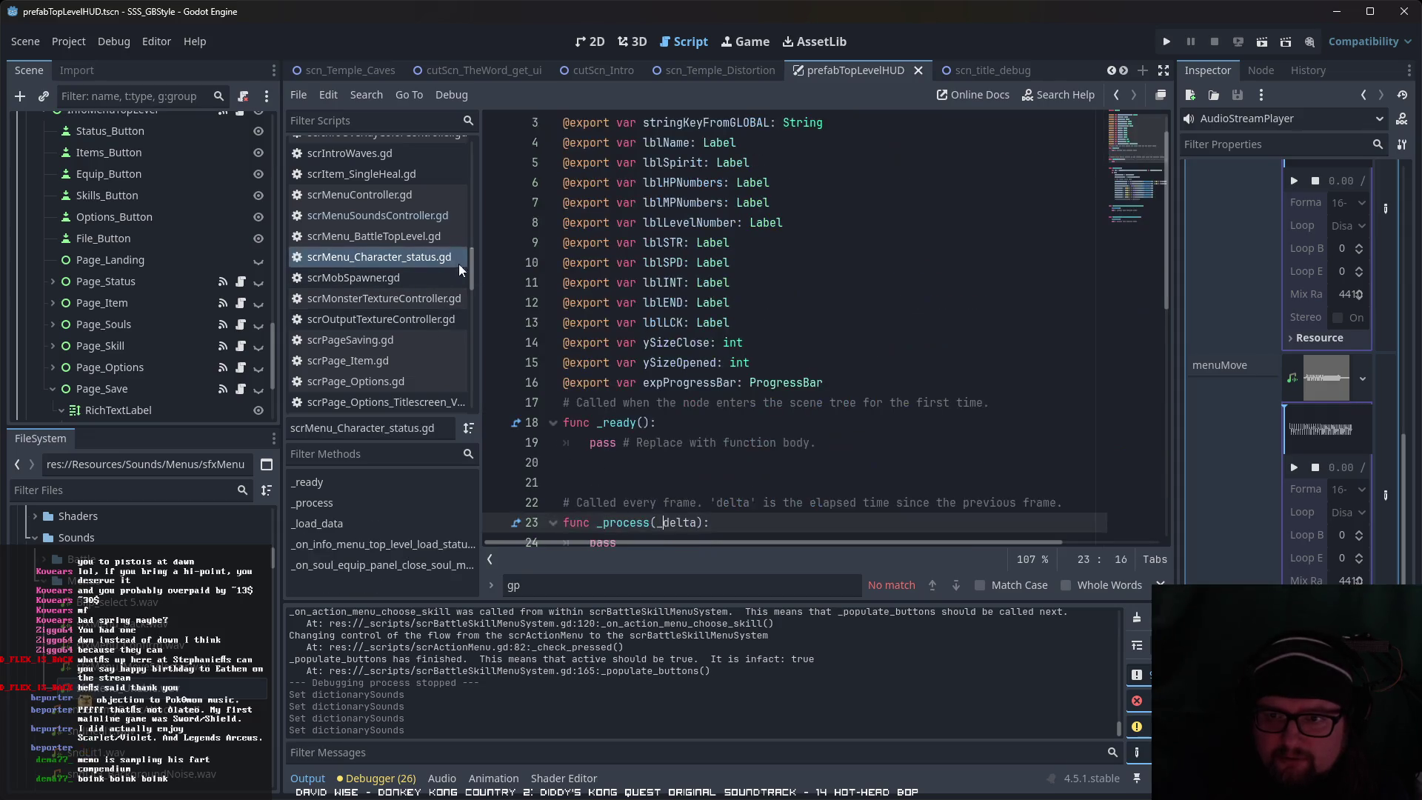
Step: Scroll through the script list and reopen scrSubPage_SkillInfo.gd
scroll(769, 316, "down", 2)
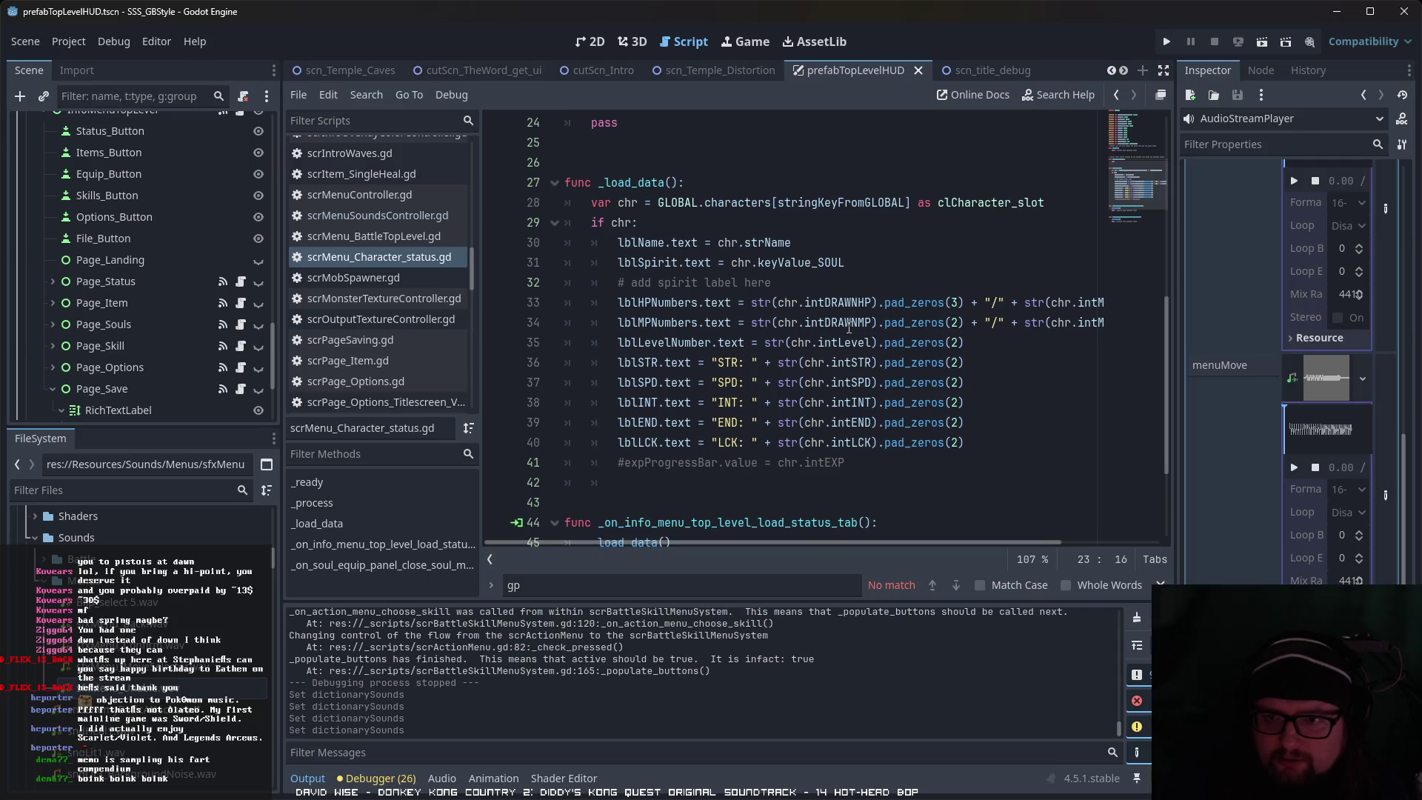
scroll(849, 328, "down", 3)
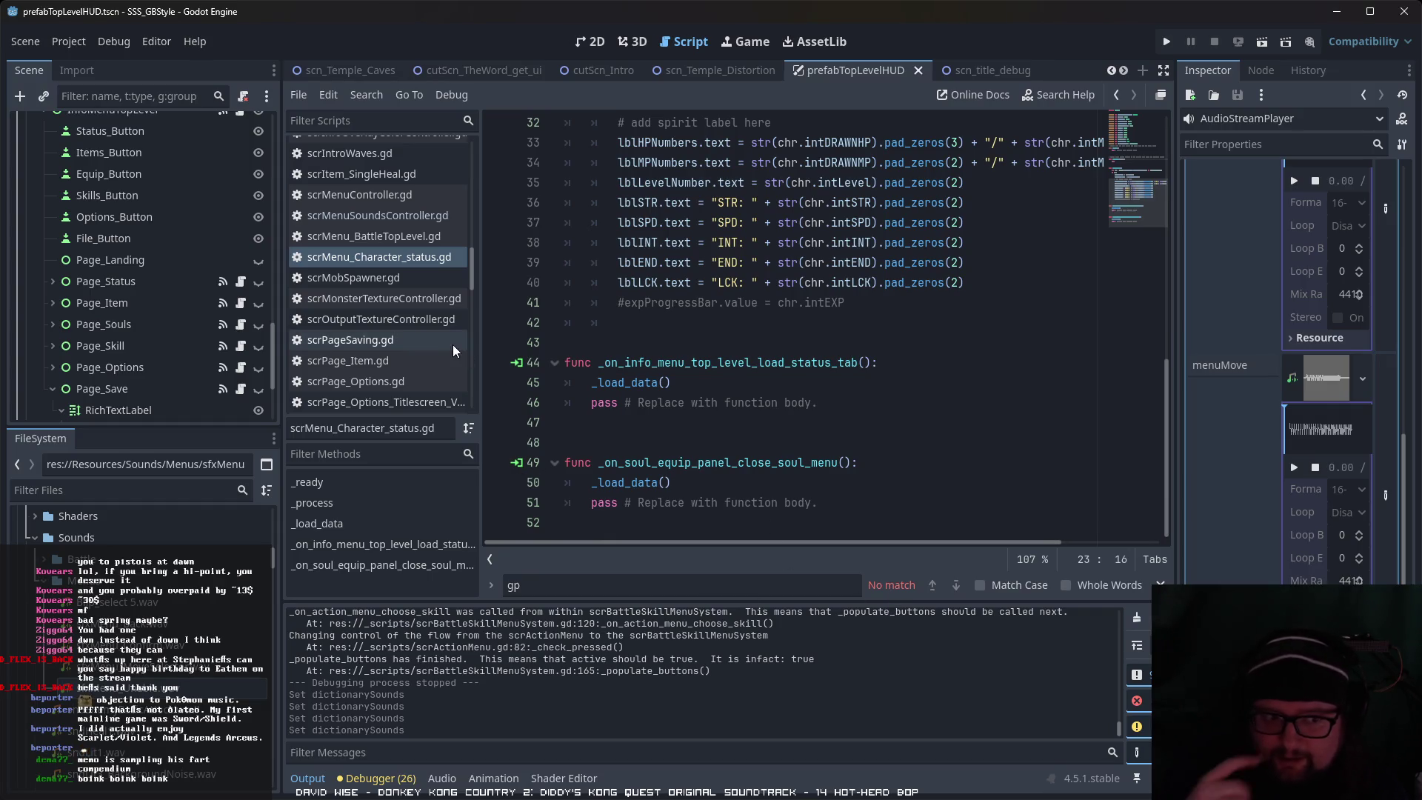
scroll(452, 359, "down", 4)
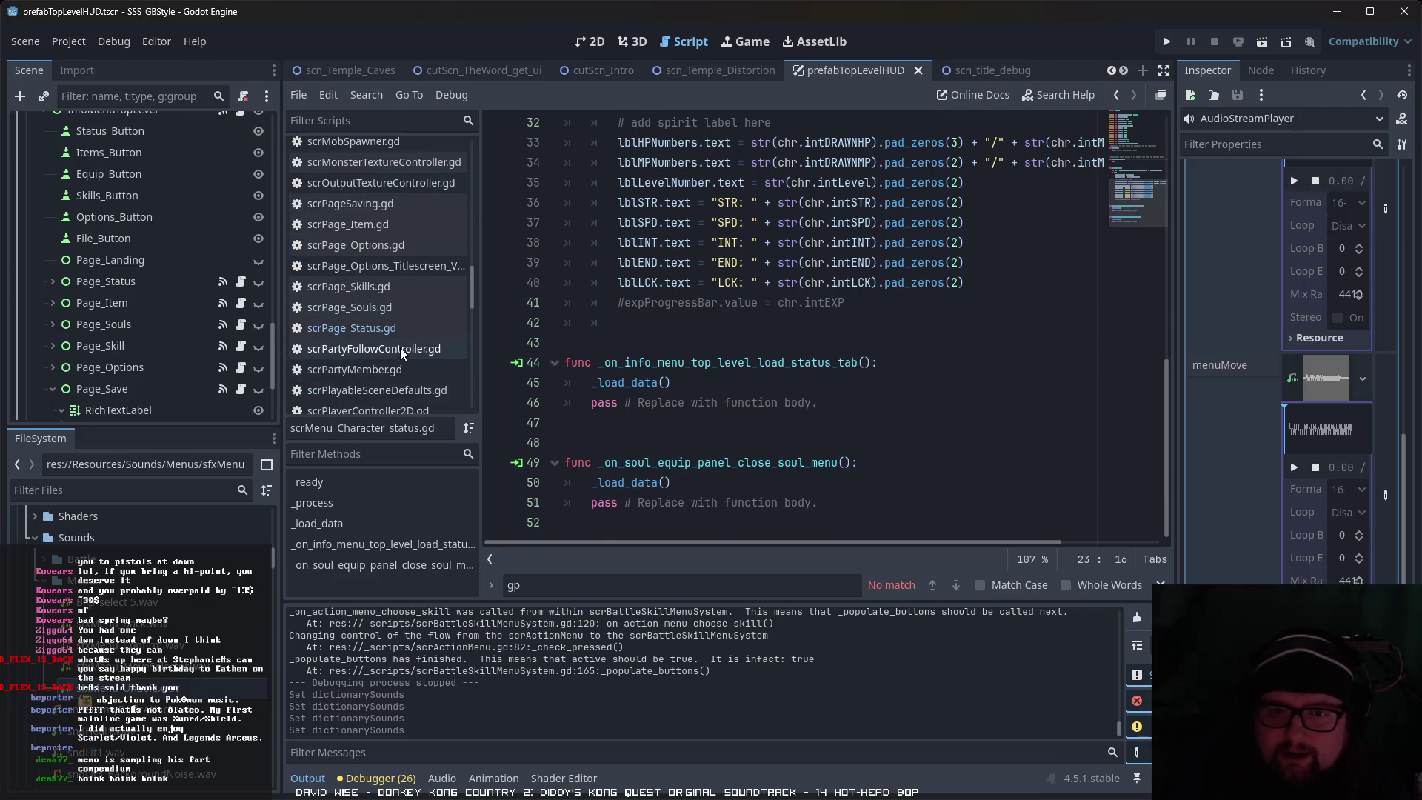
scroll(455, 370, "down", 6)
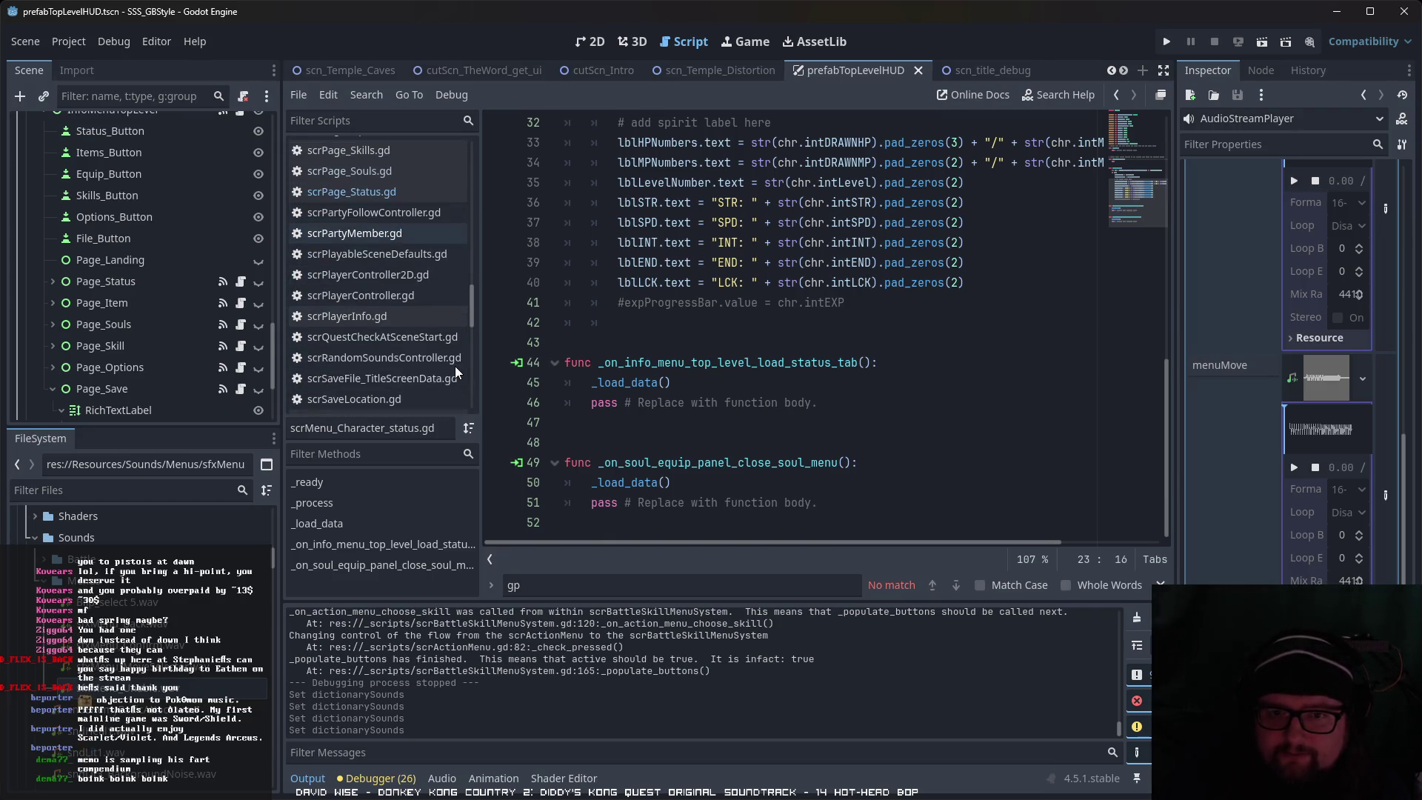
scroll(456, 366, "down", 2)
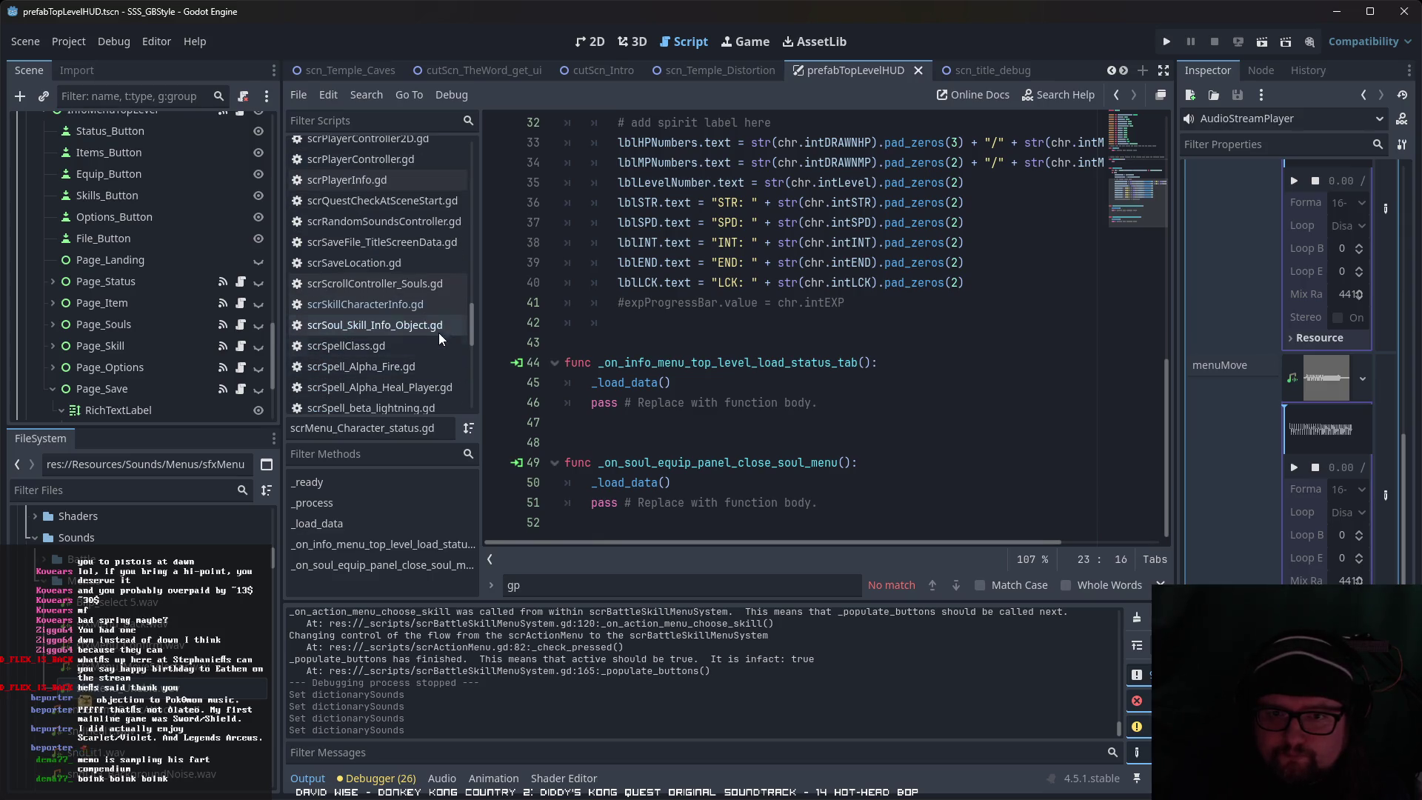
scroll(442, 326, "down", 4)
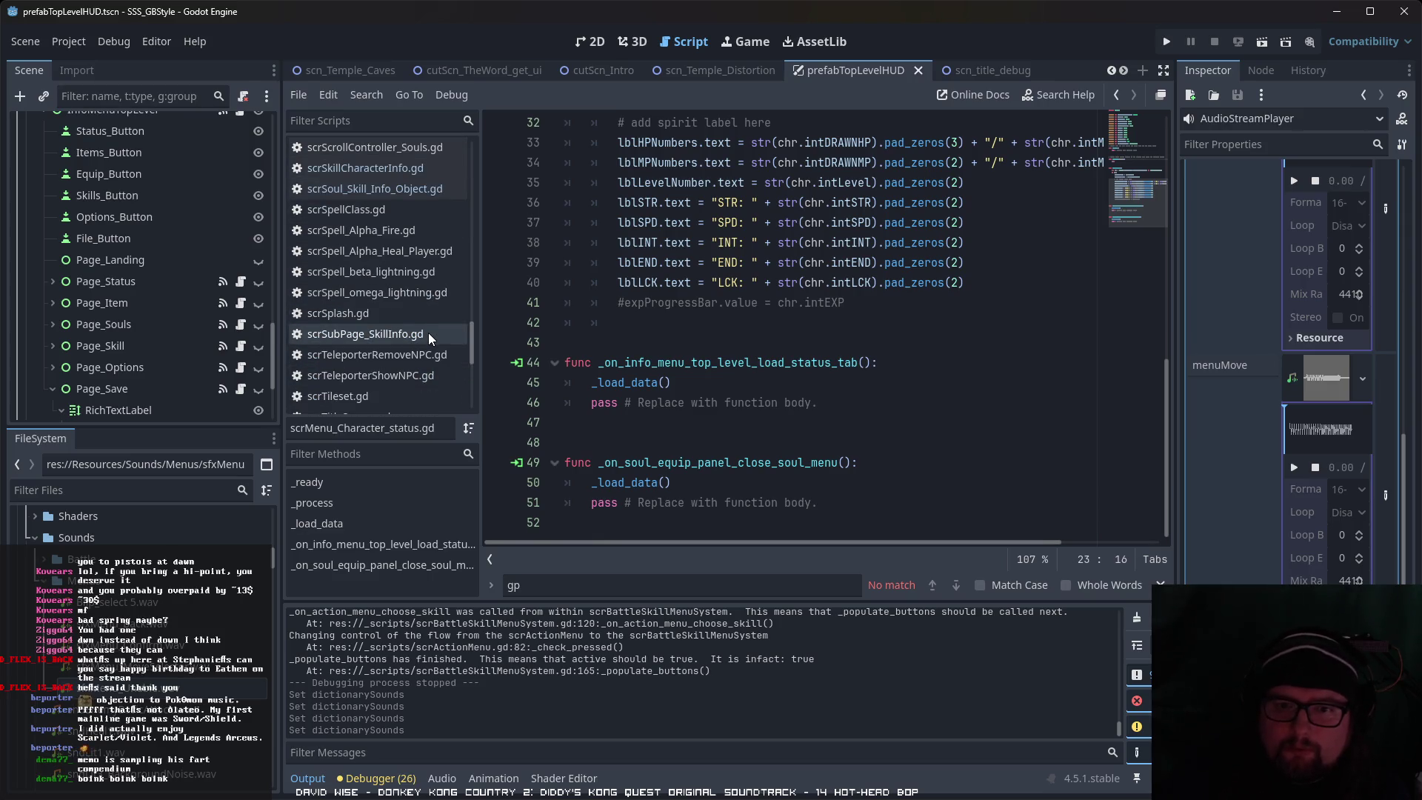
scroll(429, 332, "down", 4)
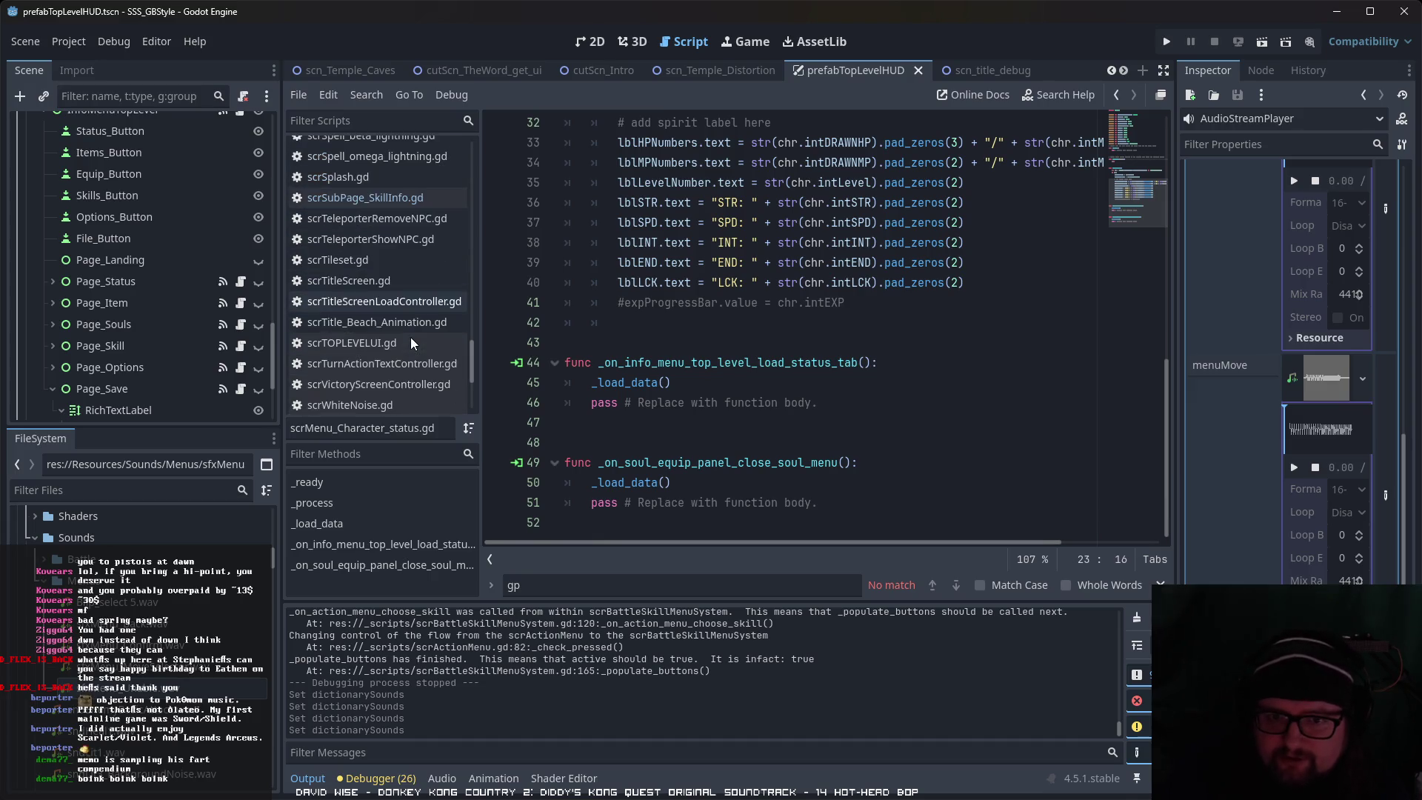
left_click(418, 200)
Step: Look through scrSoul_Skill_Info_Object.gd and scrSkillCharacterInfo.gd, then open scrScrollController_Souls.gd
scroll(747, 282, "up", 3)
scroll(796, 302, "down", 10)
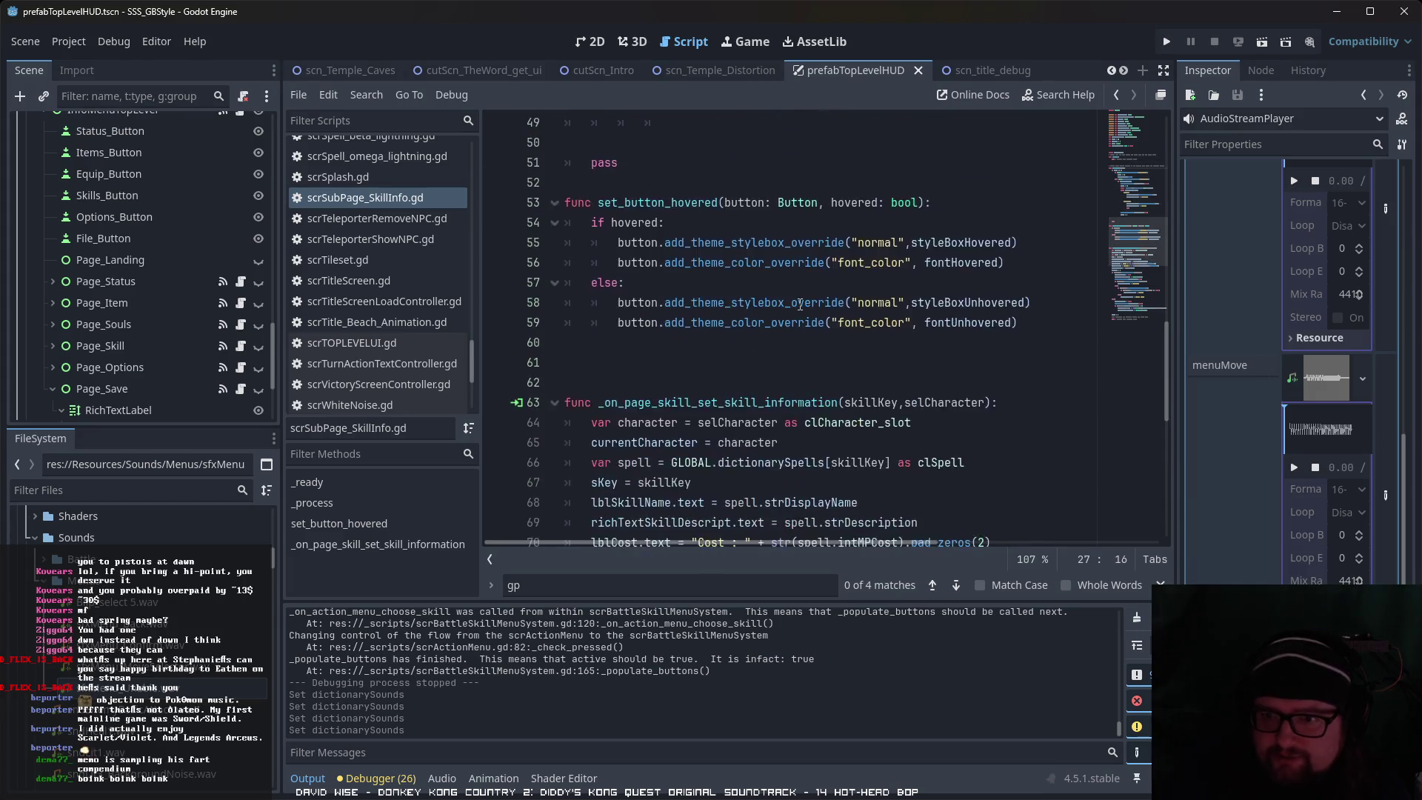
scroll(800, 304, "down", 6)
scroll(800, 292, "up", 9)
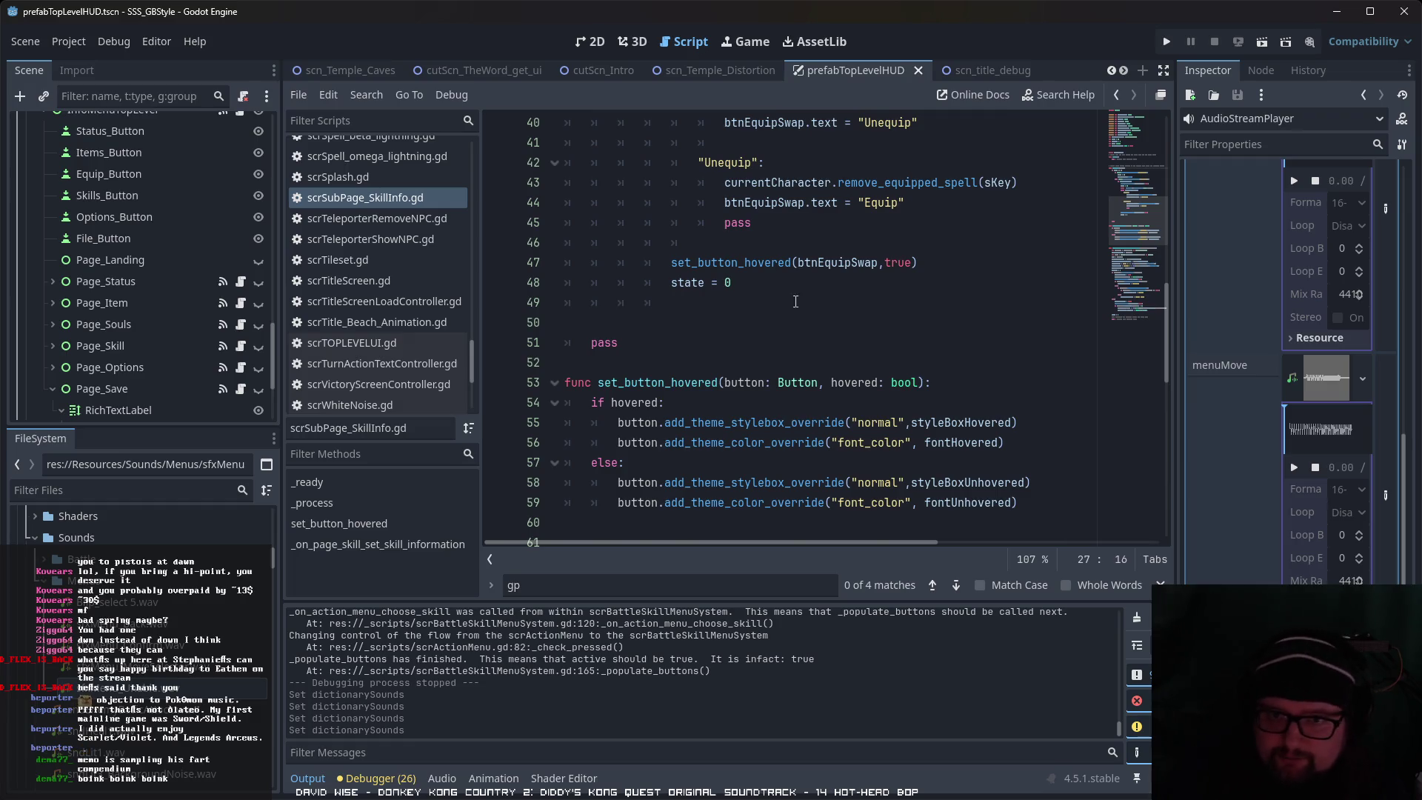
scroll(796, 301, "down", 6)
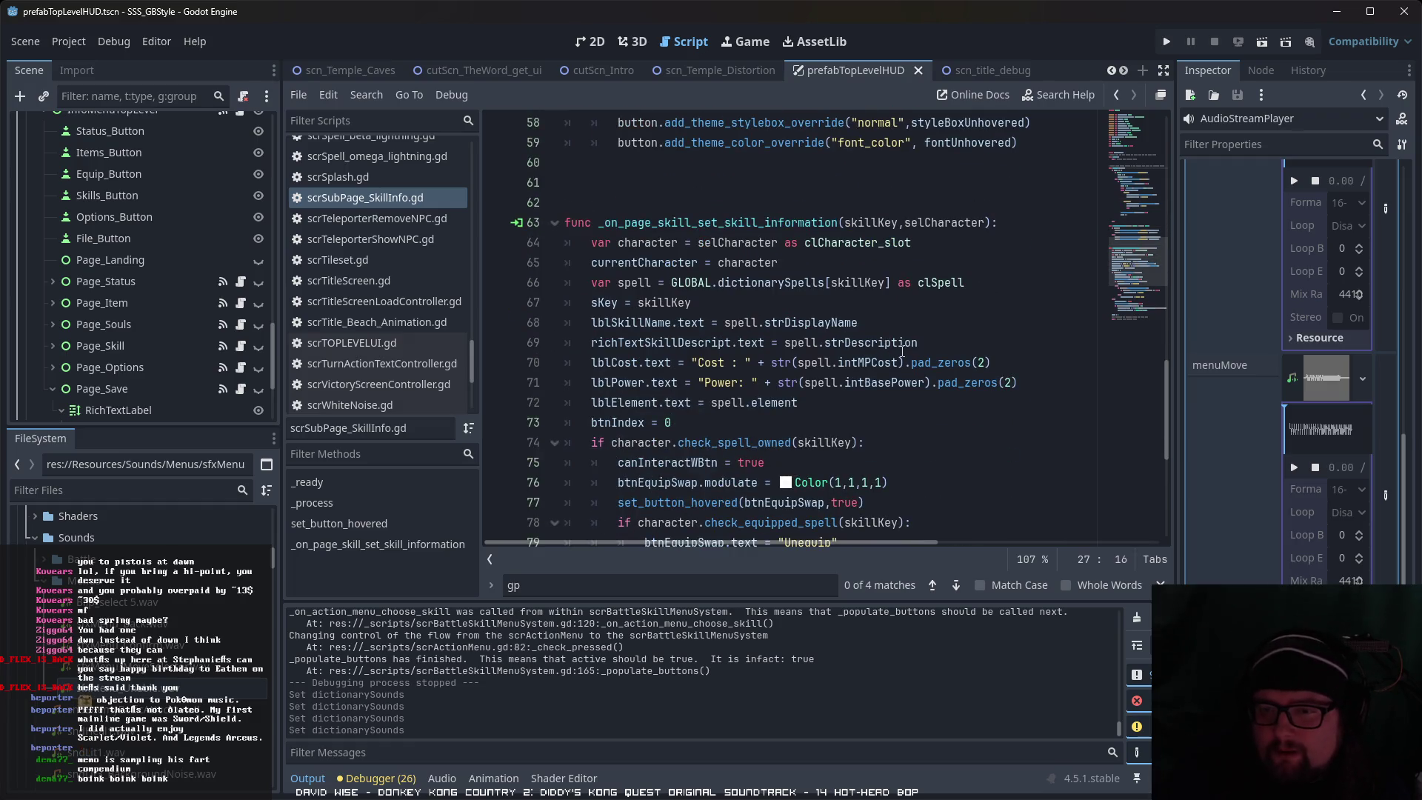
scroll(902, 351, "up", 19)
scroll(402, 312, "up", 3)
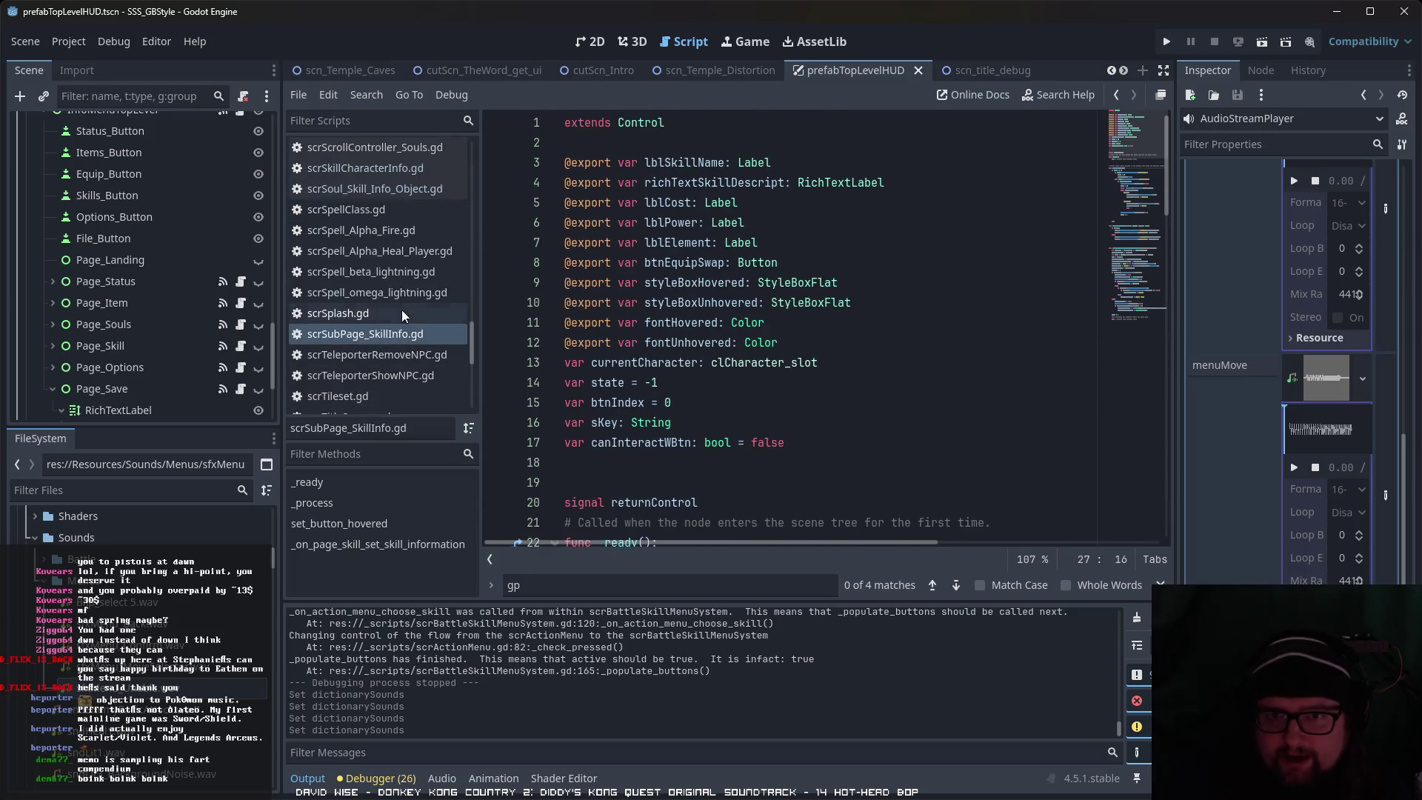
scroll(422, 353, "up", 2)
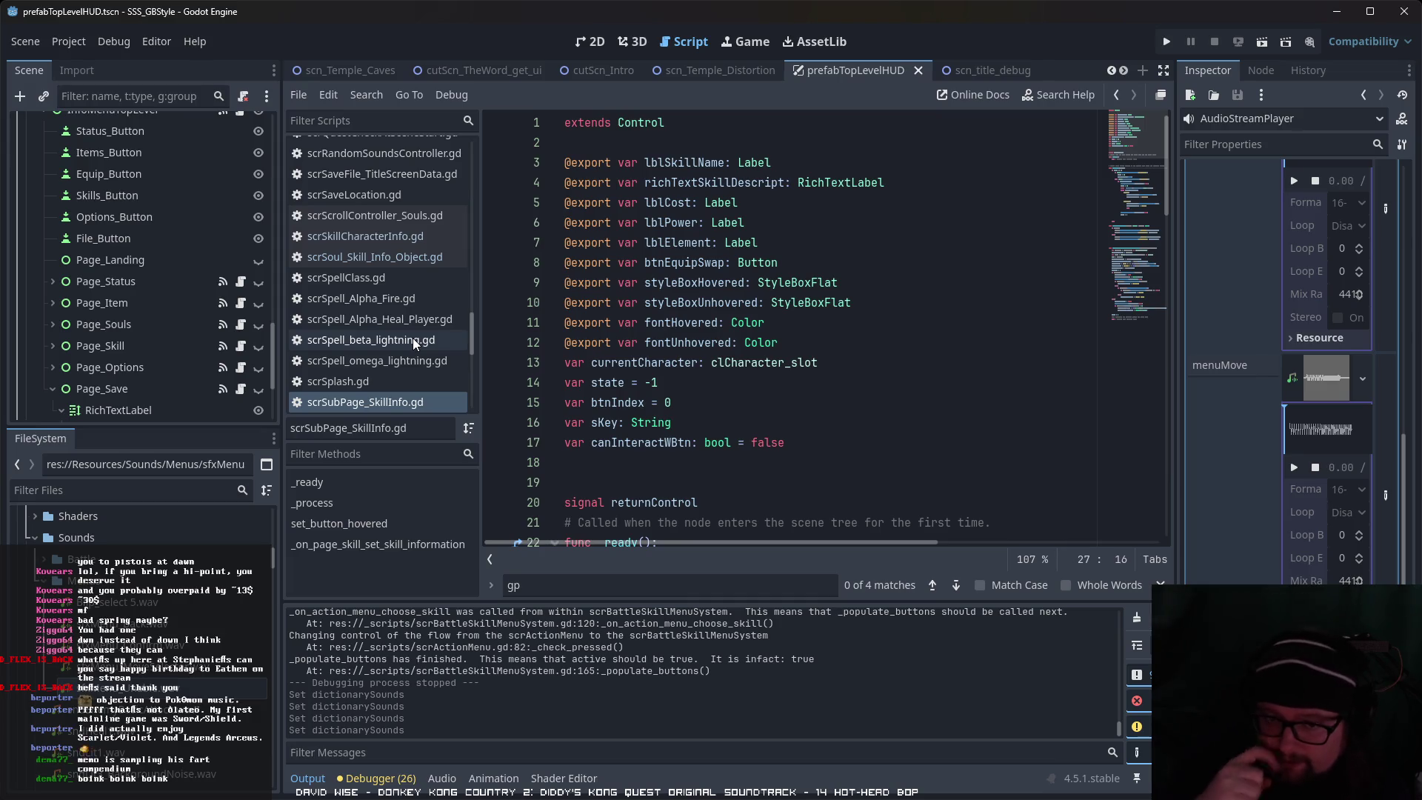
left_click(431, 257)
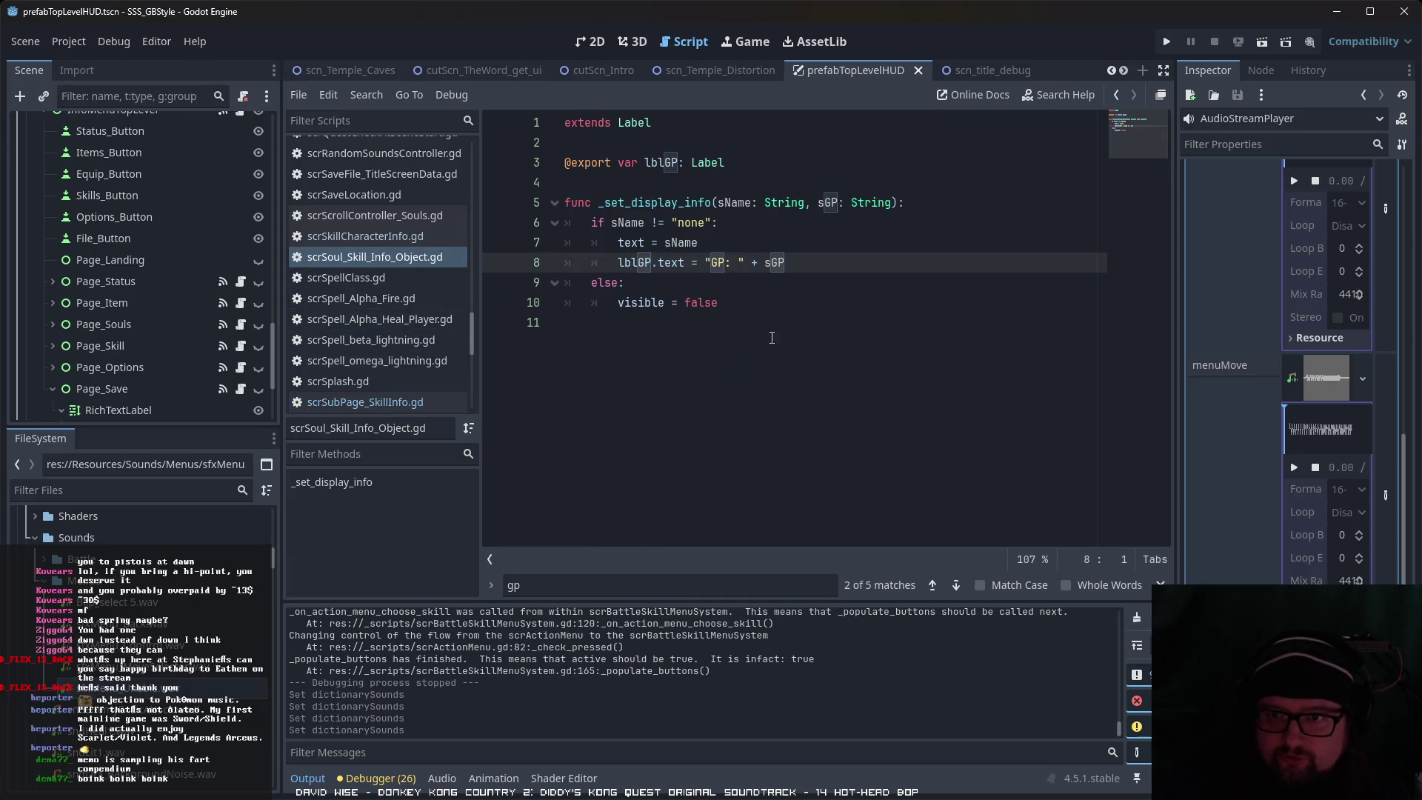
scroll(406, 308, "up", 2)
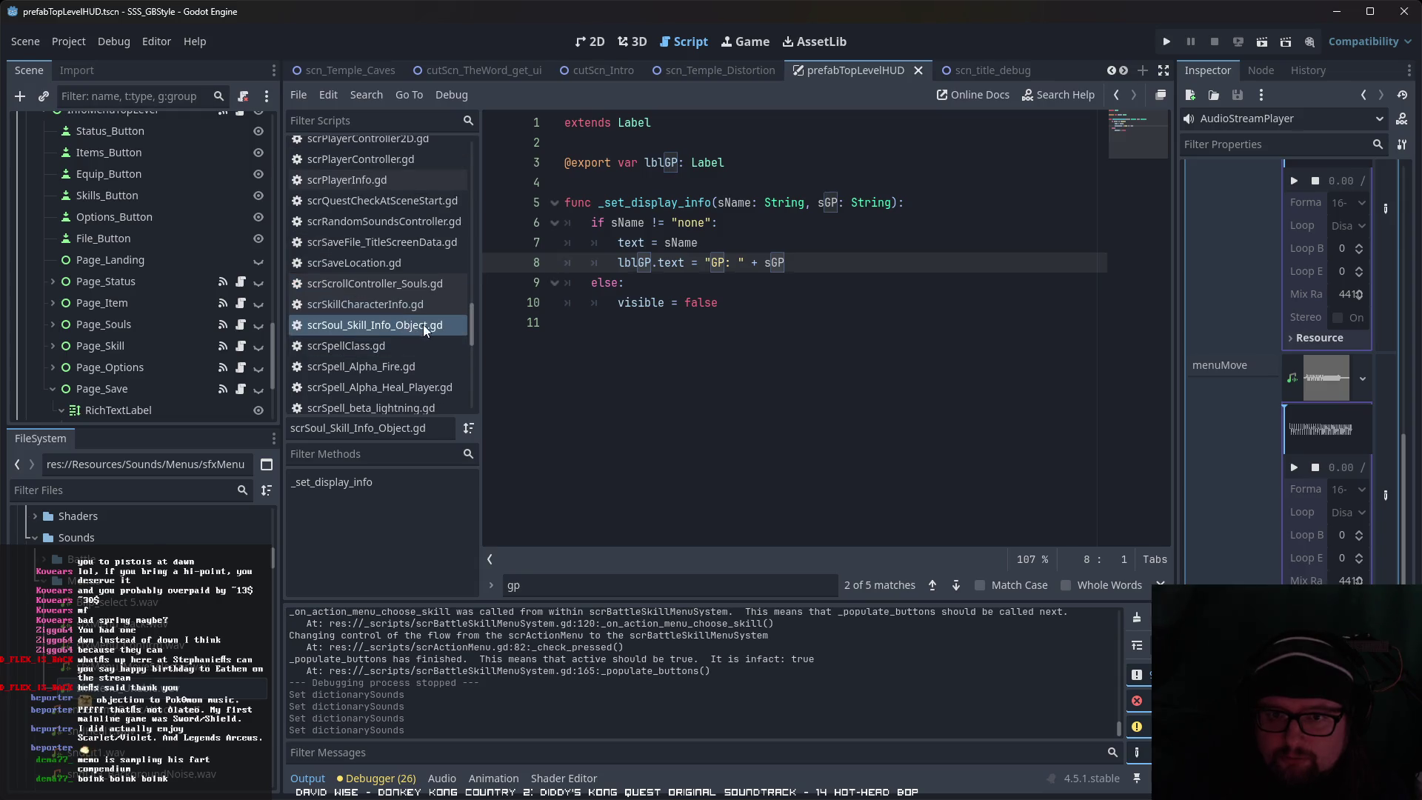
left_click(424, 307)
left_click(429, 282)
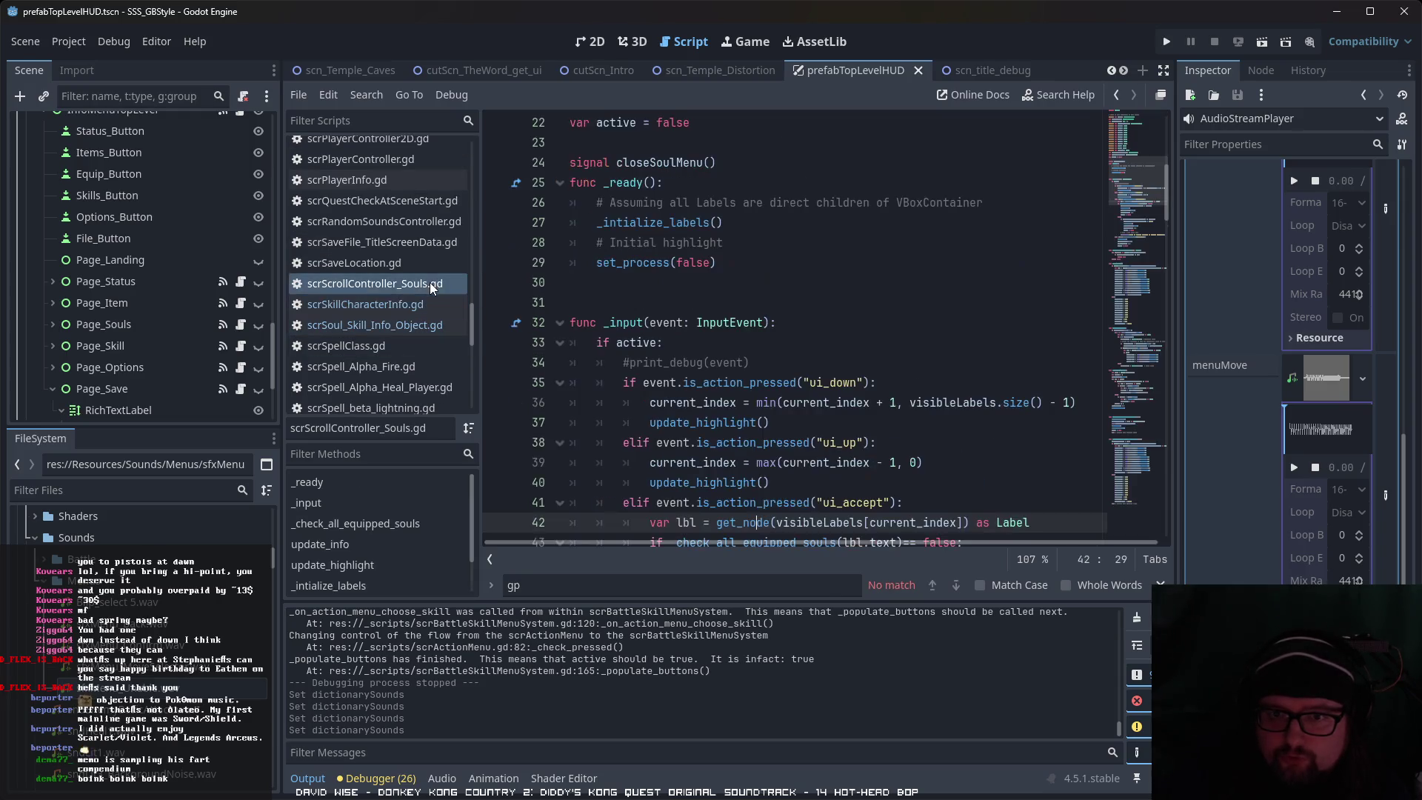
scroll(1029, 445, "down", 3)
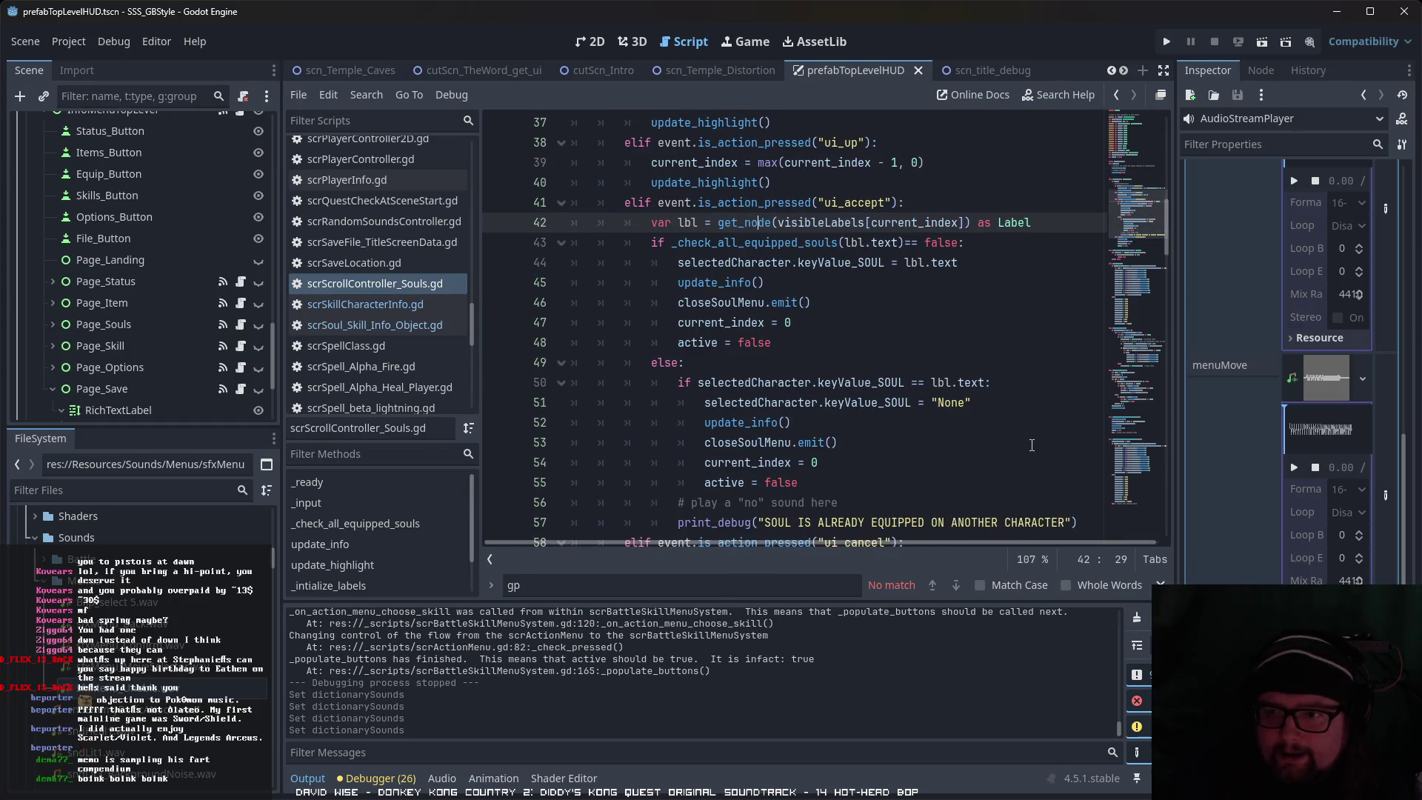
scroll(1032, 444, "down", 1)
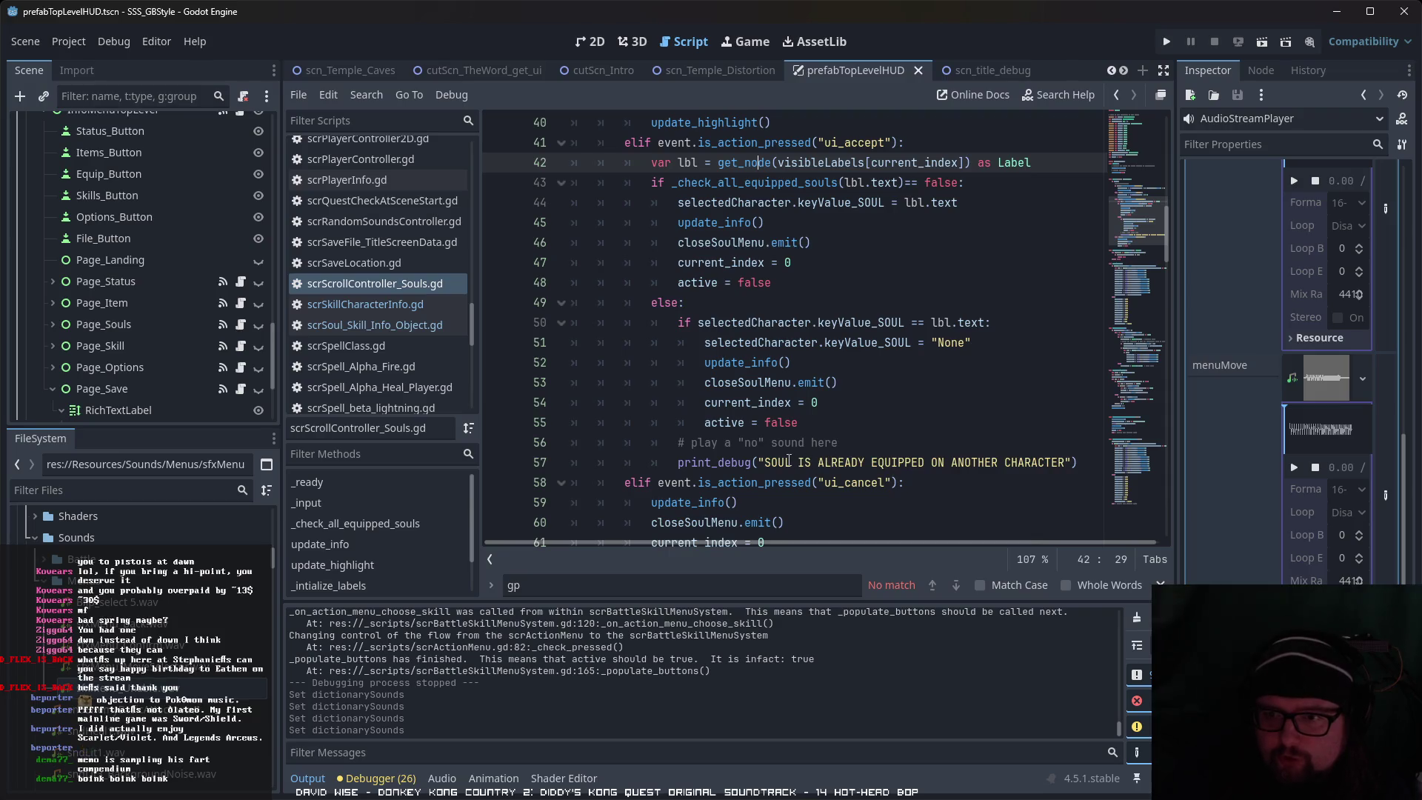
left_click(875, 443)
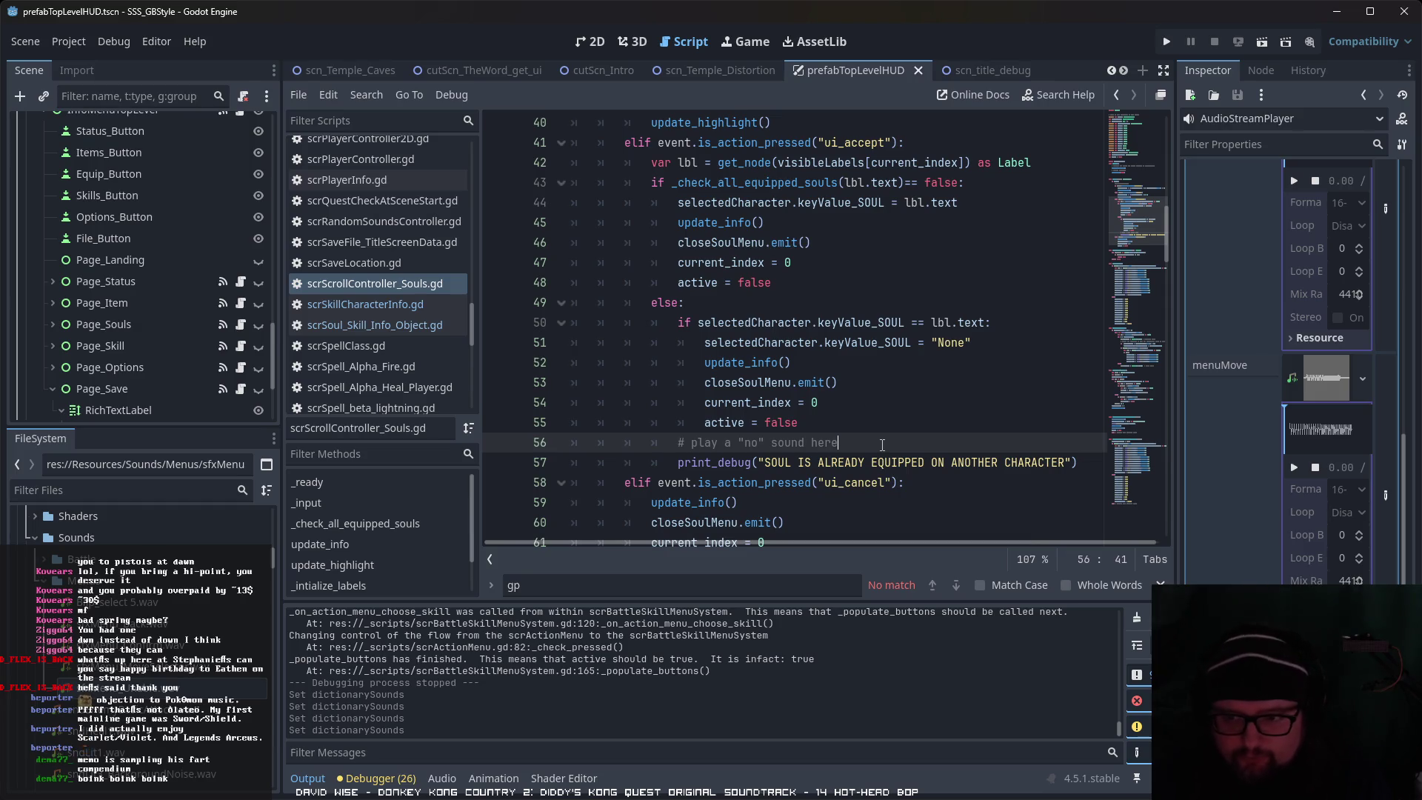
key("Return")
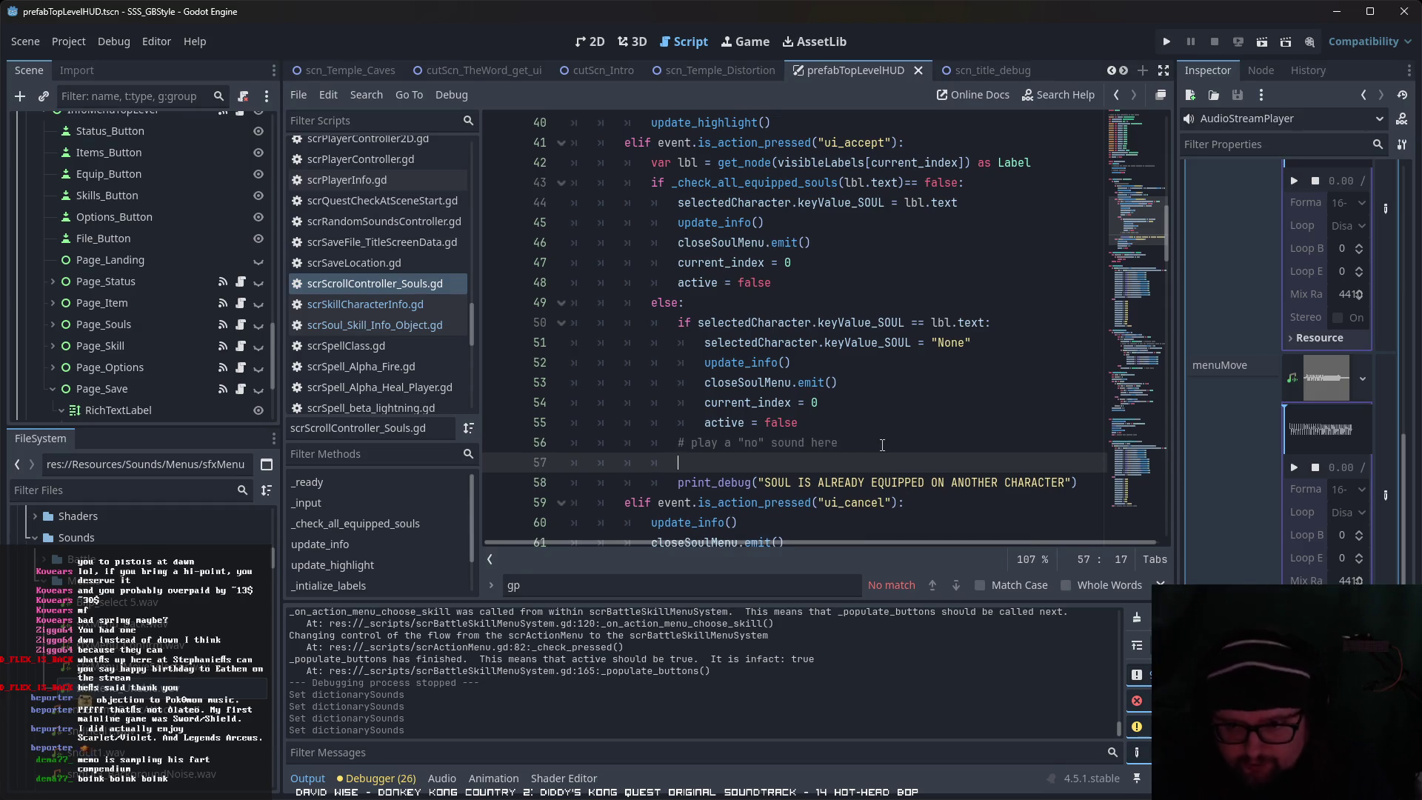
Step: Enter 'GLOBAL.menuAudioStream.Pla' on line 57 via autocomplete, undoing a wrong global_position completion
type("glob")
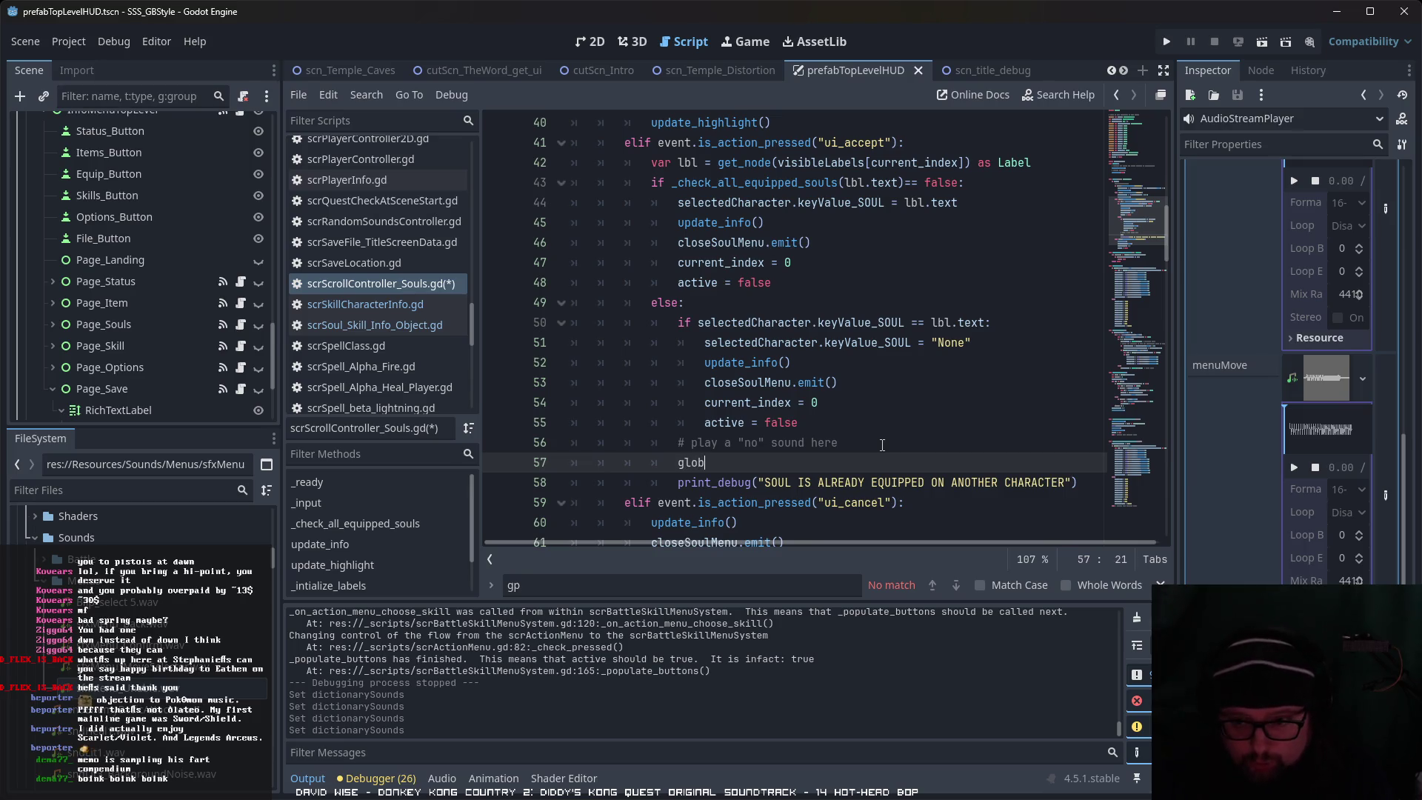
key("Return")
key("BackSpace")
key("BackSpace")
key("BackSpace")
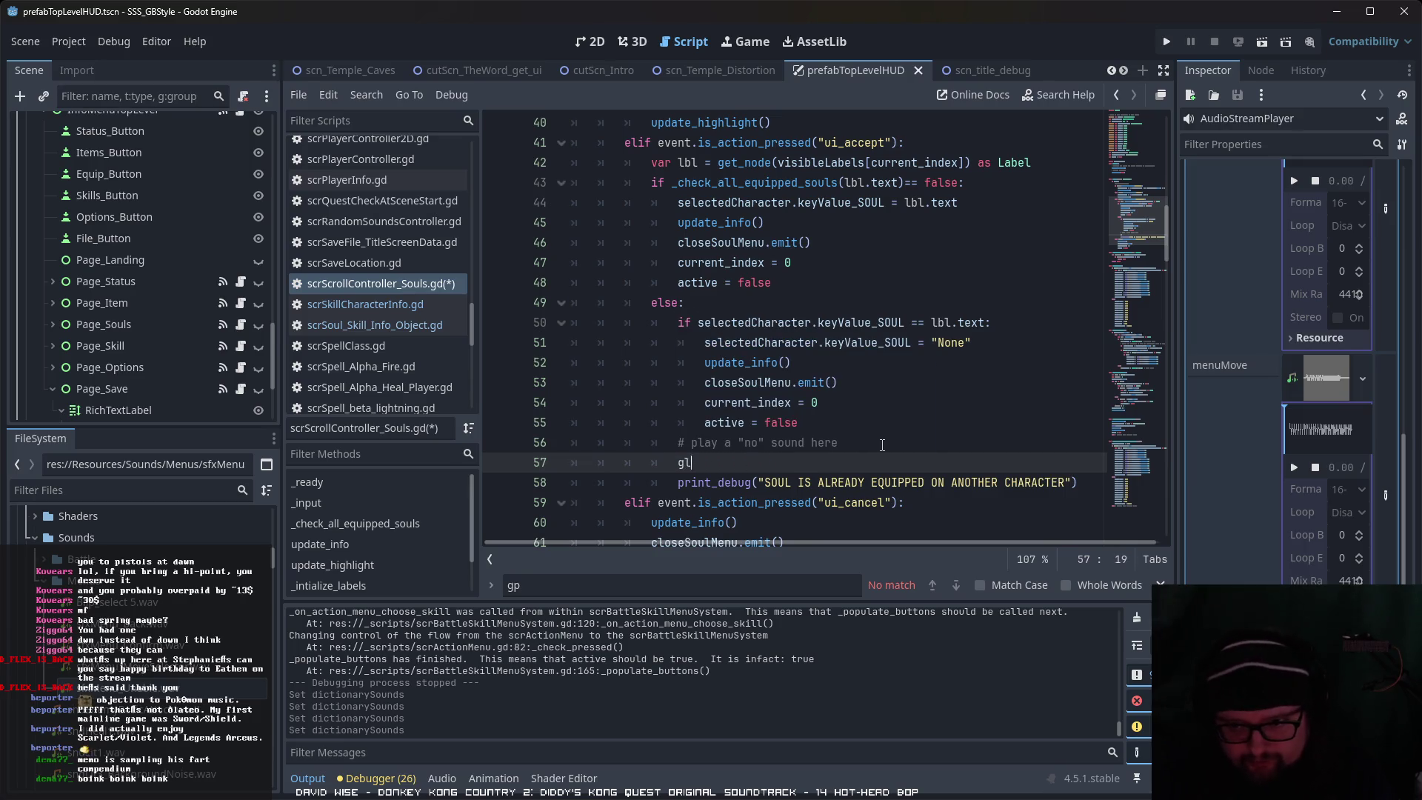
type("GLOB")
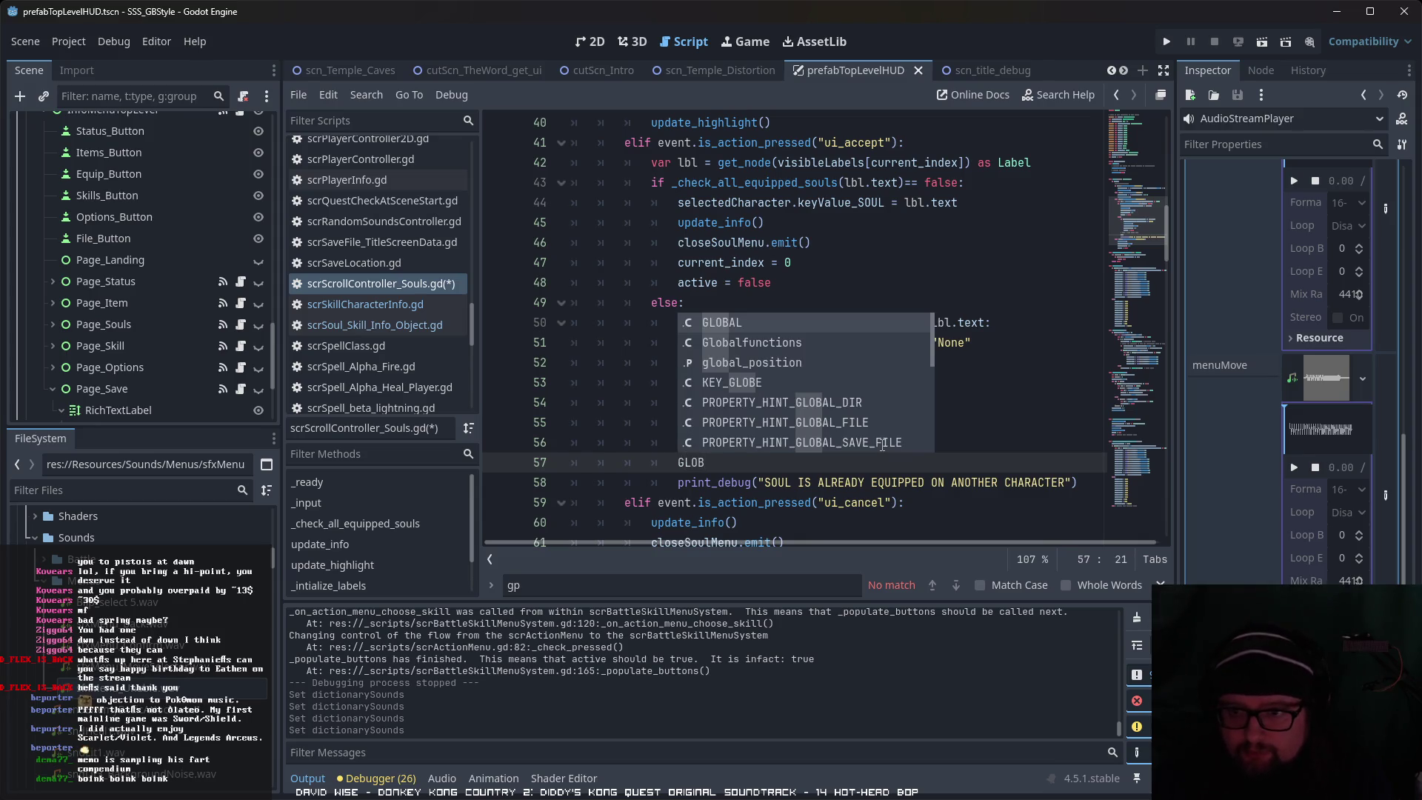
key("Return")
type(".")
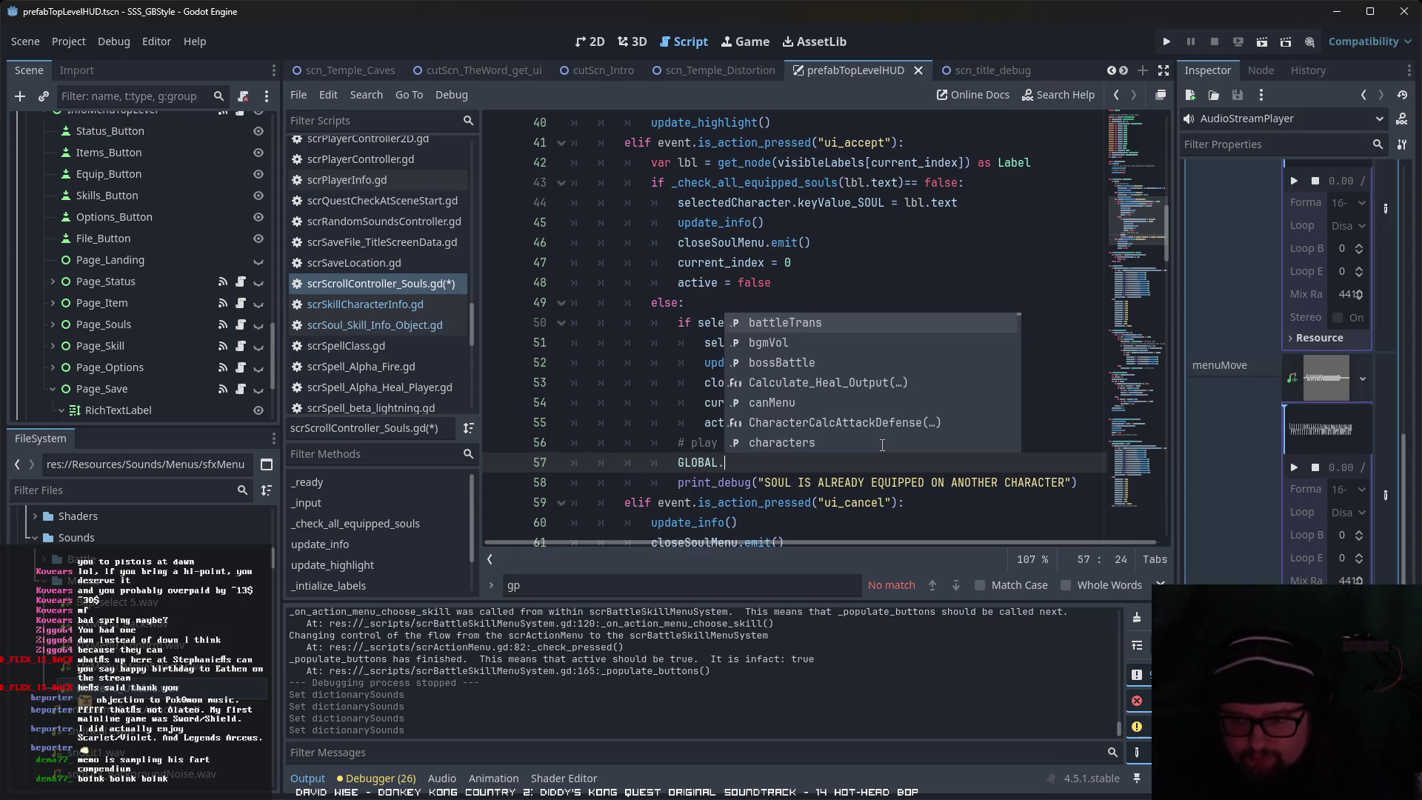
type("audio")
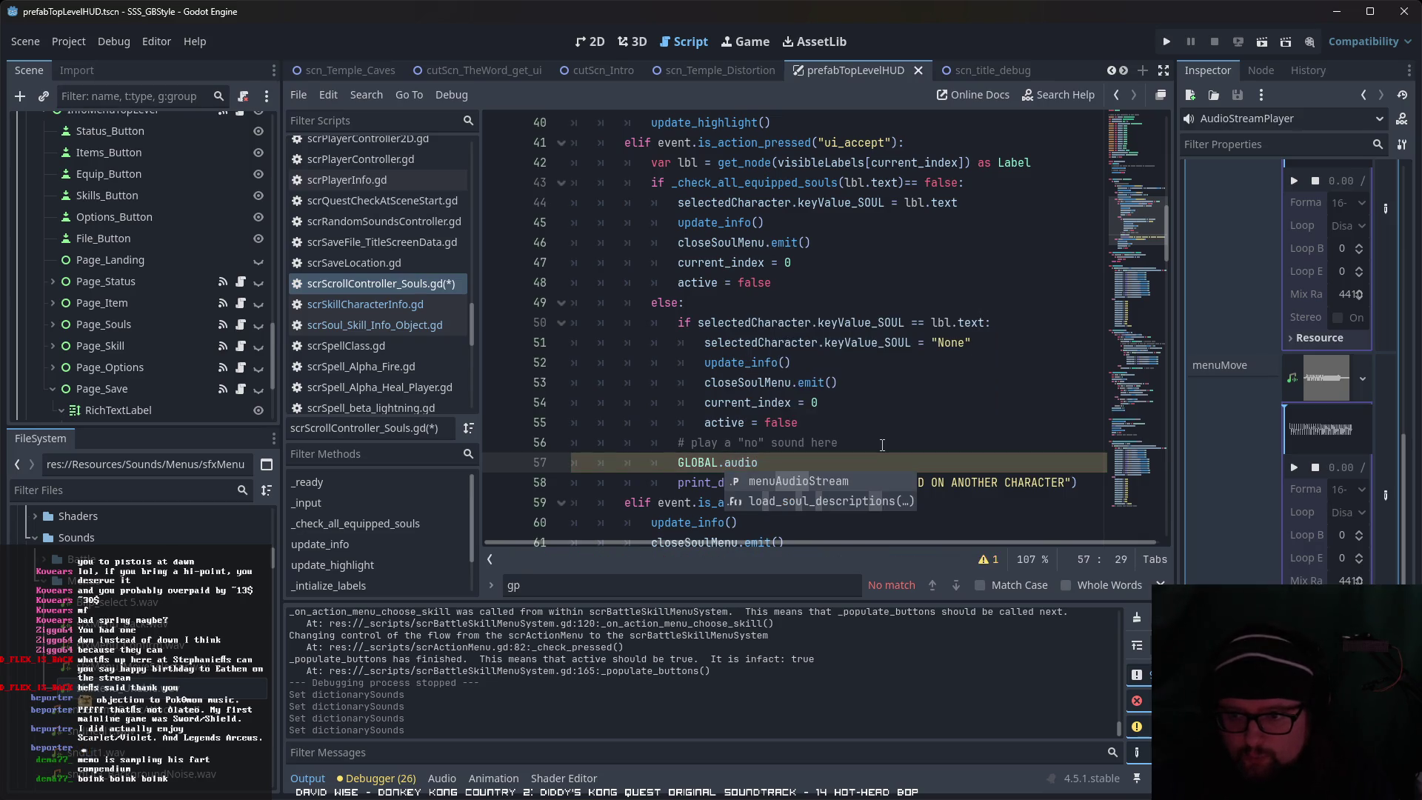
key("Return")
type("P")
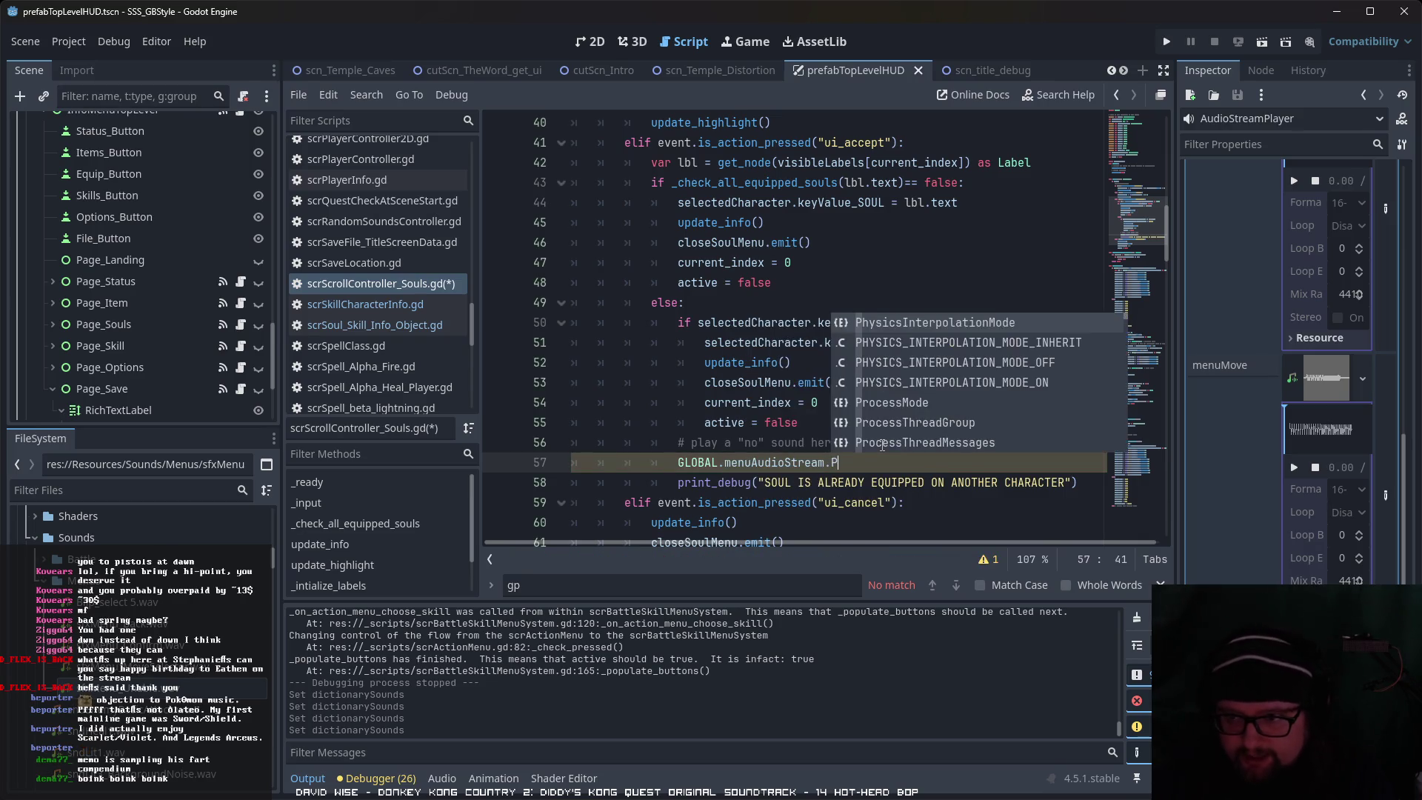
type("la")
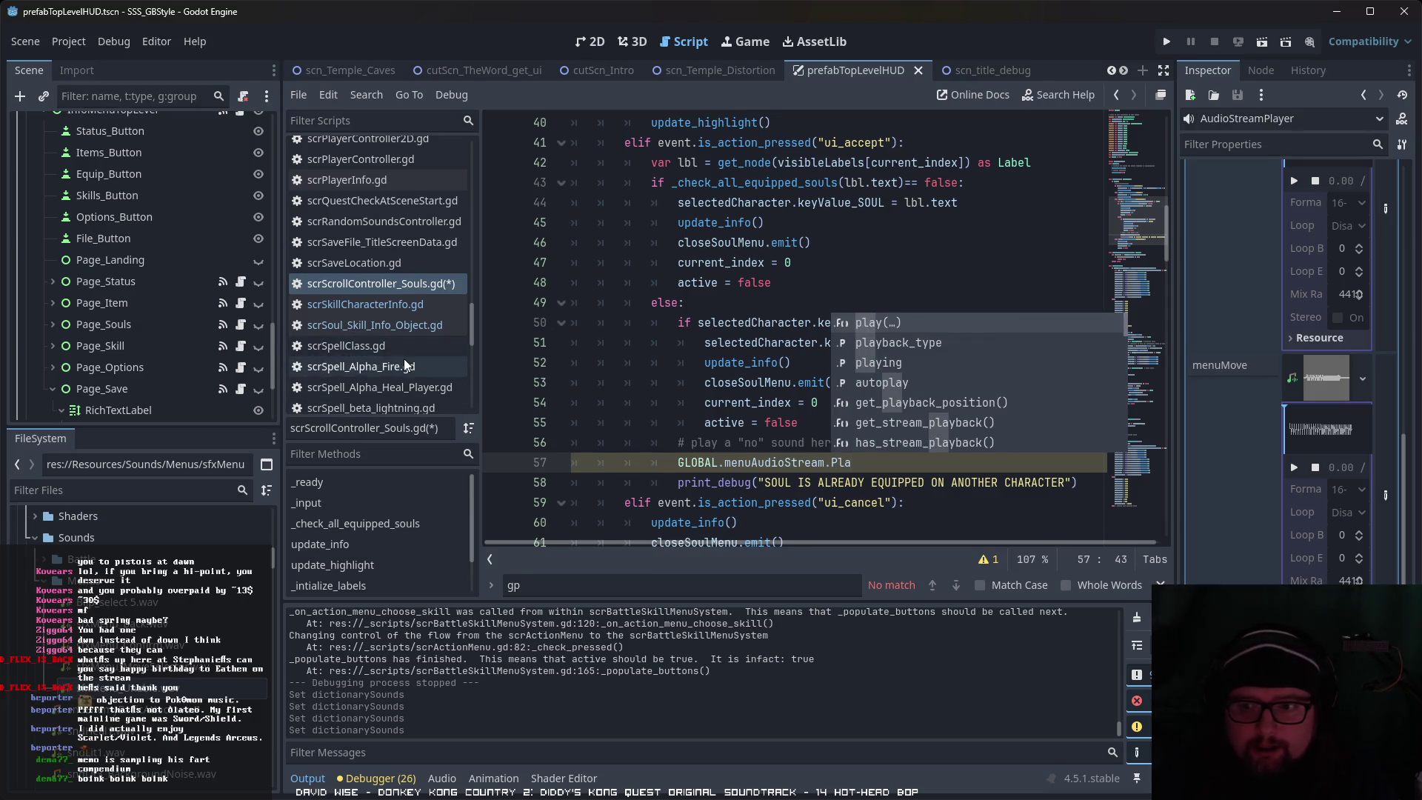
scroll(403, 358, "up", 3)
scroll(403, 358, "down", 2)
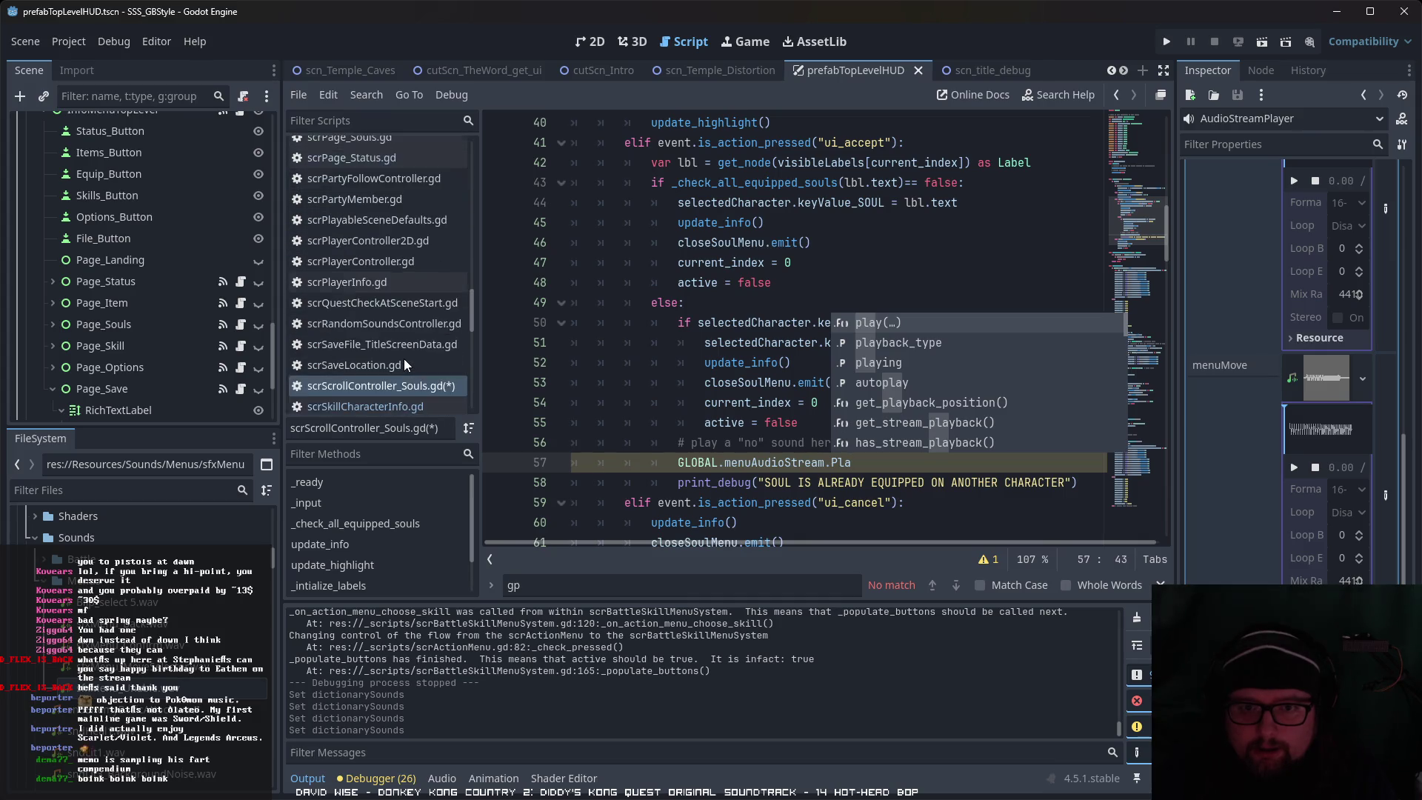
scroll(403, 358, "up", 4)
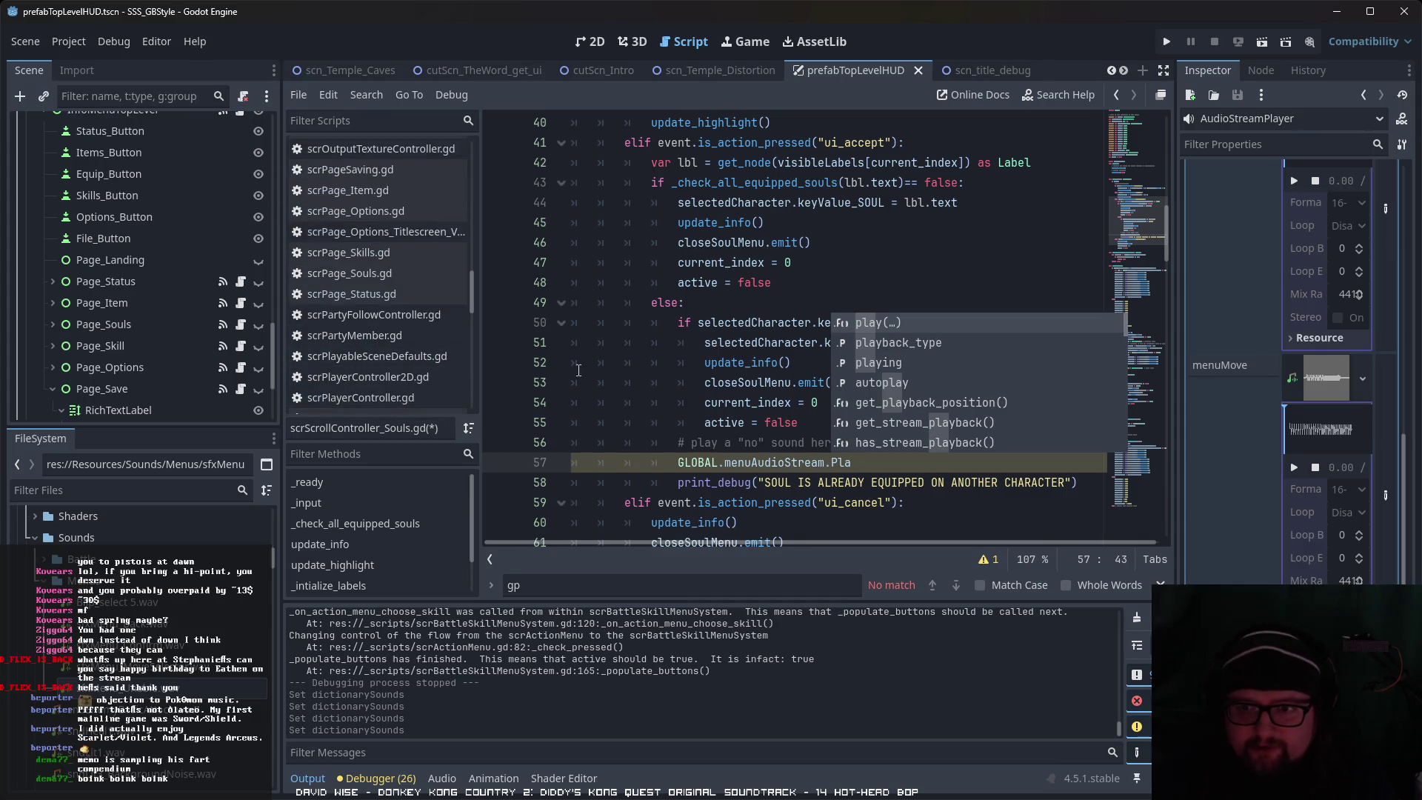
left_click(682, 383)
scroll(880, 167, "up", 4)
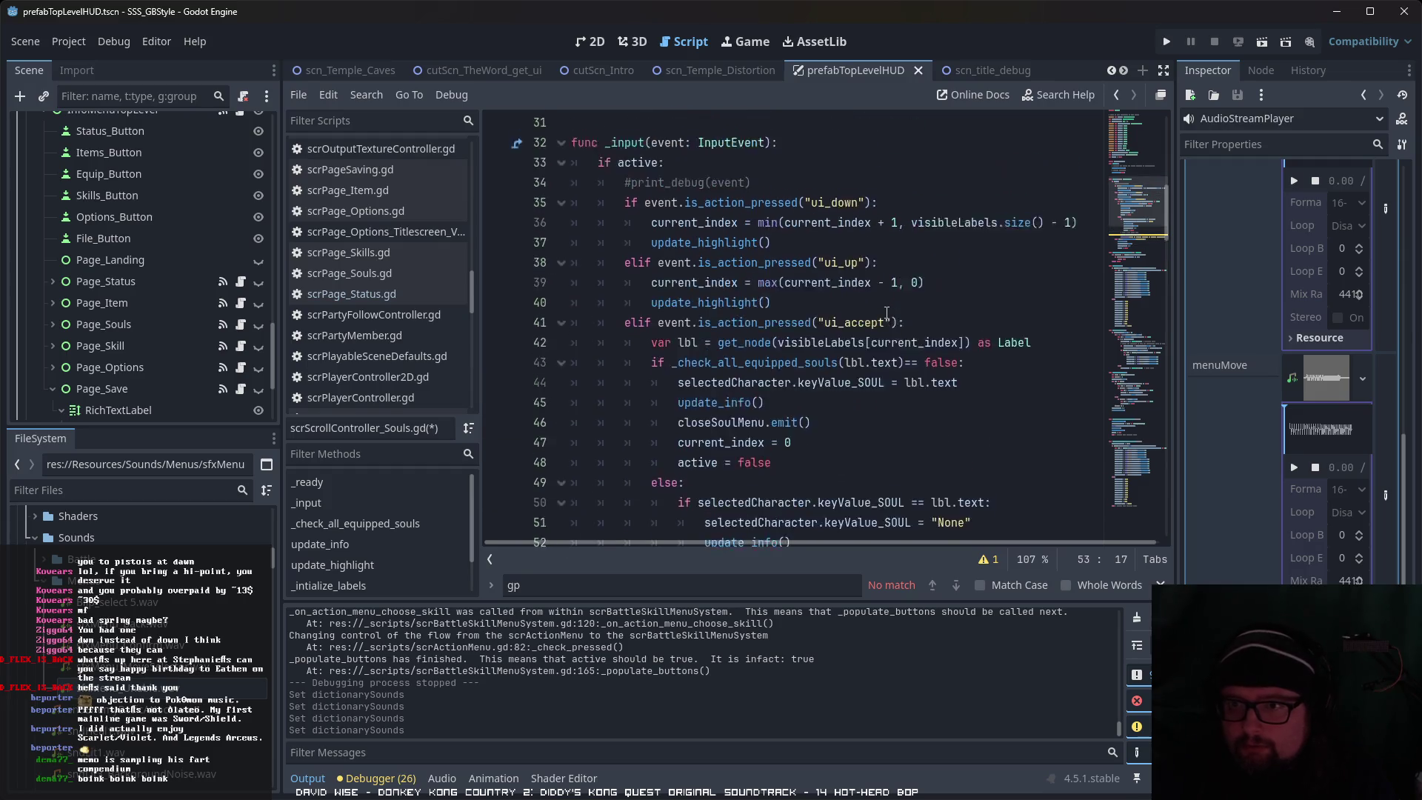
scroll(887, 314, "down", 3)
scroll(887, 313, "down", 1)
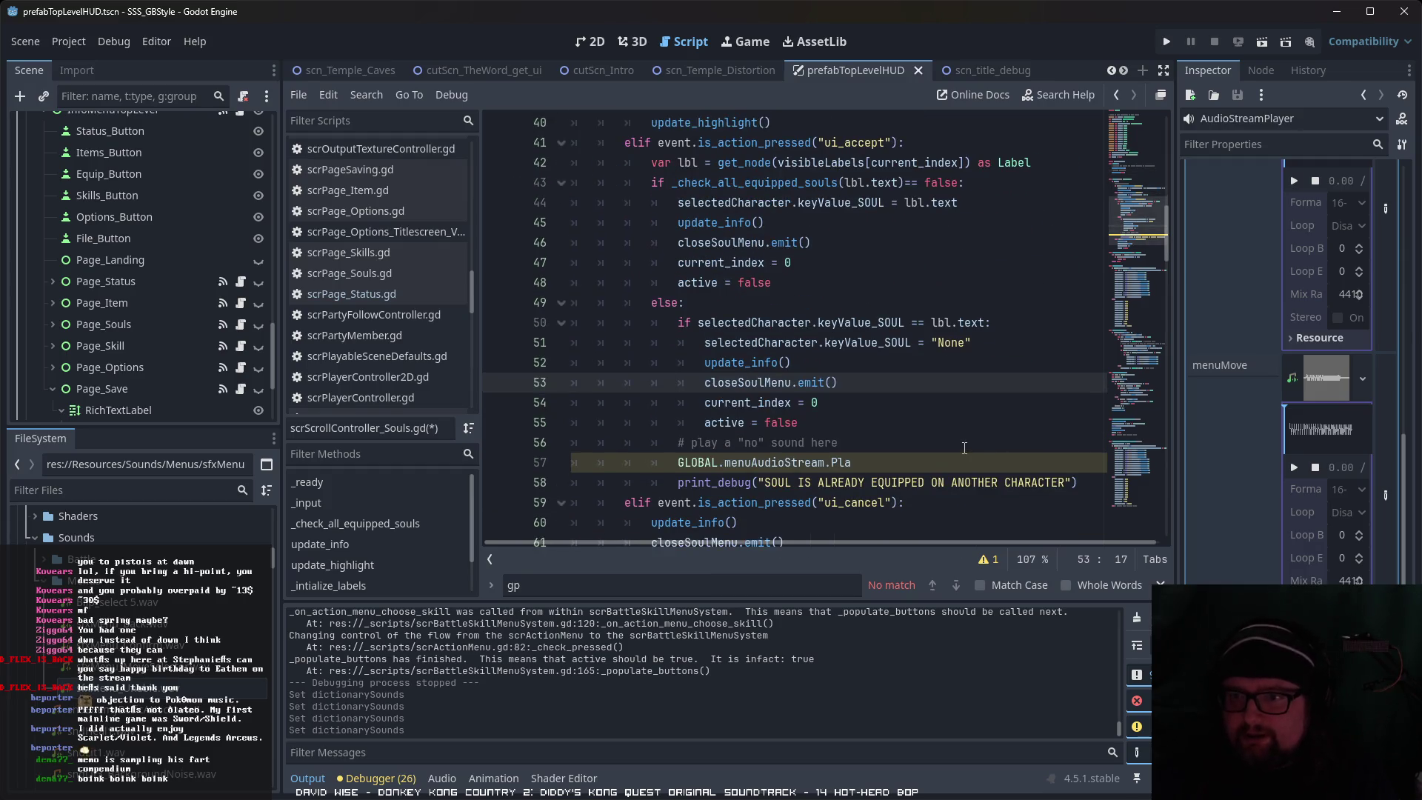
scroll(965, 448, "down", 8)
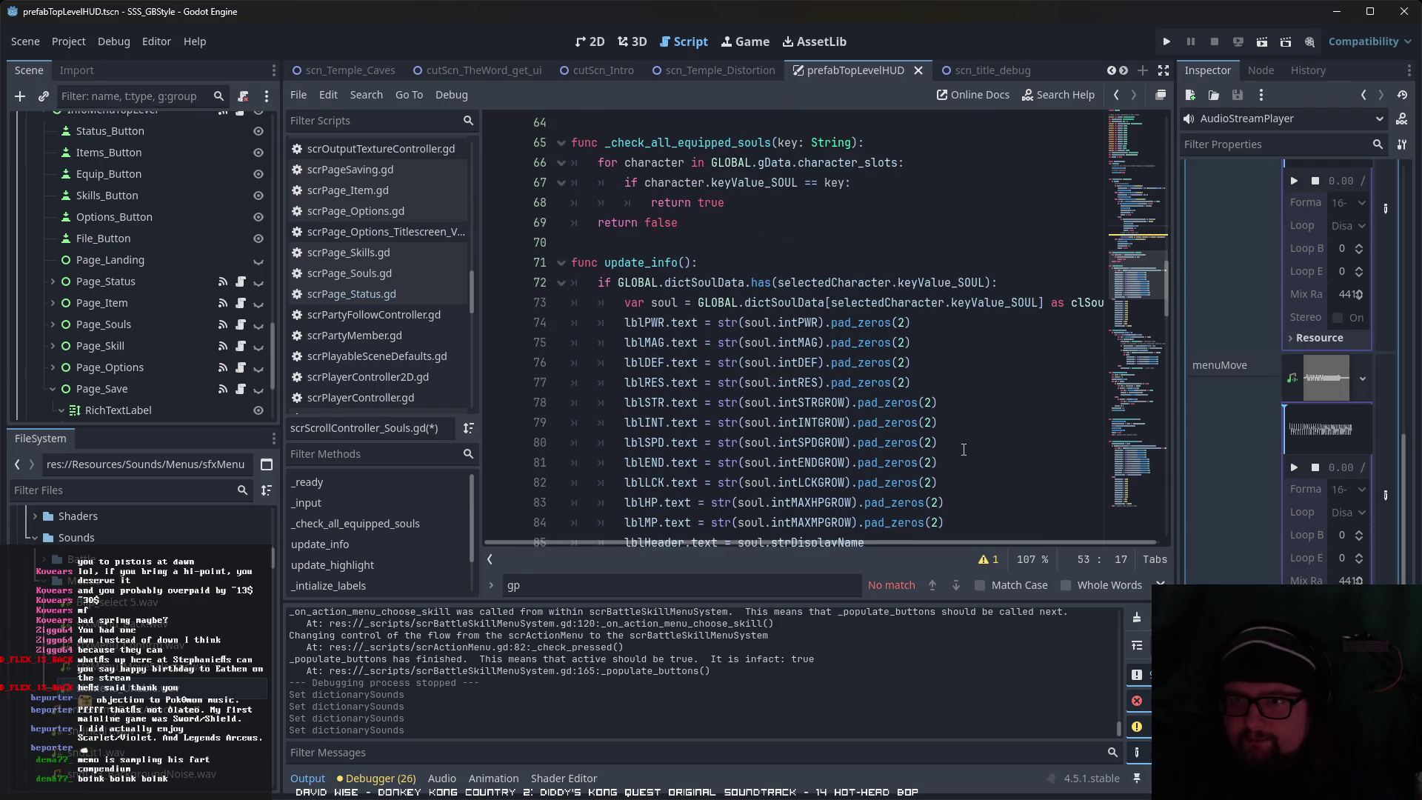
scroll(964, 450, "down", 15)
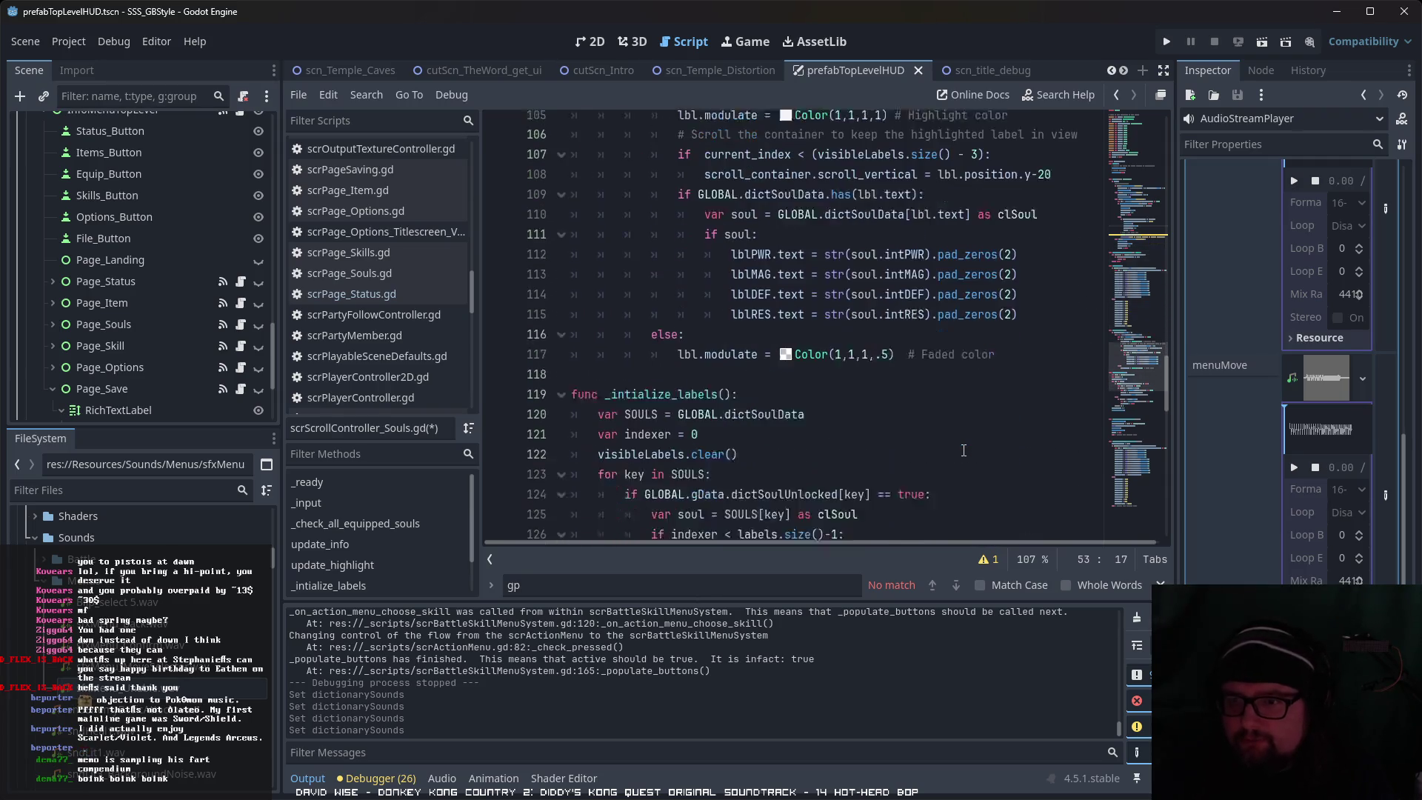
scroll(964, 450, "down", 3)
scroll(964, 448, "down", 7)
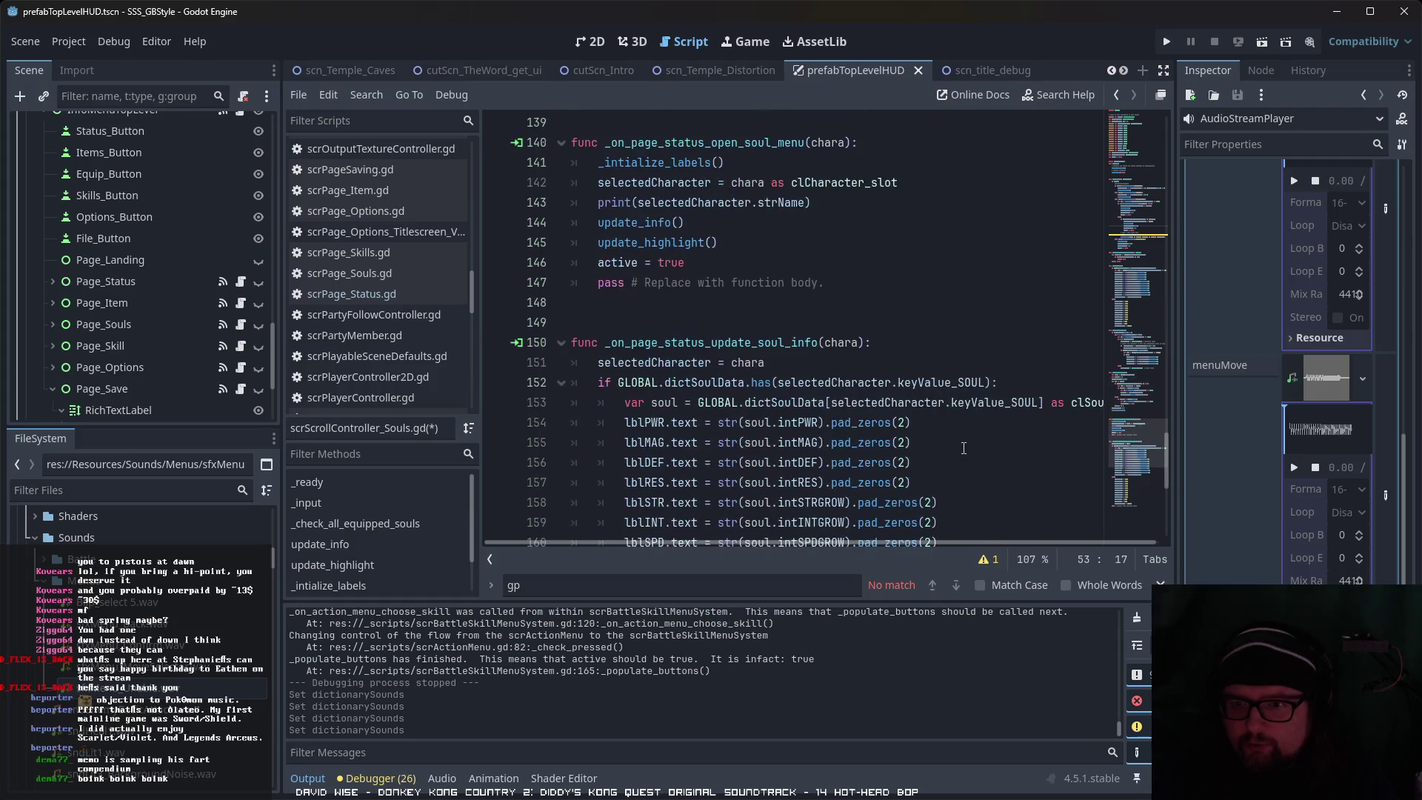
scroll(963, 449, "down", 6)
scroll(978, 450, "up", 17)
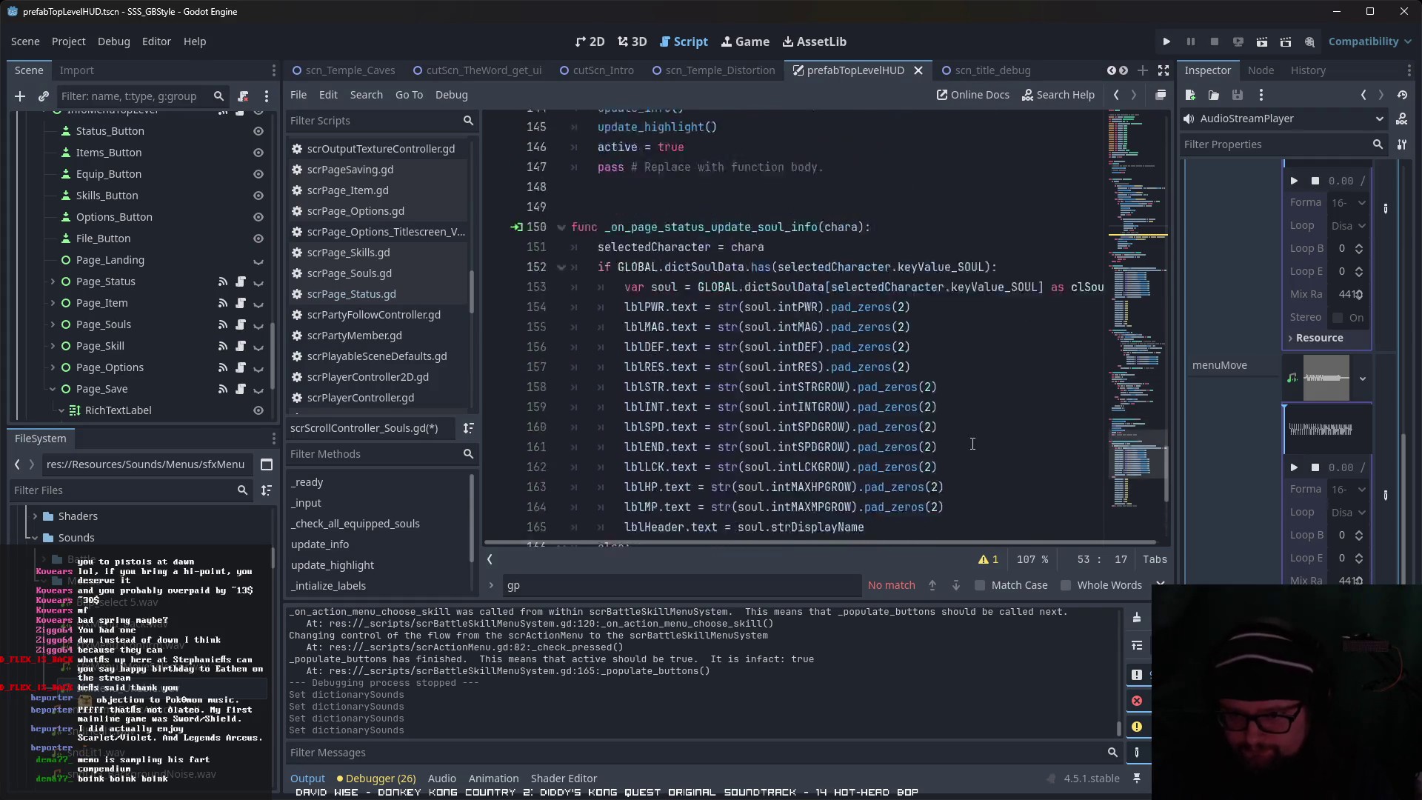
scroll(991, 452, "up", 20)
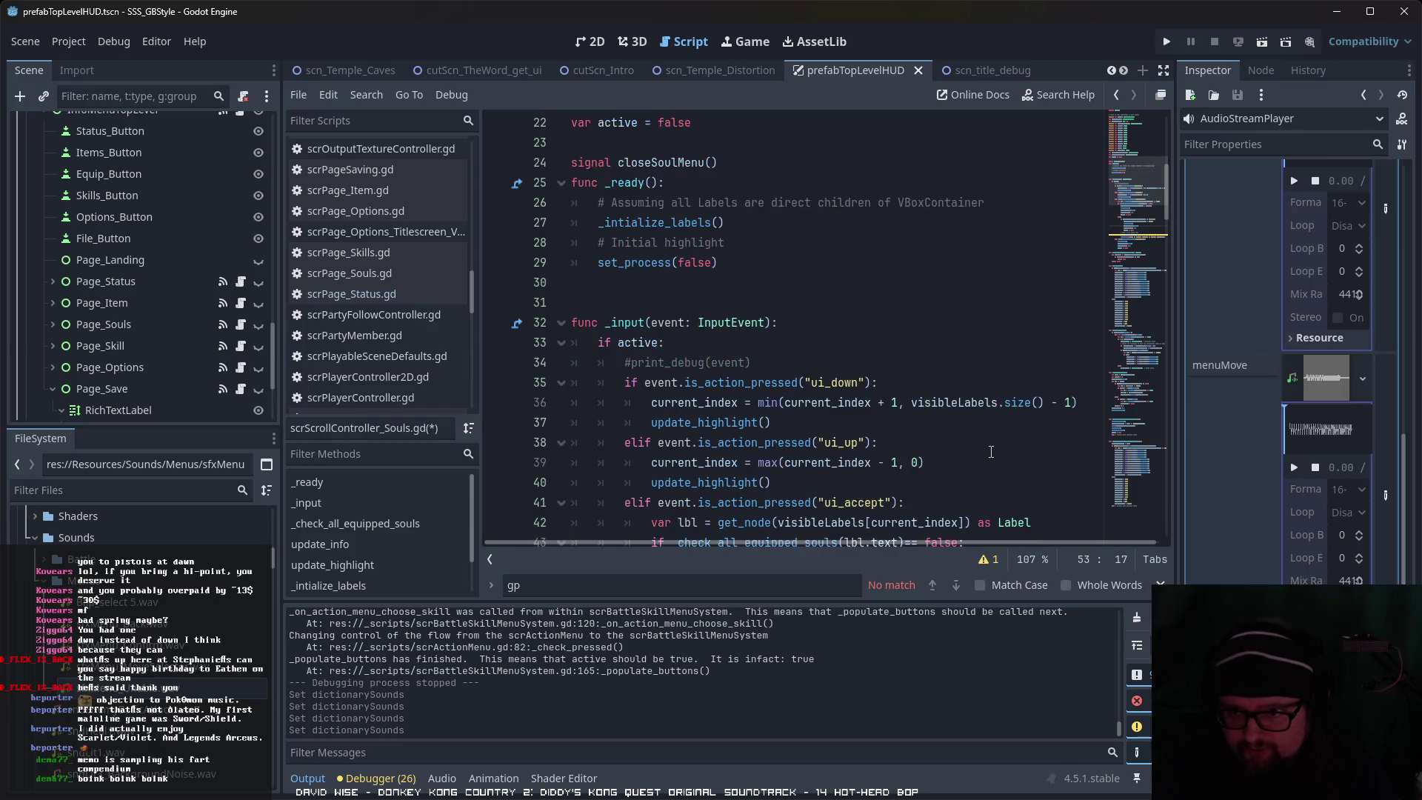